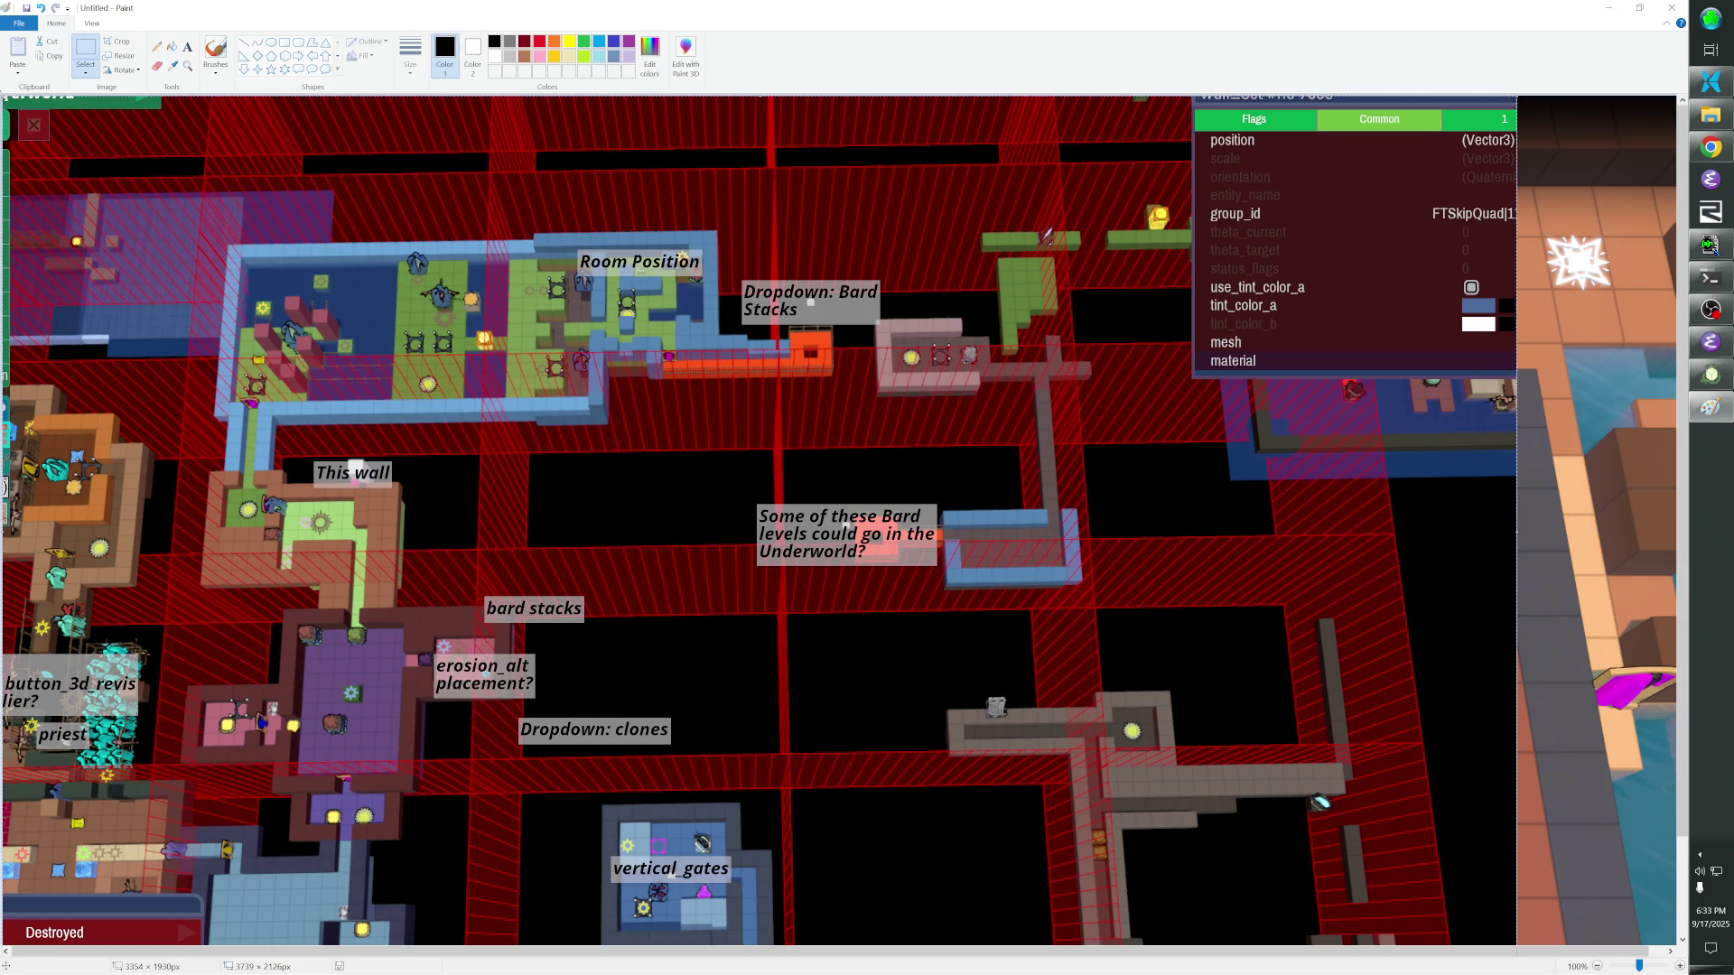
Step back through the map images in Paint, then switch over to the level editor.
mouse_move(137, 156)
left_mouse_down()
mouse_move(41, 135)
mouse_move(48, 148)
left_mouse_up()
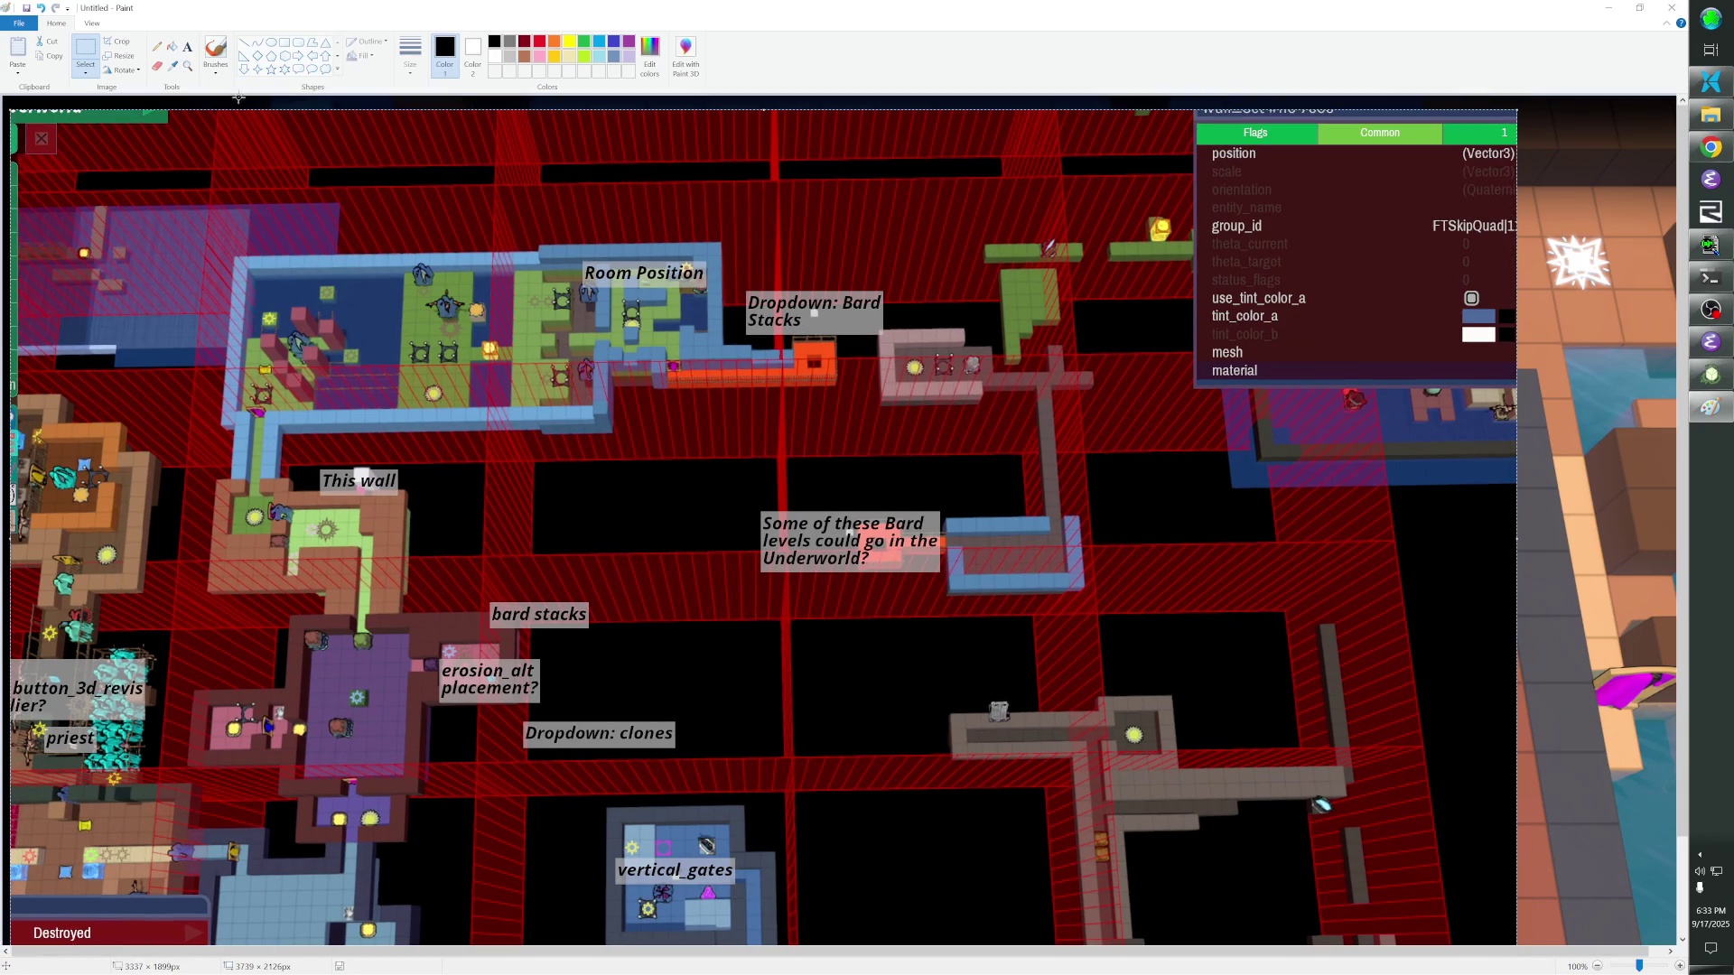
key("ctrl+z")
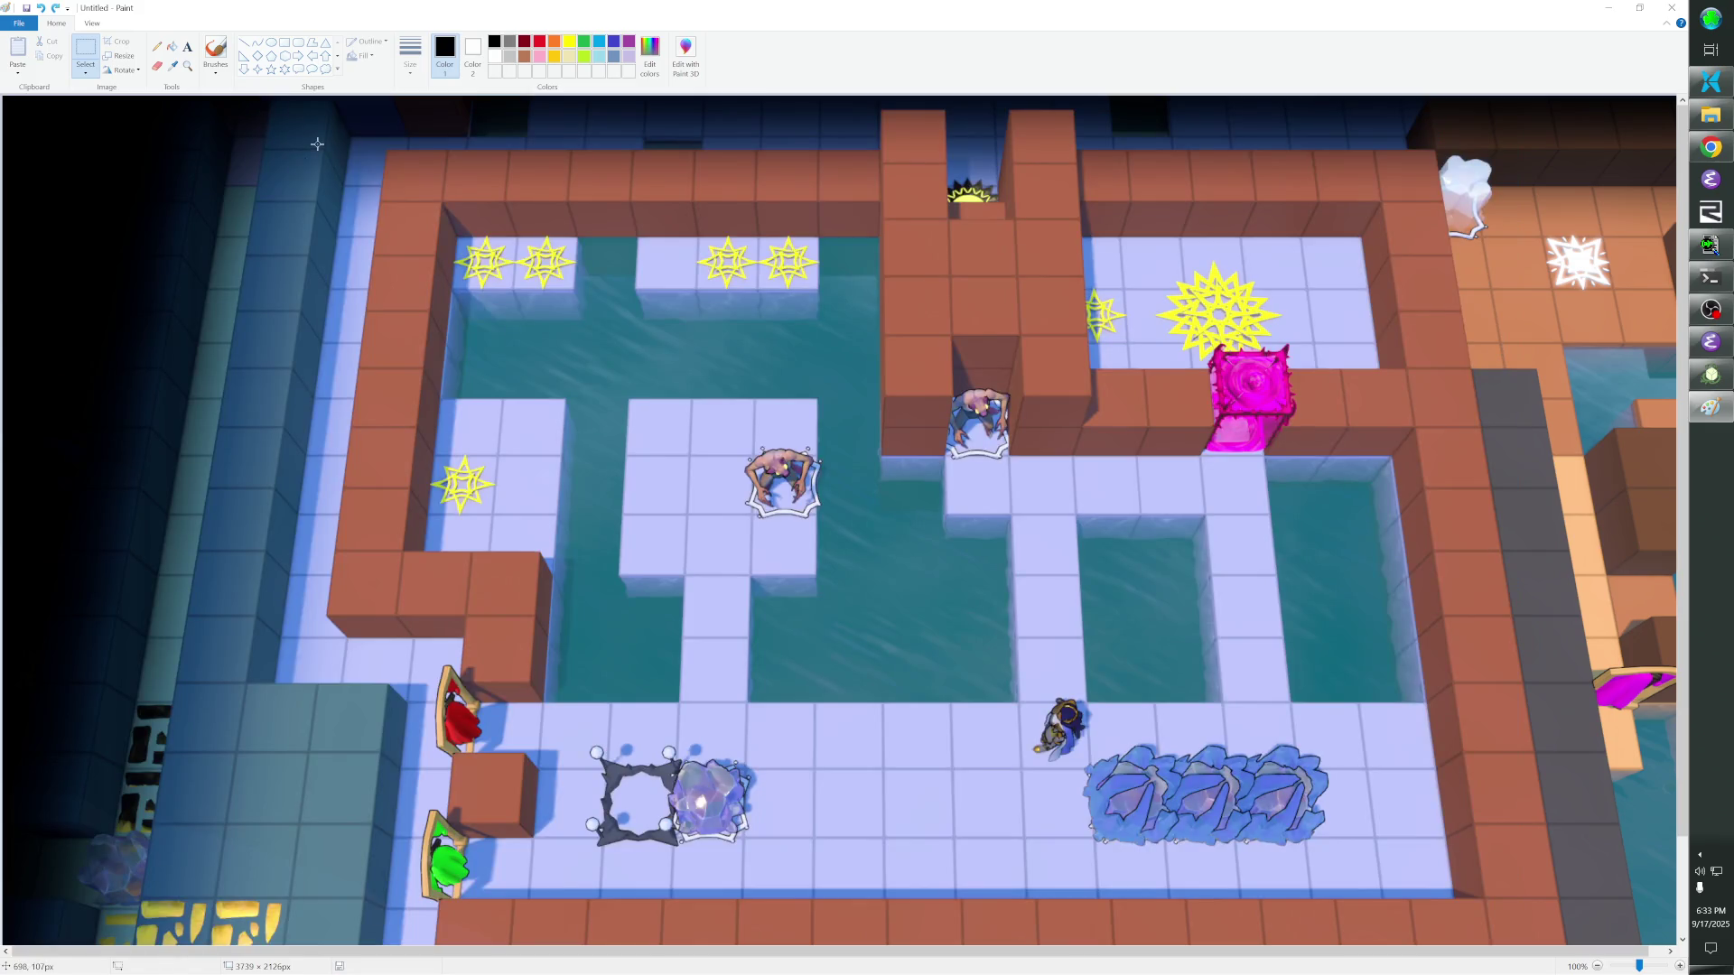
key("ctrl+z")
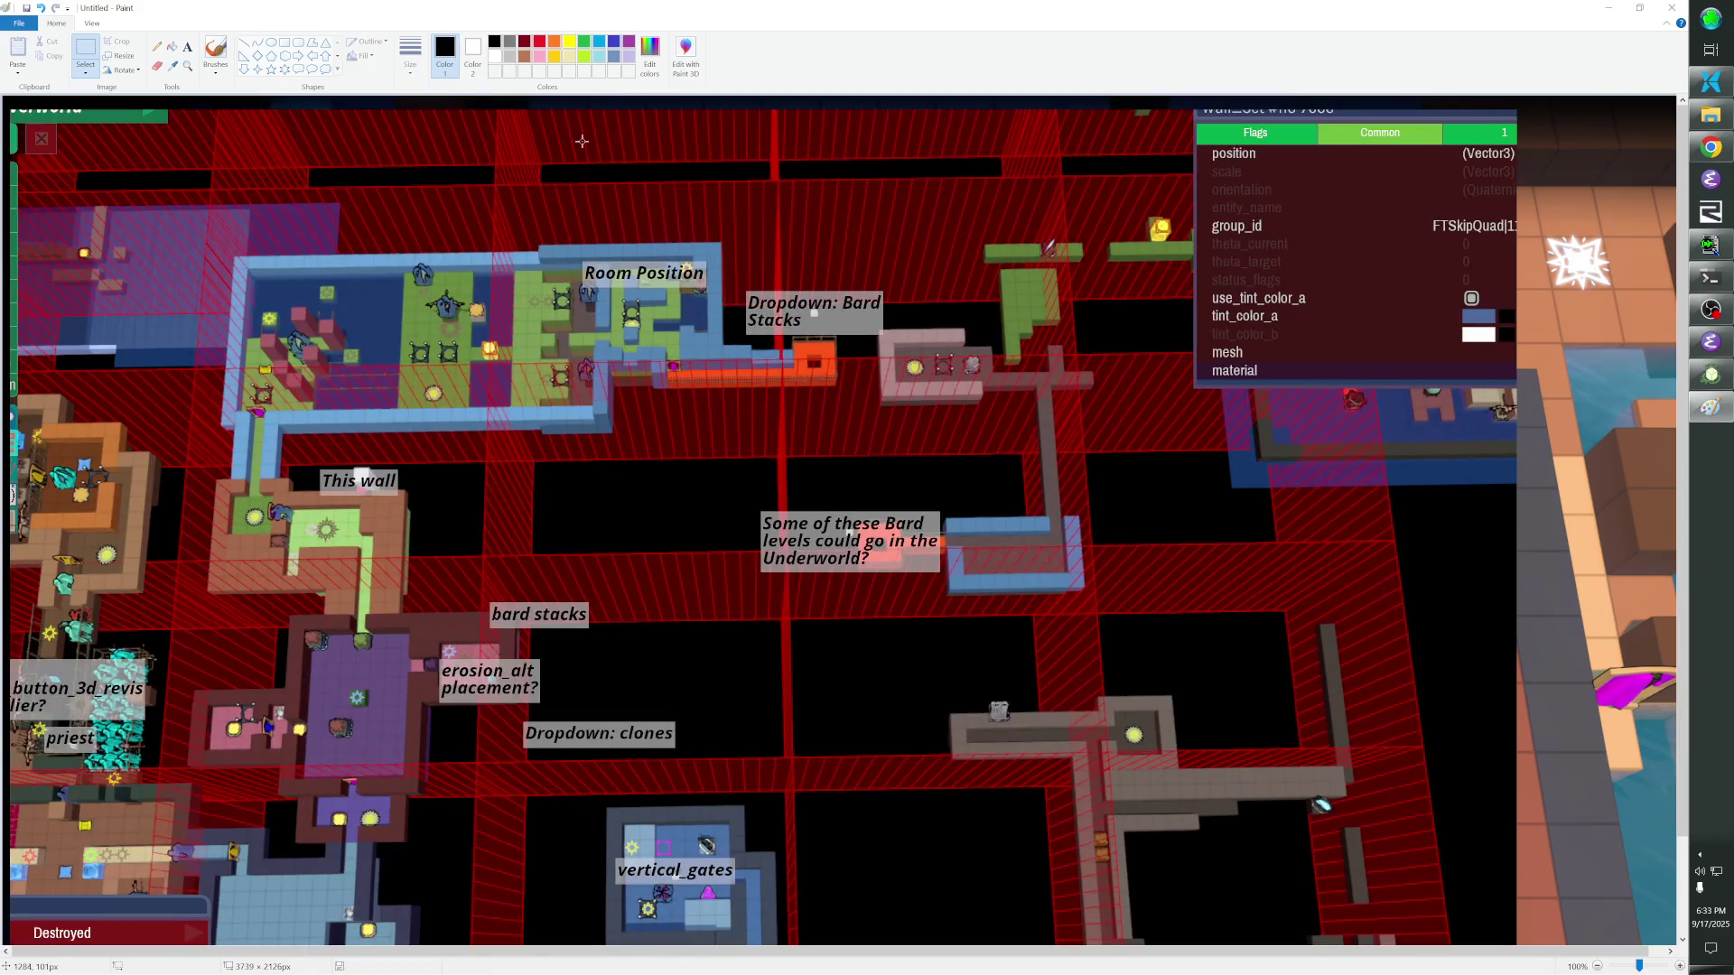
key("alt+Tab")
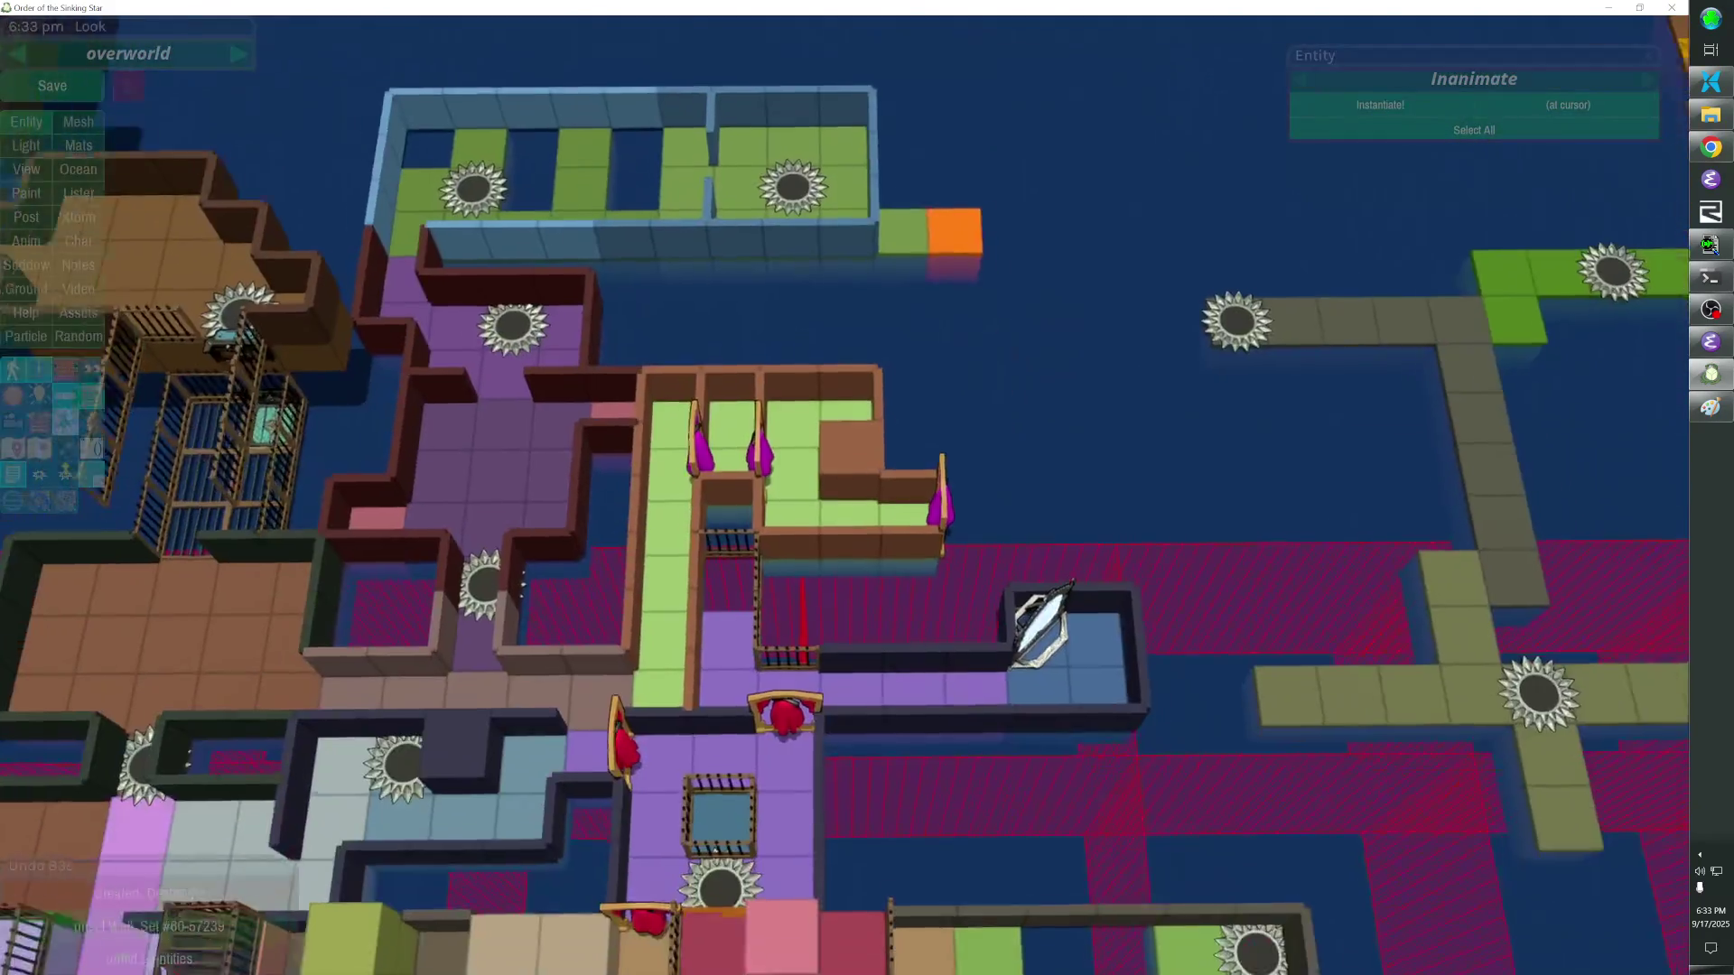
Switch back to the annotated overworld screenshot in Paint.
key("alt+Tab")
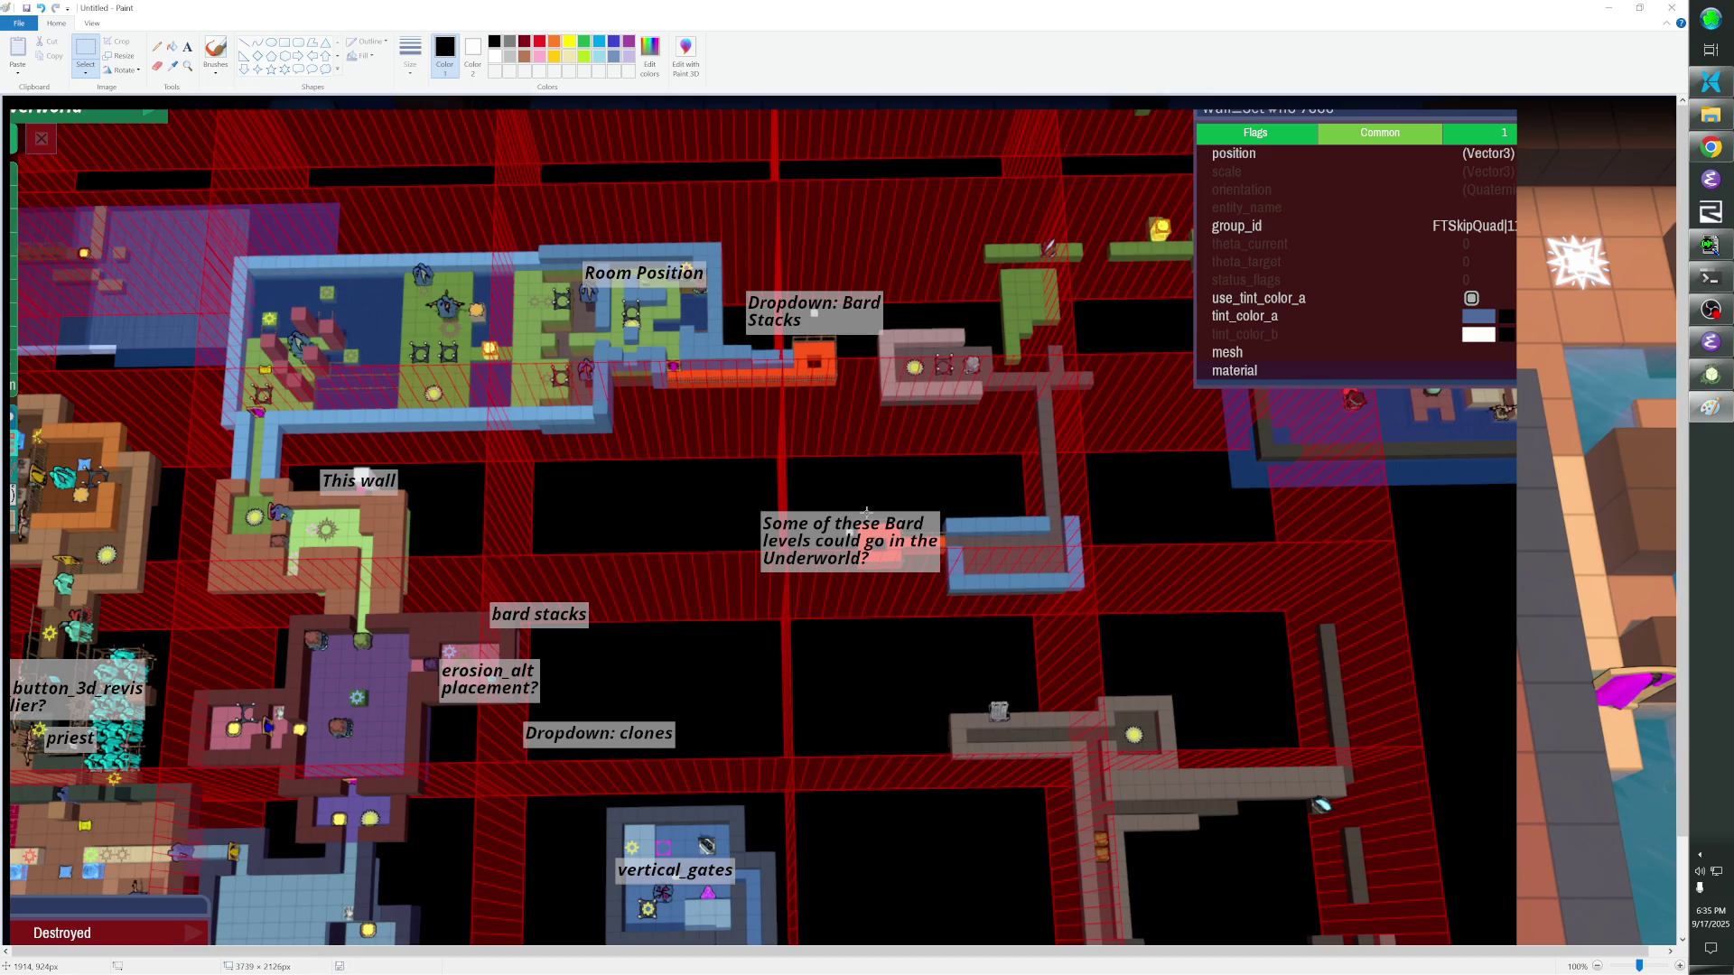
Compare the editor map against the Paint screenshot several times, then select the fence beside the purple corridor.
key("alt+Tab")
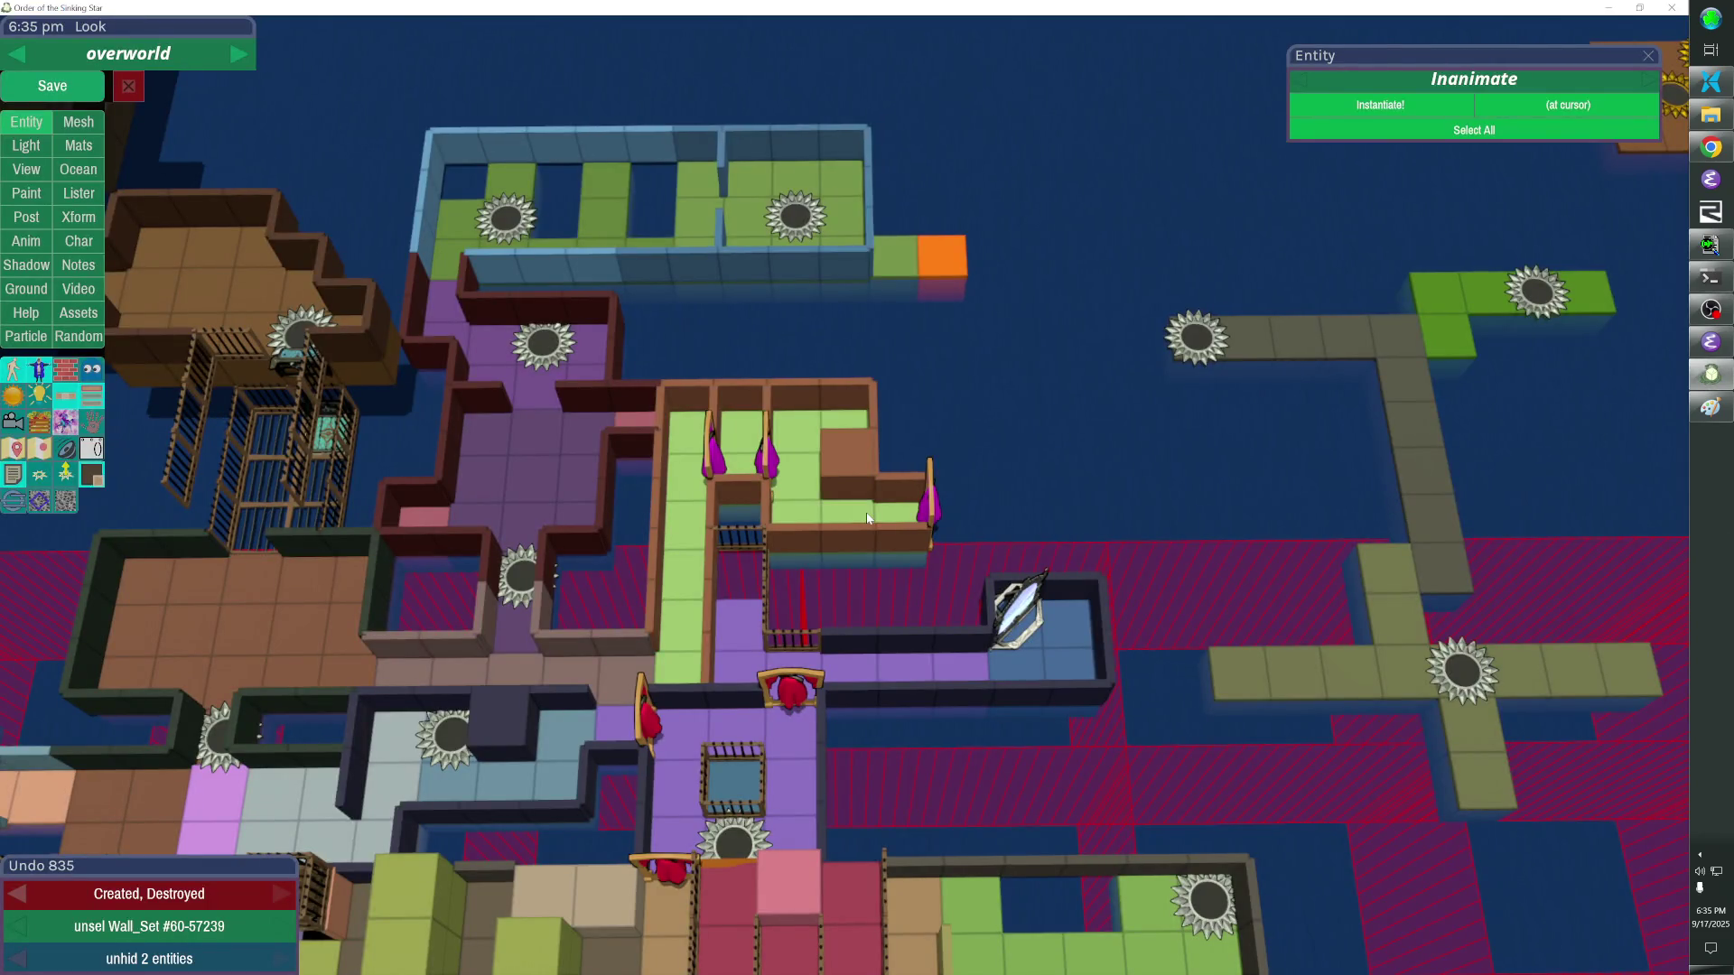
key("alt+Tab")
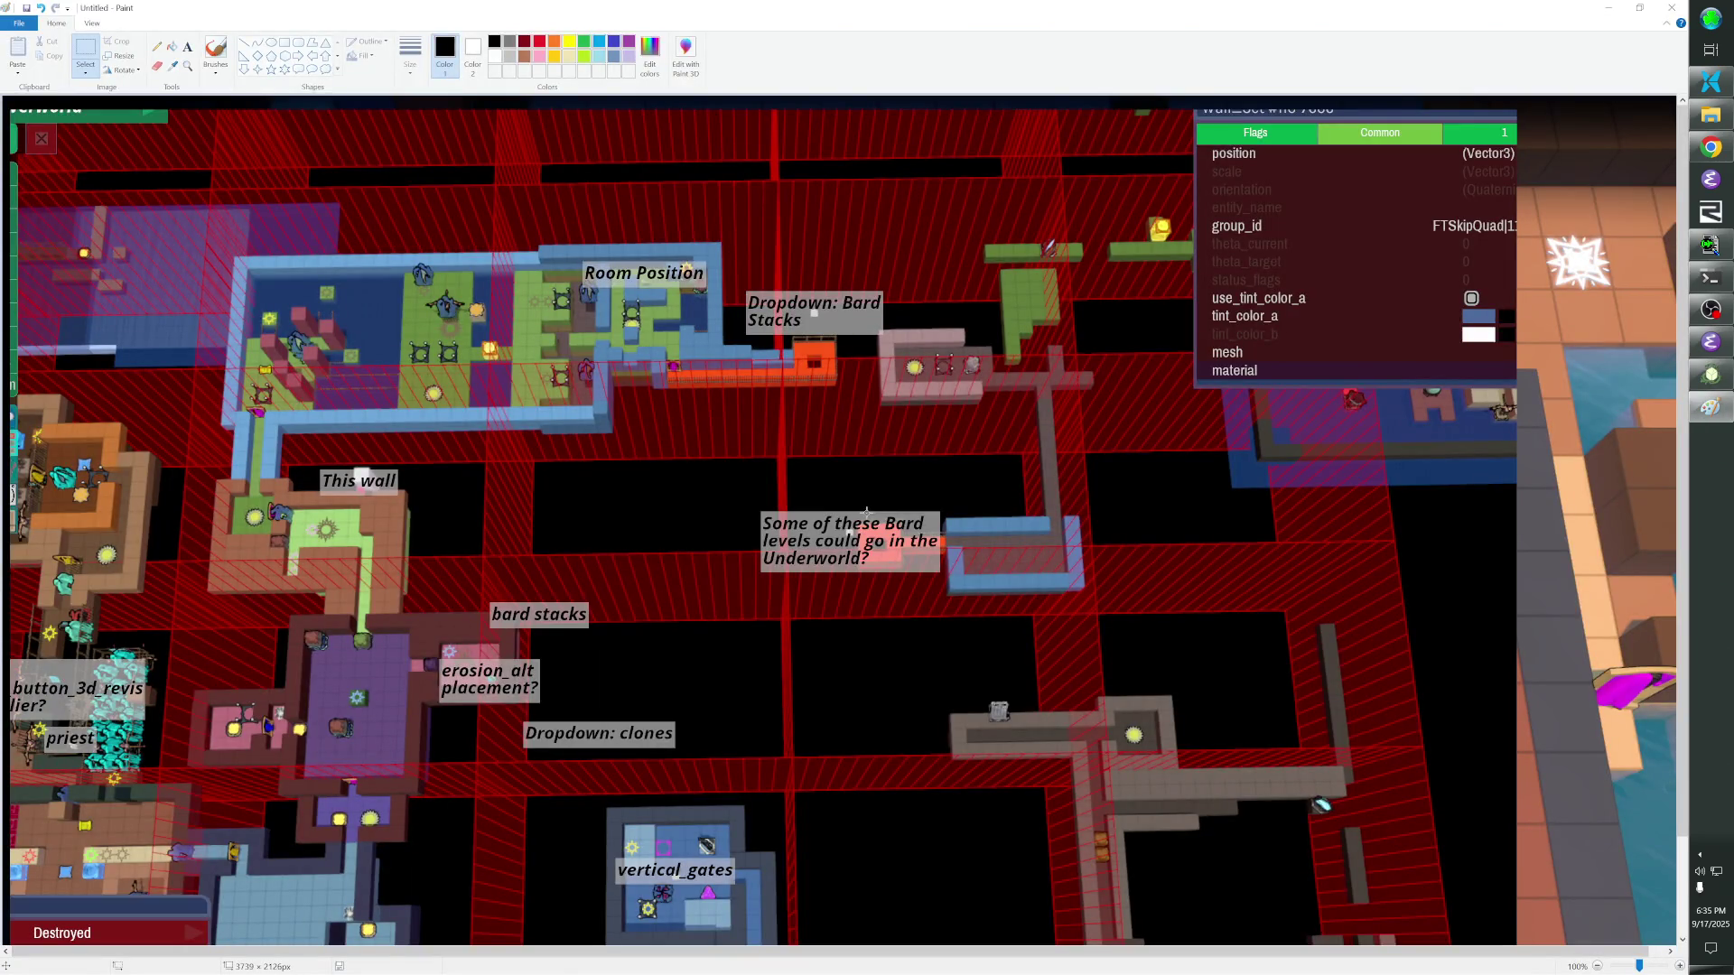
key("alt+Tab")
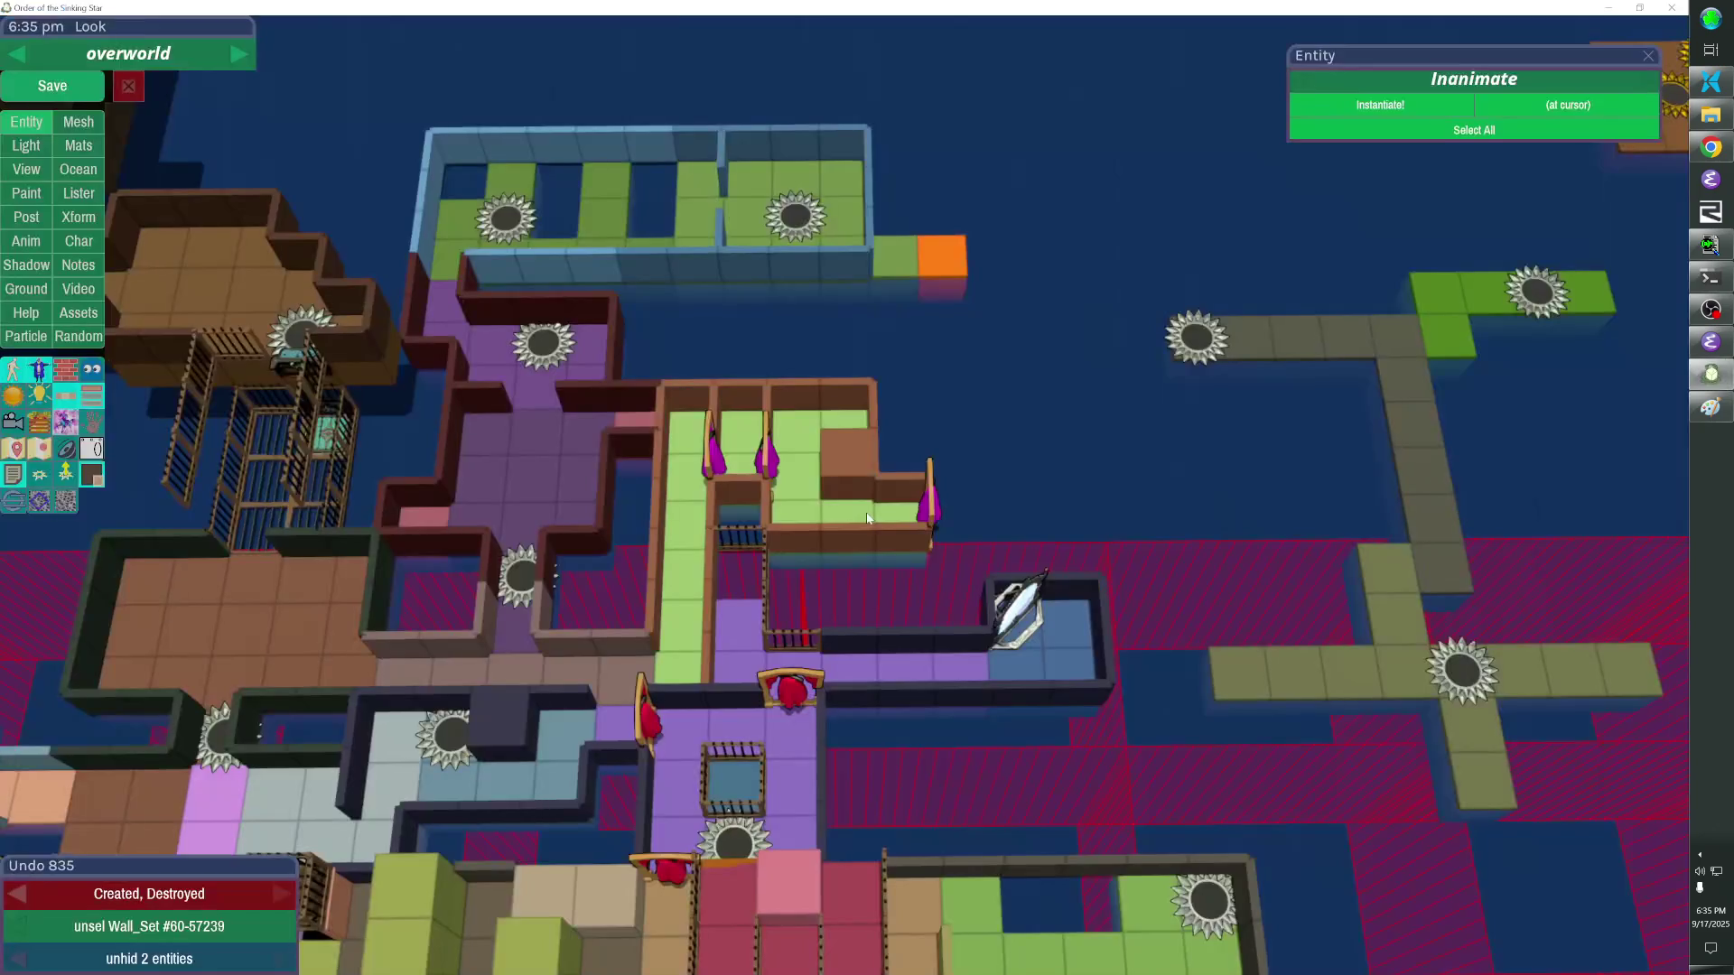
key("alt+Tab")
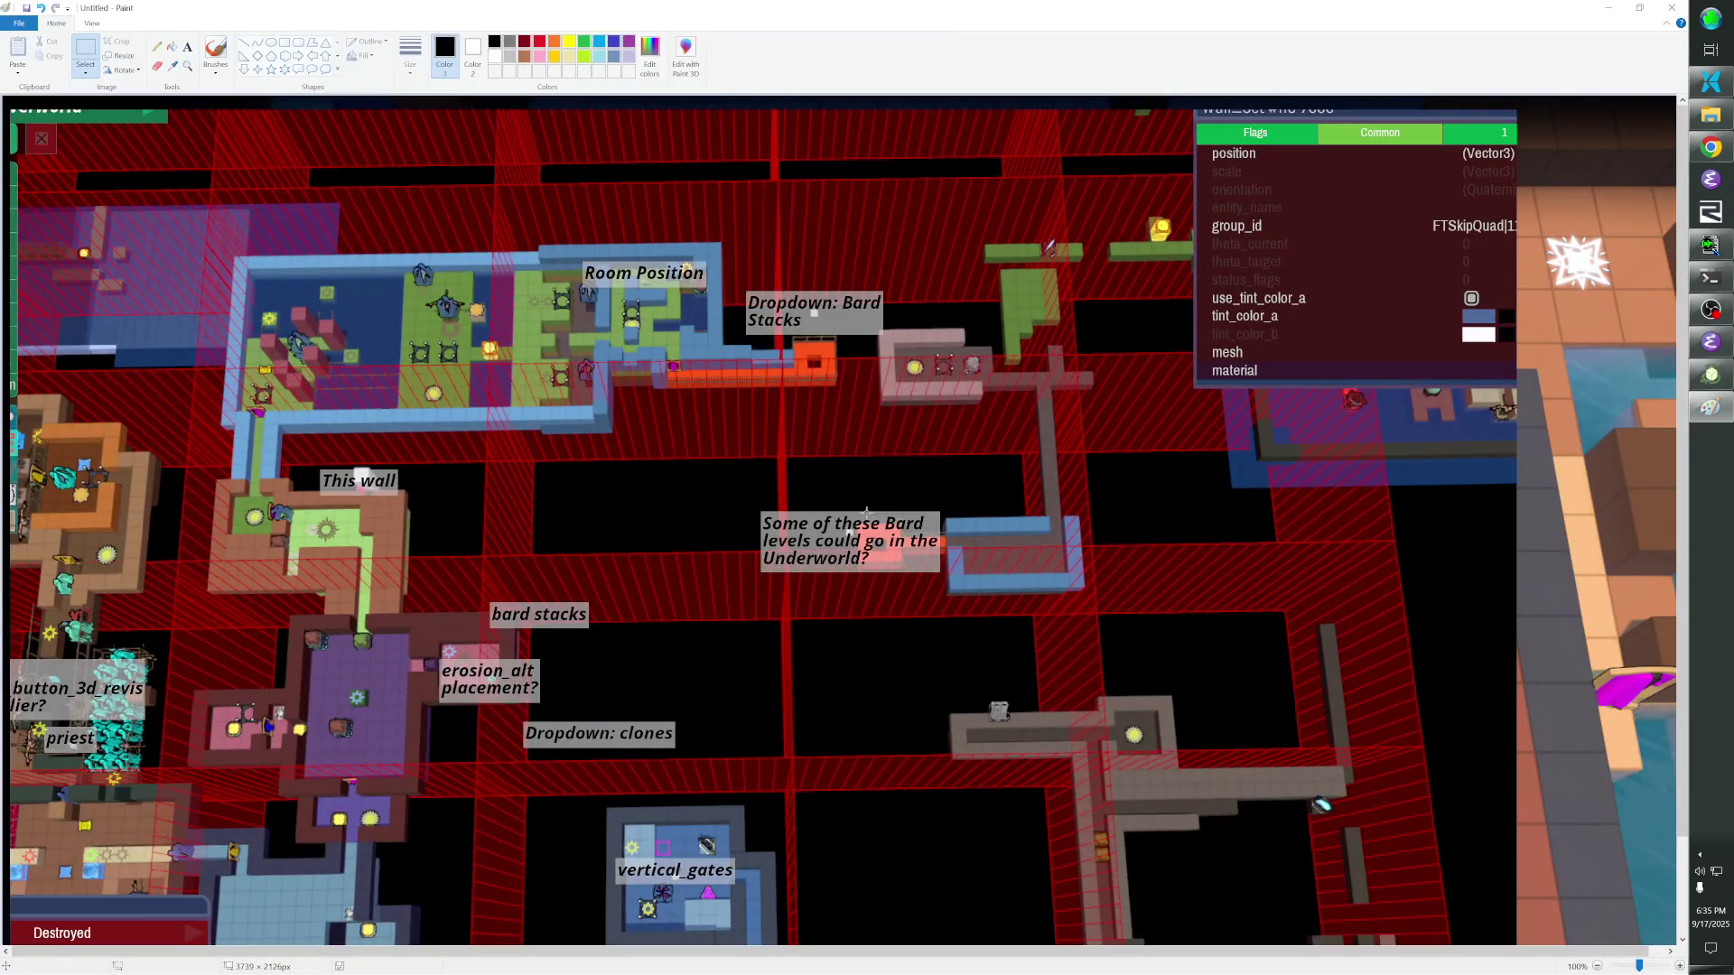
key("alt+Tab")
key("alt+Tab")
key("alt+Tab")
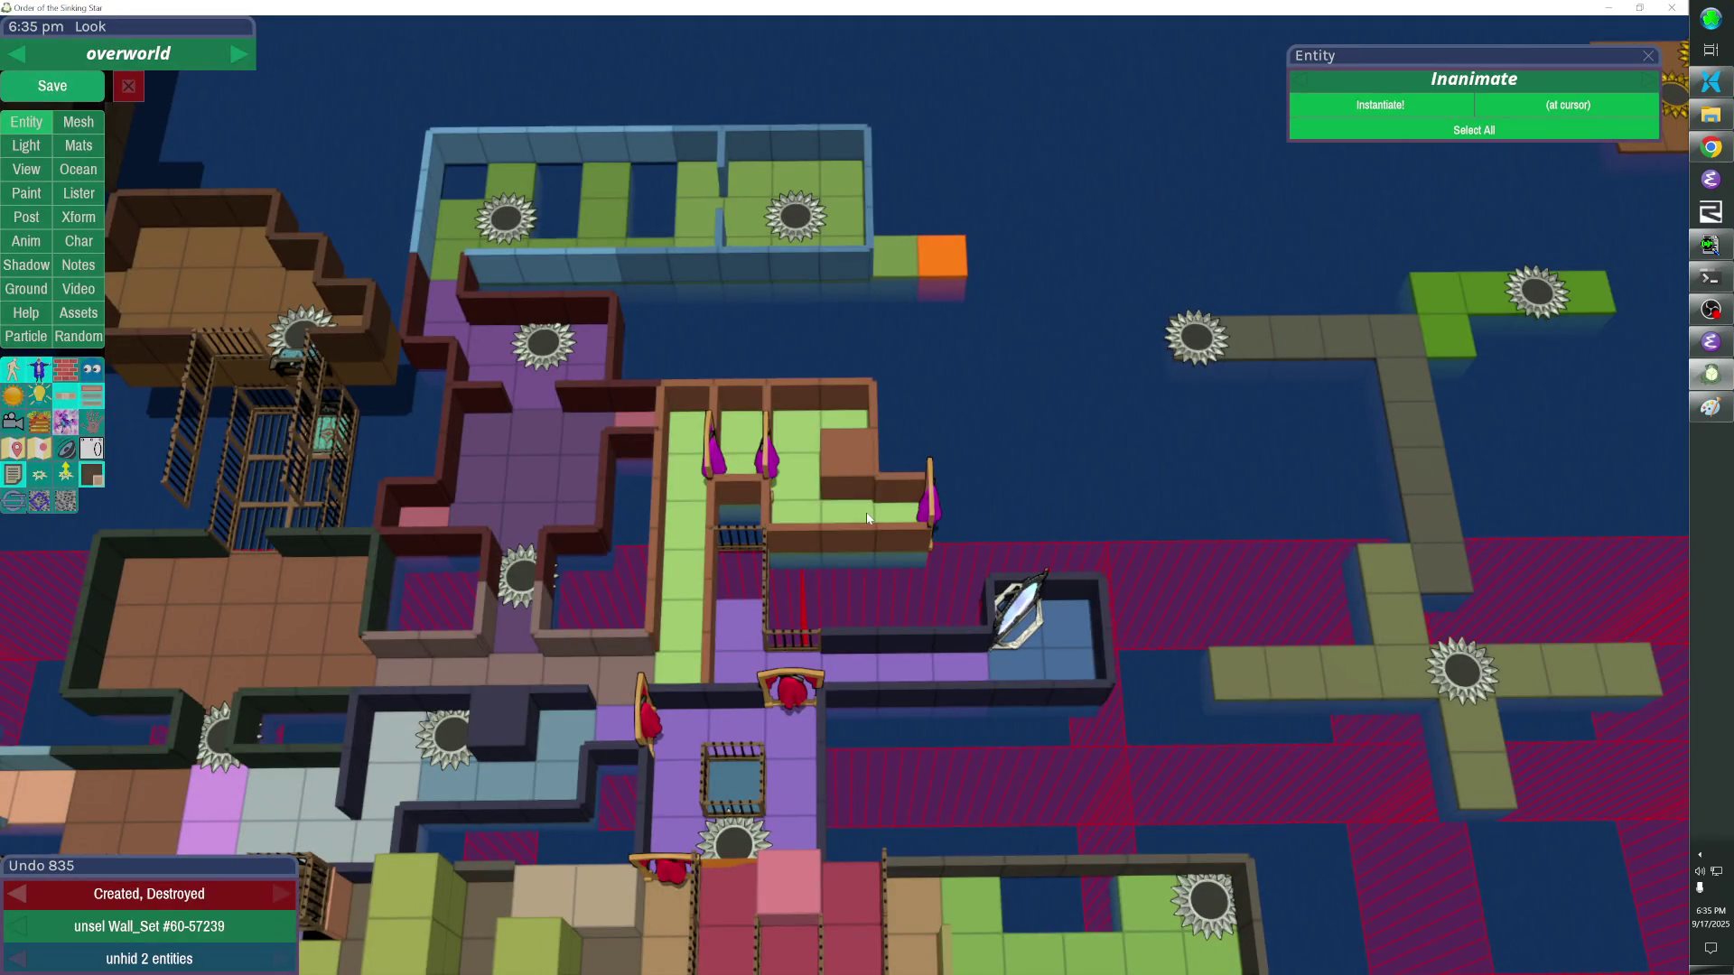
key("alt+Tab")
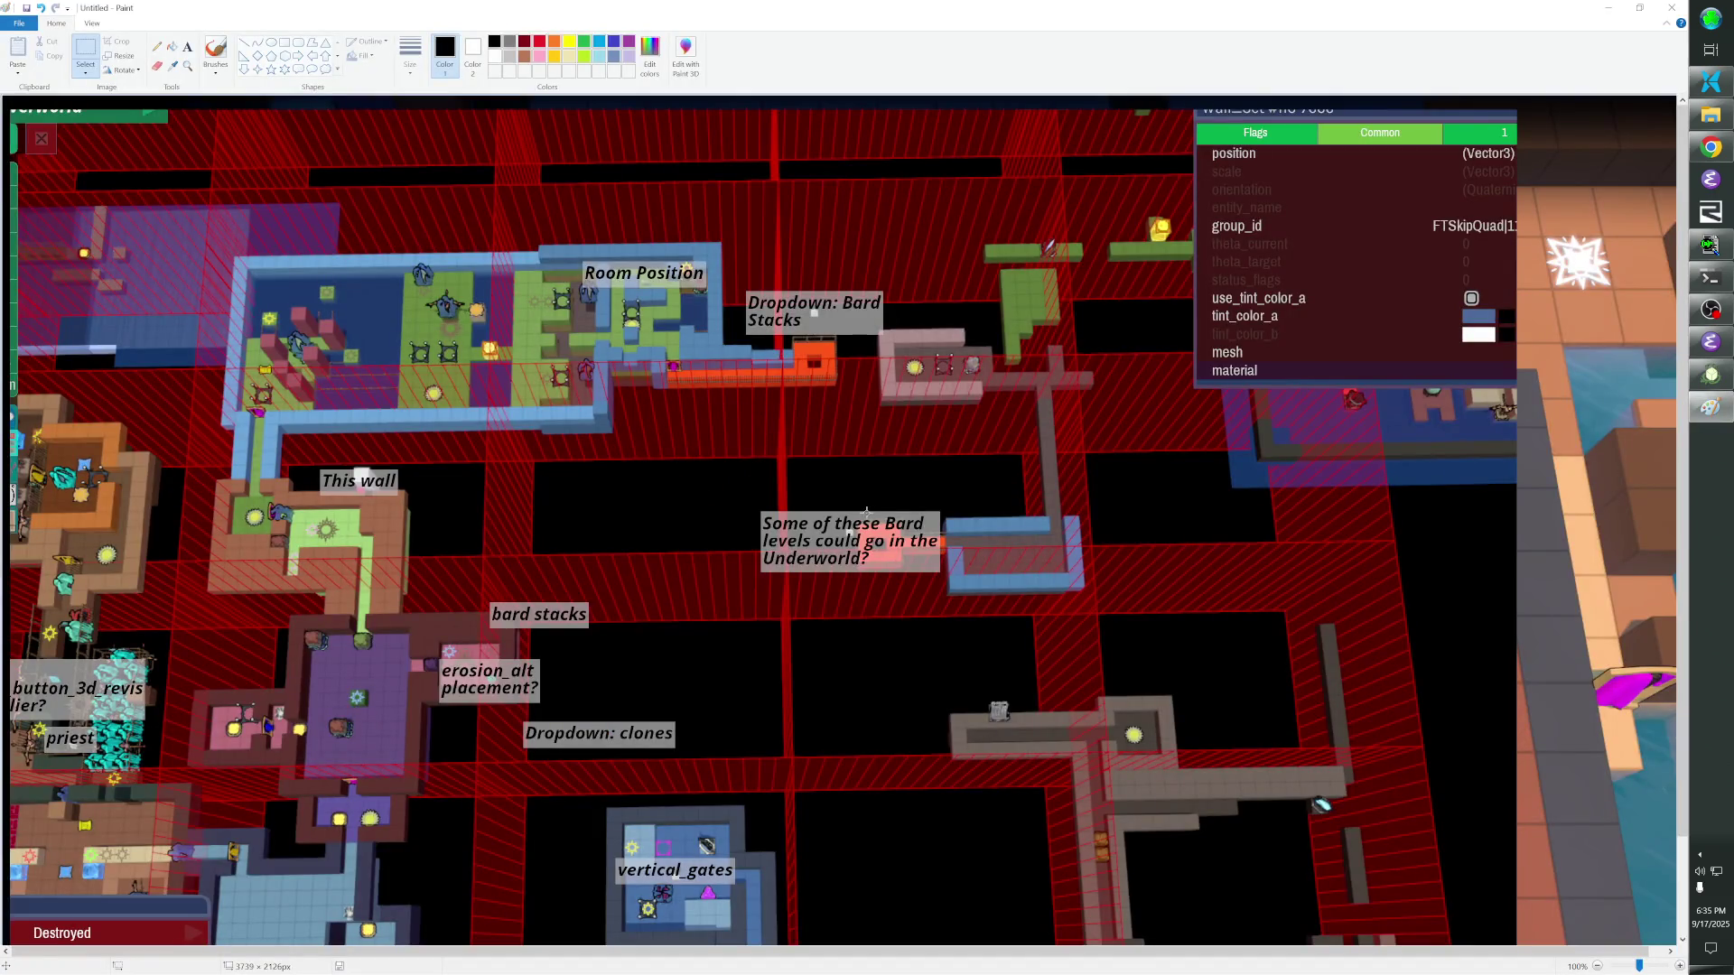
key("alt+Tab")
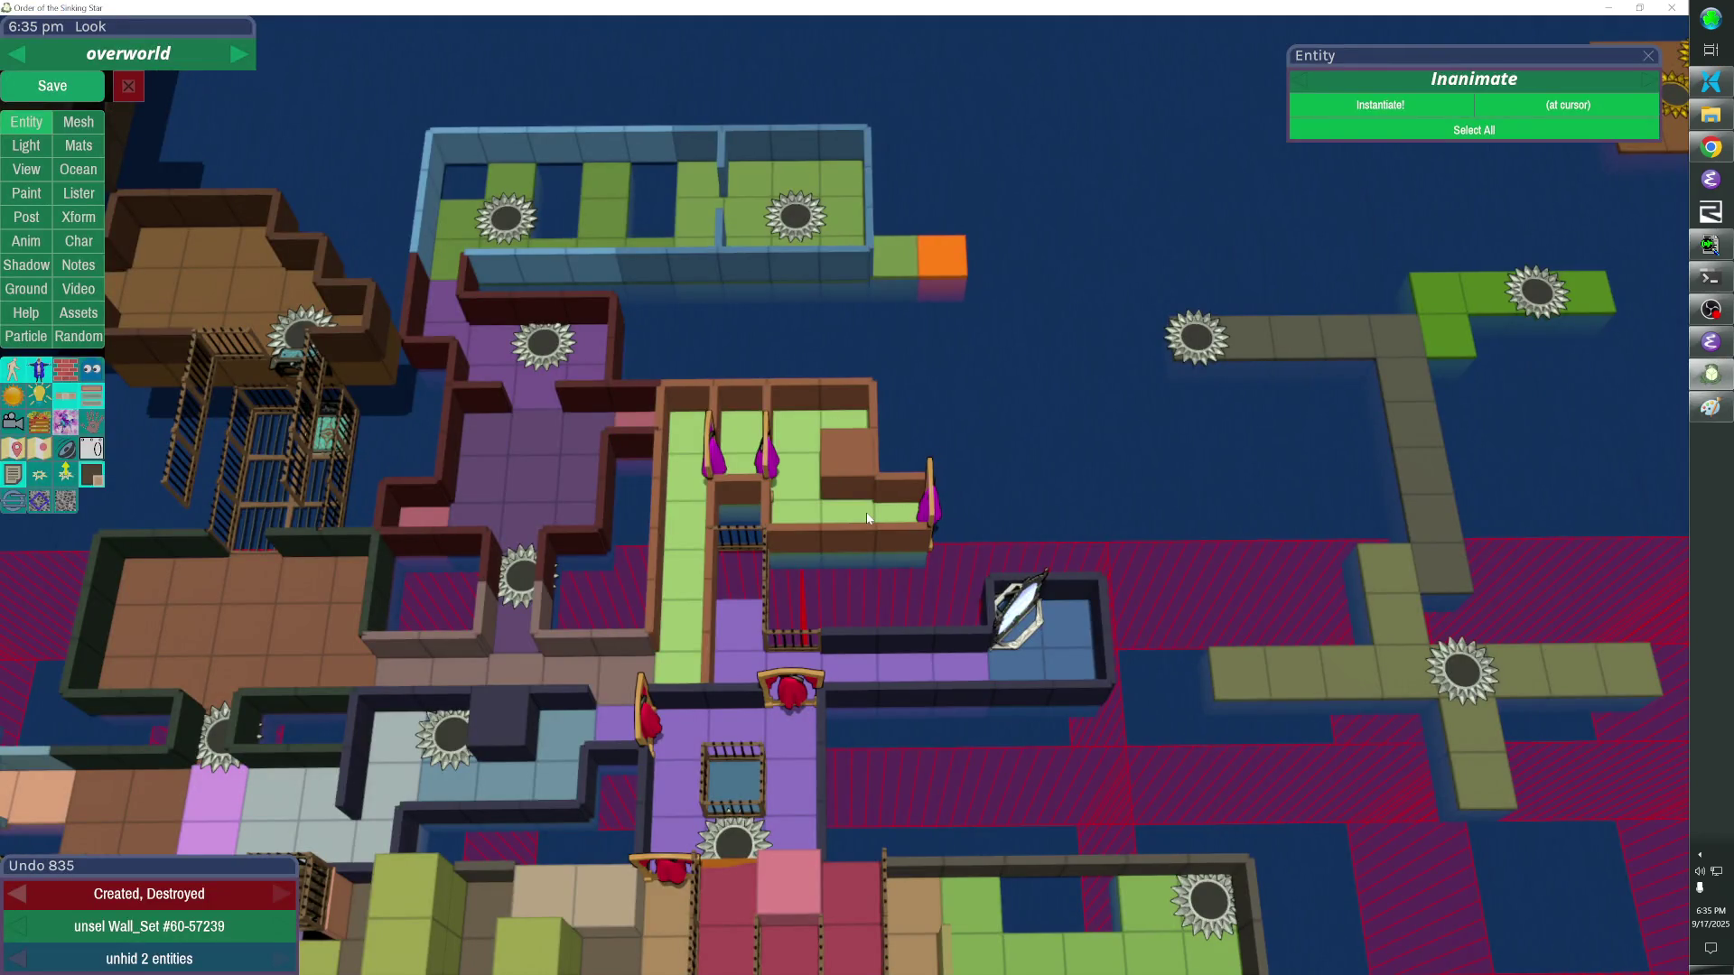
key("alt+Tab")
key("alt+Tab")
key("alt+Tab")
key("alt+Tab")
left_click(646, 635)
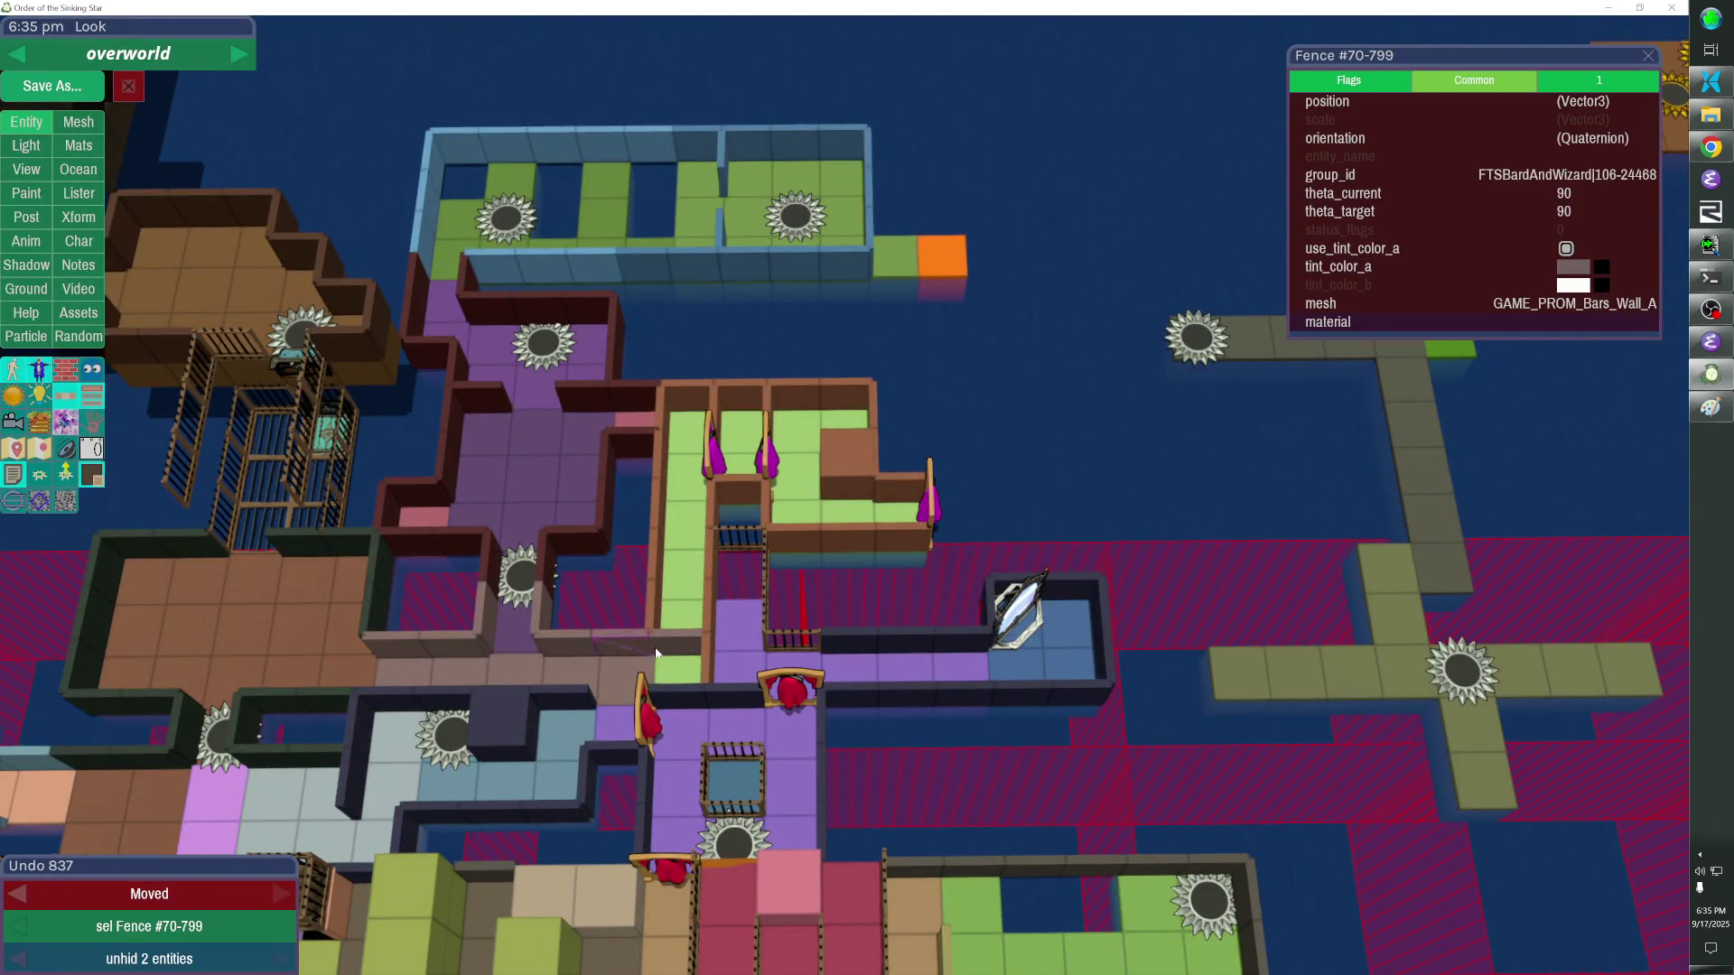
Regroup the two corridor fences, then delete the green room's floor, walls and spikes.
left_click(647, 636, "shift")
left_click(1369, 176)
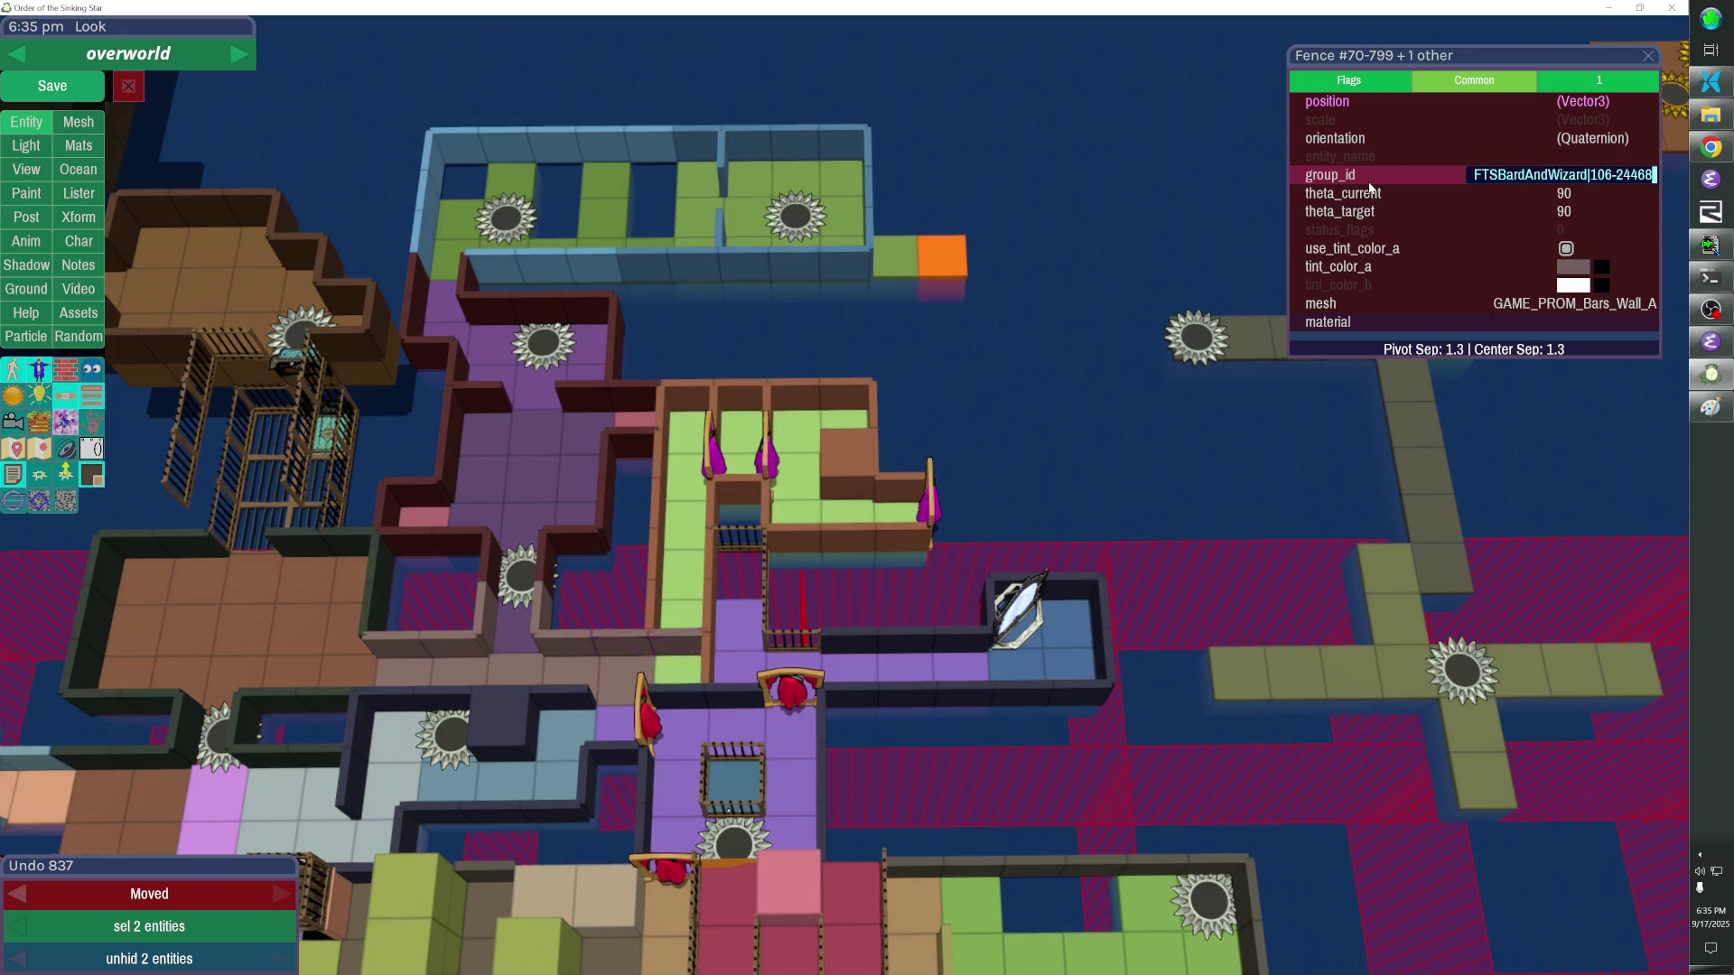
left_click(921, 535, "shift")
left_click(721, 465, "shift")
left_click(930, 512, "shift")
key("Delete")
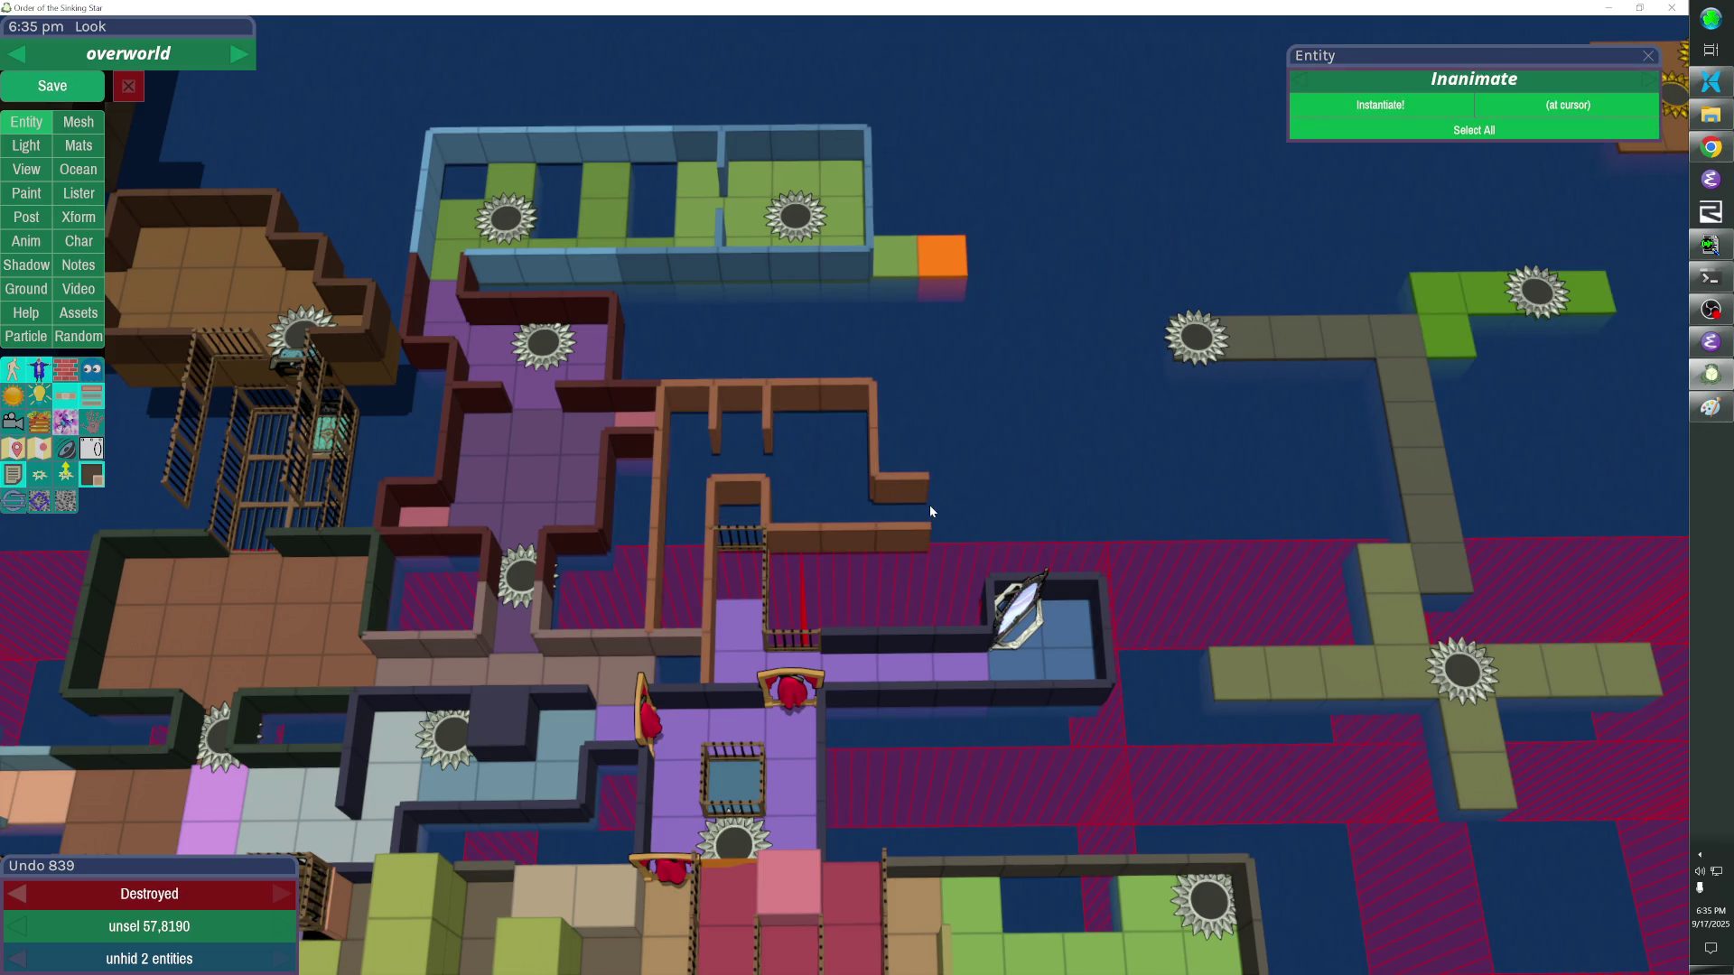
Hide the ocean and delete the cluster of leftover fence walls and the small stray piece.
left_click(905, 495)
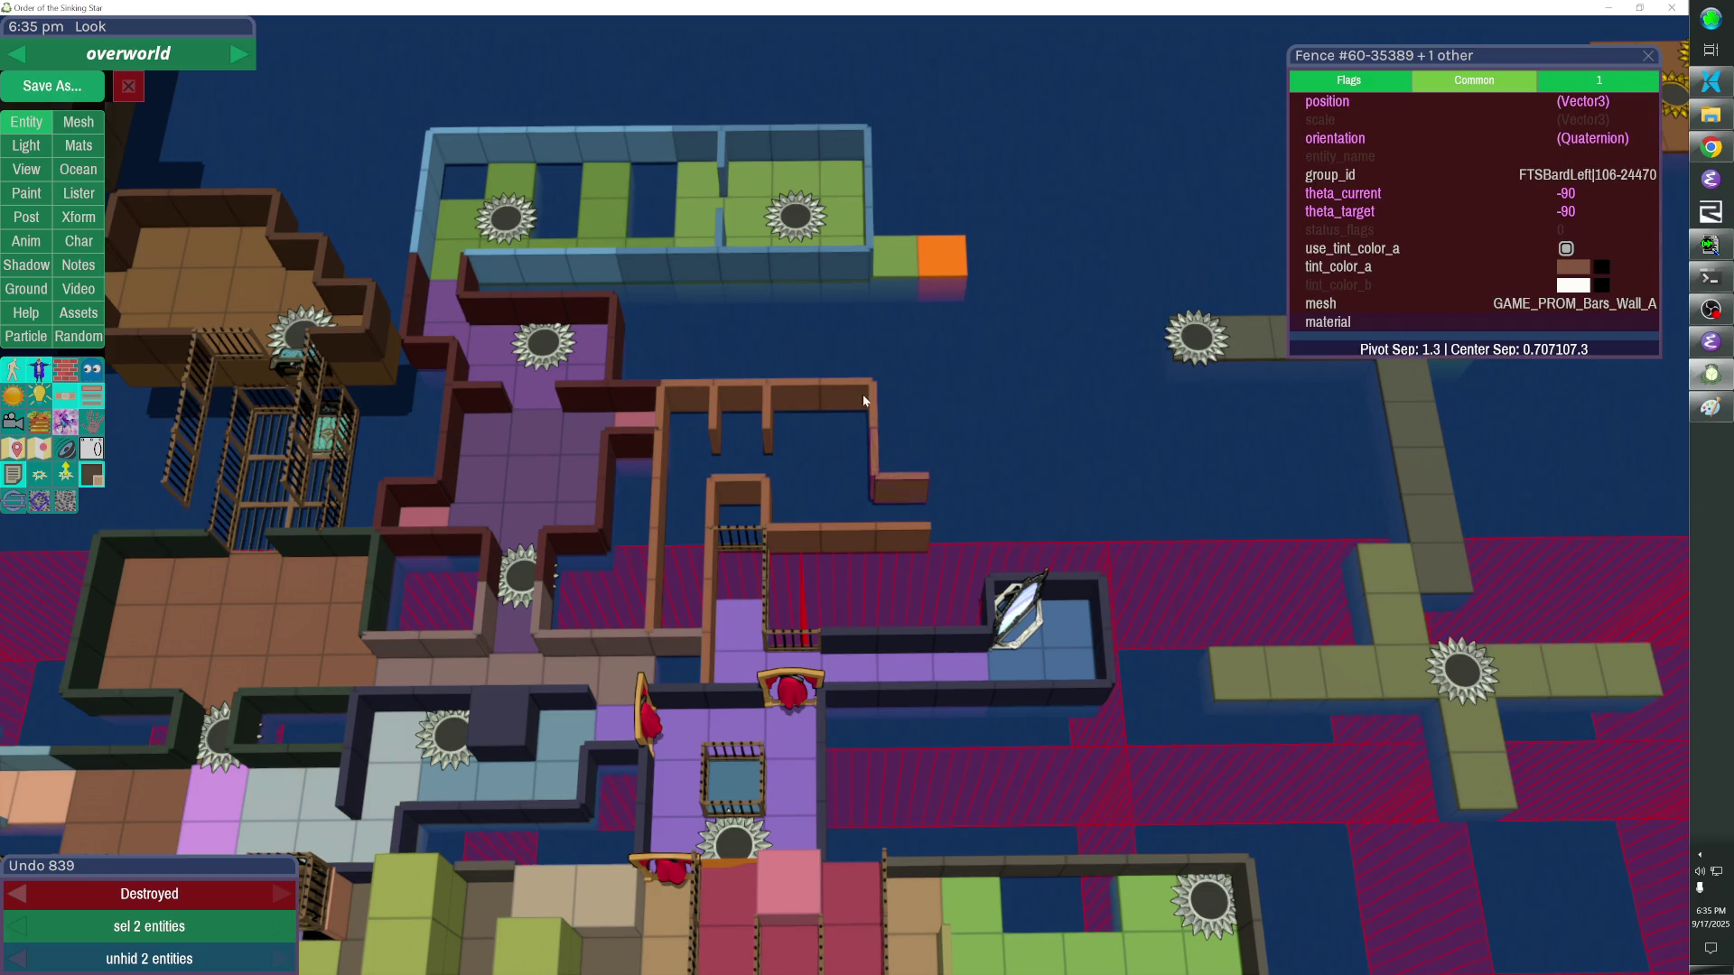
key("h")
left_click_drag(712, 352, 946, 456)
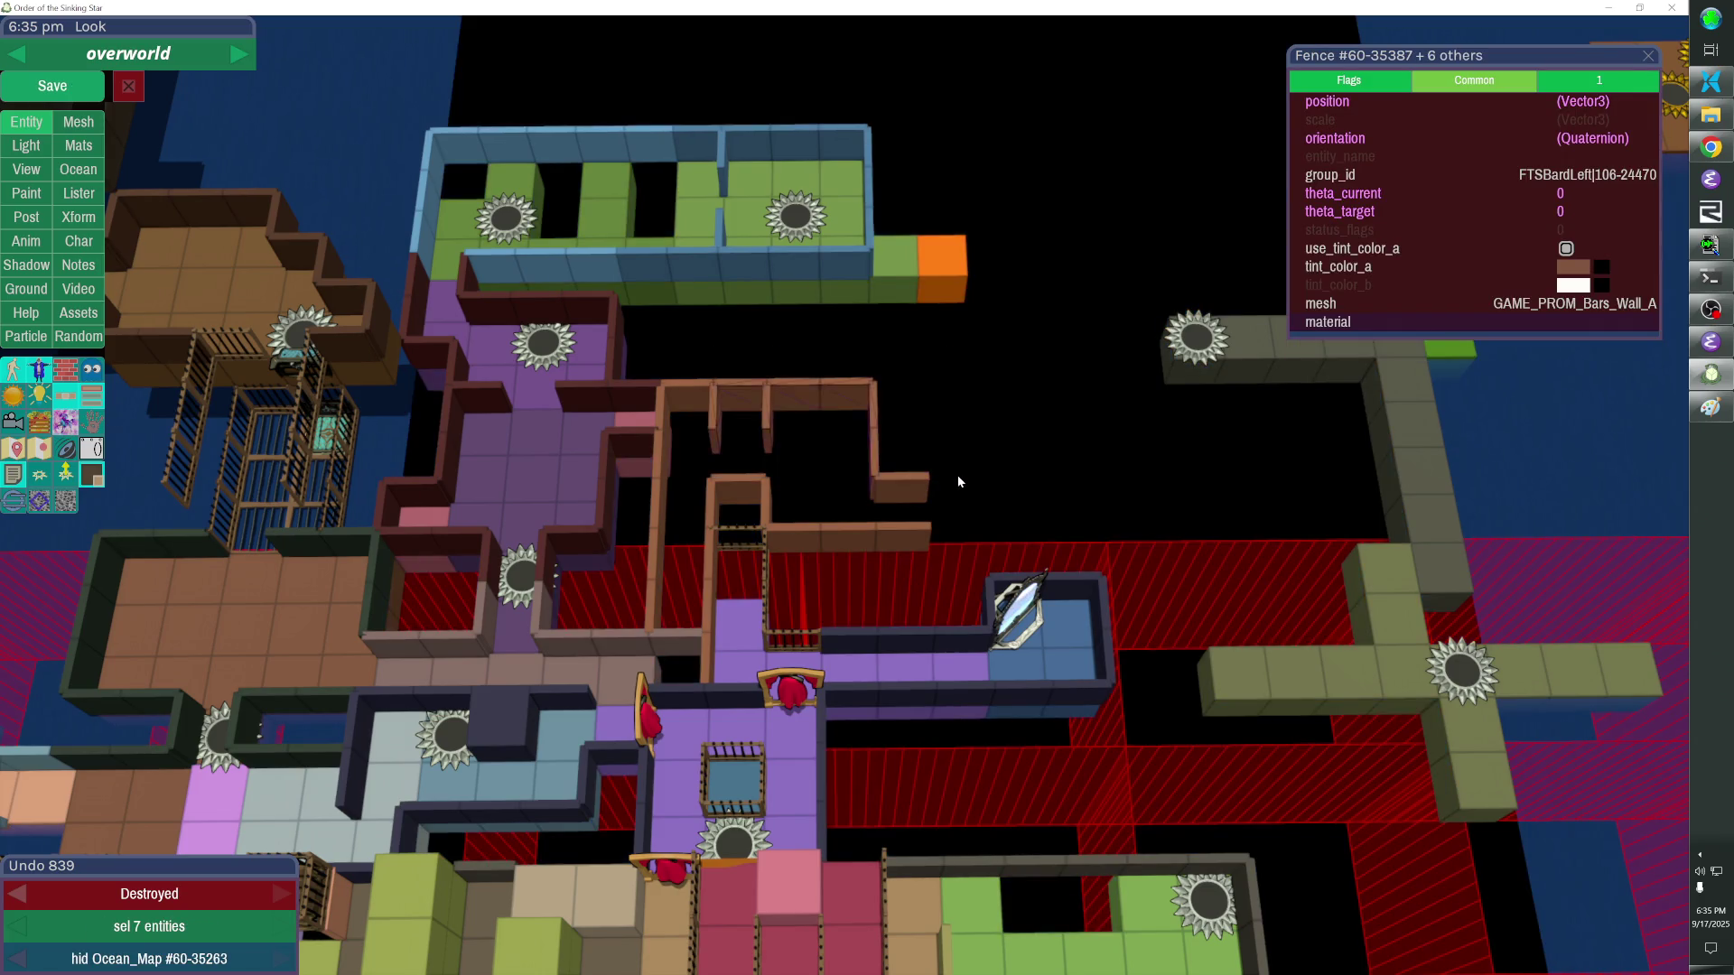
key("Delete")
left_click(900, 489)
key("Delete")
Delete the remaining fence walls of the old green room in two batches.
left_click(685, 384)
left_click(743, 485, "shift")
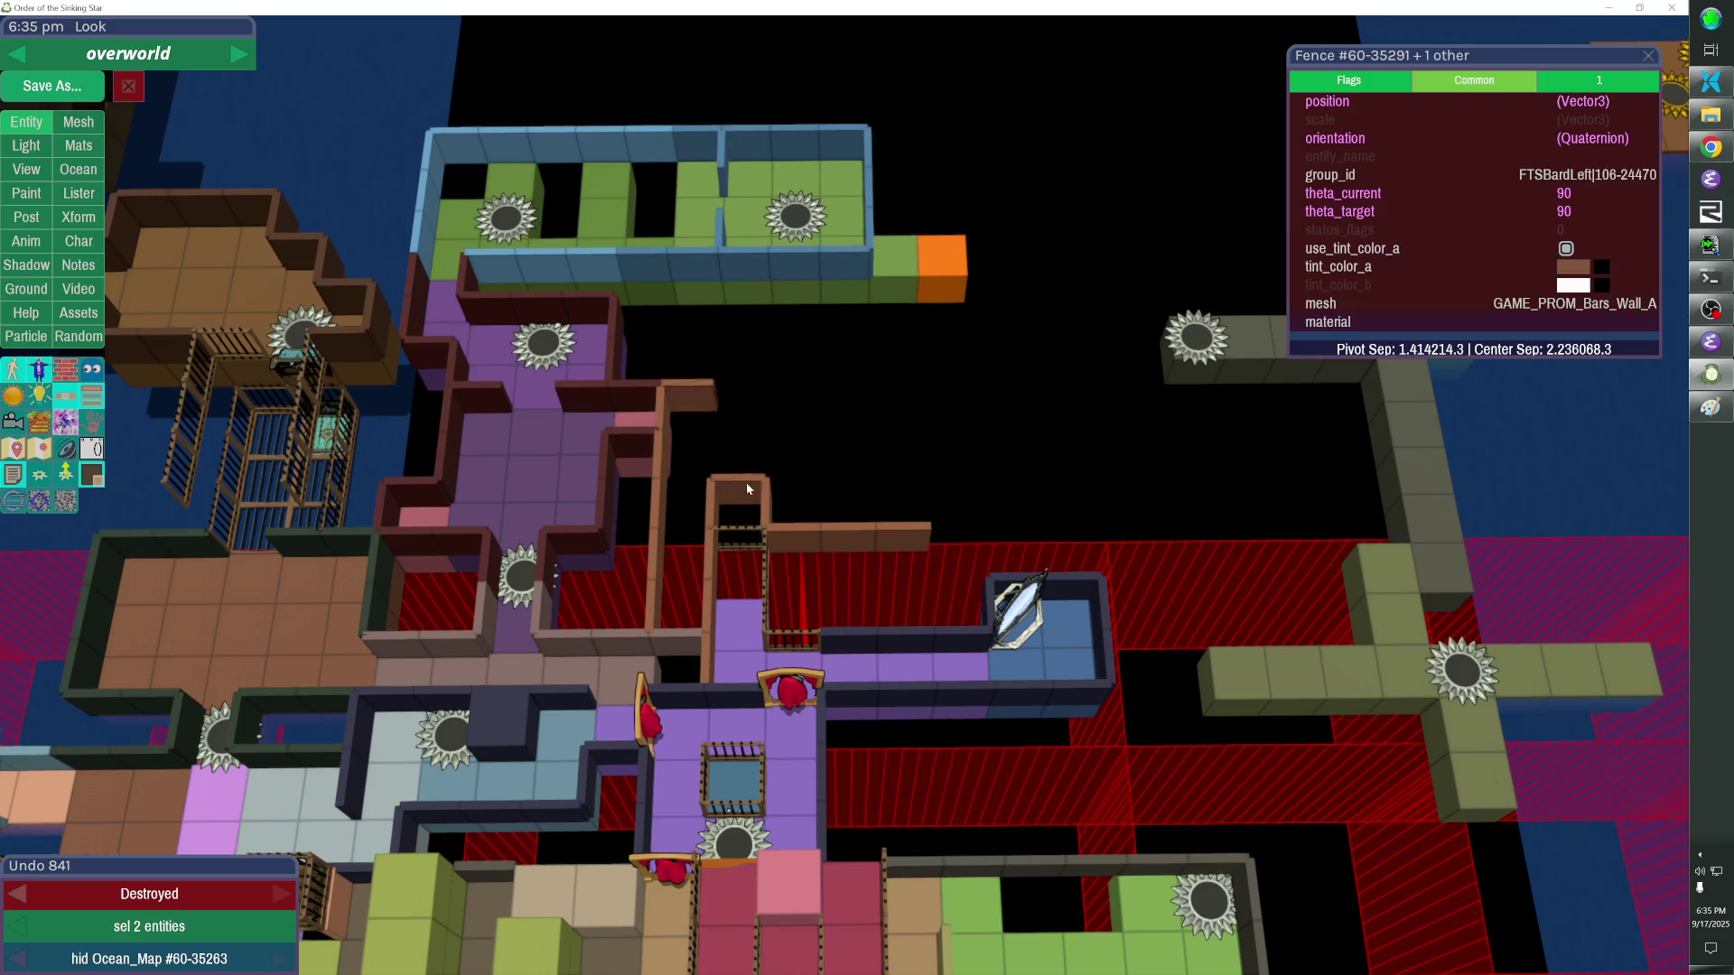
left_click(763, 511, "shift")
left_click(854, 530, "shift")
left_click(910, 535, "shift")
key("Delete")
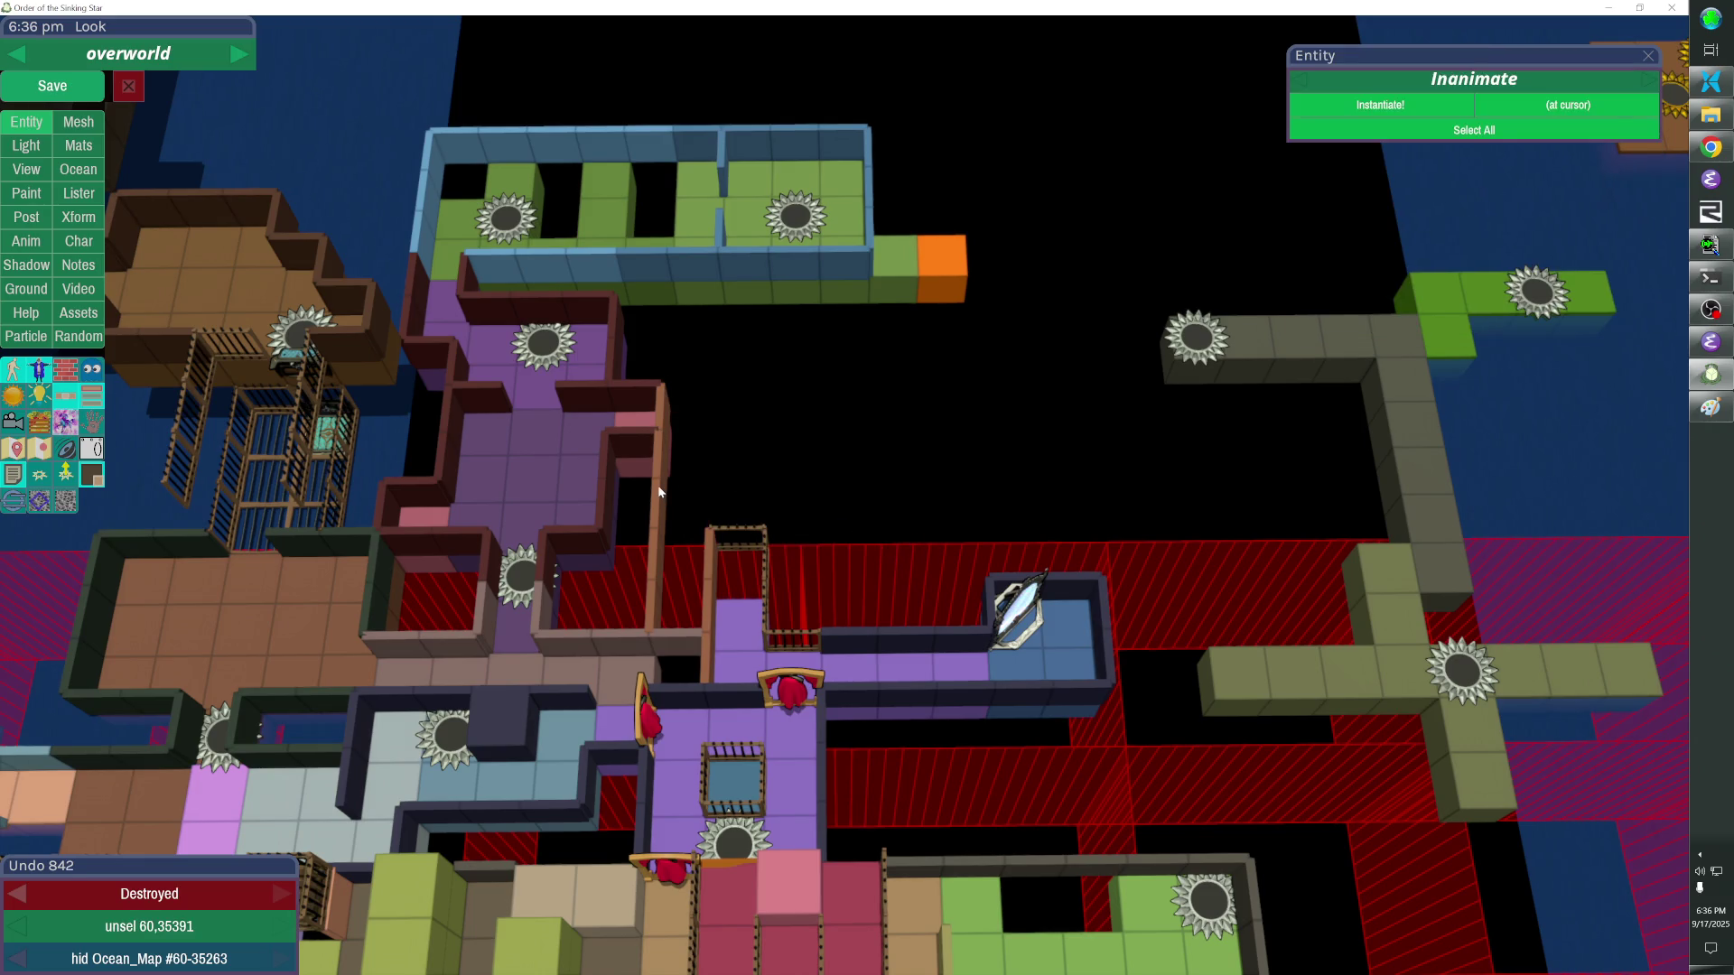
left_click(658, 505)
left_click(655, 558, "shift")
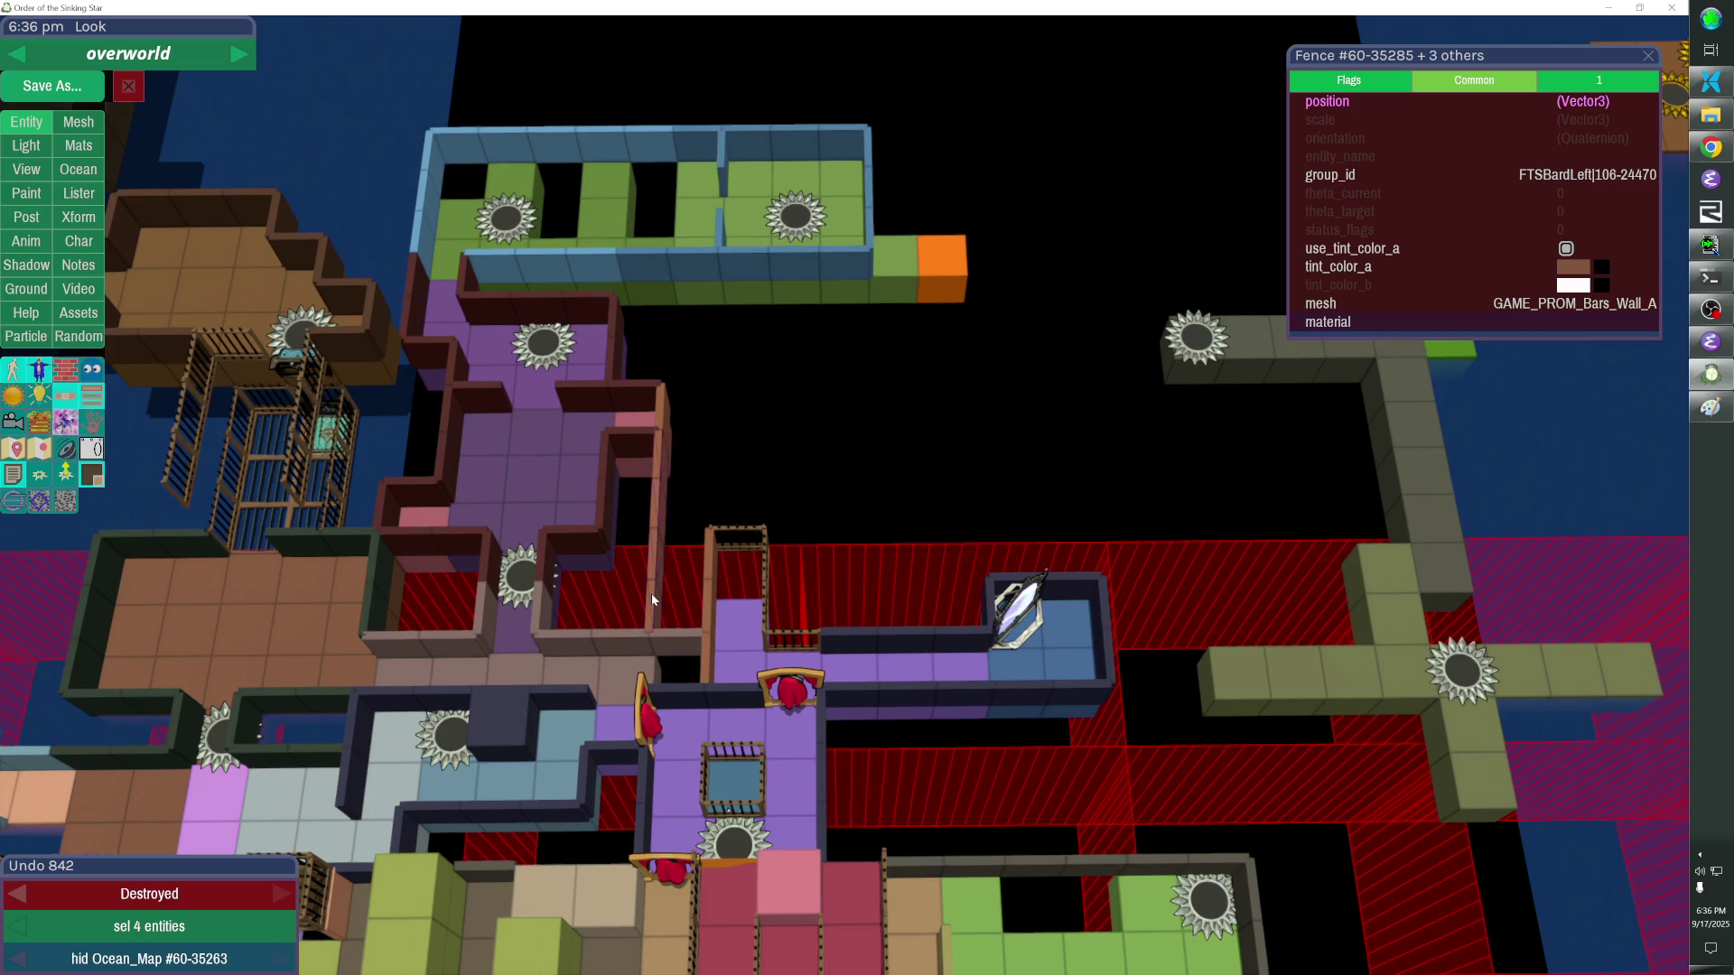
key("Delete")
Paste a copy of the corner fence onto the purple room's edge and reassign its group id.
left_click(658, 432)
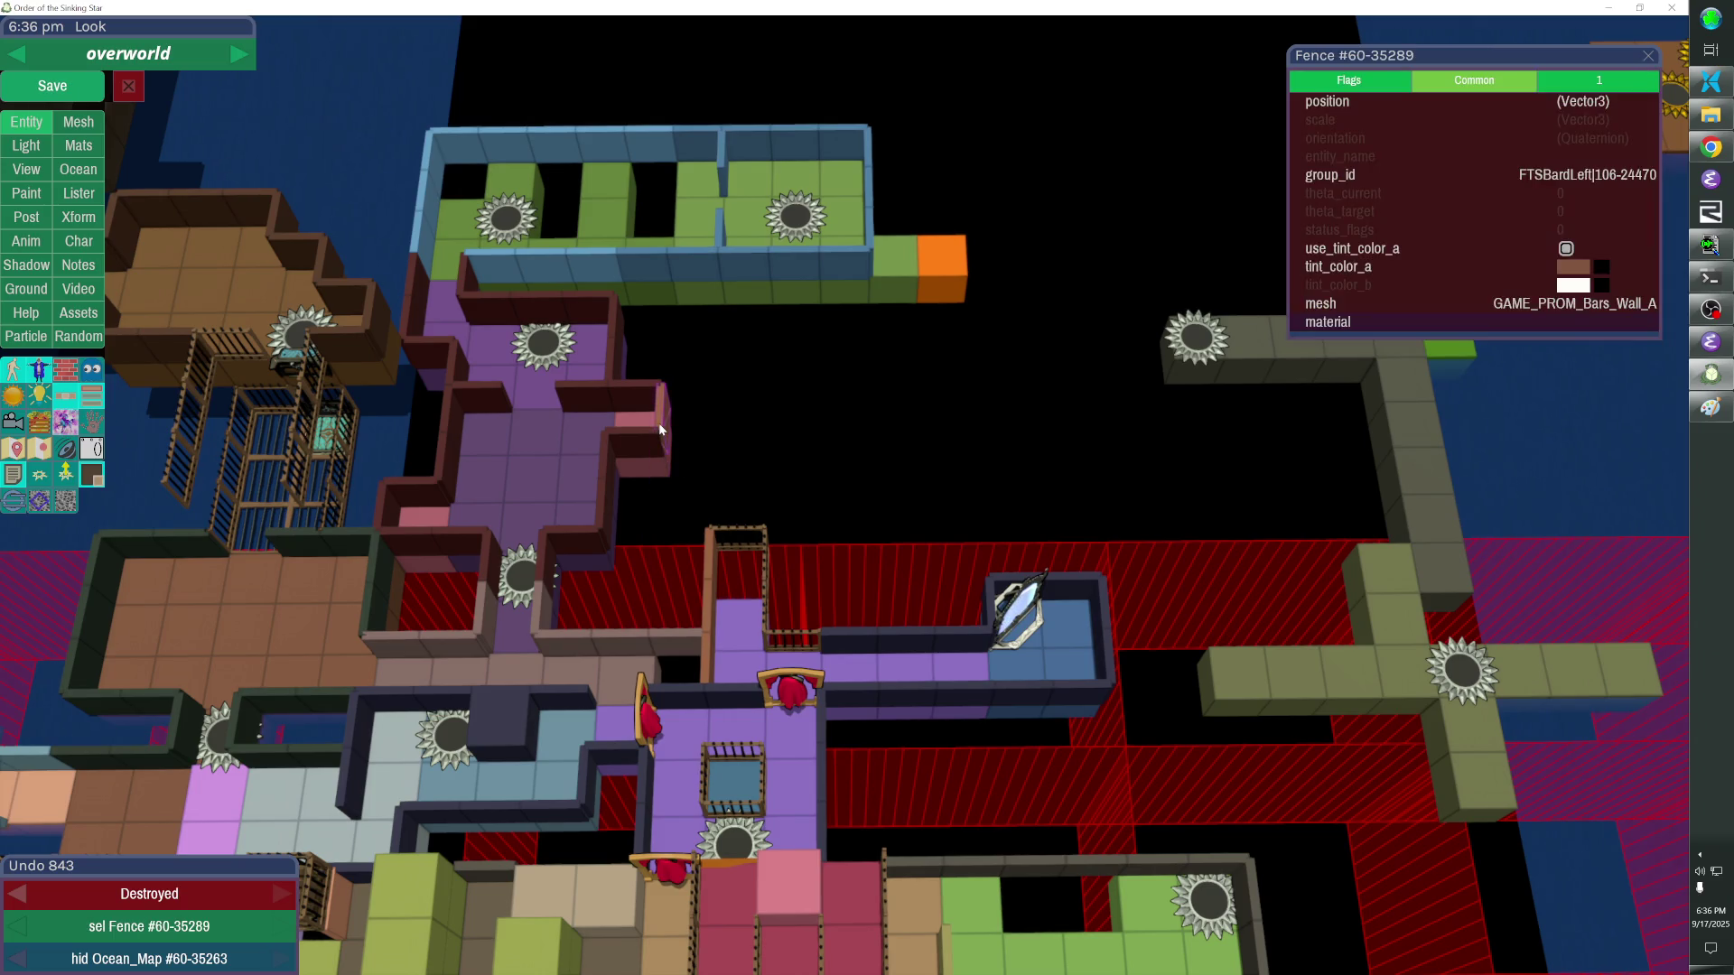
key("Escape")
key("ctrl+v")
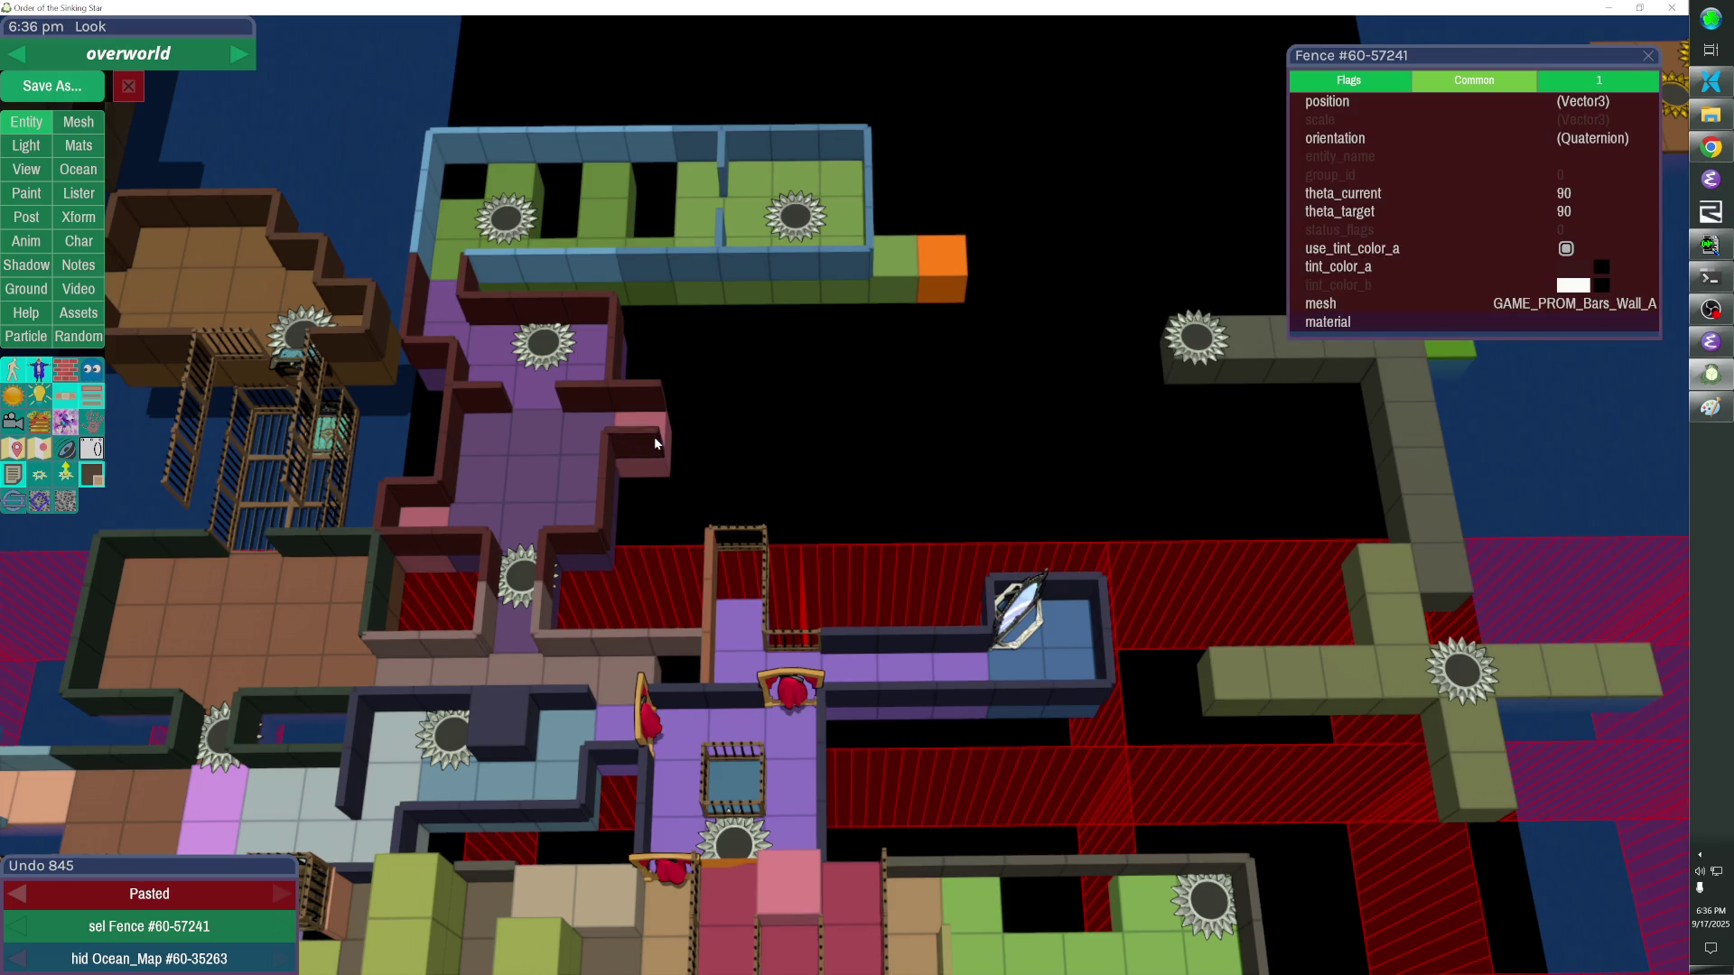
left_click_drag(655, 443, 657, 431)
left_click(655, 429, "shift")
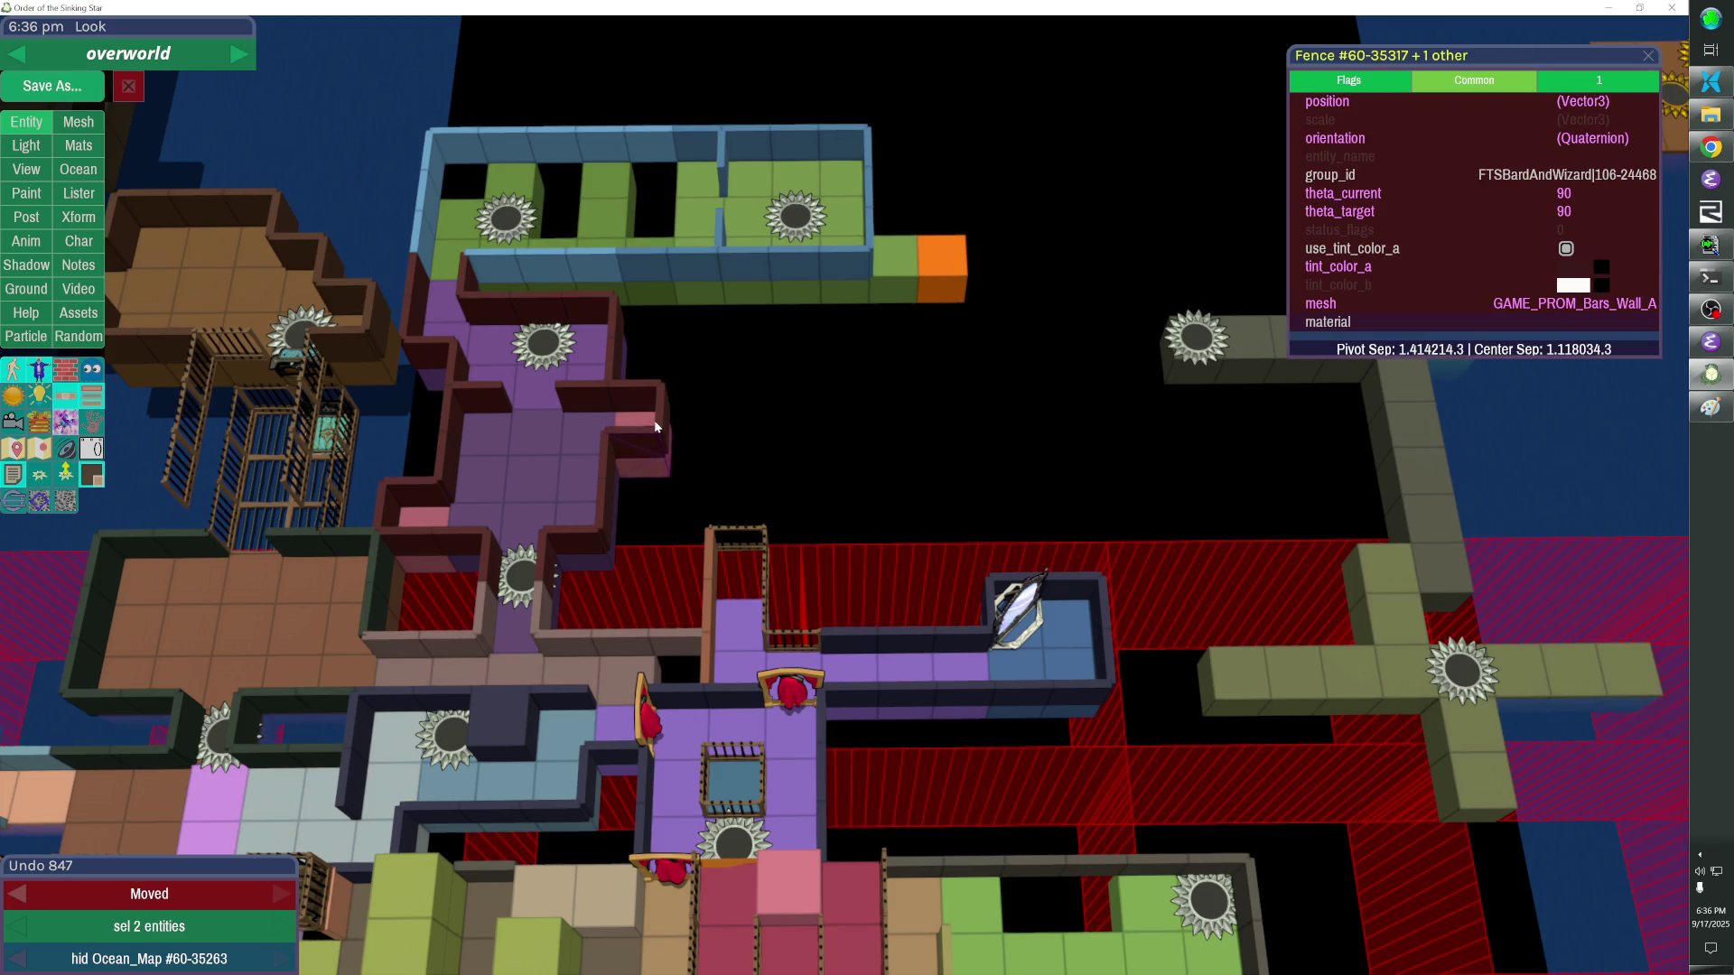
left_click(658, 428)
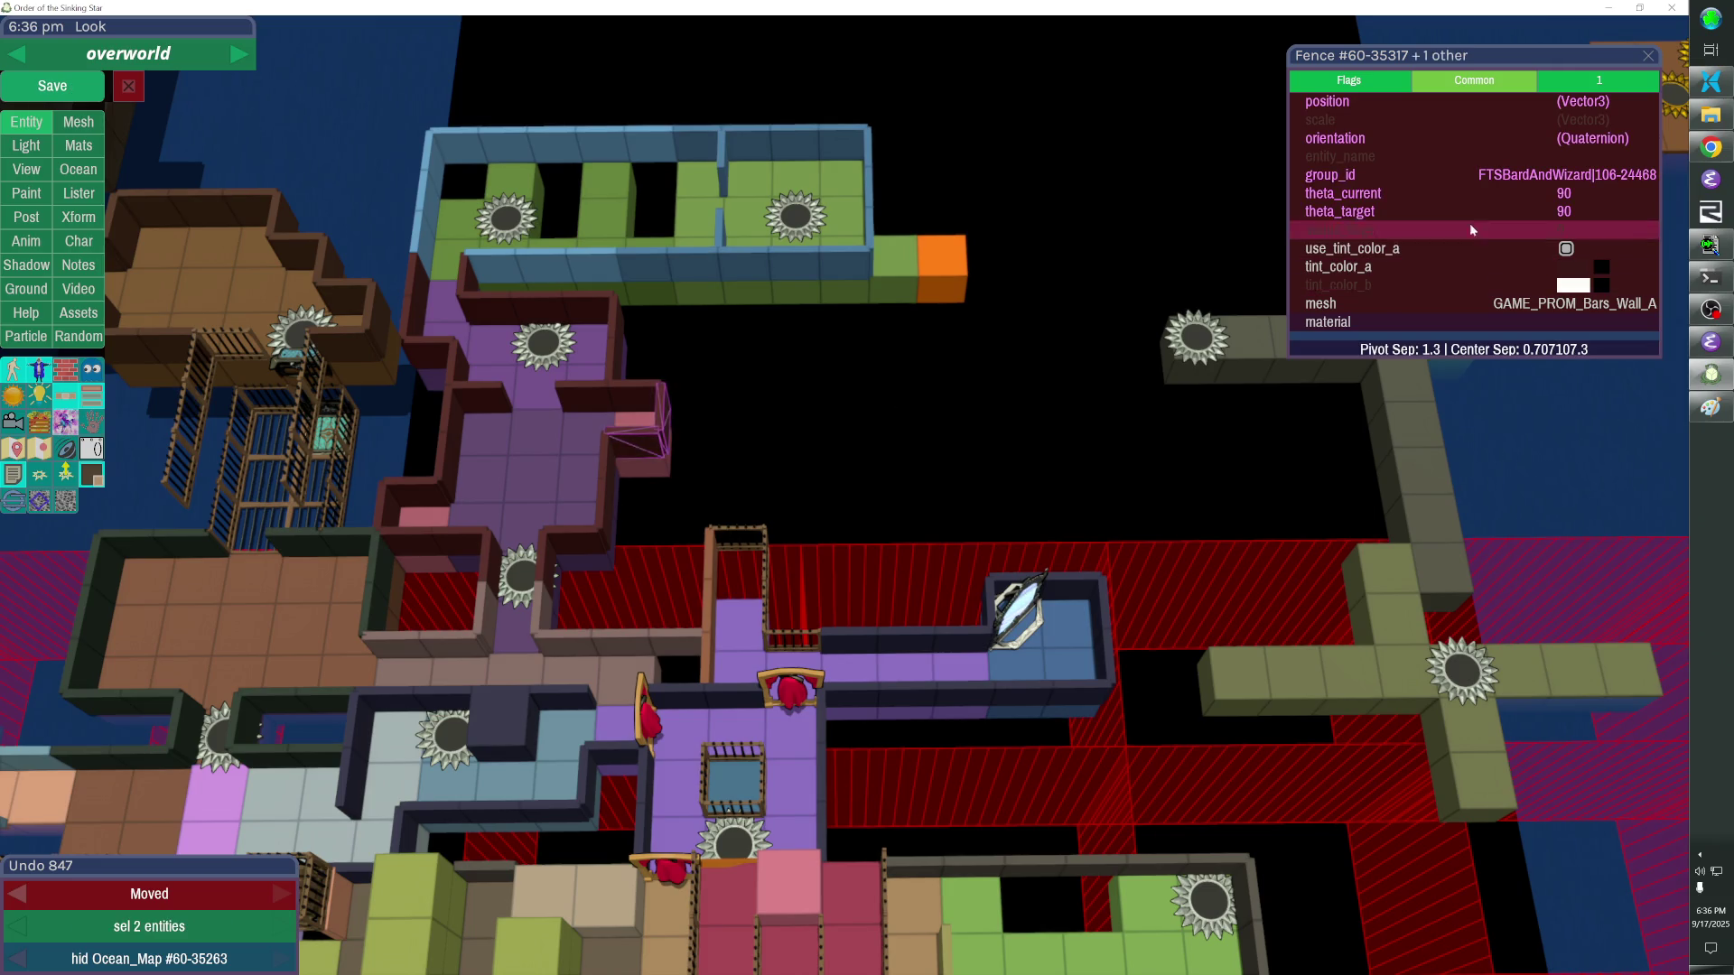
left_click(1481, 174)
key("ctrl+v")
key("Return")
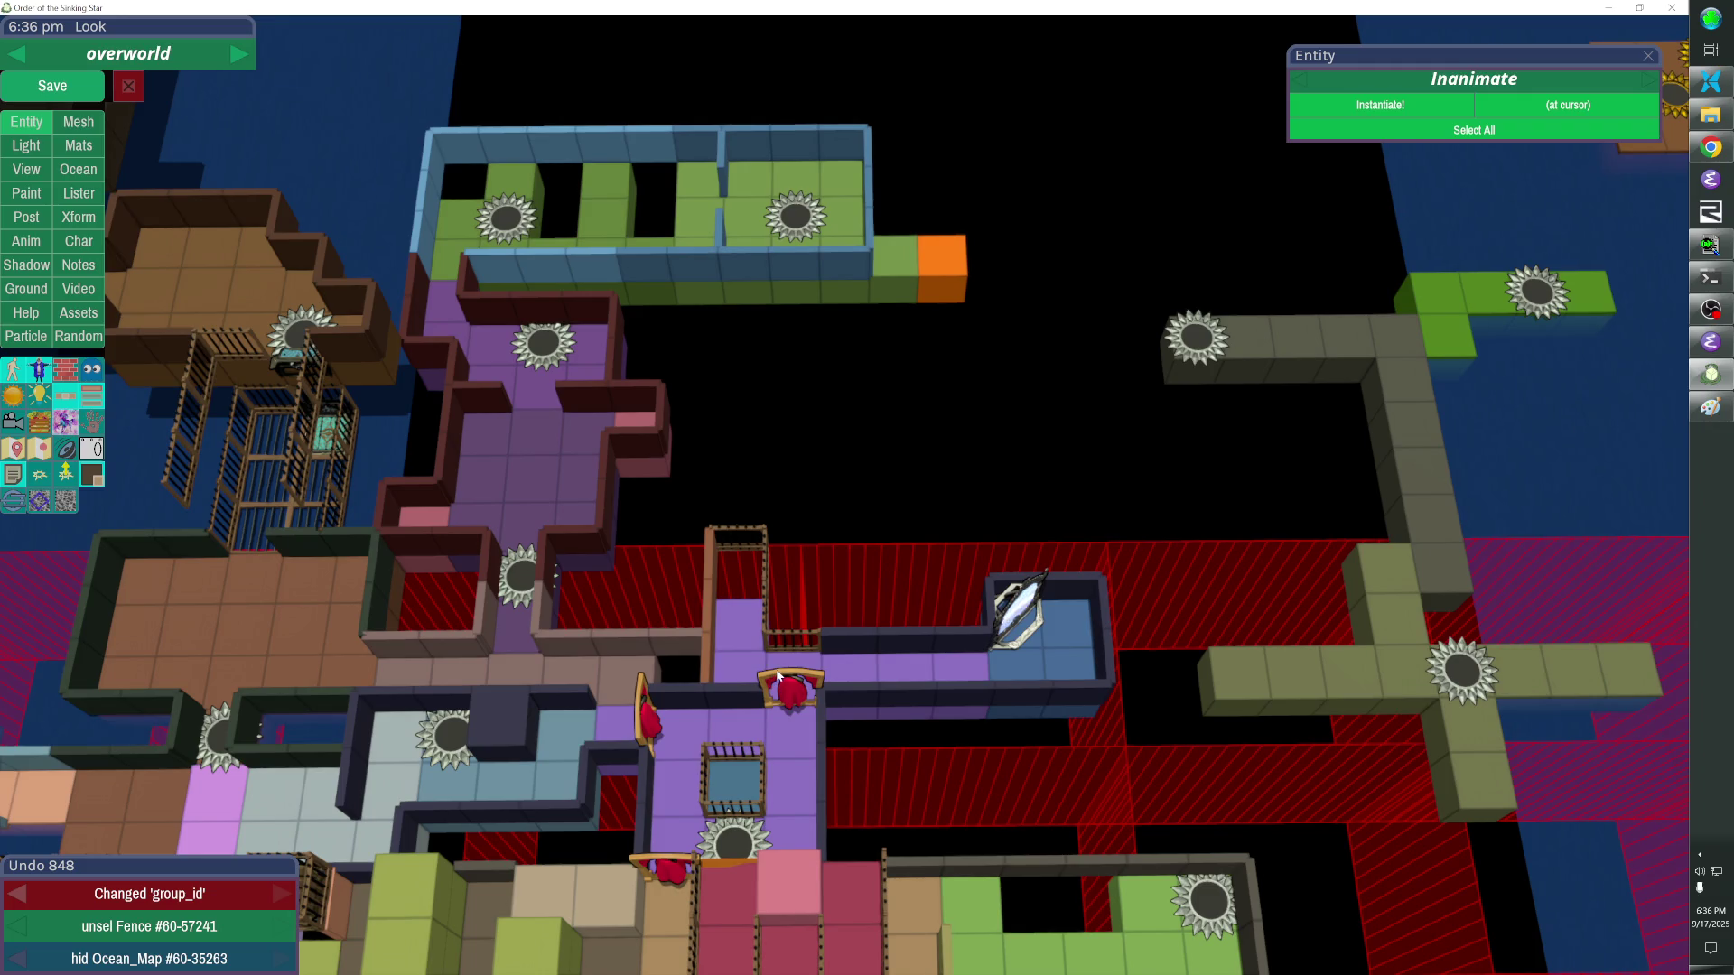
key("alt+Tab")
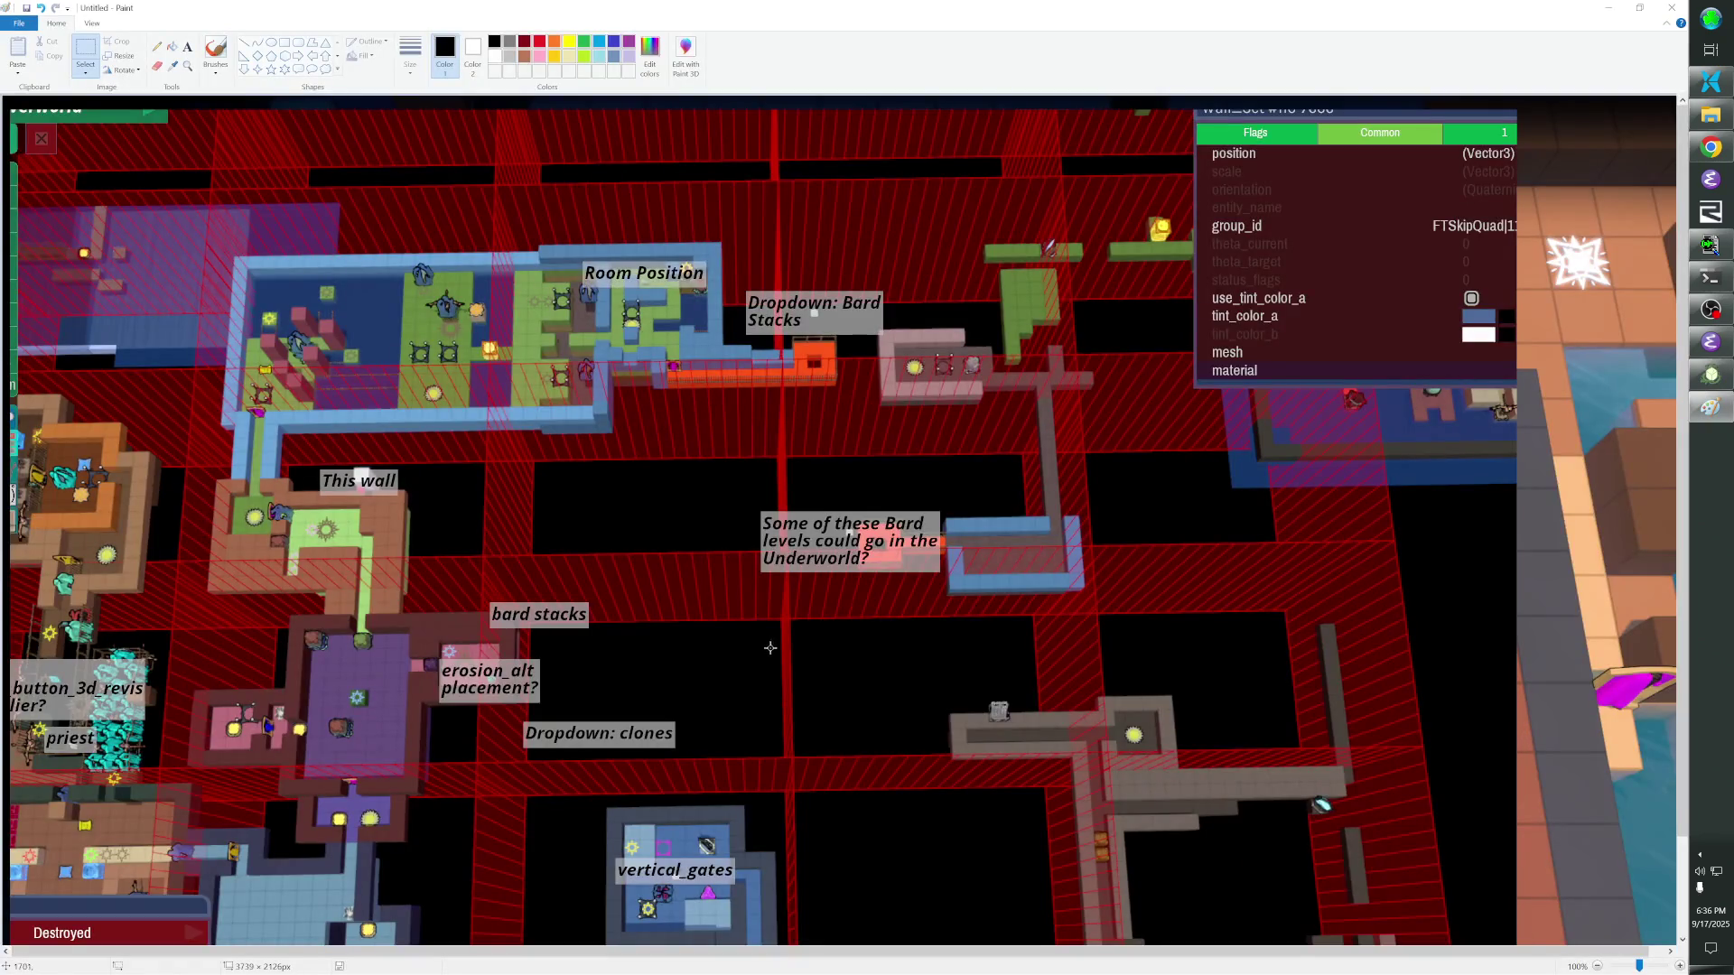
Flip between the level editor and the Paint screenshot to compare the map twice.
key("alt+Tab")
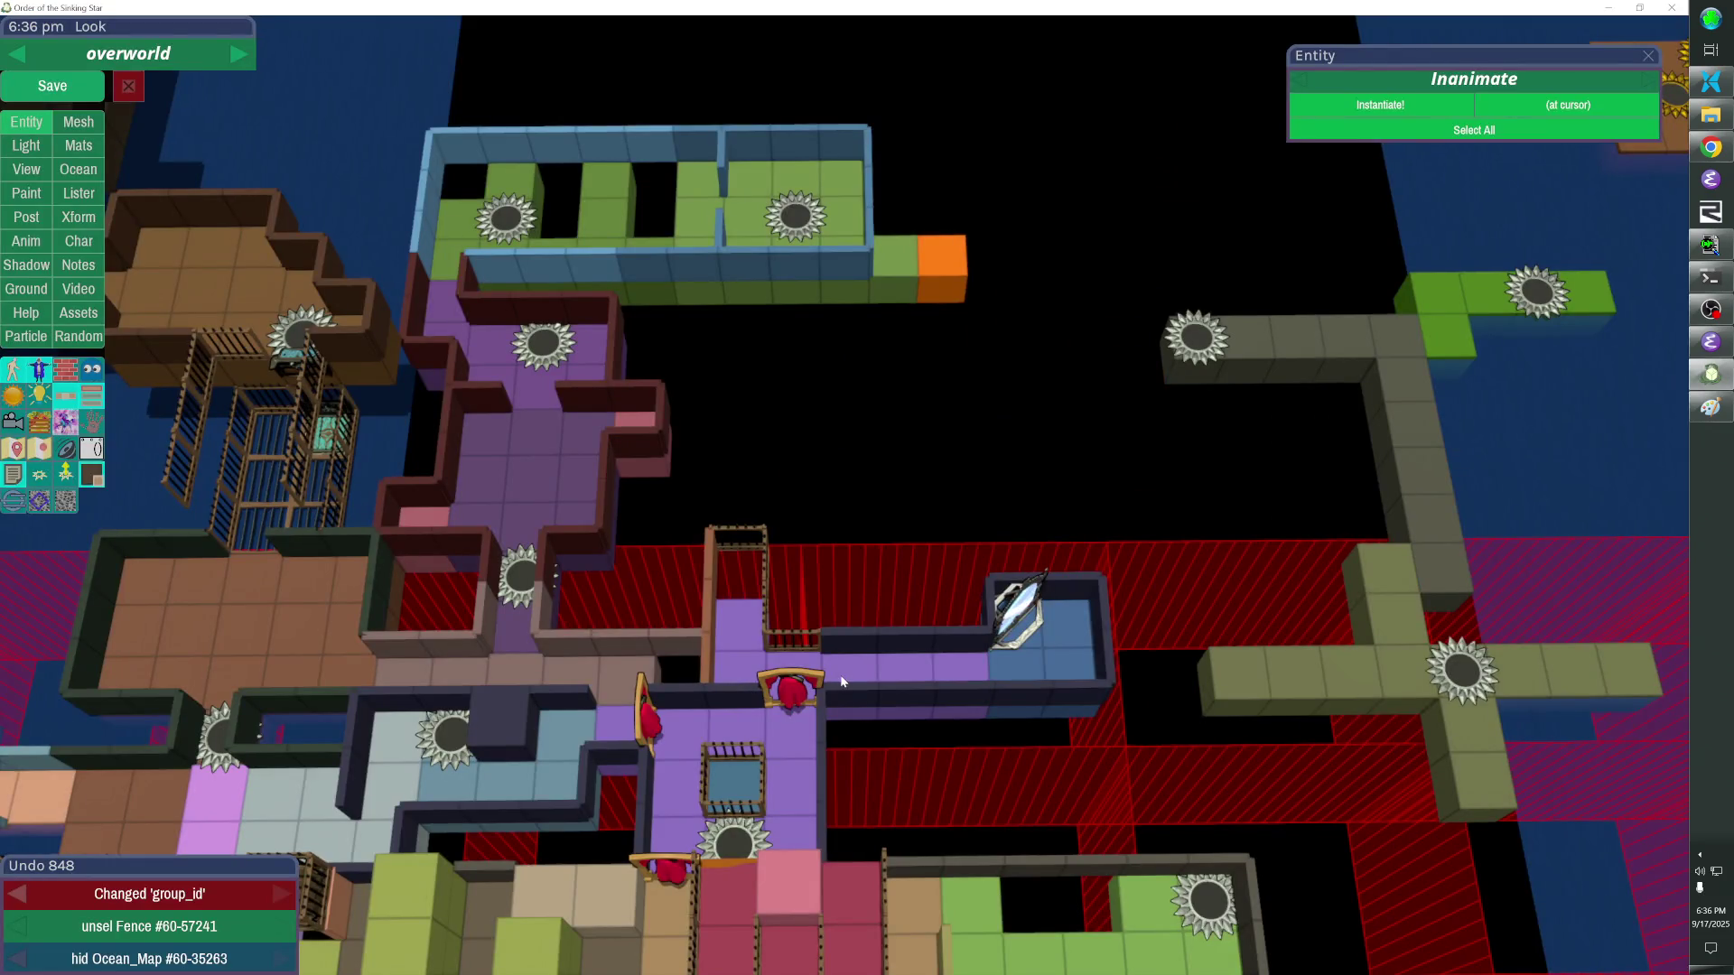
key("alt+Tab")
key("alt+Tab")
key("alt+Tab")
key("alt+Tab")
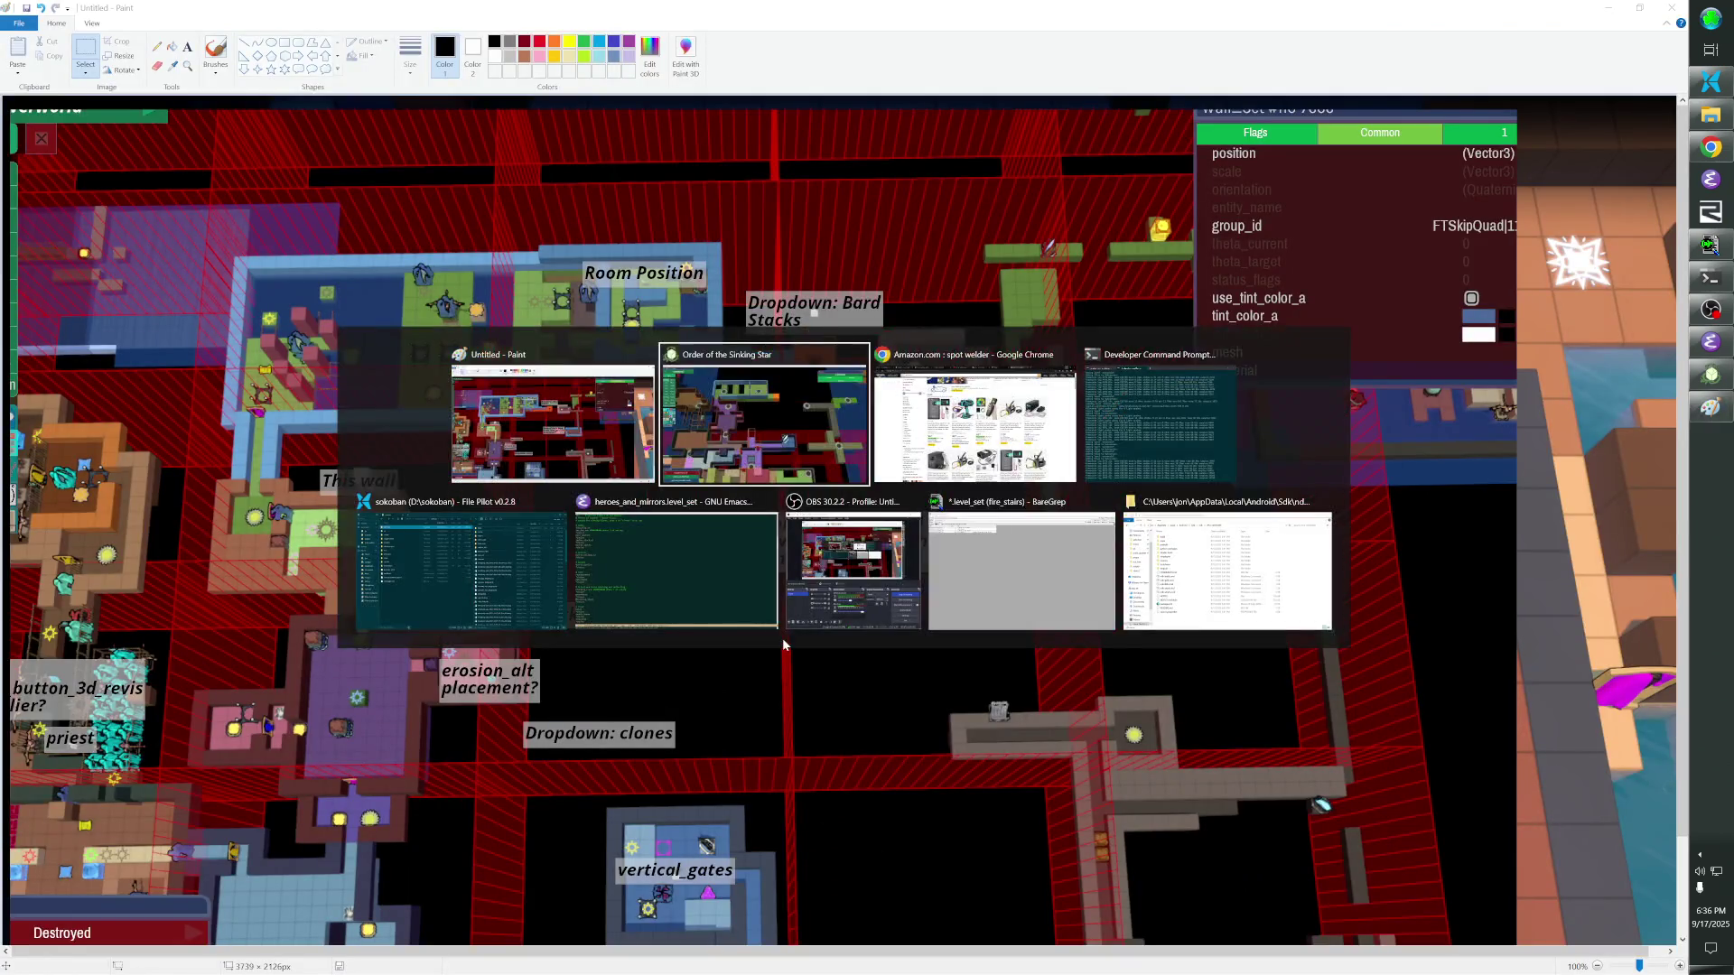
key("alt+Tab")
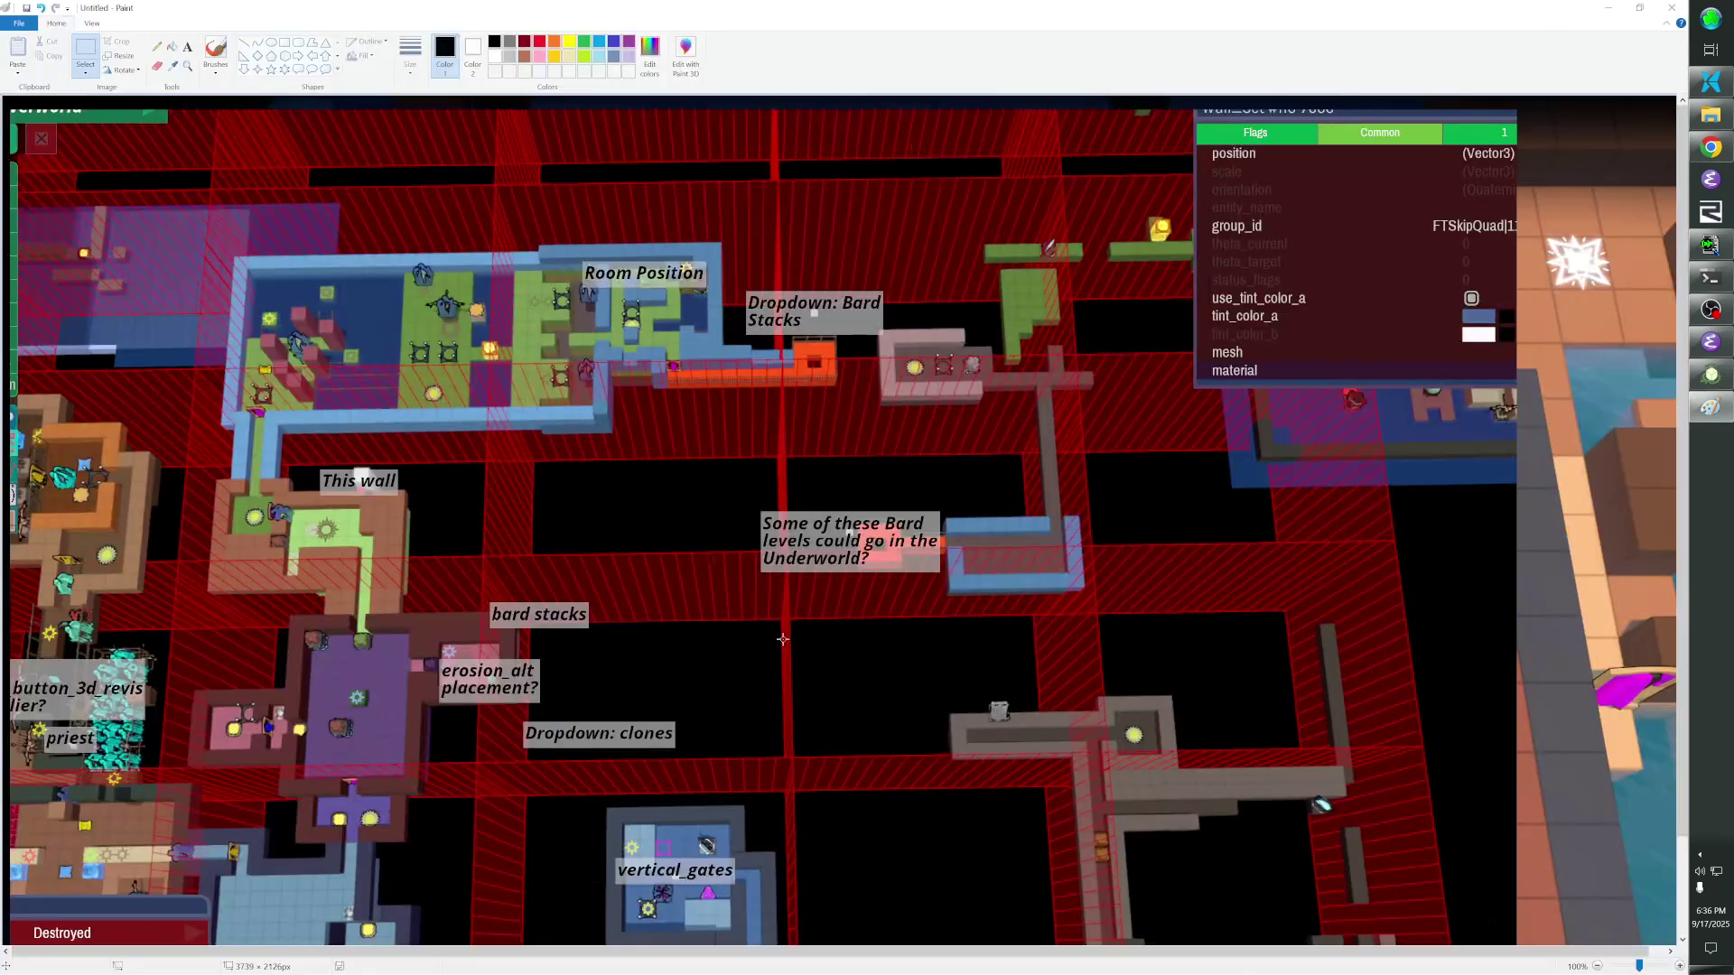
key("alt+Tab")
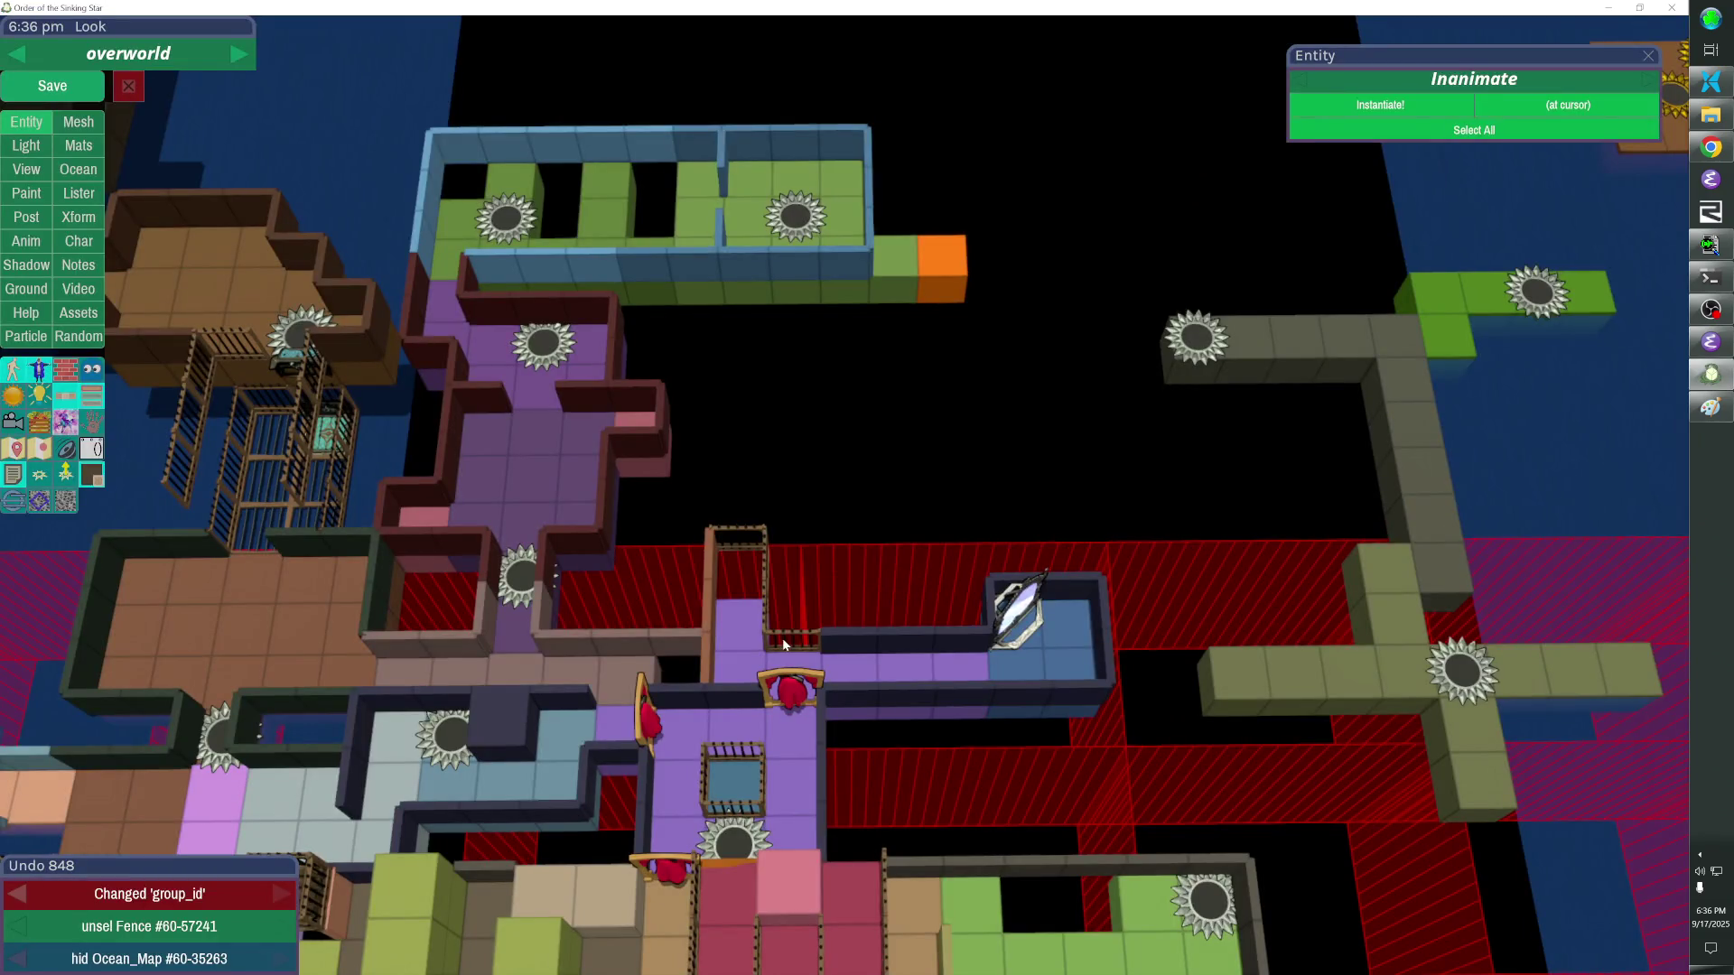
Capture the annotated overview map with the Snipping Tool and paste it into Paint.
left_click(93, 476)
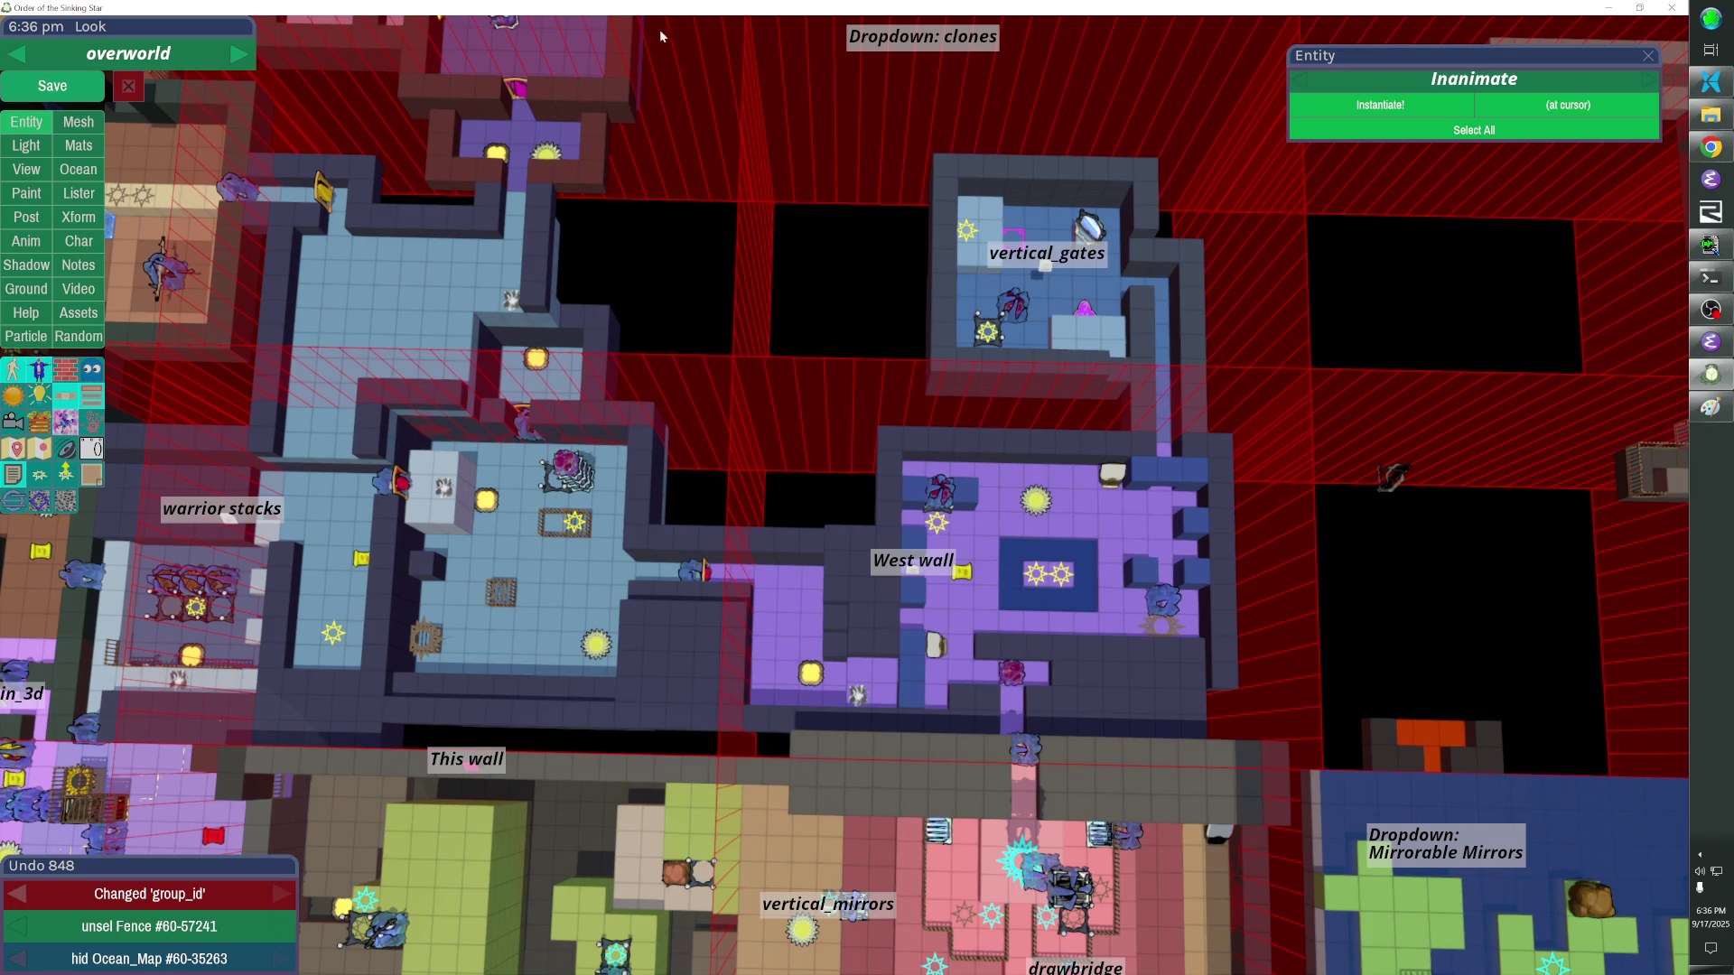
key("shift")
left_click_drag(260, 94, 1337, 779)
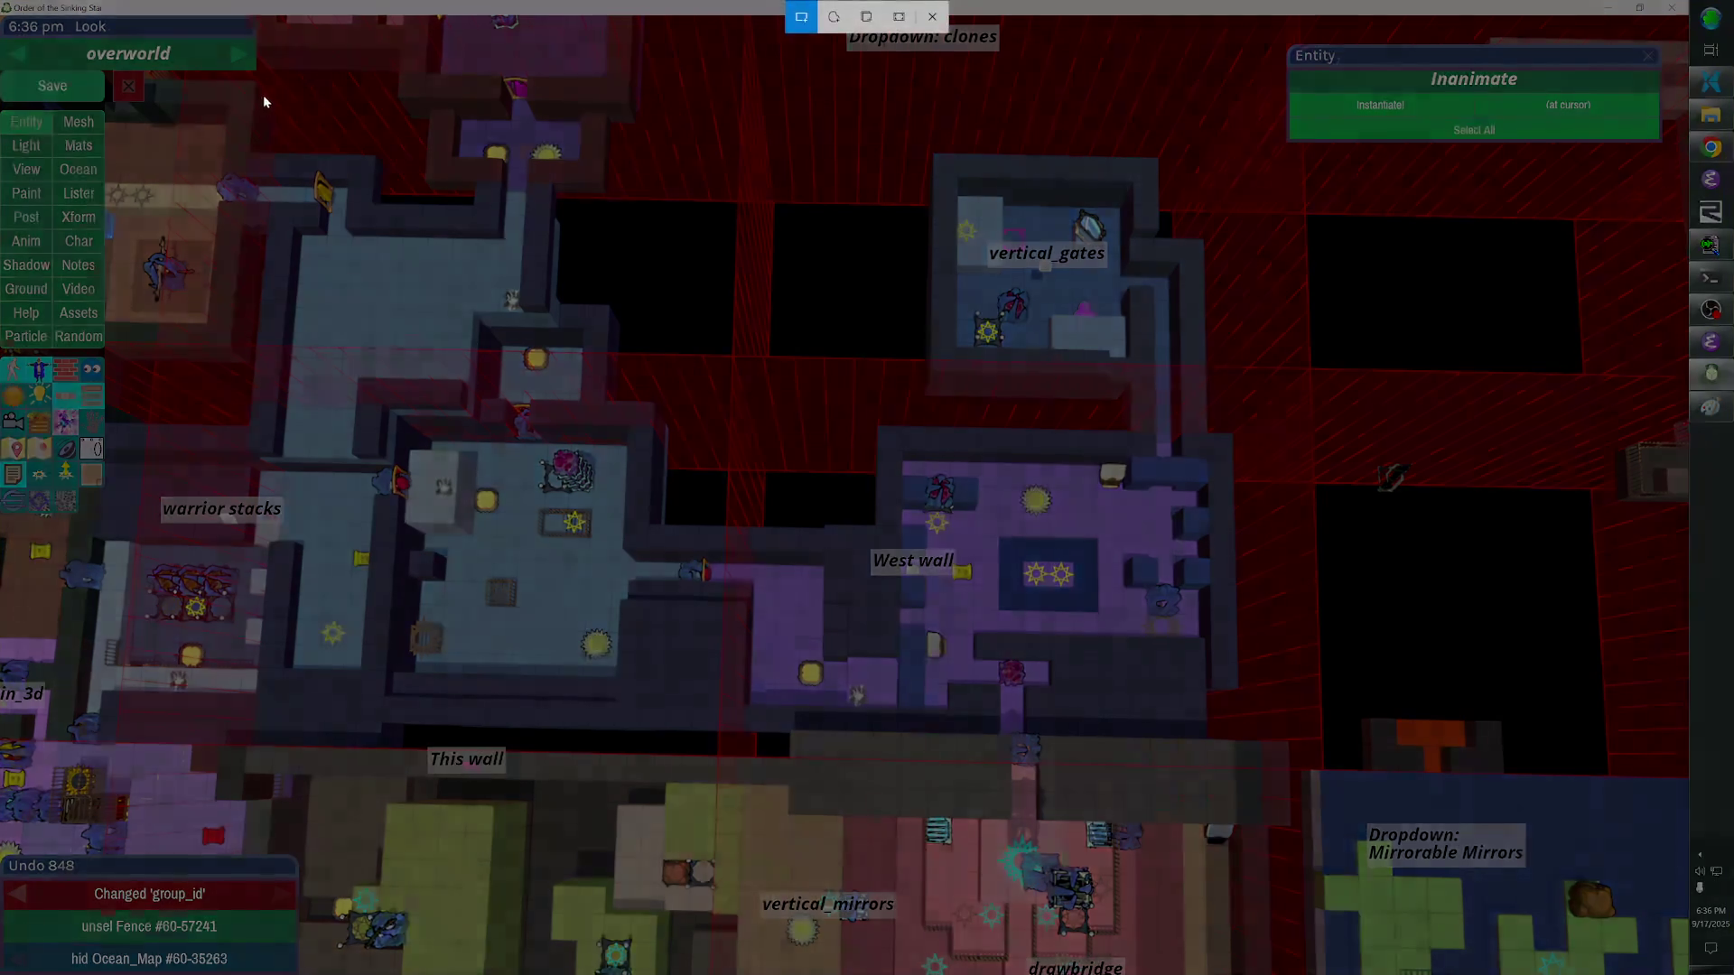
key("alt+Tab")
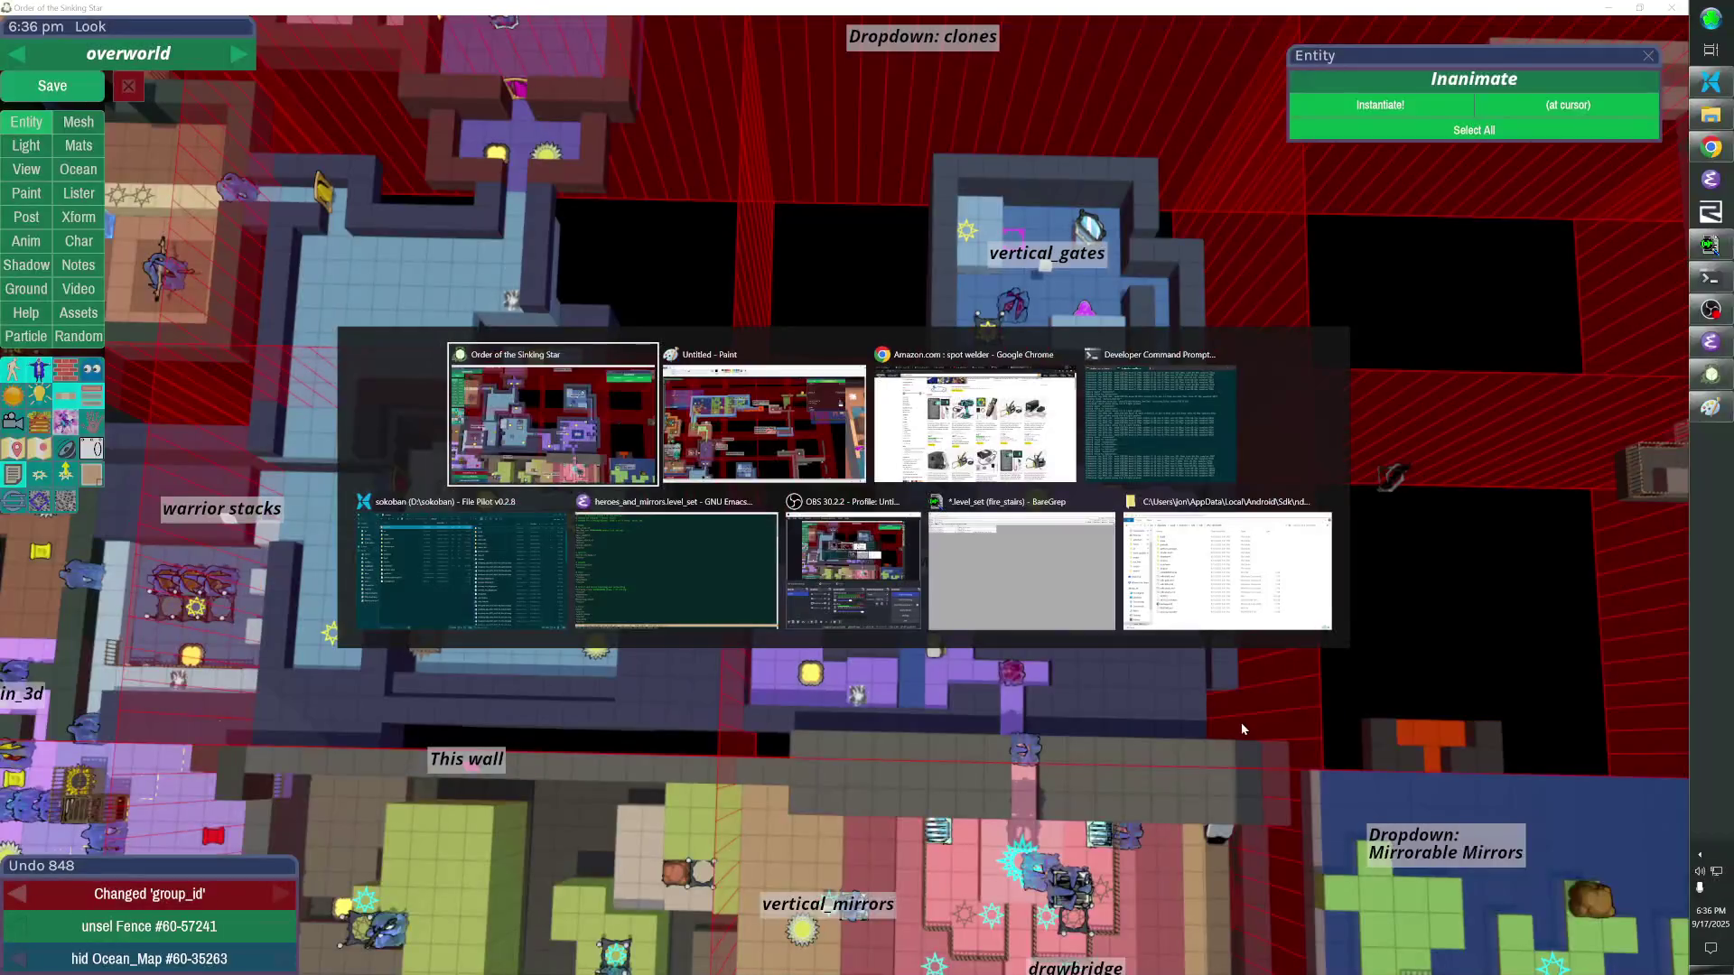
key("Tab")
key("ctrl+v")
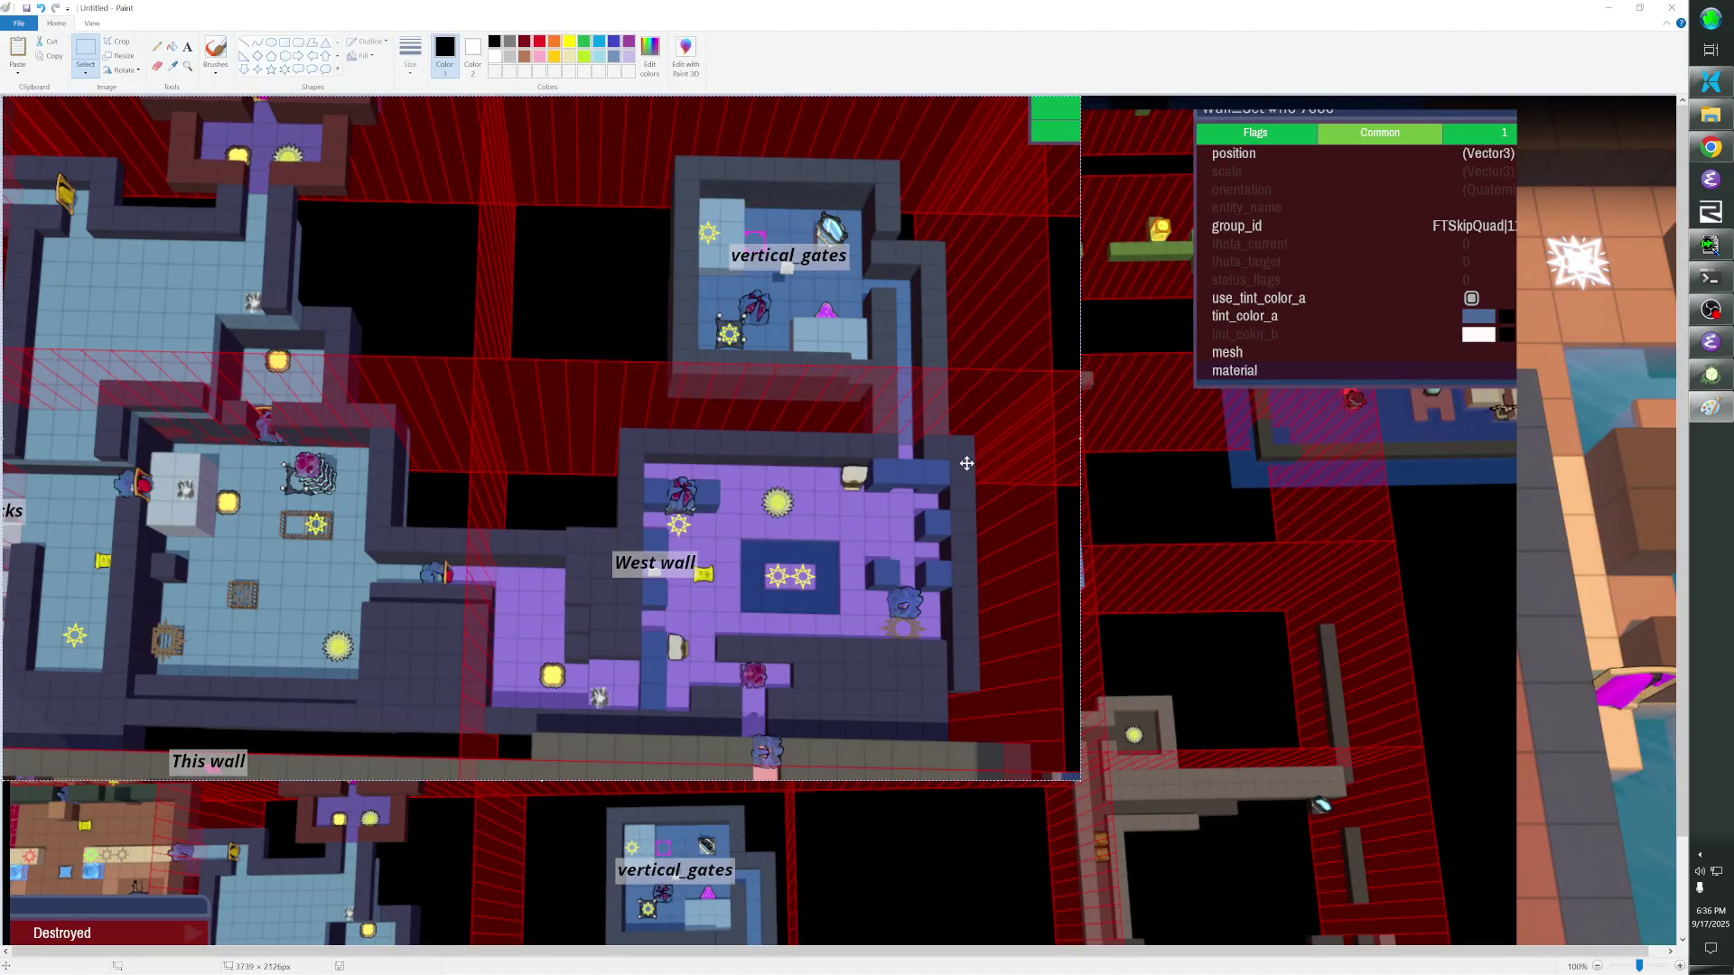
Crop the Paint canvas to the pasted map capture and return to the level editor.
left_click(133, 42)
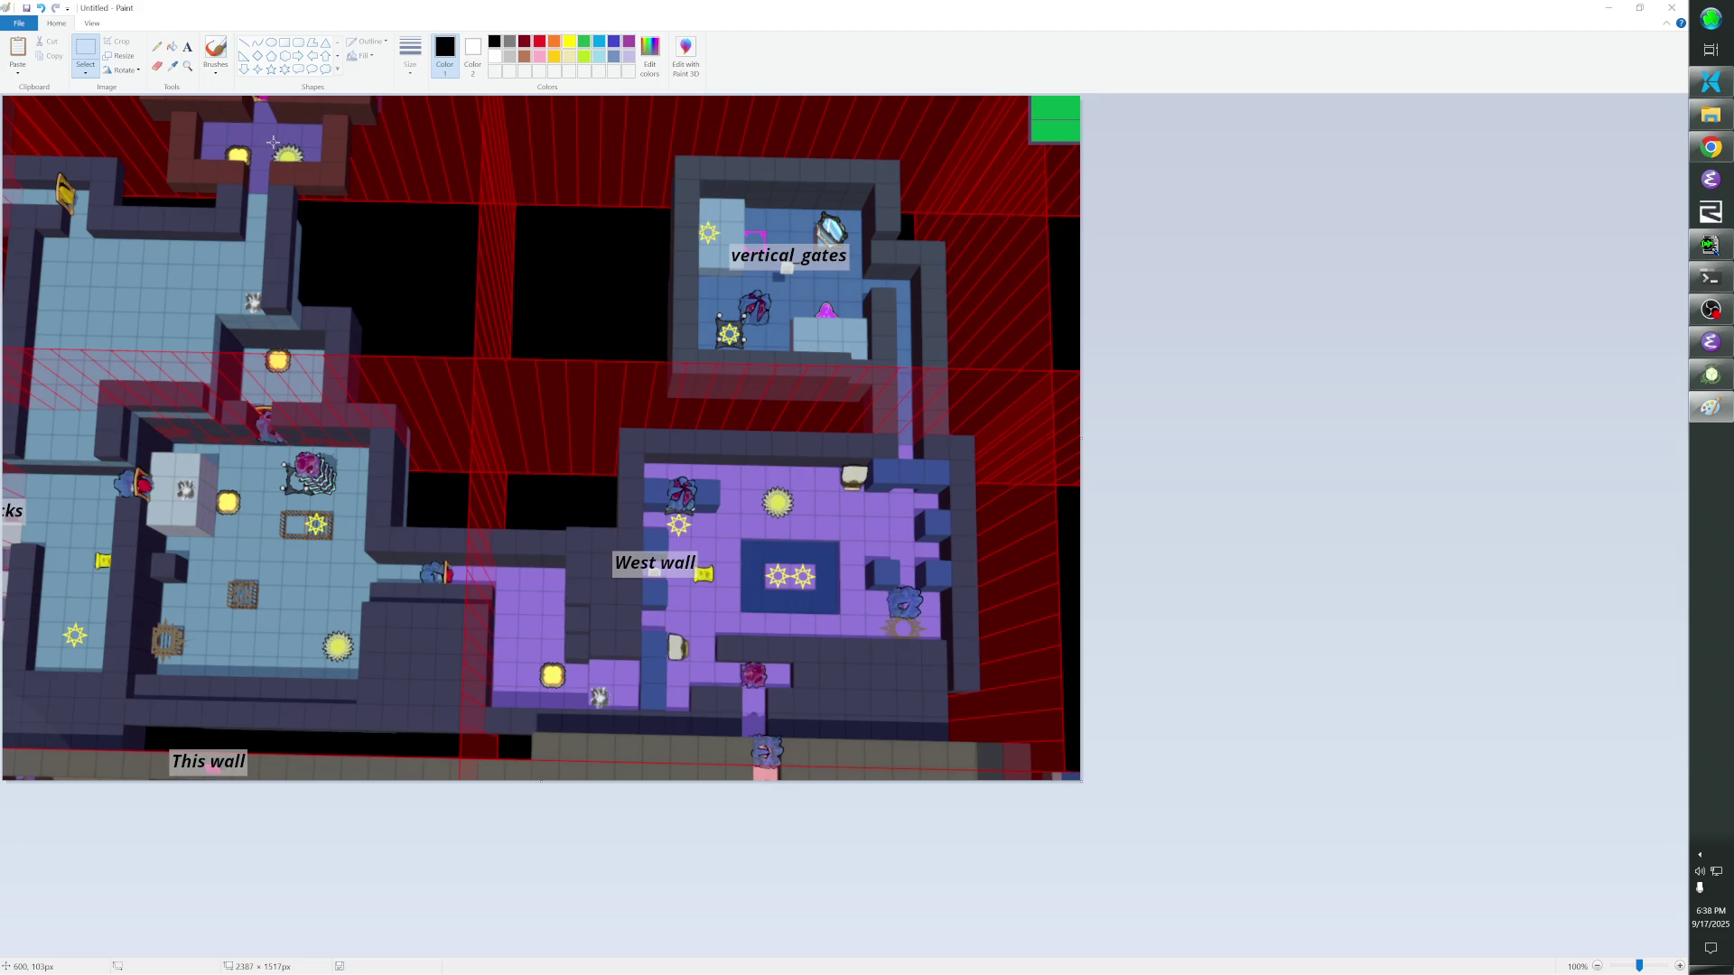
key("alt+Tab")
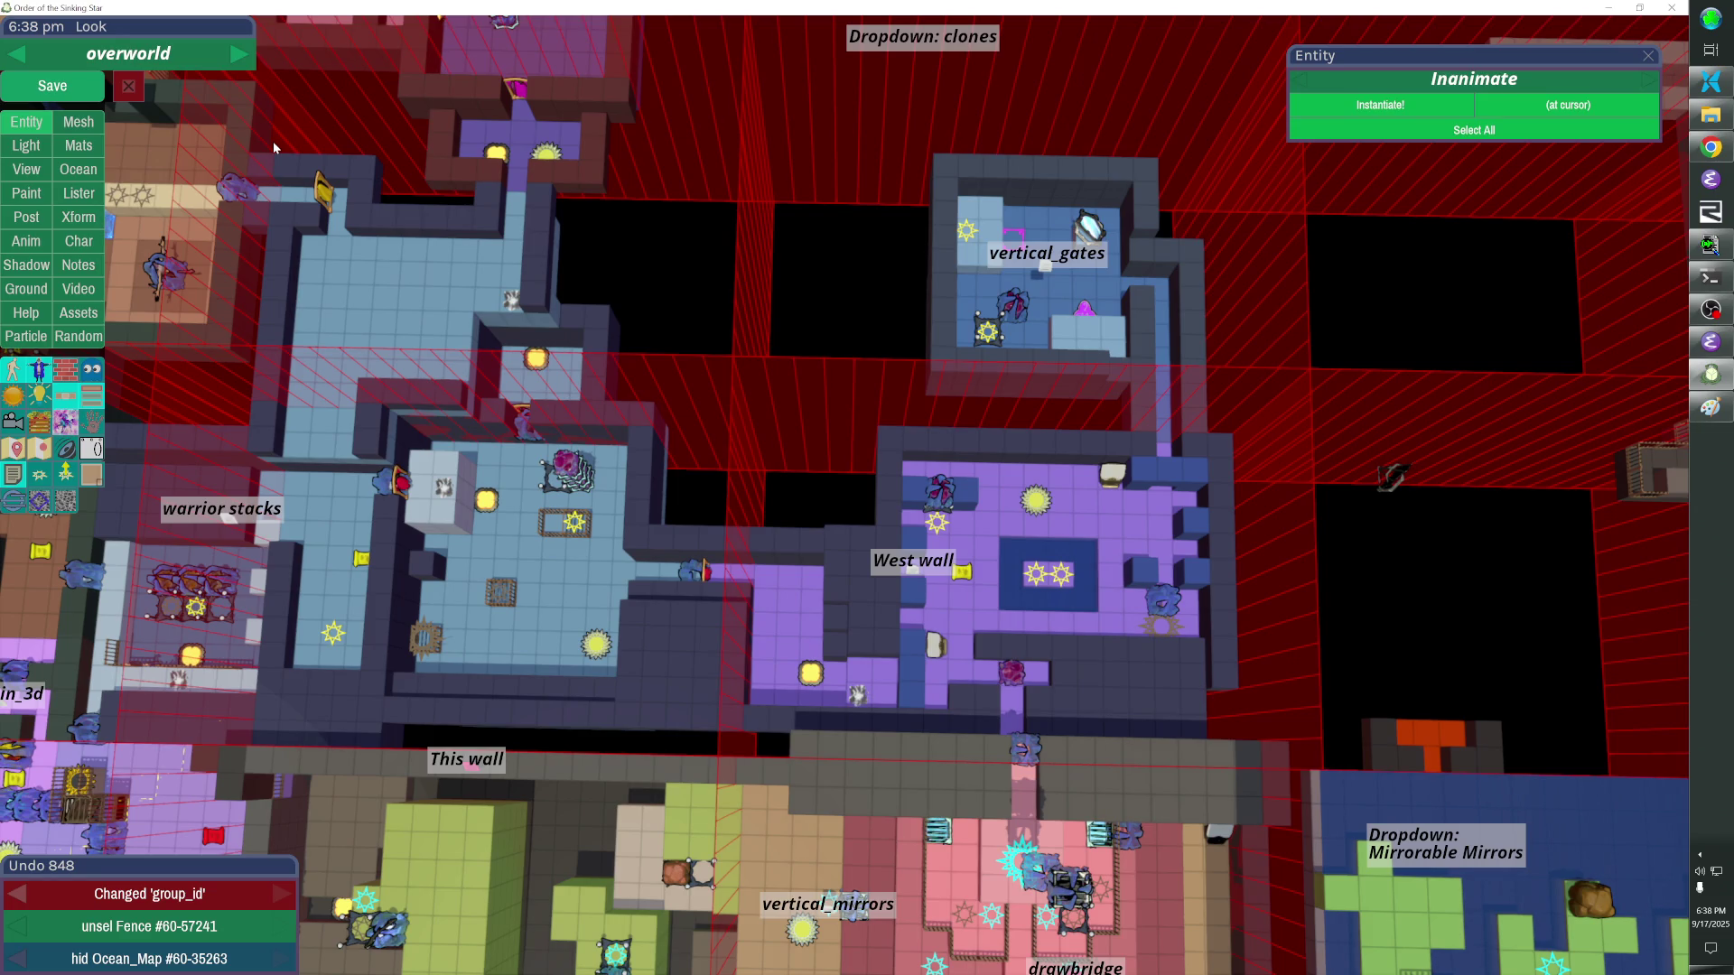
Flag the mirror in the dark area as 'Does not fall'.
left_click_drag(272, 141, 41, 115)
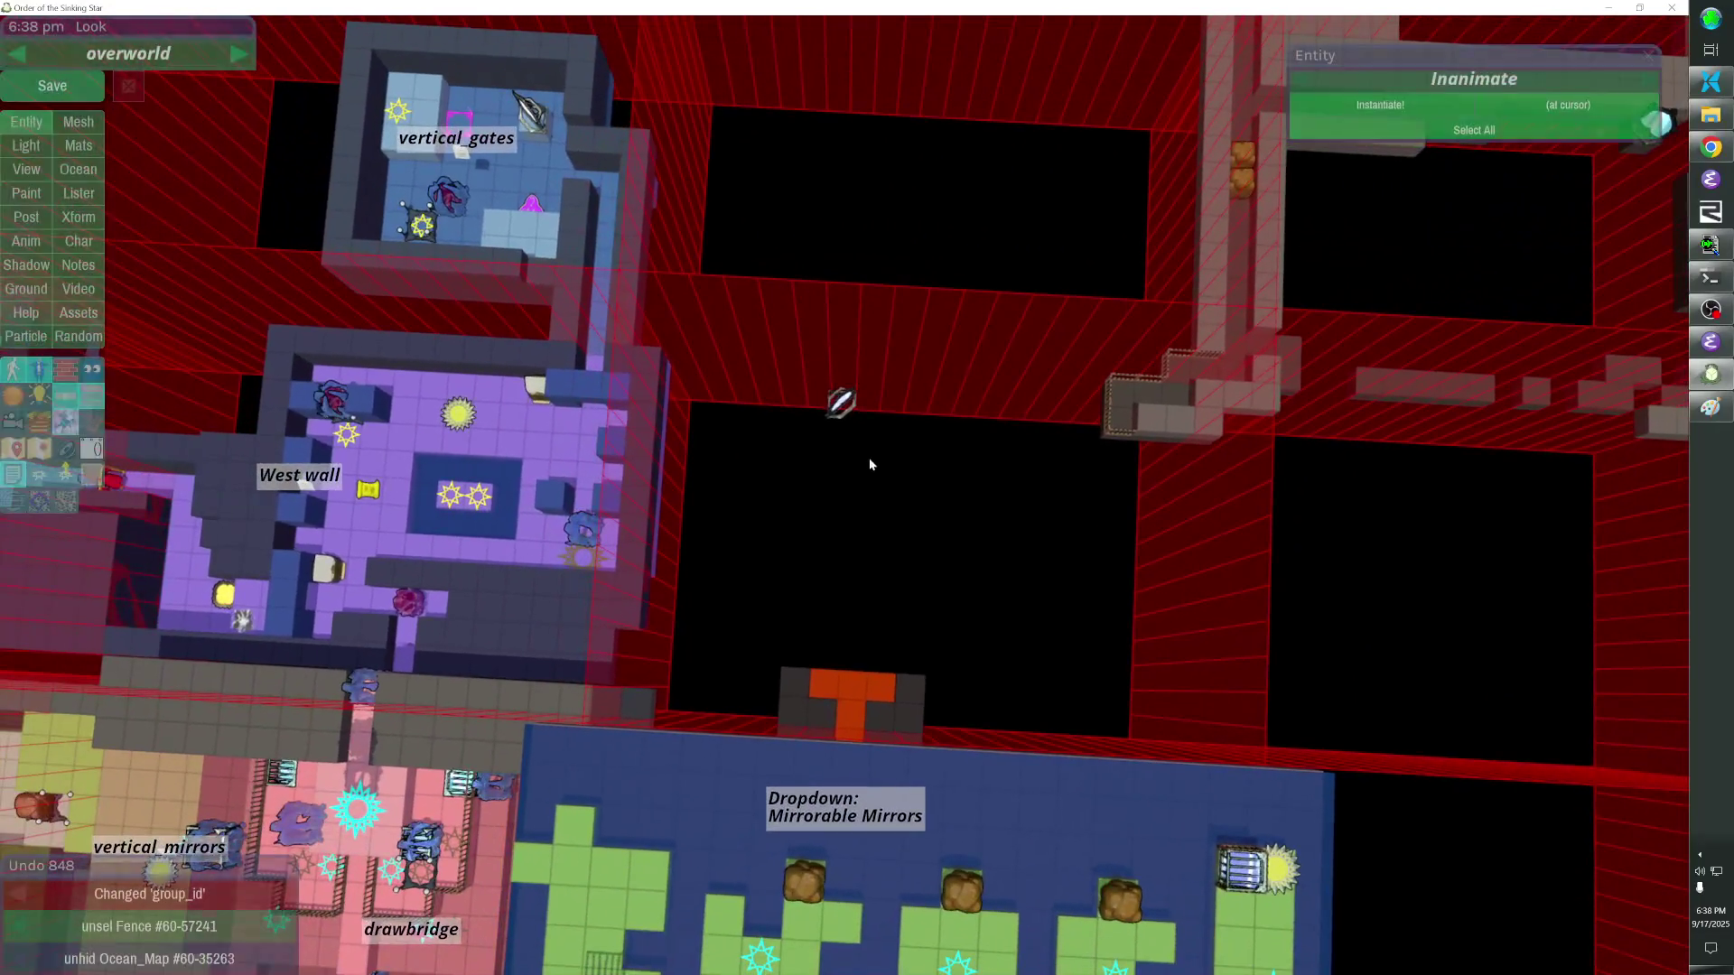
left_click(842, 401)
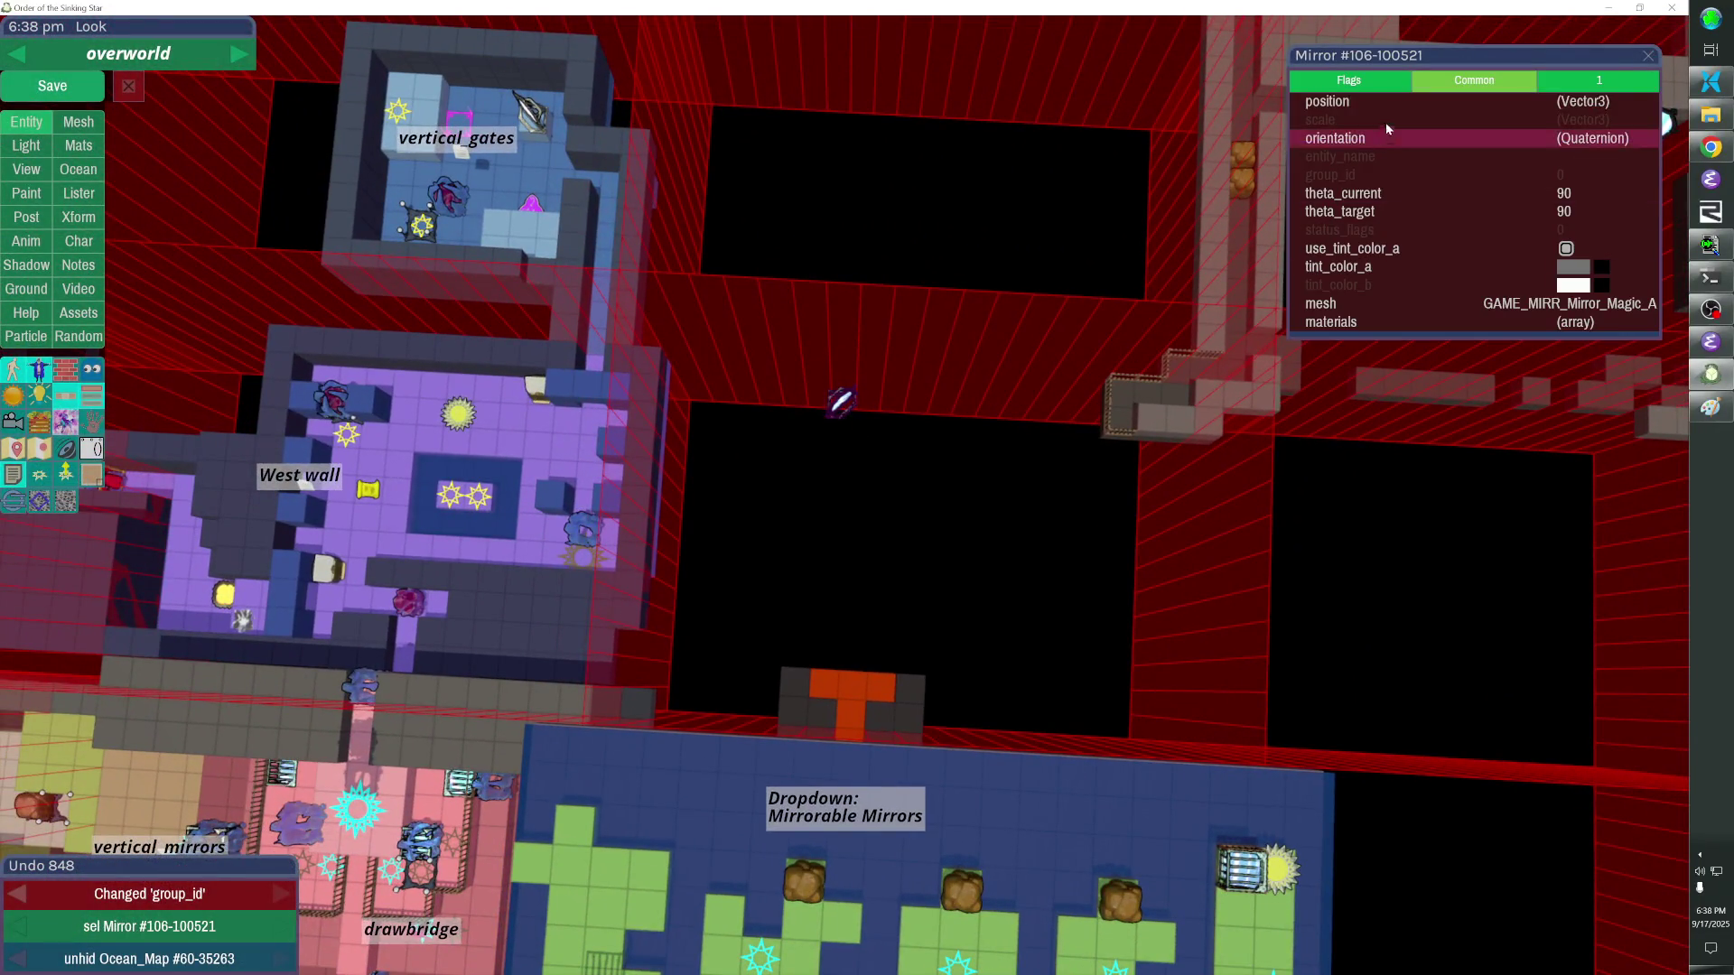
left_click(1349, 80)
left_click(1450, 84)
left_click(1350, 80)
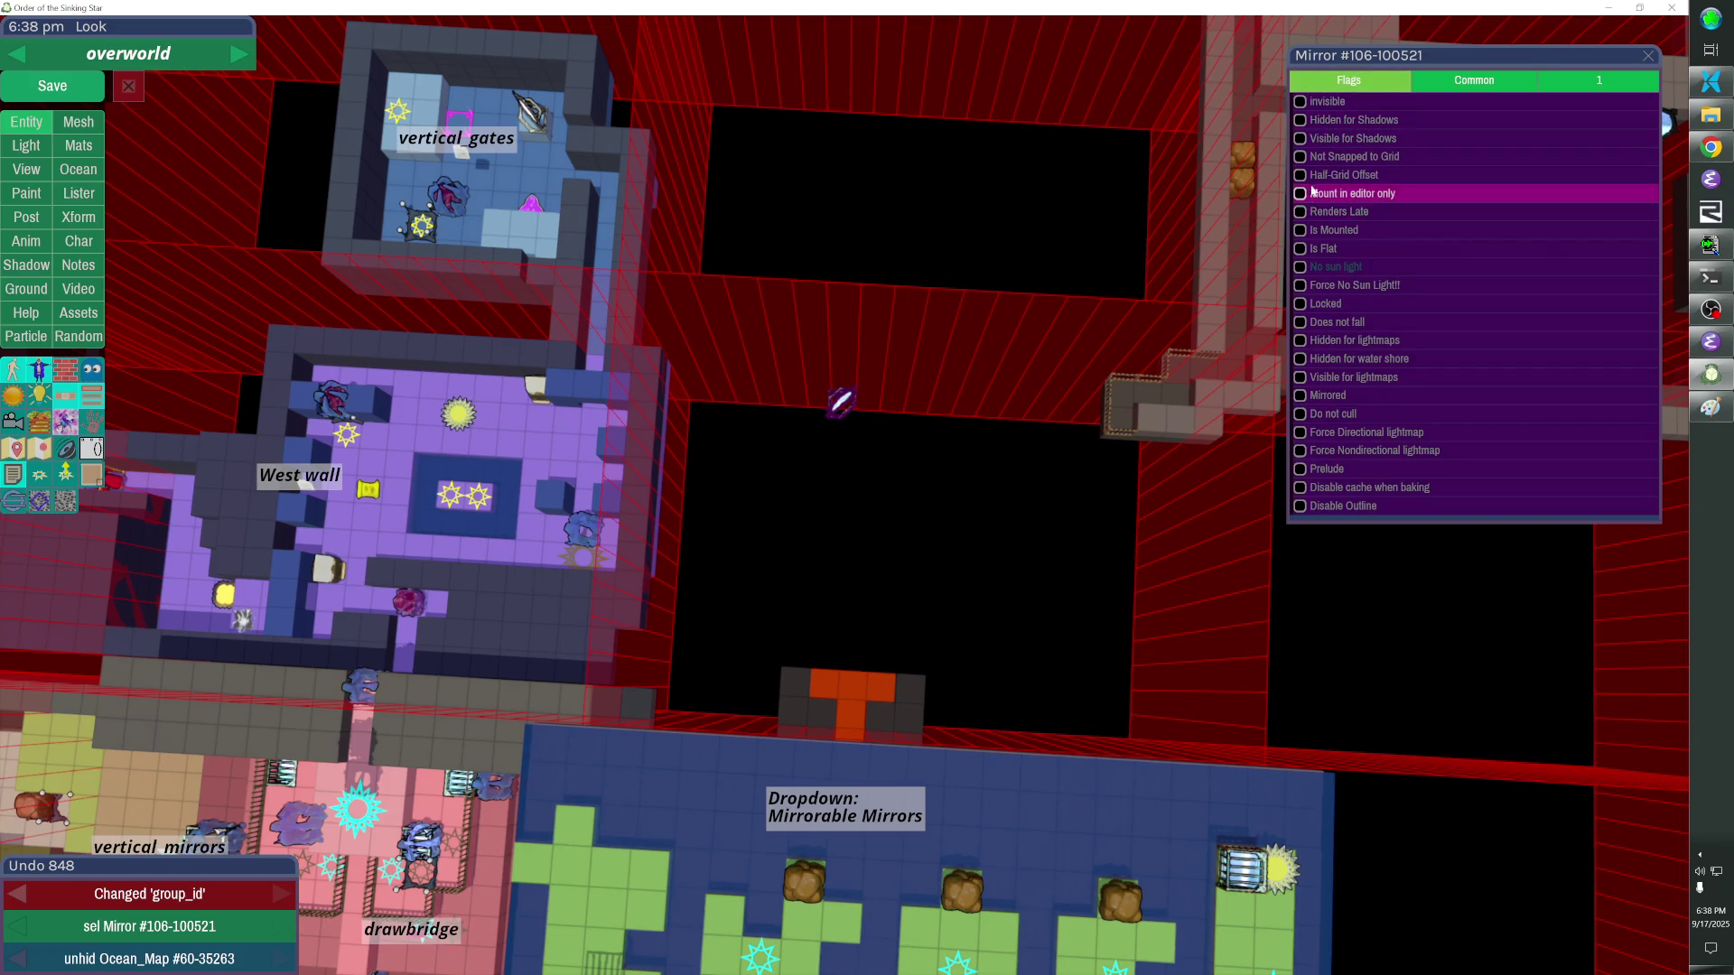
left_click(1304, 322)
left_click(1116, 447)
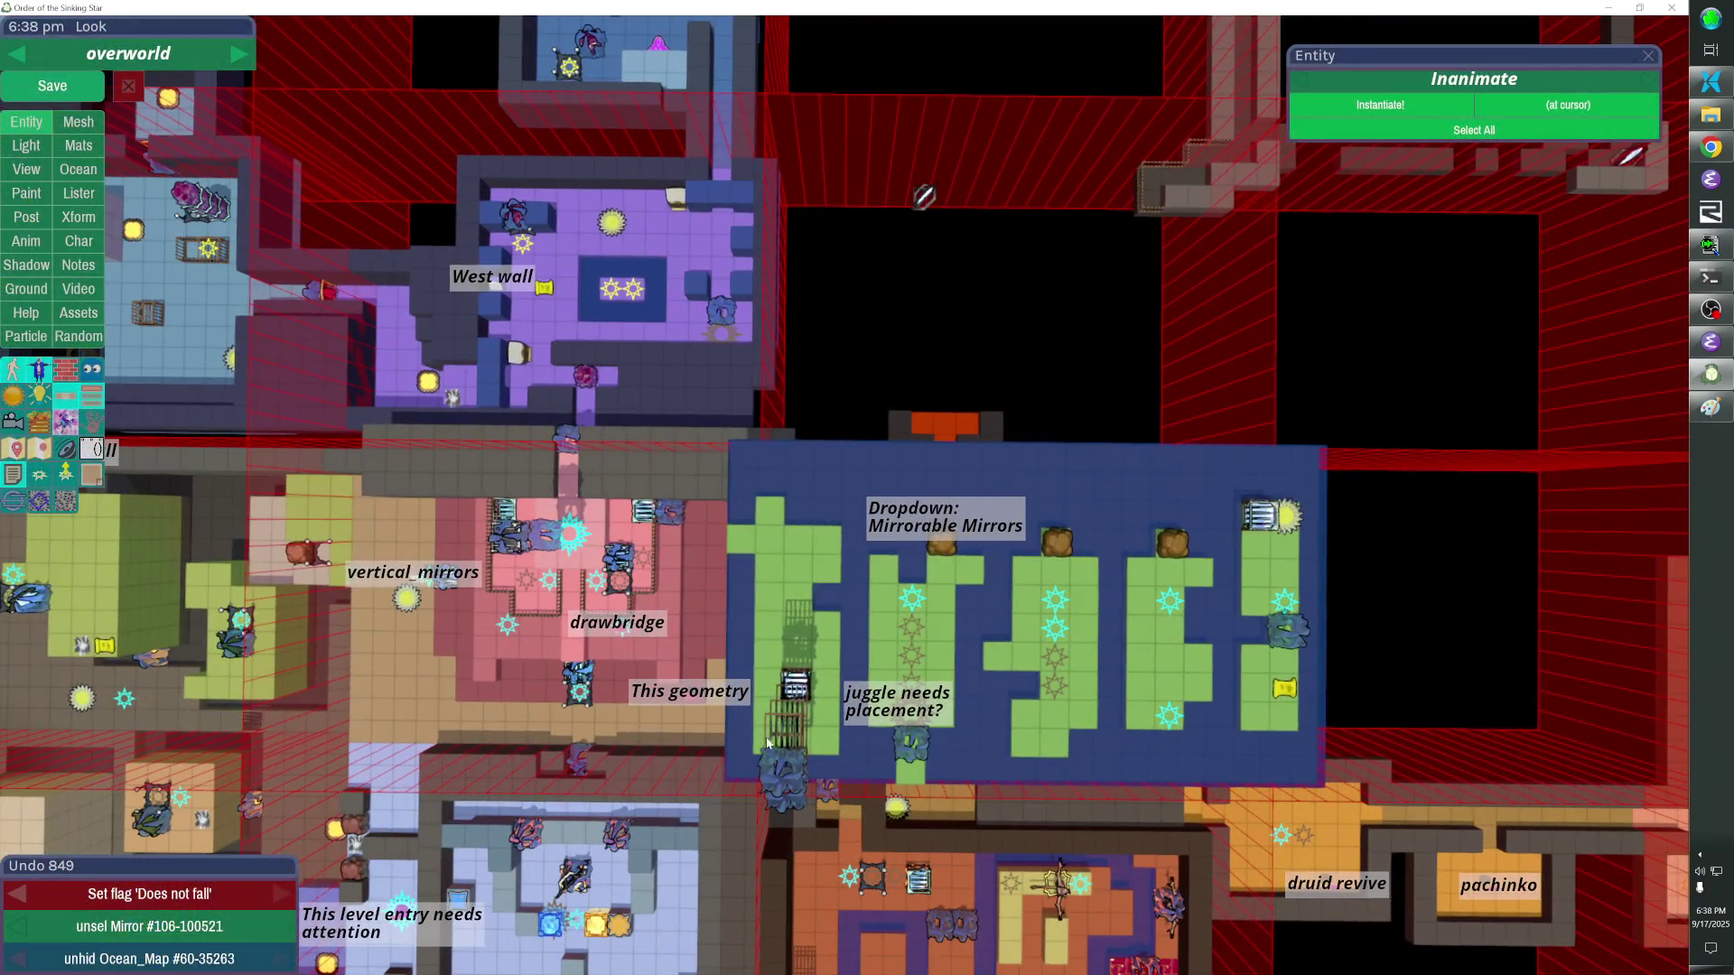
Paste a copy of a fence, nudge it up into the red wall, and save the overworld.
left_click(944, 421)
key("ctrl+v")
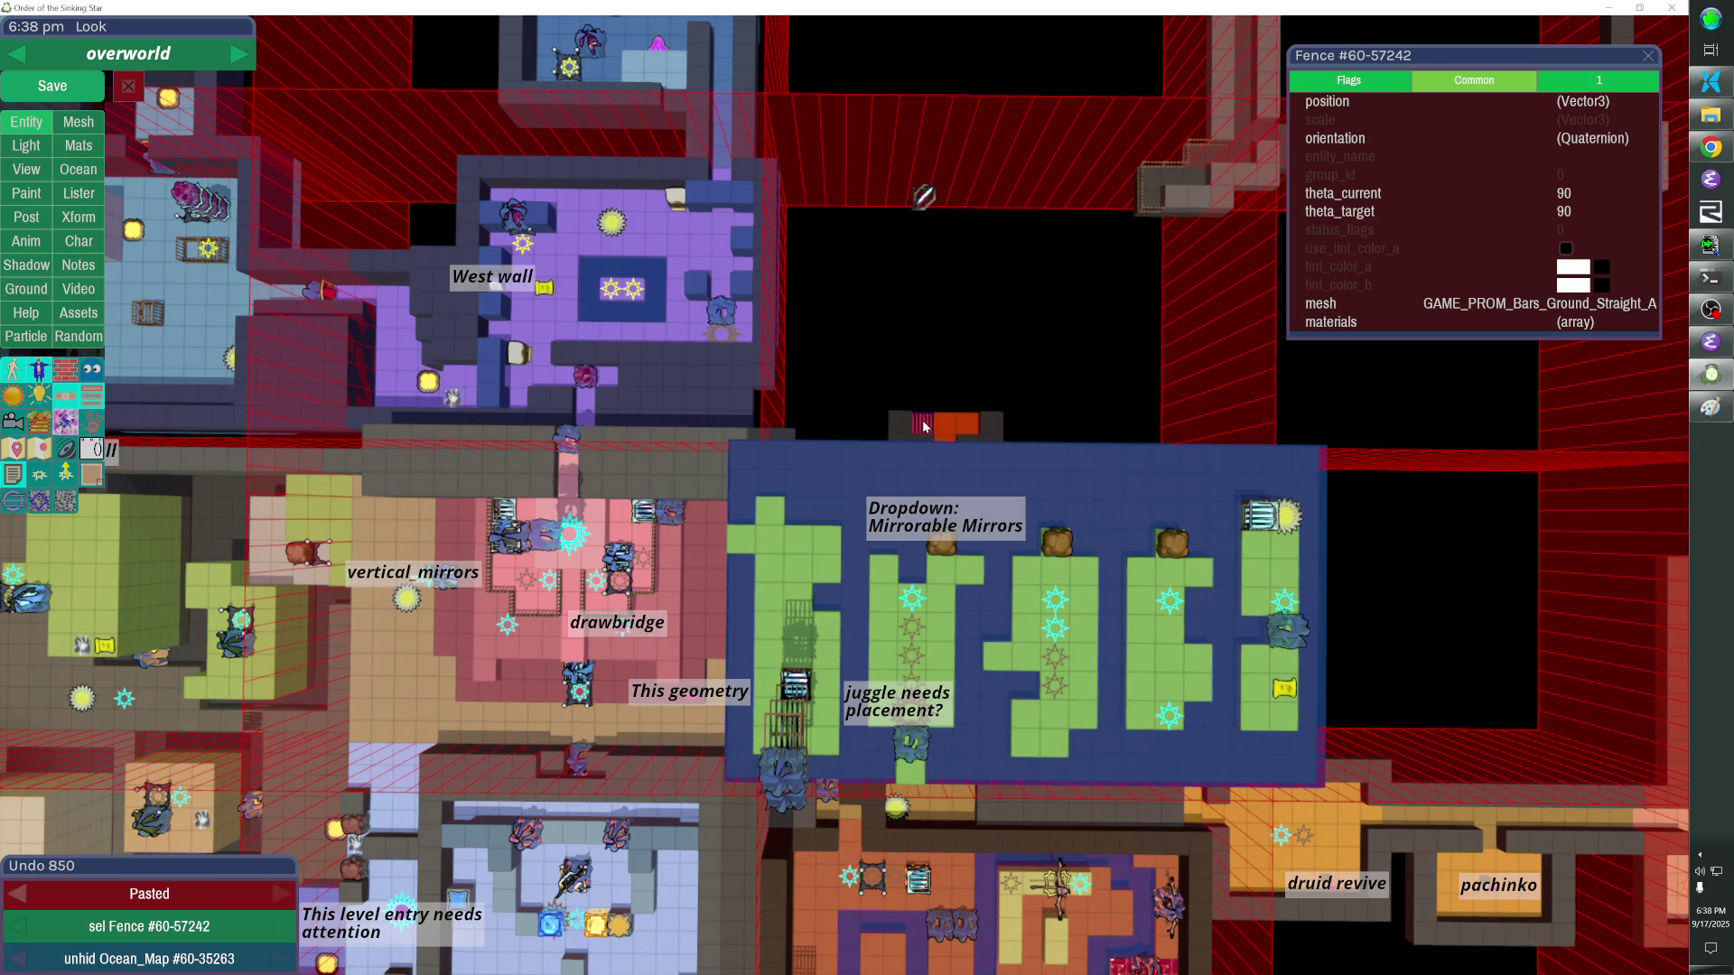
key("Up")
key("Up")
key("Up")
key("Up")
key("Up")
key("Up")
key("Up")
key("Up")
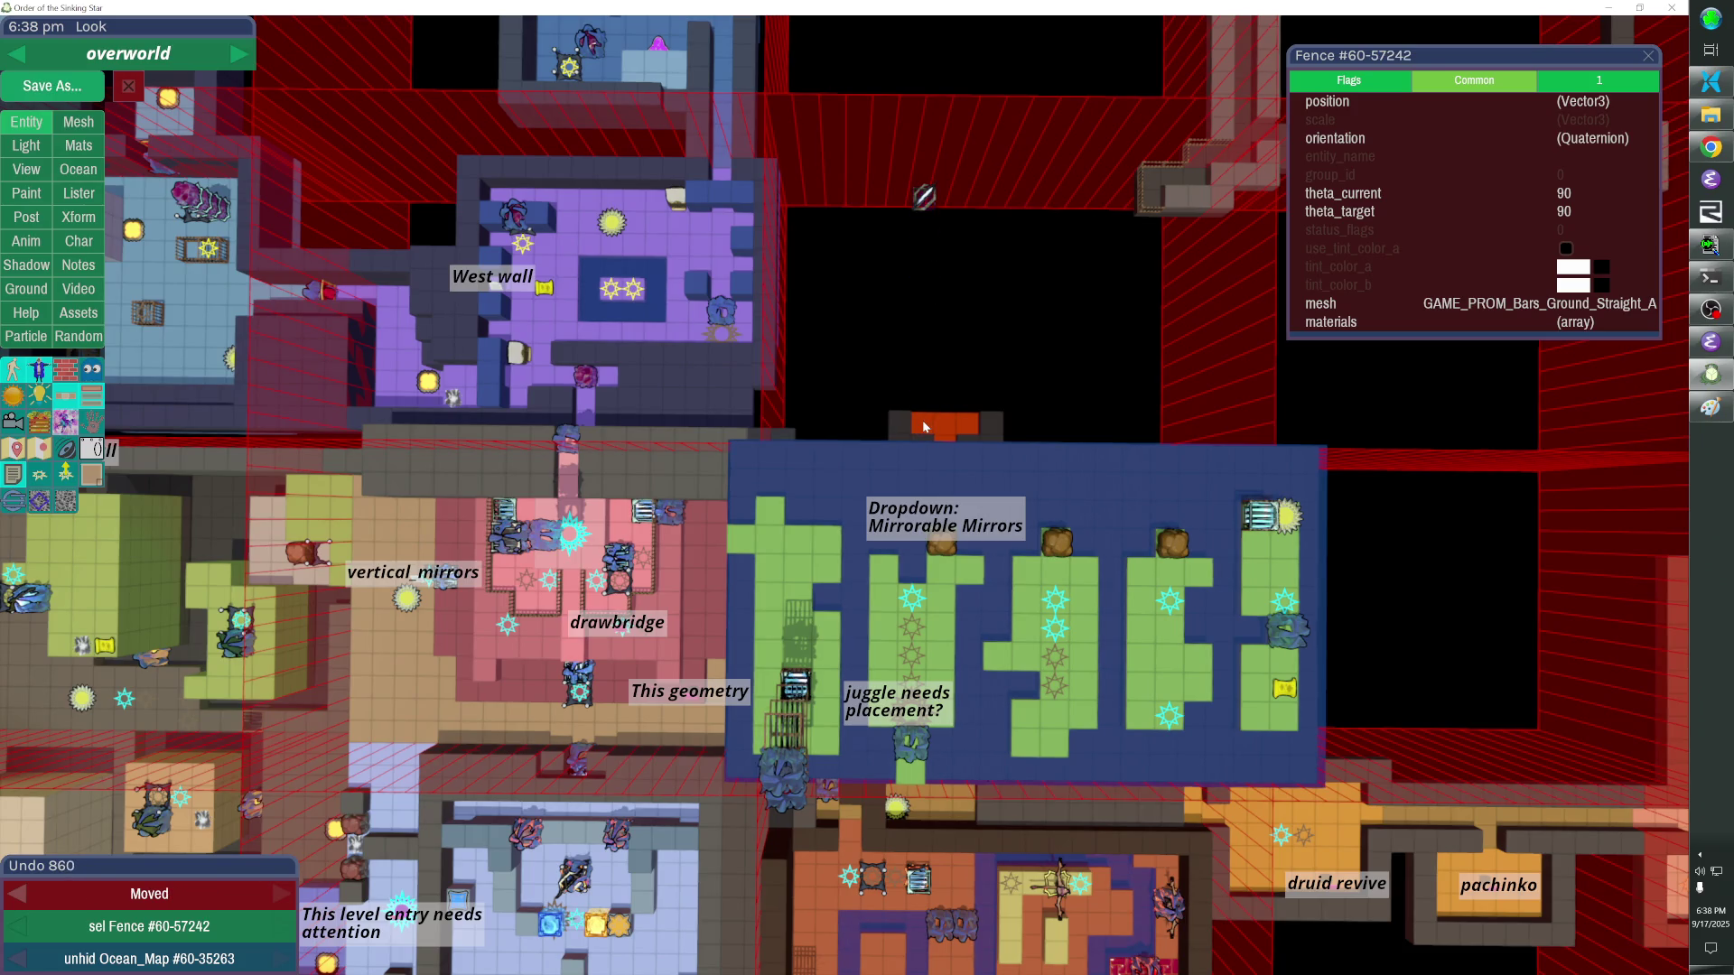
key("Escape")
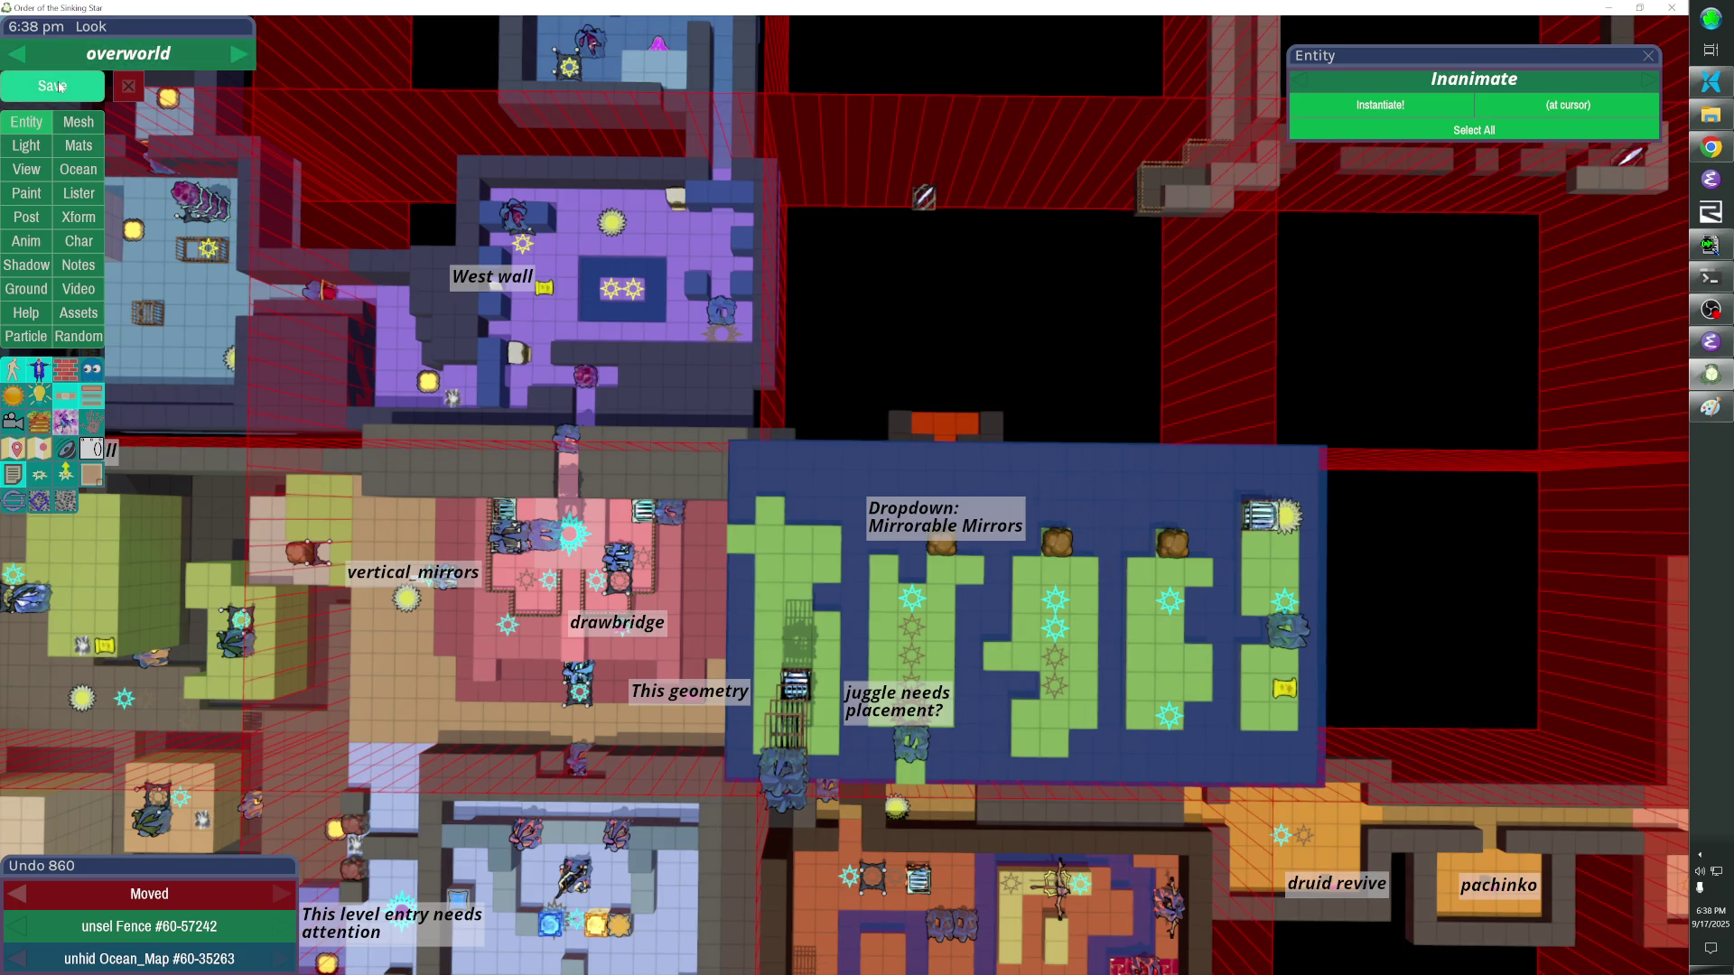
left_click(52, 85)
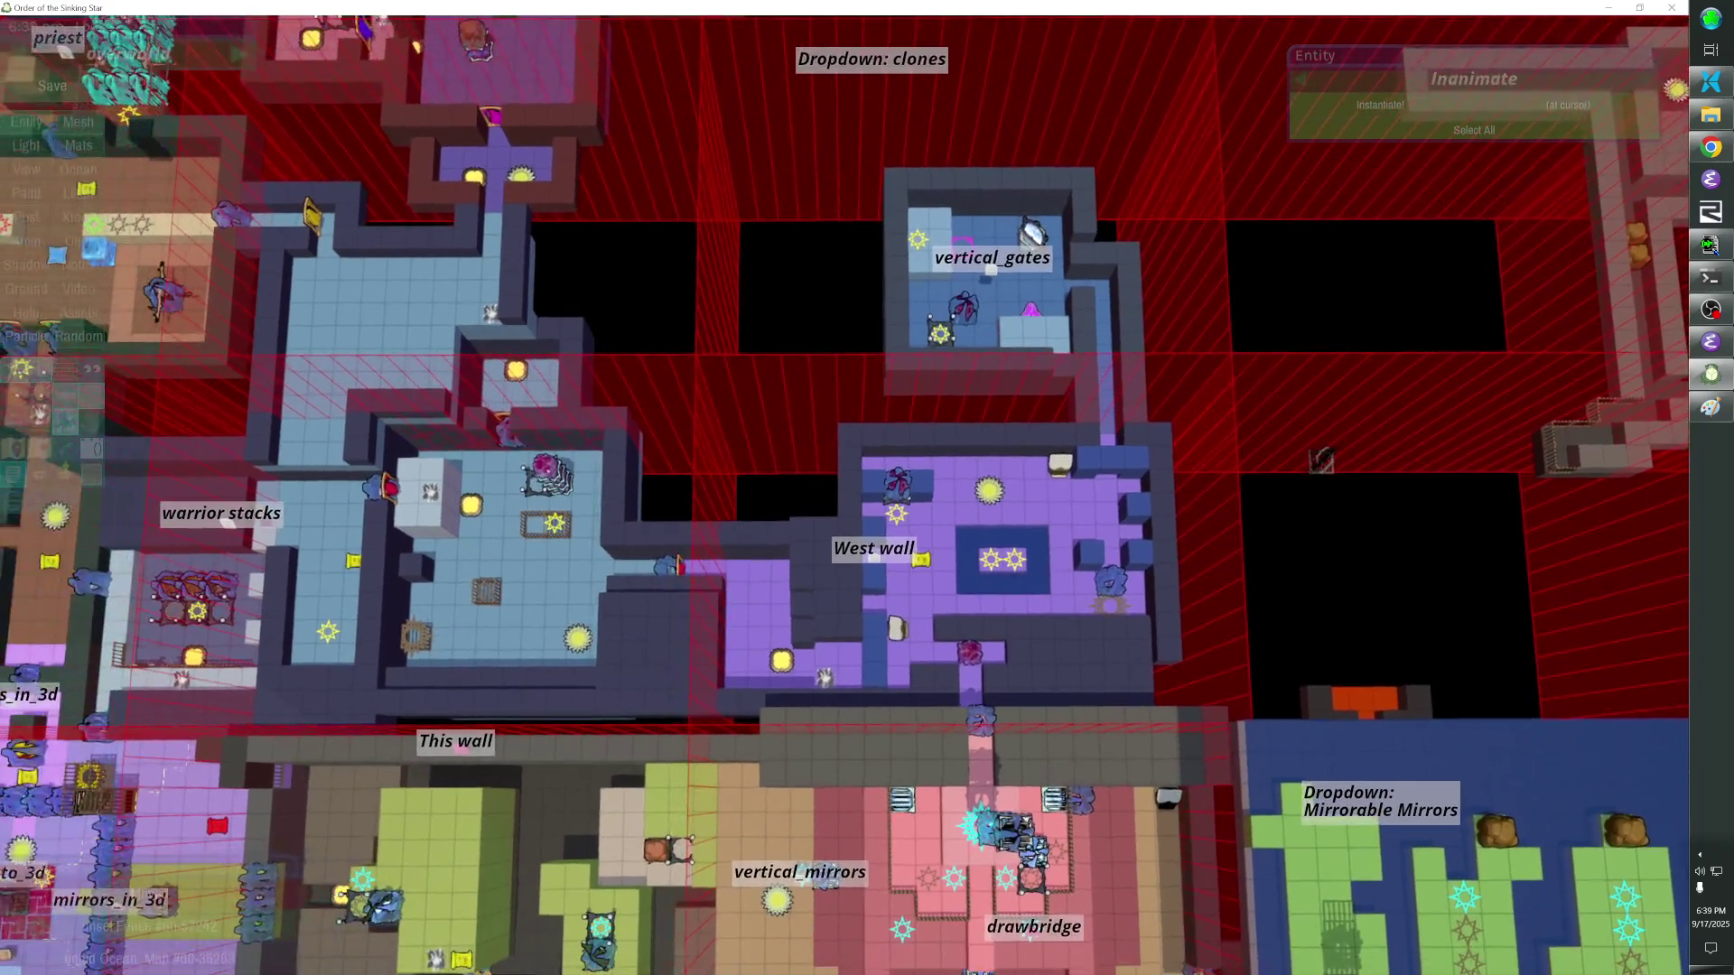
Check the Paint screenshot, then switch the editor from the annotated map to the level view.
key("alt+Tab")
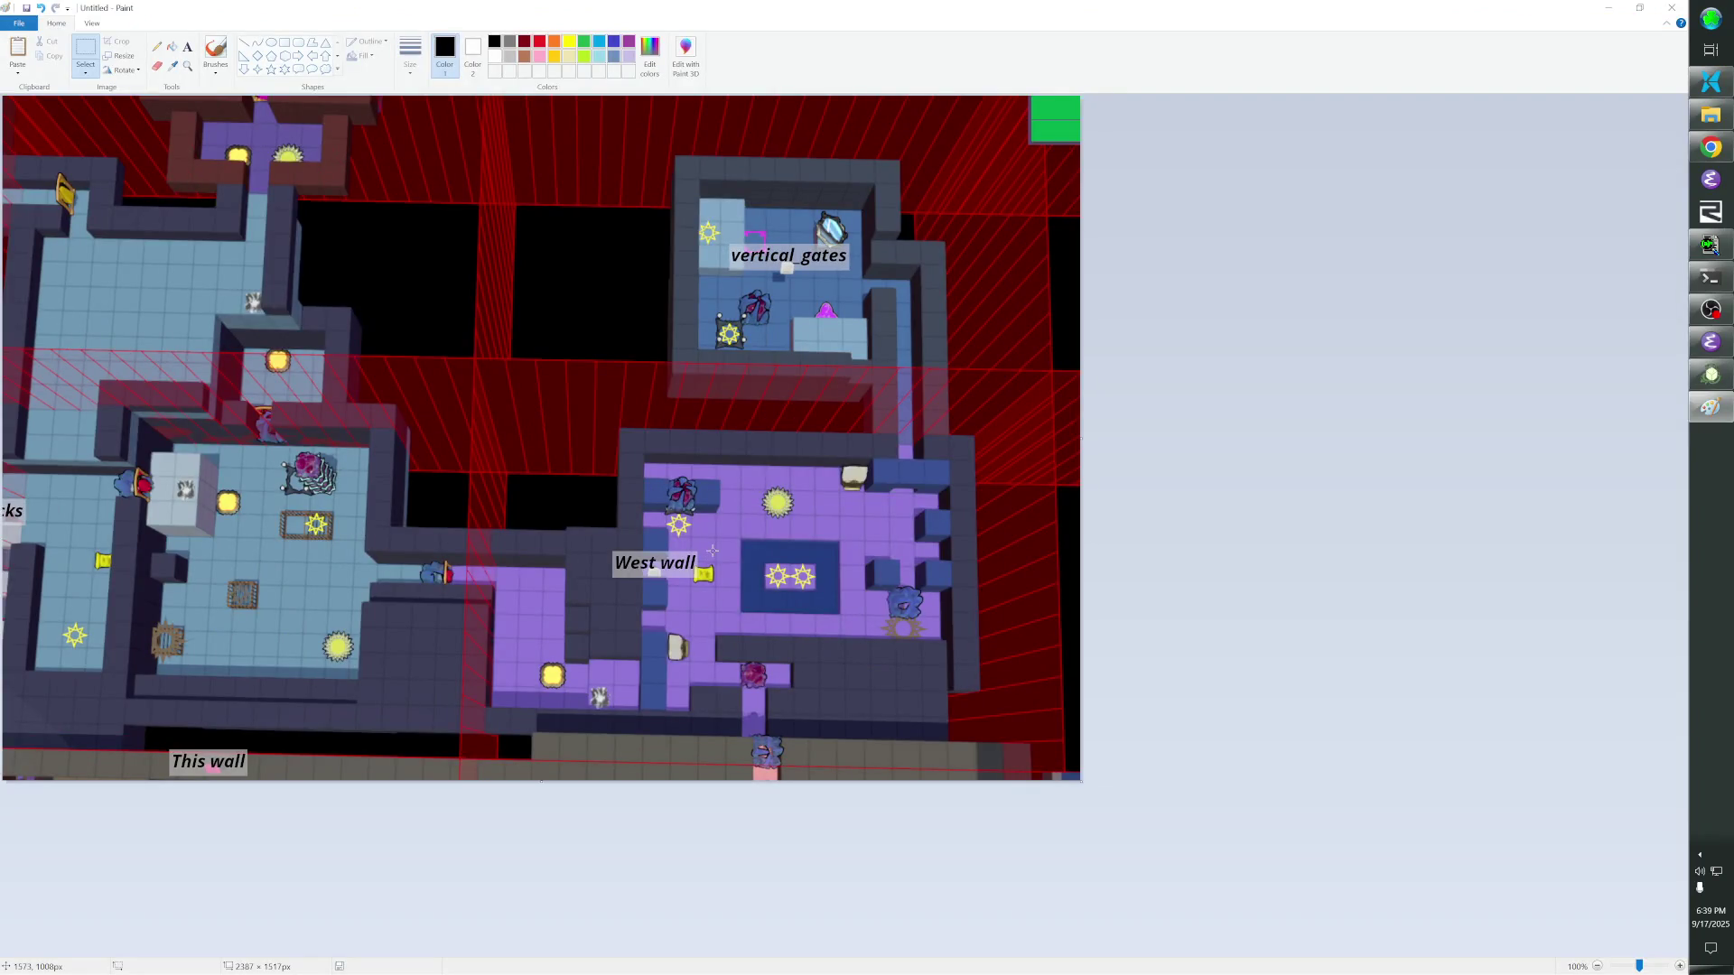
key("alt+Tab")
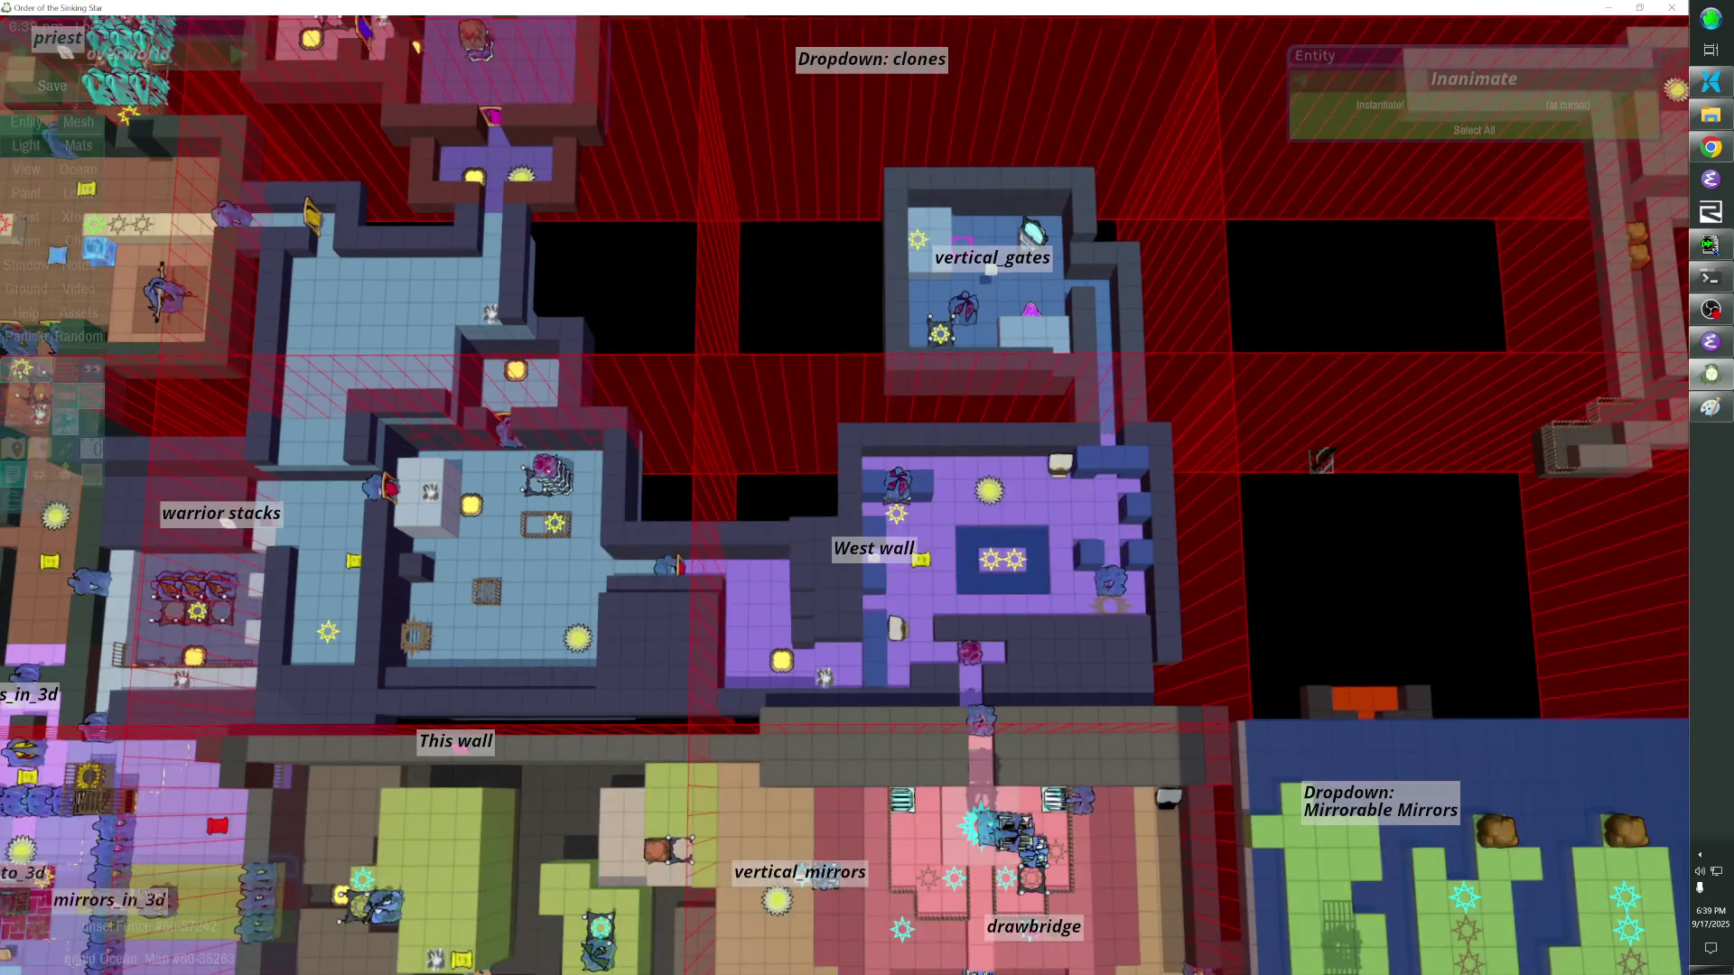
key("alt+Tab")
key("alt+Tab")
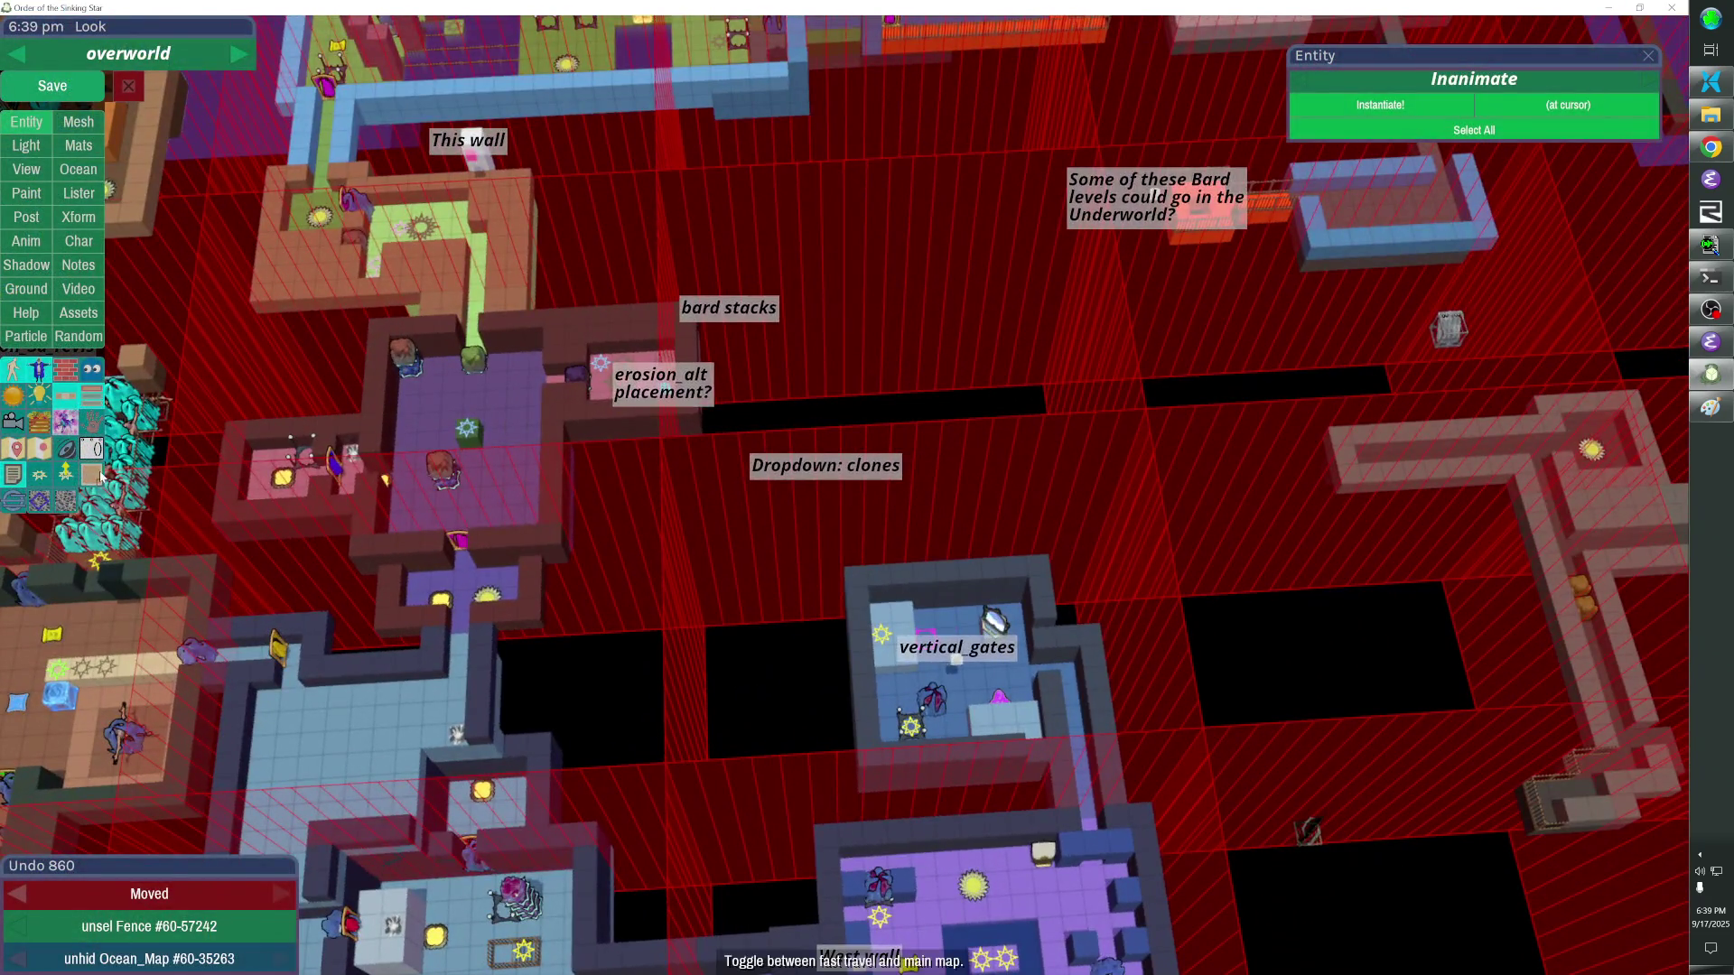
left_click(92, 447)
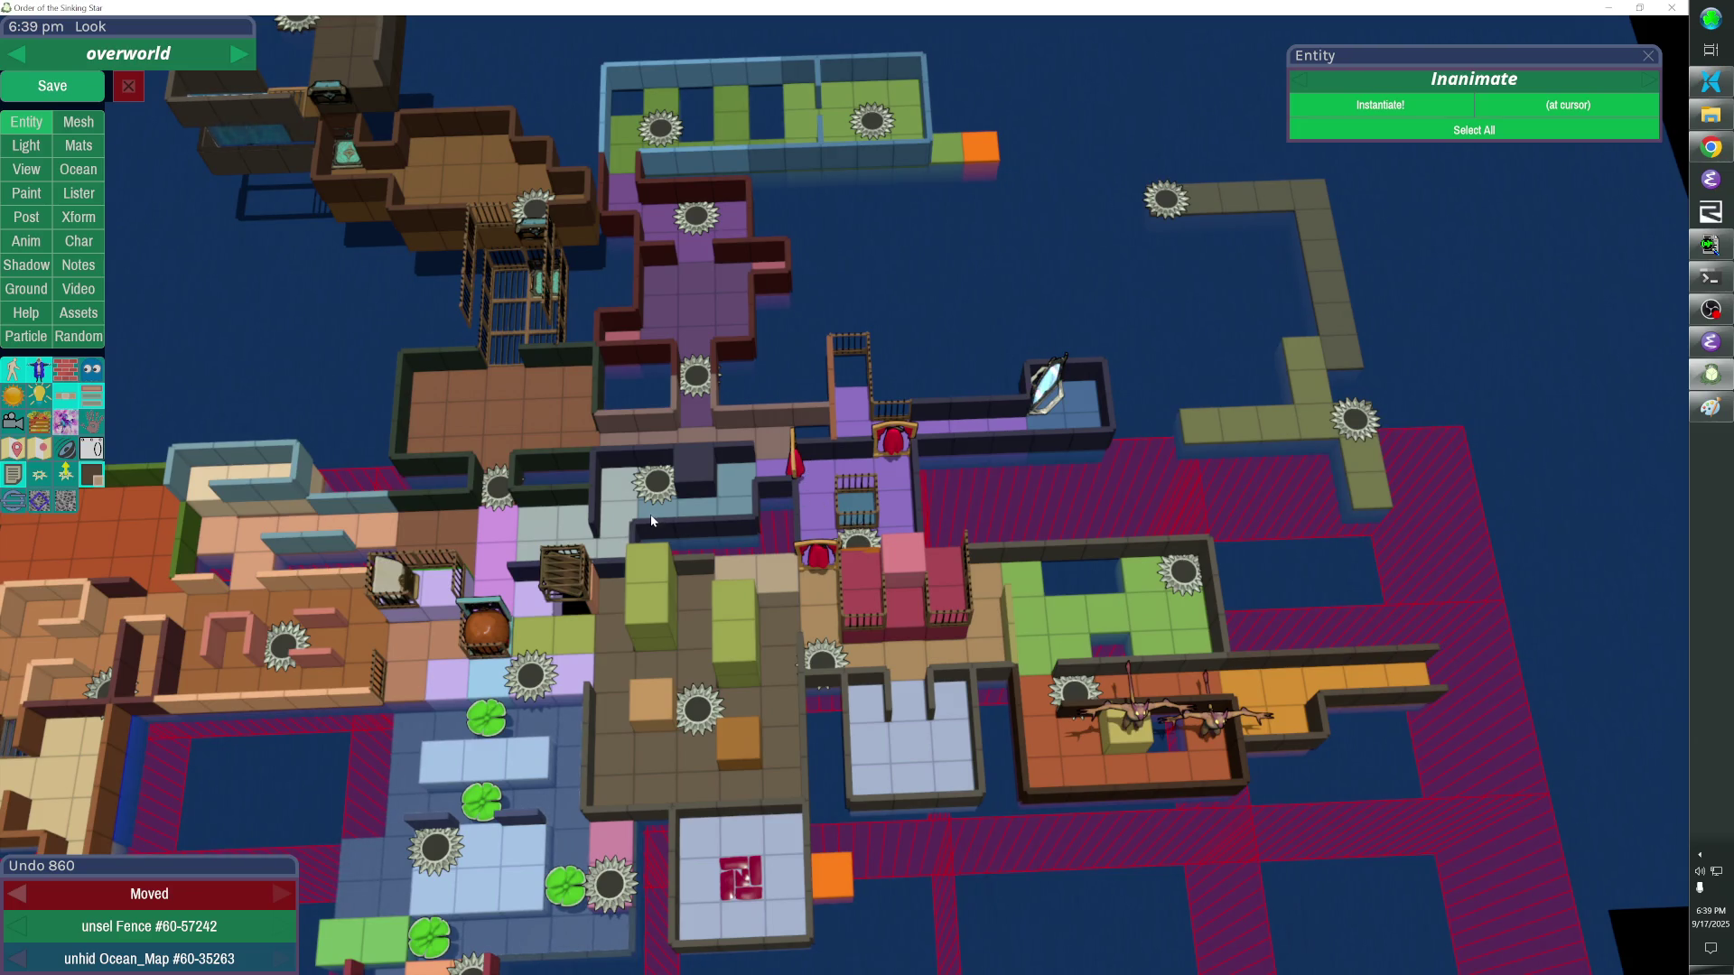
key("alt+Tab")
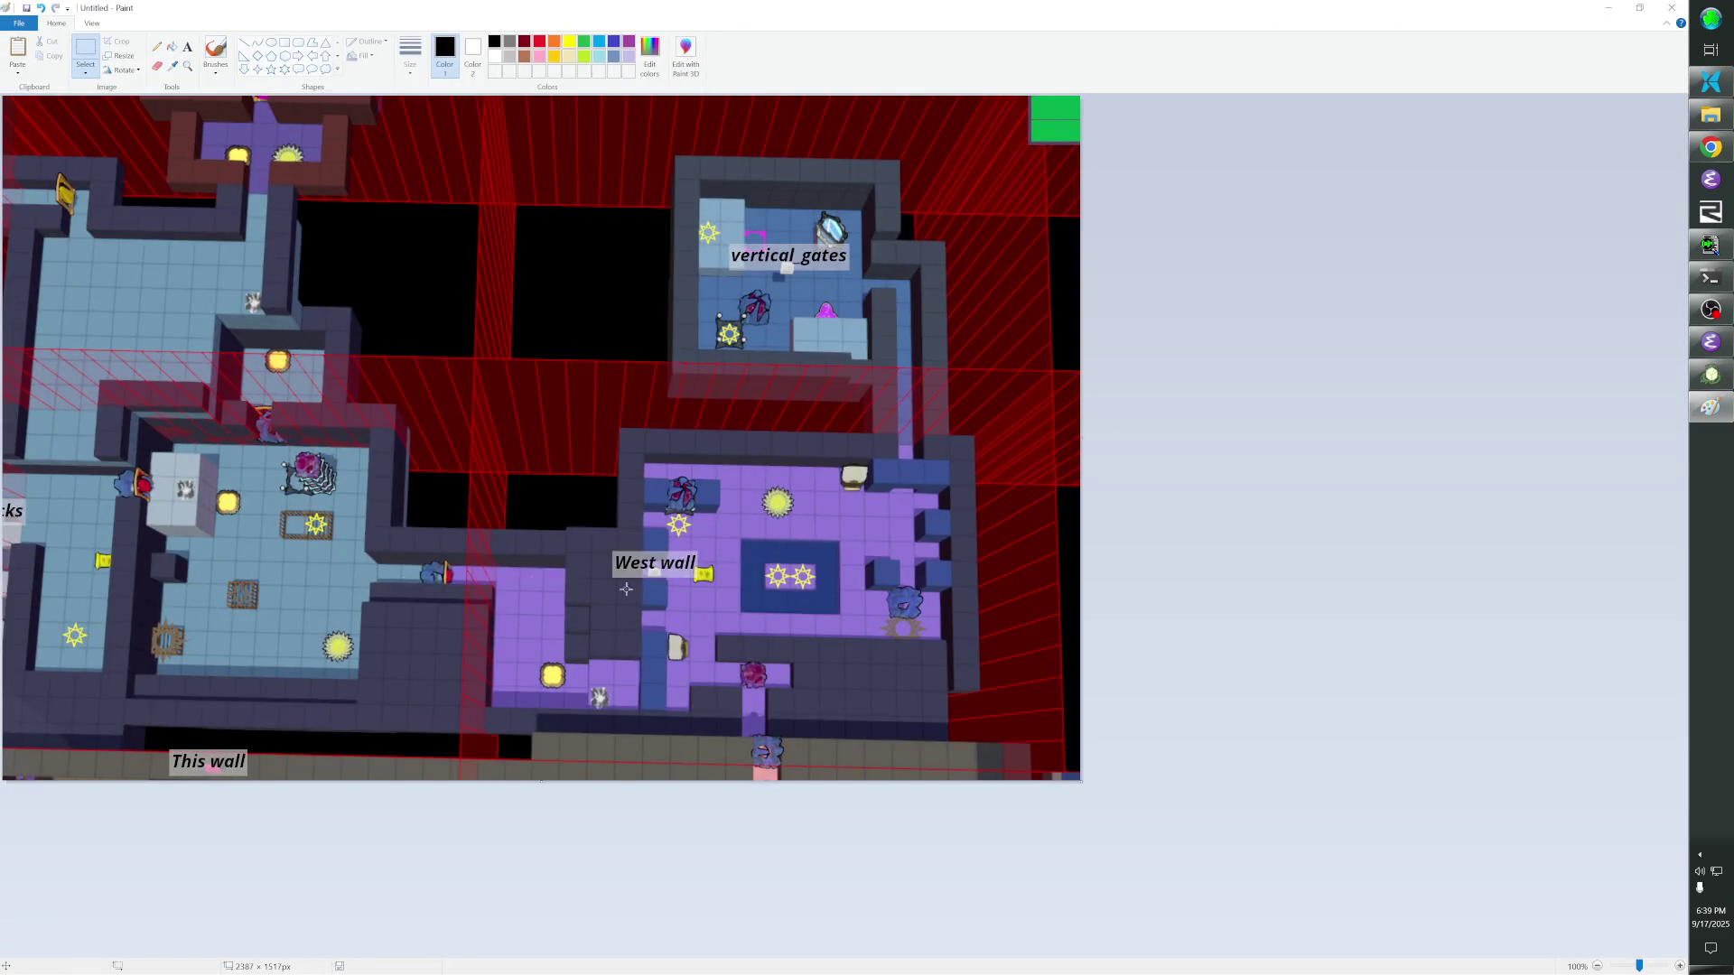
key("alt+Tab")
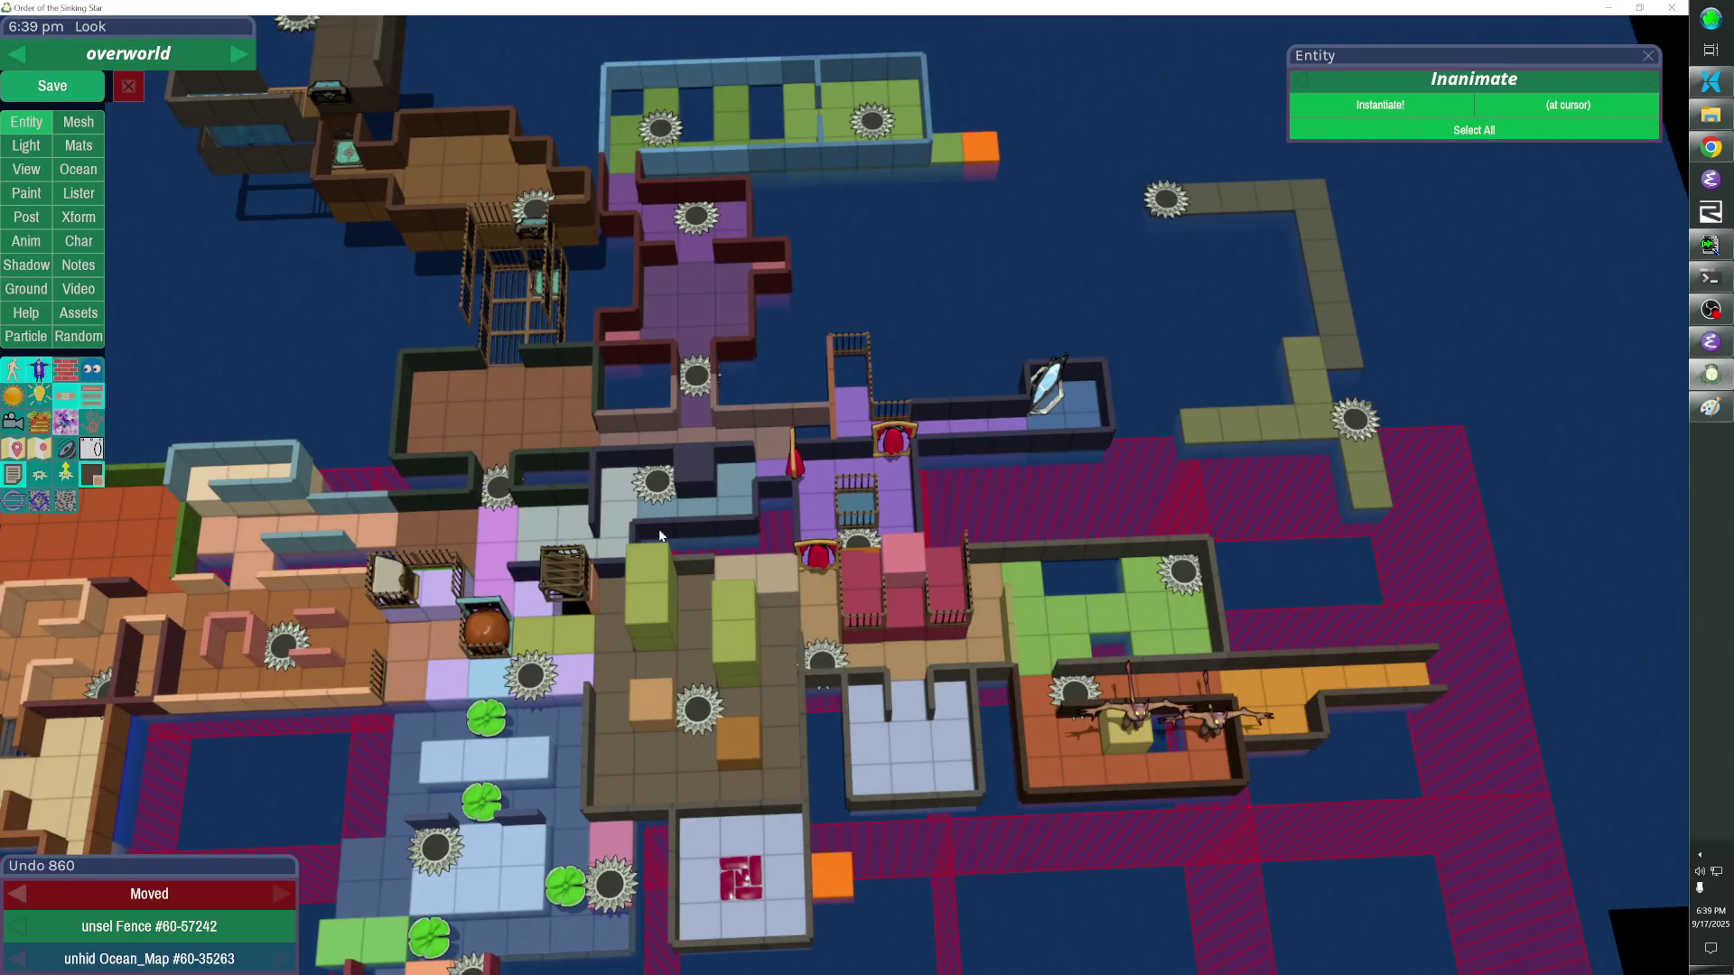
left_click(910, 520)
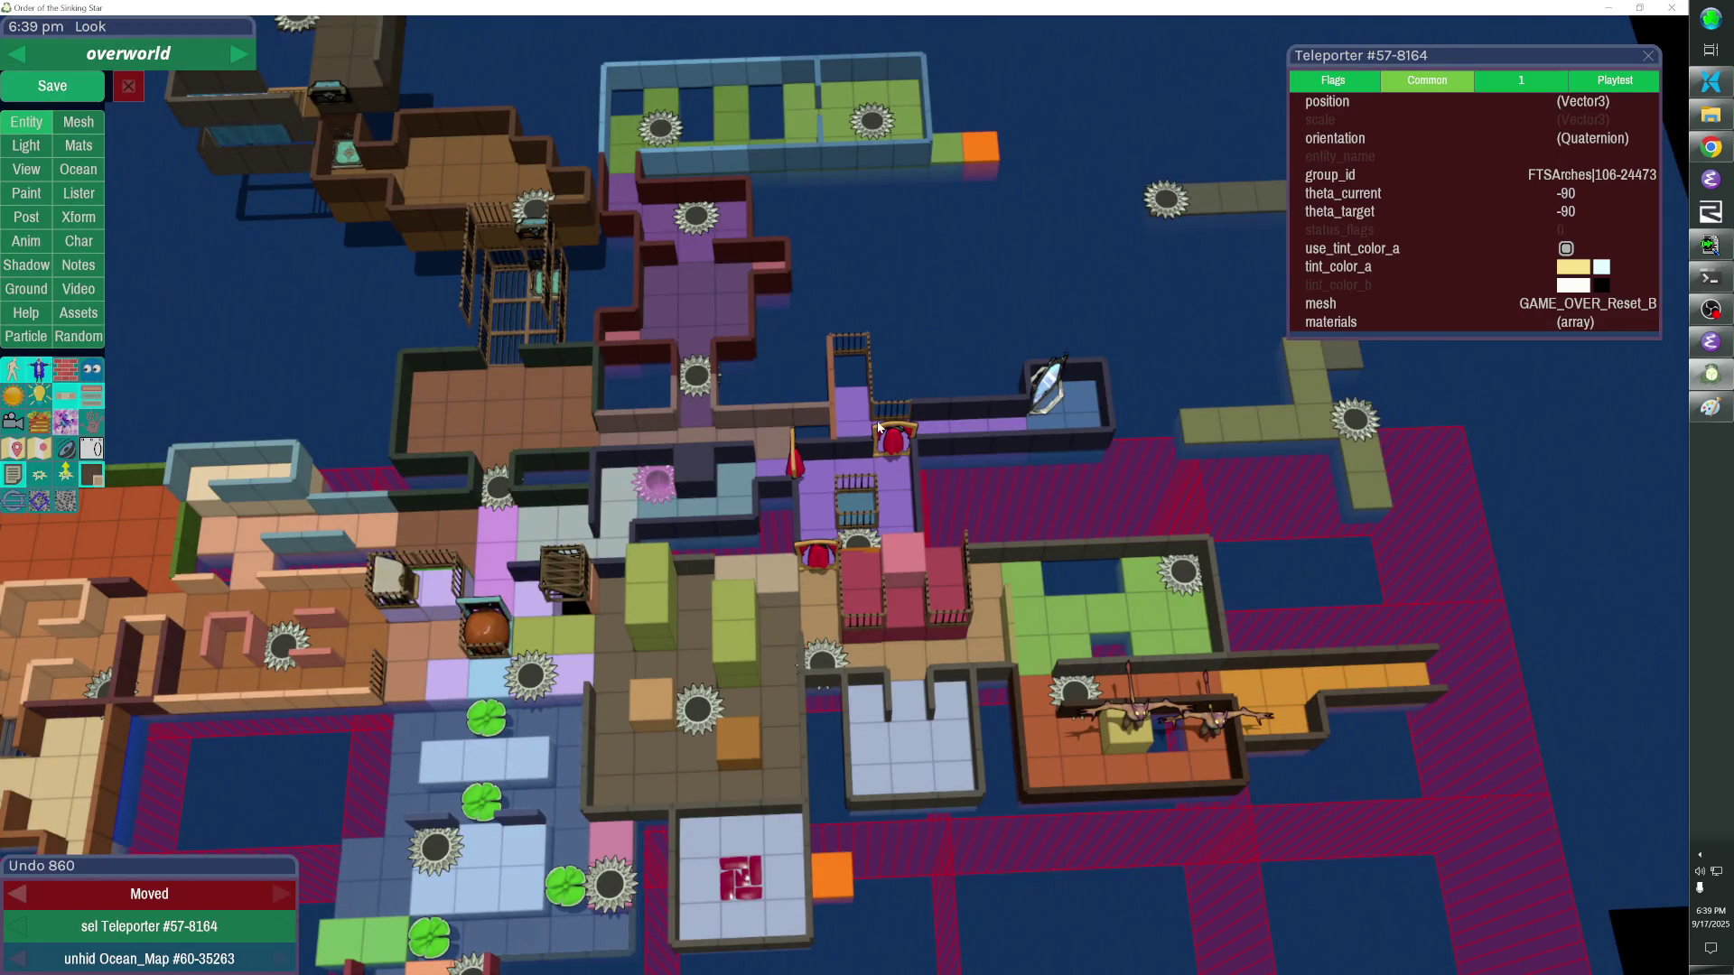
left_click(861, 541)
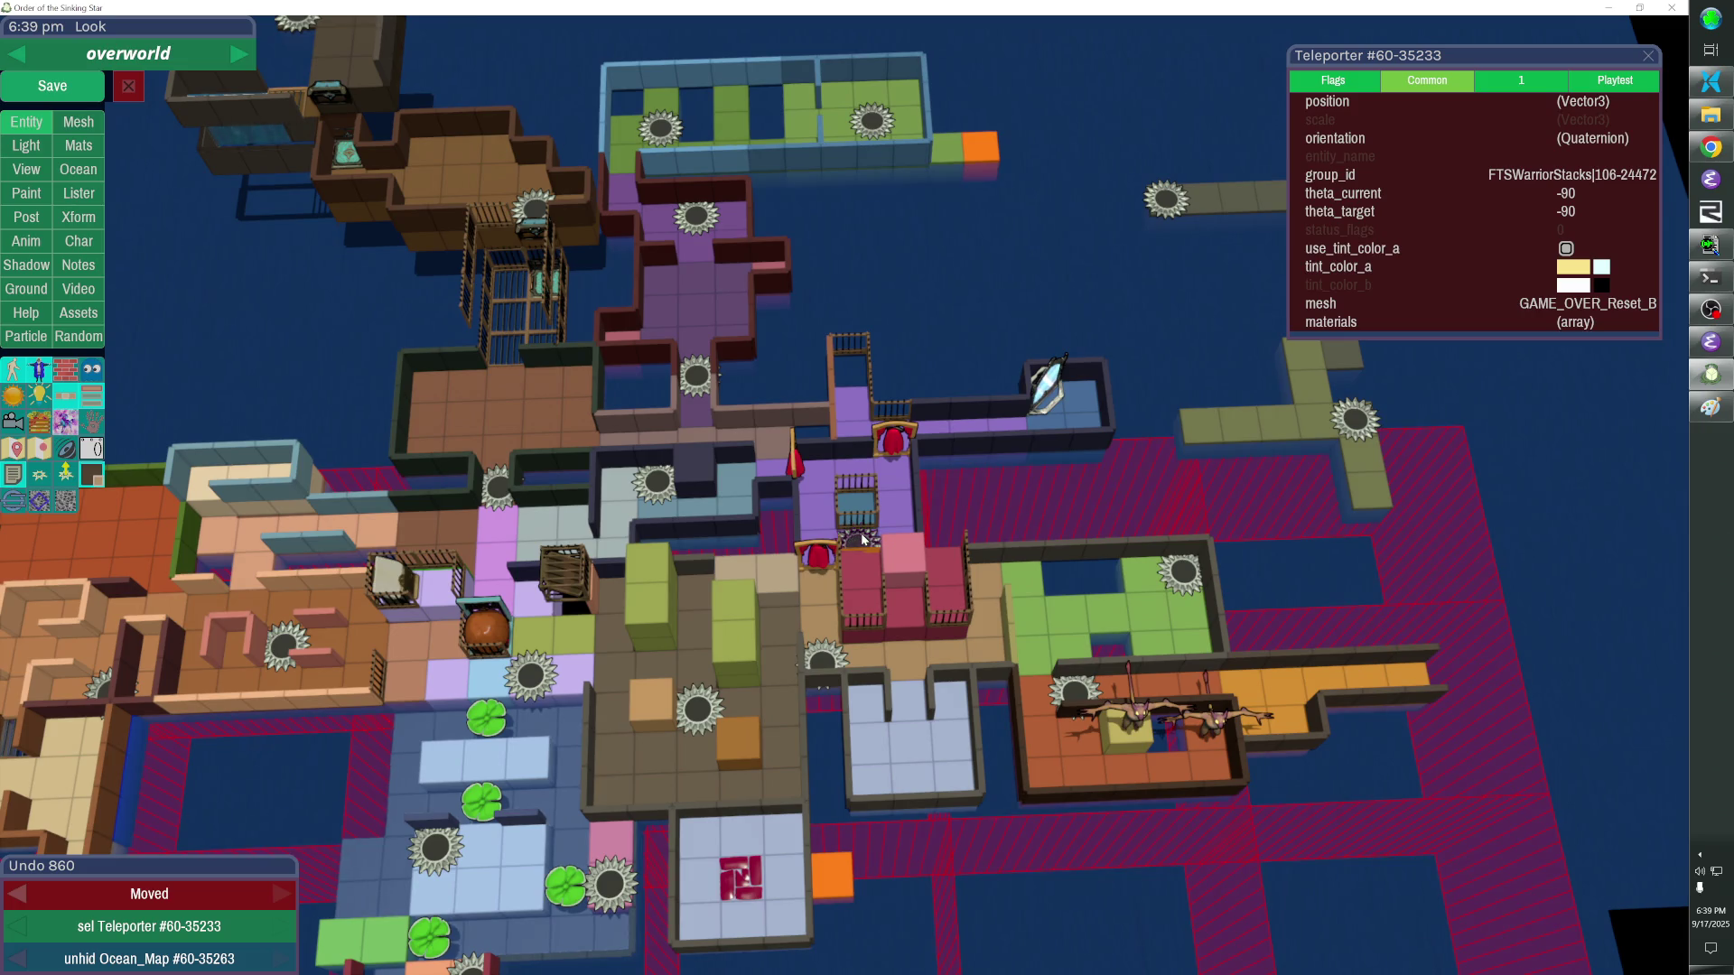
key("alt+Tab")
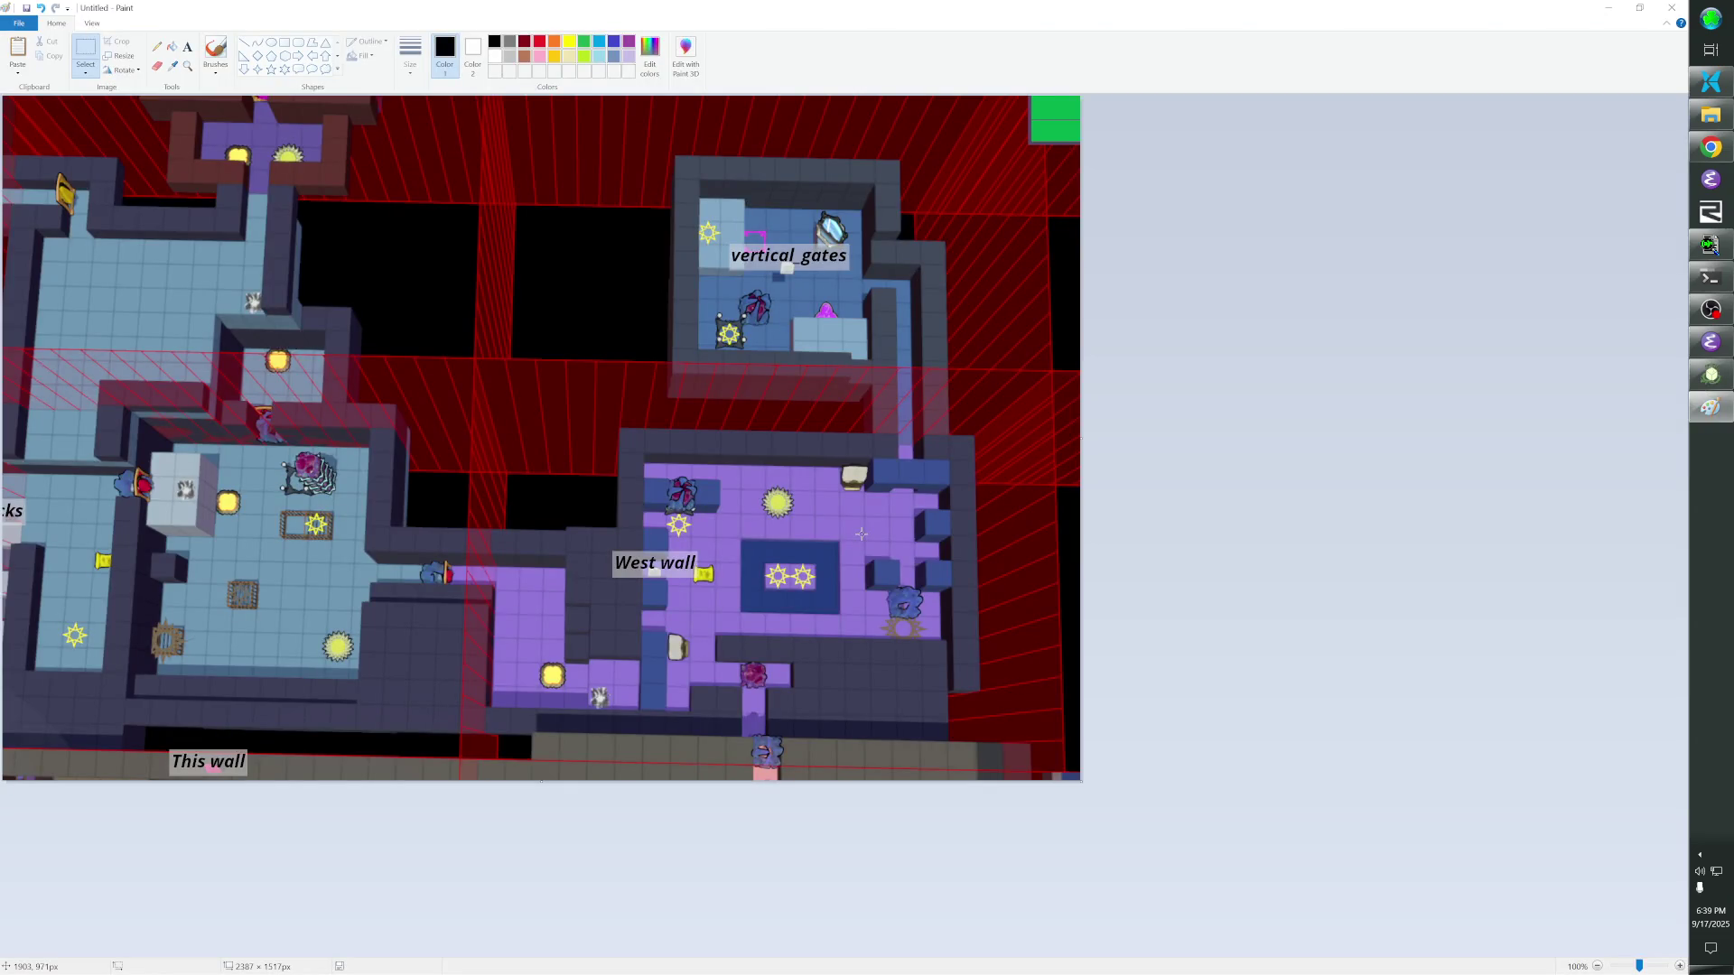
key("alt+Tab")
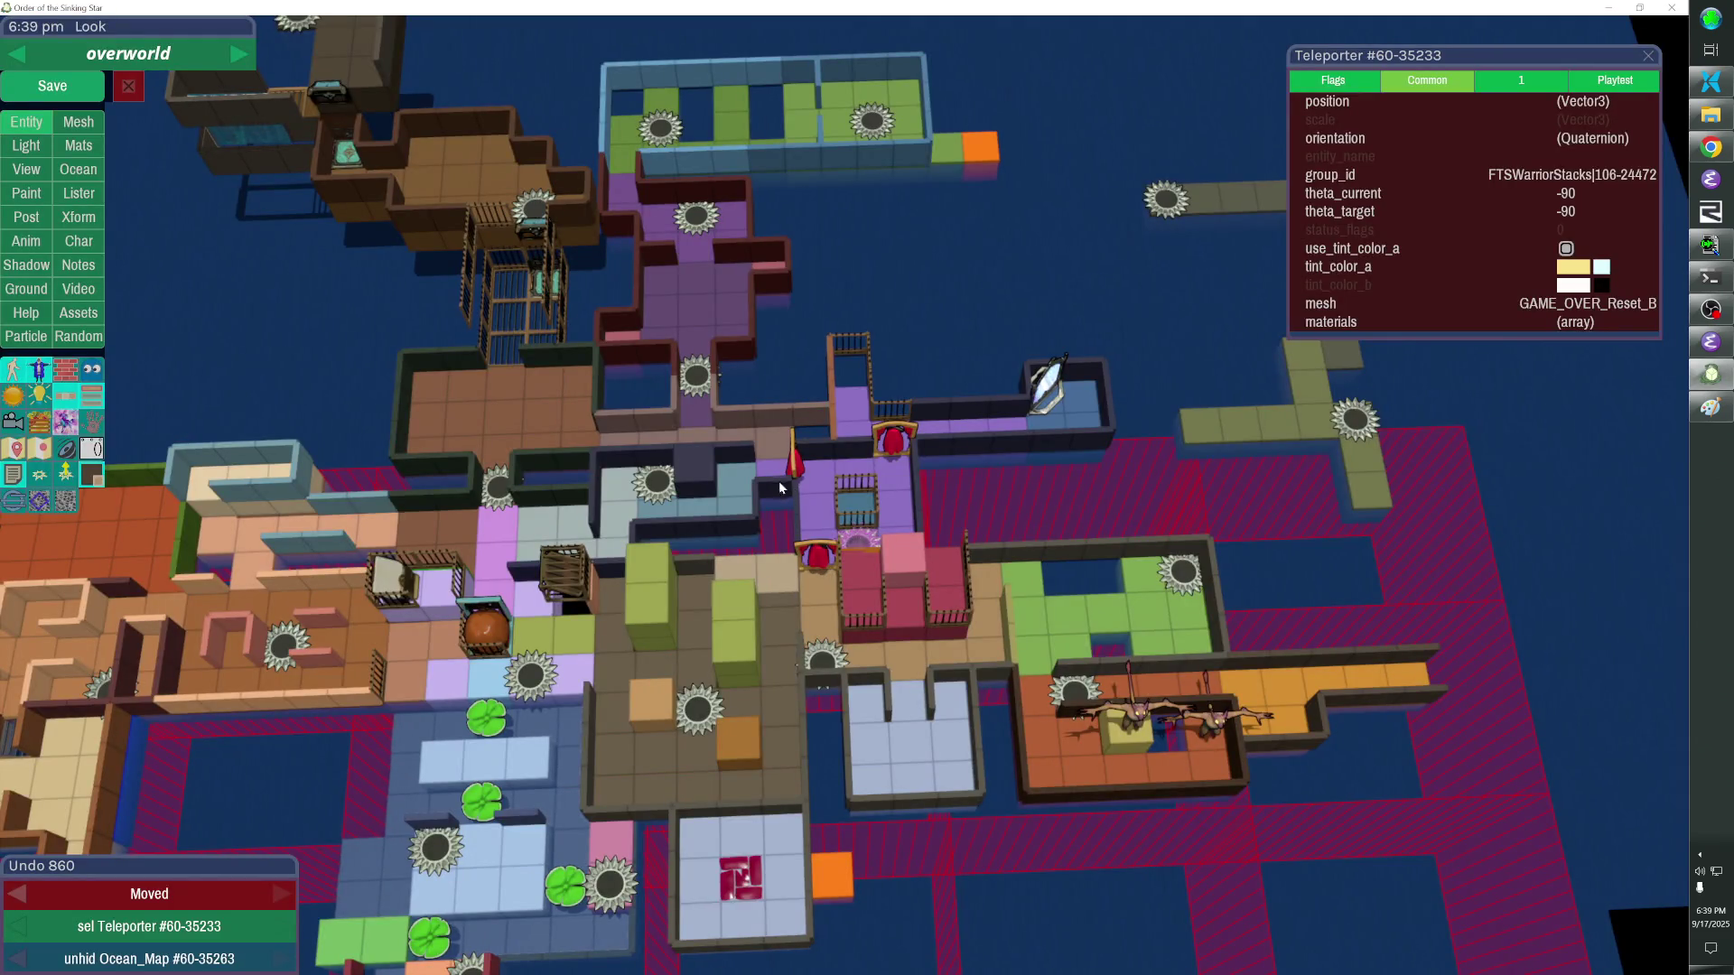
Shift the arches room's wall set one tile right and check the reference screenshot.
left_click(754, 485)
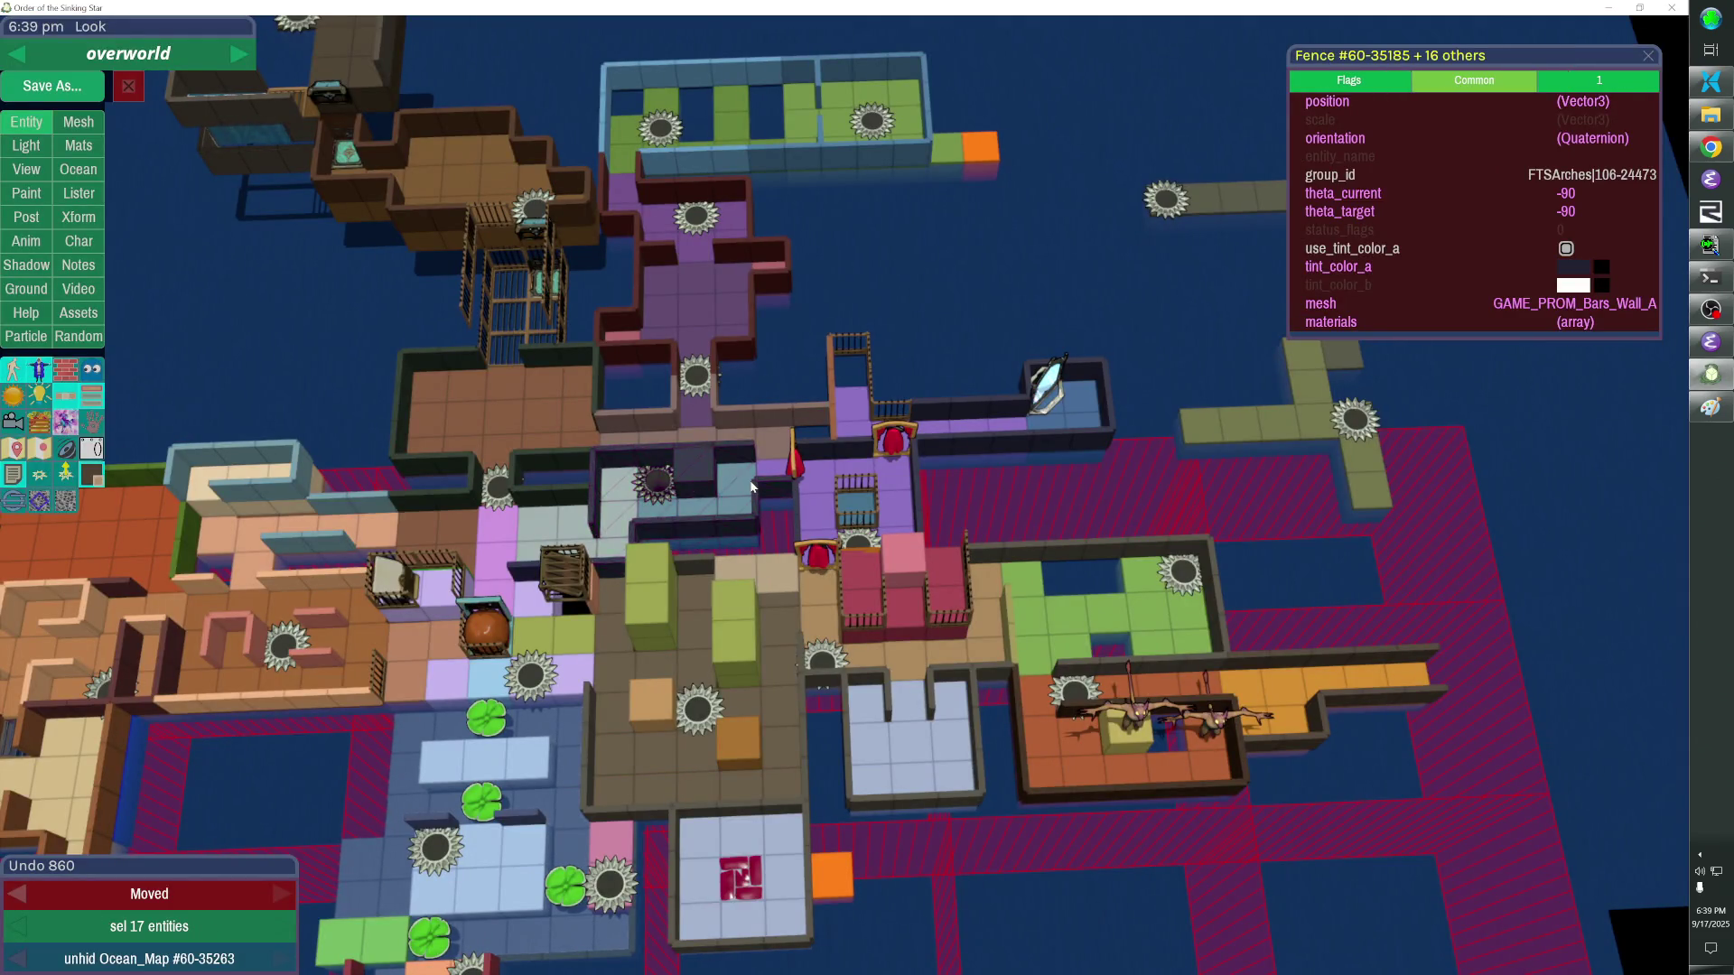
key("Right")
key("Right")
key("Right")
key("Right")
key("Right")
key("Right")
key("Right")
key("Right")
key("Right")
key("Right")
left_click(835, 485)
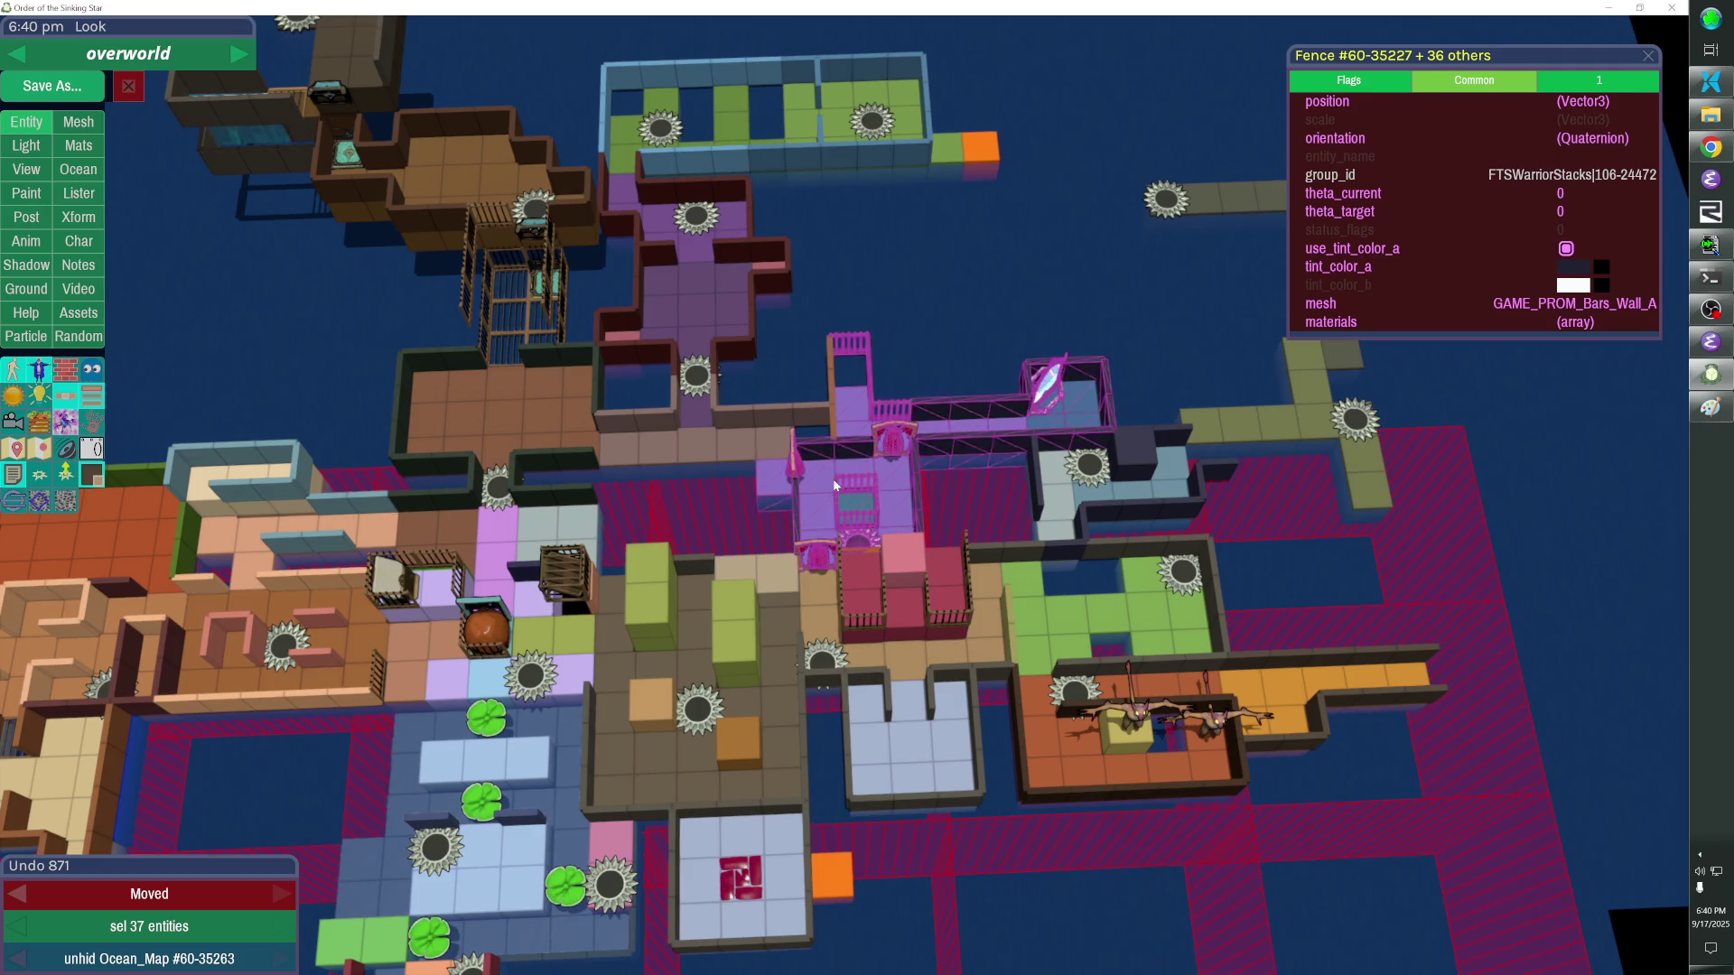
key("alt+Tab")
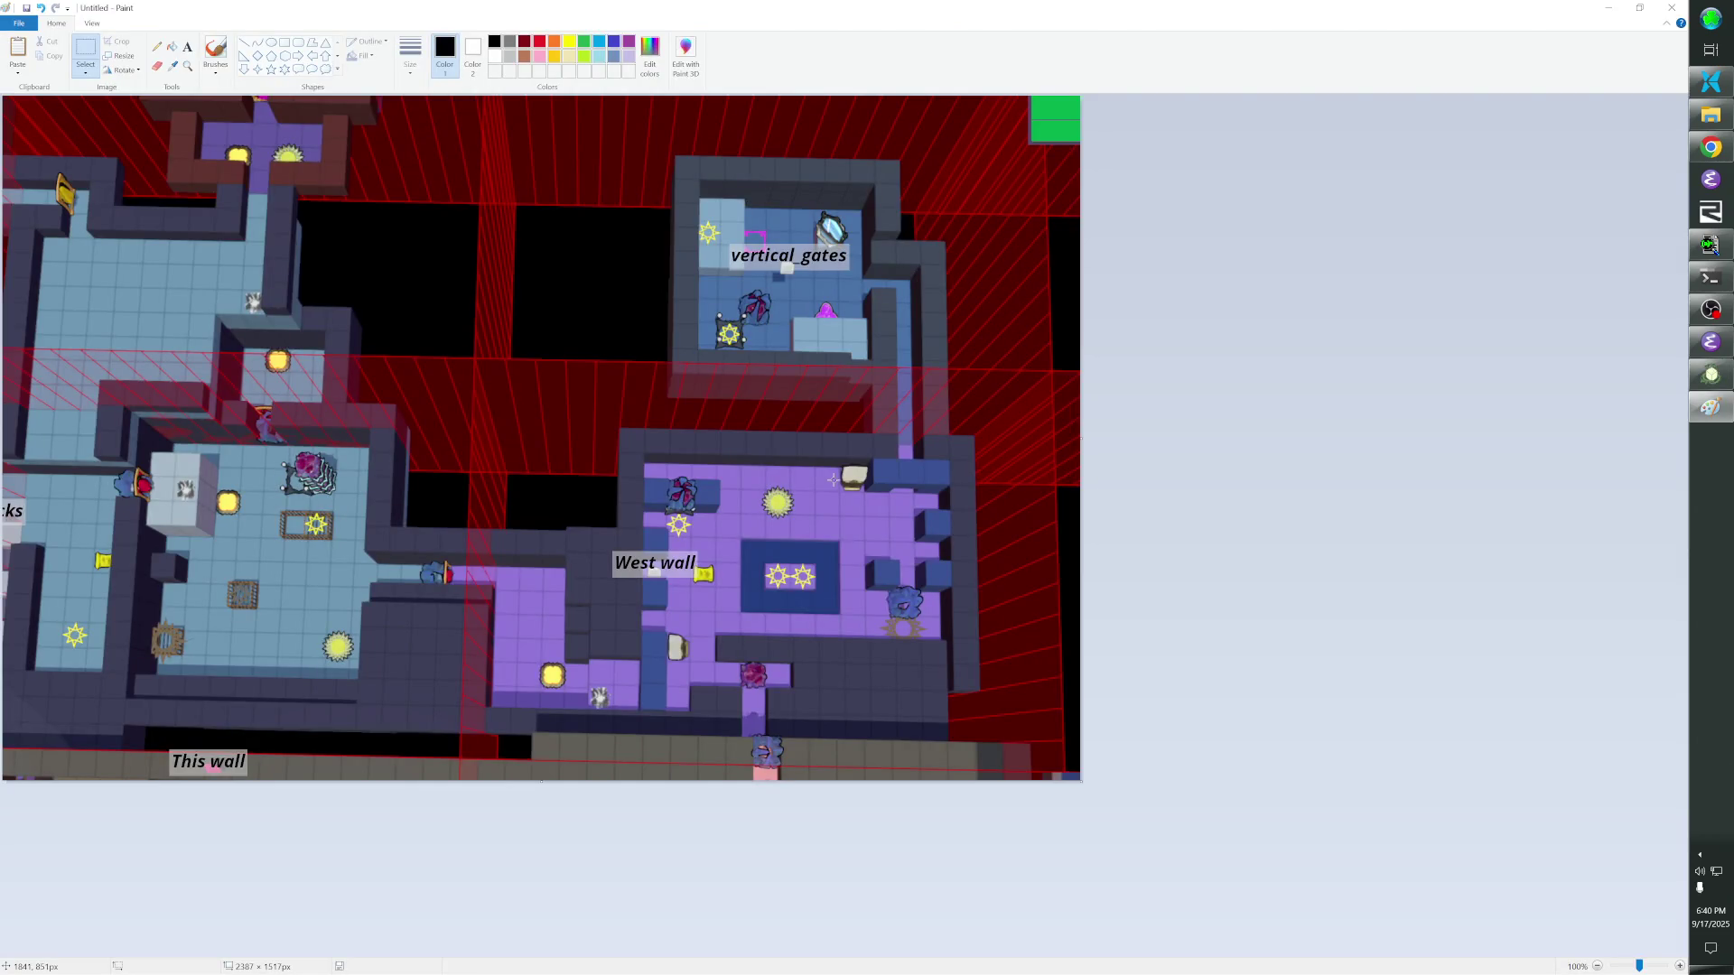
key("alt+Tab")
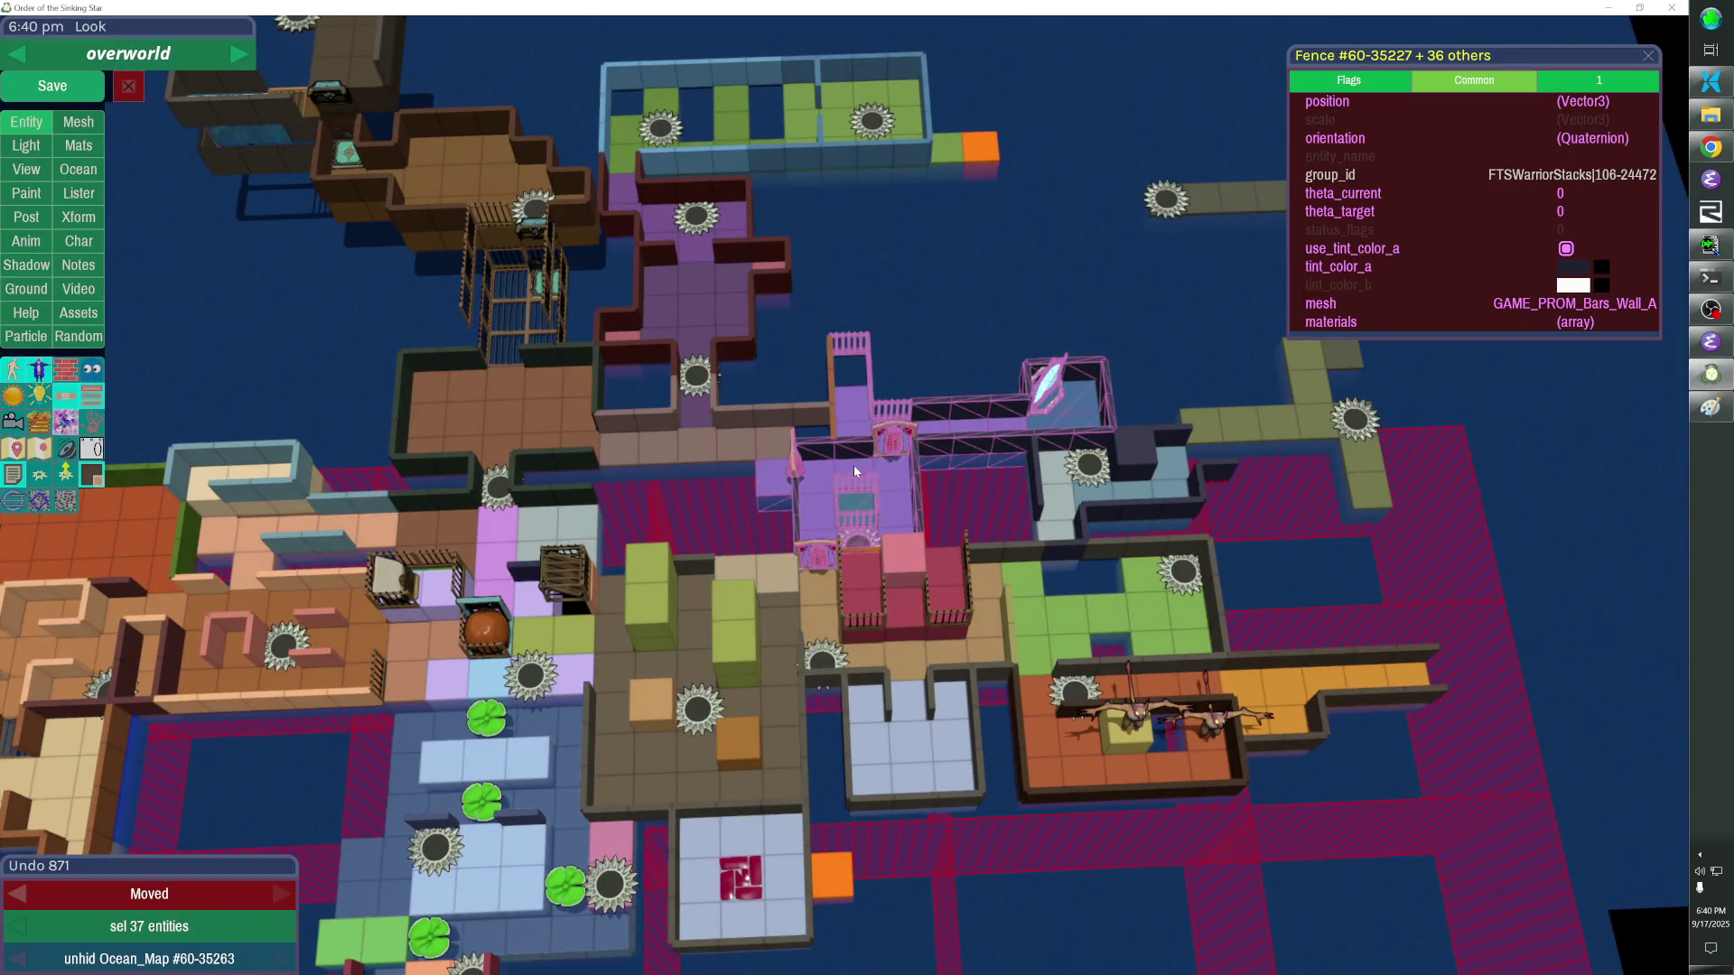
Select the teleporter with the crystal and wireframe beside it and change their group_id.
left_click(992, 464)
left_click(1087, 465)
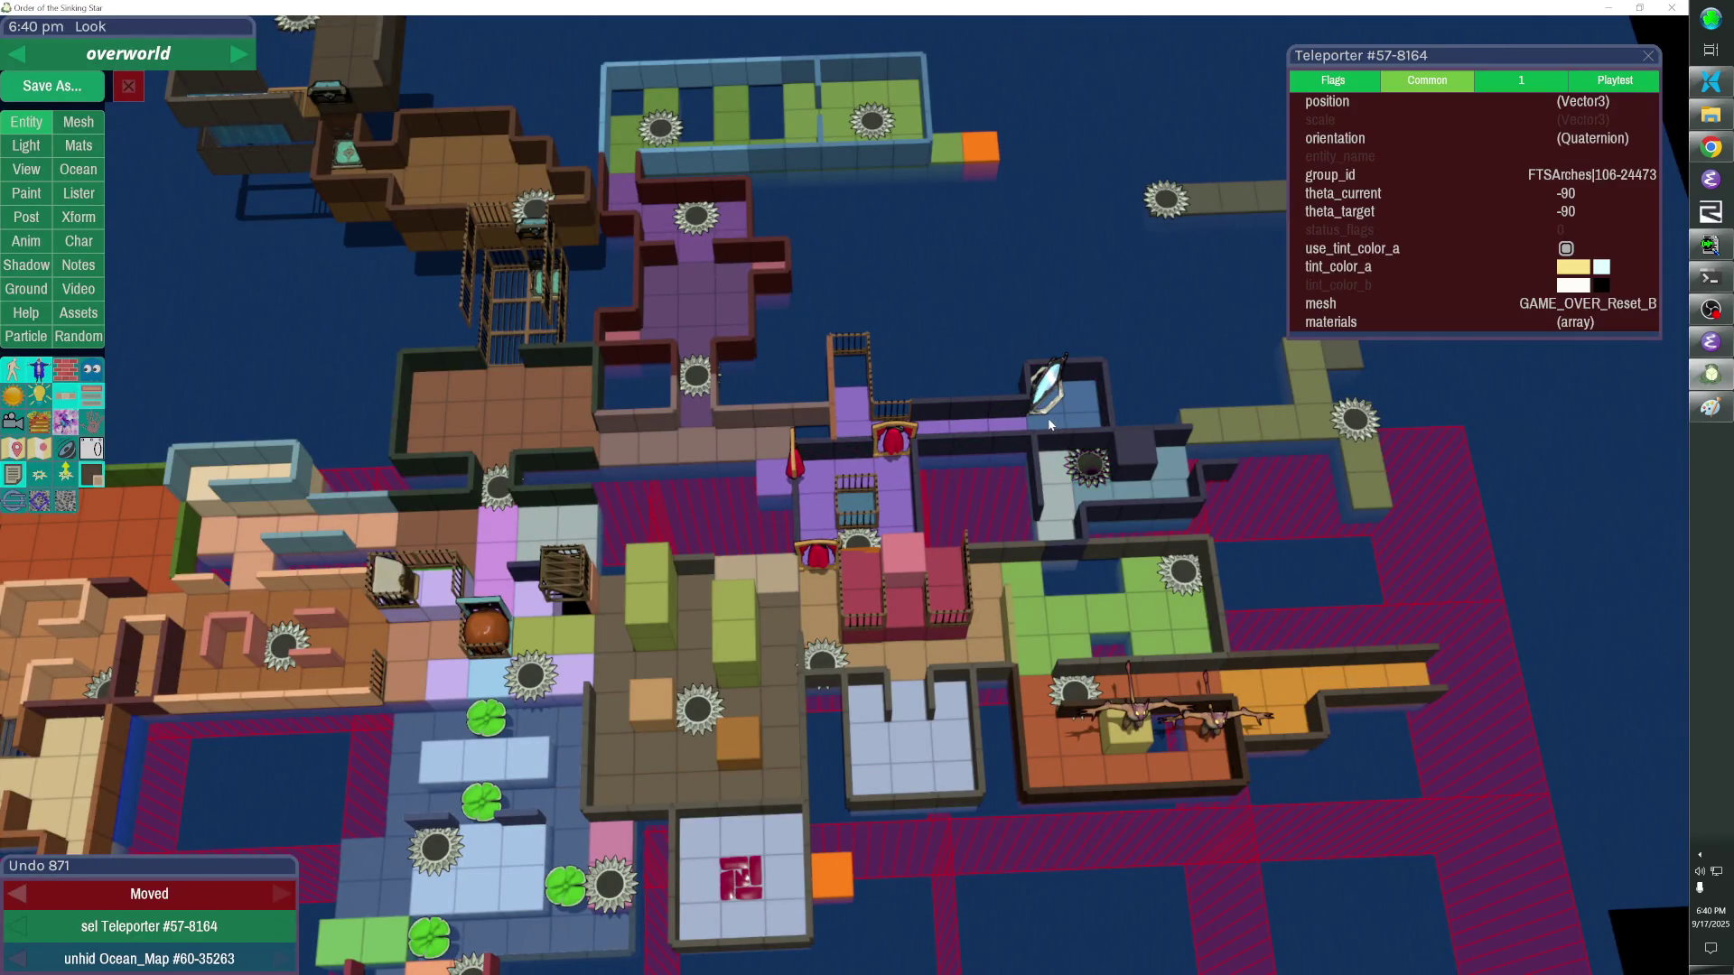
left_click(1077, 413)
left_click(1080, 408)
left_click(1070, 379)
left_click(1104, 397)
left_click(1037, 383)
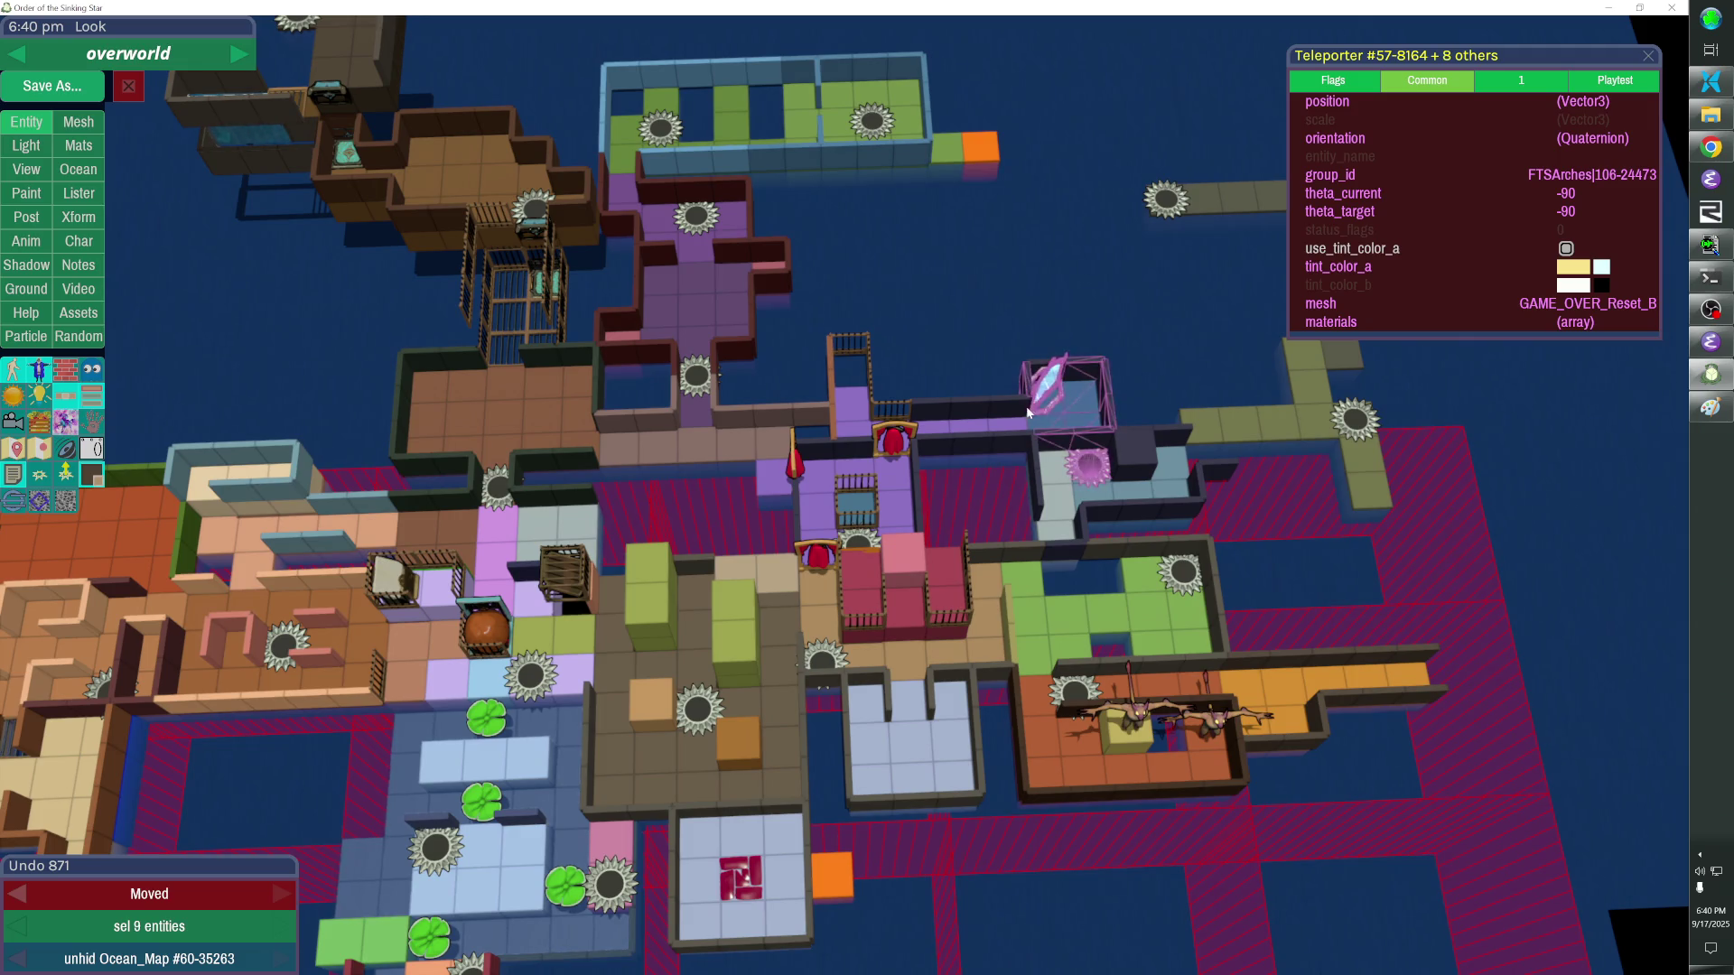
left_click(1410, 182)
left_click(1033, 346)
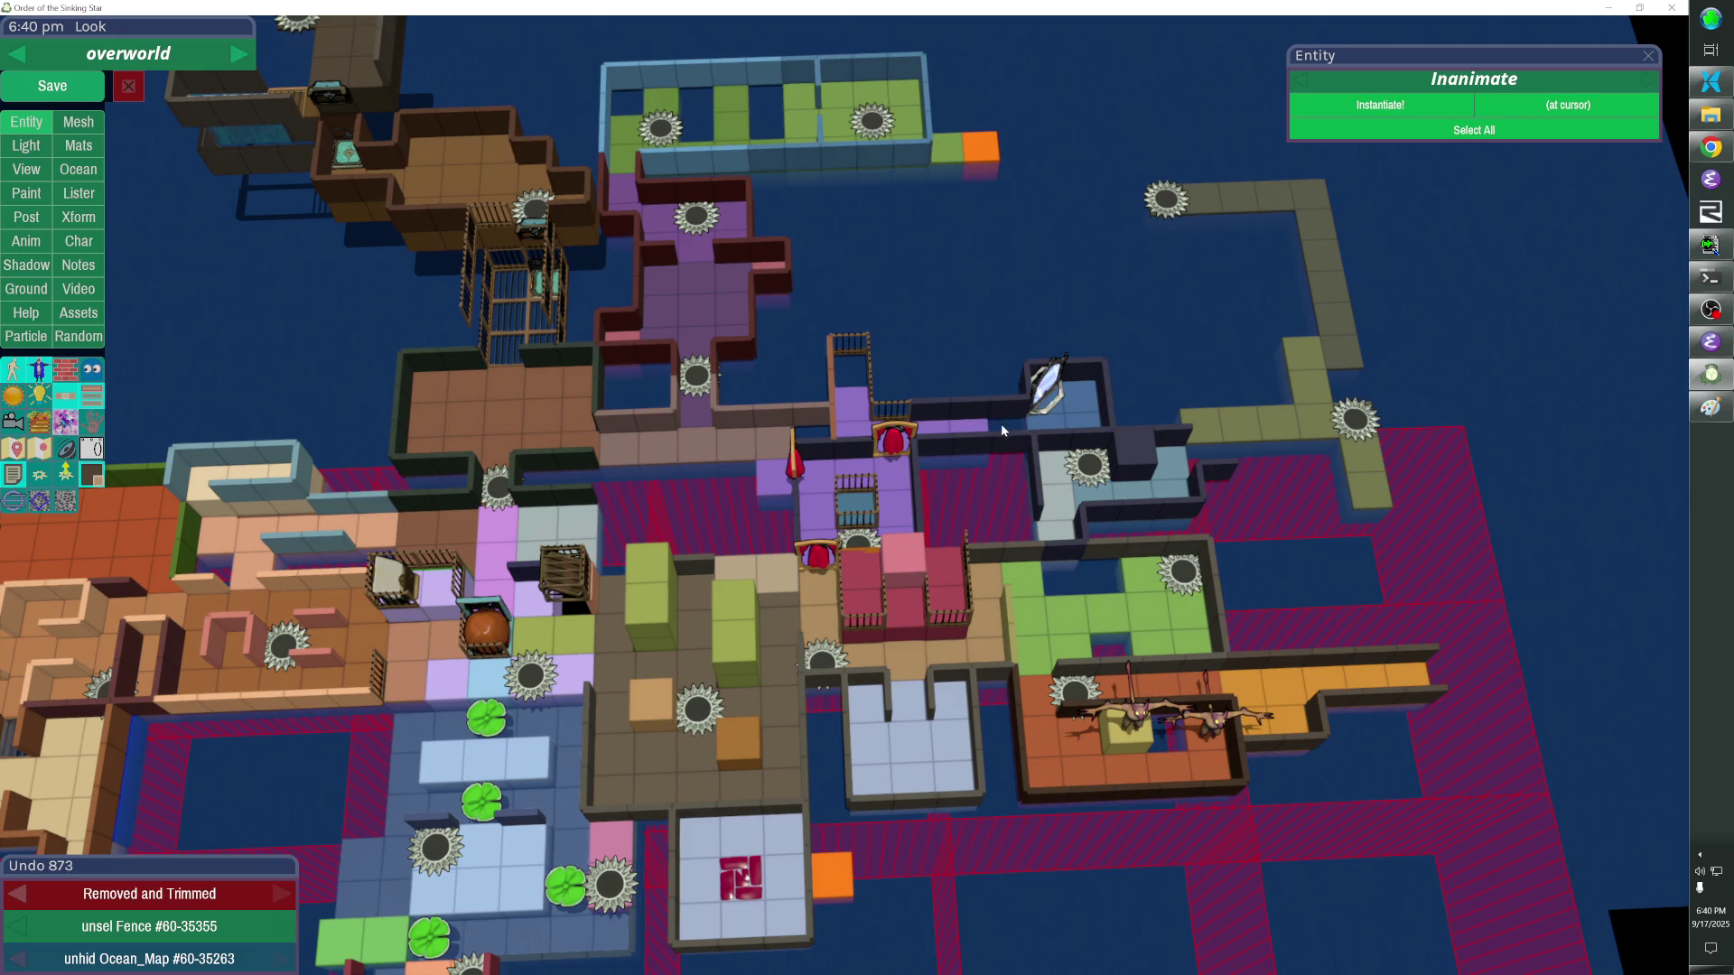
Delete the fence segments along the purple corridor and at its top and bottom ends.
left_click(954, 407)
double_click(947, 408)
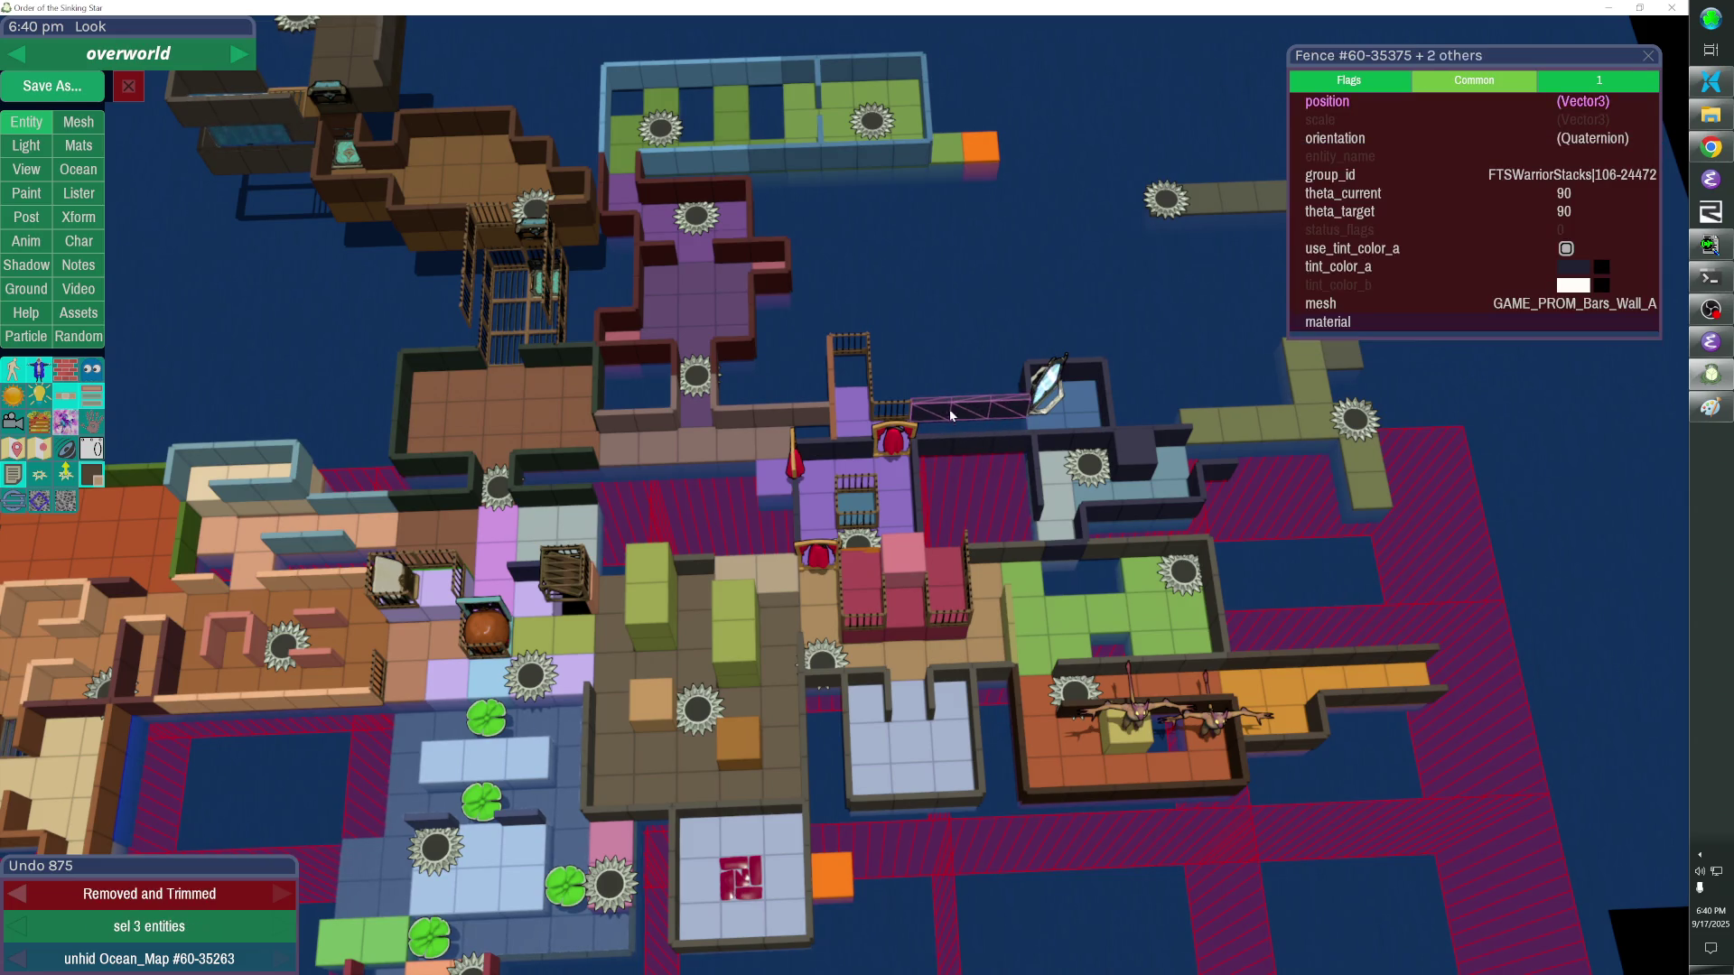
key("Delete")
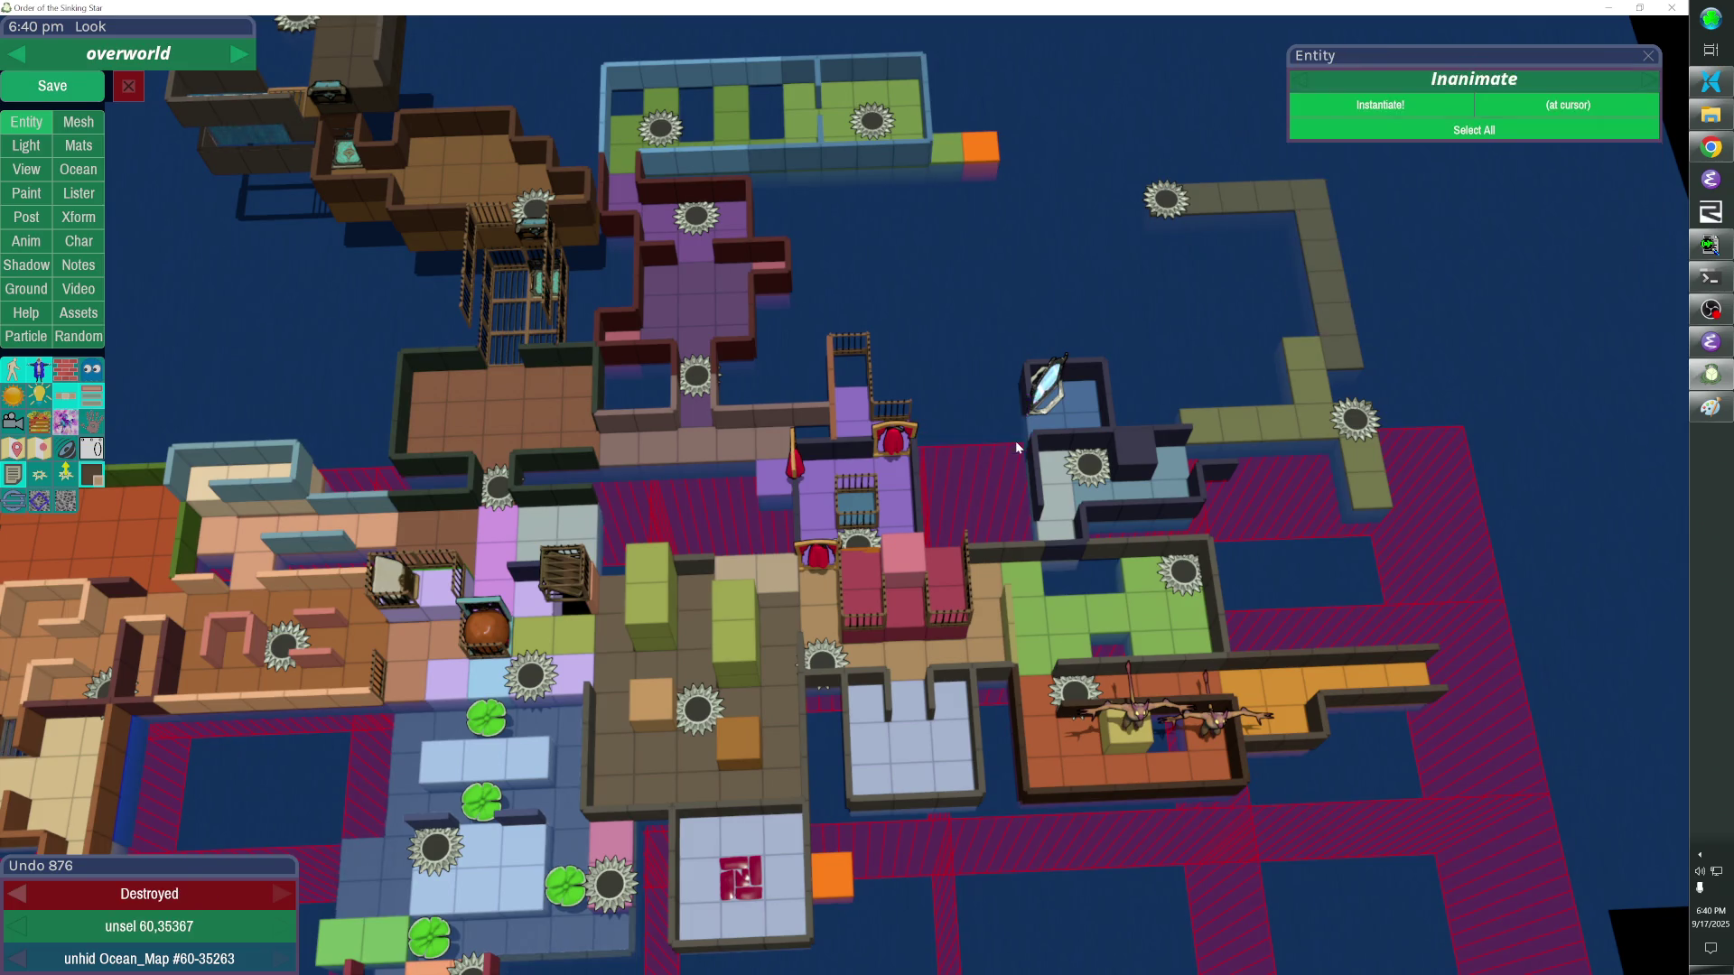
left_click(853, 348)
left_click(865, 356, "shift")
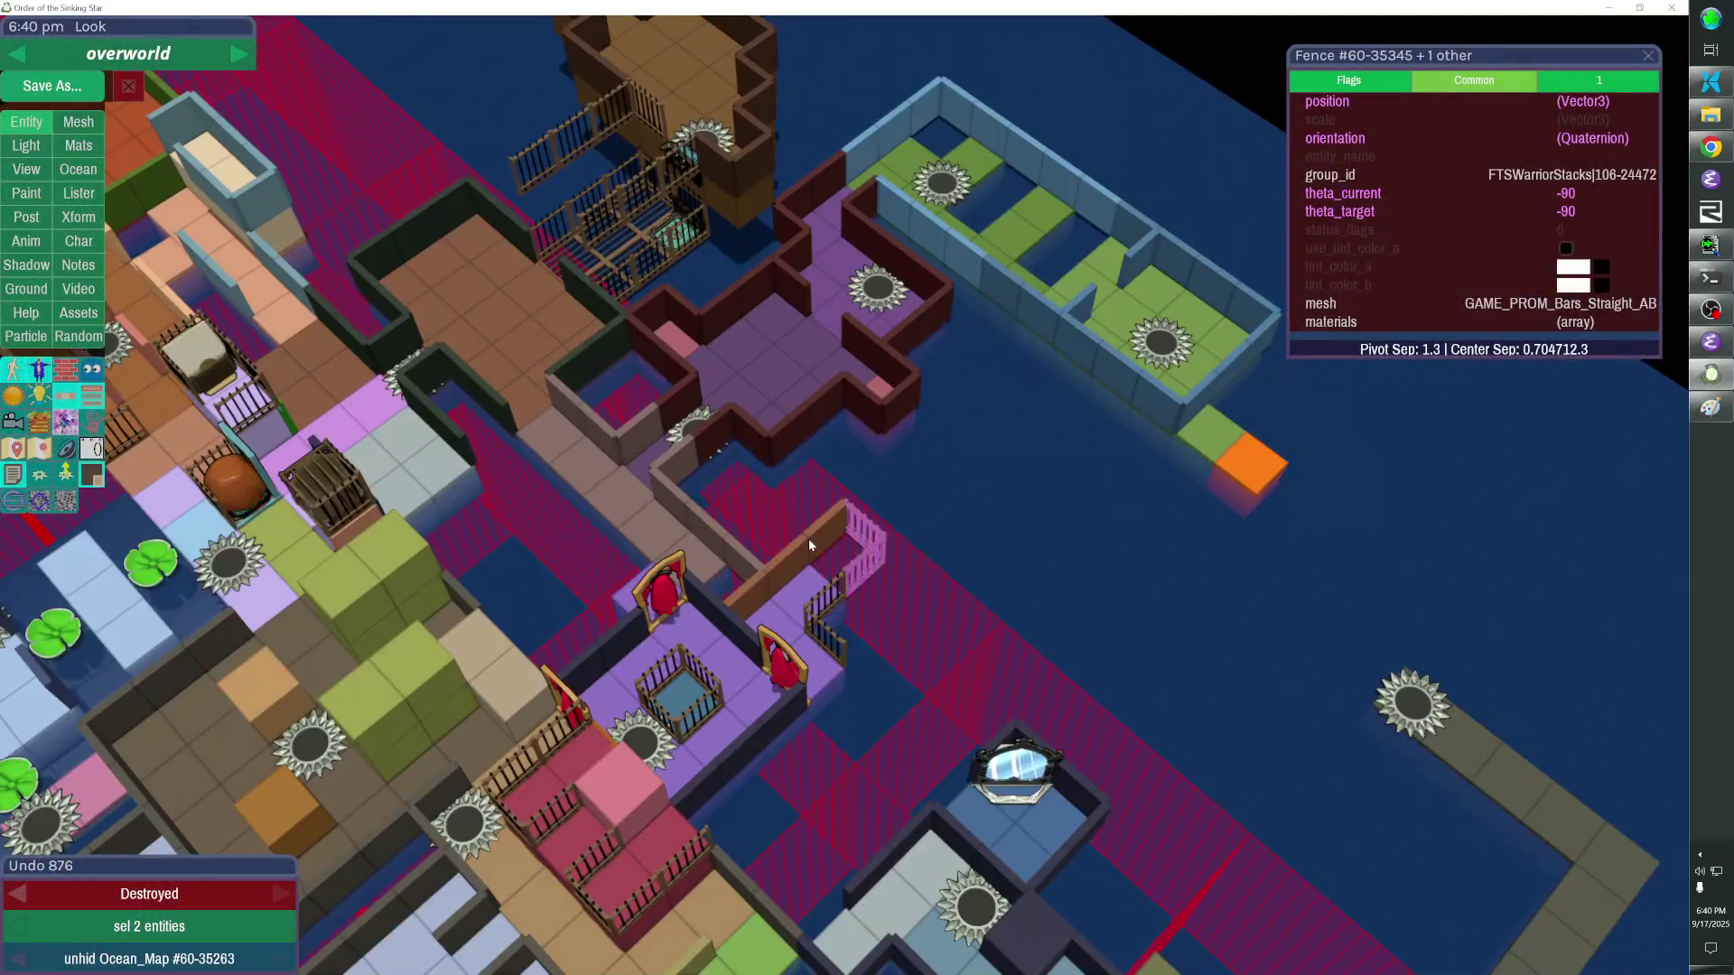
left_click(813, 576, "shift")
left_click(820, 631, "shift")
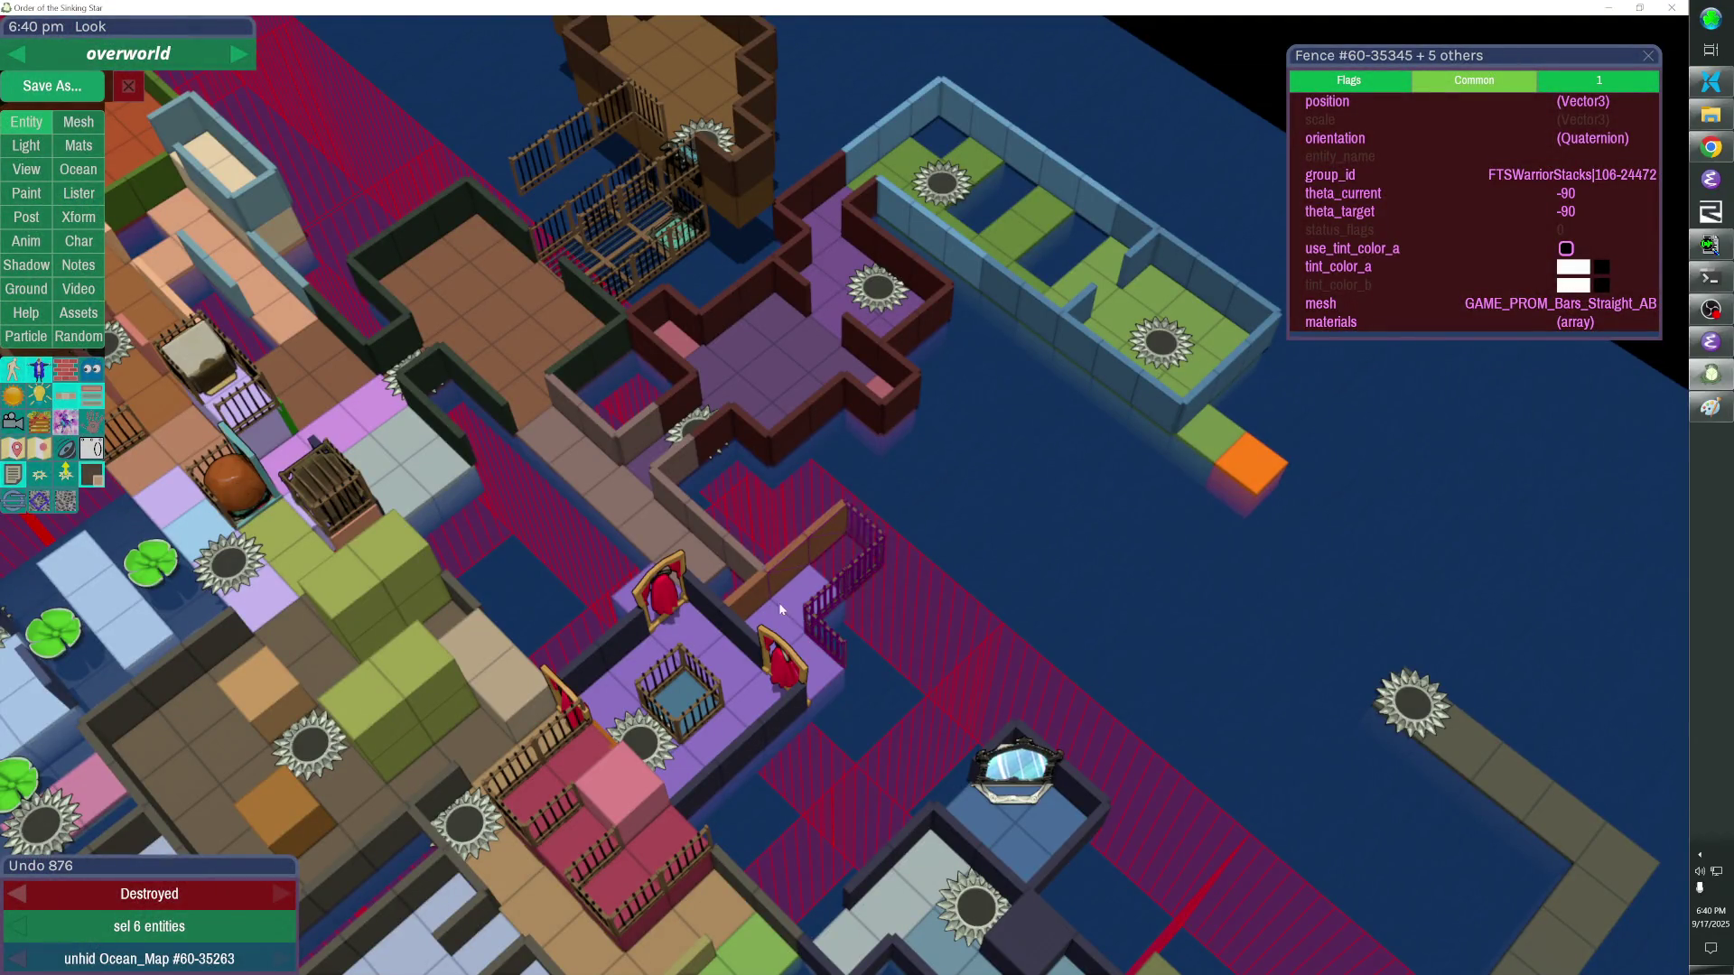
key("Delete")
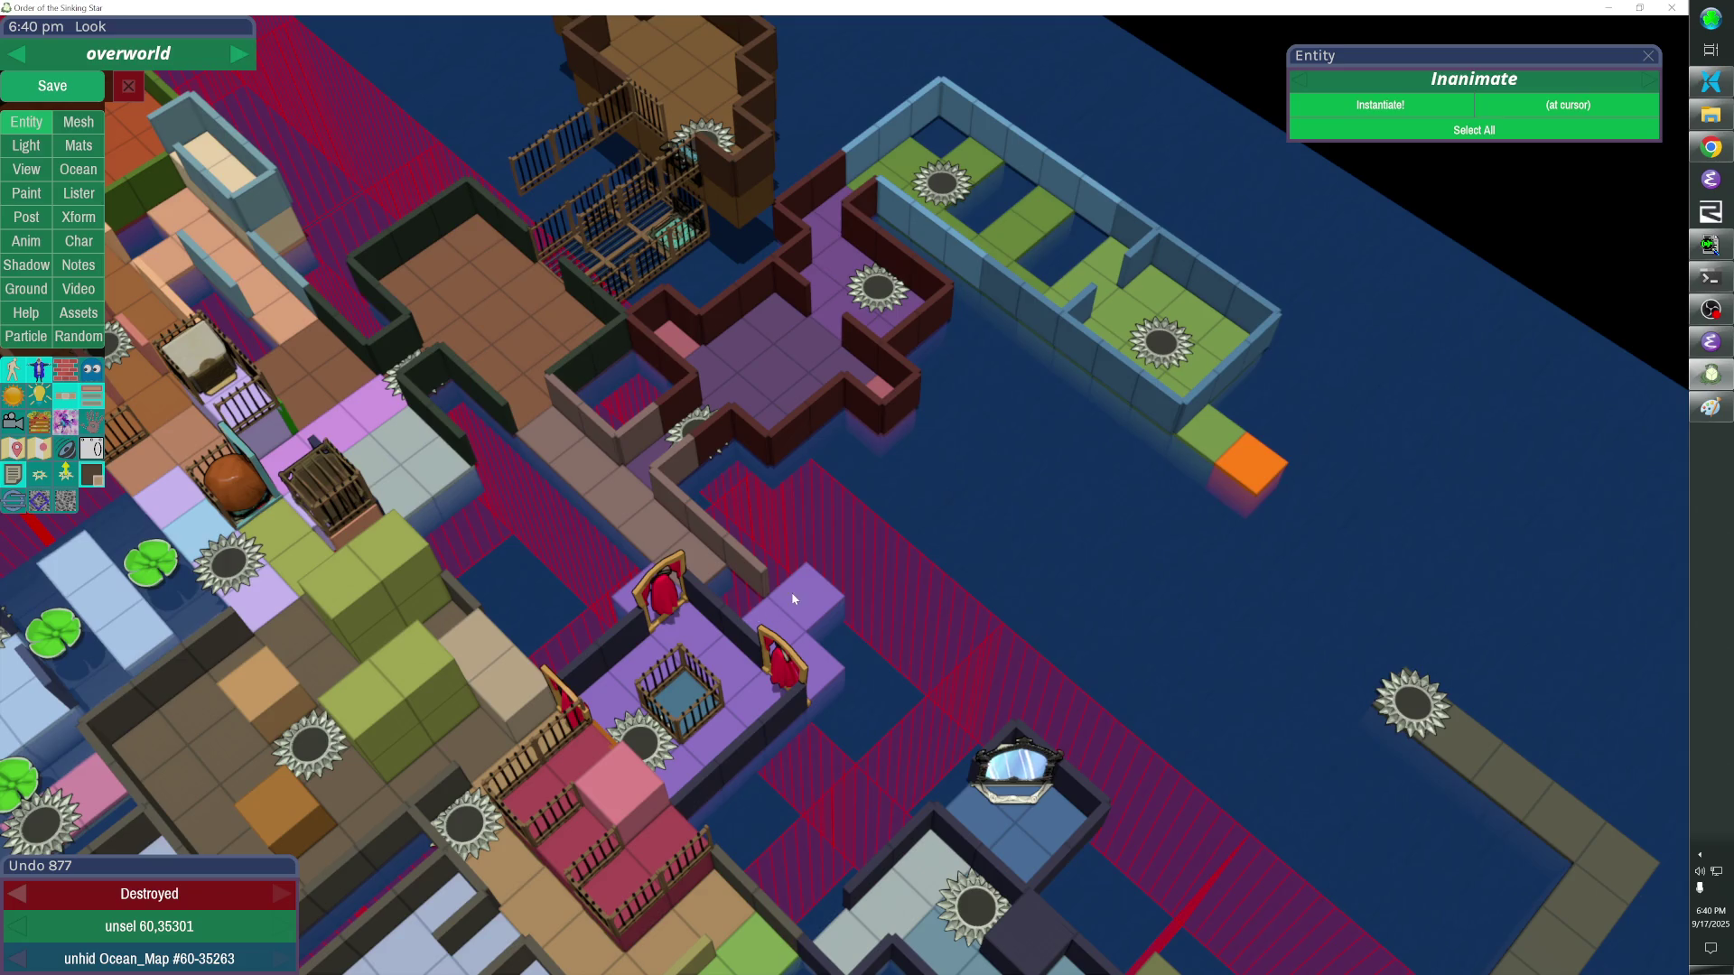
left_click_drag(815, 649, 732, 304)
scroll(867, 488, "down", 5)
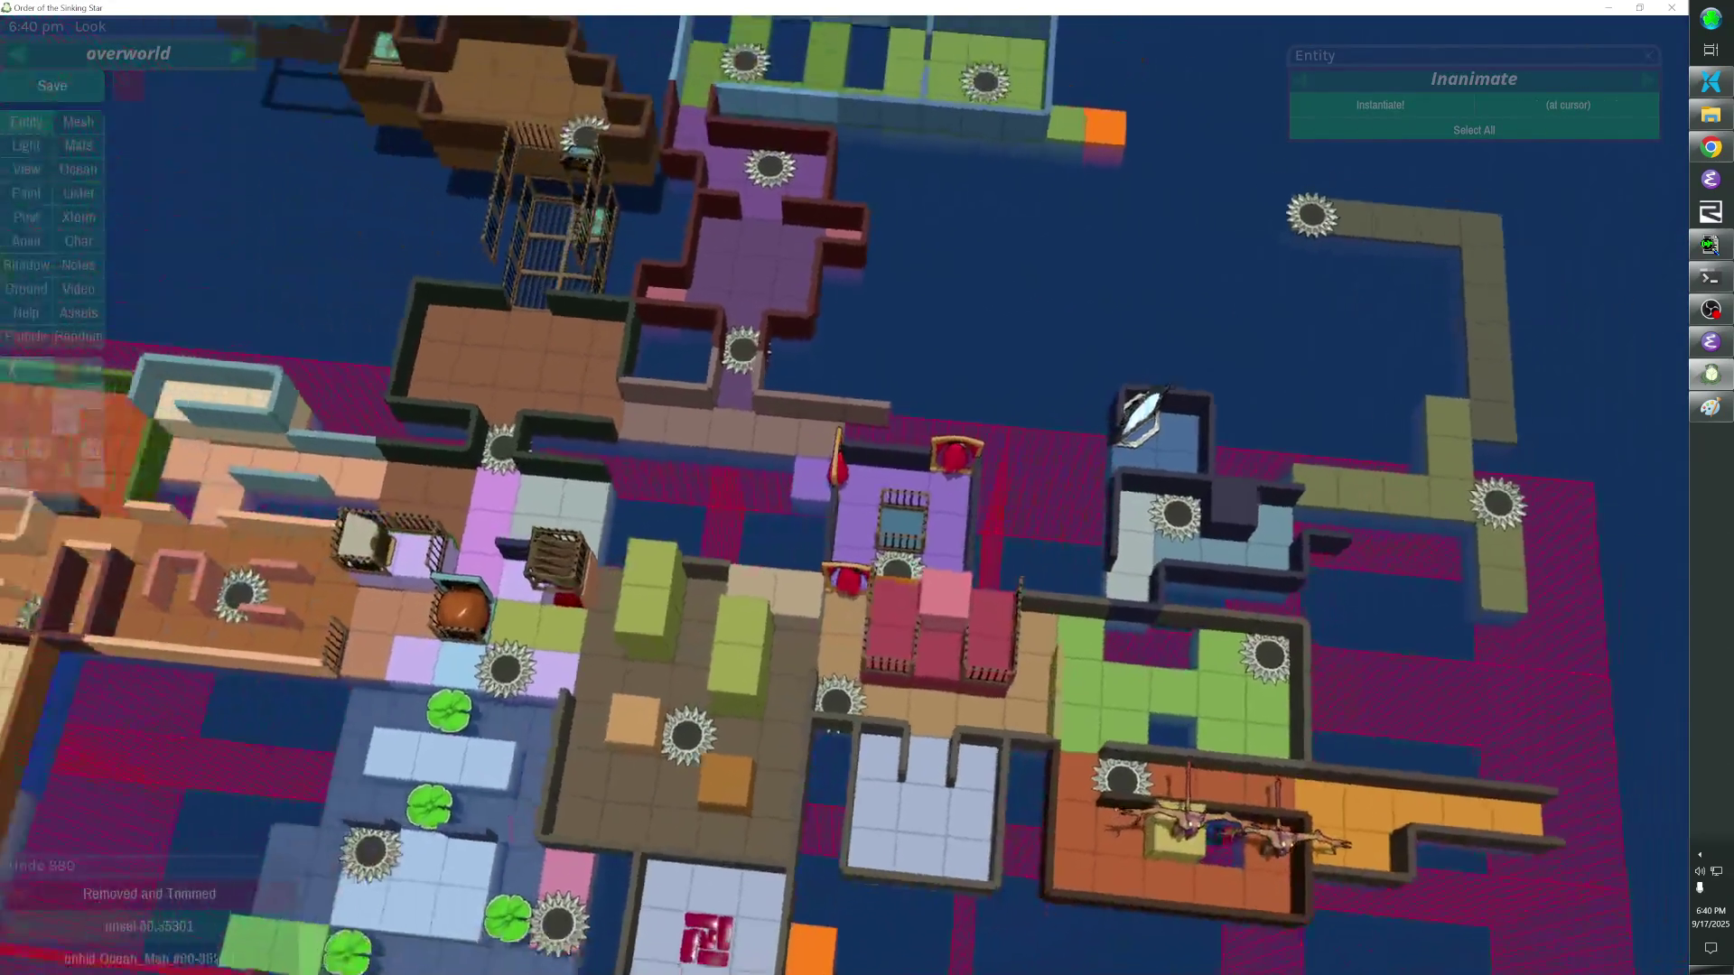
Shift the whole purple room group a few cells to the left.
left_click(989, 488)
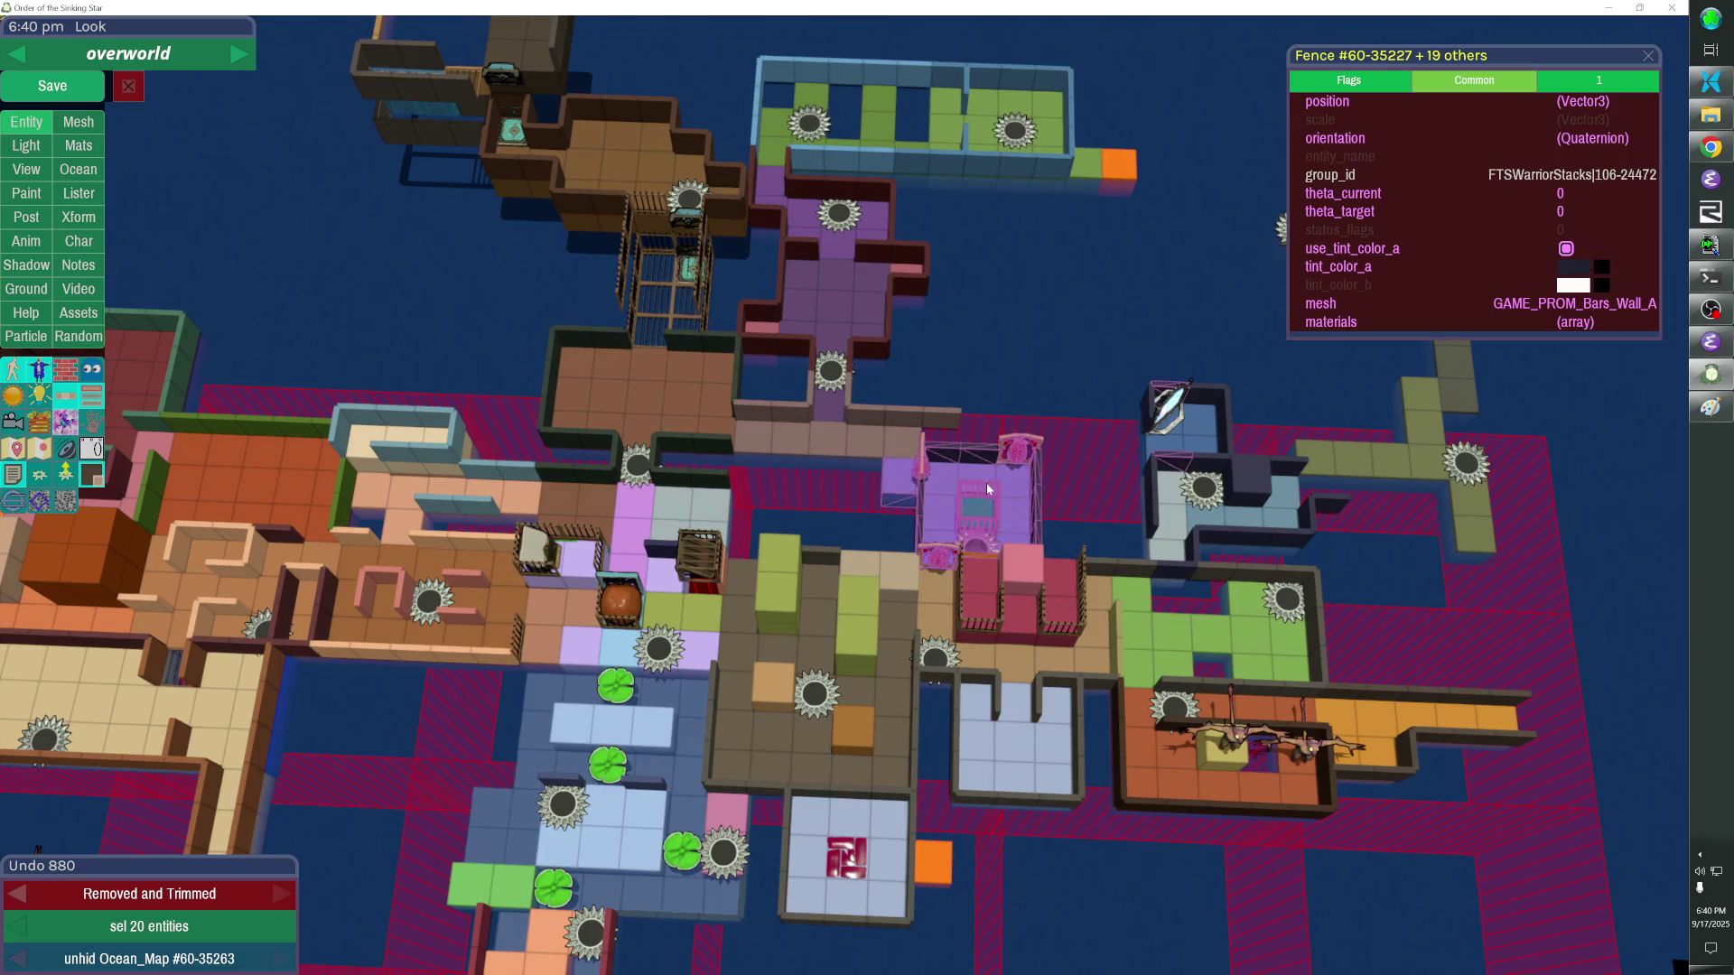
left_click(979, 485)
left_click(978, 483)
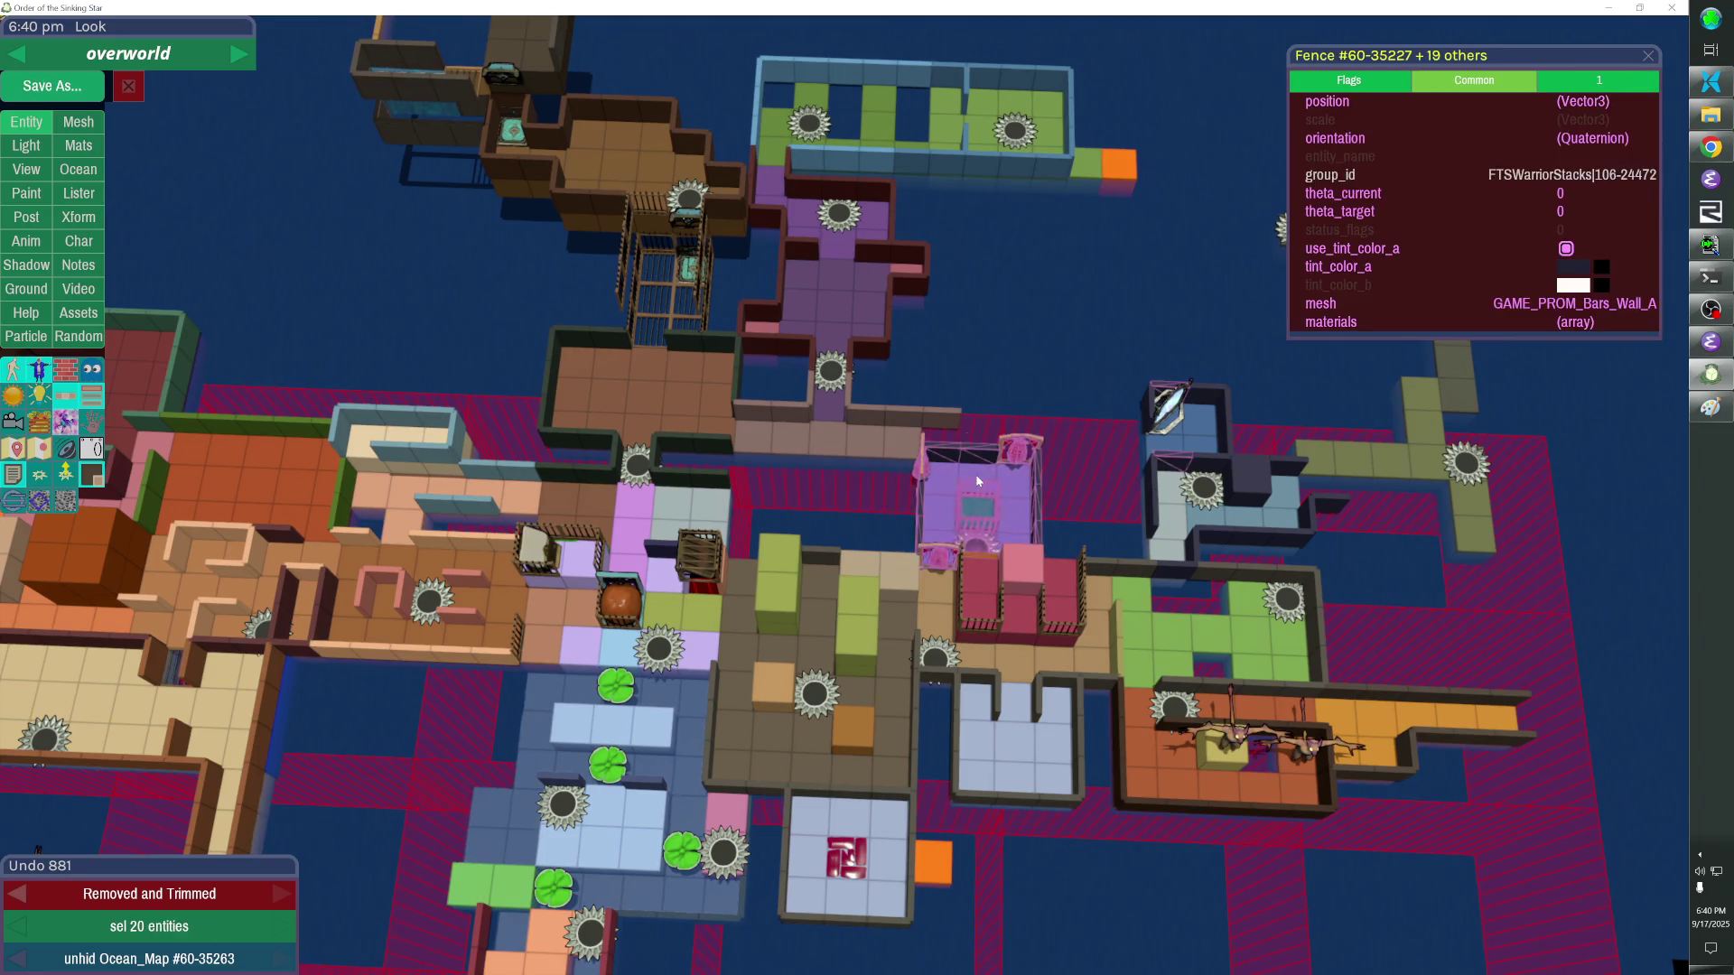
key("Left")
key("Left")
key("Left")
key("Left")
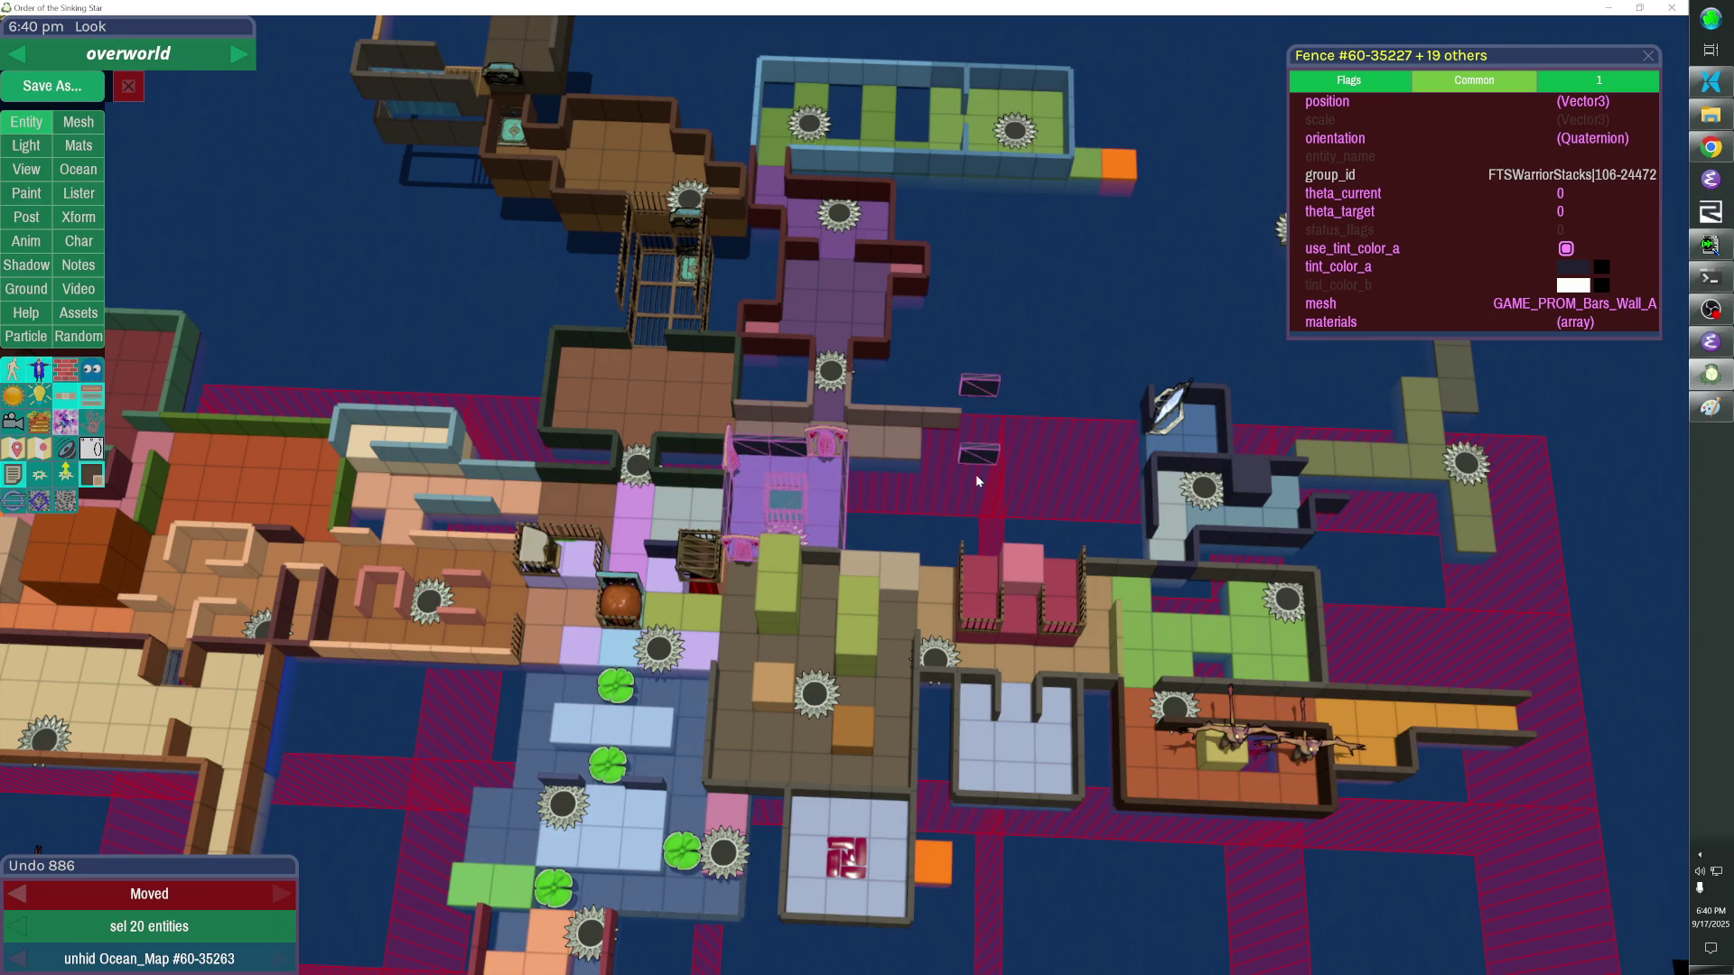
key("Escape")
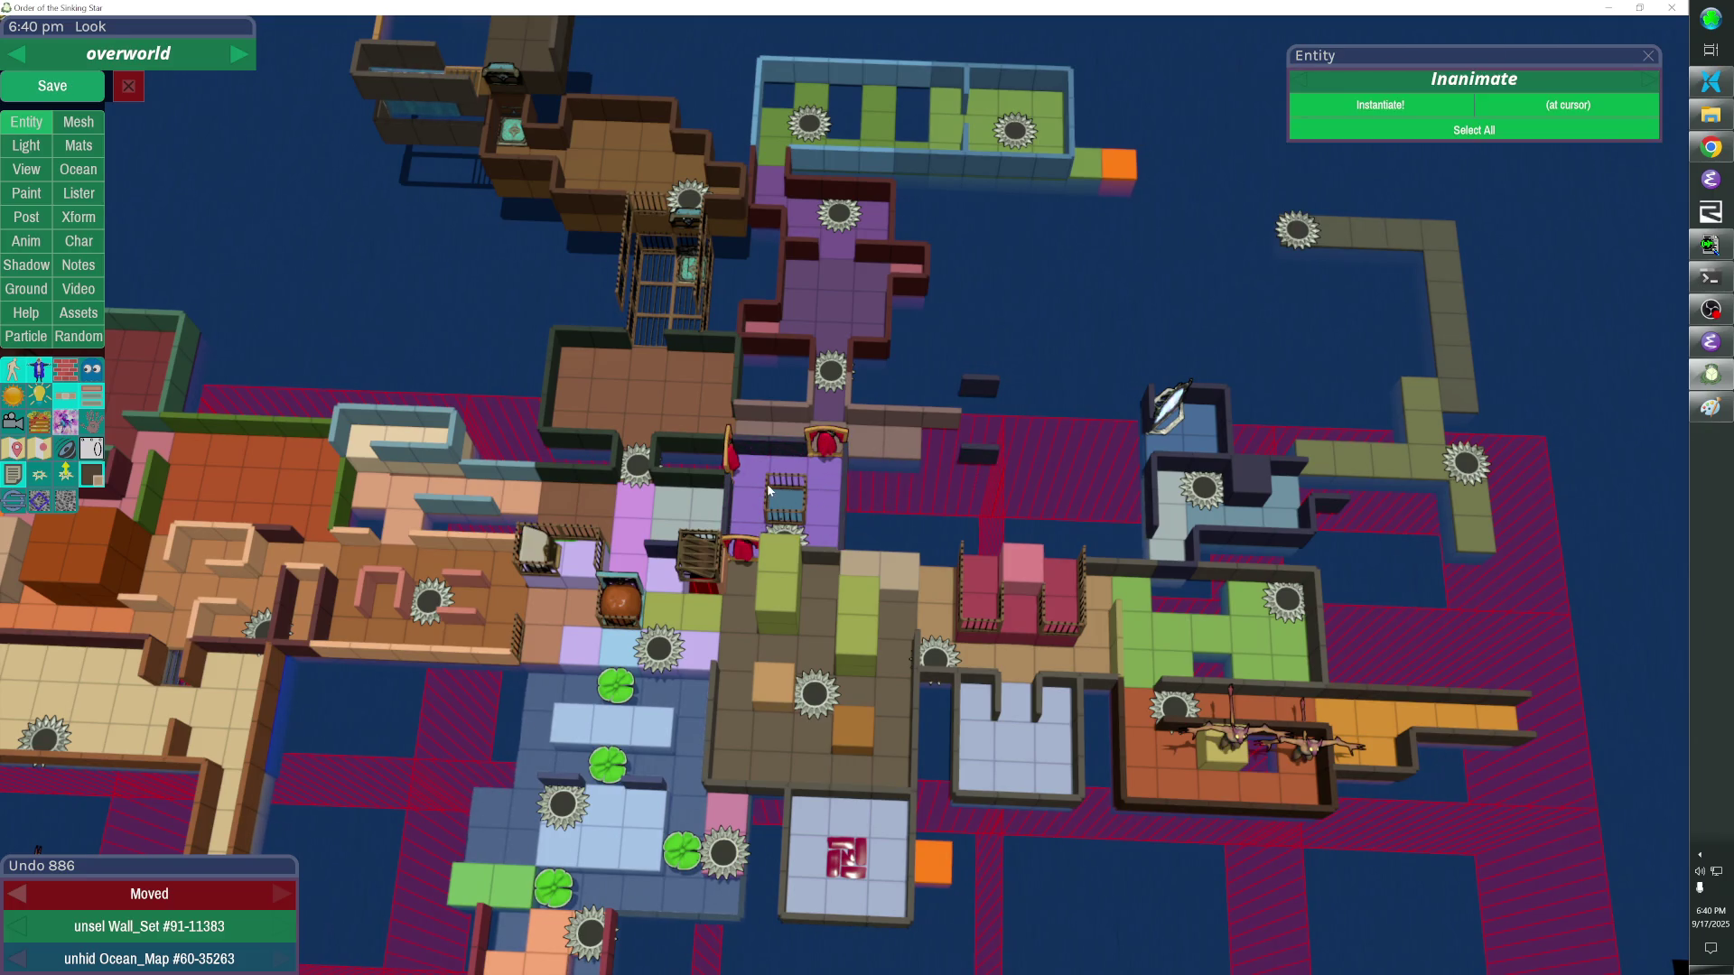
Delete the leftover fence pieces and compare against the reference map image.
left_click(975, 454)
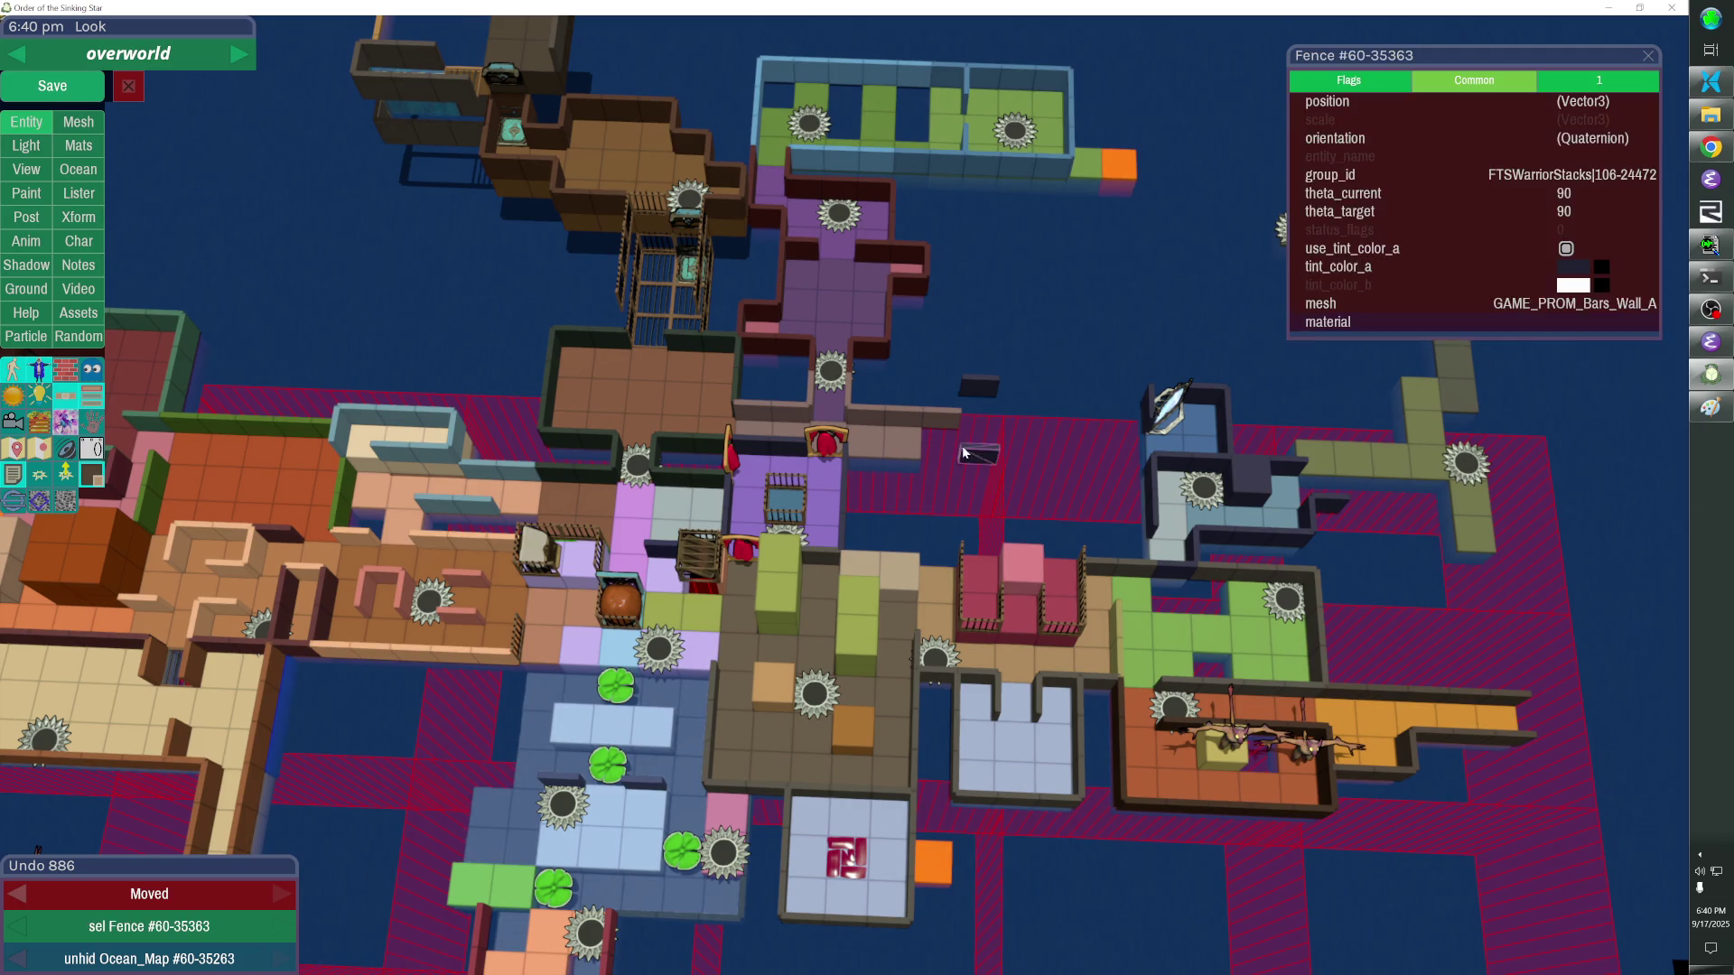
left_click(979, 388, "shift")
key("Delete")
key("alt+Tab")
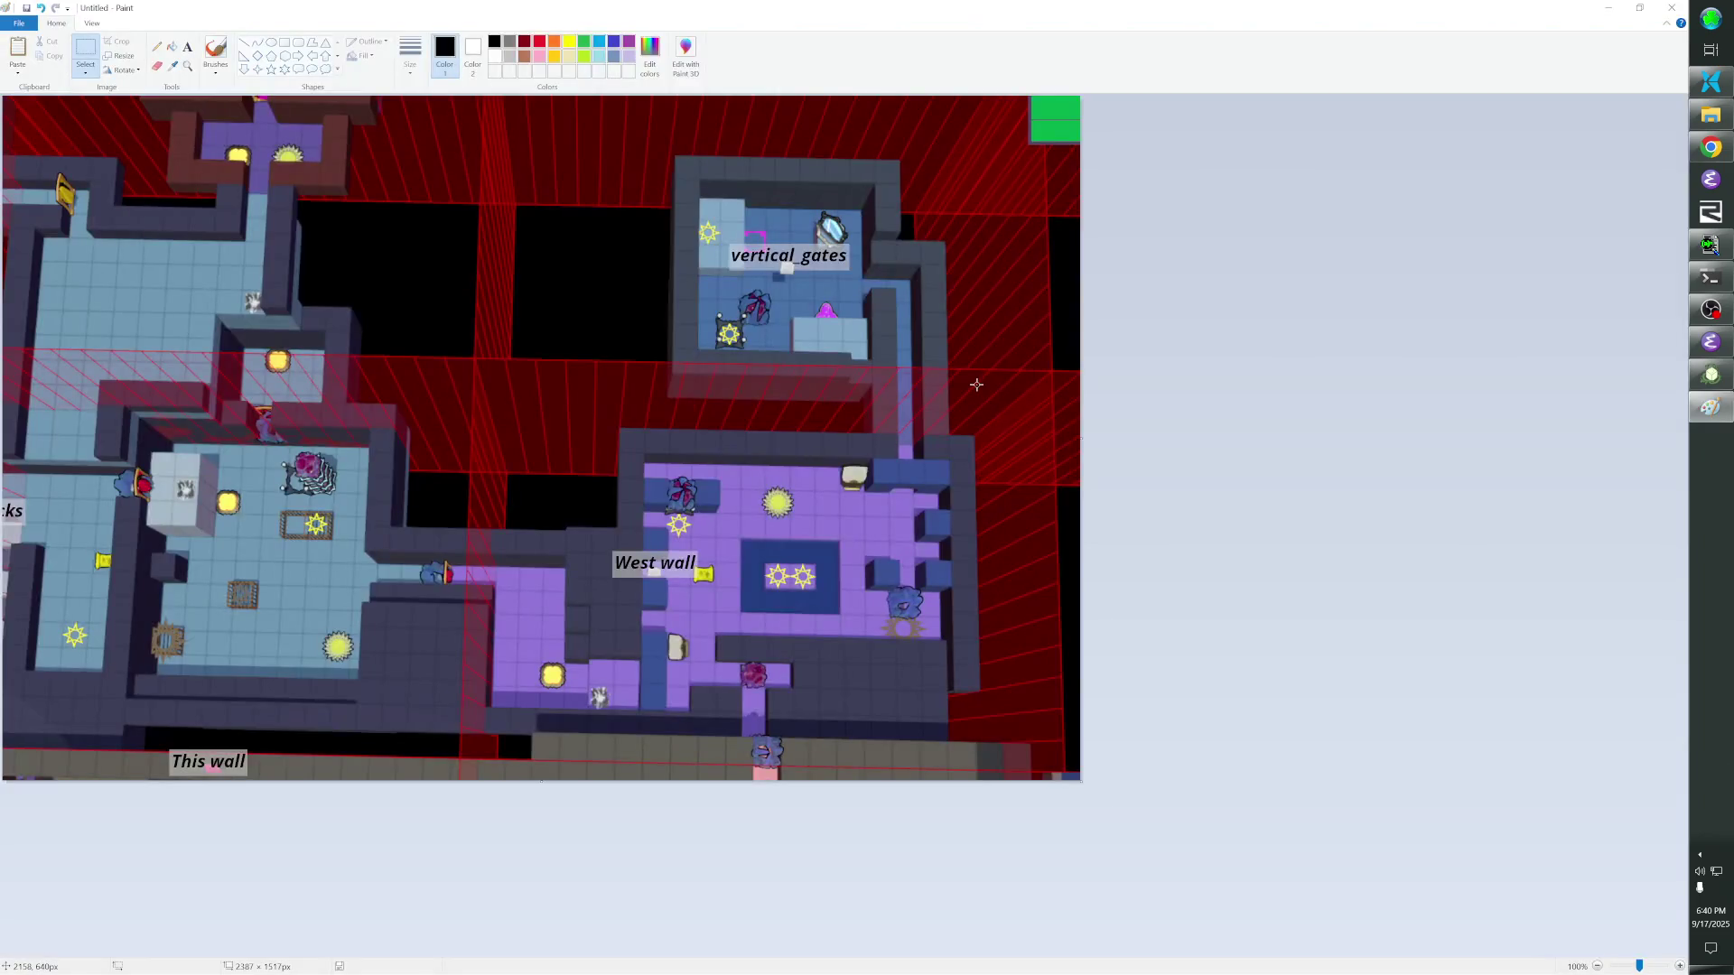
key("alt+Tab")
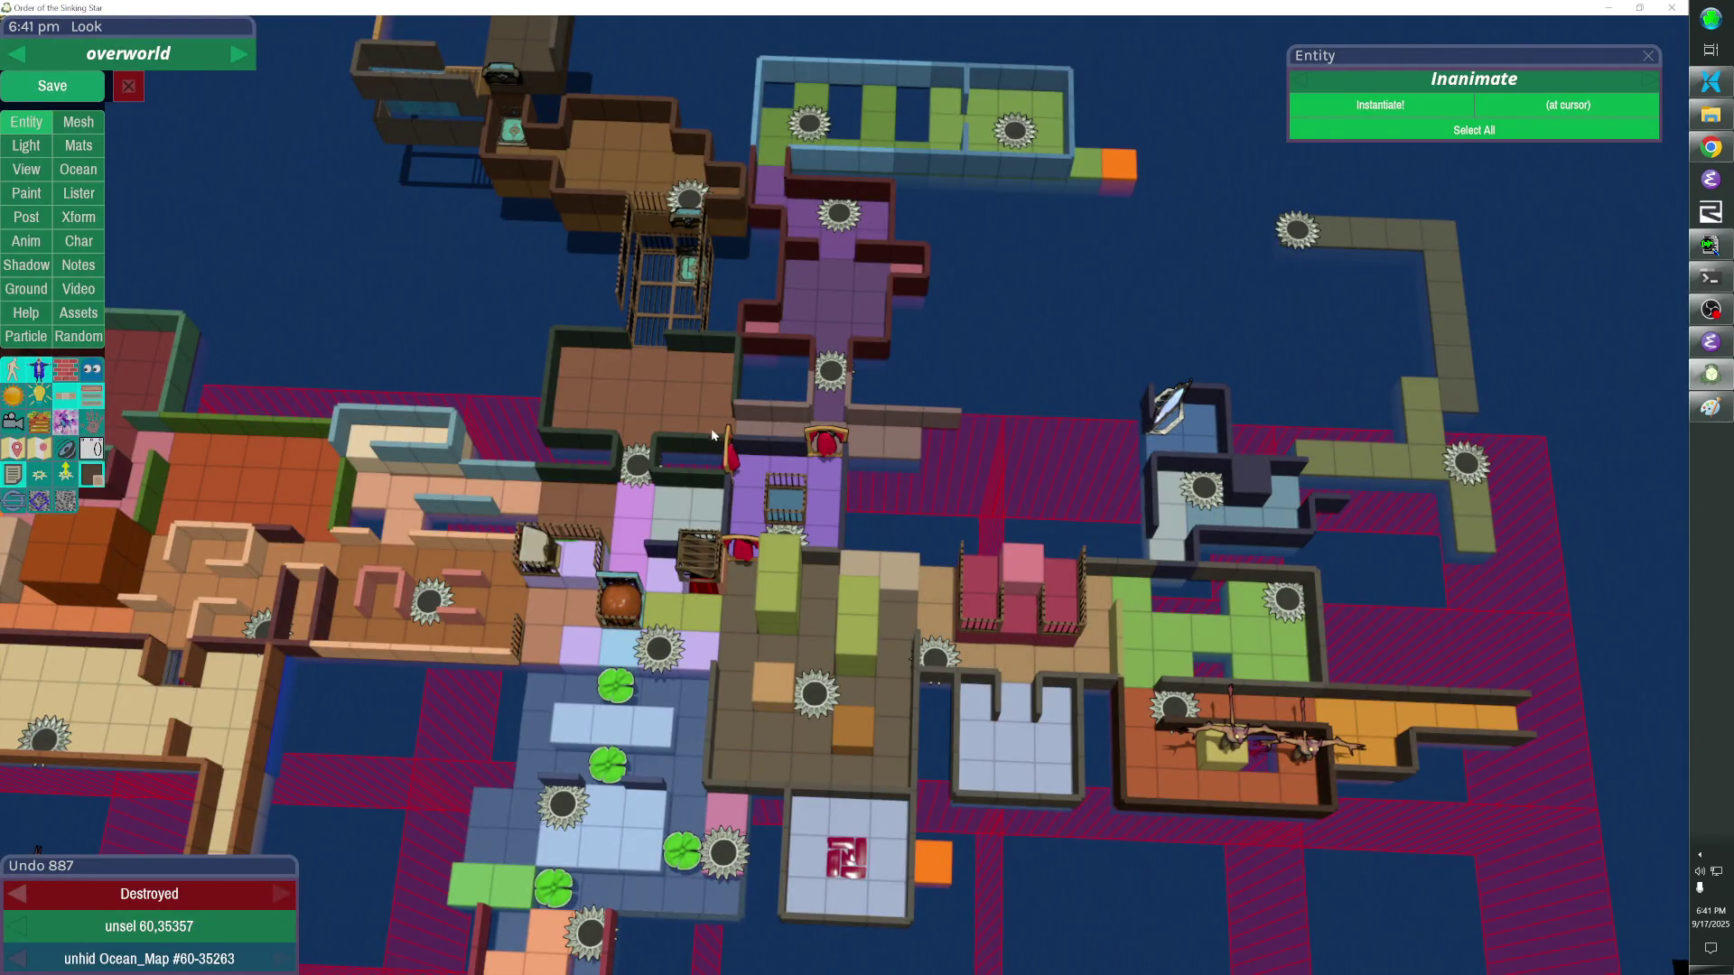
Rotate the fence beside the purple room a quarter turn and review nearby fences.
left_click(717, 445)
key("h")
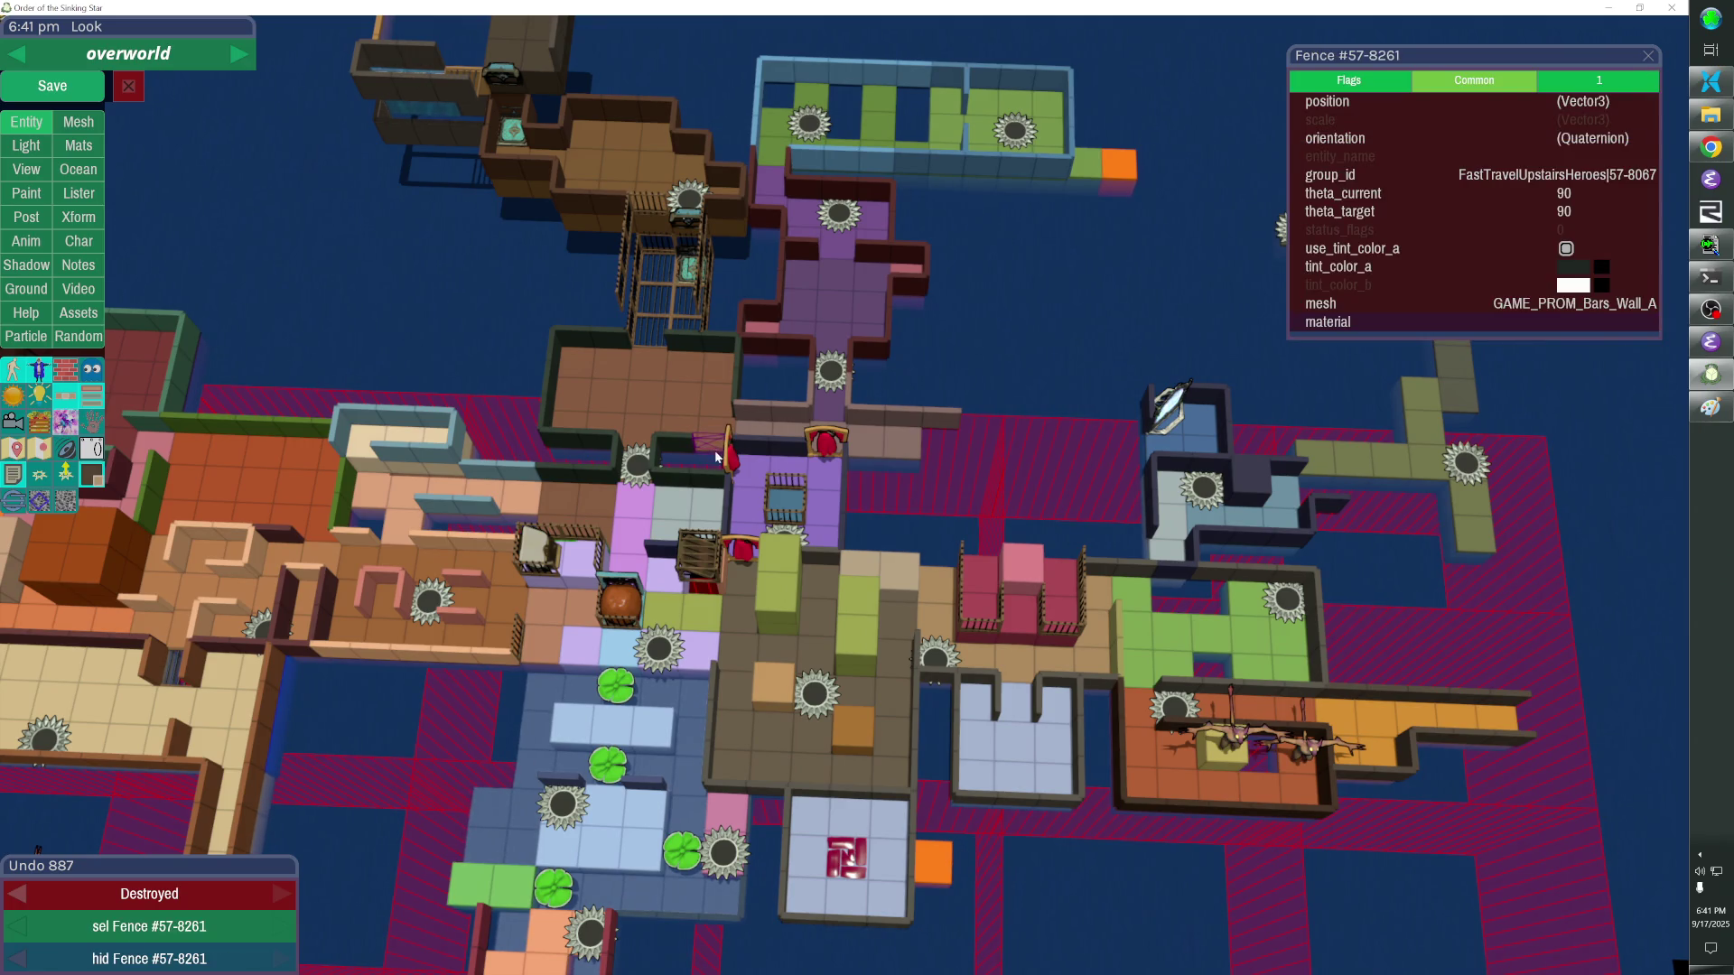
key("h")
key("f")
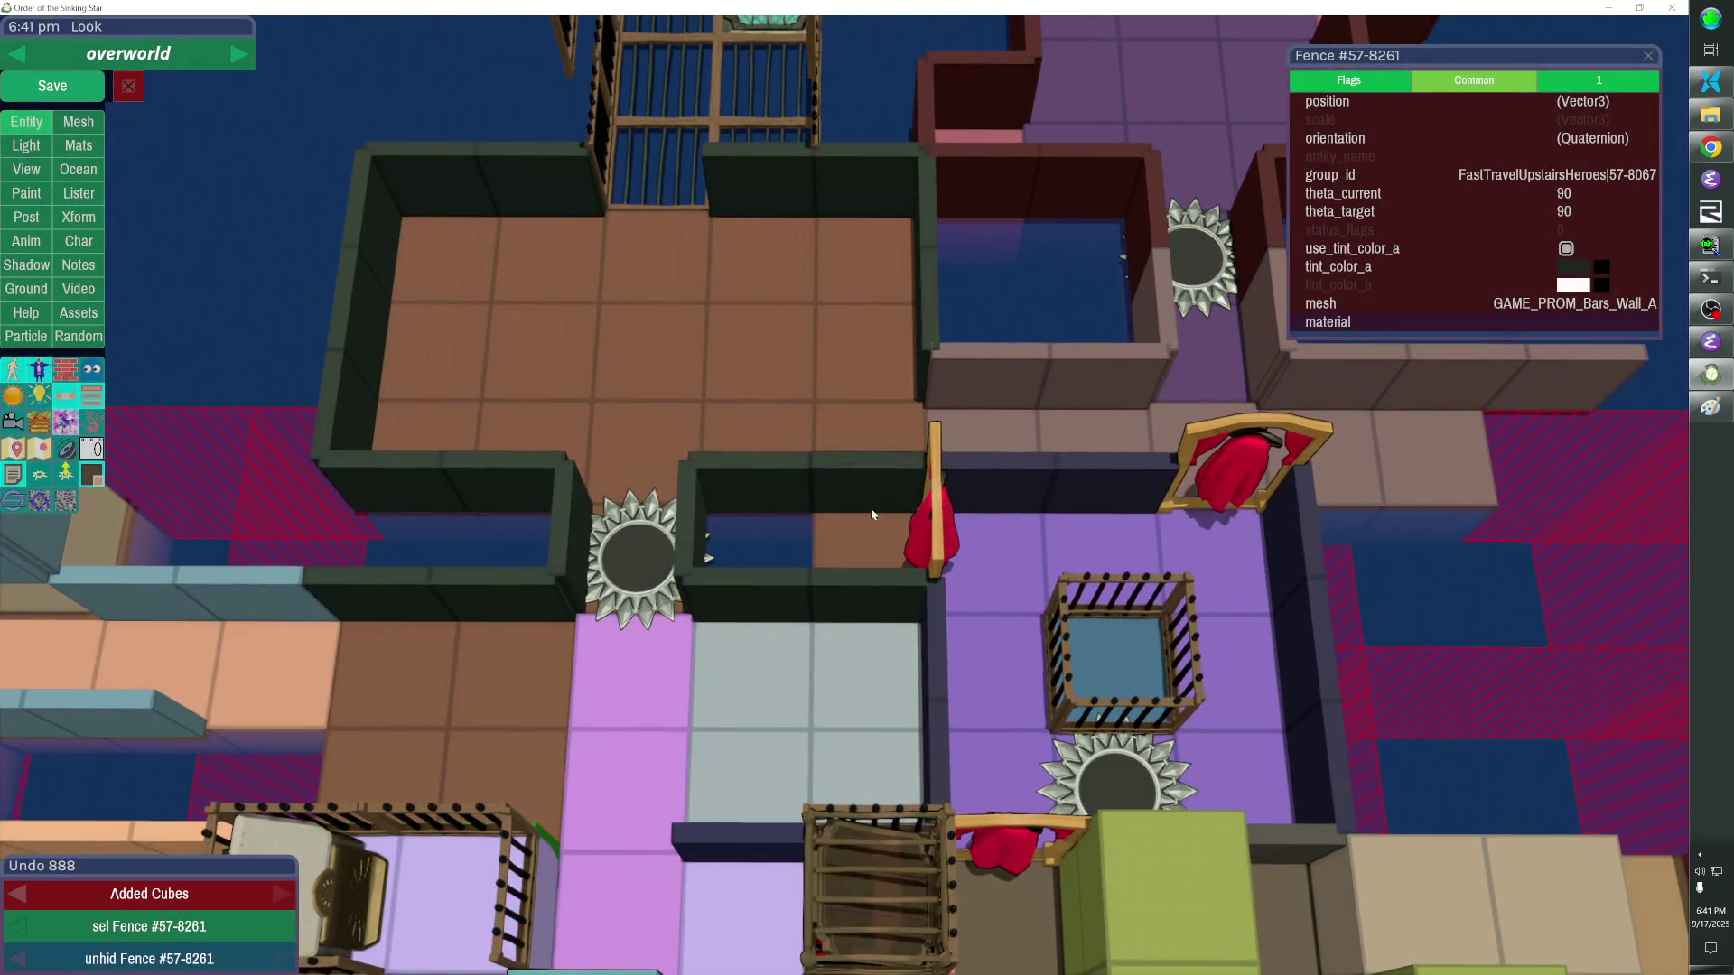
key("r")
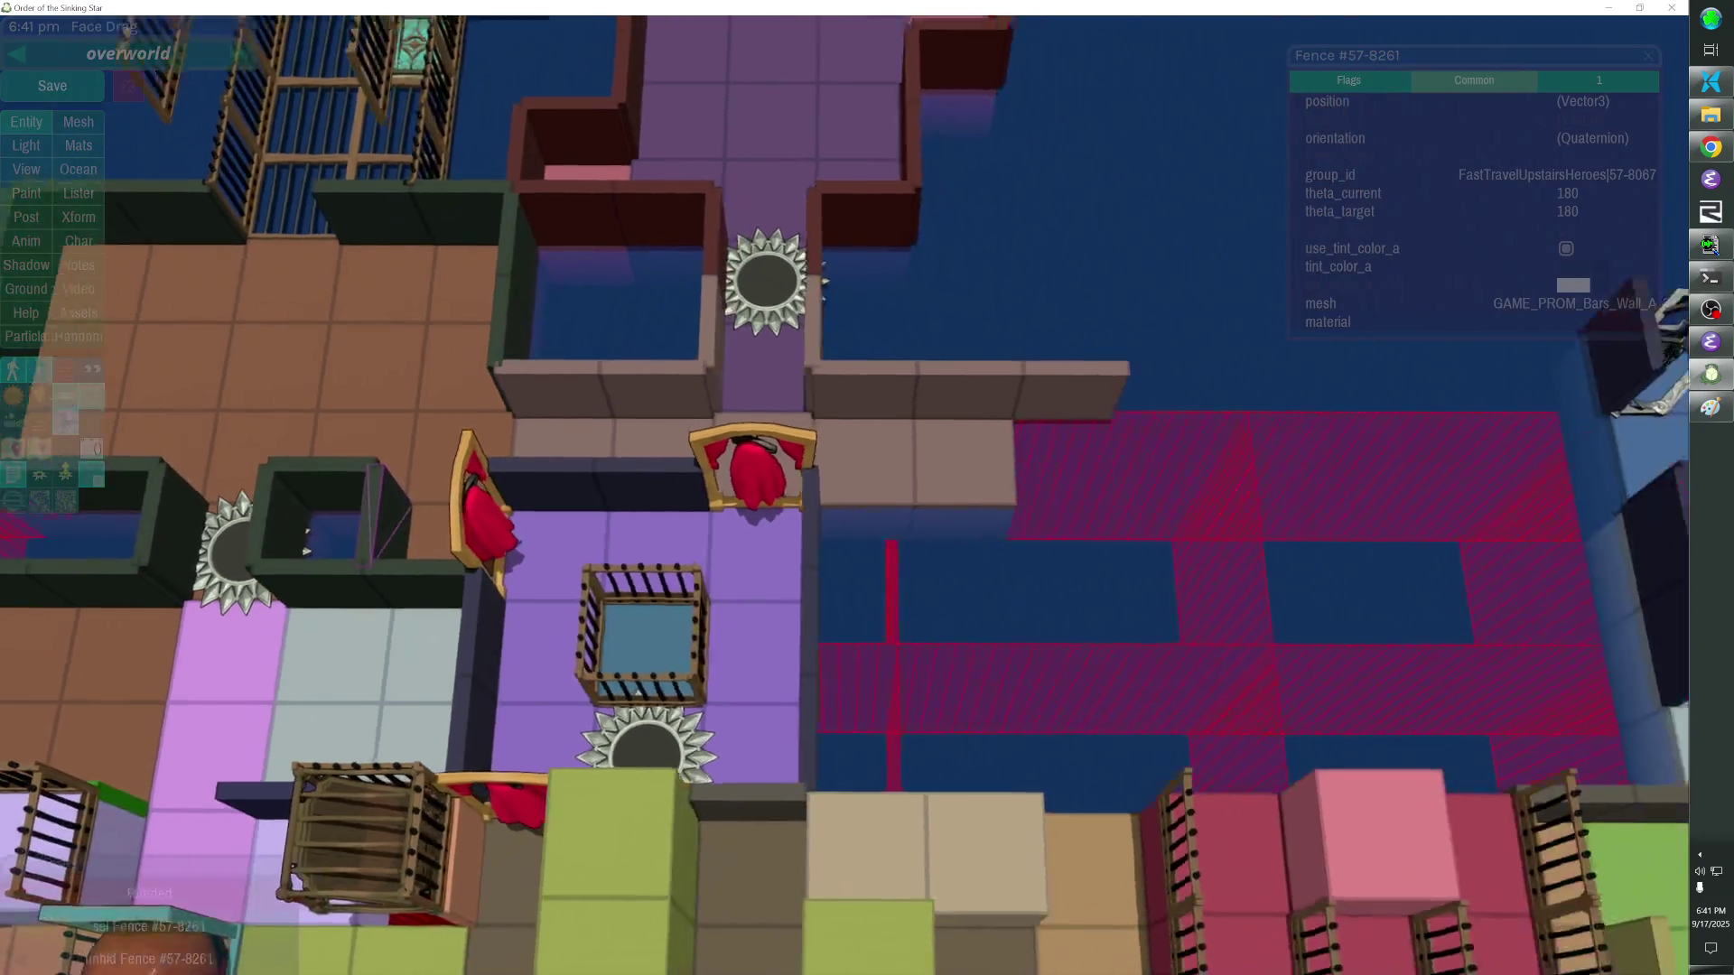
scroll(840, 529, "down", 3)
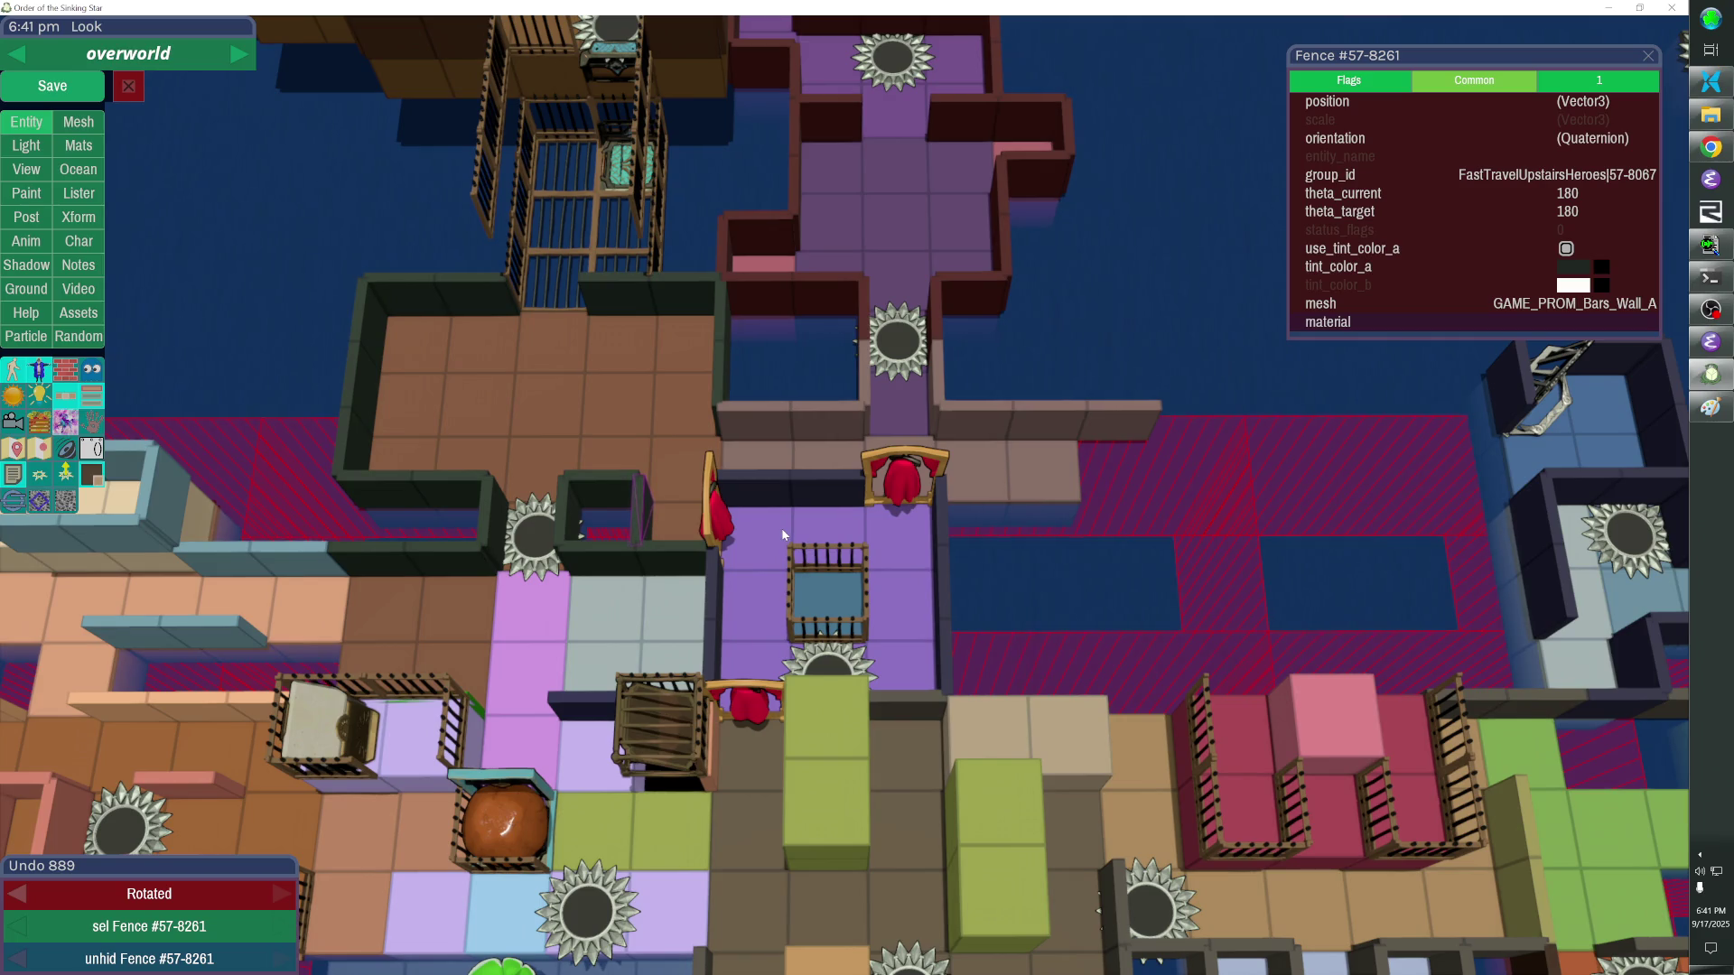
left_click(618, 491, "shift")
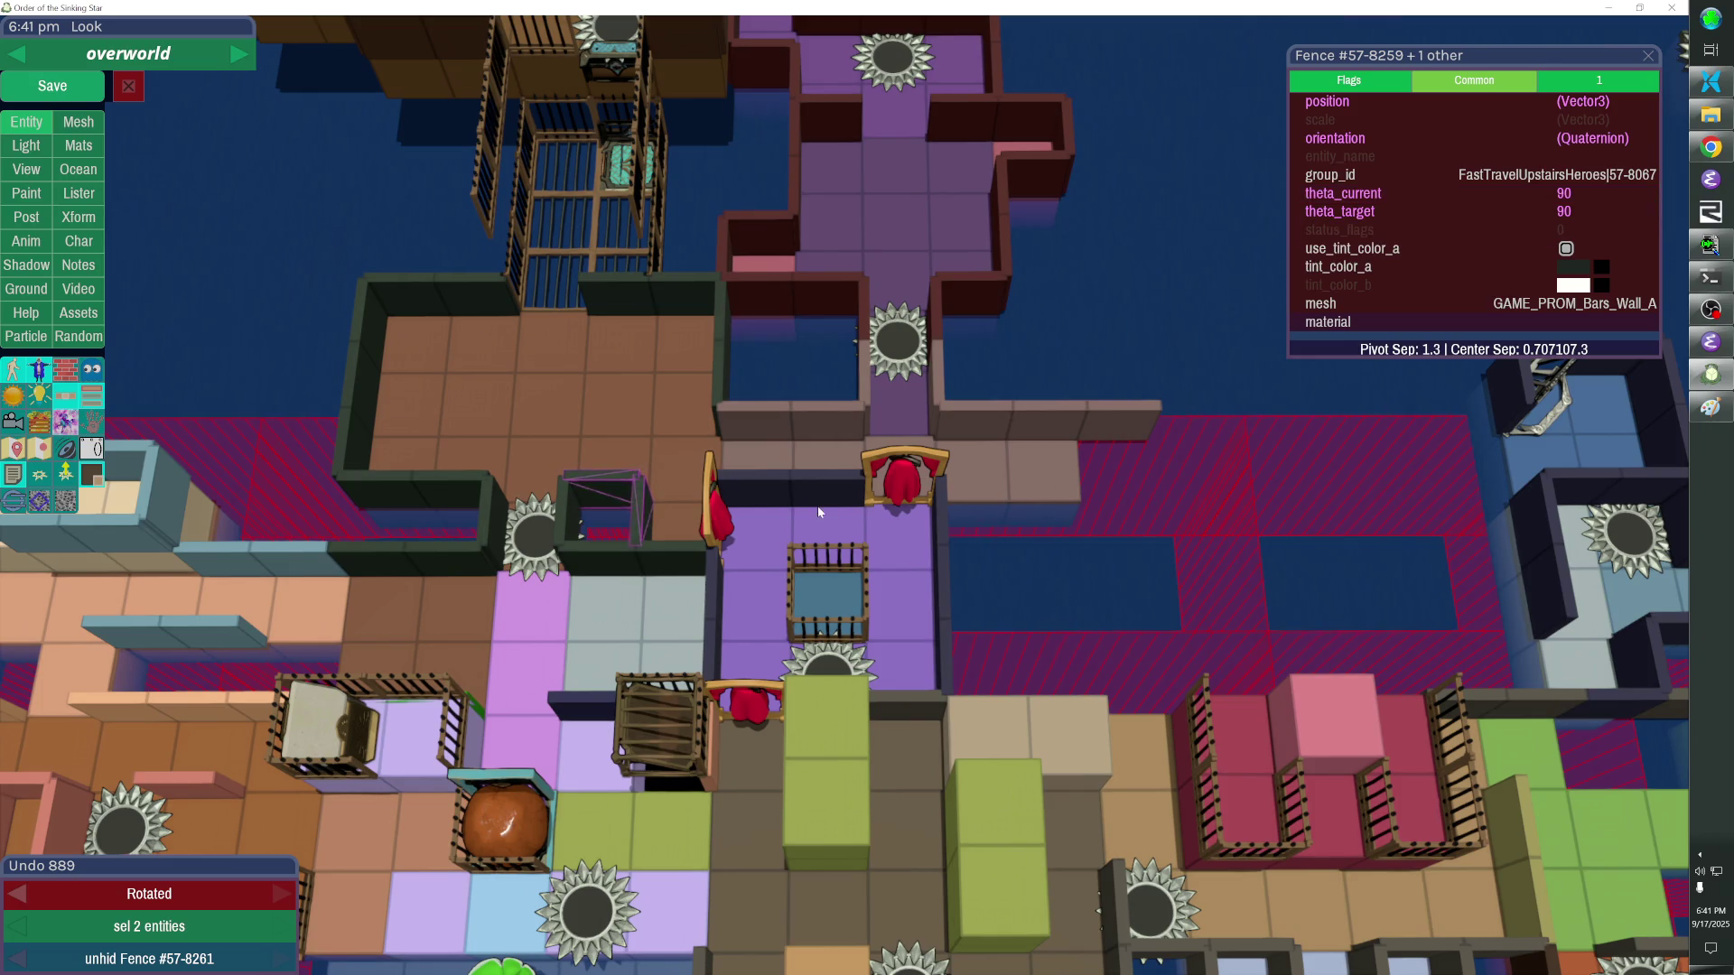
left_click(766, 523)
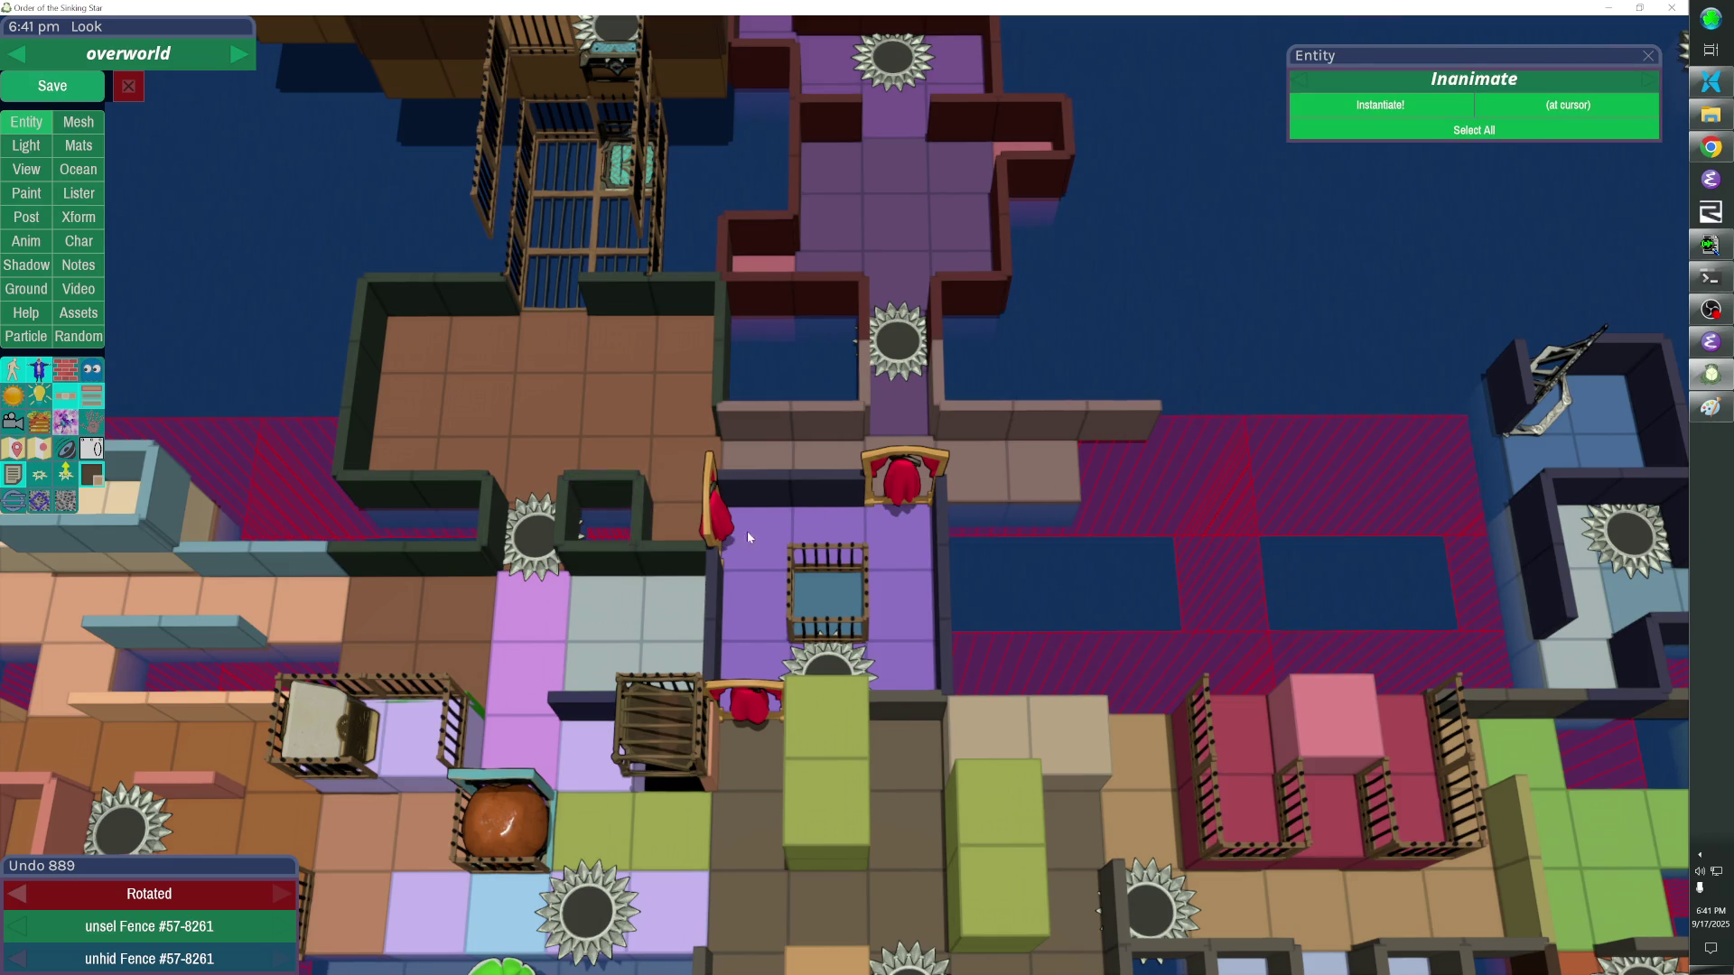
left_click(717, 520)
left_click(783, 508)
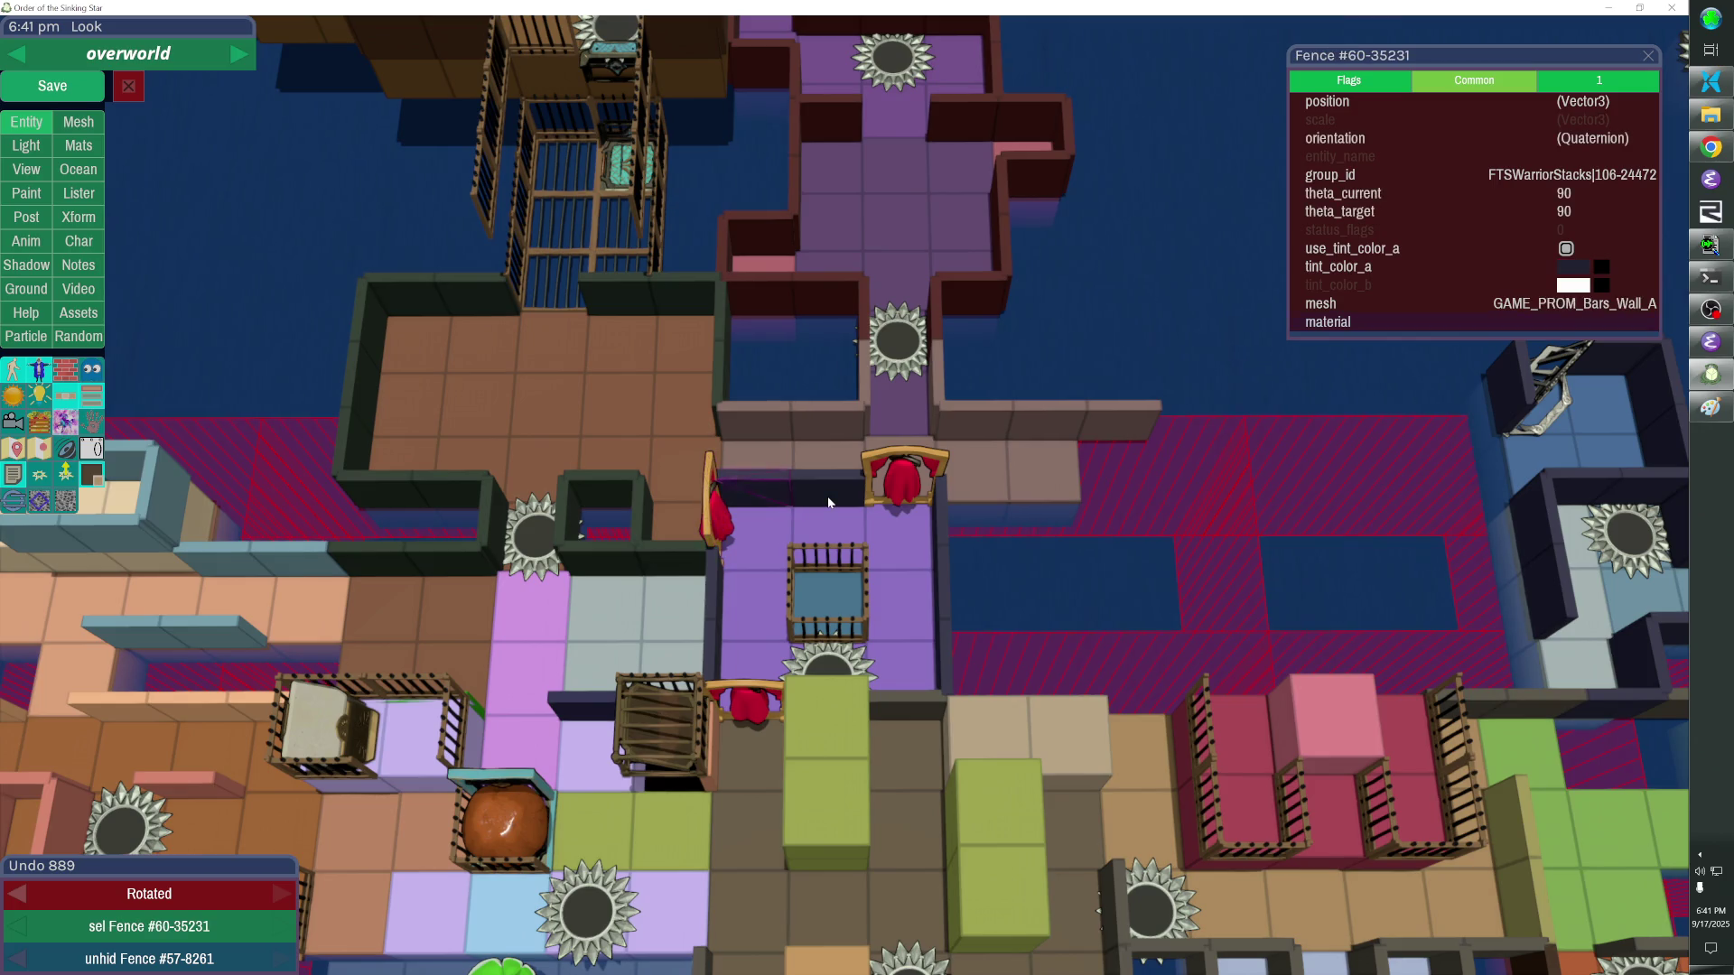
left_click(905, 494)
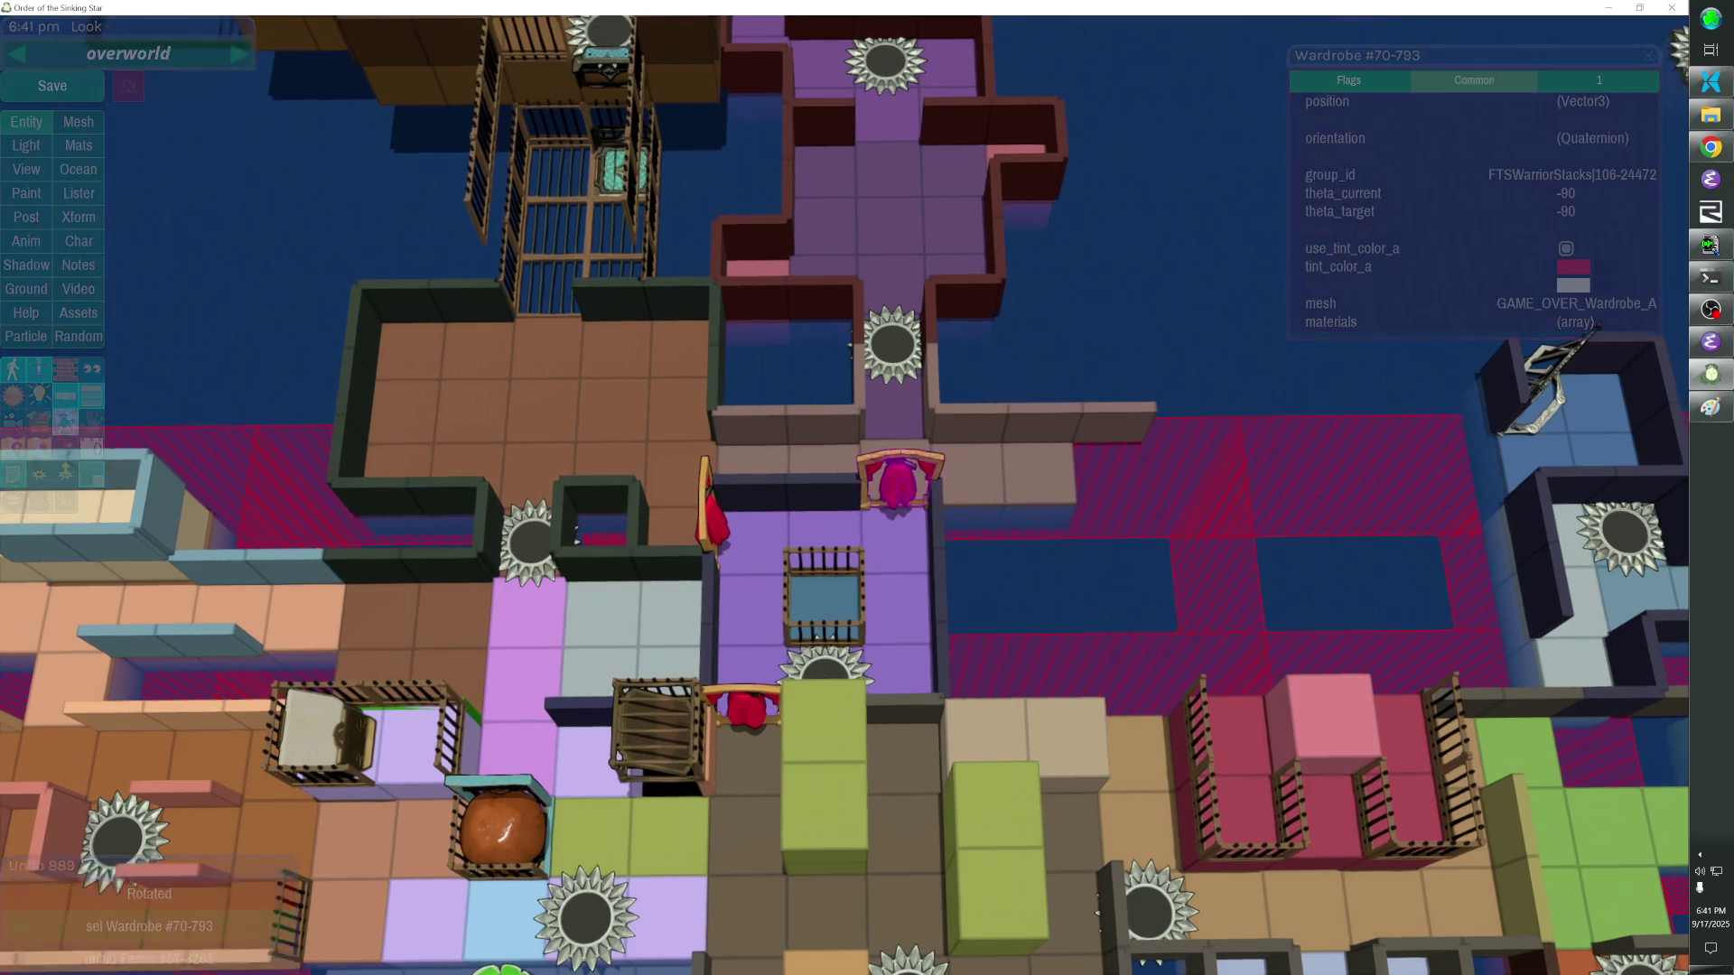
Duplicate the wall right of the purple room into segments extending east and change their group_id.
key("d")
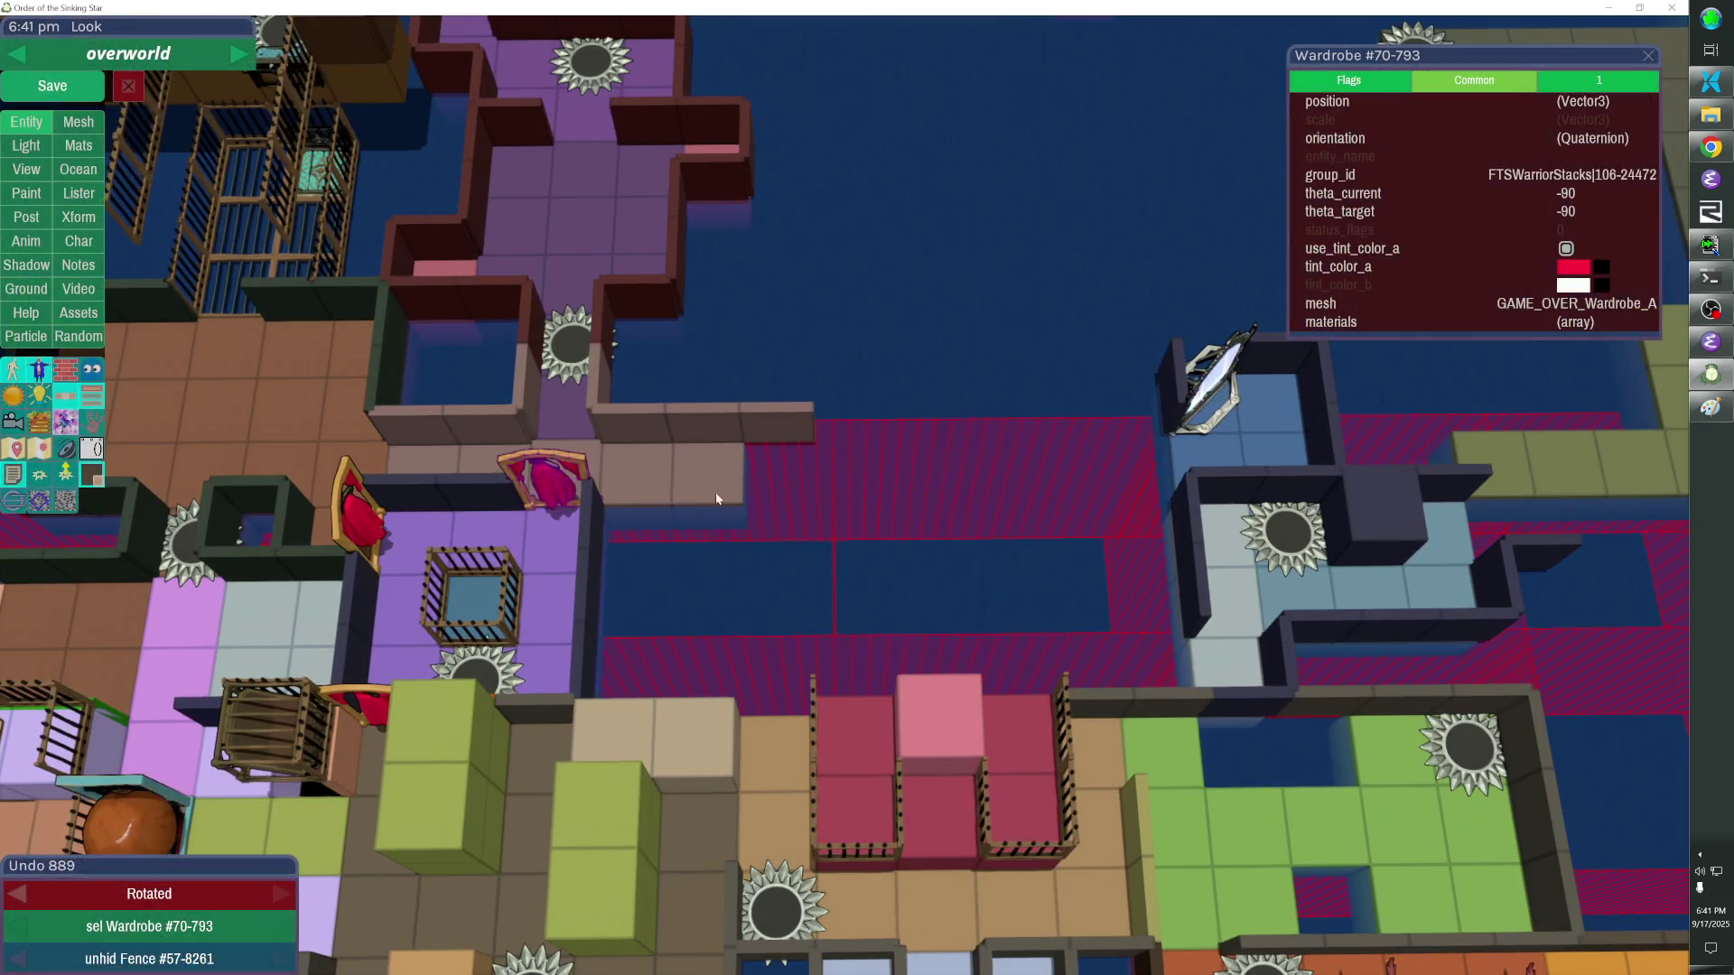
left_click(597, 521)
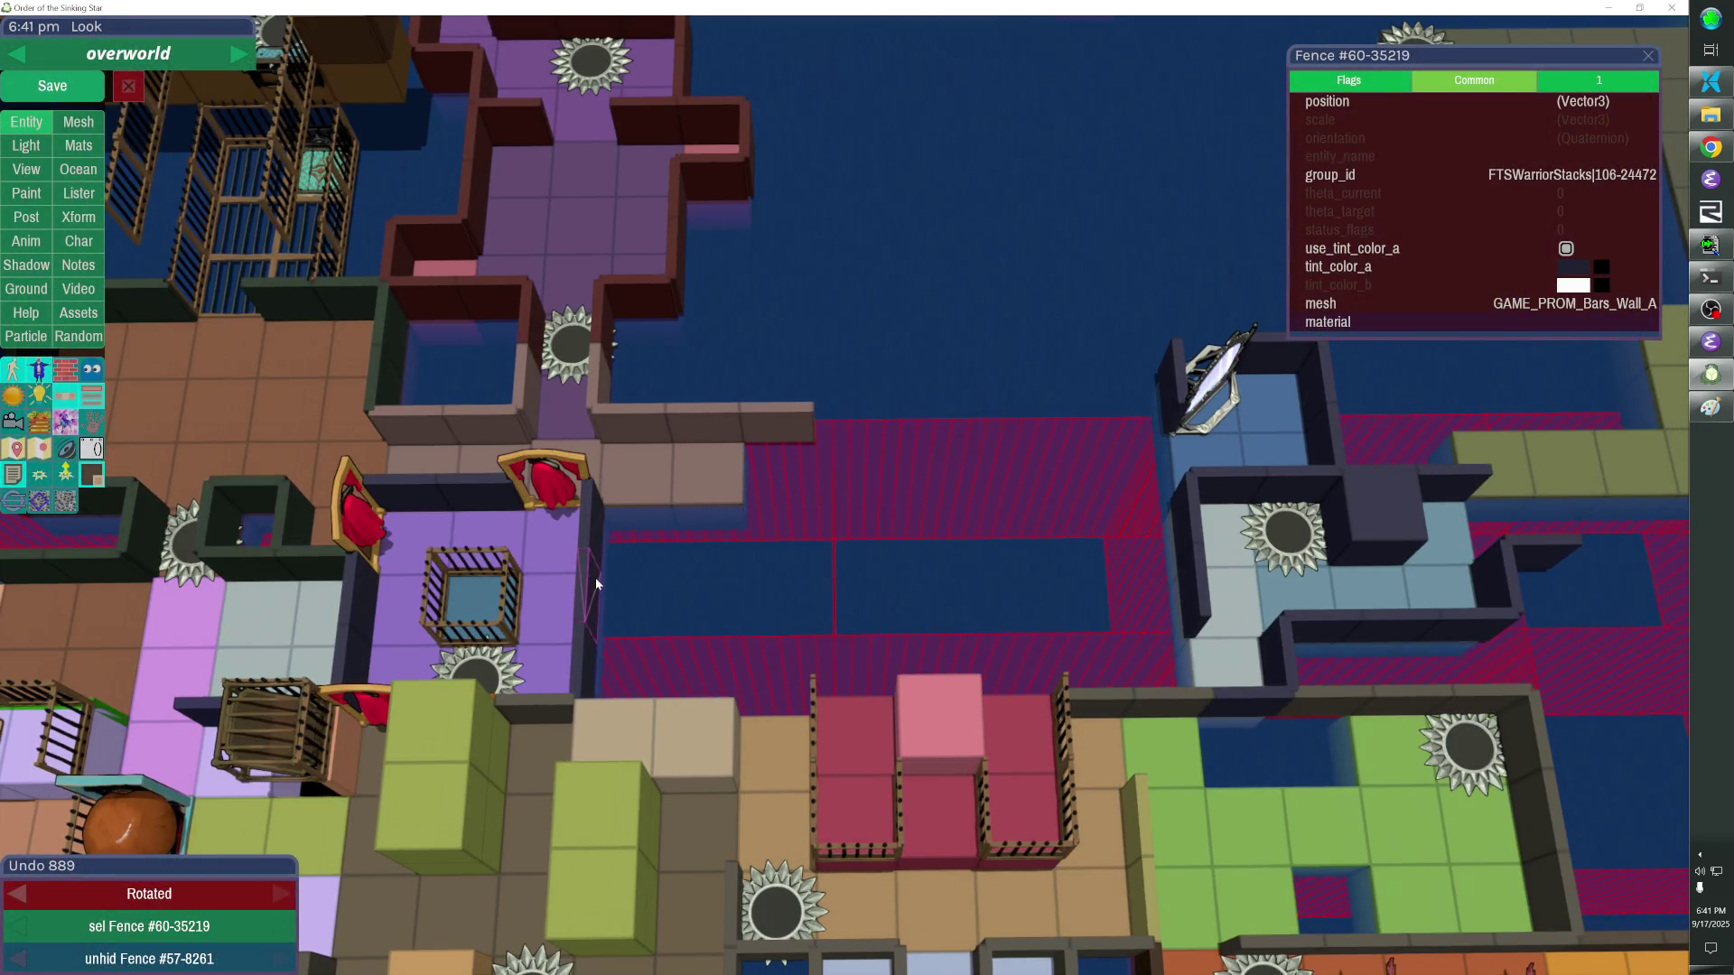
key("alt+Tab")
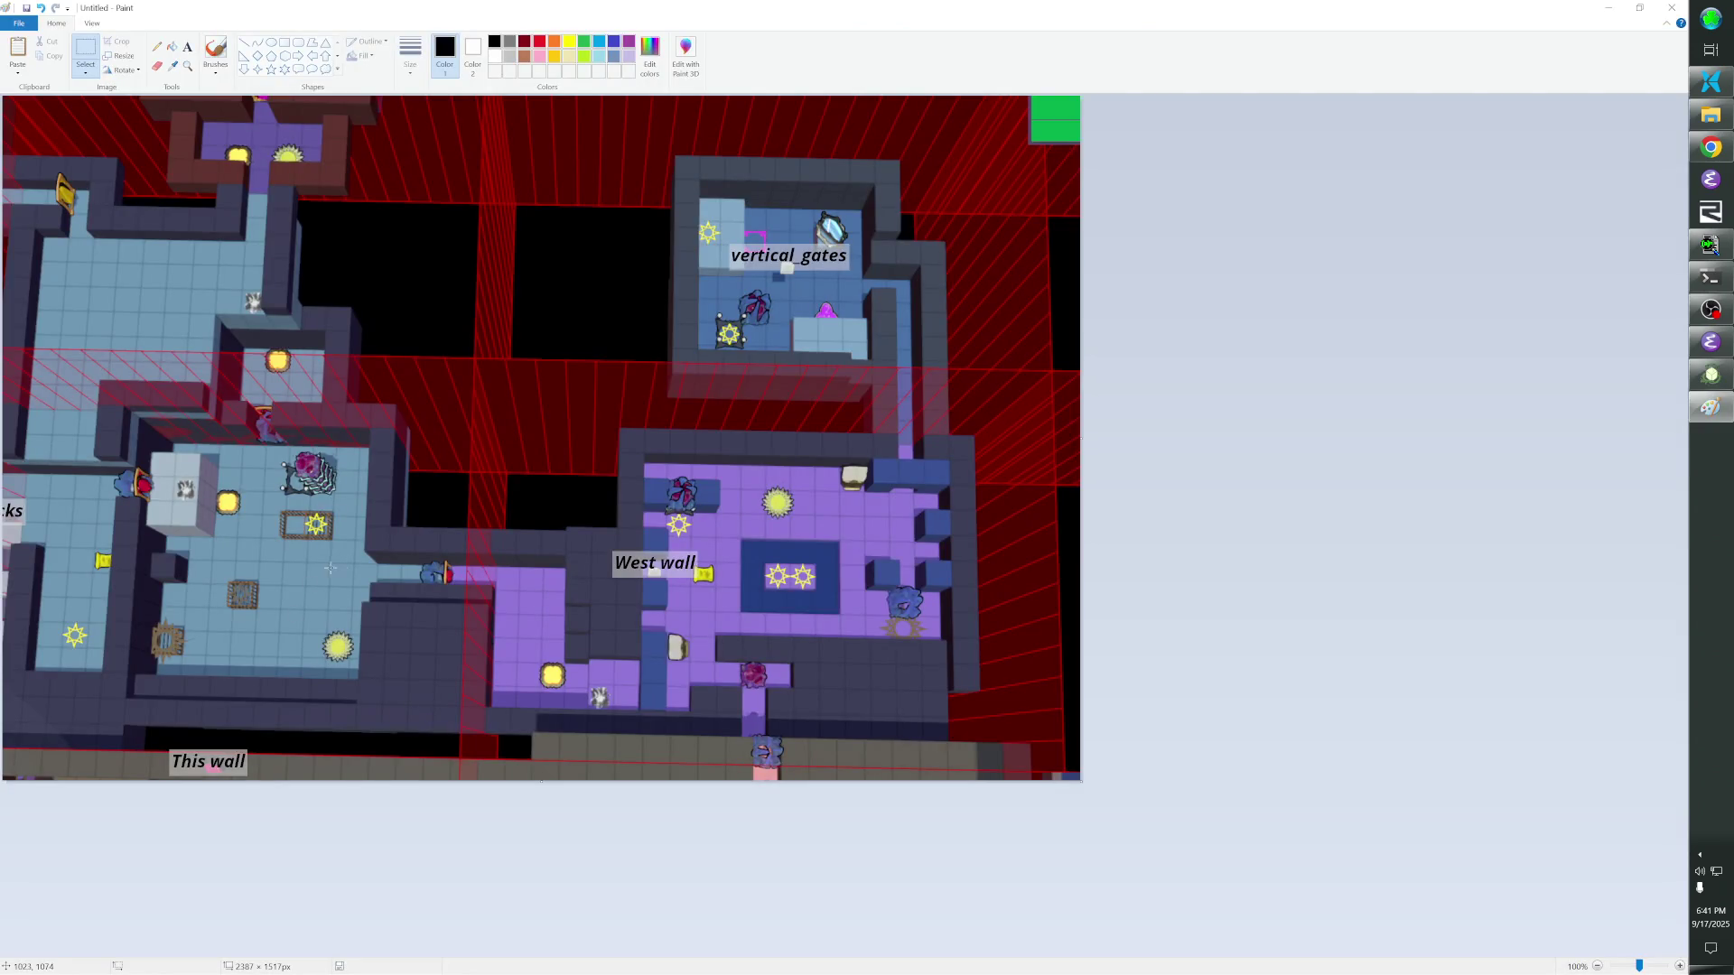
key("alt+Tab")
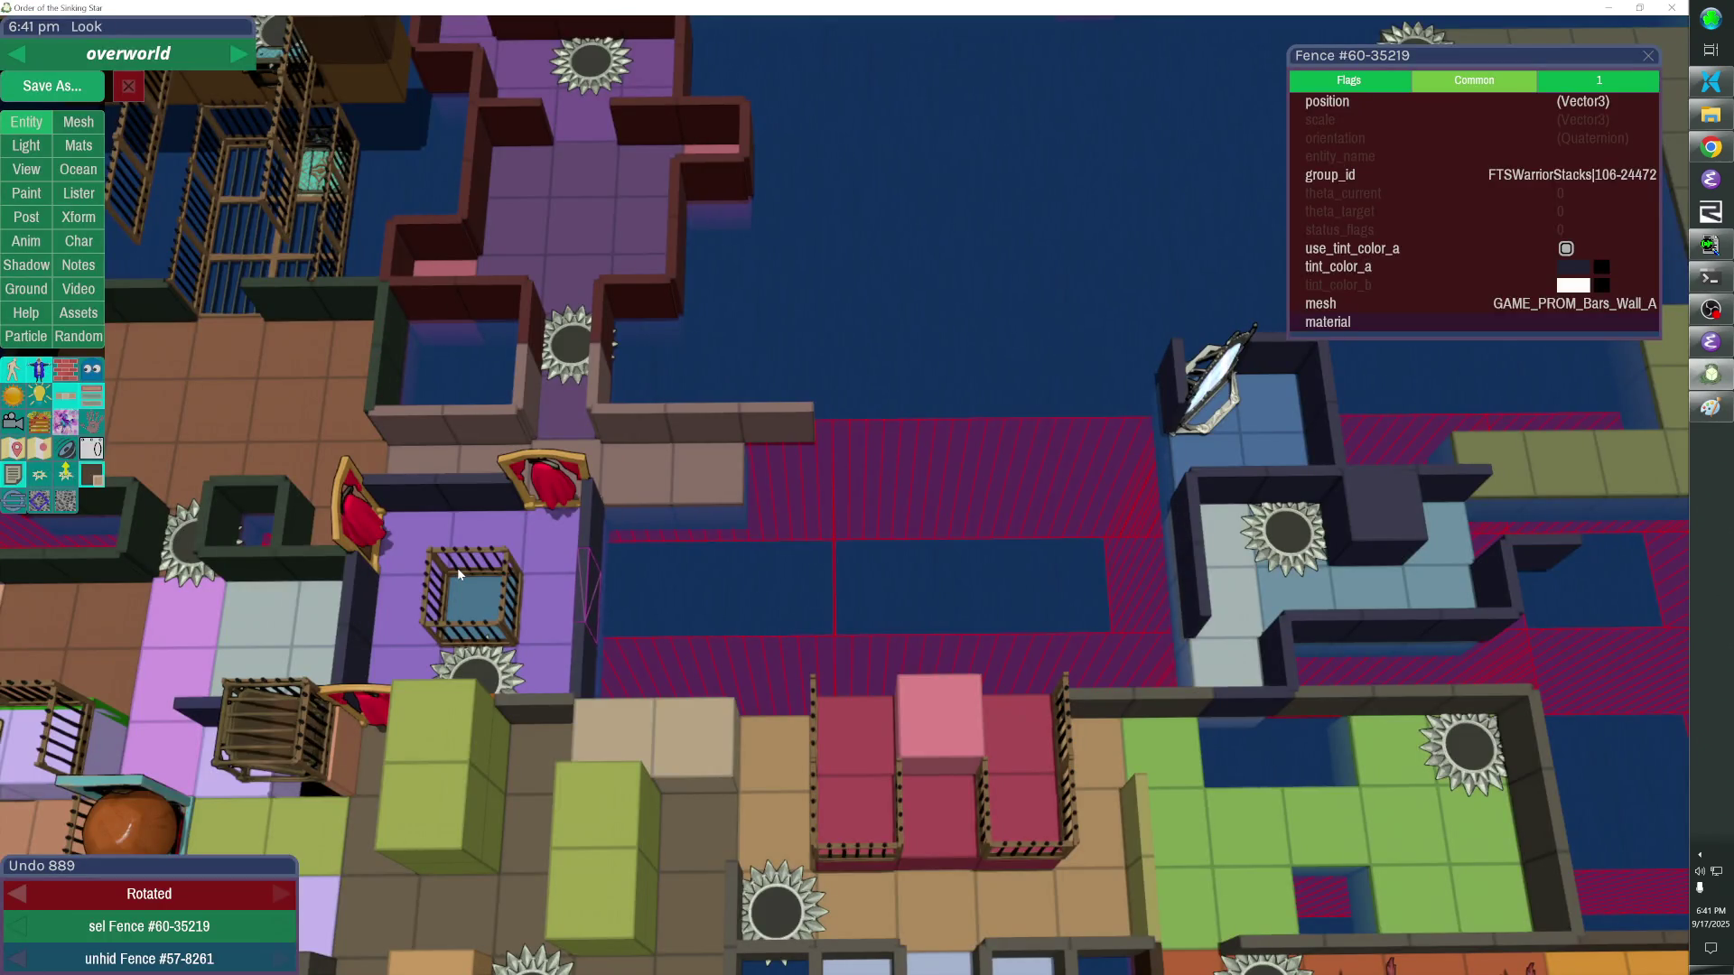
key("Right")
key("ctrl+d")
key("Up")
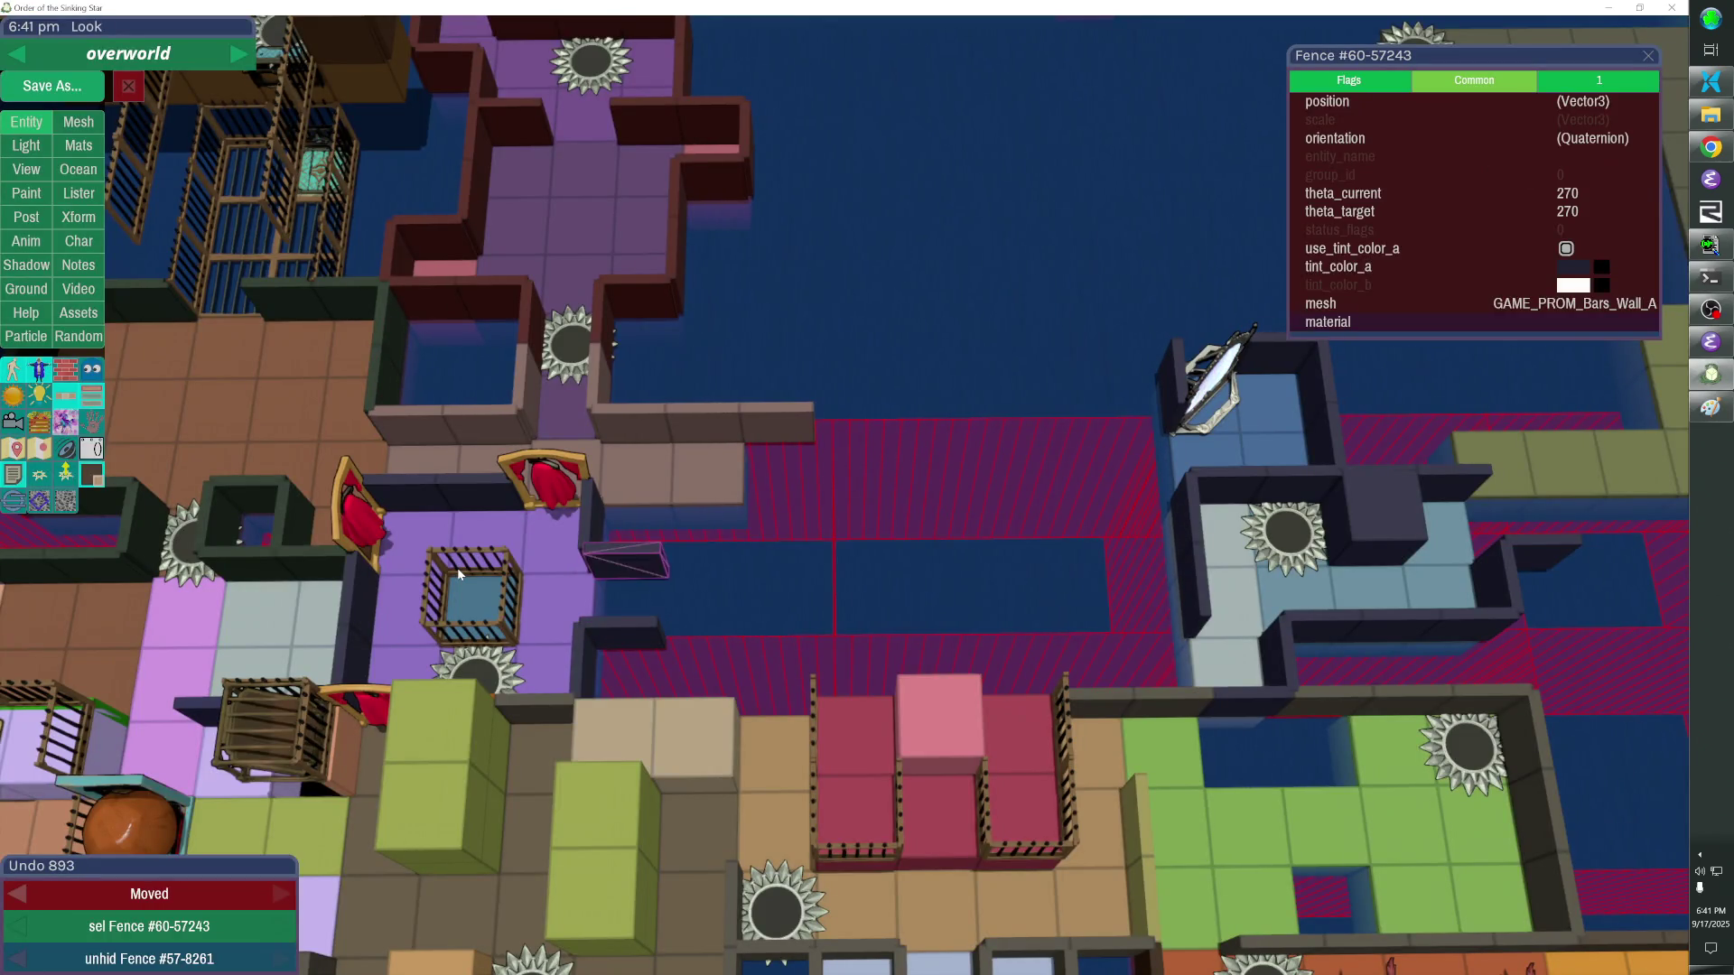
key("Right")
key("ctrl+d")
key("Down")
left_click(614, 562)
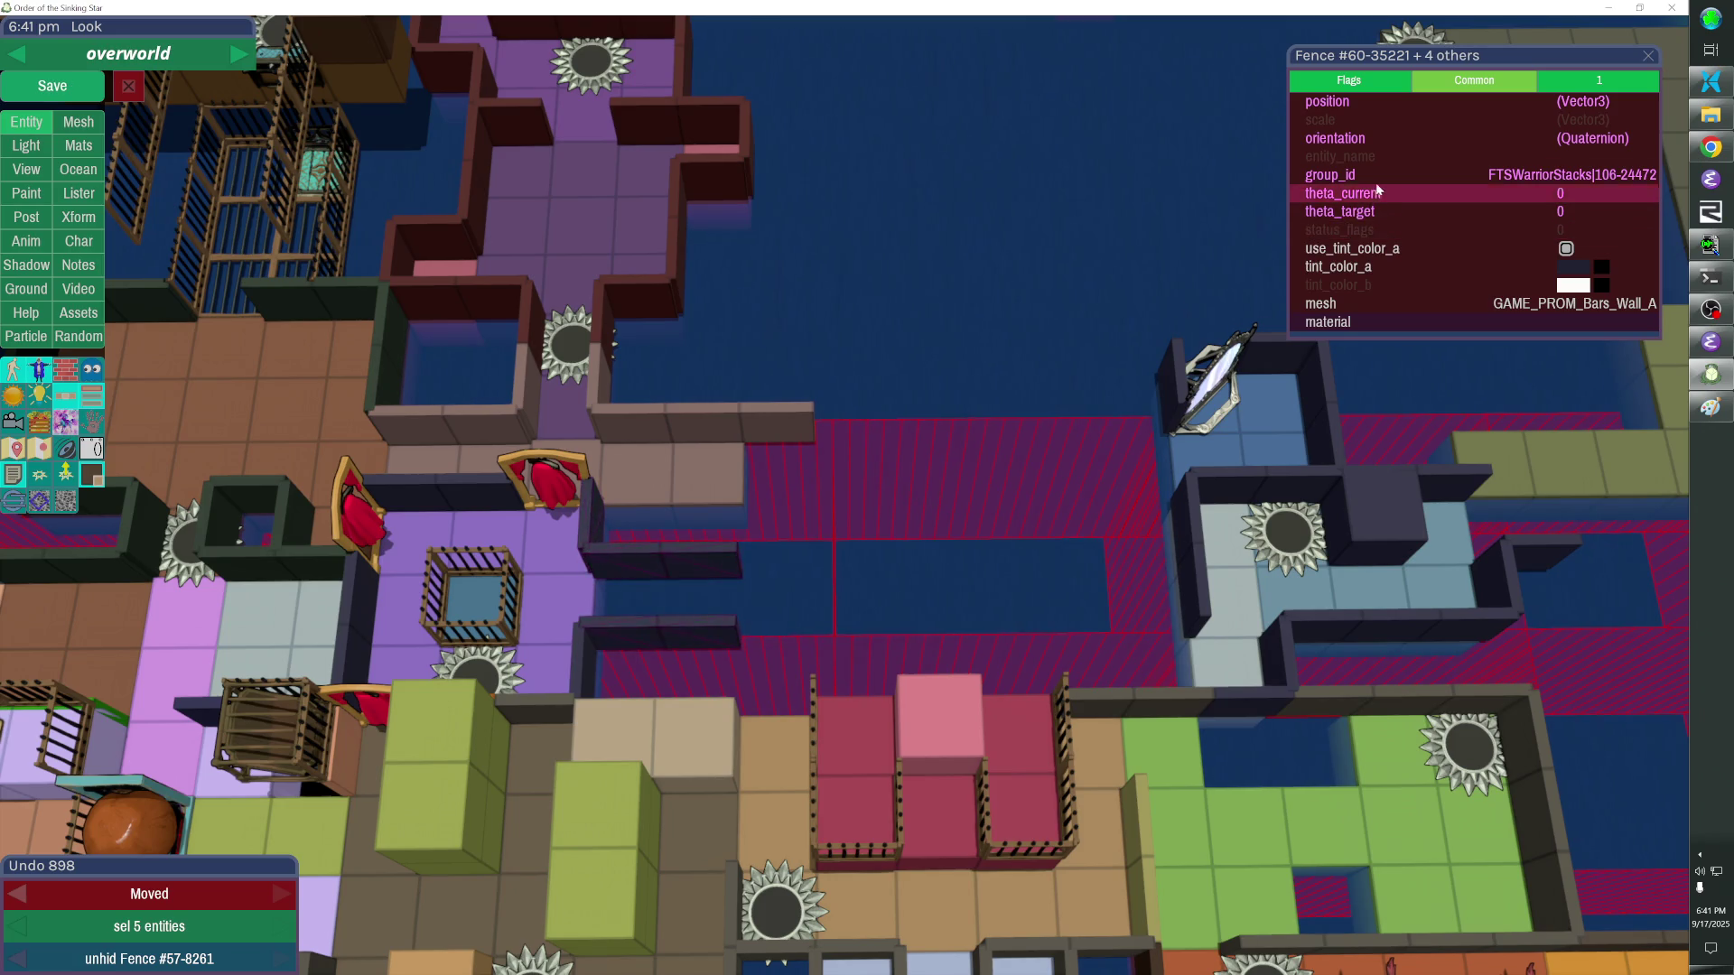
left_click(1333, 174)
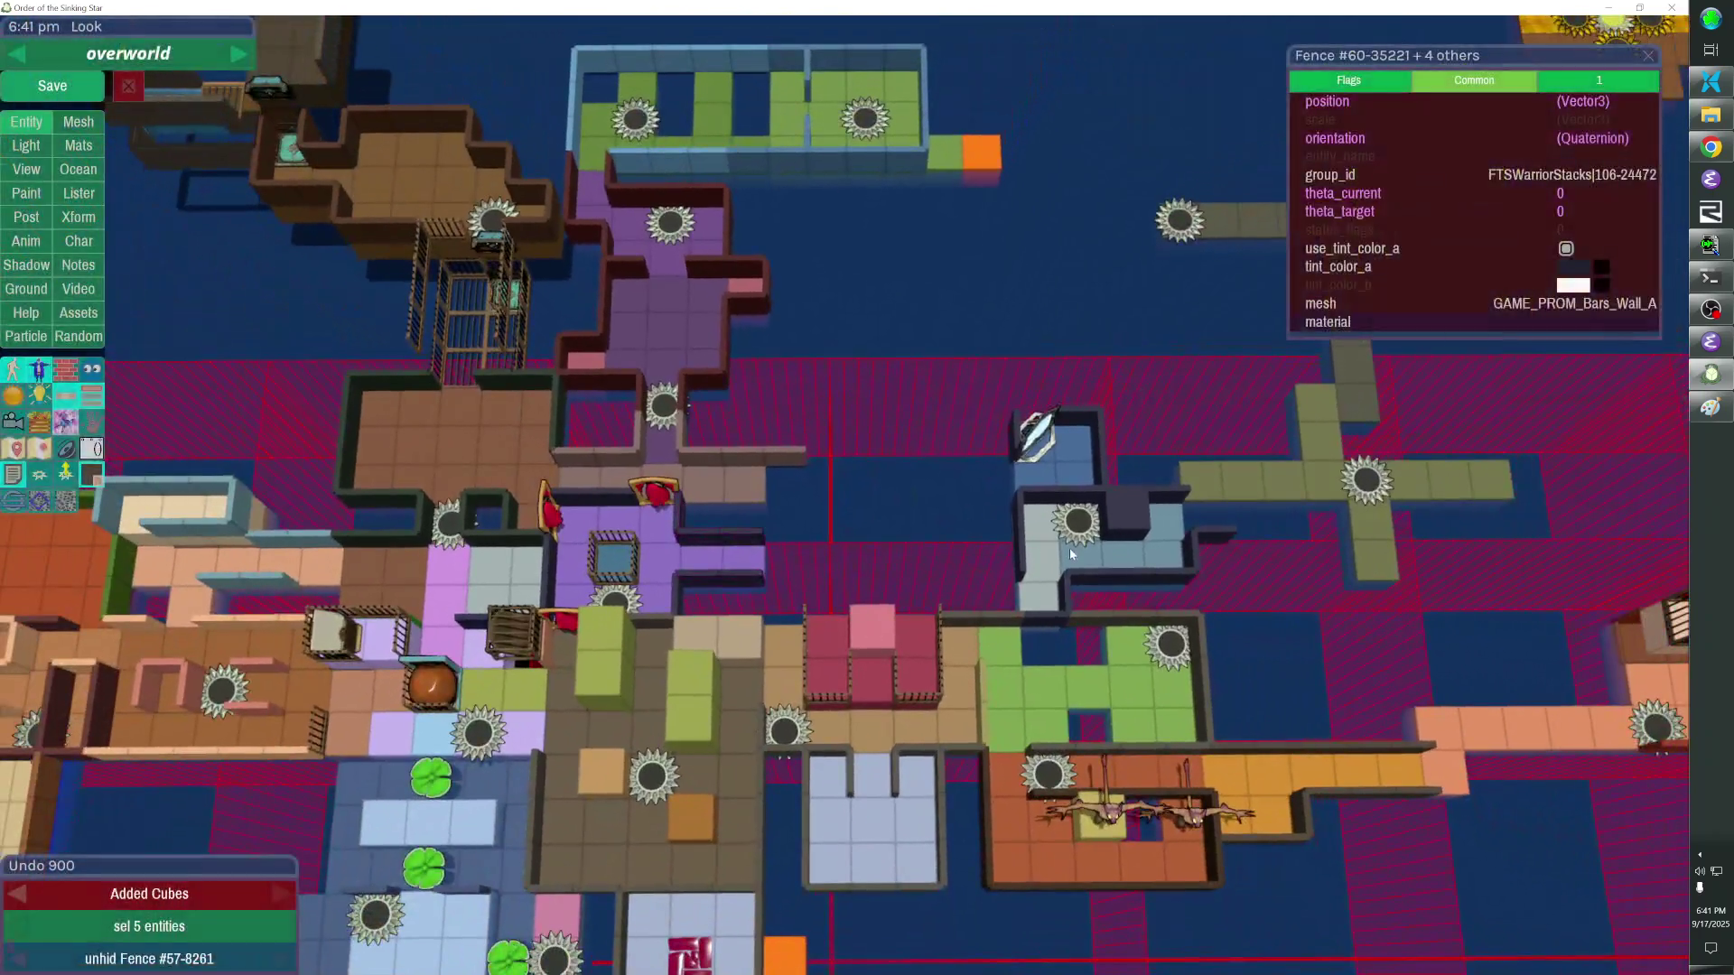
Shift the blue room structure left beside the purple room and delete the stray fence.
left_click(1115, 512)
key("g")
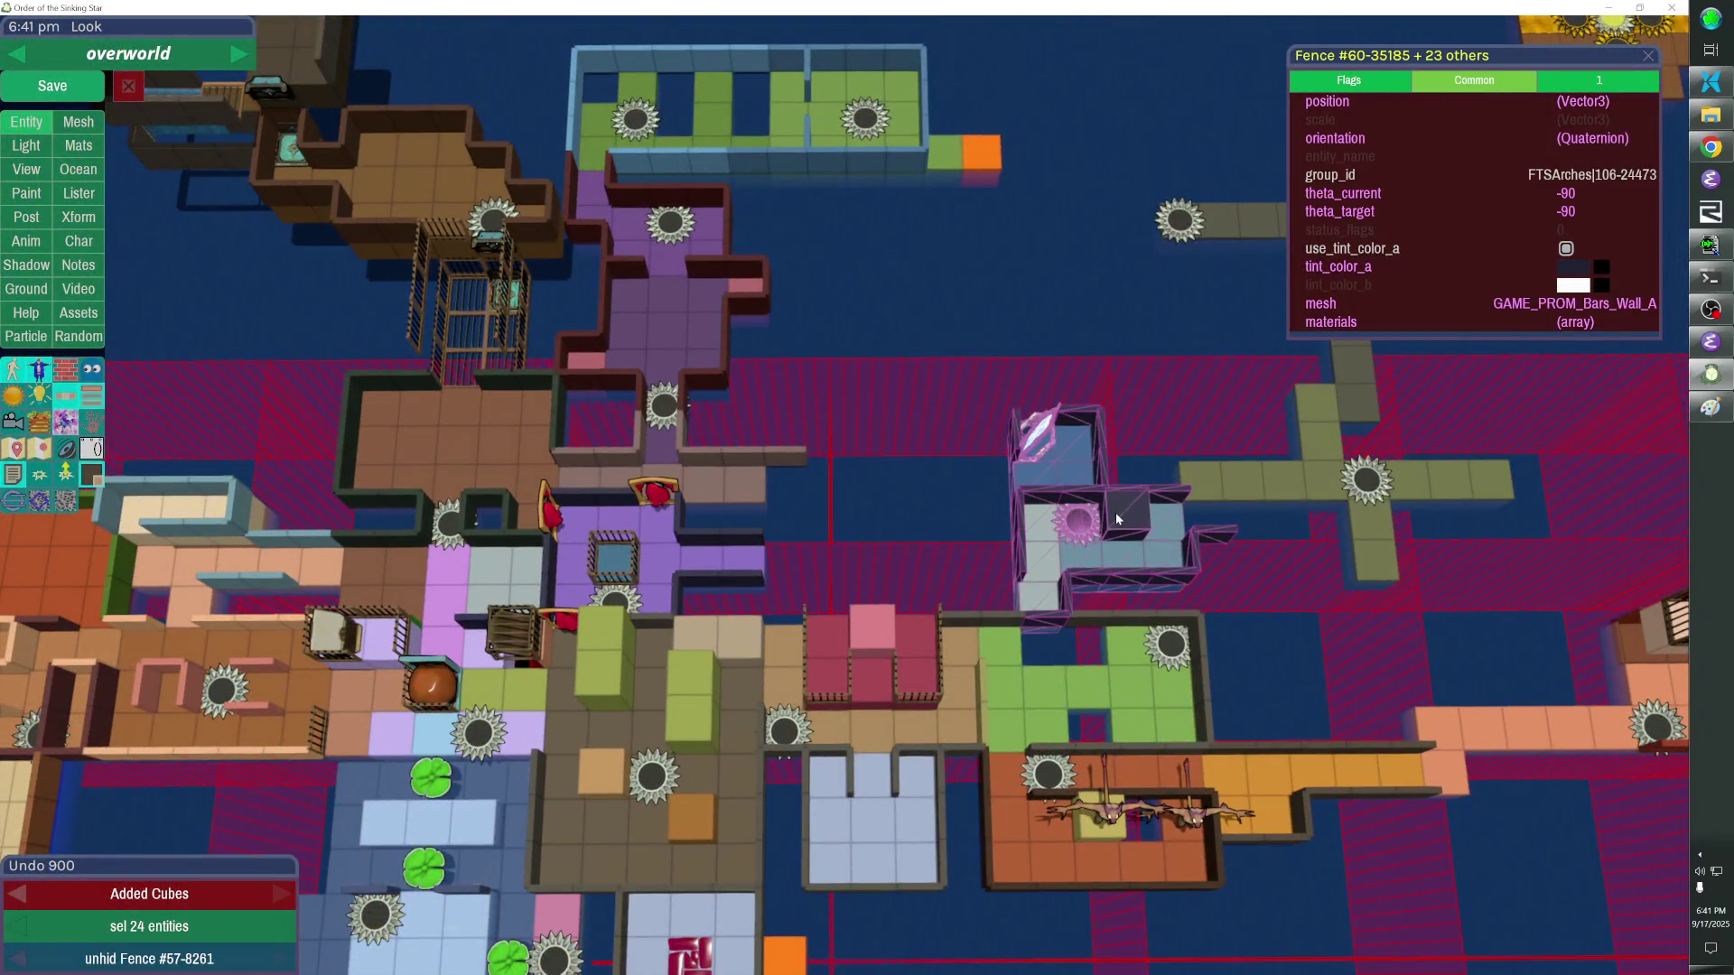
key("Left")
key("Left")
key("Left")
key("Left")
key("Left")
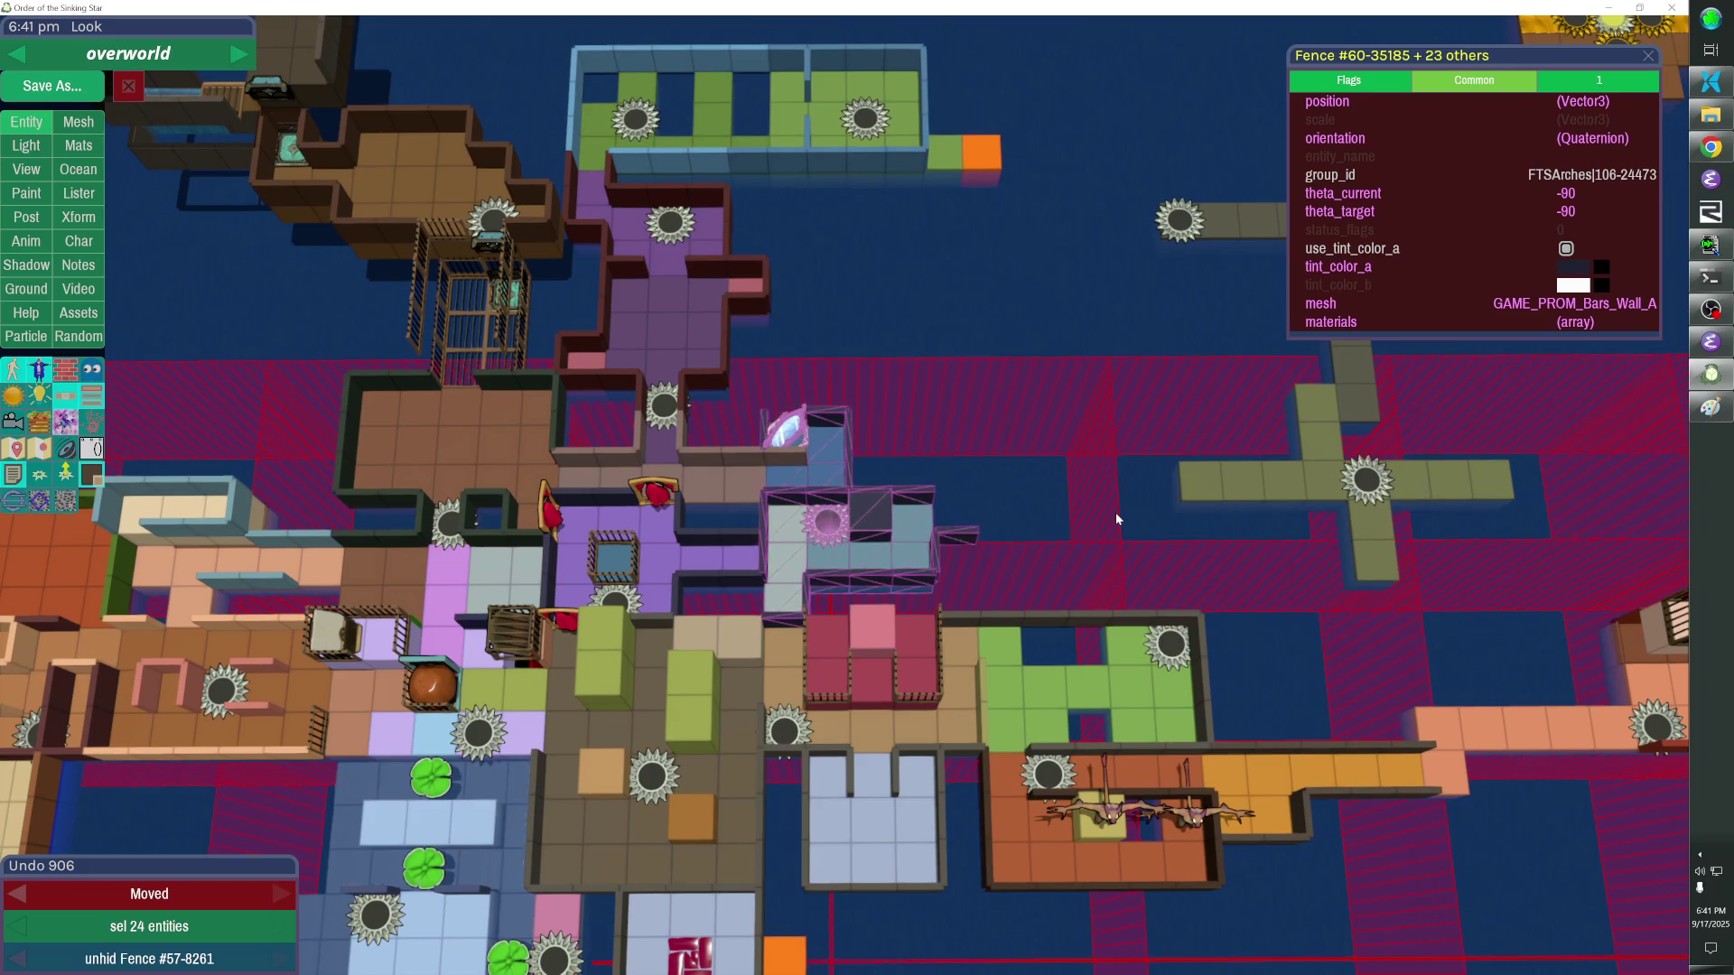
key("Escape")
left_click(788, 452)
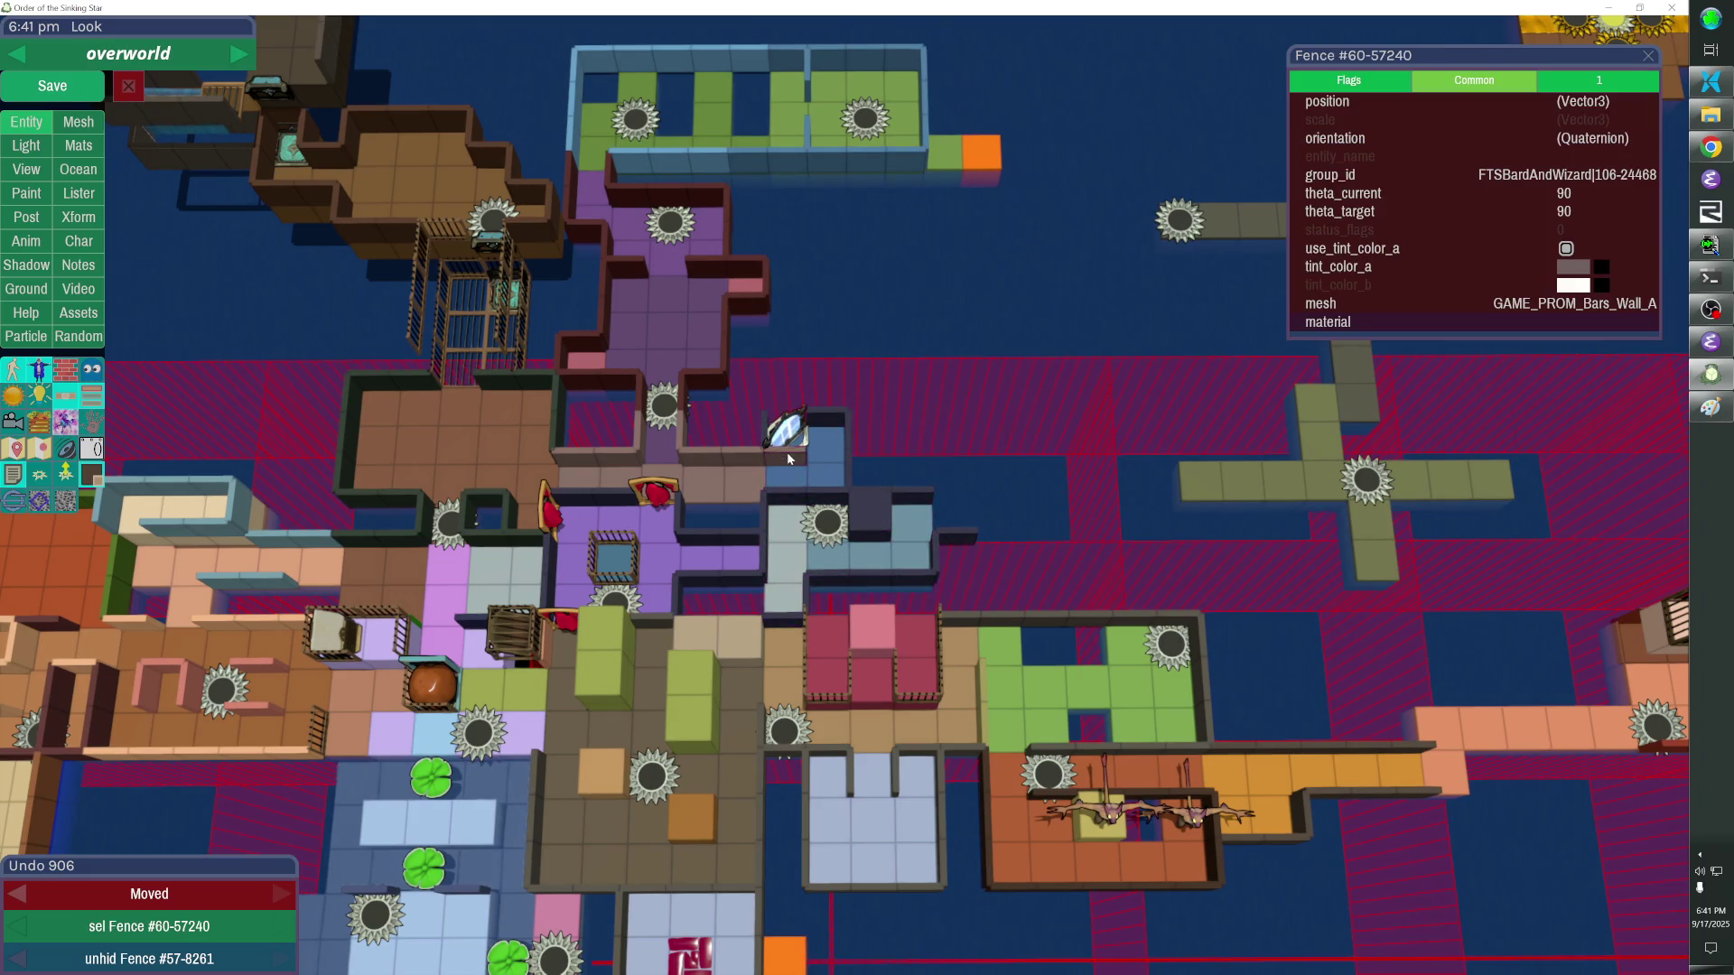
key("Delete")
Remove two more fences by the blue room, then move and rotate a fence onto its top edge.
key("alt+Tab")
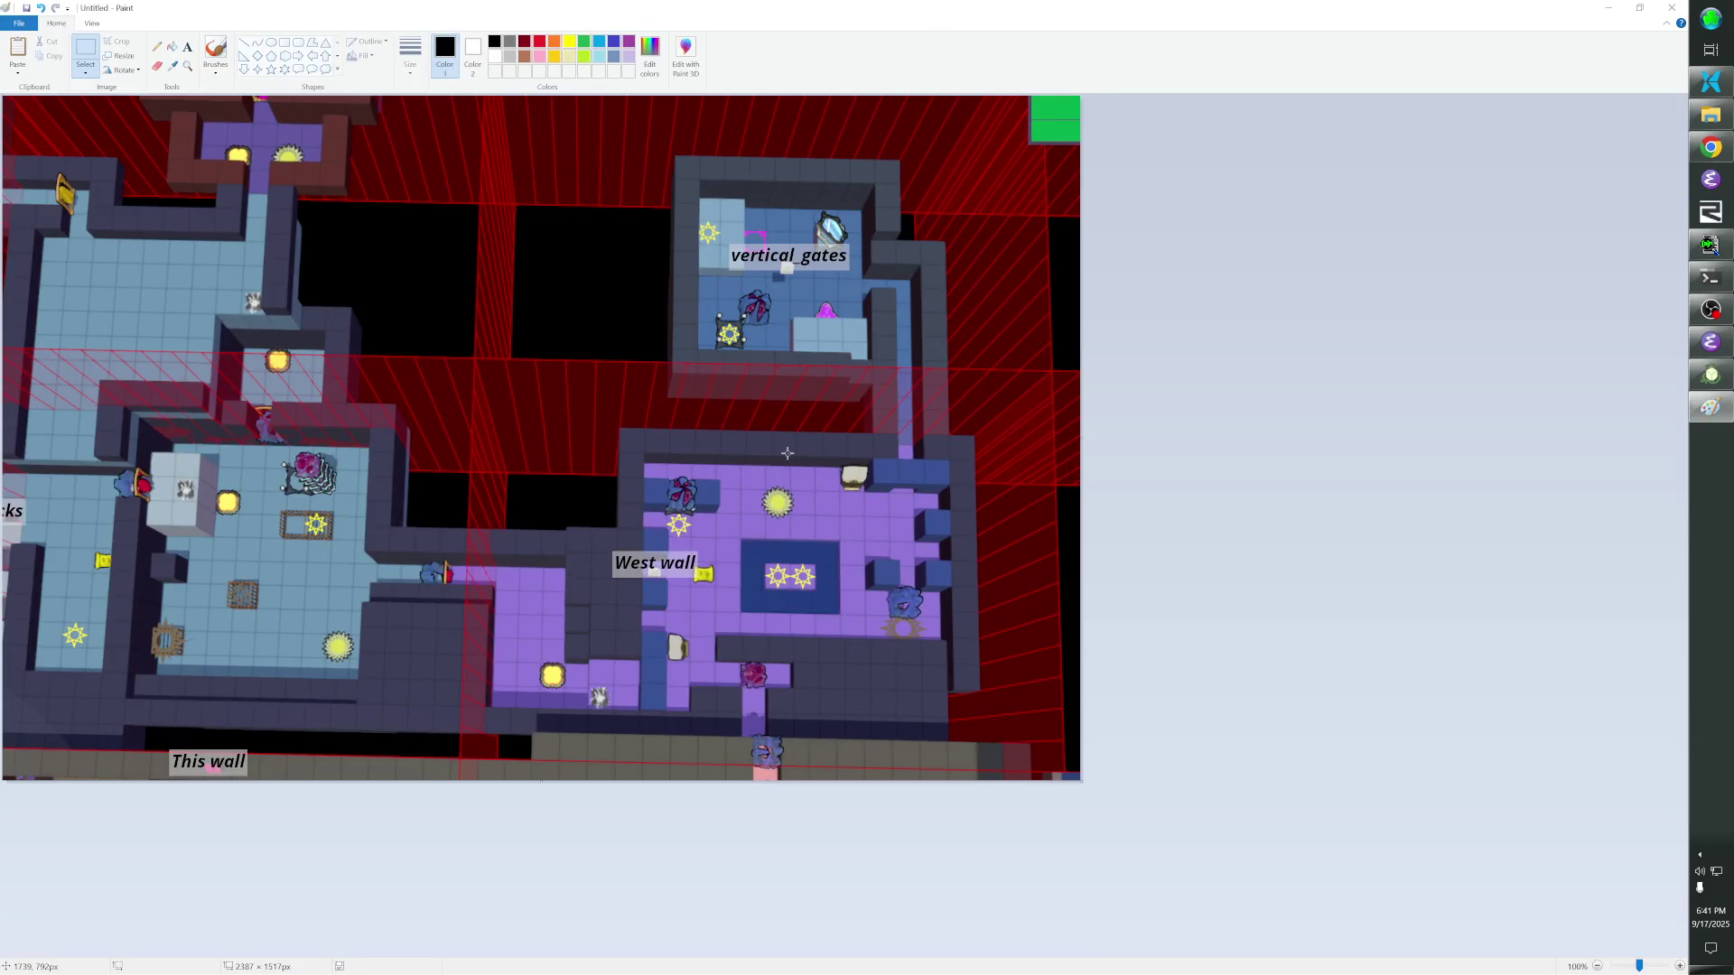
key("alt+Tab")
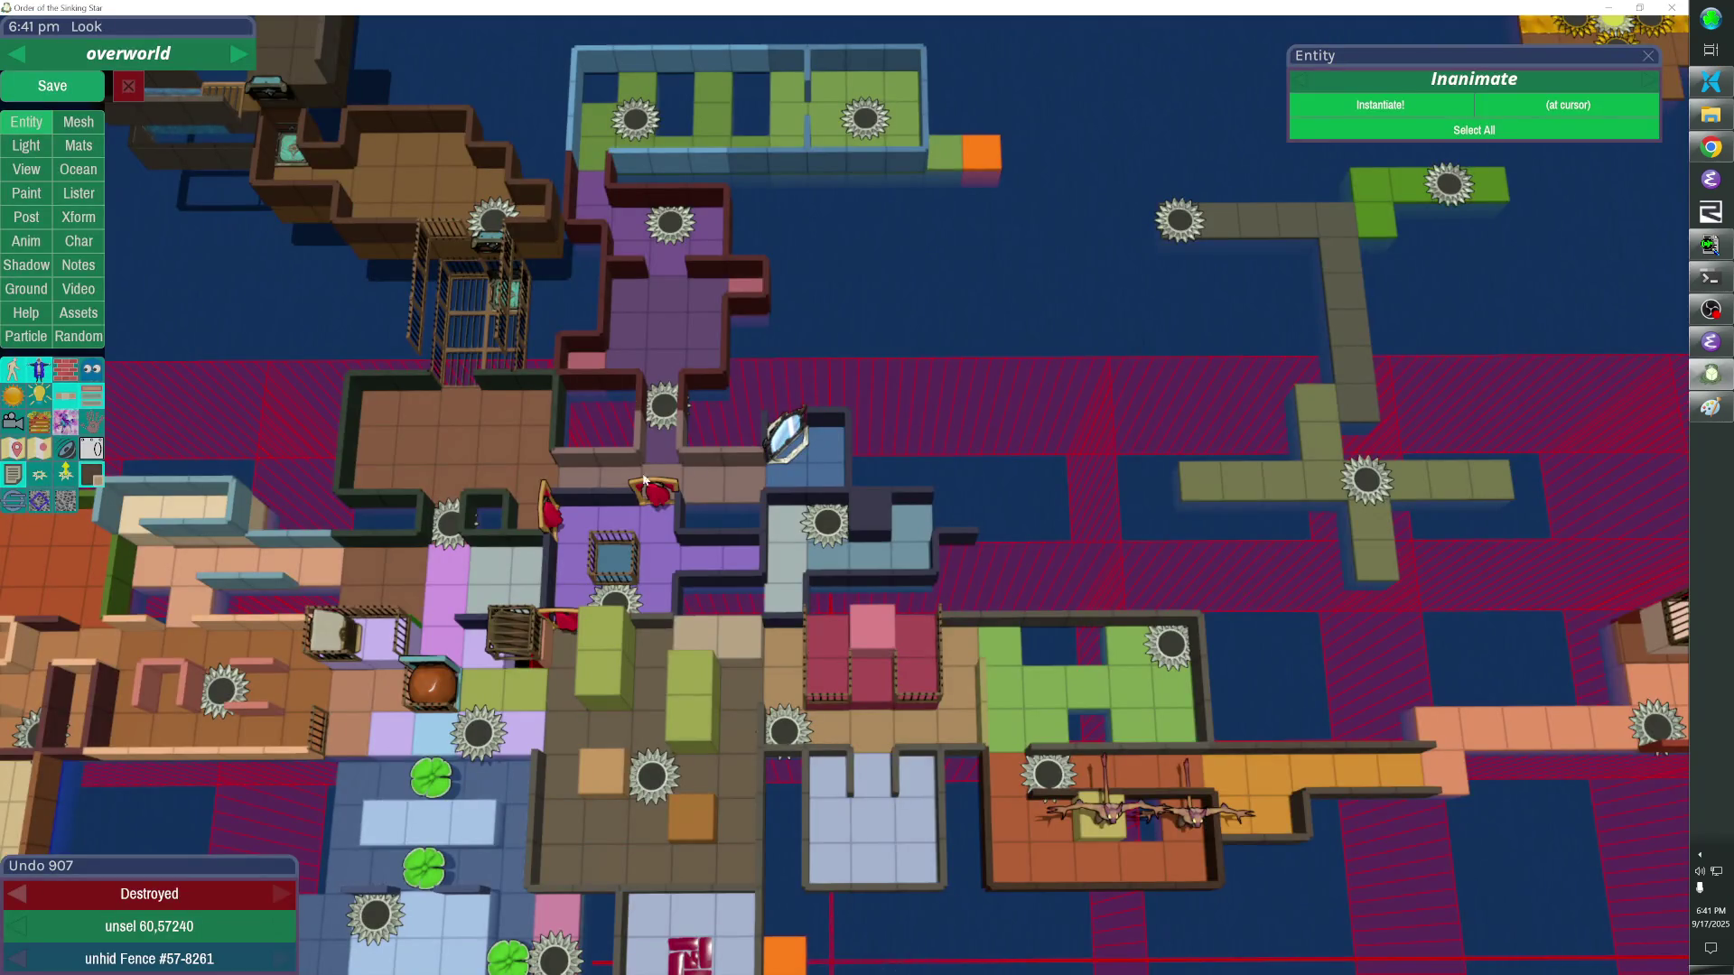
key("alt+Tab")
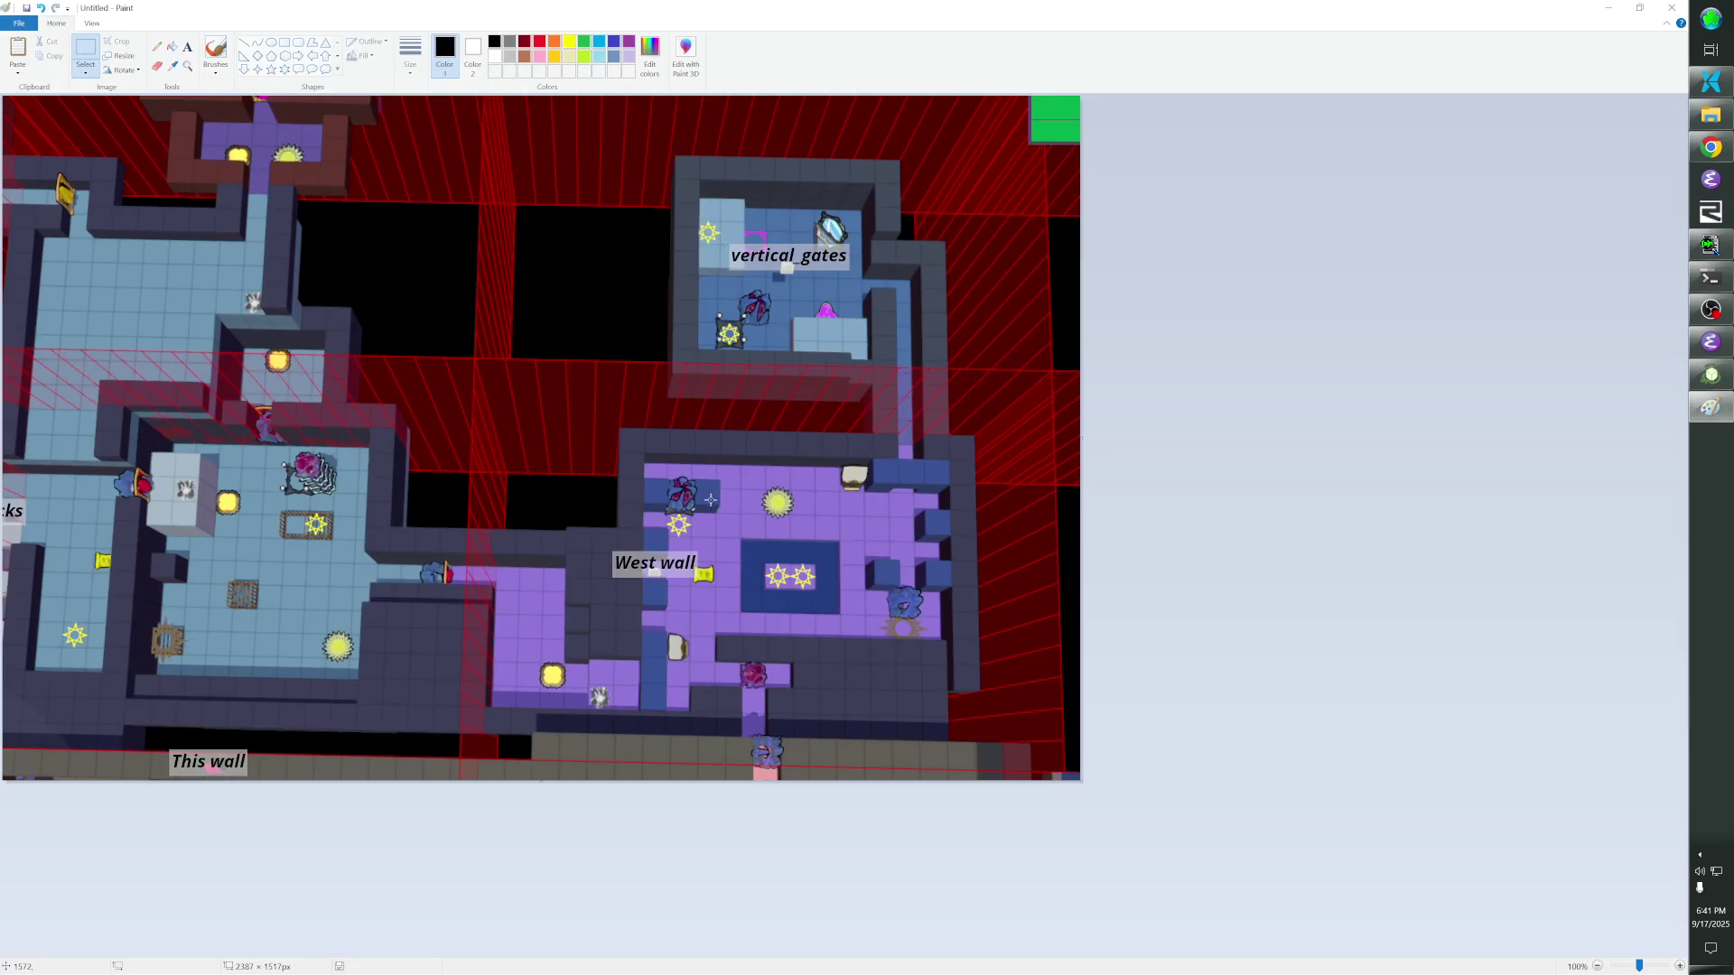
key("alt+Tab")
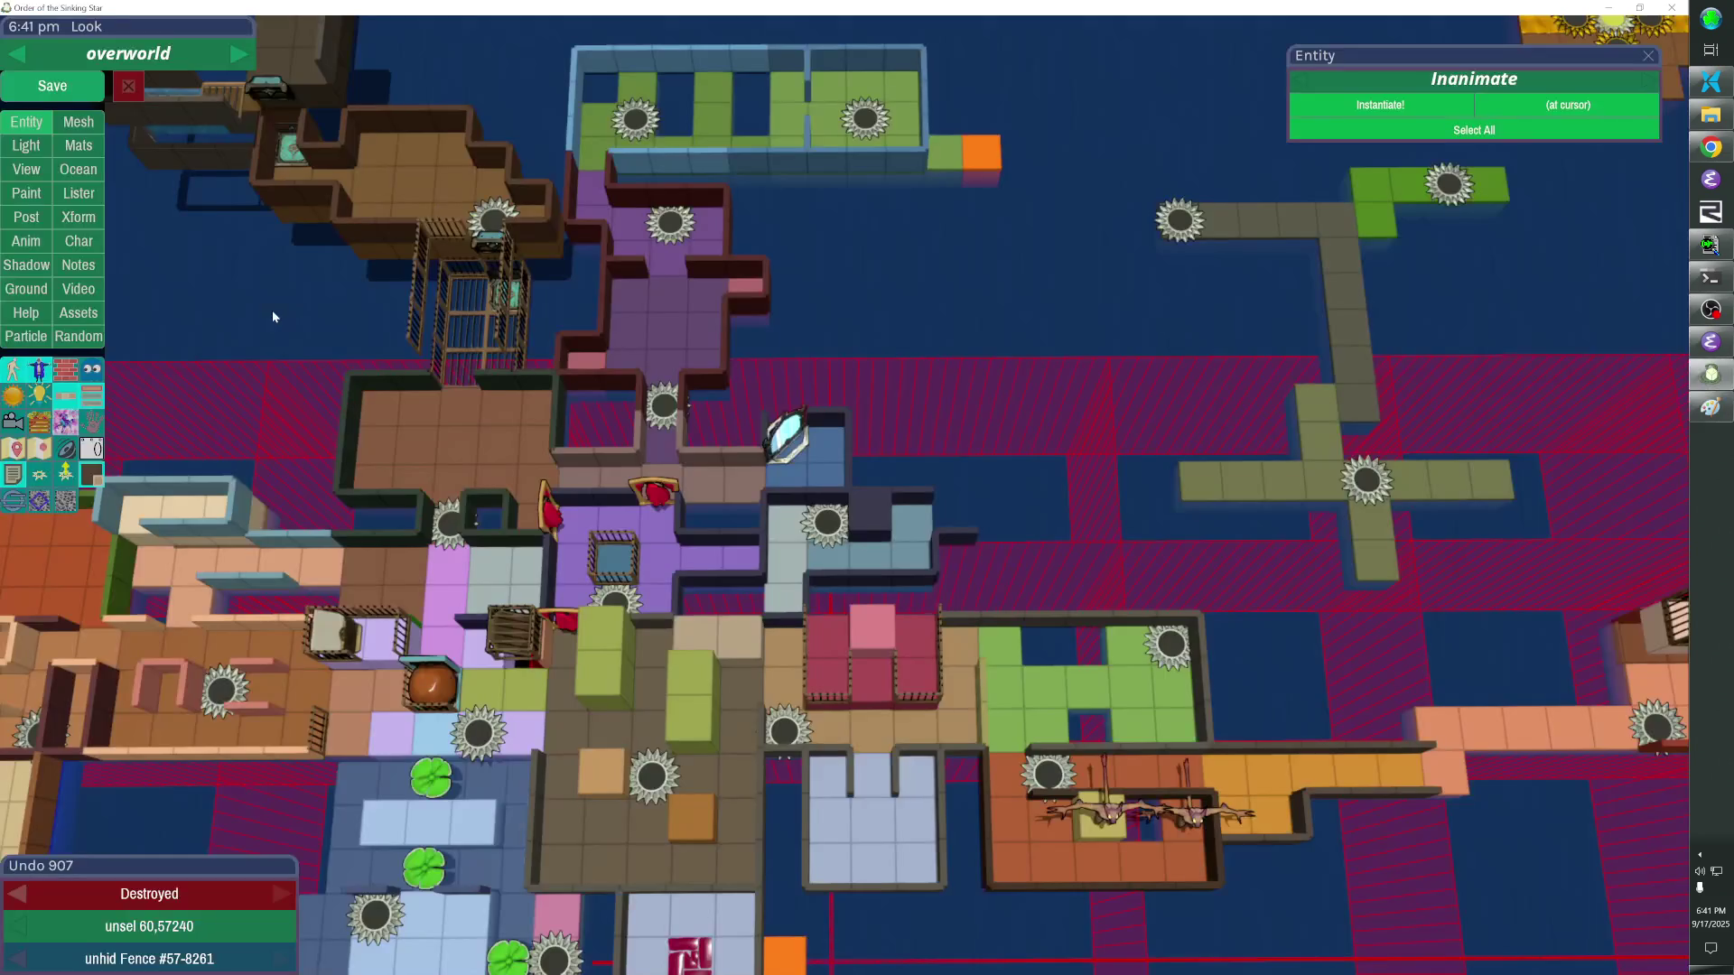
key("alt+Tab")
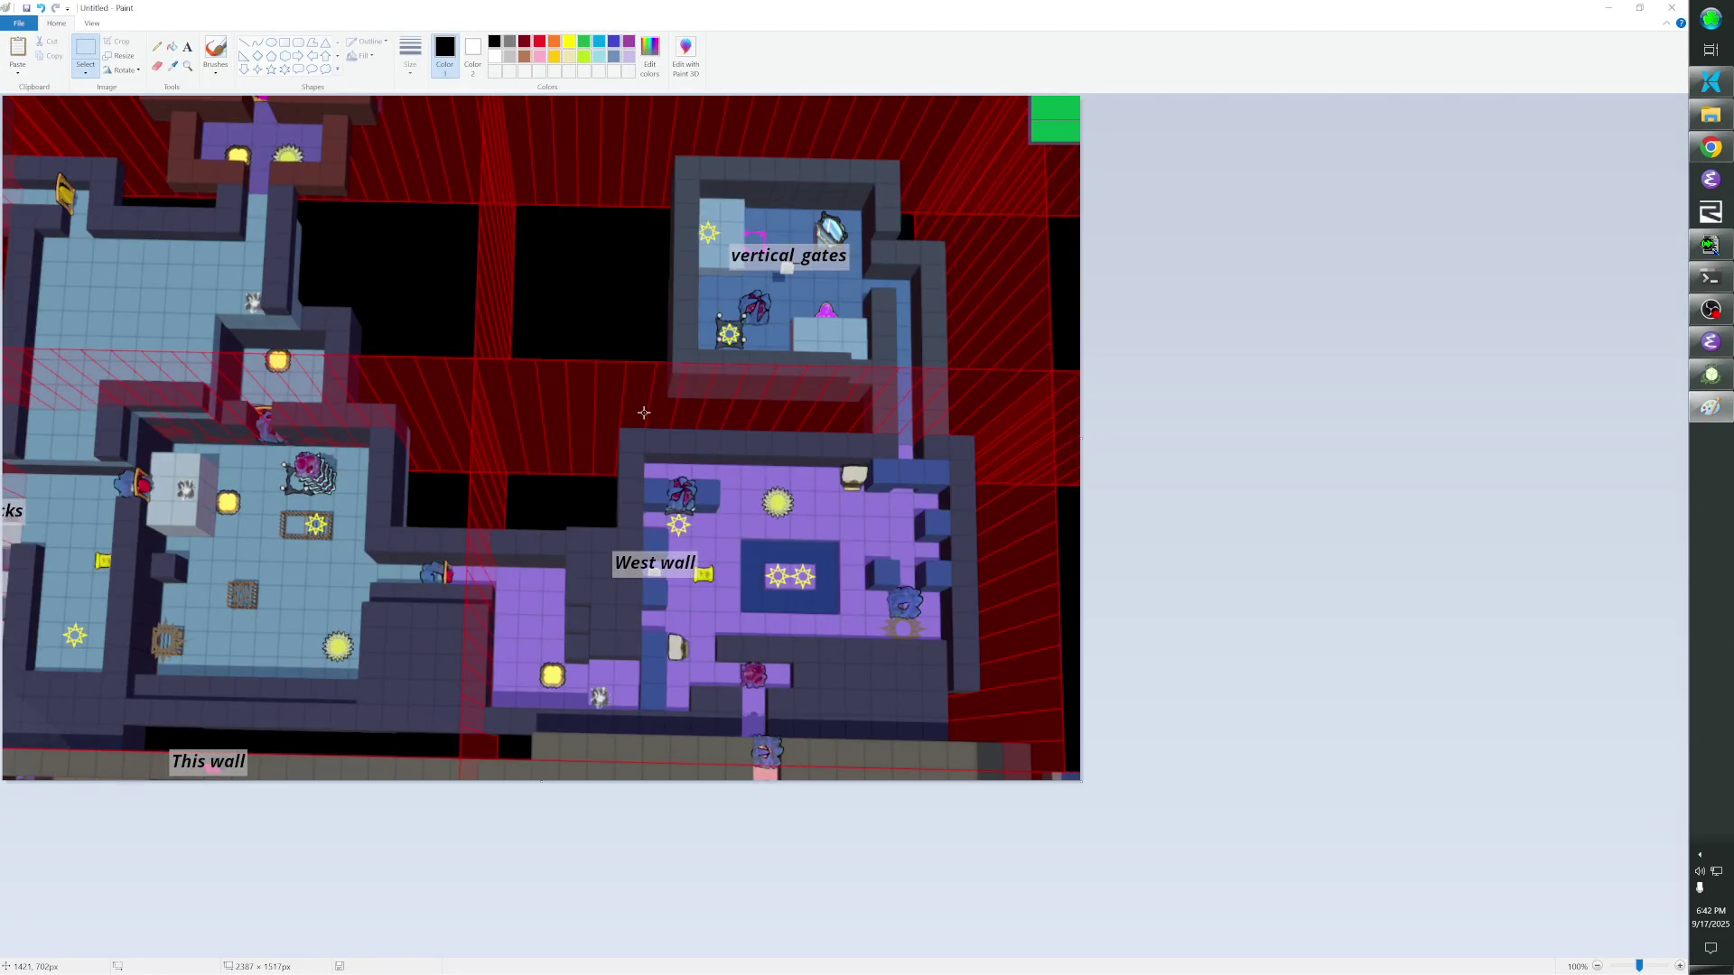
key("alt+Tab")
left_click(711, 459)
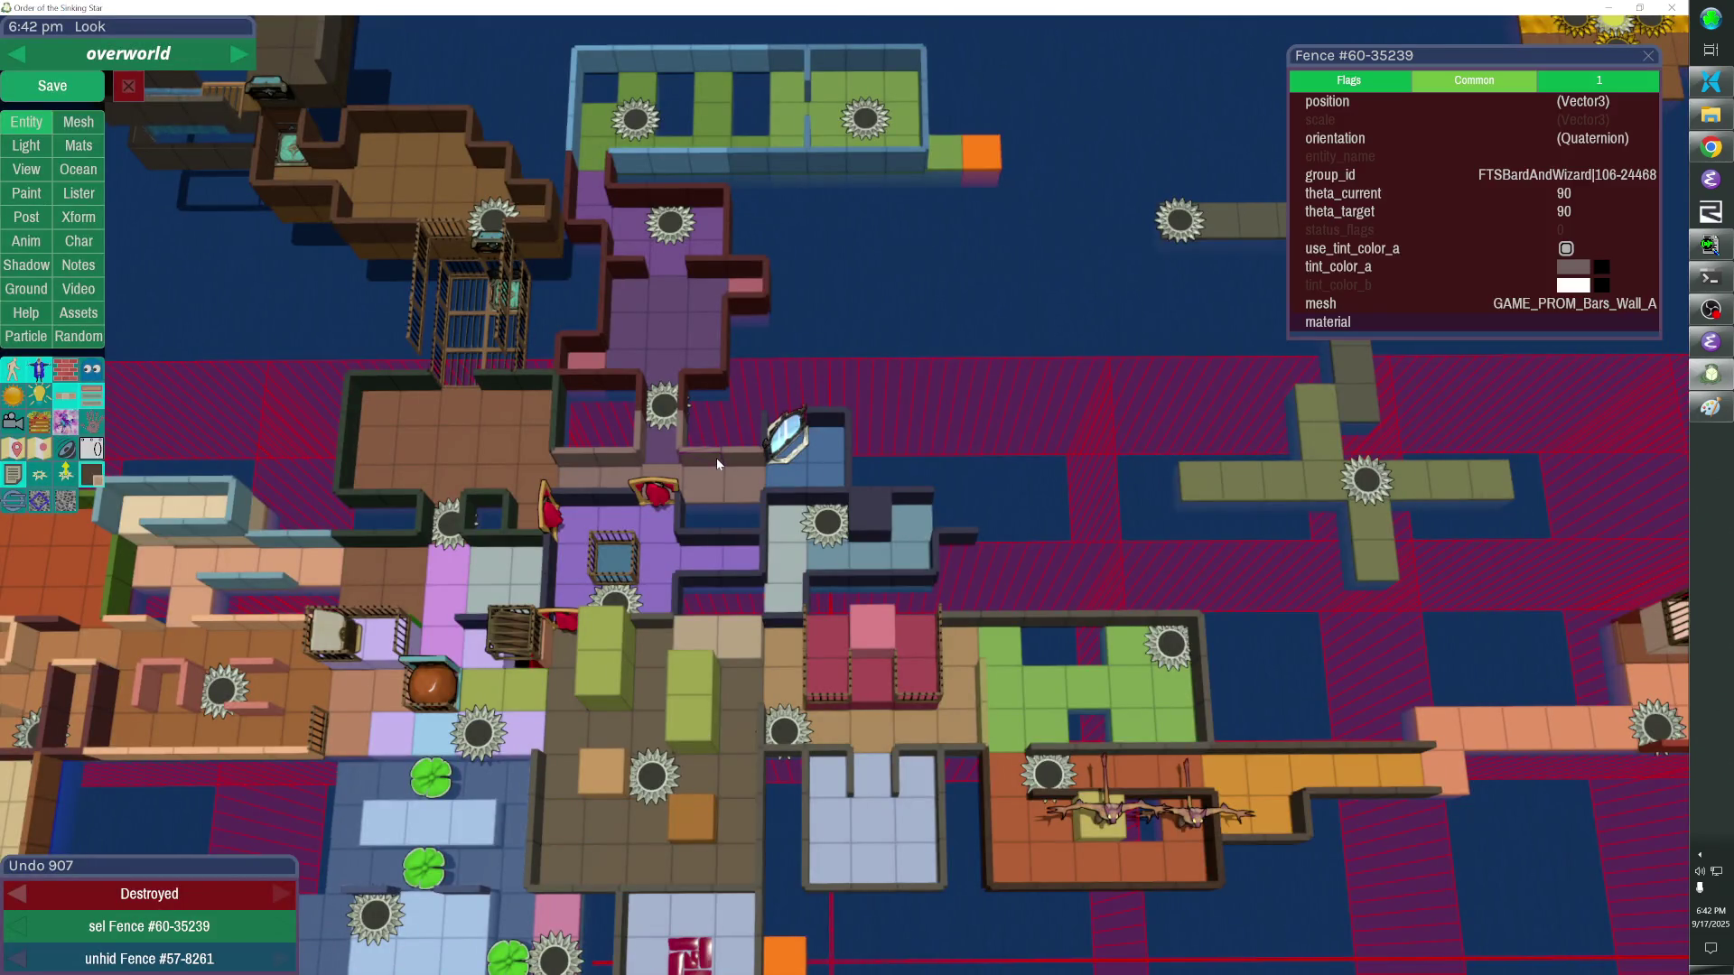
key("Delete")
left_click(743, 462)
key("Delete")
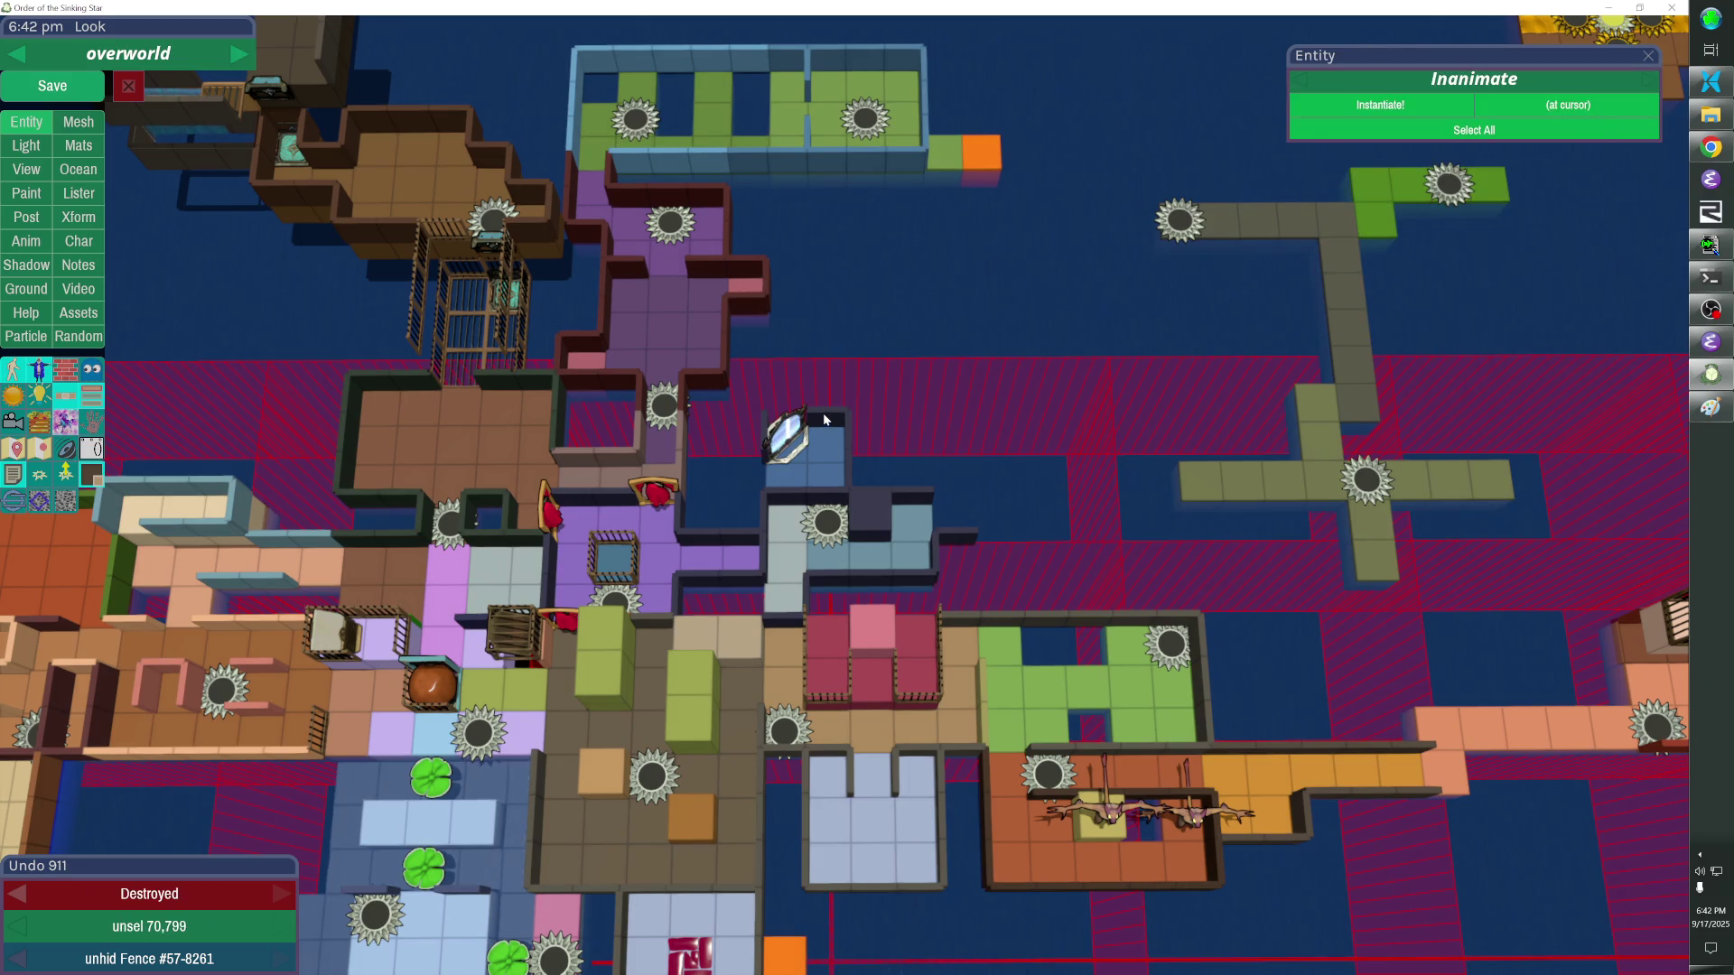
left_click_drag(789, 421, 824, 420)
key("r")
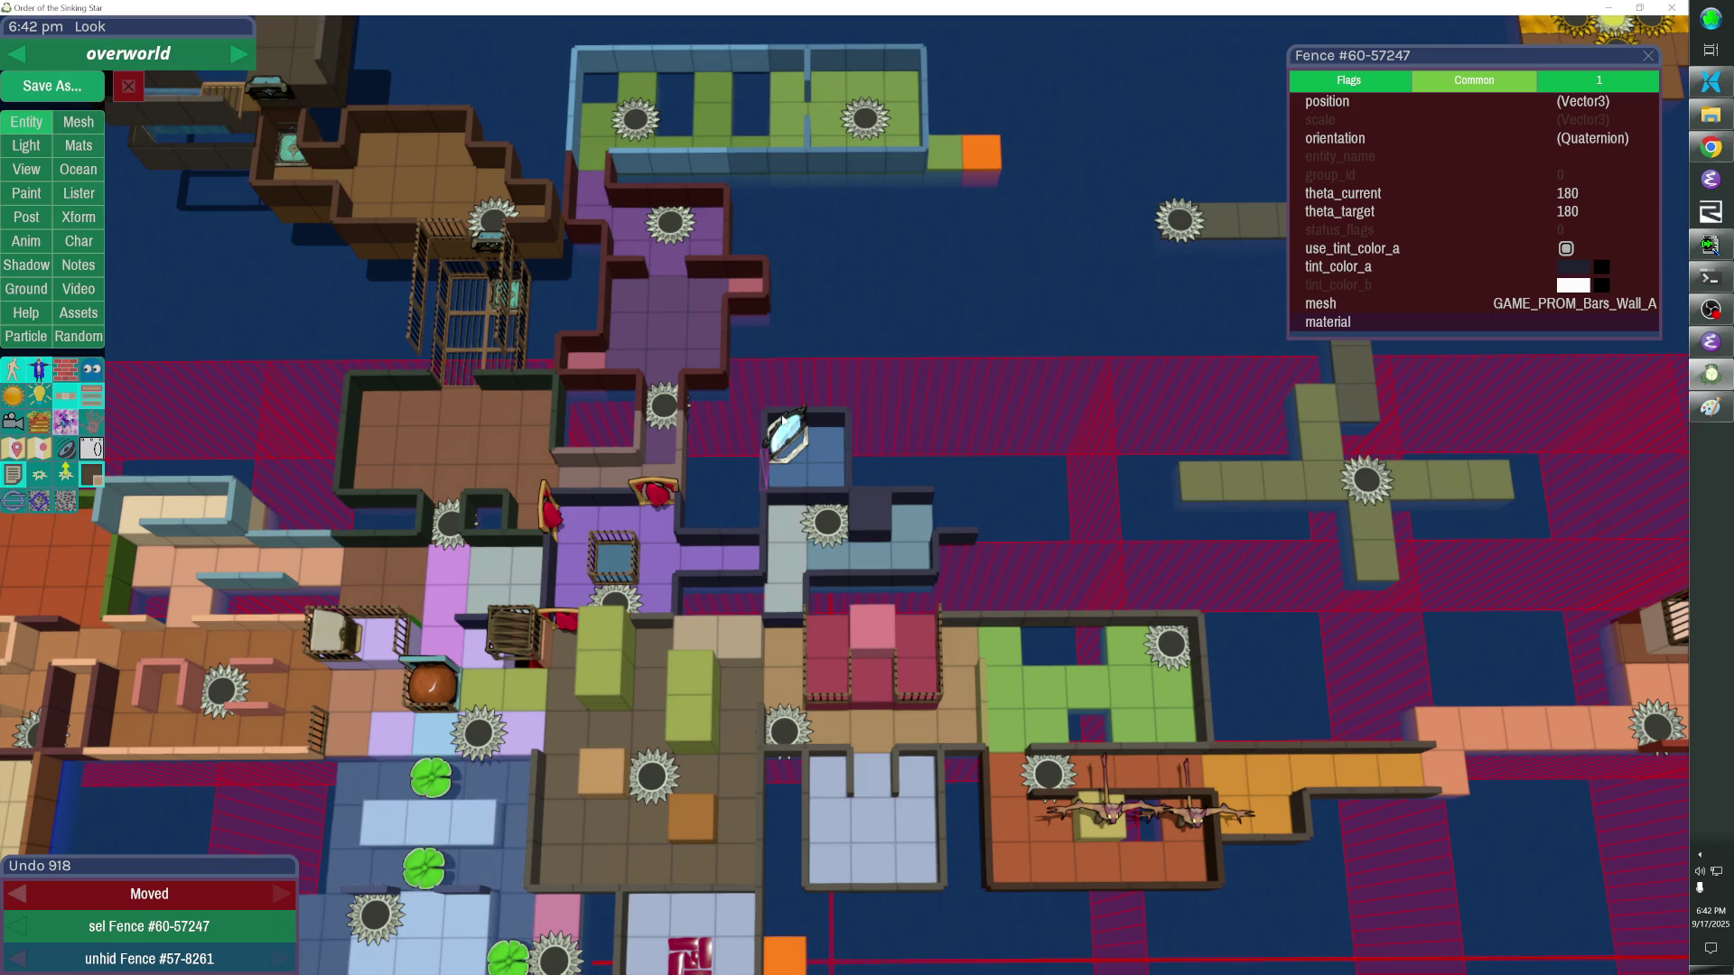
Change the group of three arches fences and inspect a fence's flag settings.
left_click(859, 406, "shift")
left_click(863, 427)
left_click(792, 433, "shift")
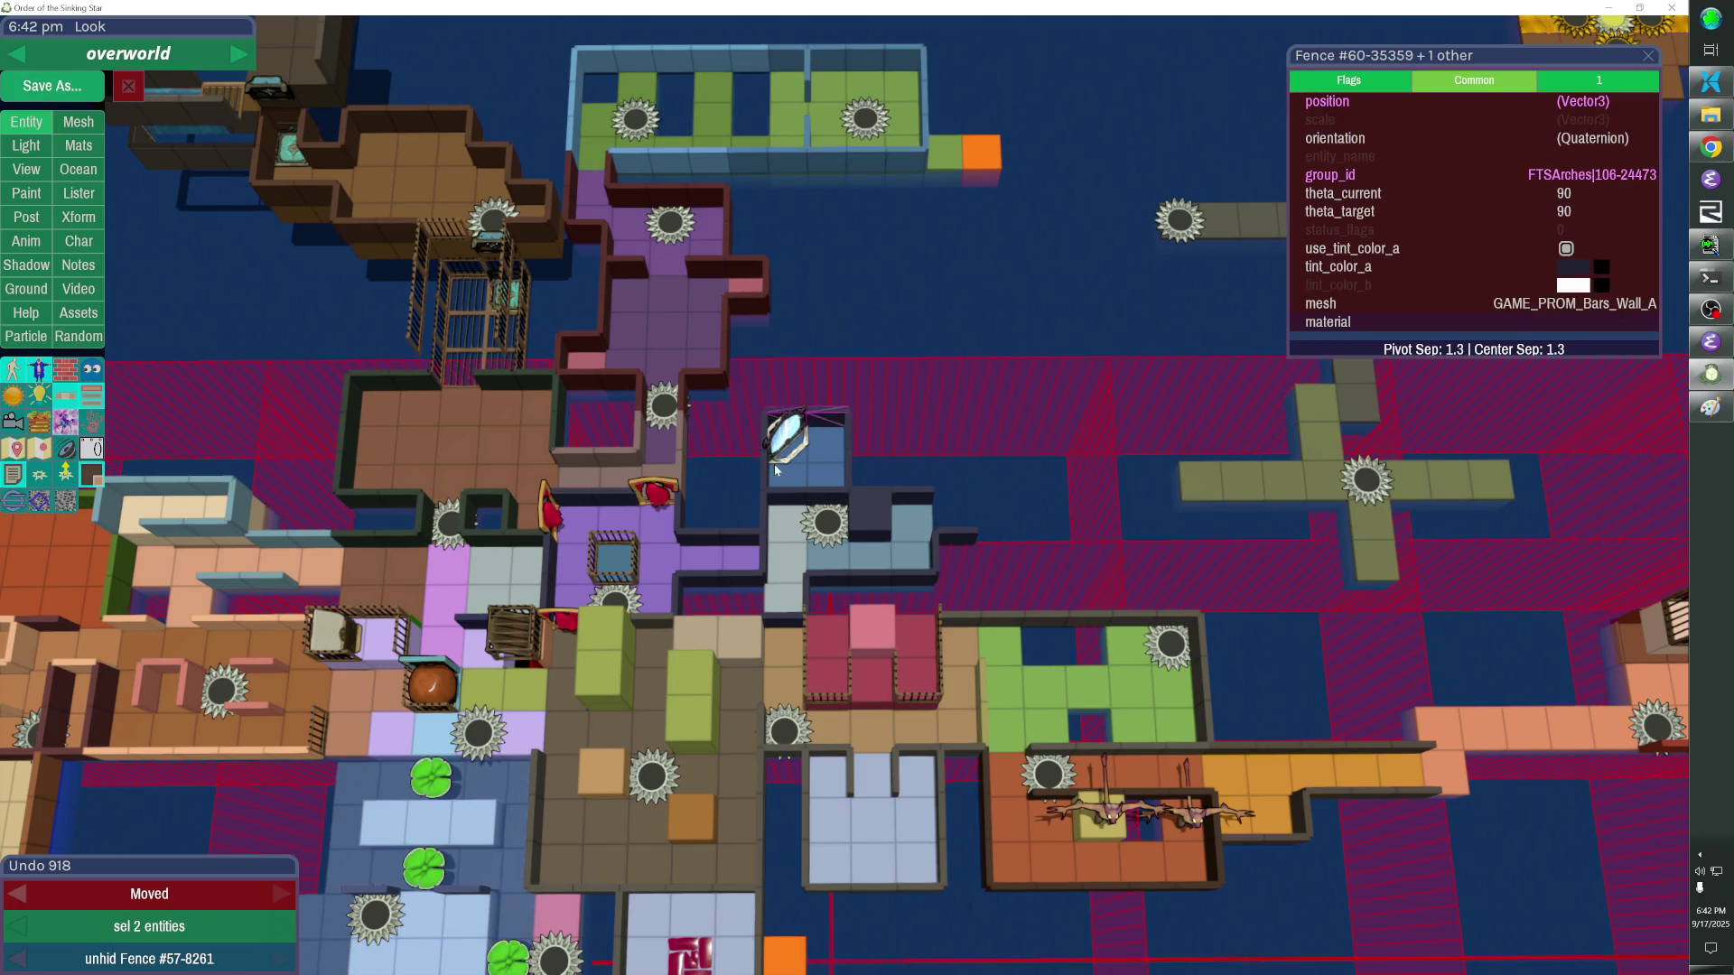
left_click(1482, 174)
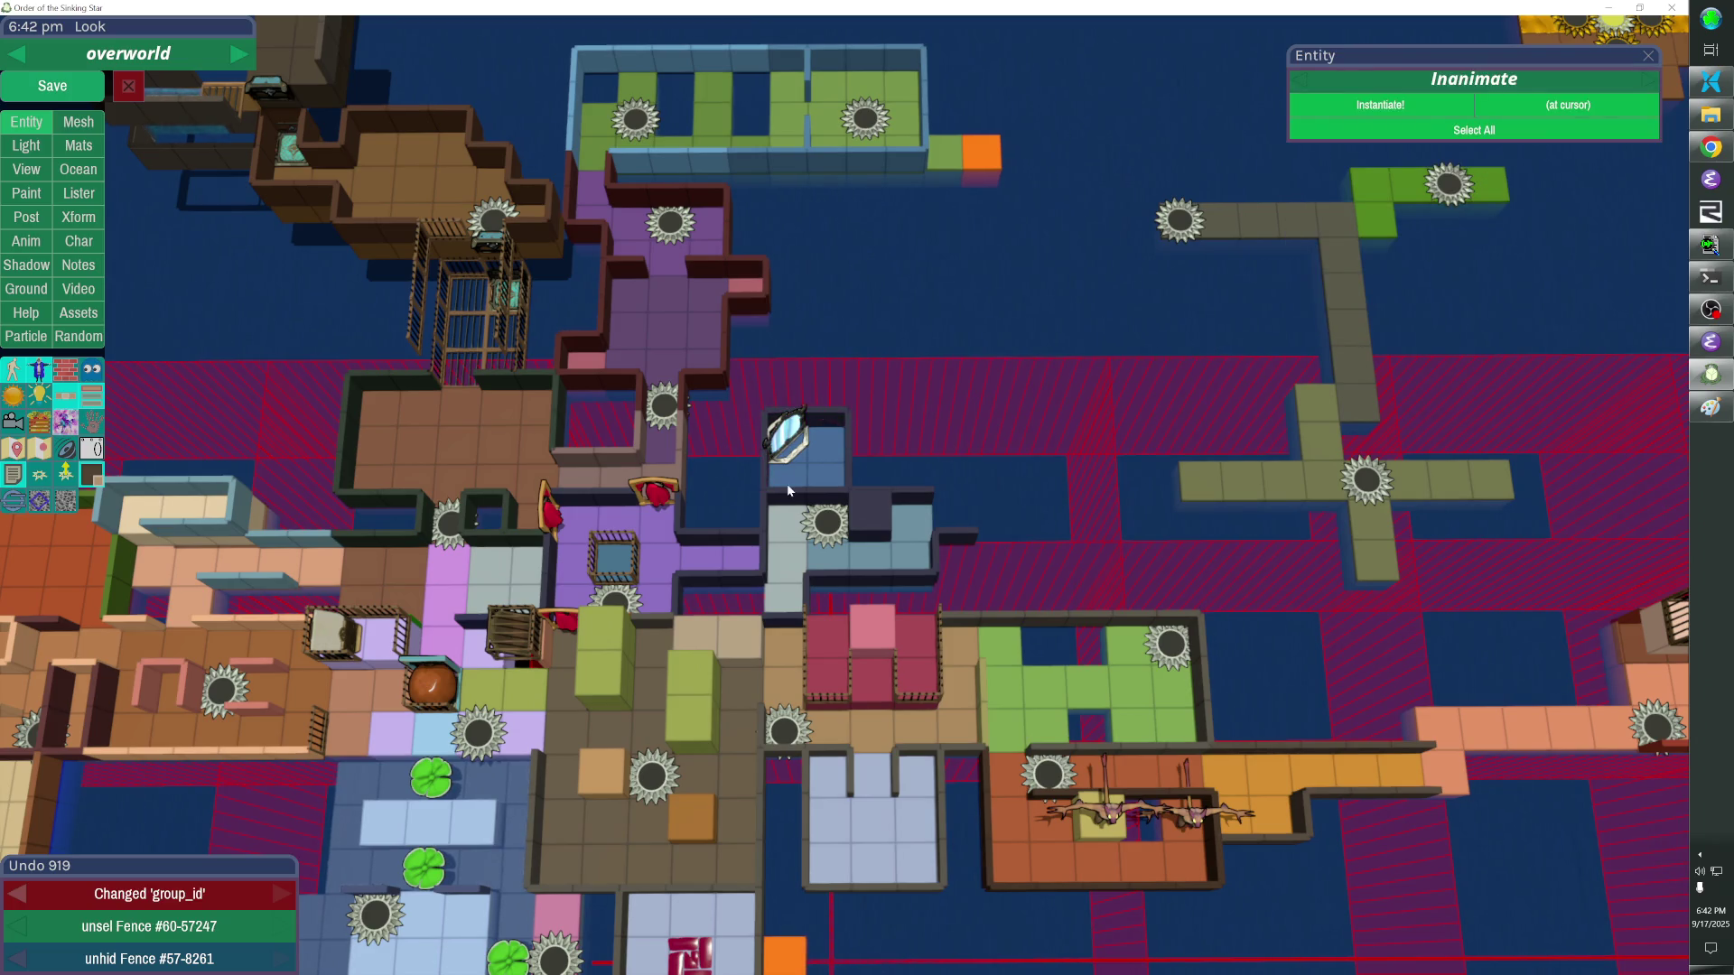
left_click(785, 437)
left_click(1557, 86)
left_click(1549, 82)
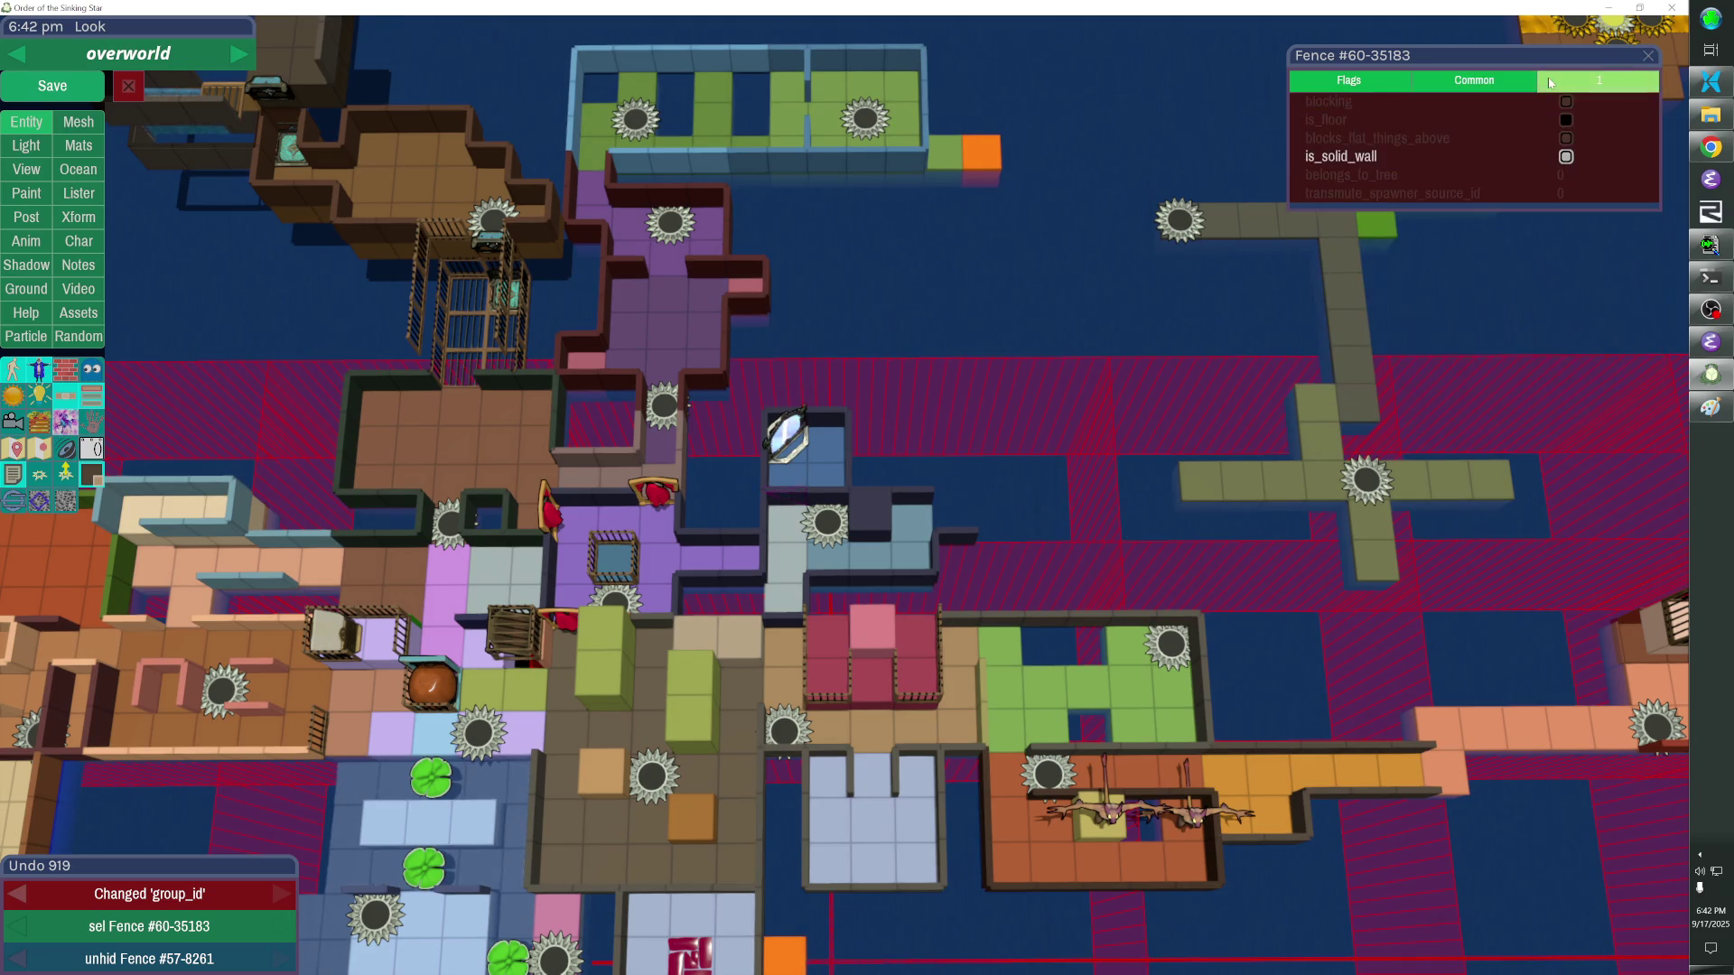
left_click(1026, 509)
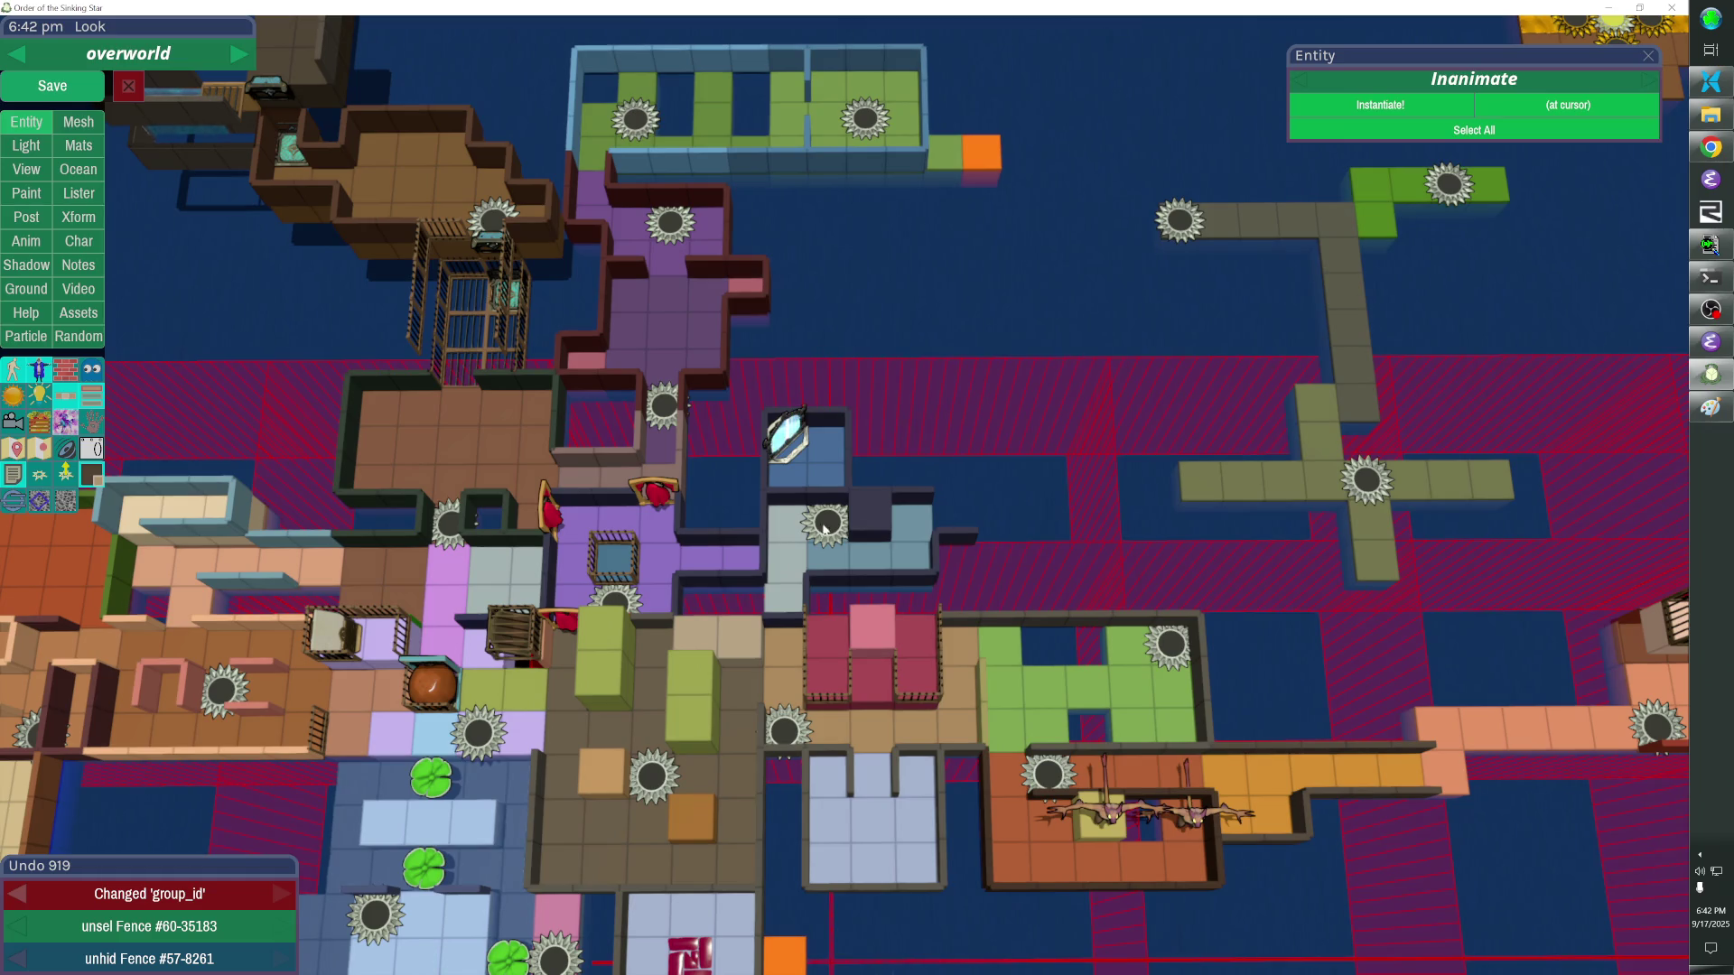
Select fences checked against the reference and move one along the blue room's top edge.
left_click(952, 534)
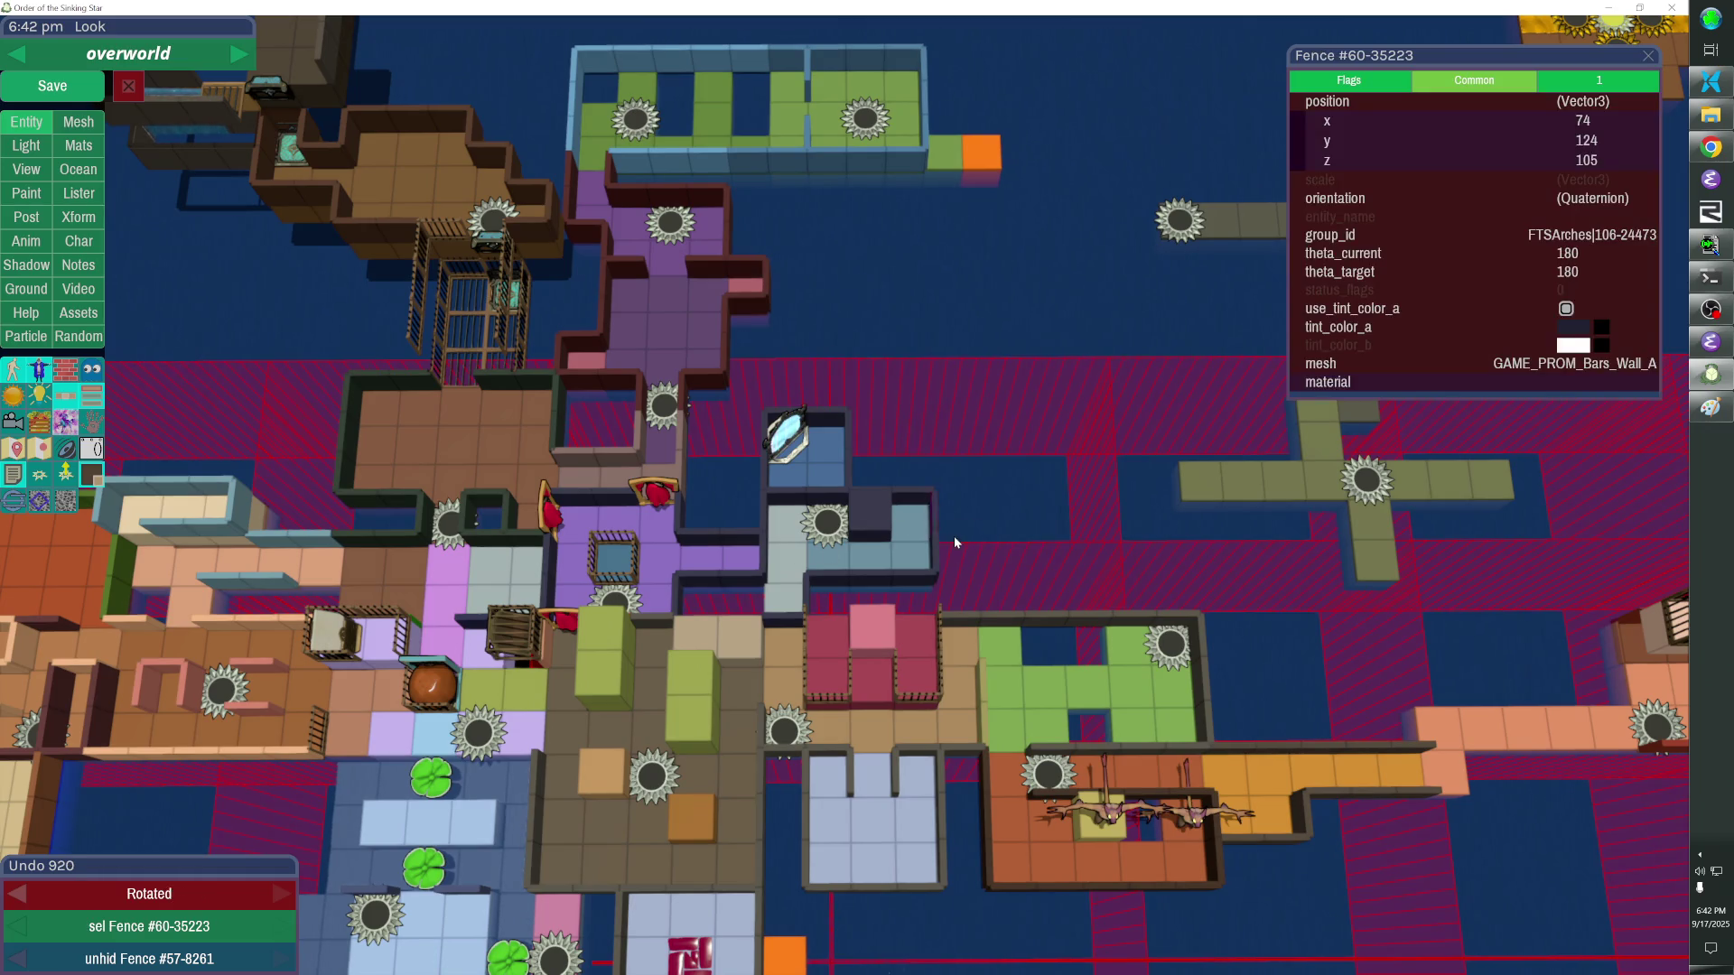
key("alt+Tab")
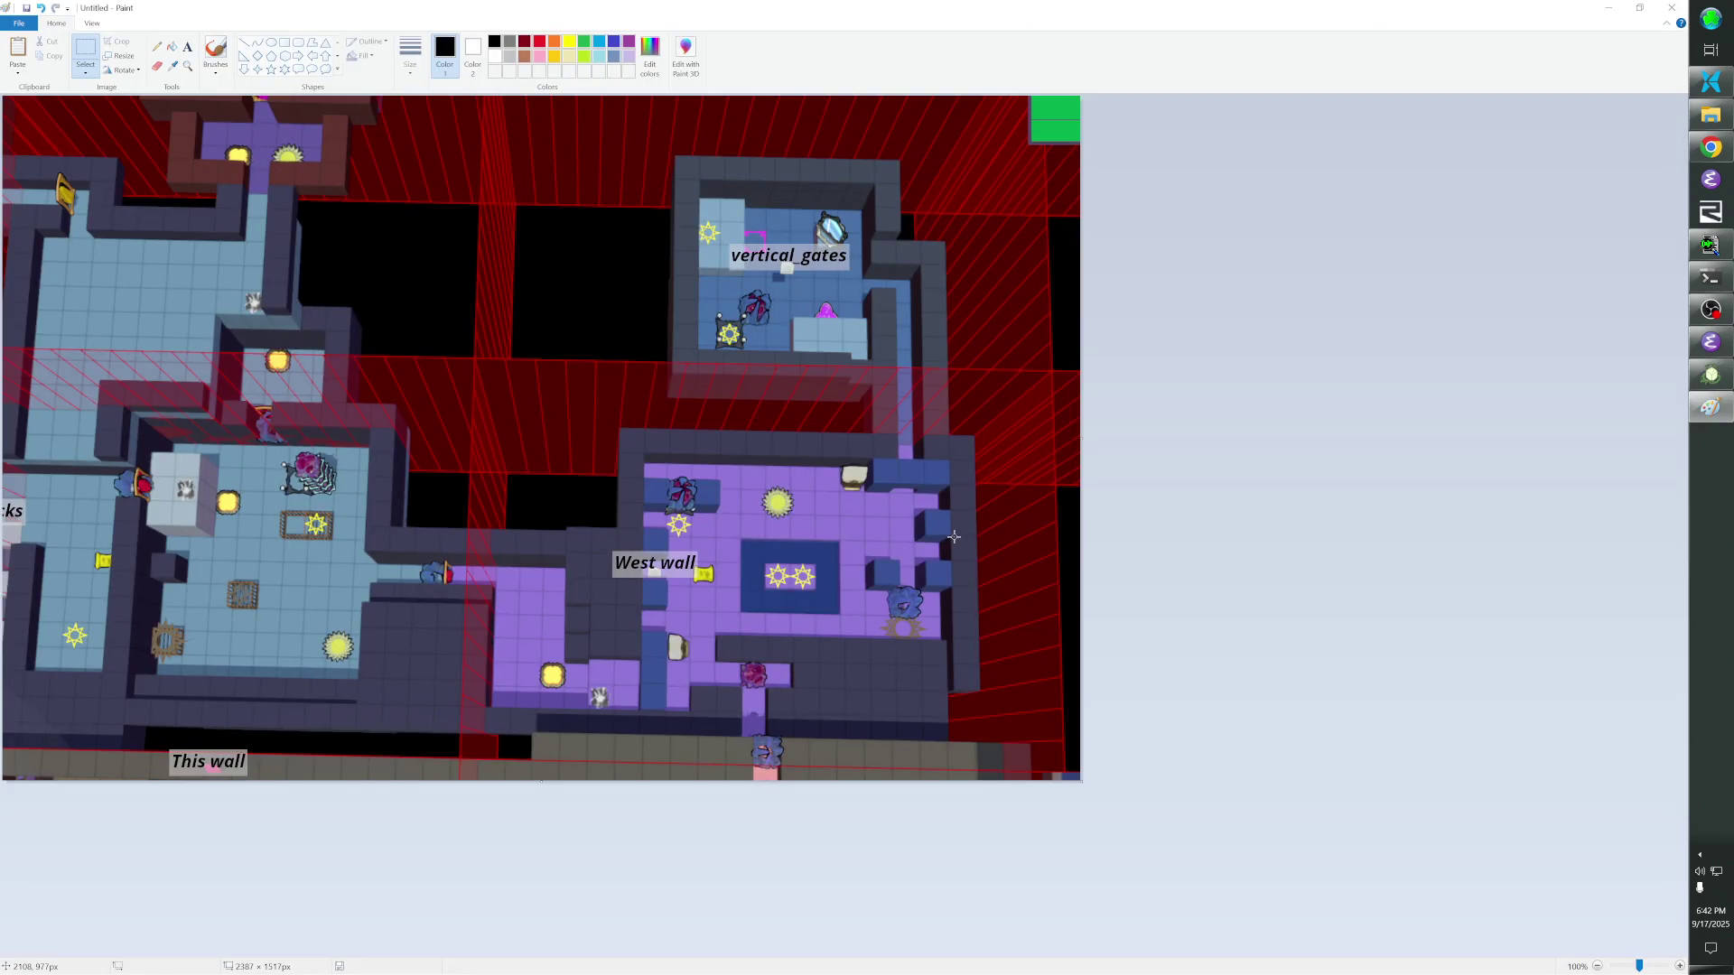
key("alt+Tab")
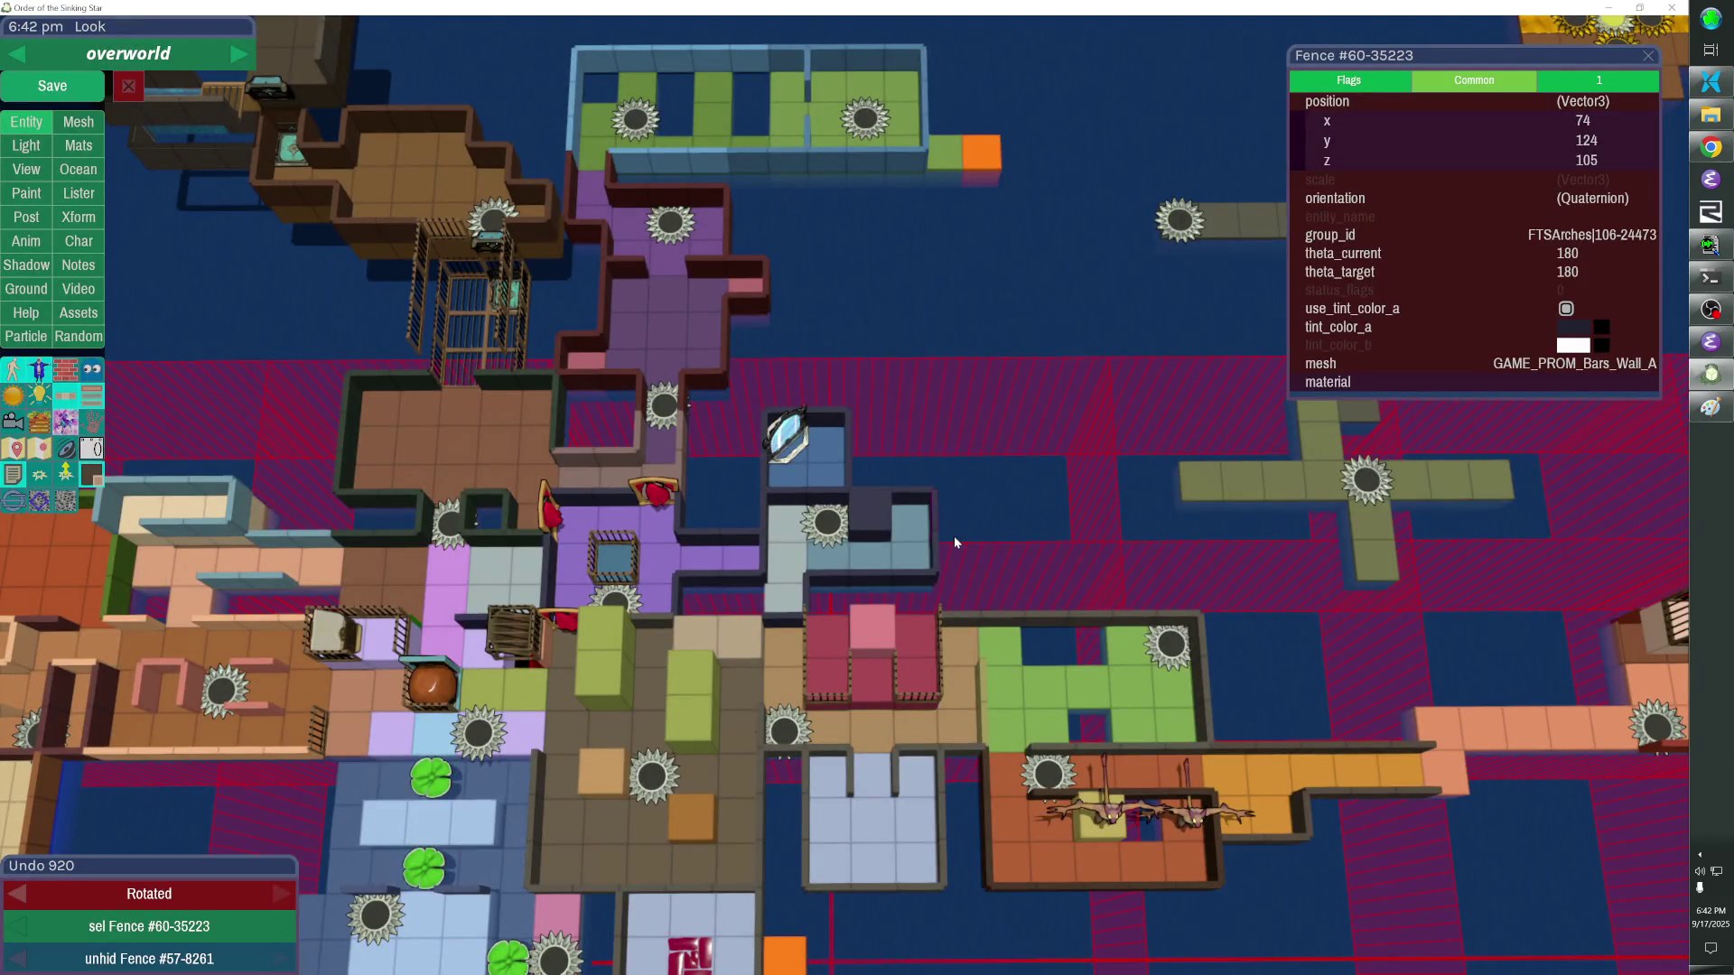
key("shift")
left_click(934, 549, "shift")
key("alt+Tab")
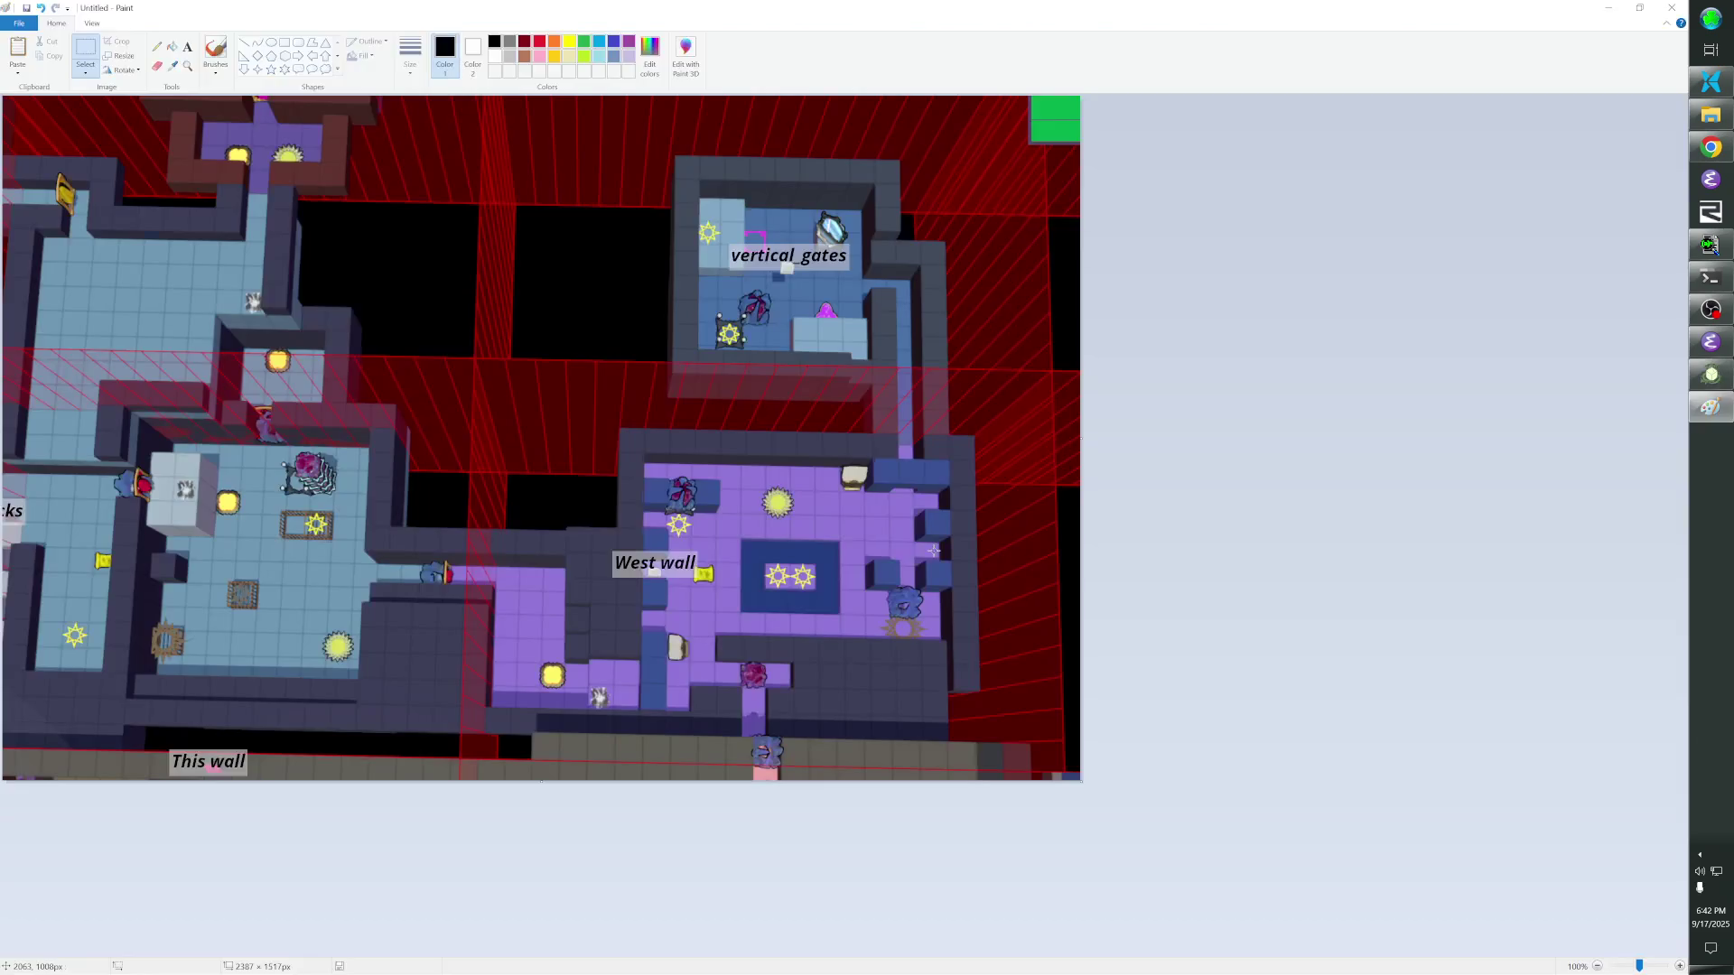
key("alt+Tab")
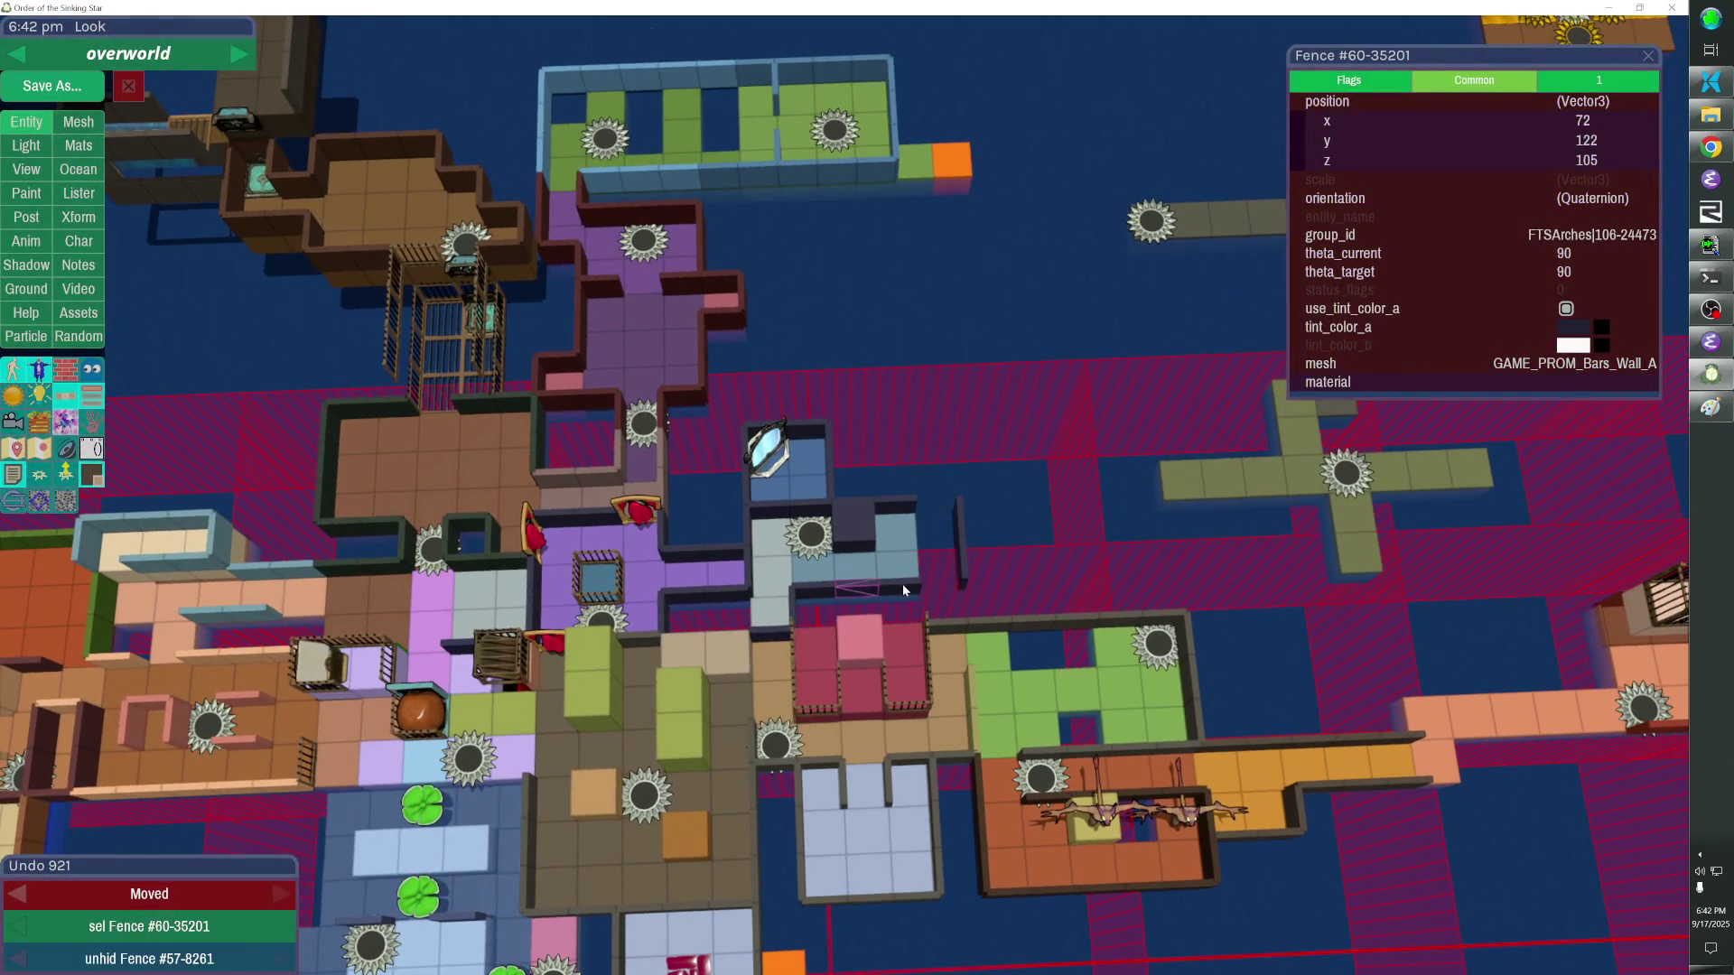
left_click(817, 589, "shift")
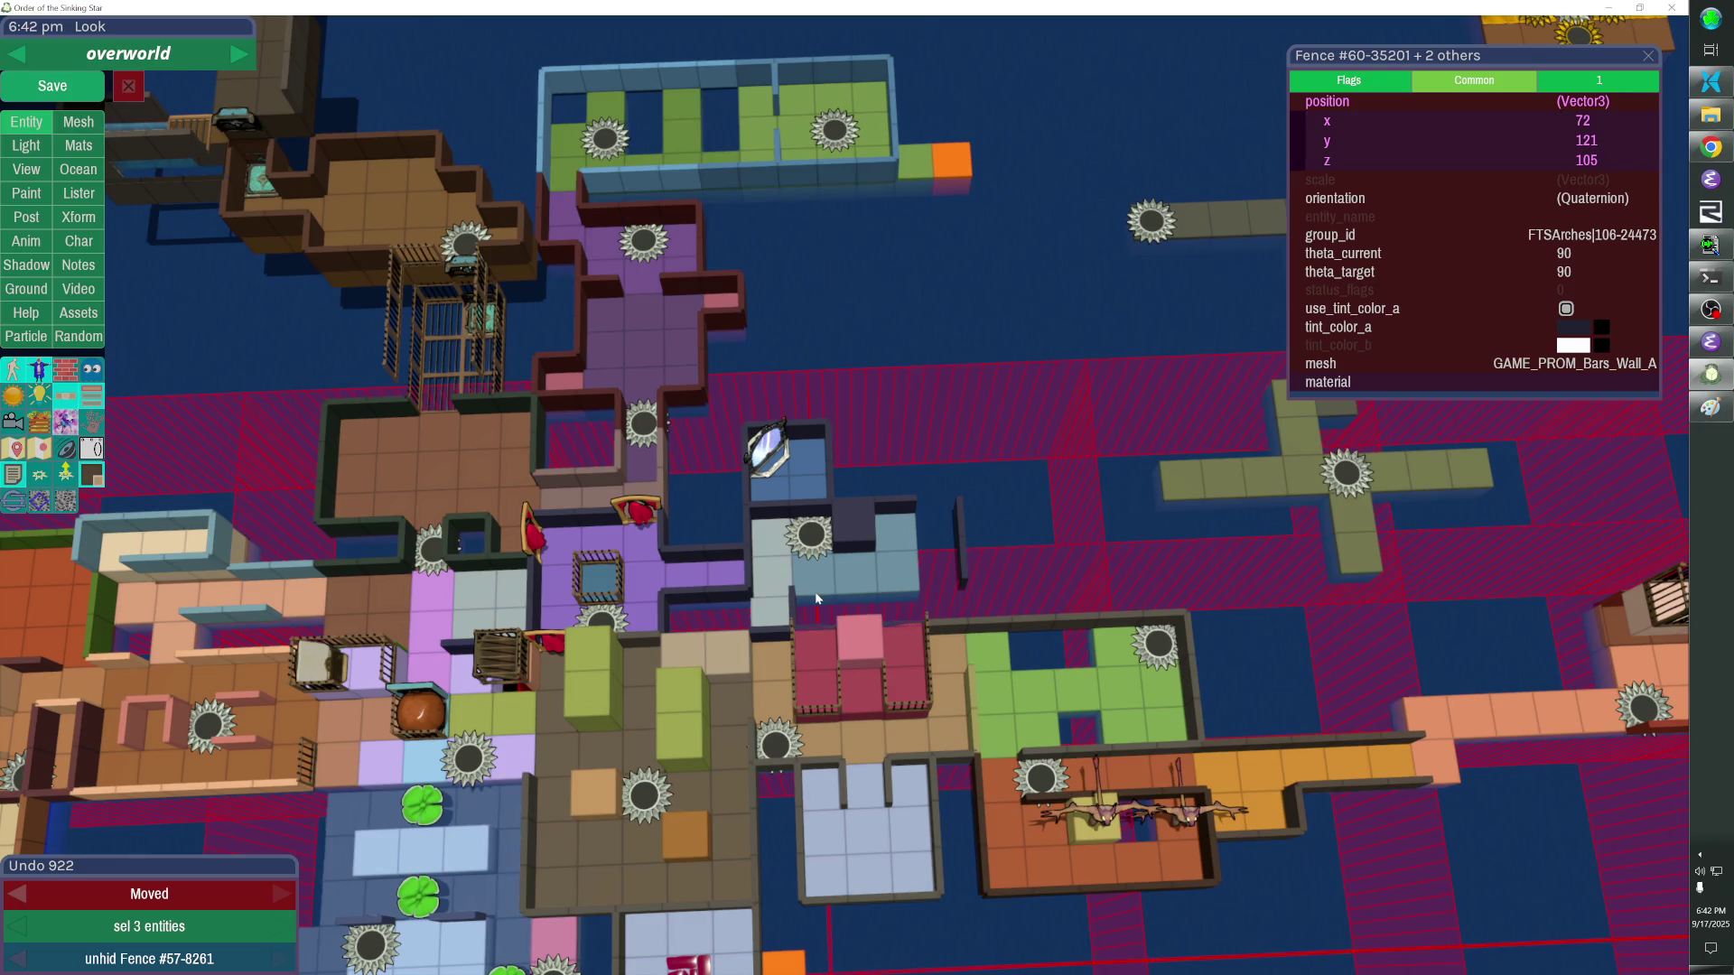
left_click_drag(871, 606, 937, 527)
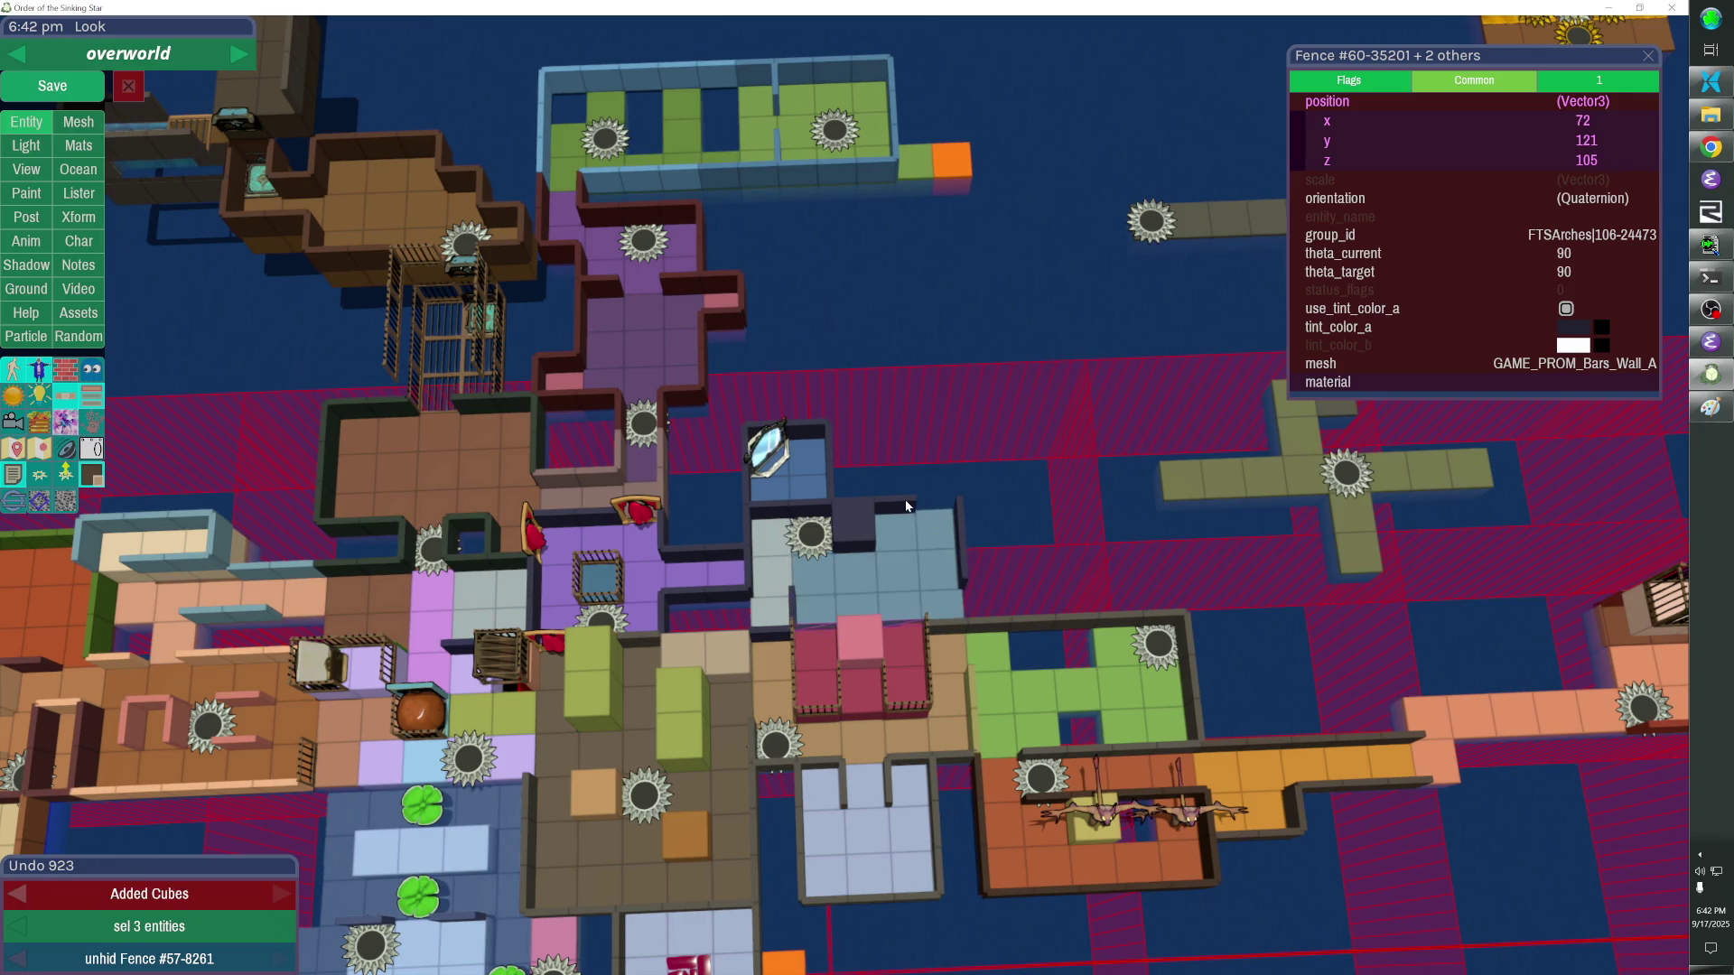
key("shift+Up")
key("shift+Up")
key("shift+Up")
key("shift+Right")
key("shift+Right")
Assign the wall set and its fences to the FTSArches group and hide it to check members.
left_click(853, 521)
left_click(964, 600, "shift")
left_click(1402, 237)
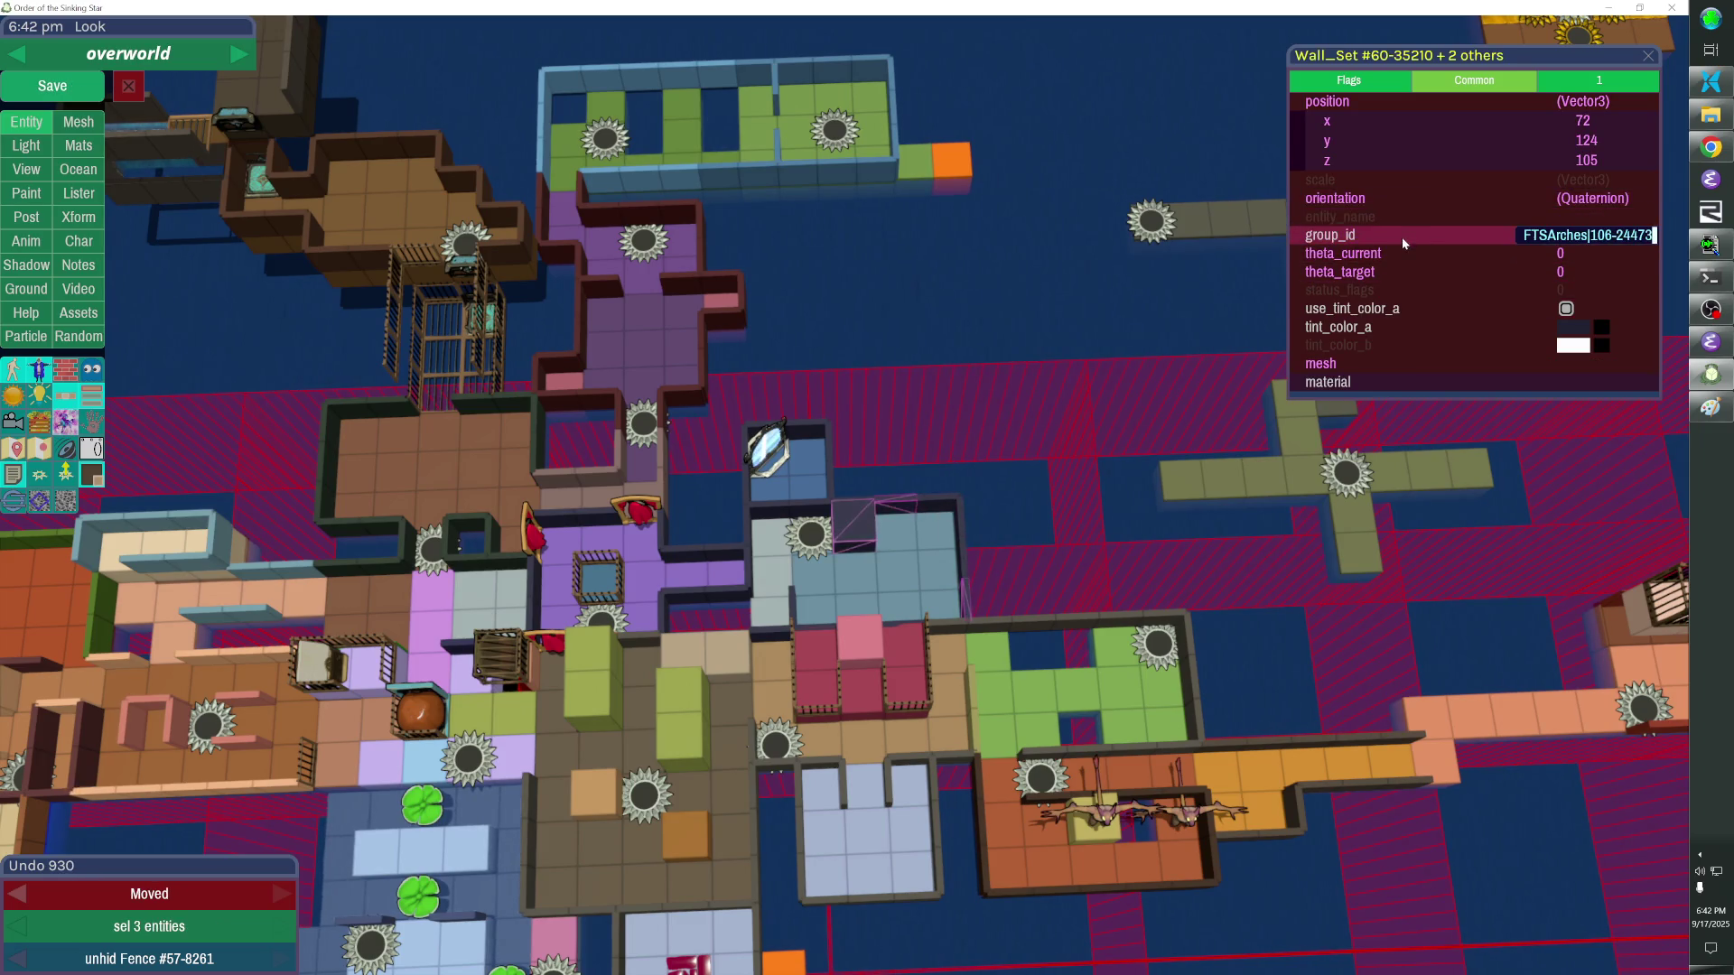
left_click(913, 565)
key("h")
key("h")
left_click(942, 506)
left_click(1375, 230)
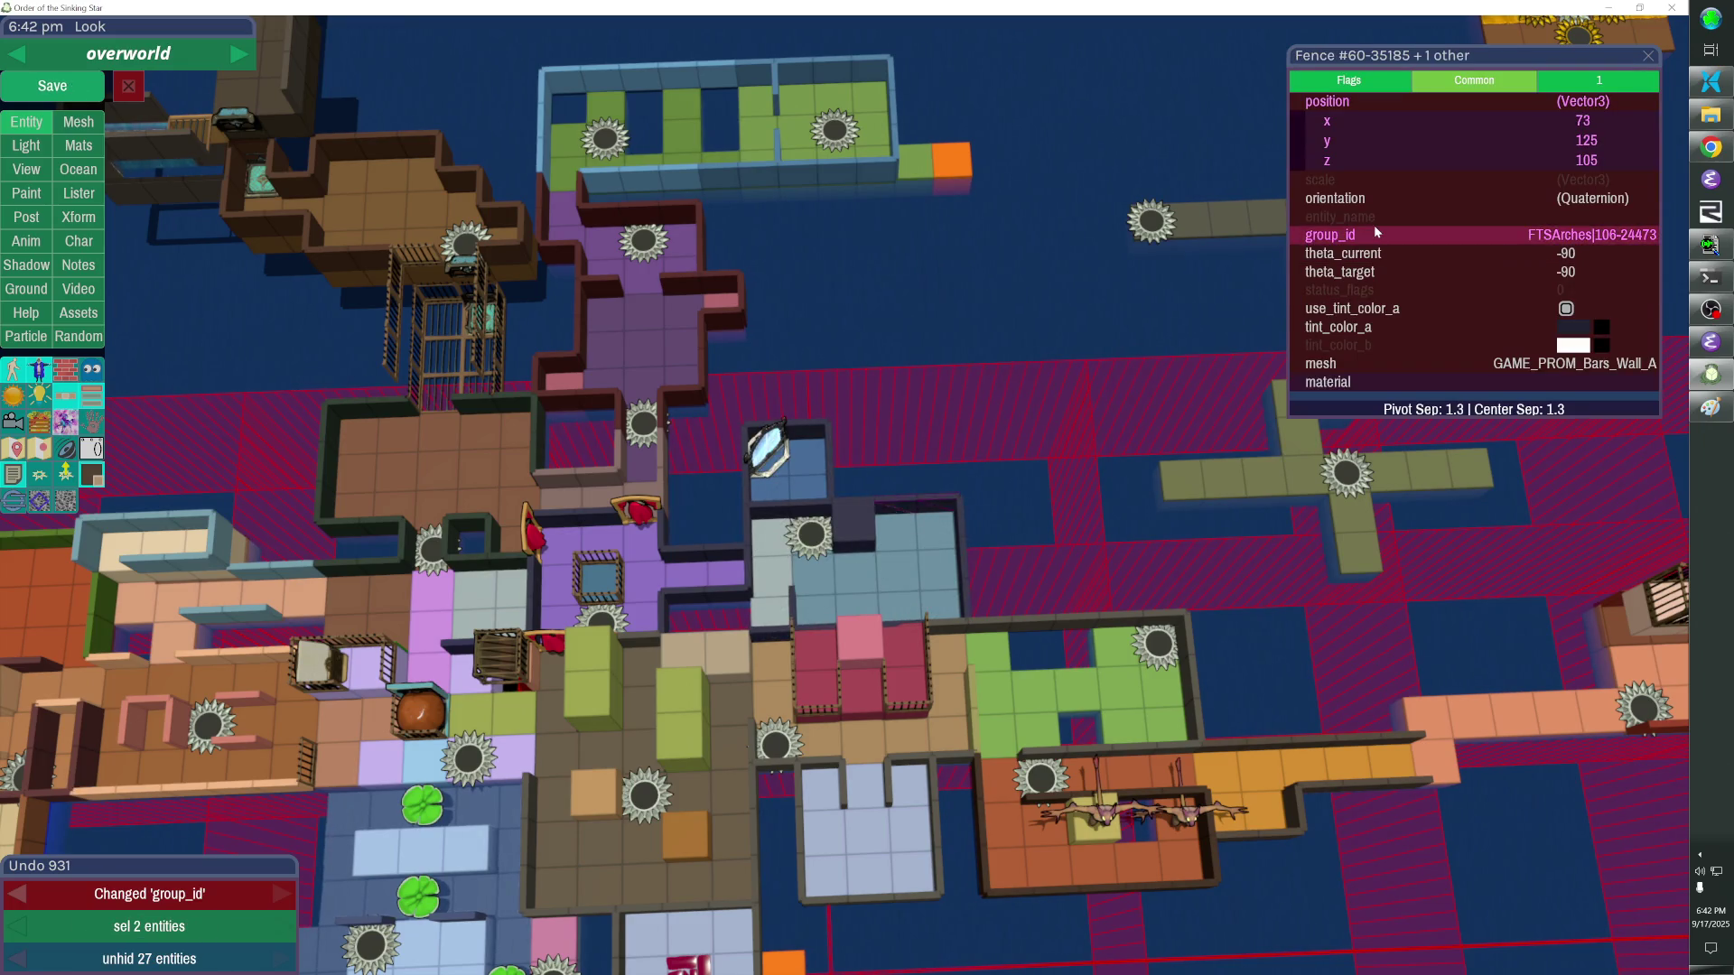
left_click(890, 523)
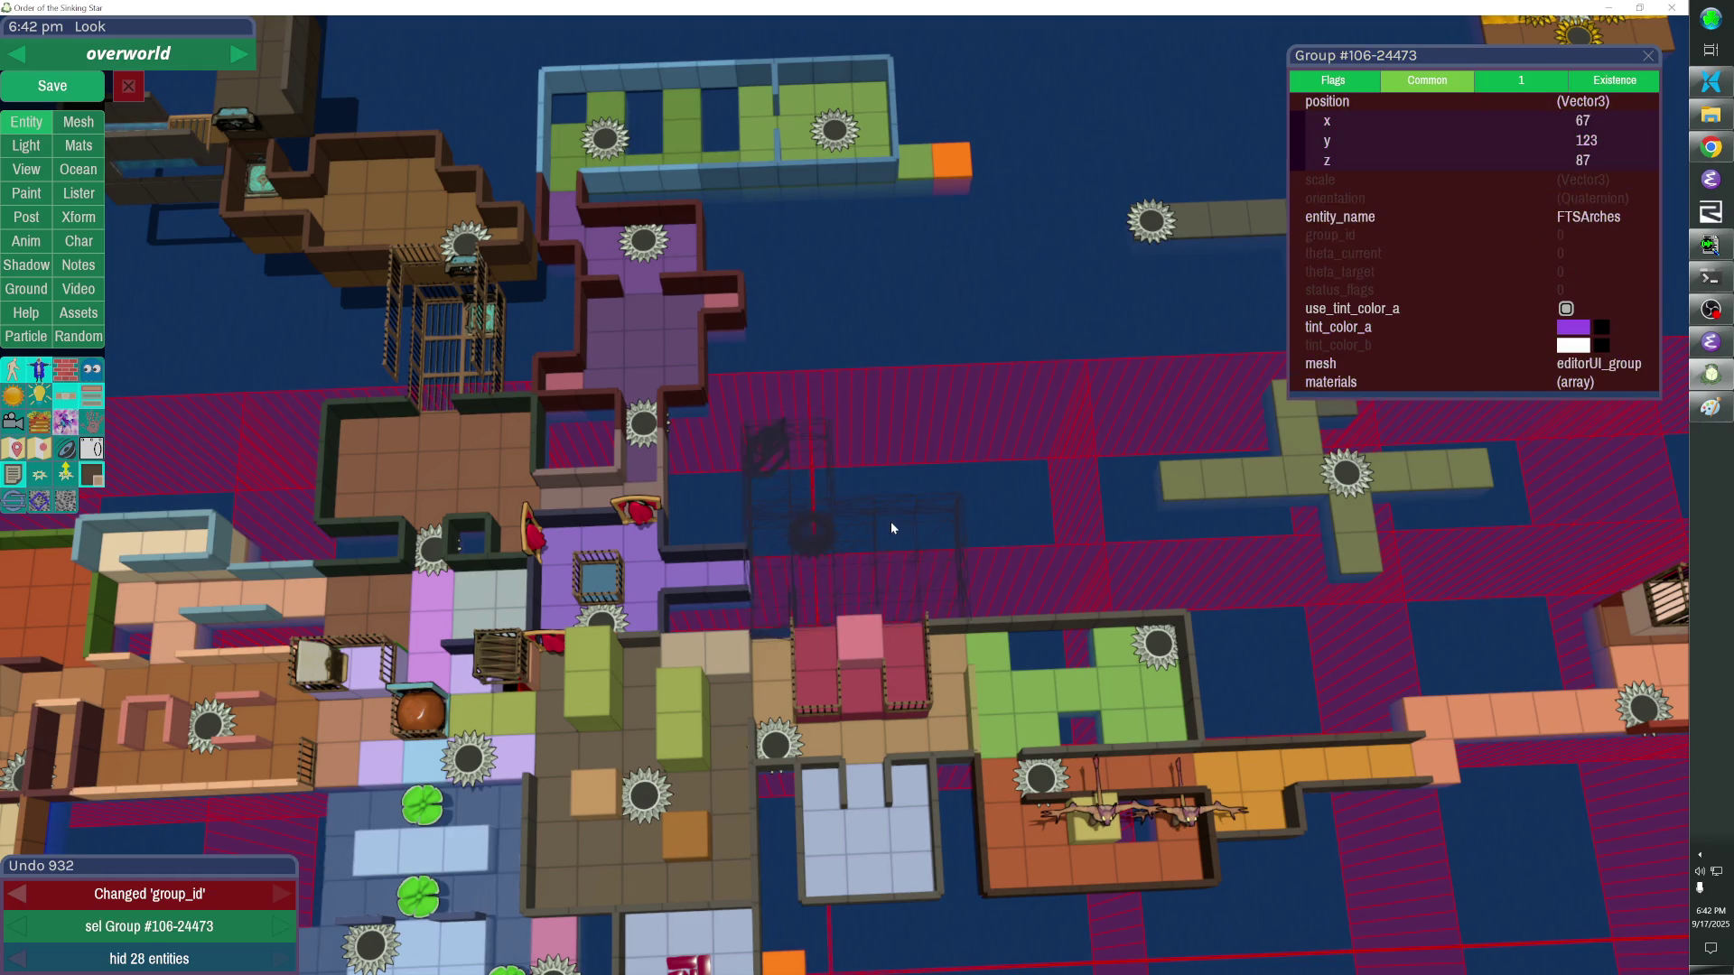
key("h")
key("h")
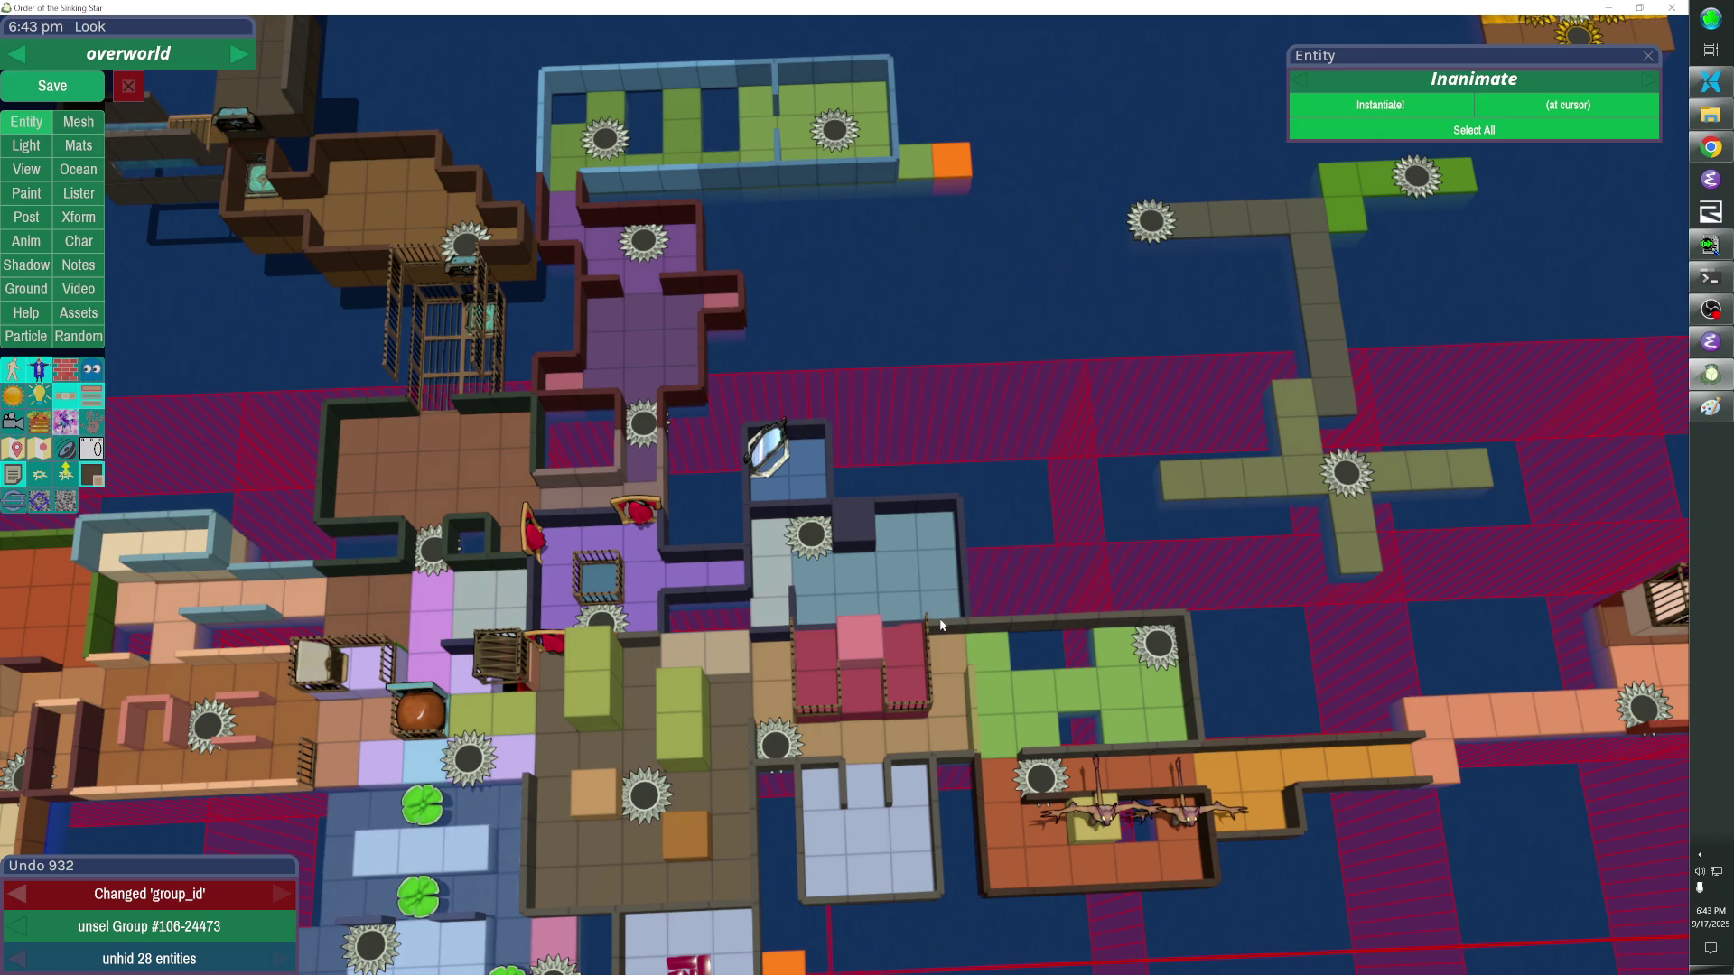
Rotate the corner fence and delete the redundant fence beside it.
left_click(770, 641)
key("r")
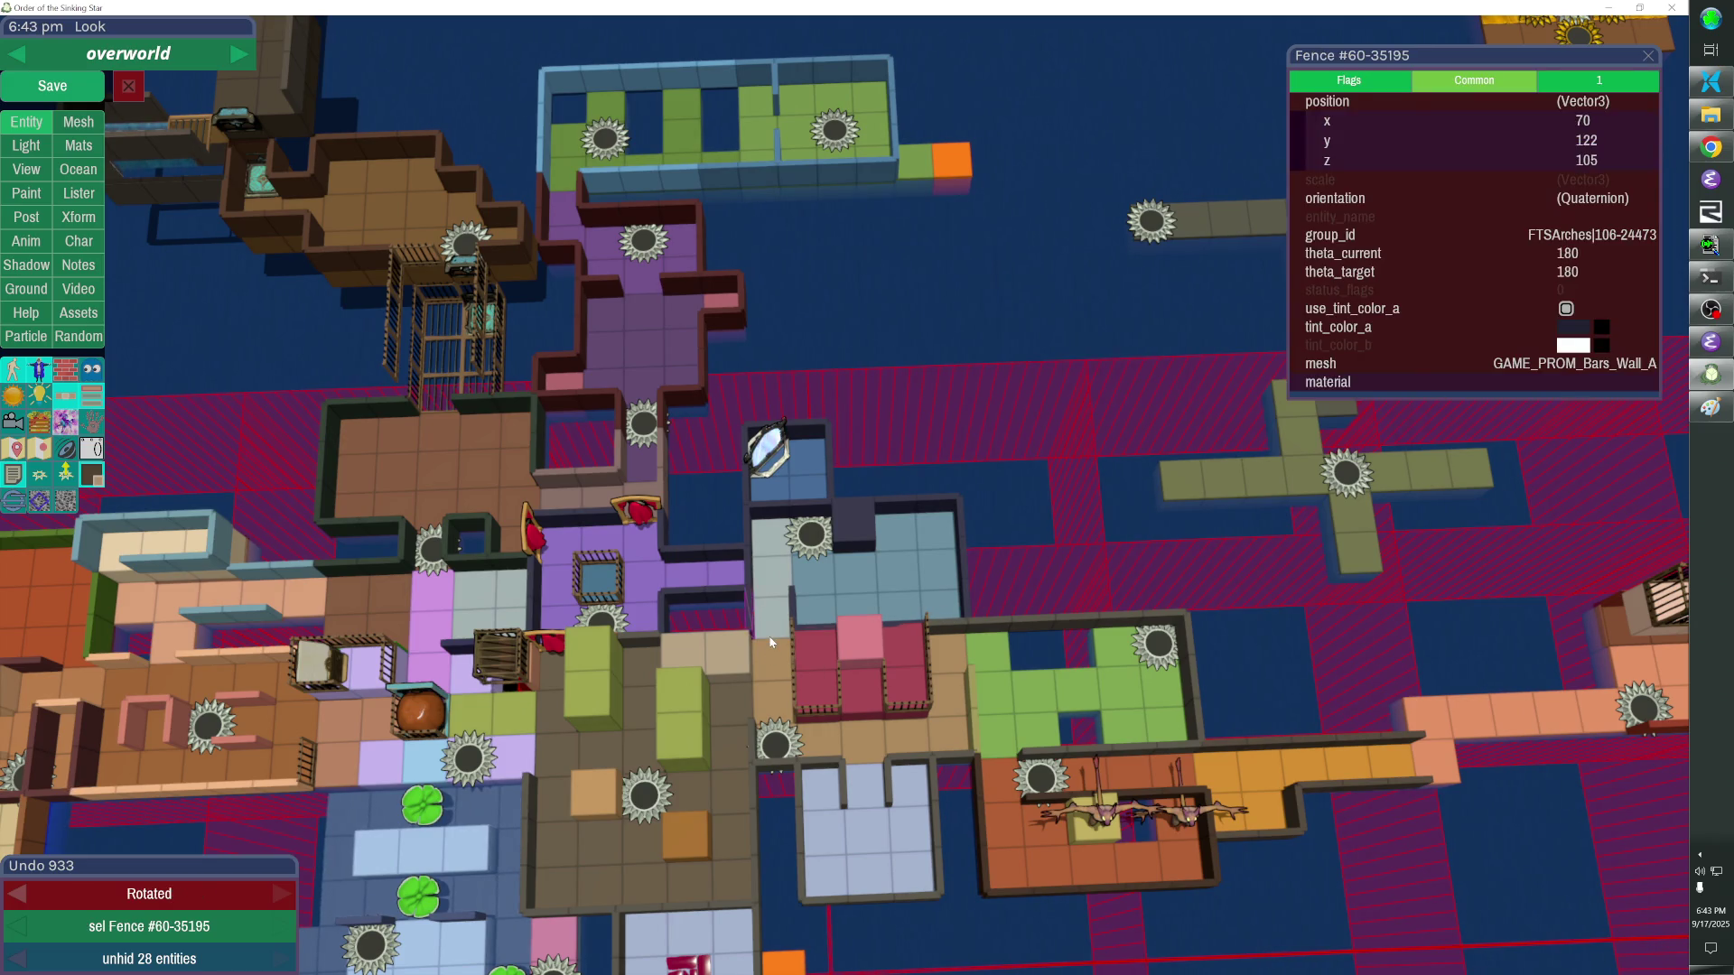
key("Escape")
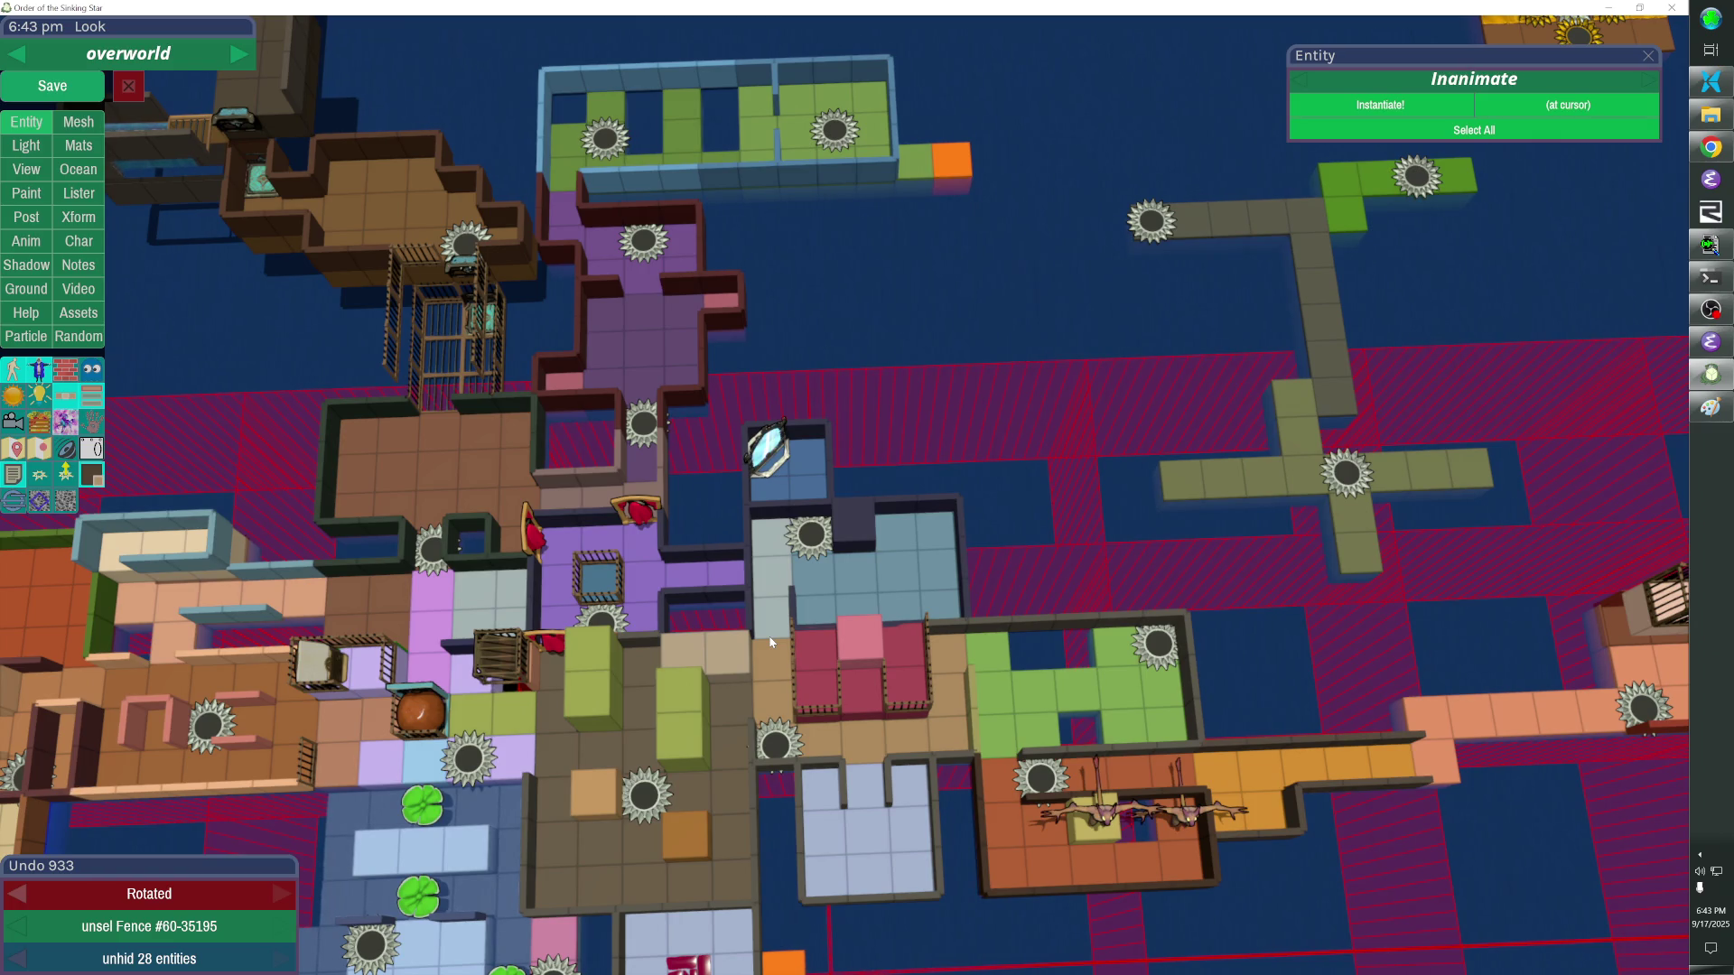
left_click(748, 576)
key("Delete")
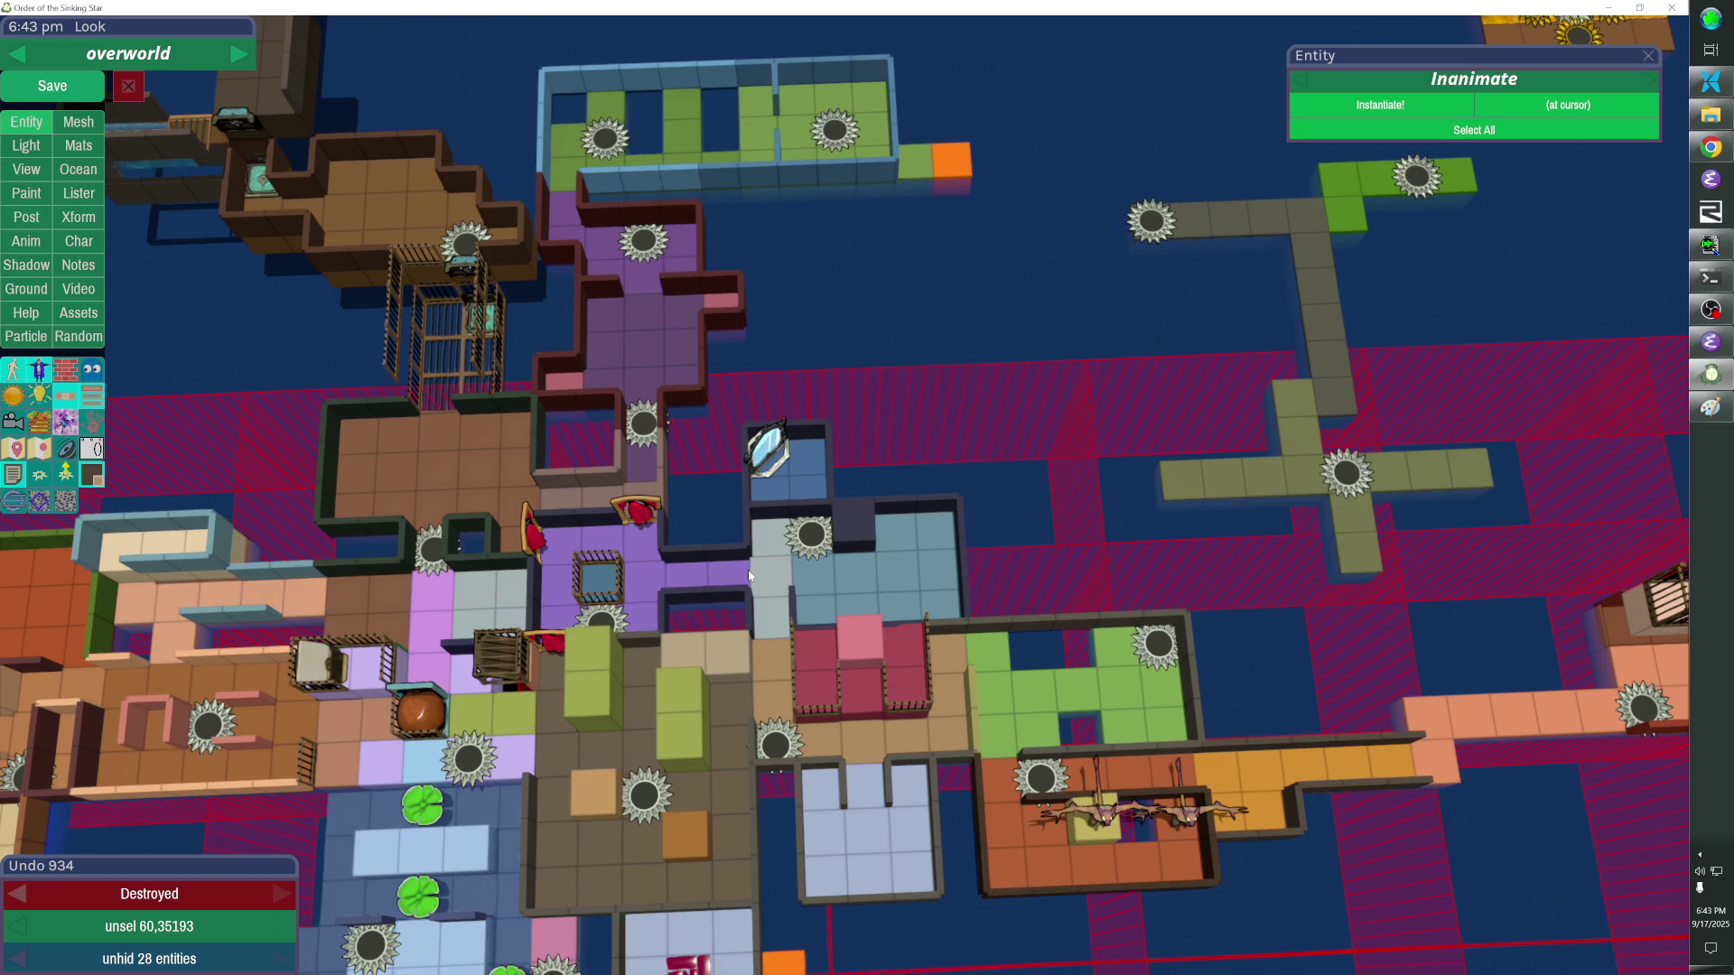
key("alt+Tab")
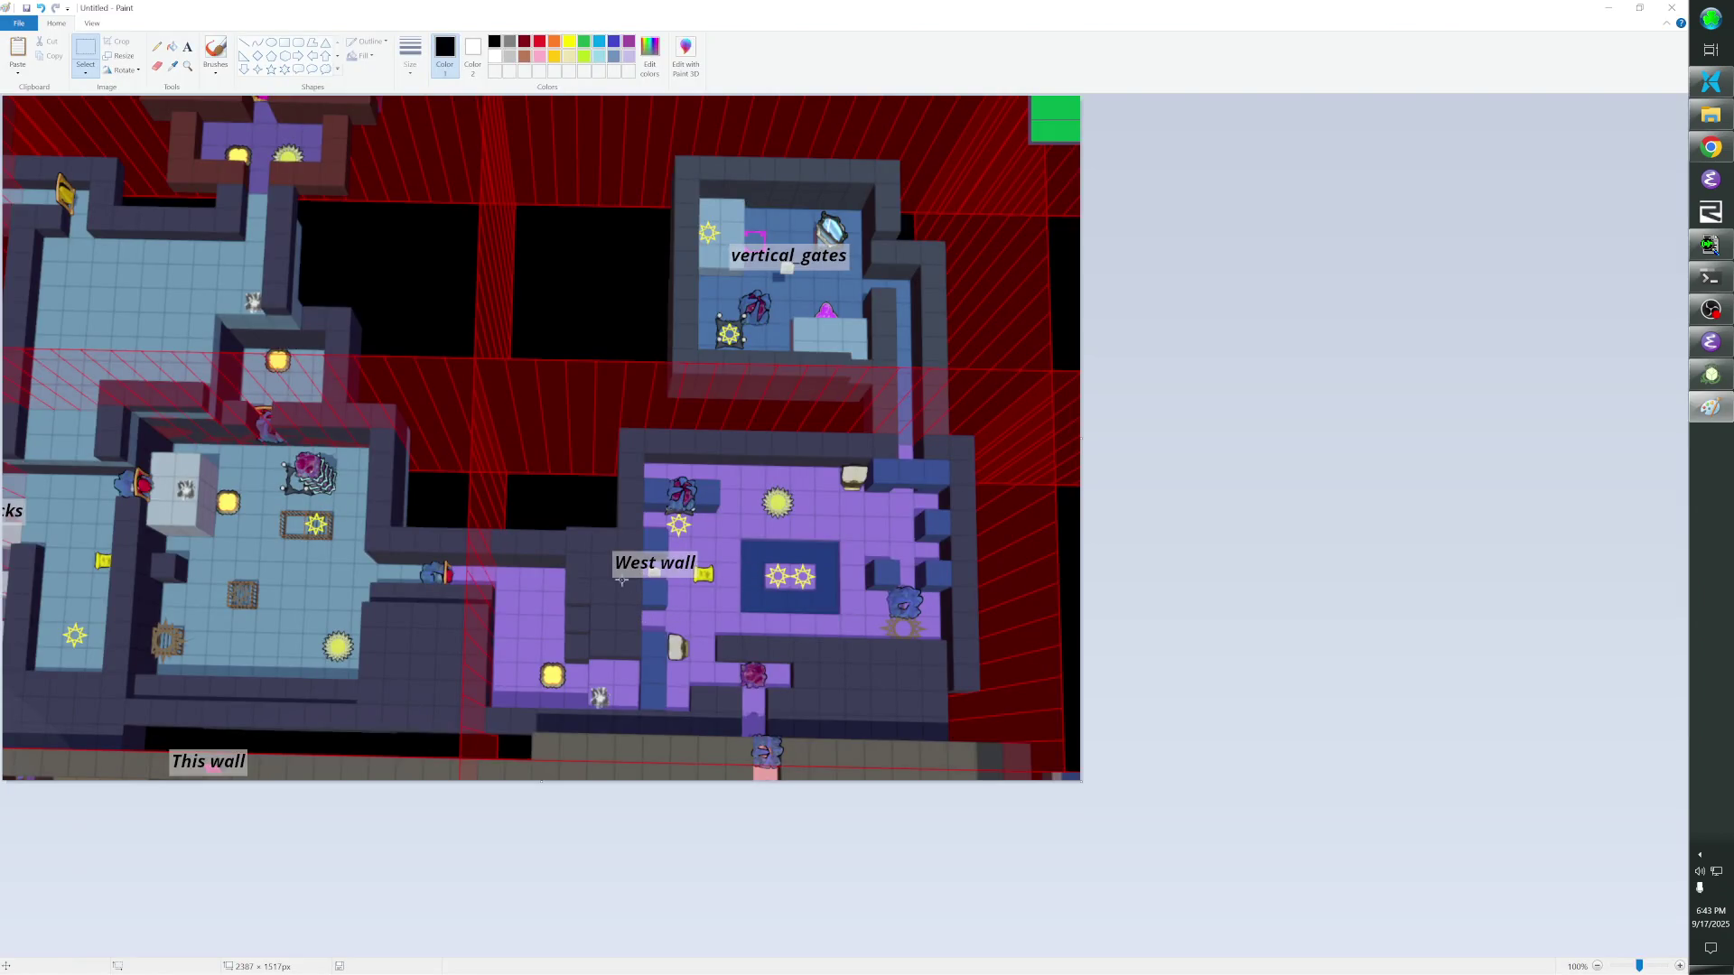
key("alt+Tab")
Nudge and duplicate a fence piece, then give it and two wall pieces the FTSArches group id.
left_click(793, 606)
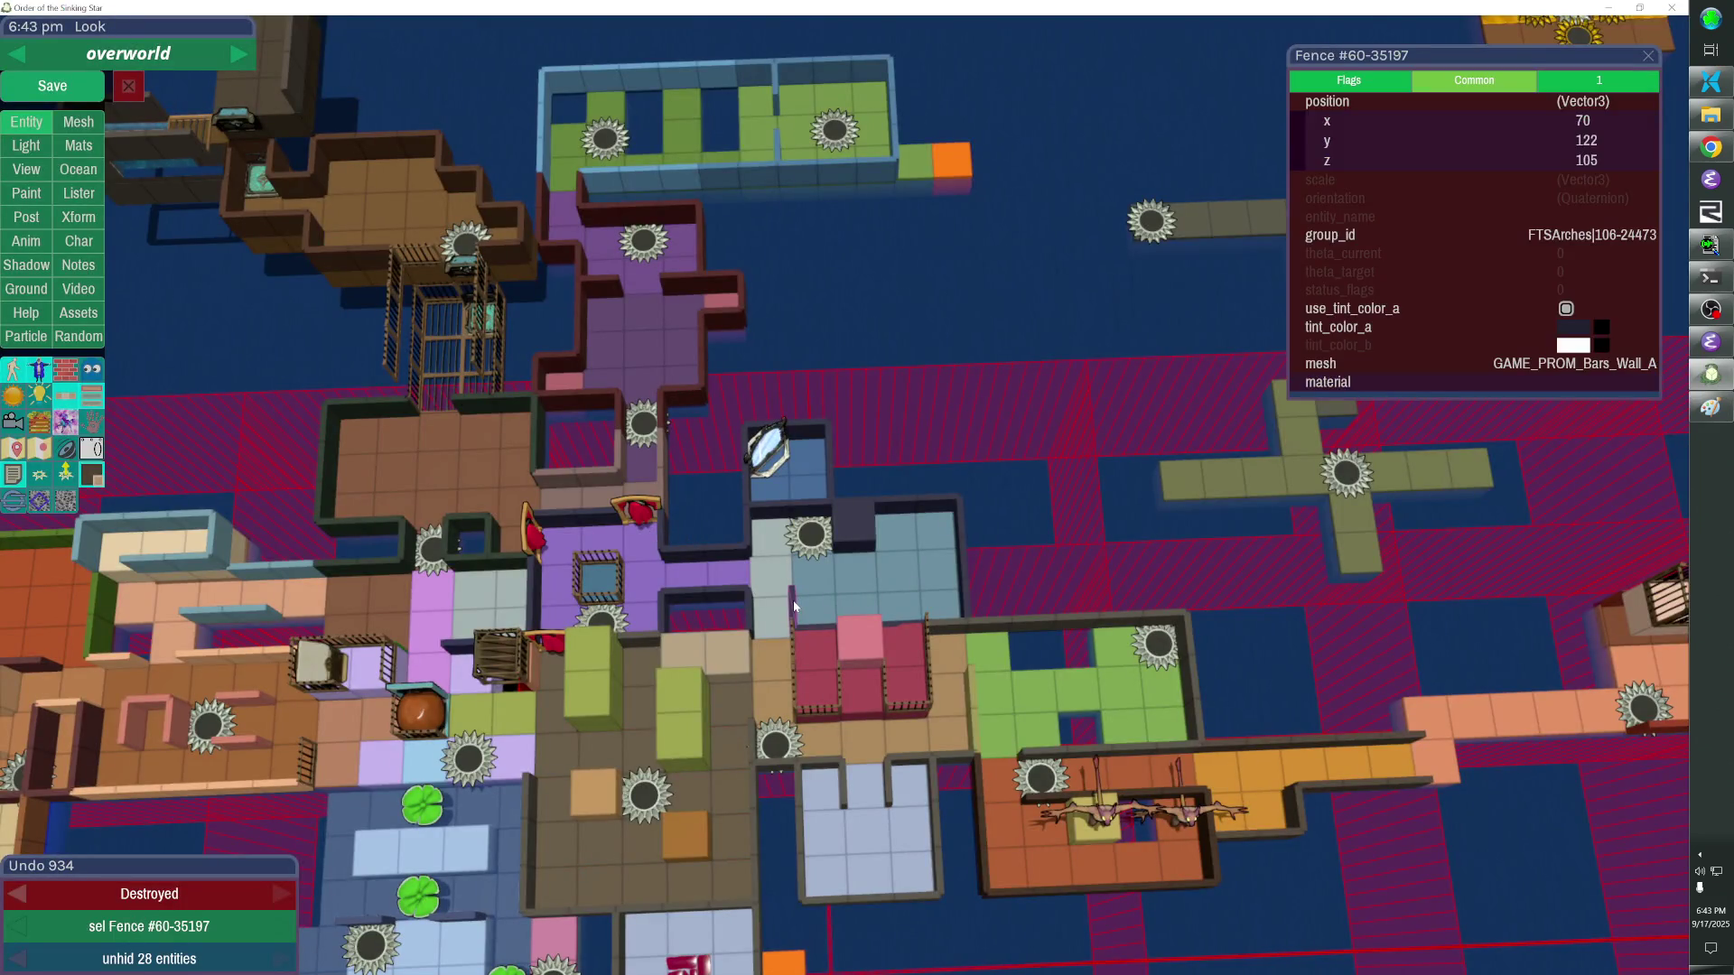
key("Up")
key("ctrl+d")
key("Up")
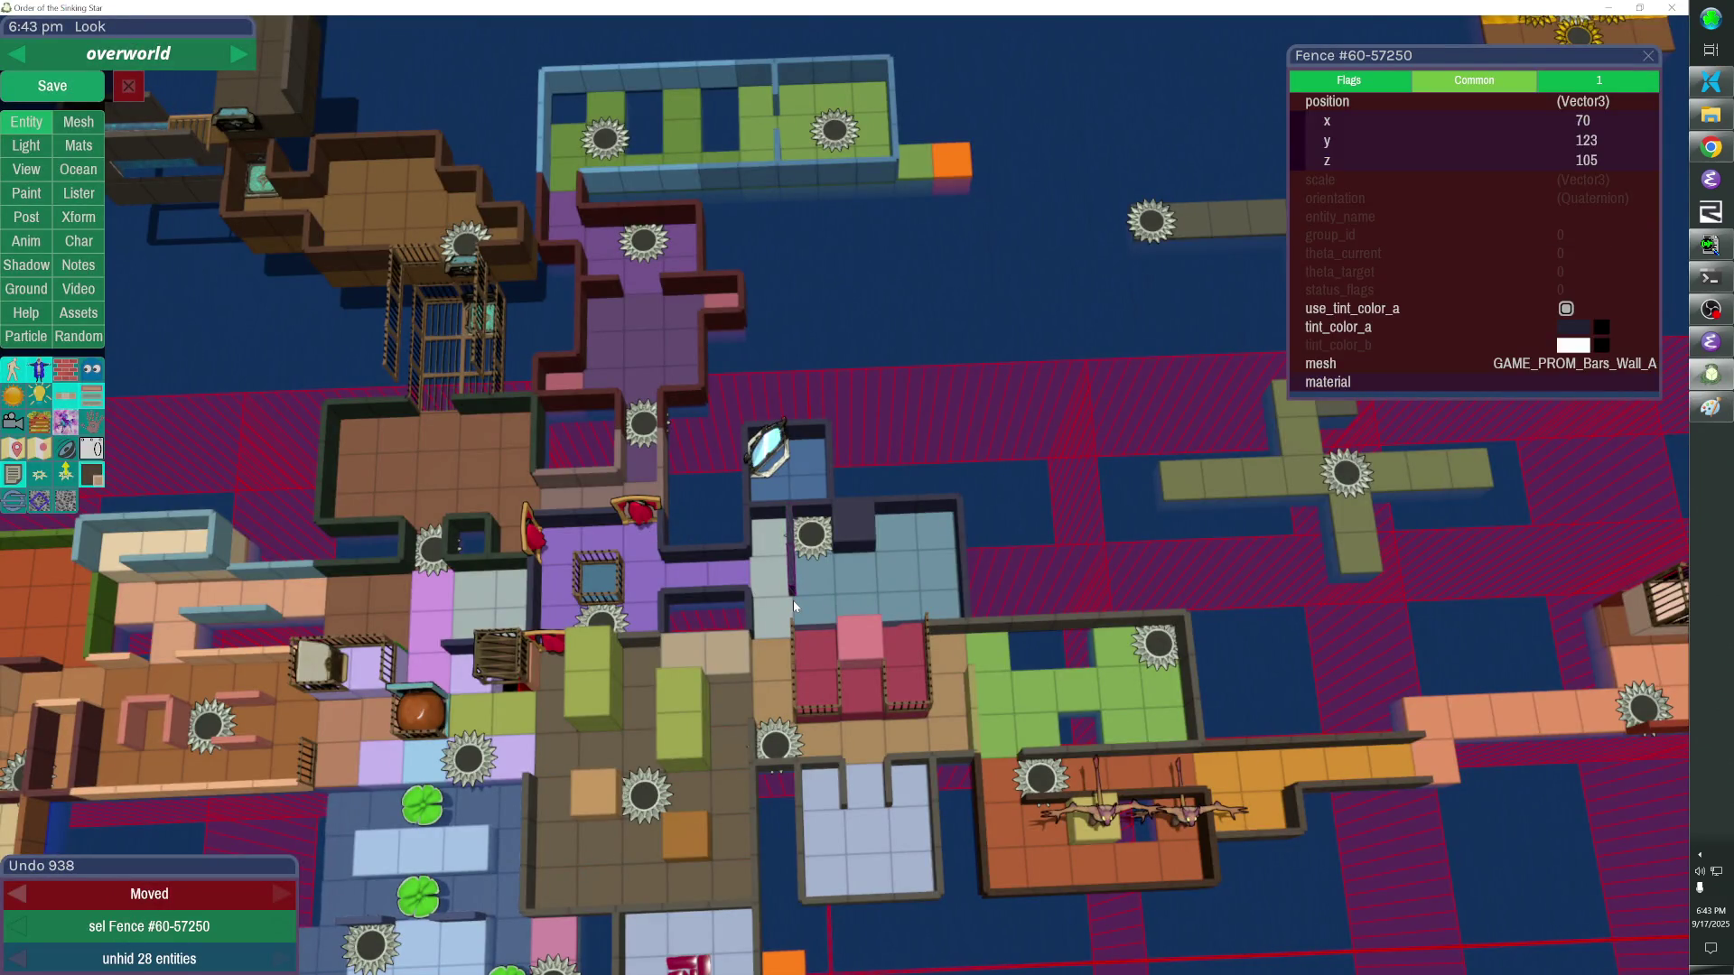
left_click(853, 517)
left_click(968, 503, "shift")
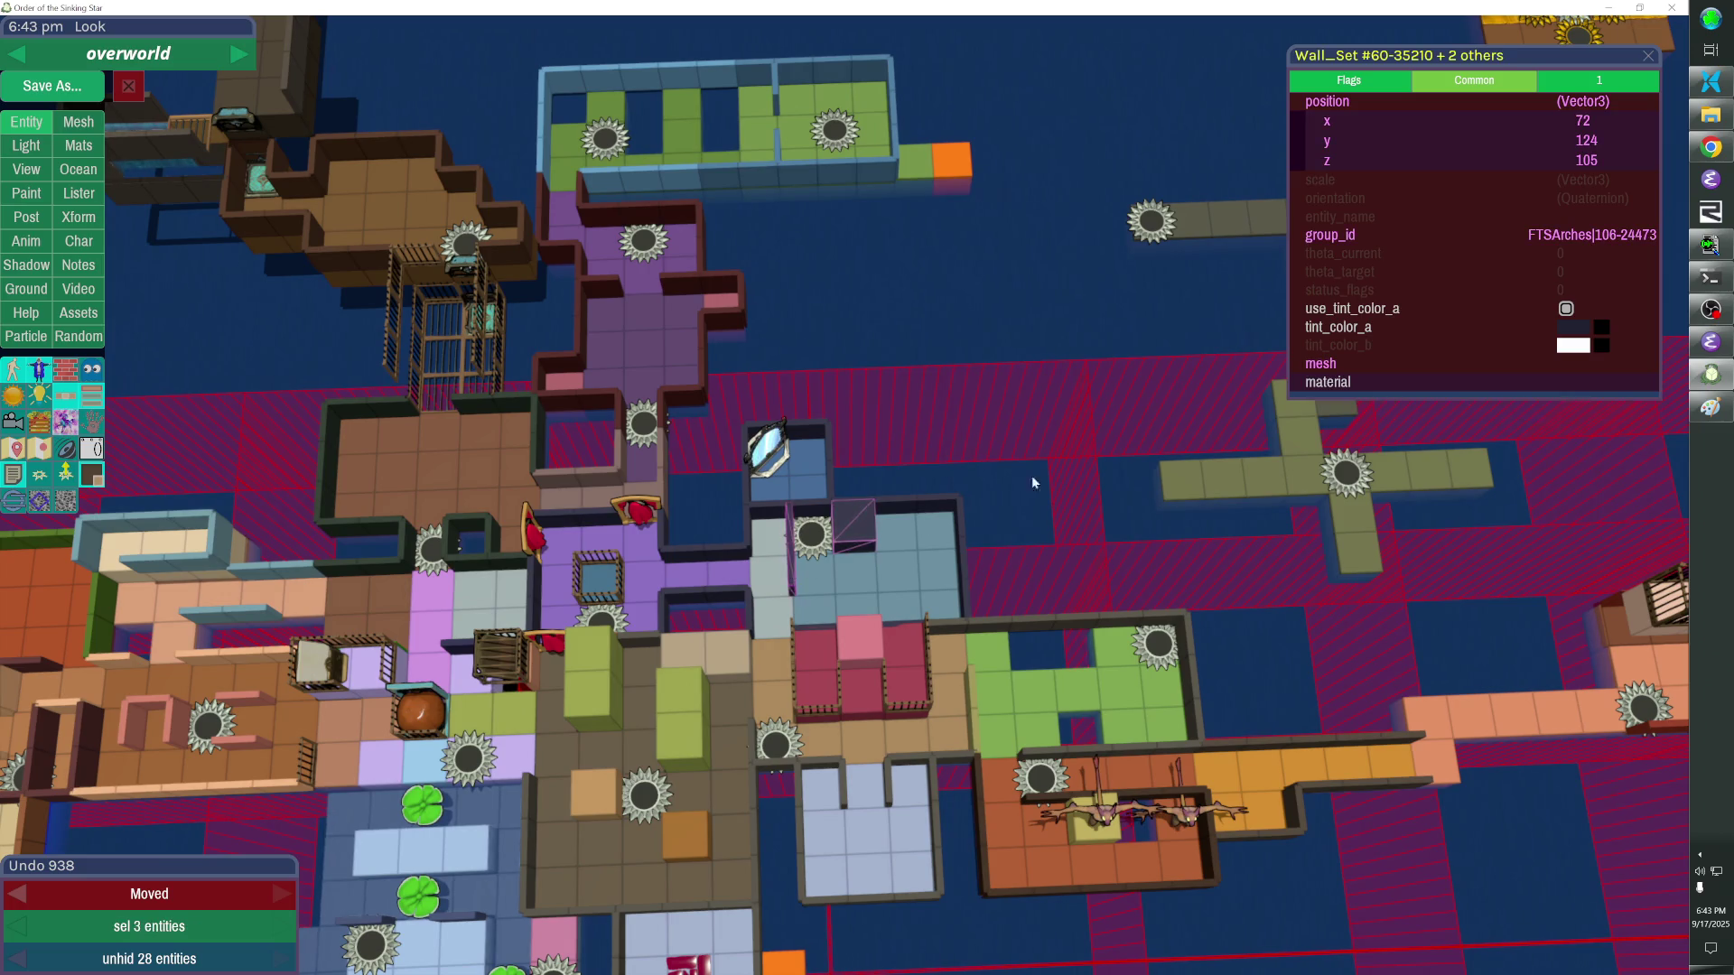
left_click(1372, 231)
key("Return")
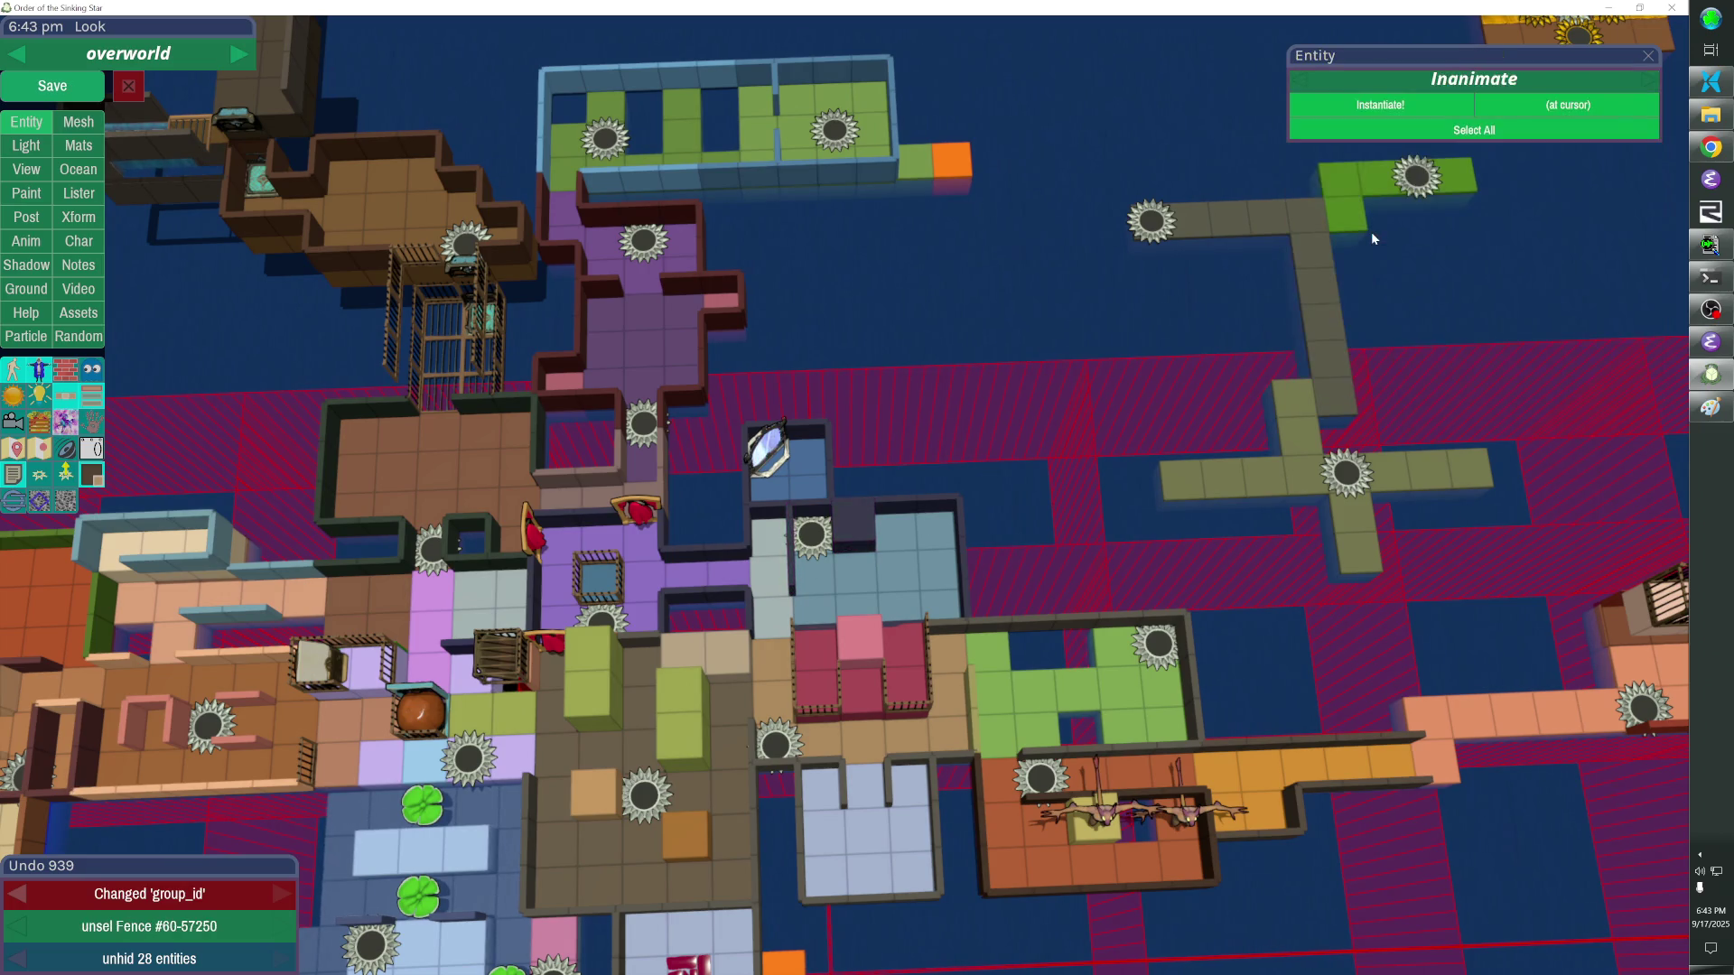
Compare the layout against the reference screenshot and hide the ocean underneath the map.
key("alt+Tab")
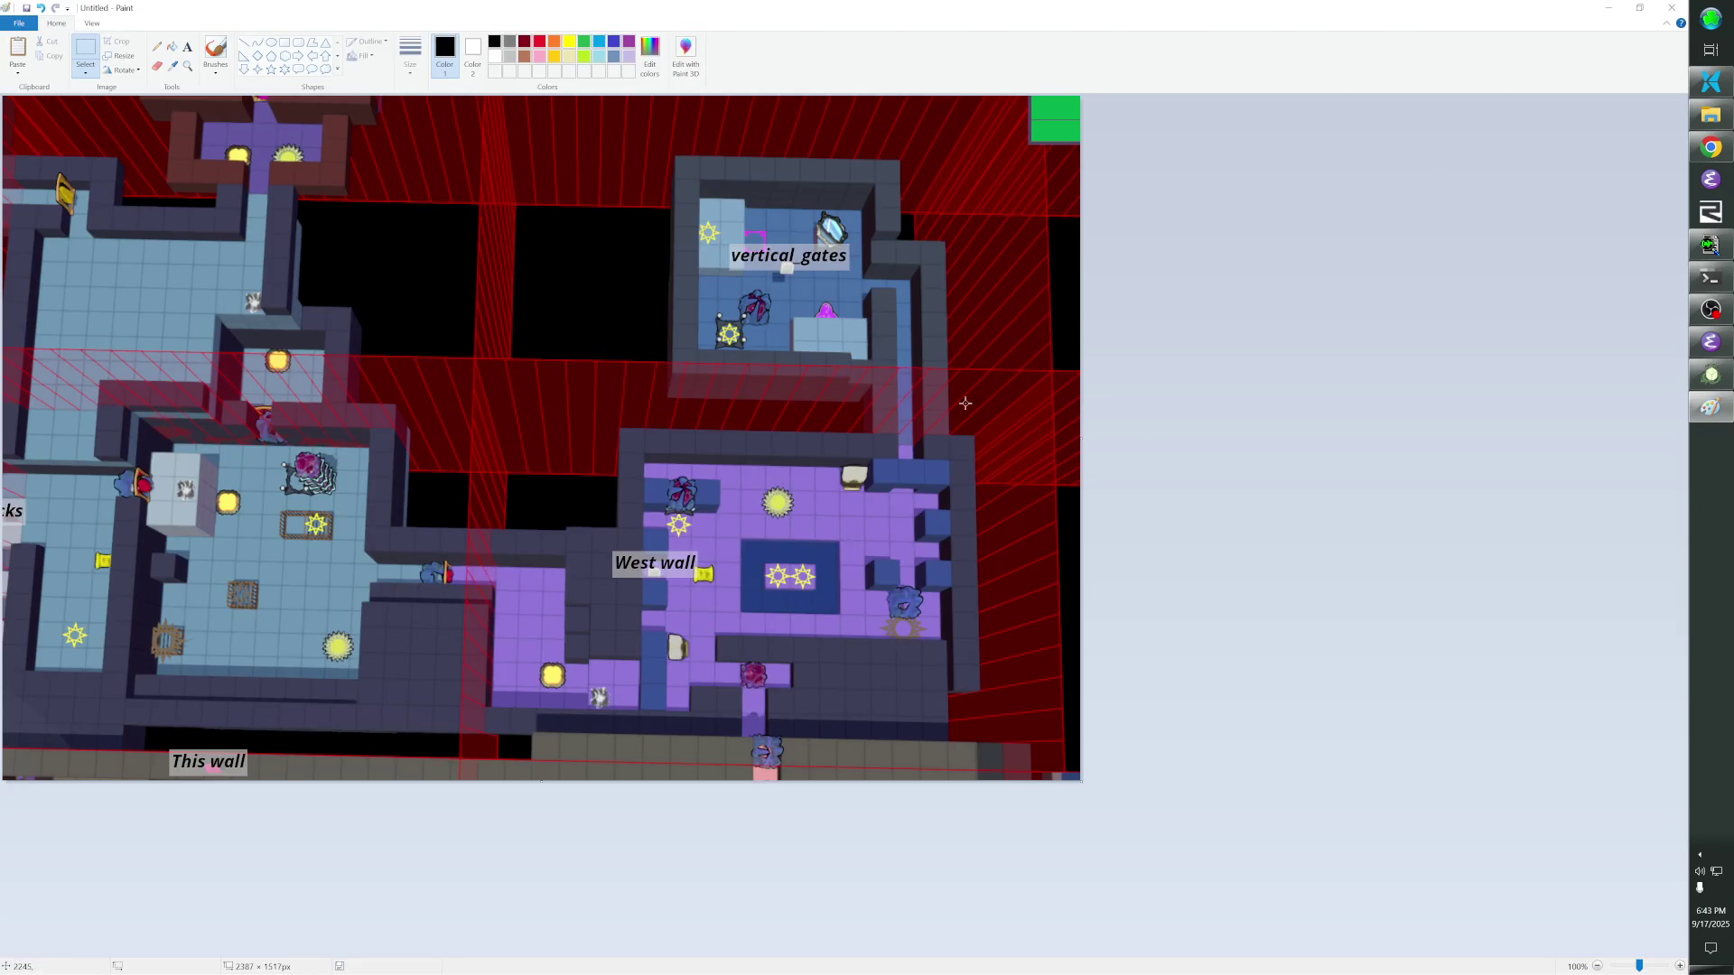
key("alt+Tab")
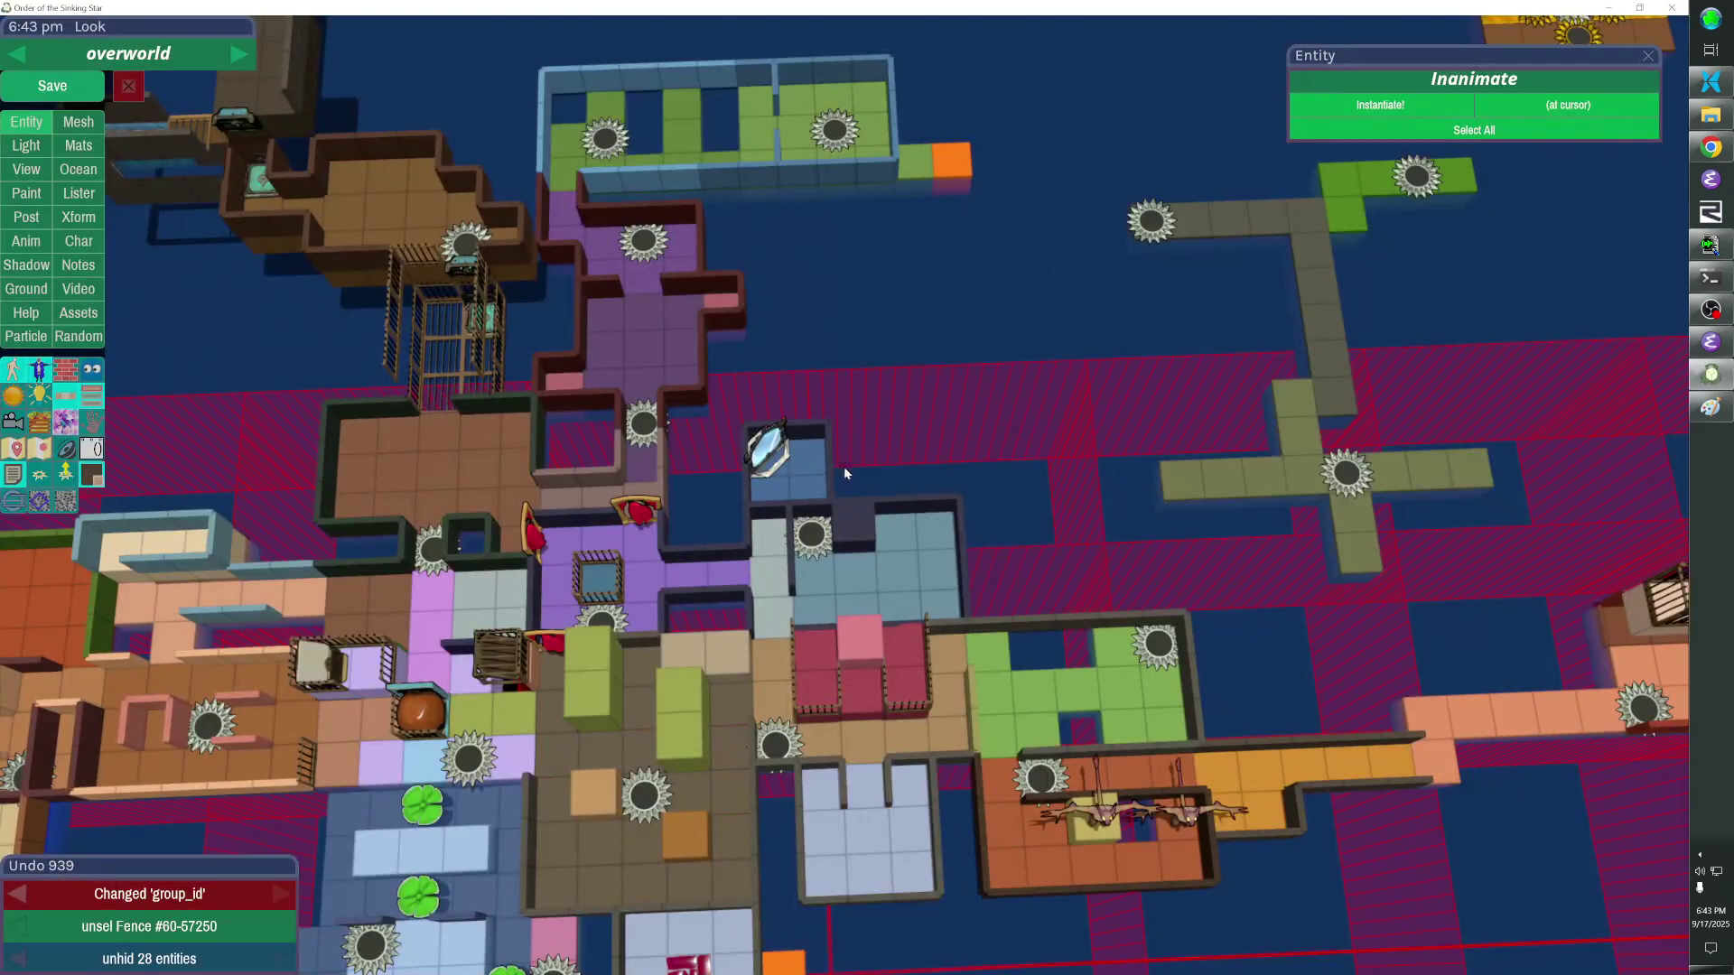
key("alt+Tab")
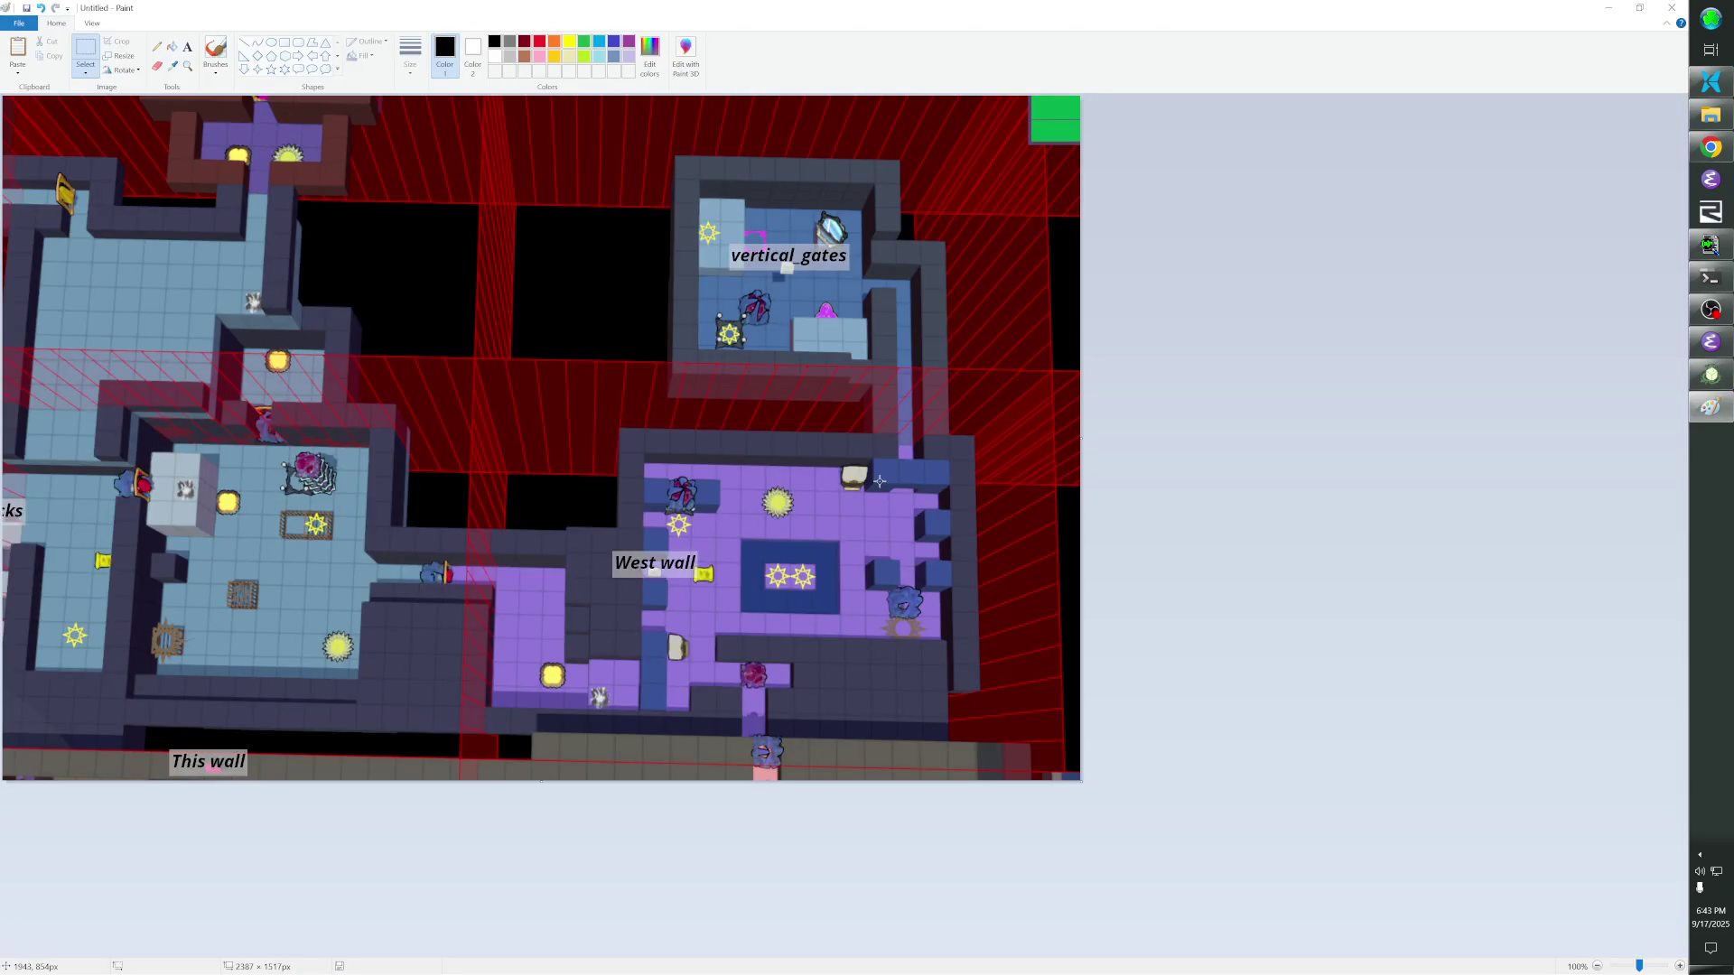
key("alt+Tab")
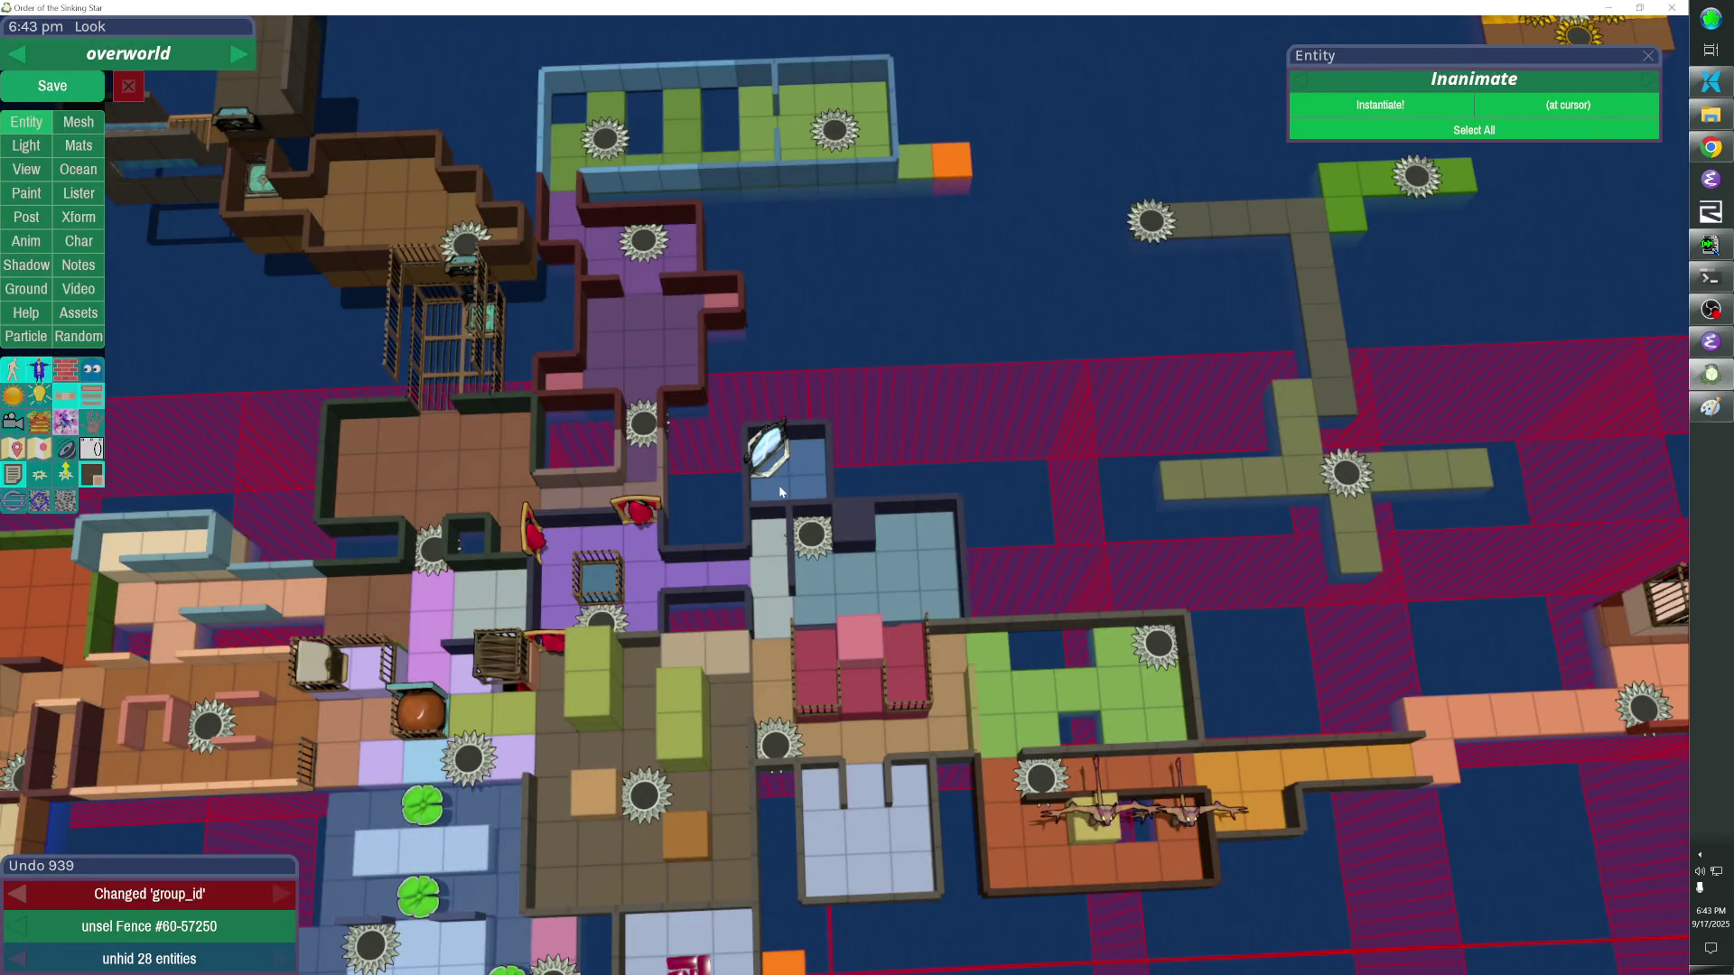
key("alt+Tab")
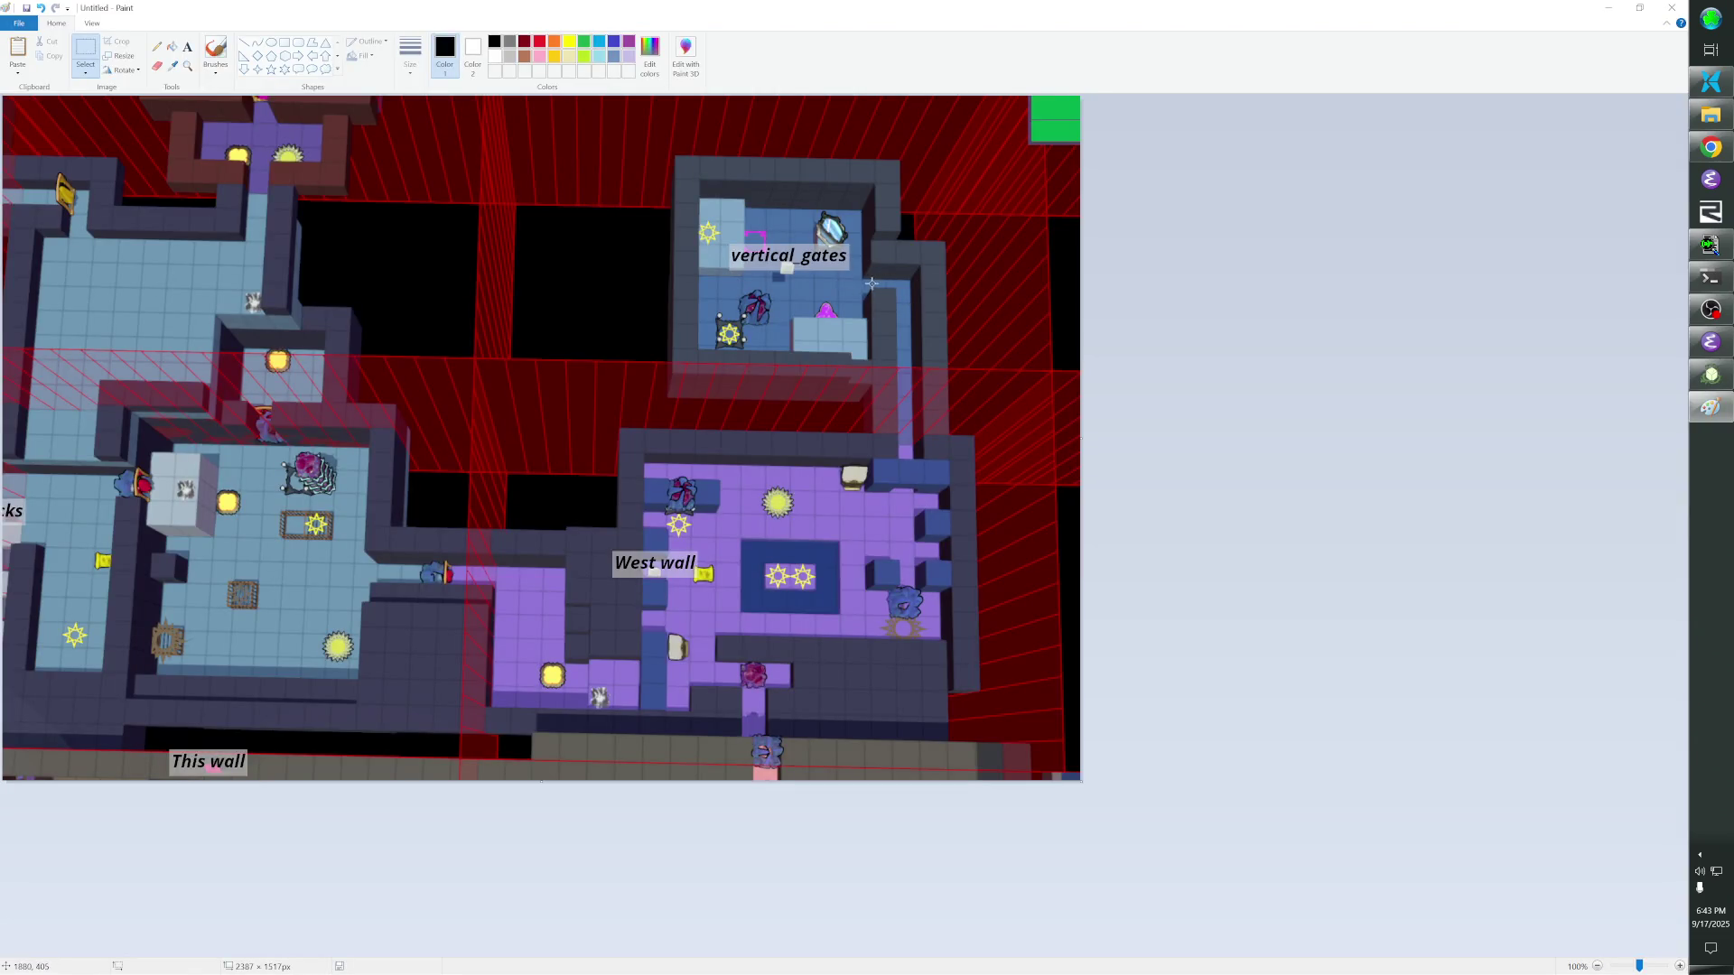
key("alt+Tab")
left_click(736, 408)
key("h")
Move the fence-and-gate group three units right and delete the stray wall tile.
left_click_drag(735, 408, 878, 487)
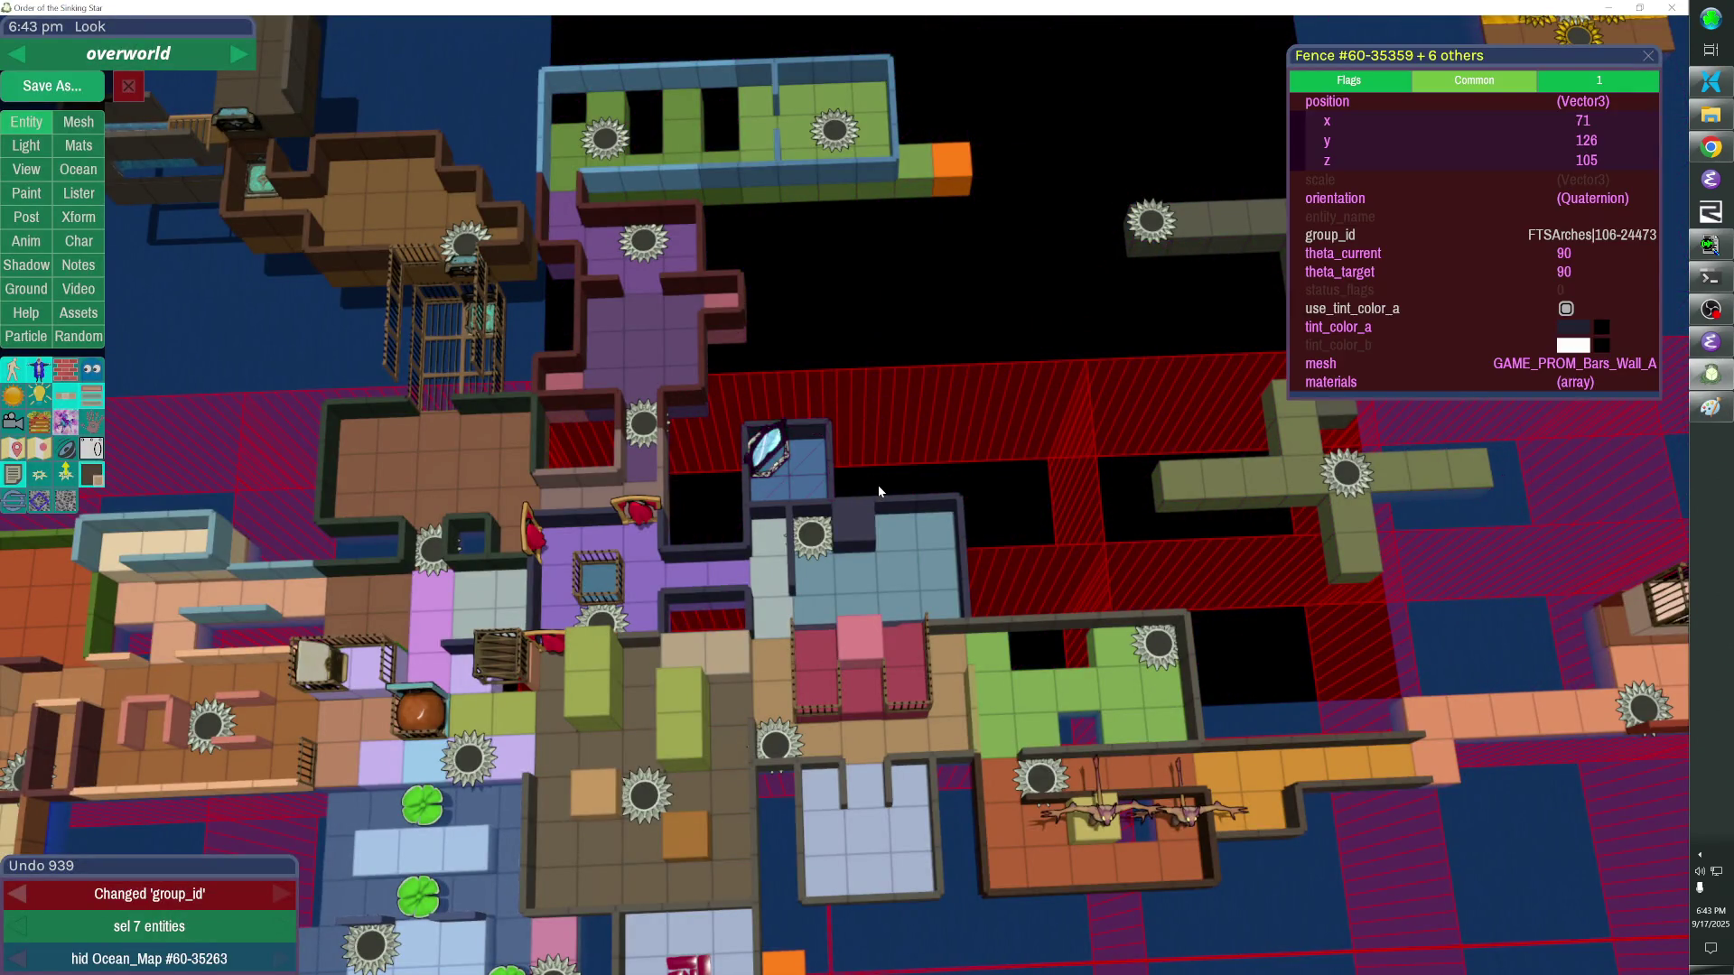
key("Right")
key("Right")
key("Right")
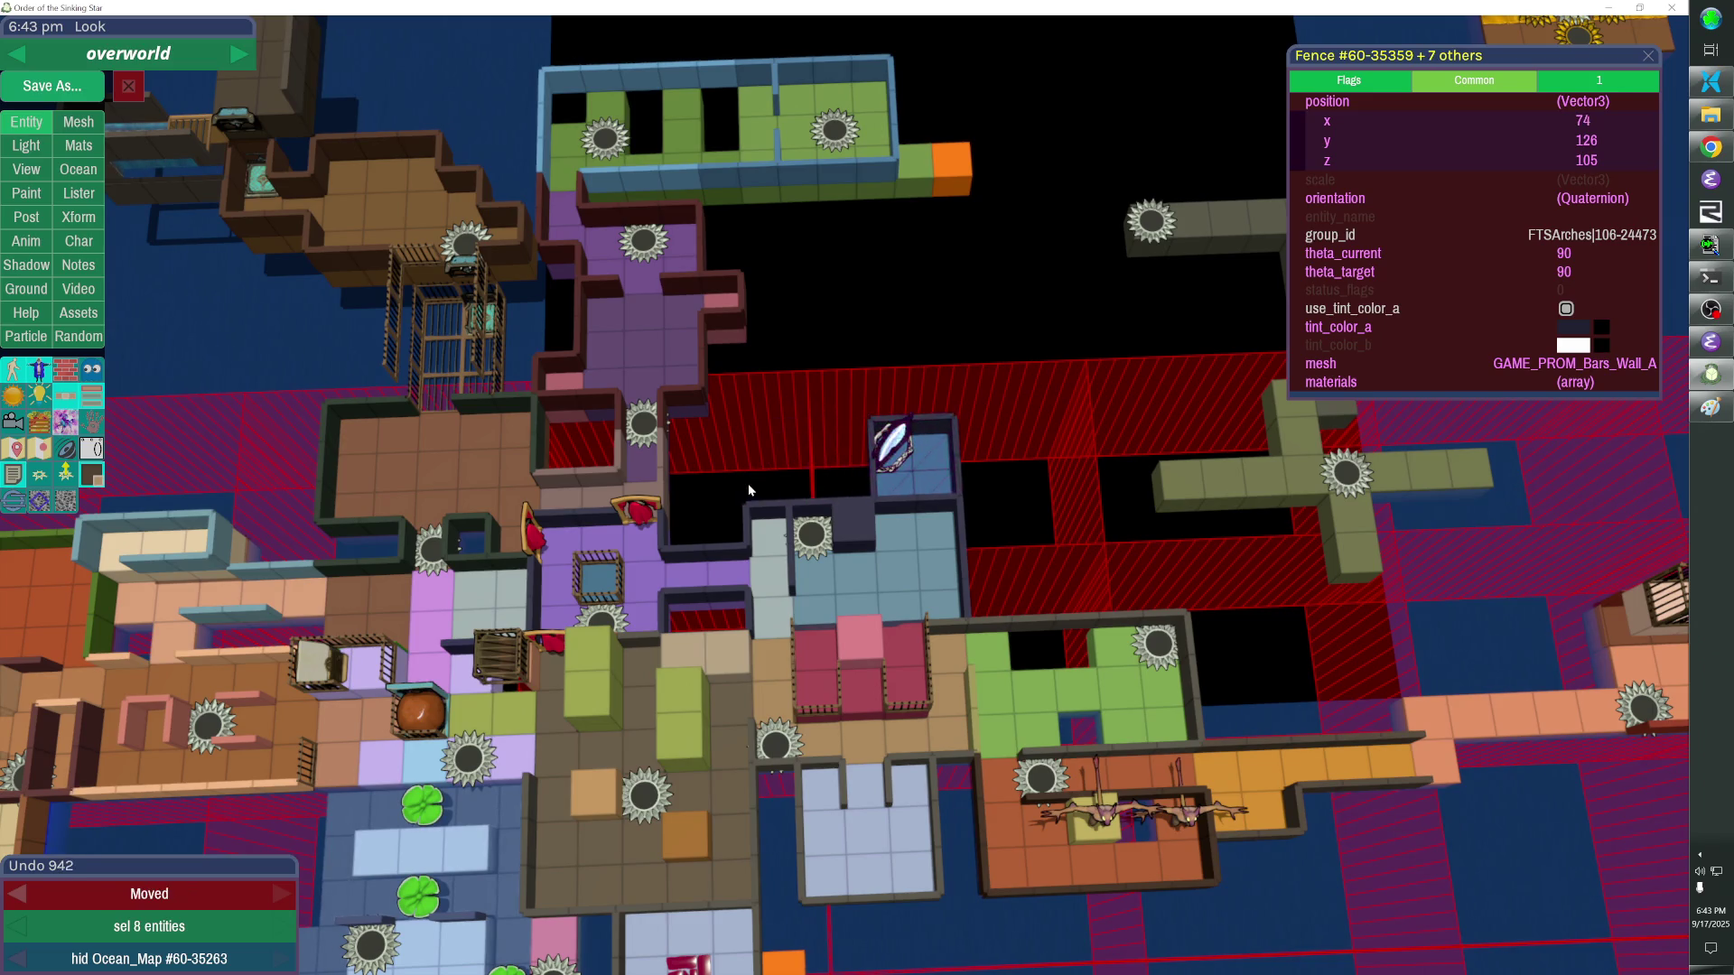
key("Escape")
key("shift+h")
scroll(852, 657, "down", 2)
scroll(852, 657, "down", 3)
scroll(853, 658, "down", 2)
scroll(852, 657, "down", 1)
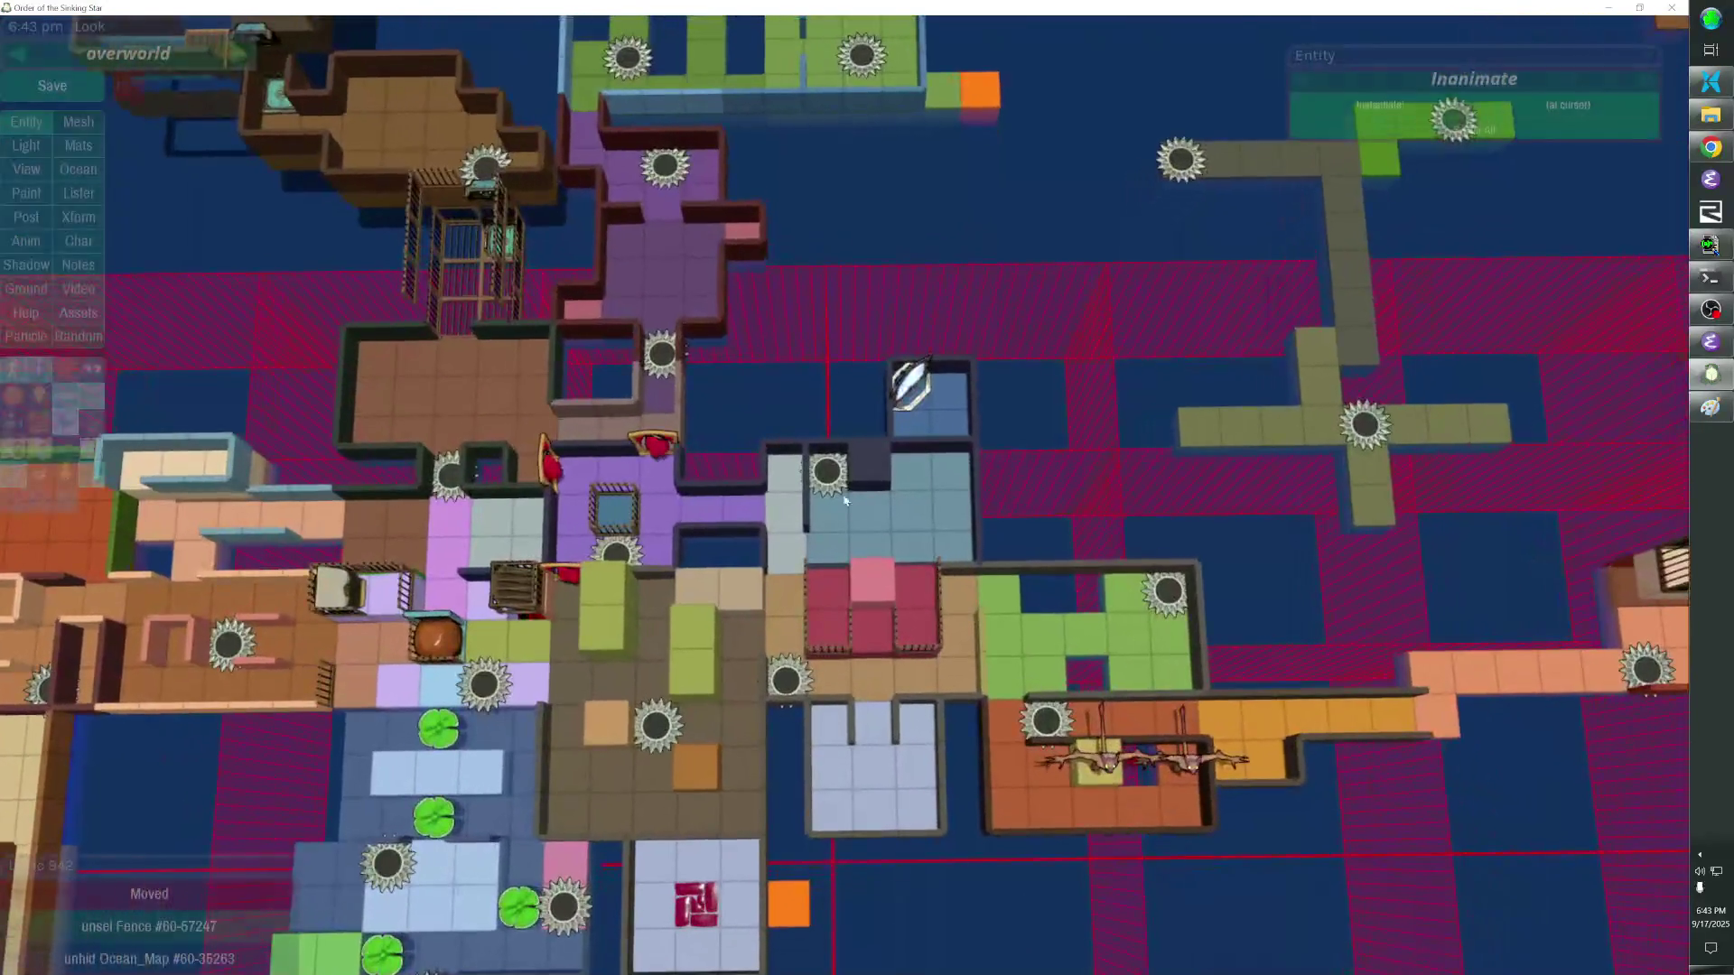
key("alt+Tab")
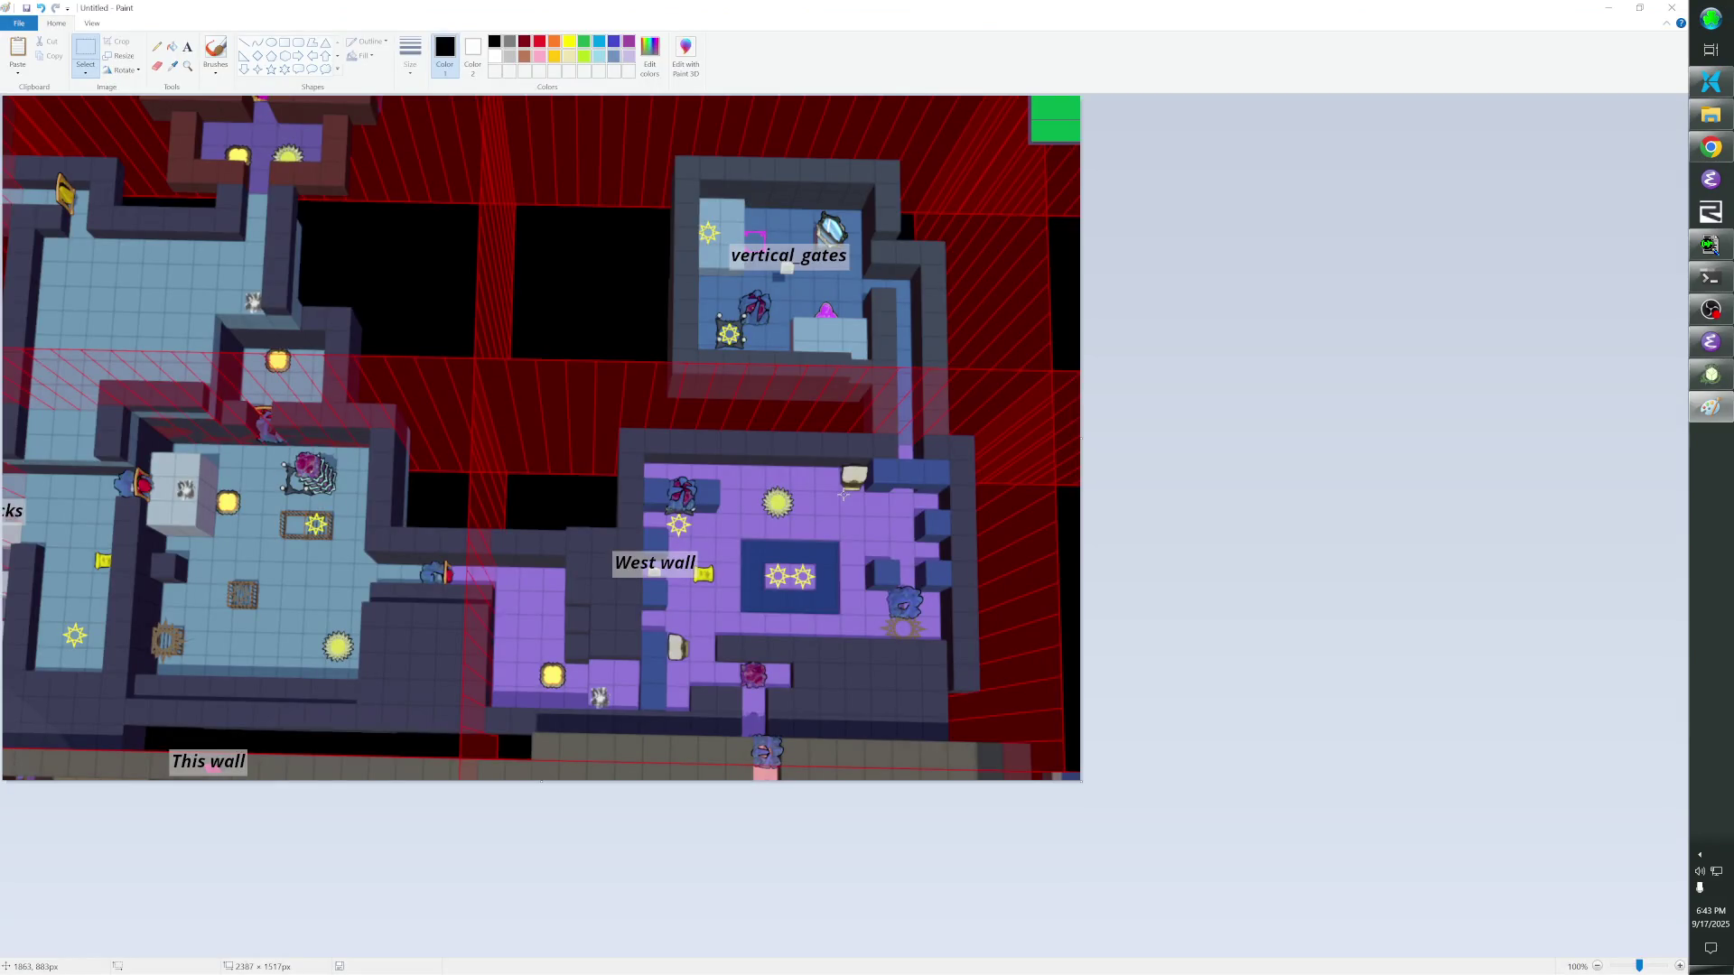
key("alt+Tab")
left_click(778, 461)
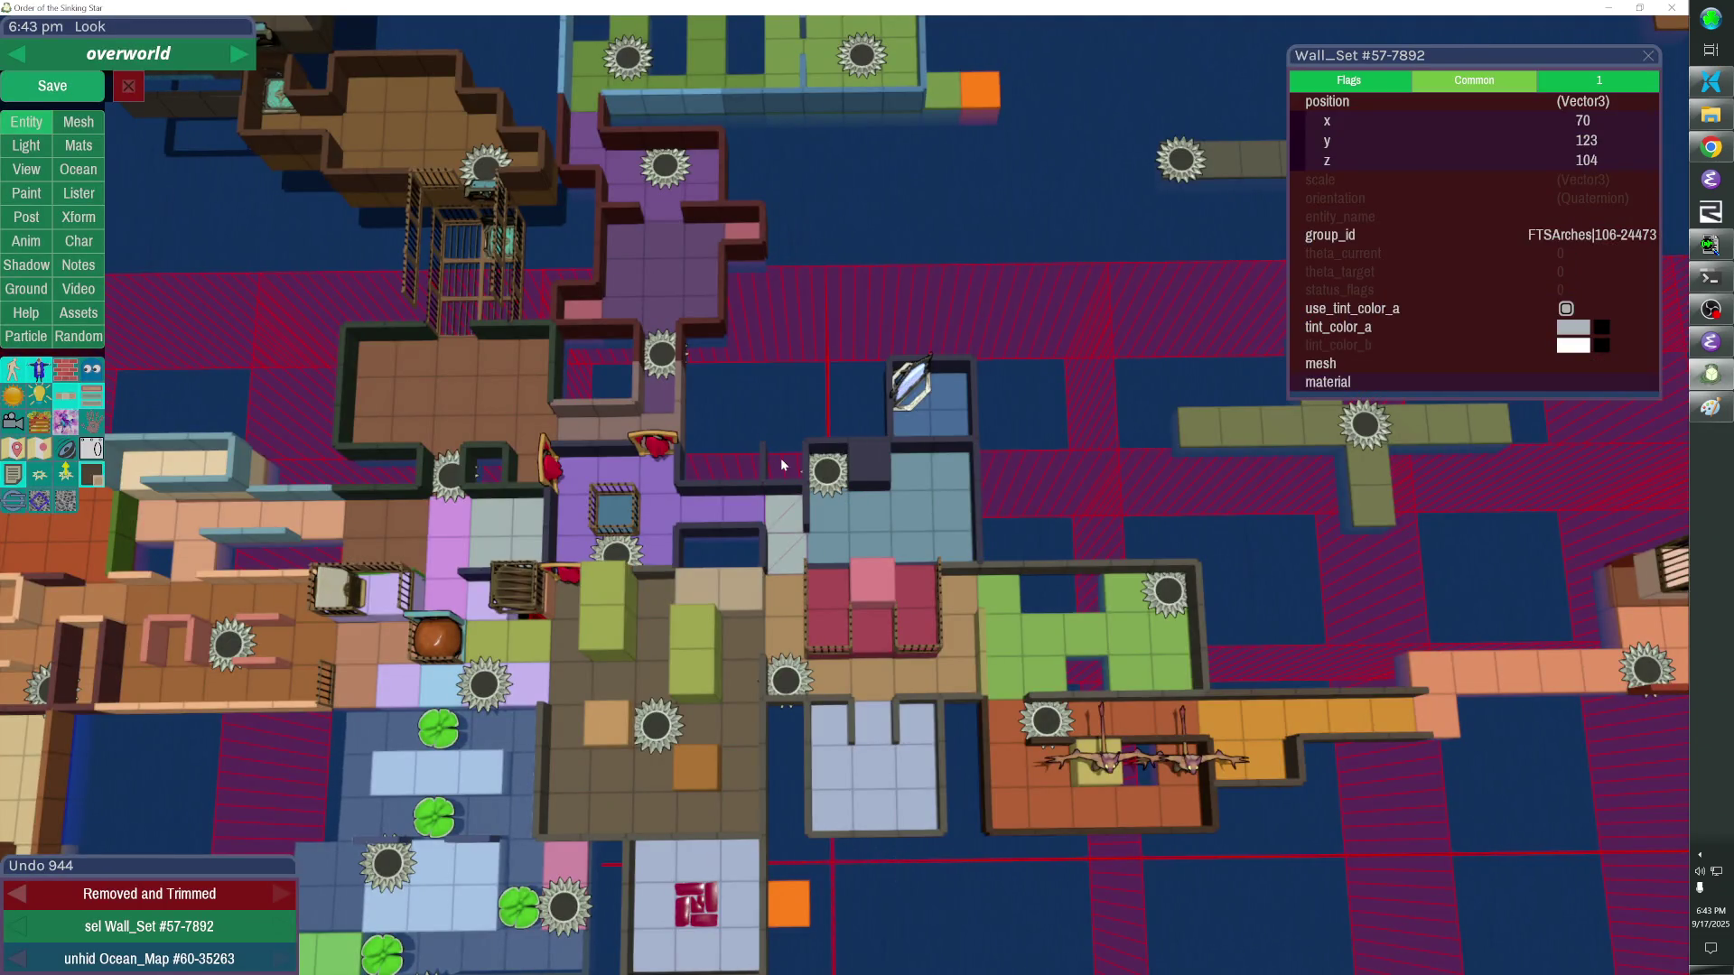
left_click(762, 459)
key("Delete")
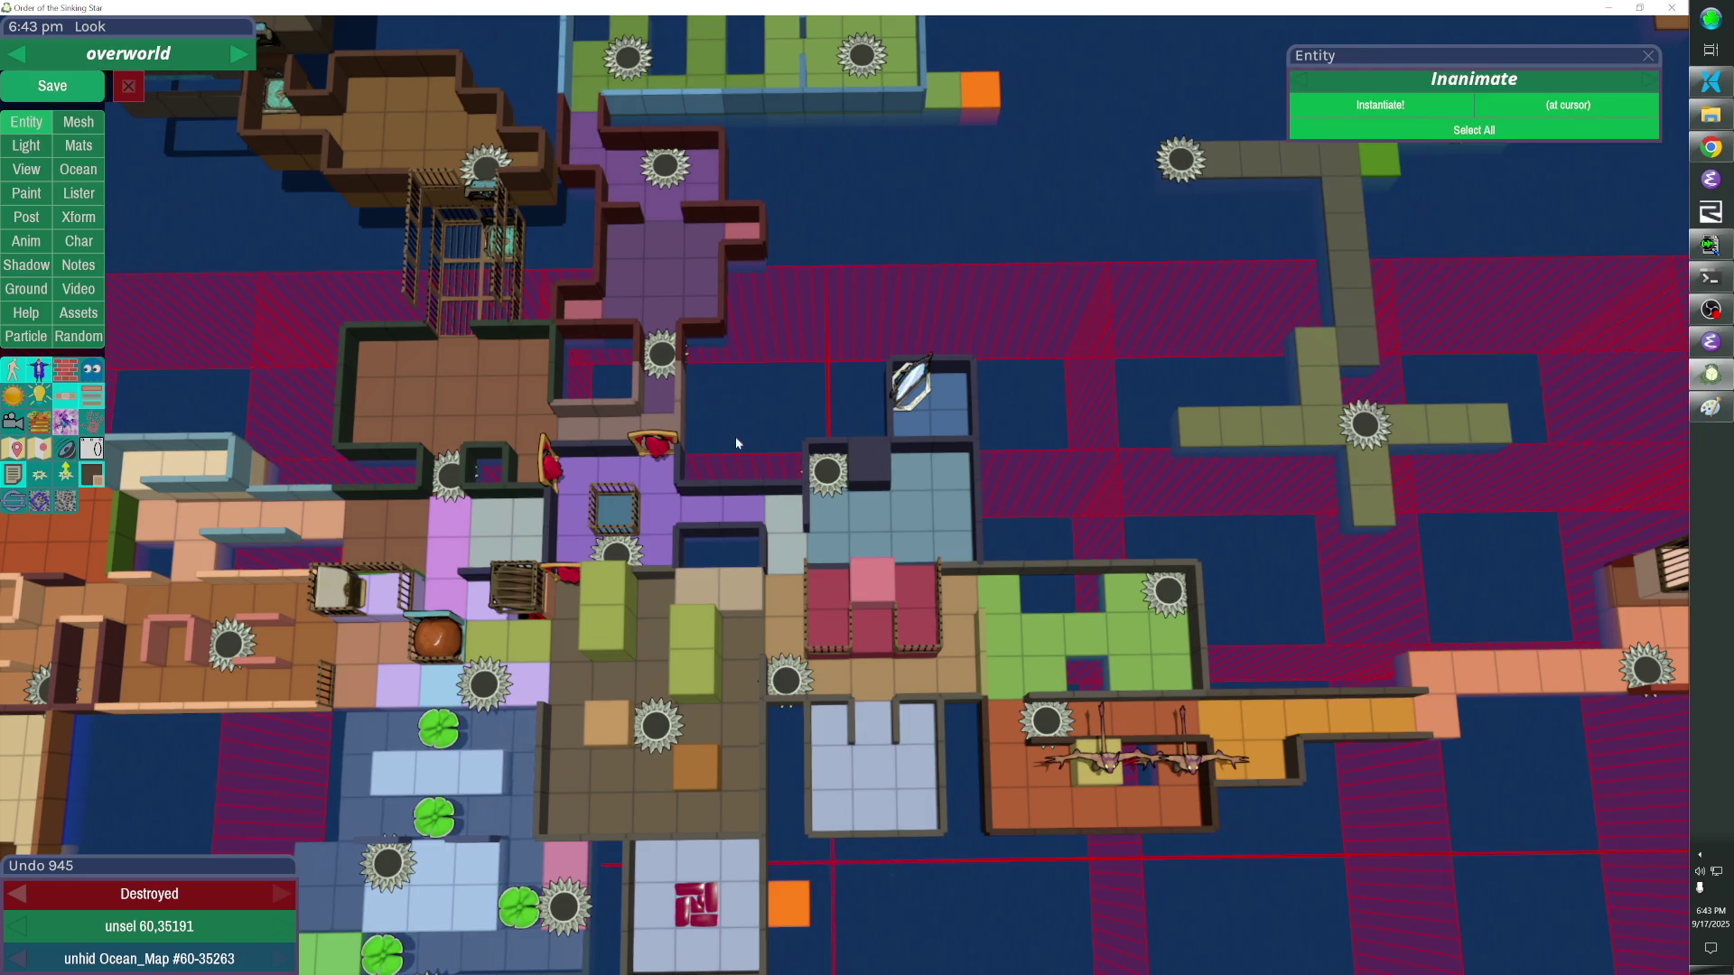
Save the overworld map, close the editor and relaunch the game from the command prompt.
left_click(90, 95)
key("alt+F4")
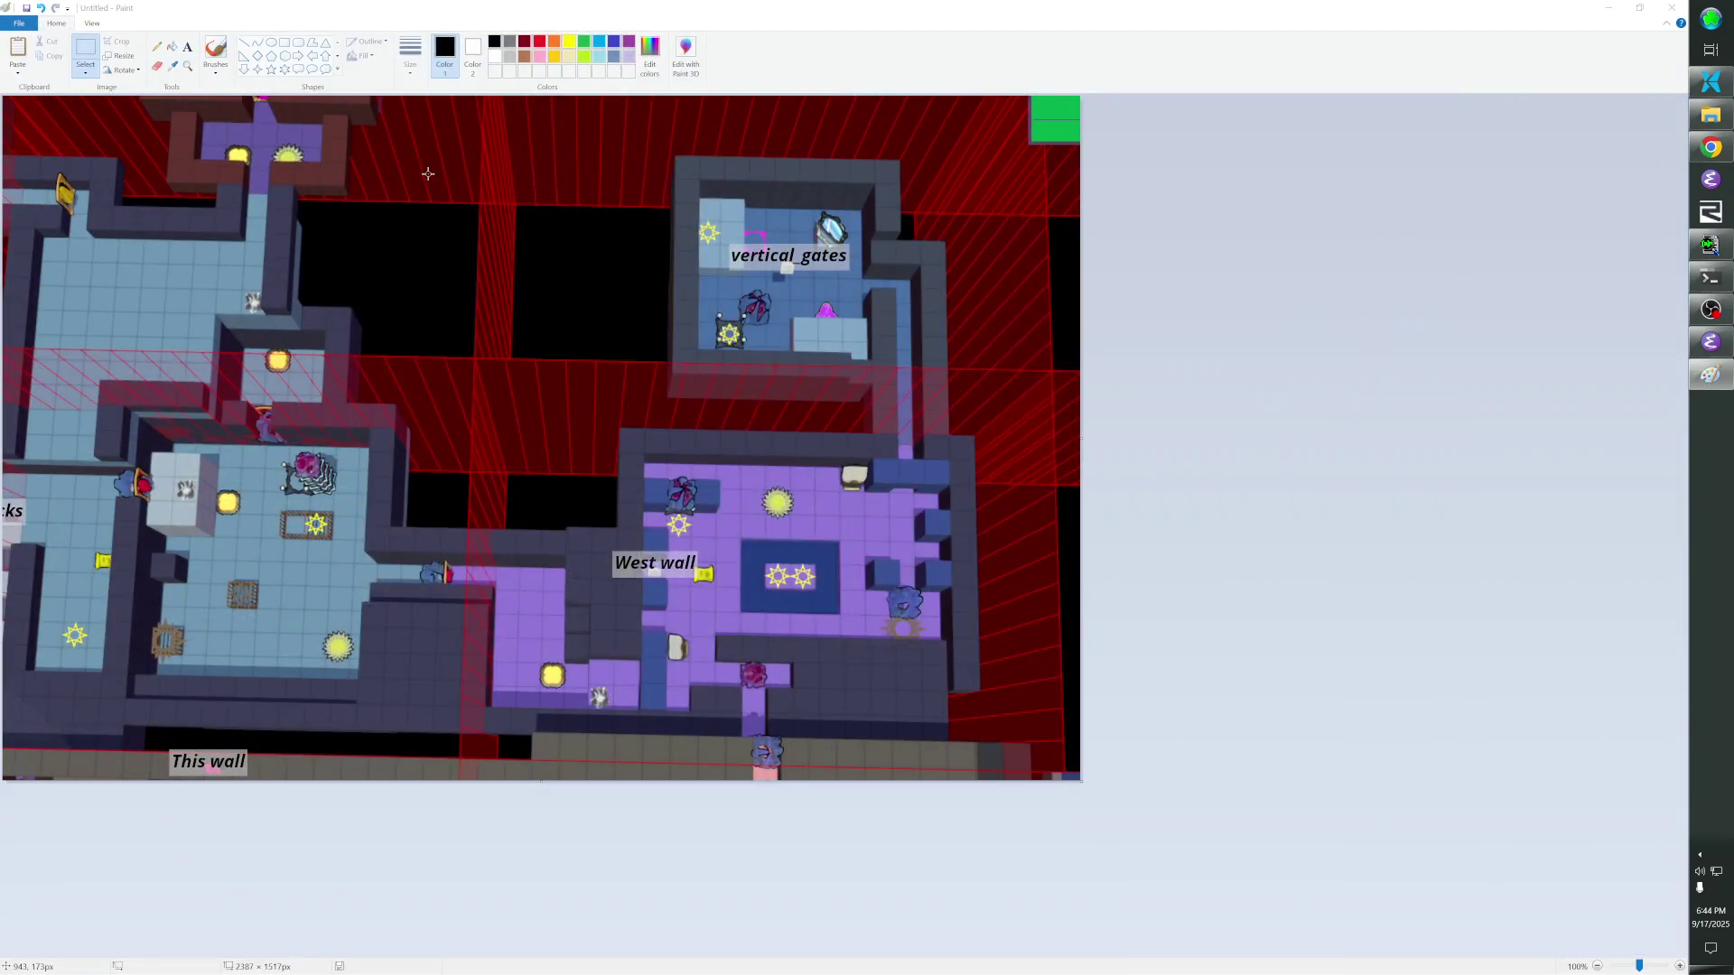
key("alt+Tab")
key("Up")
key("Return")
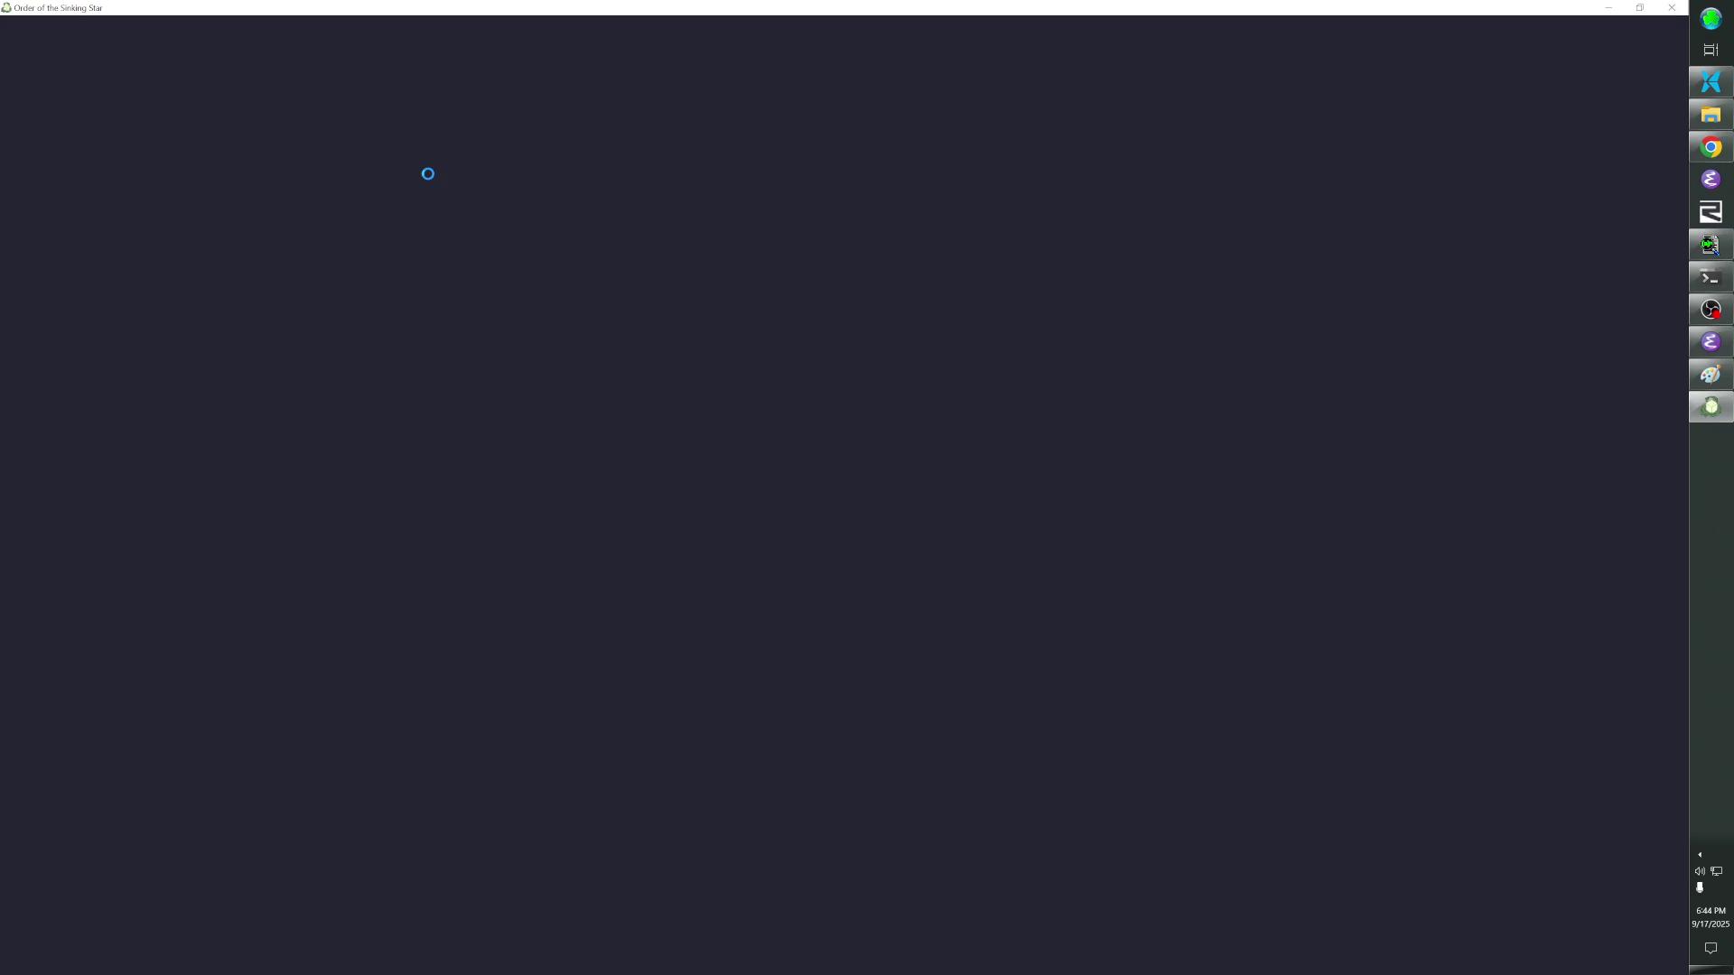
Read through the startup log, return to the game and bring up its pause menu.
key("alt+Tab")
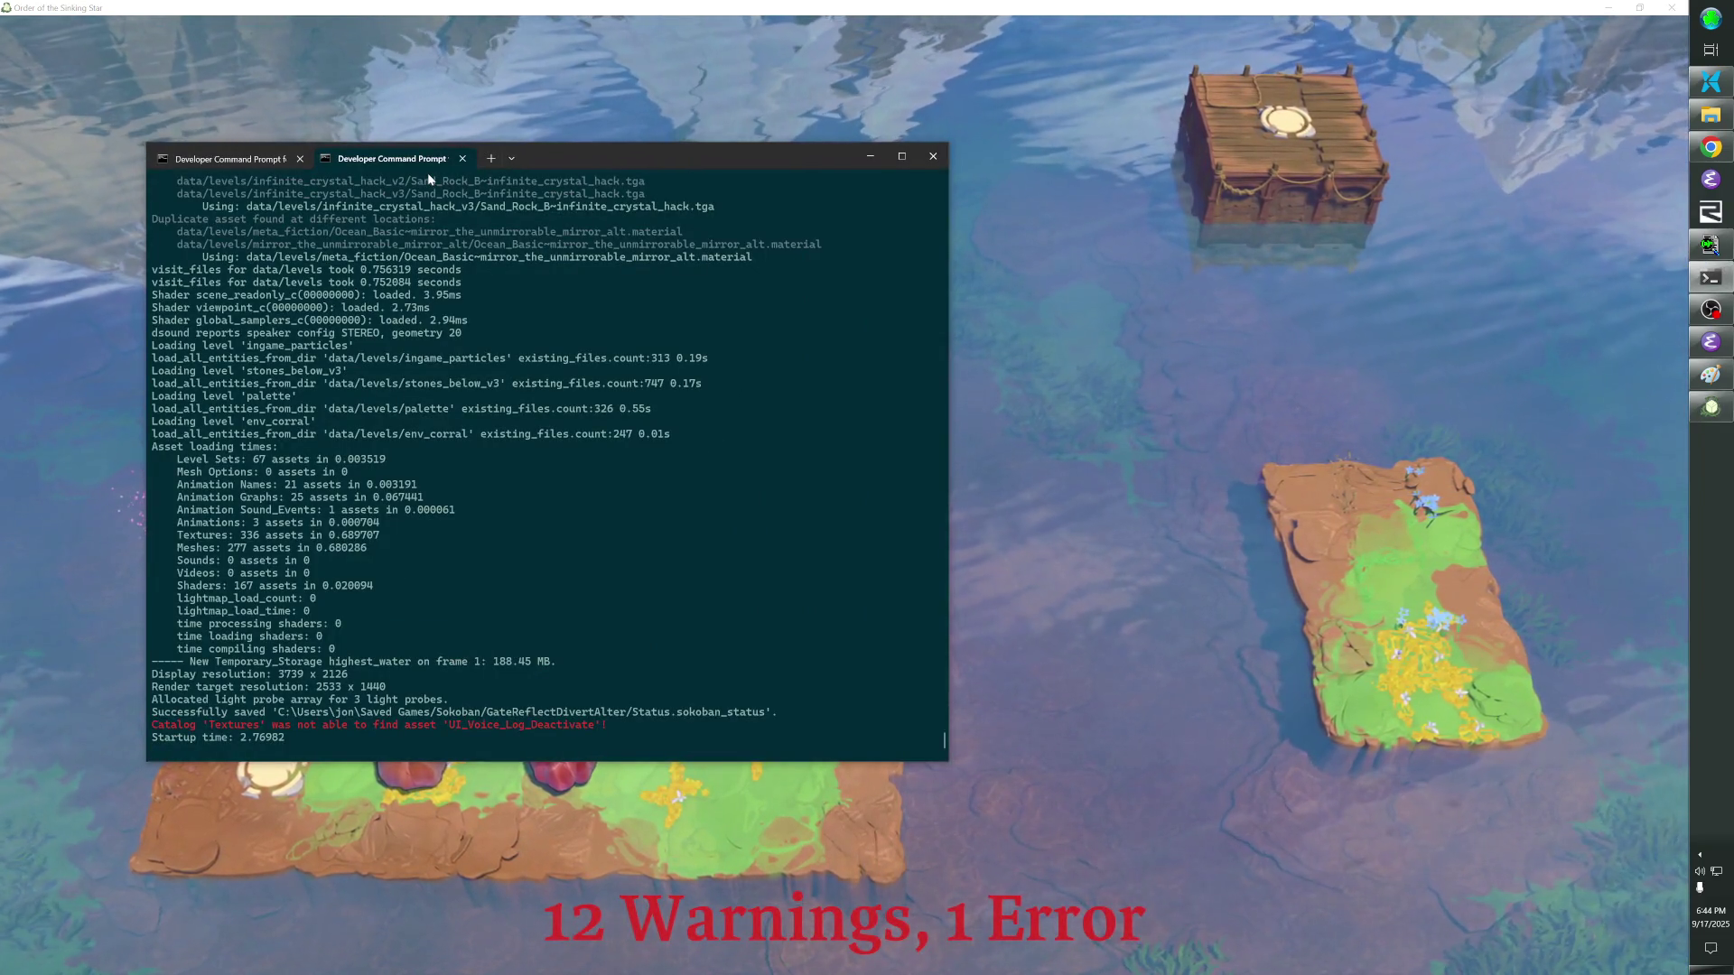
scroll(504, 334, "up", 4)
scroll(504, 334, "up", 12)
scroll(505, 335, "up", 5)
scroll(515, 329, "up", 5)
scroll(518, 326, "up", 5)
scroll(519, 323, "up", 2)
scroll(518, 324, "up", 5)
scroll(518, 324, "up", 5)
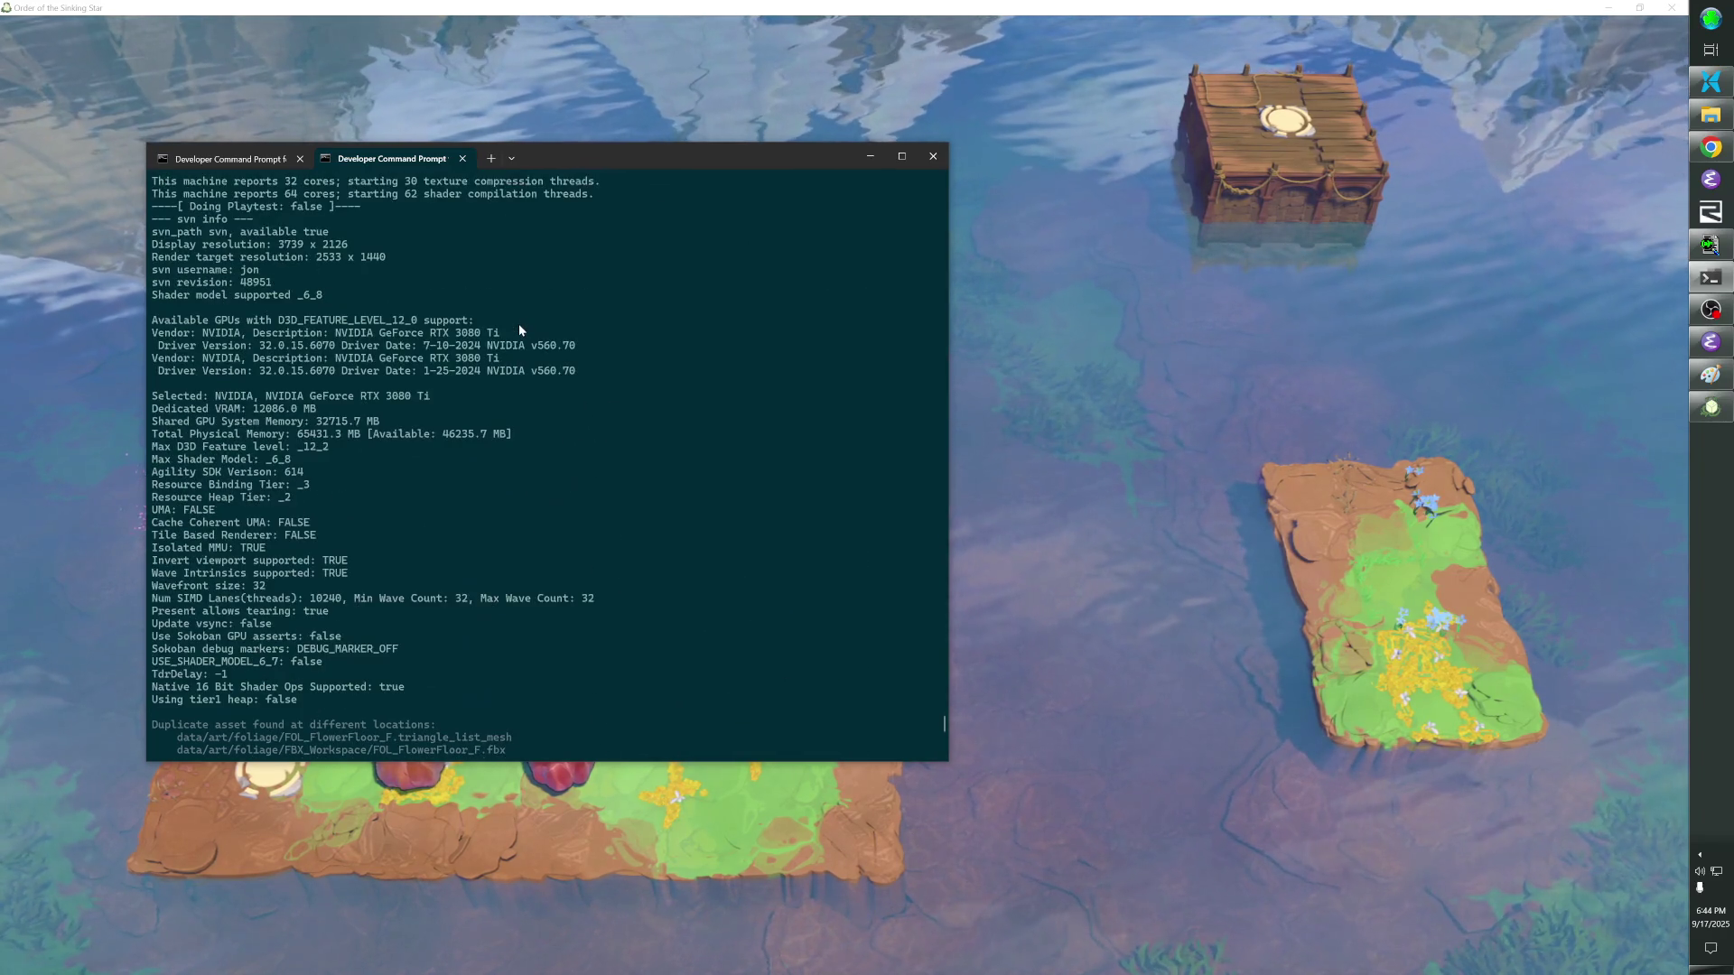
scroll(519, 324, "up", 4)
scroll(588, 319, "up", 8)
scroll(588, 320, "up", 5)
scroll(588, 320, "down", 5)
scroll(562, 301, "down", 15)
scroll(562, 305, "down", 10)
scroll(549, 300, "down", 10)
scroll(542, 297, "down", 10)
scroll(536, 299, "down", 5)
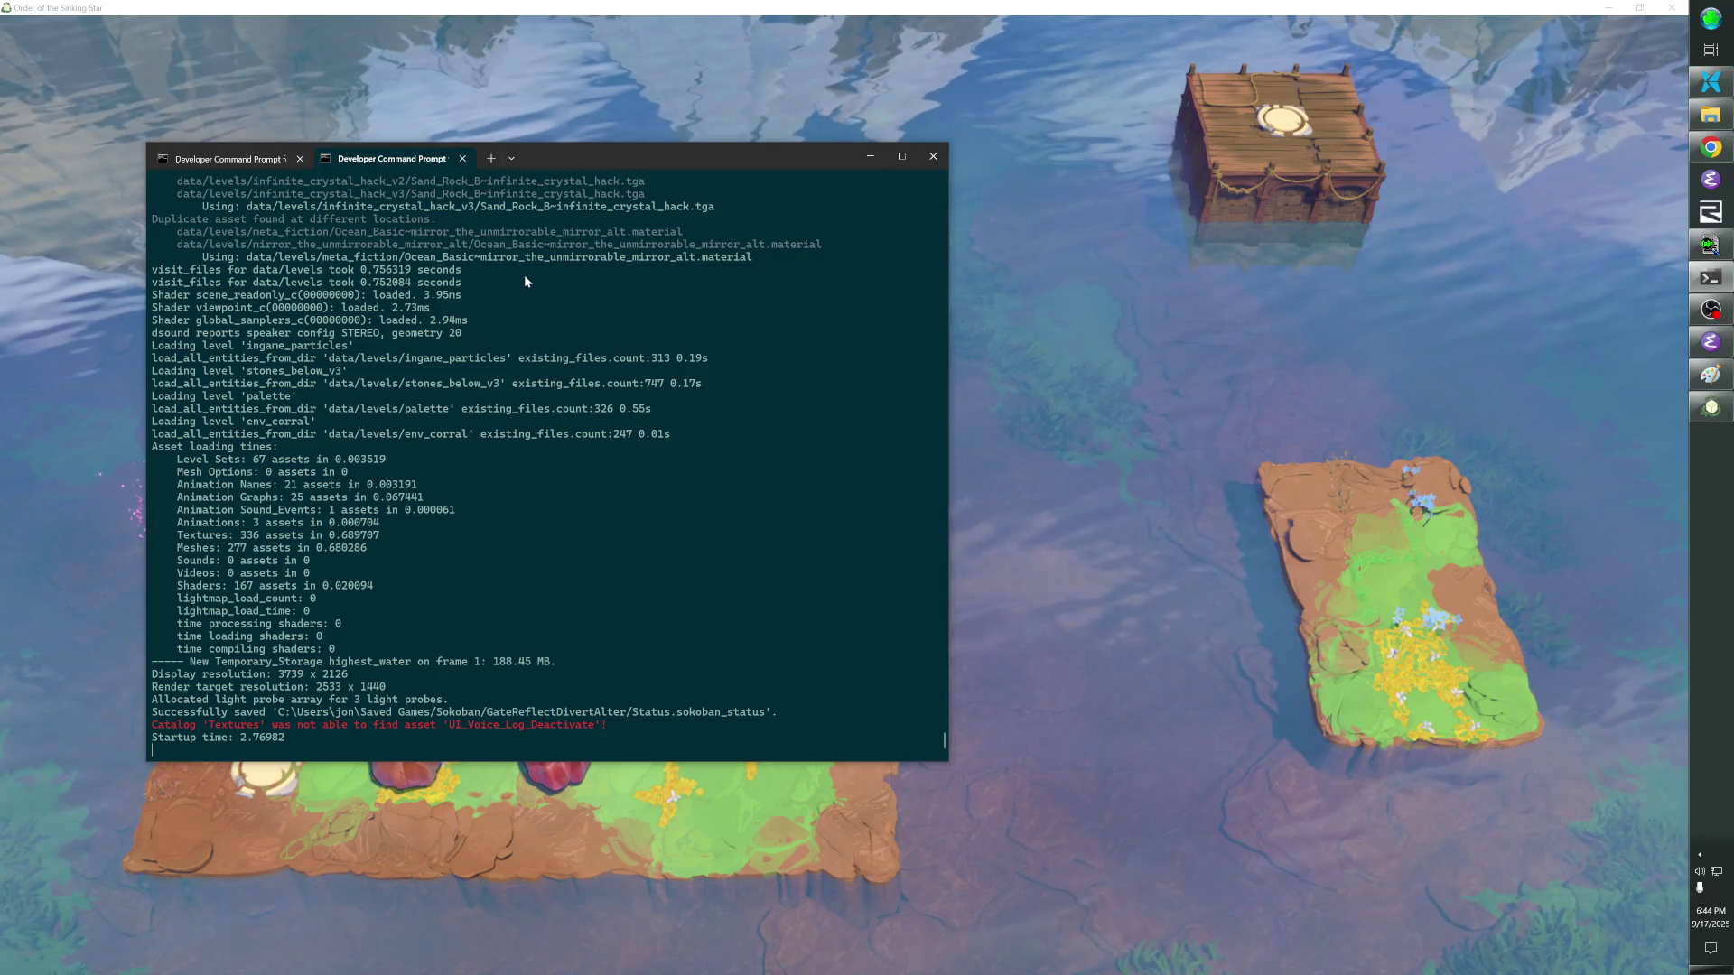
key("alt+Tab")
key("Escape")
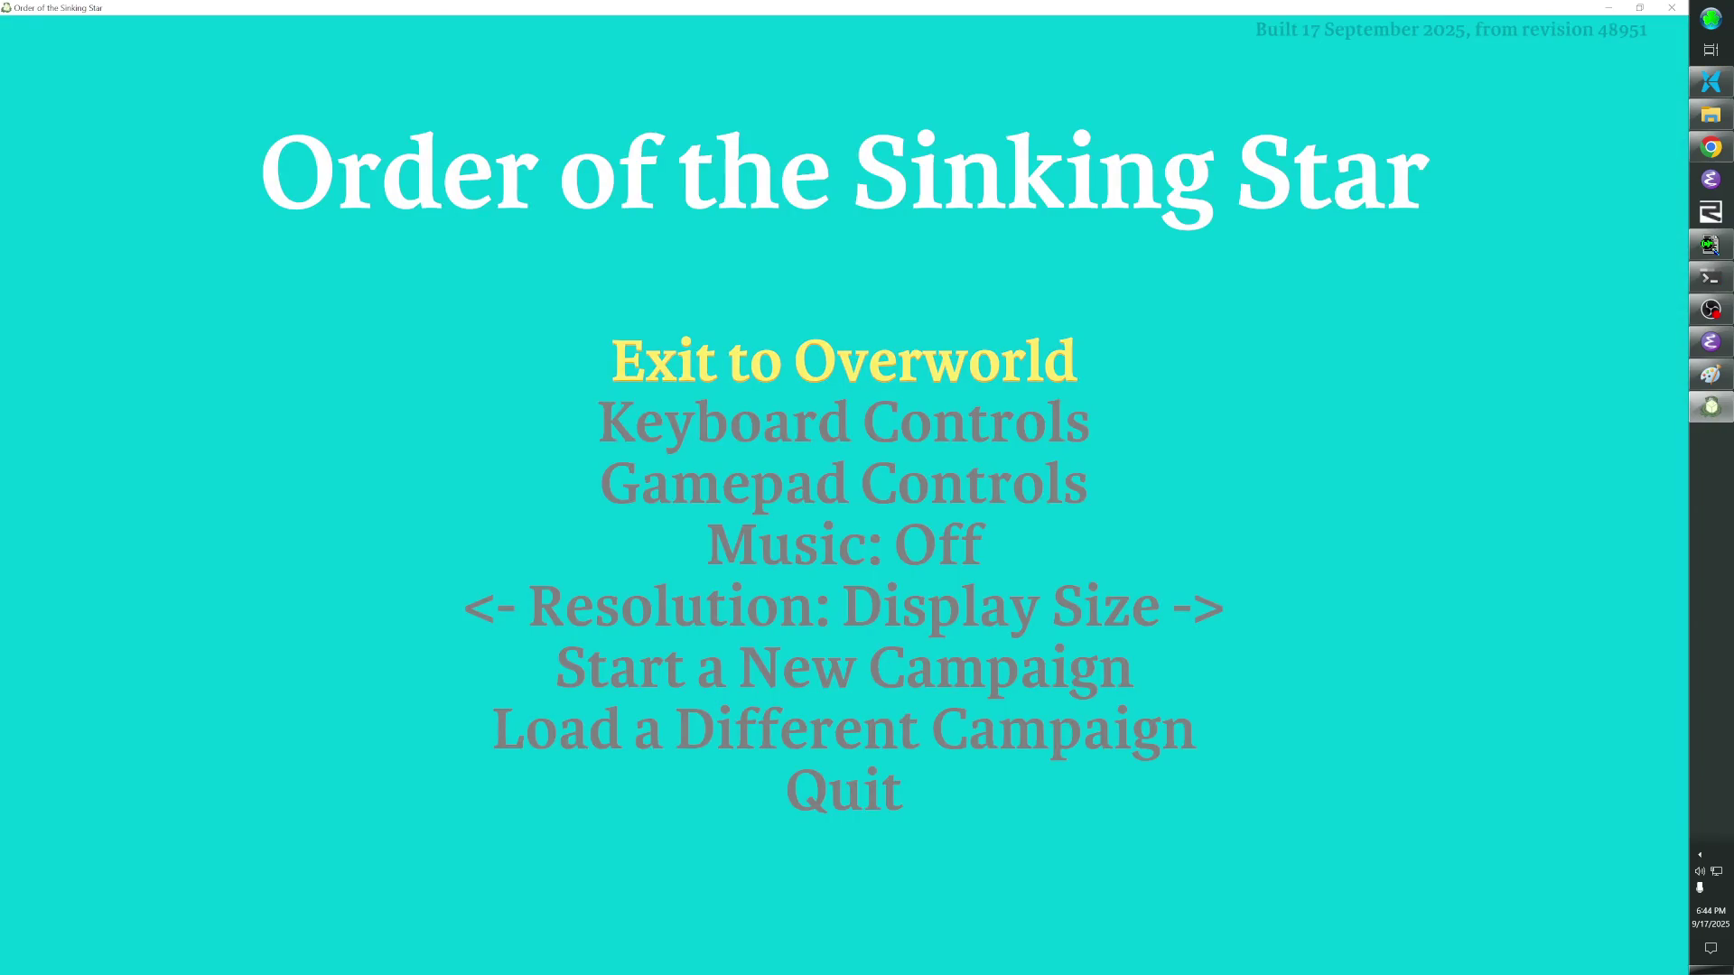
Close the pause menu and walk the hero up the right column into the top doorway.
key("Escape")
key("alt+Tab")
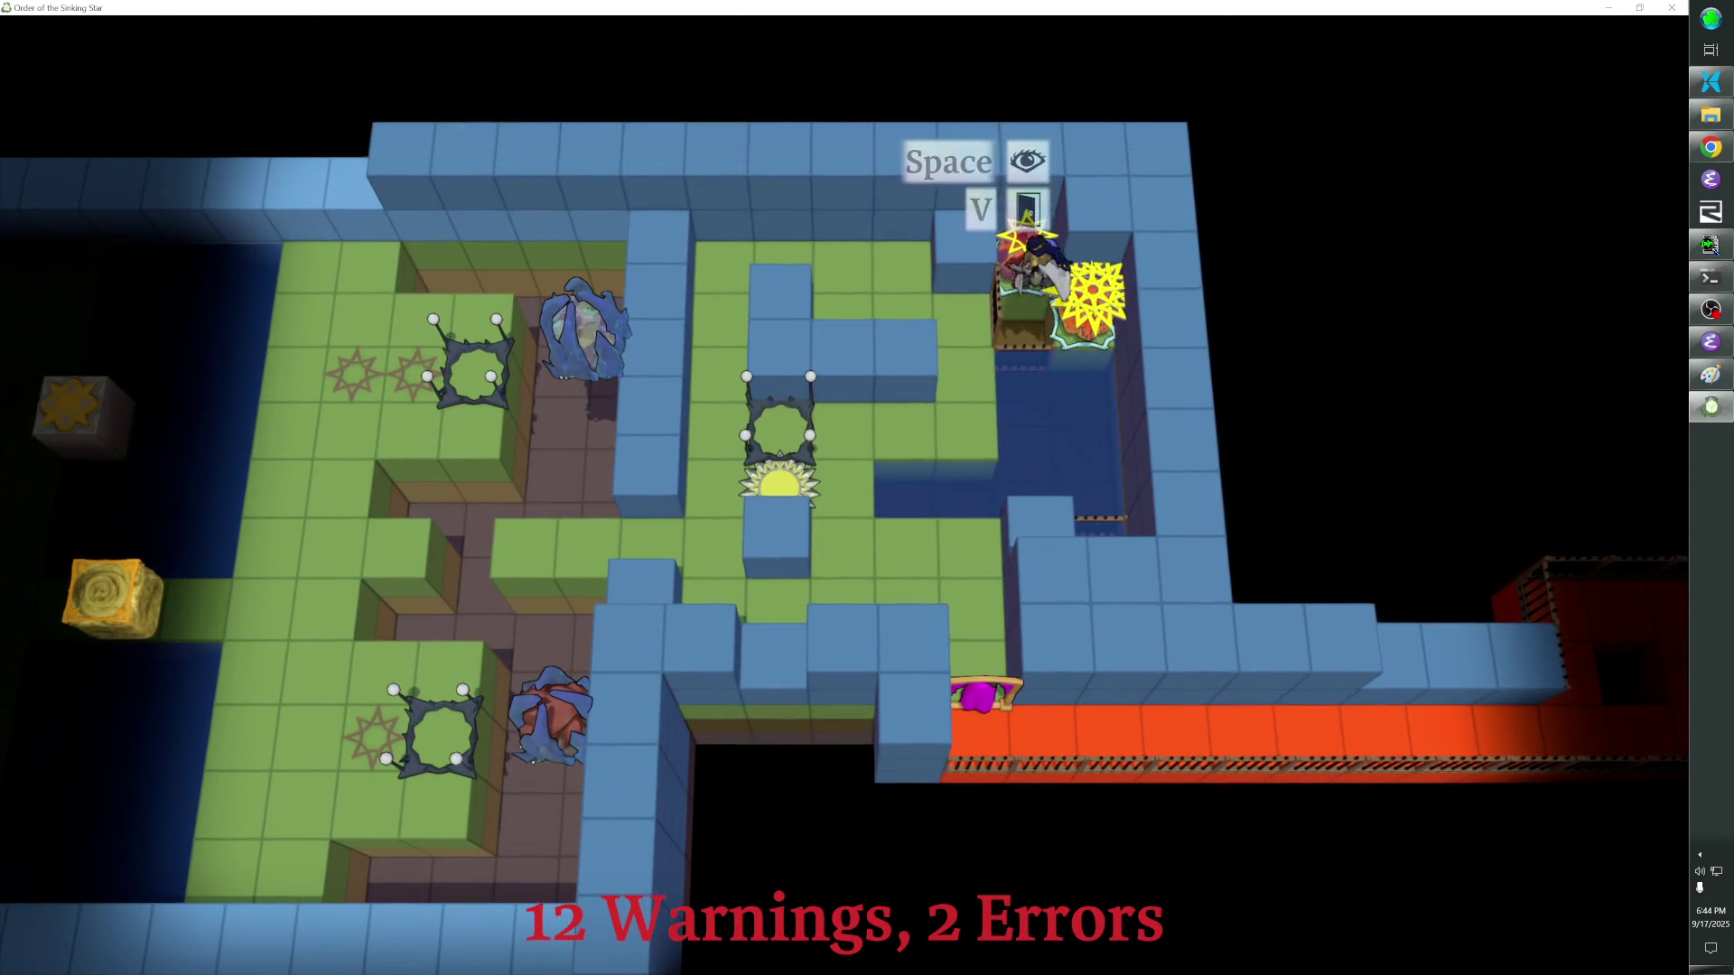
key("Up")
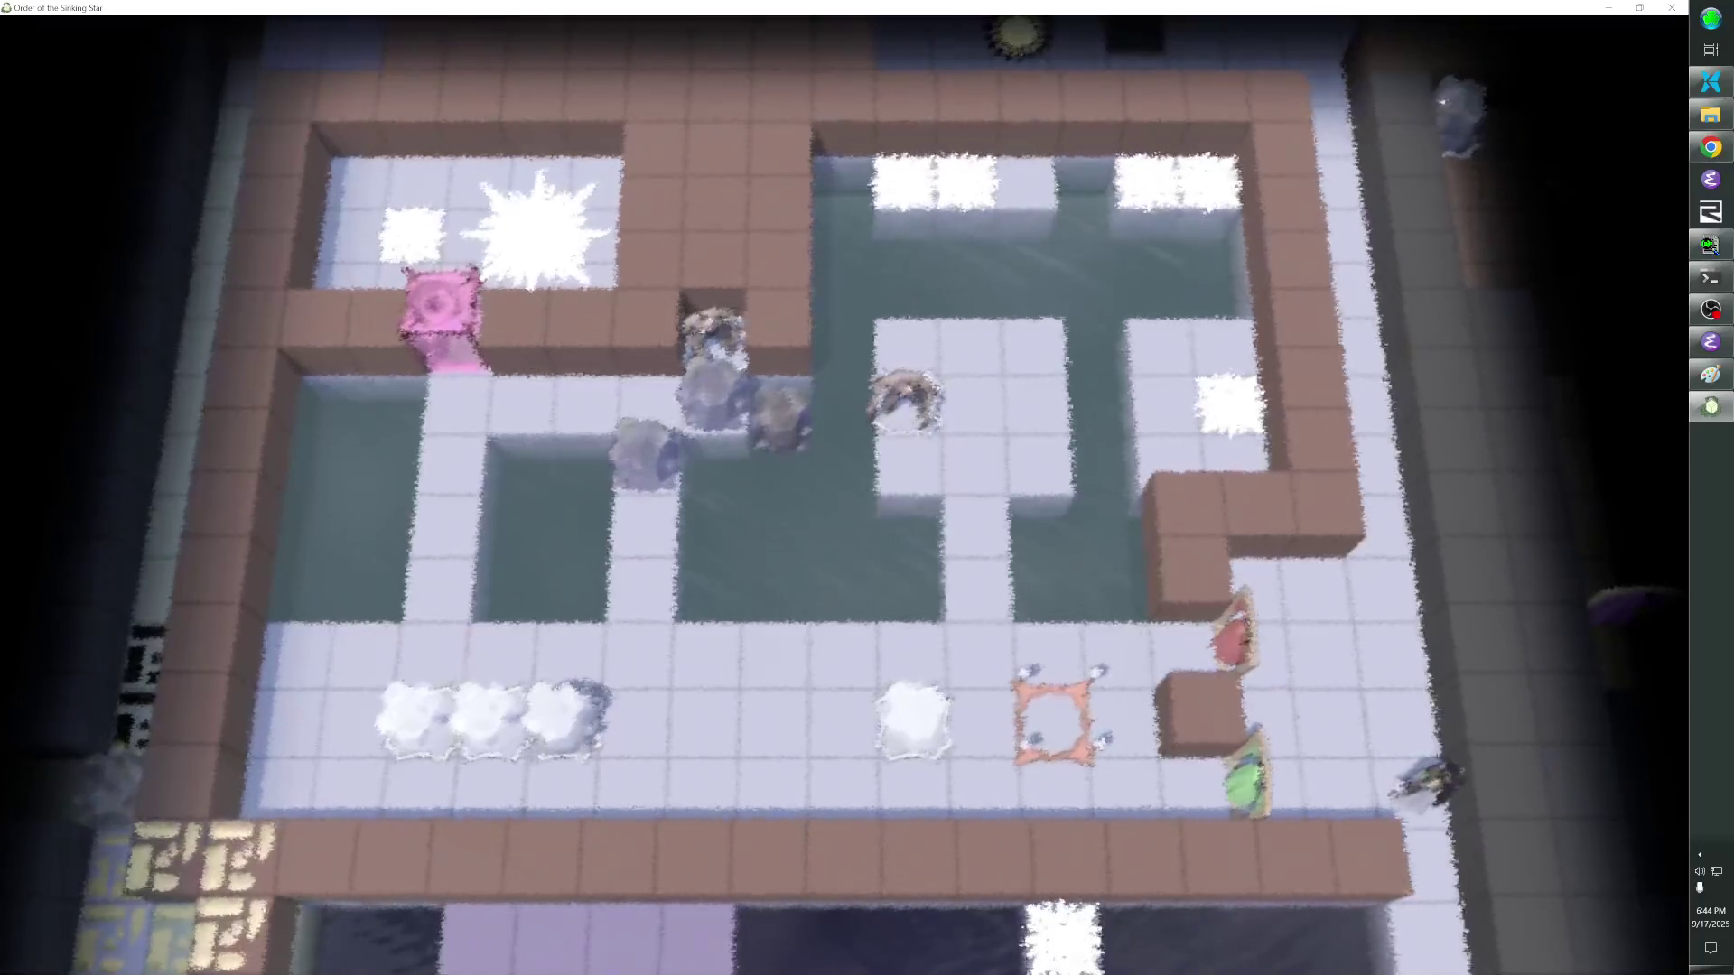
key("Up")
key("Up")
key("Up")
key("Up")
key("Up")
key("Up")
key("Up")
key("Up")
key("Up")
key("Down")
key("Down")
key("Up")
key("Left")
key("Left")
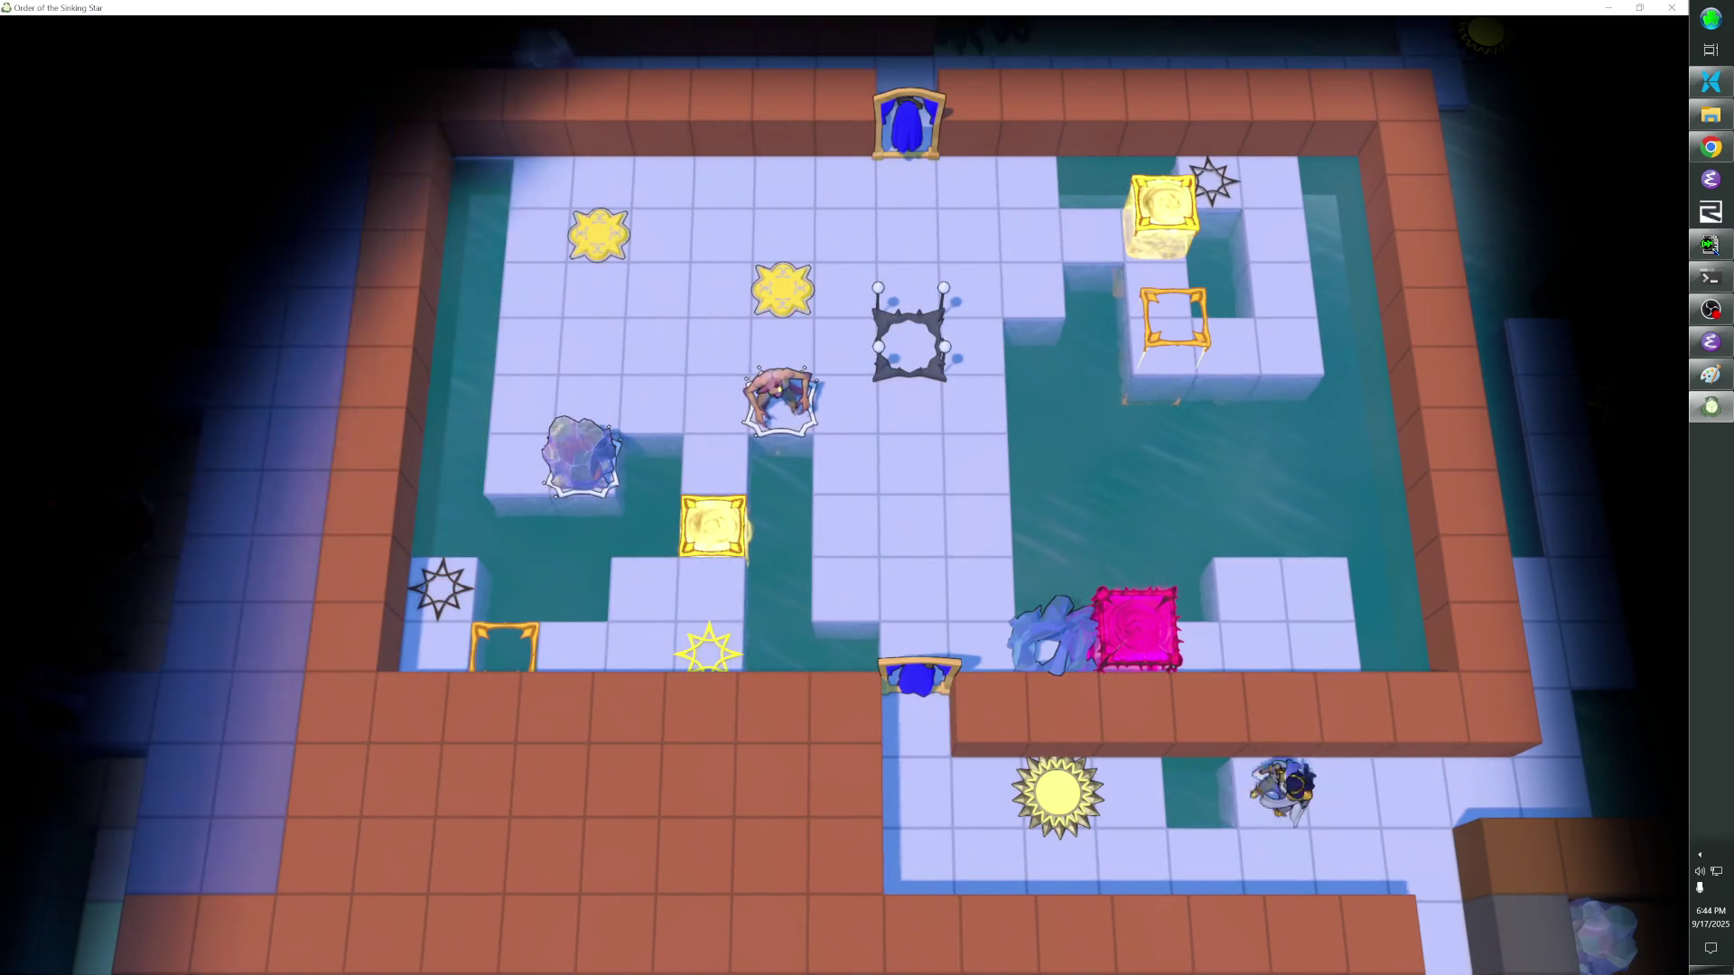
key("Left")
key("Left")
key("Left")
key("Left")
key("Left")
Walk the hero along the bottom corridor and the left path through the next levels.
key("Right")
key("Right")
key("Right")
key("Right")
key("Right")
key("Right")
key("Right")
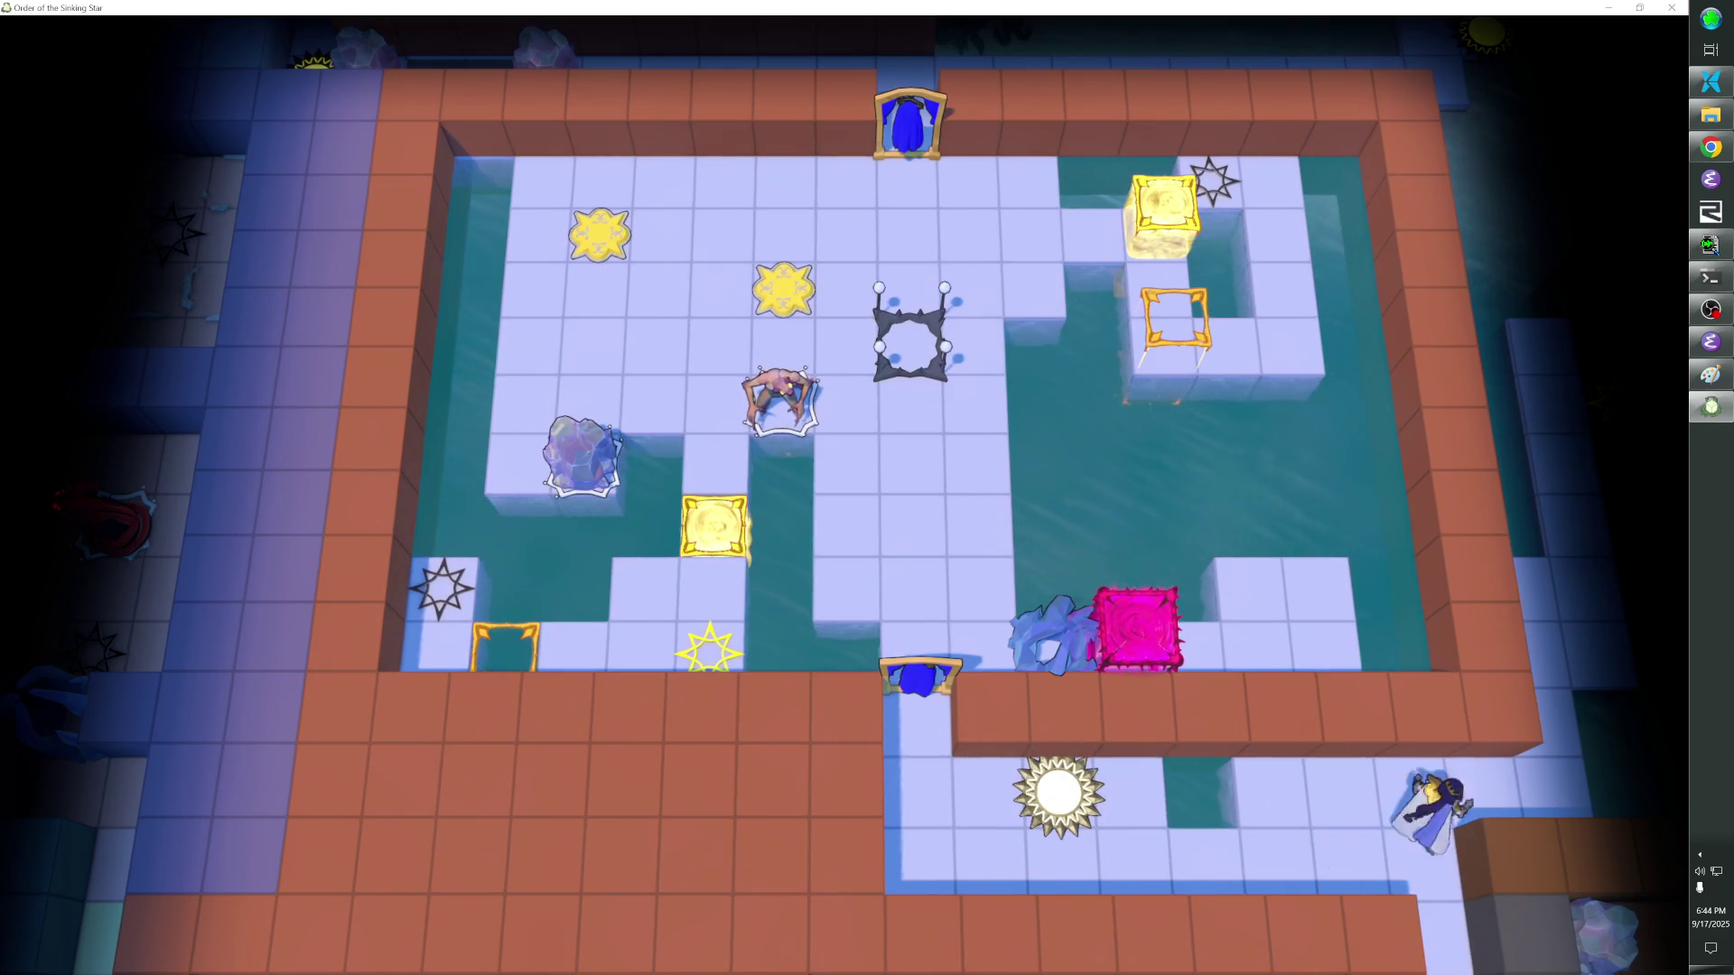
key("Right")
key("Up")
key("Up")
key("Up")
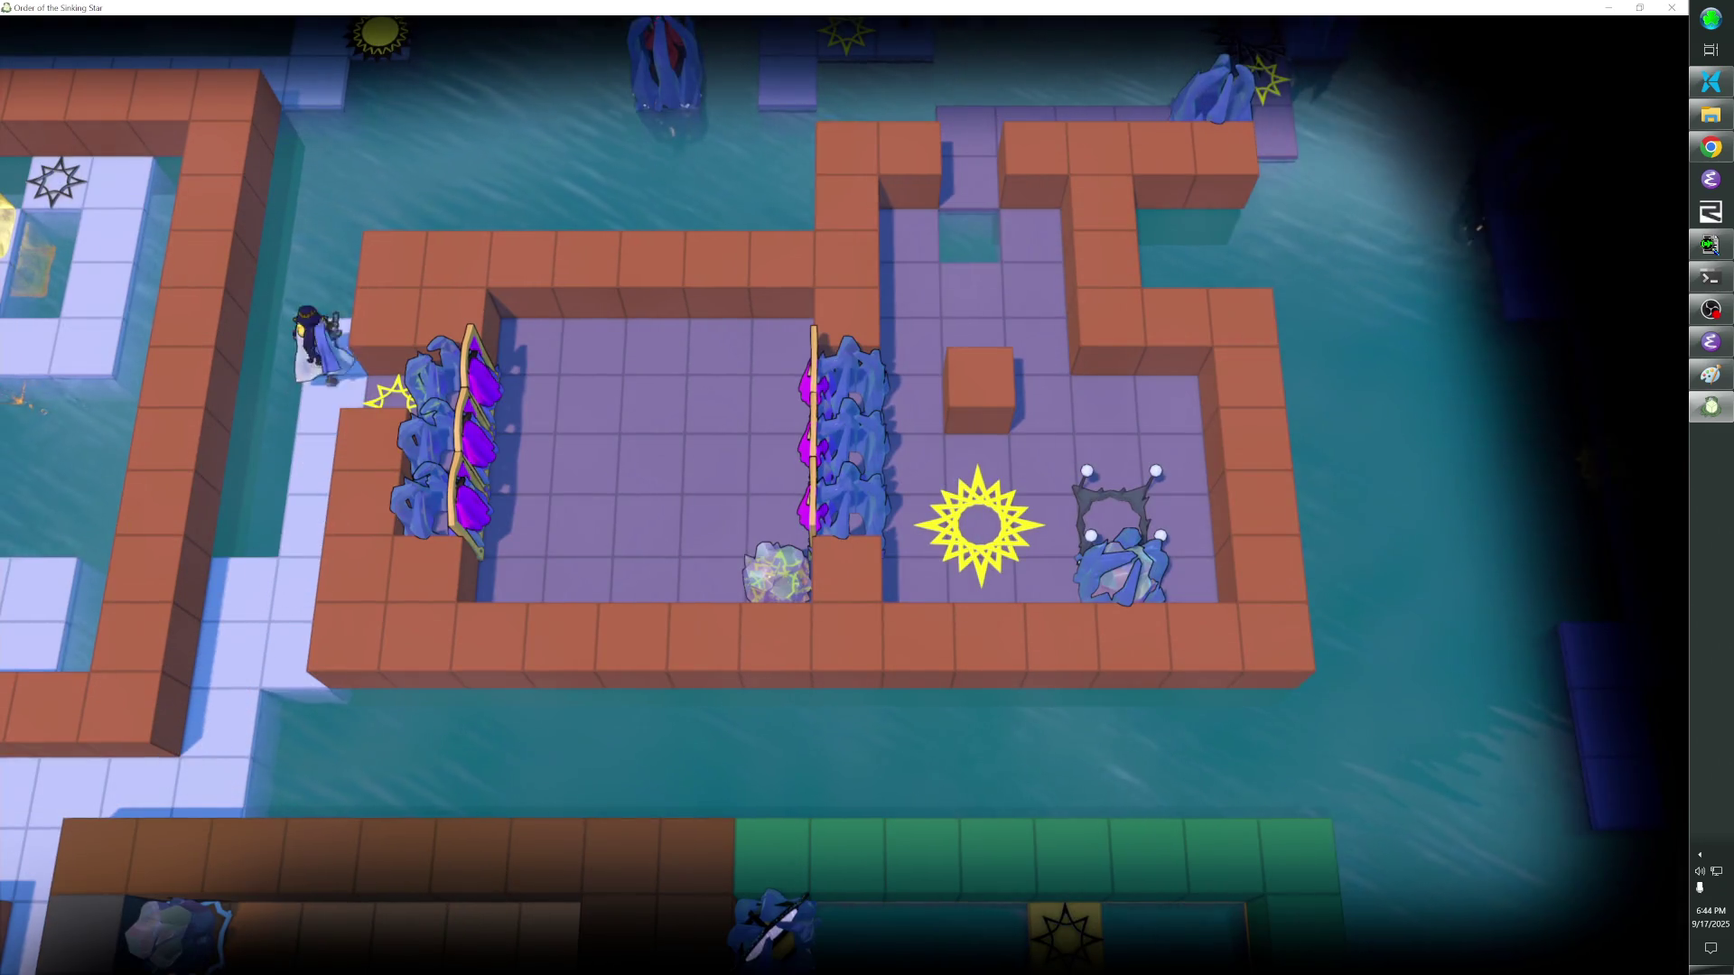
key("Down")
key("Down")
key("Down")
key("Down")
key("Down")
key("Down")
key("Down")
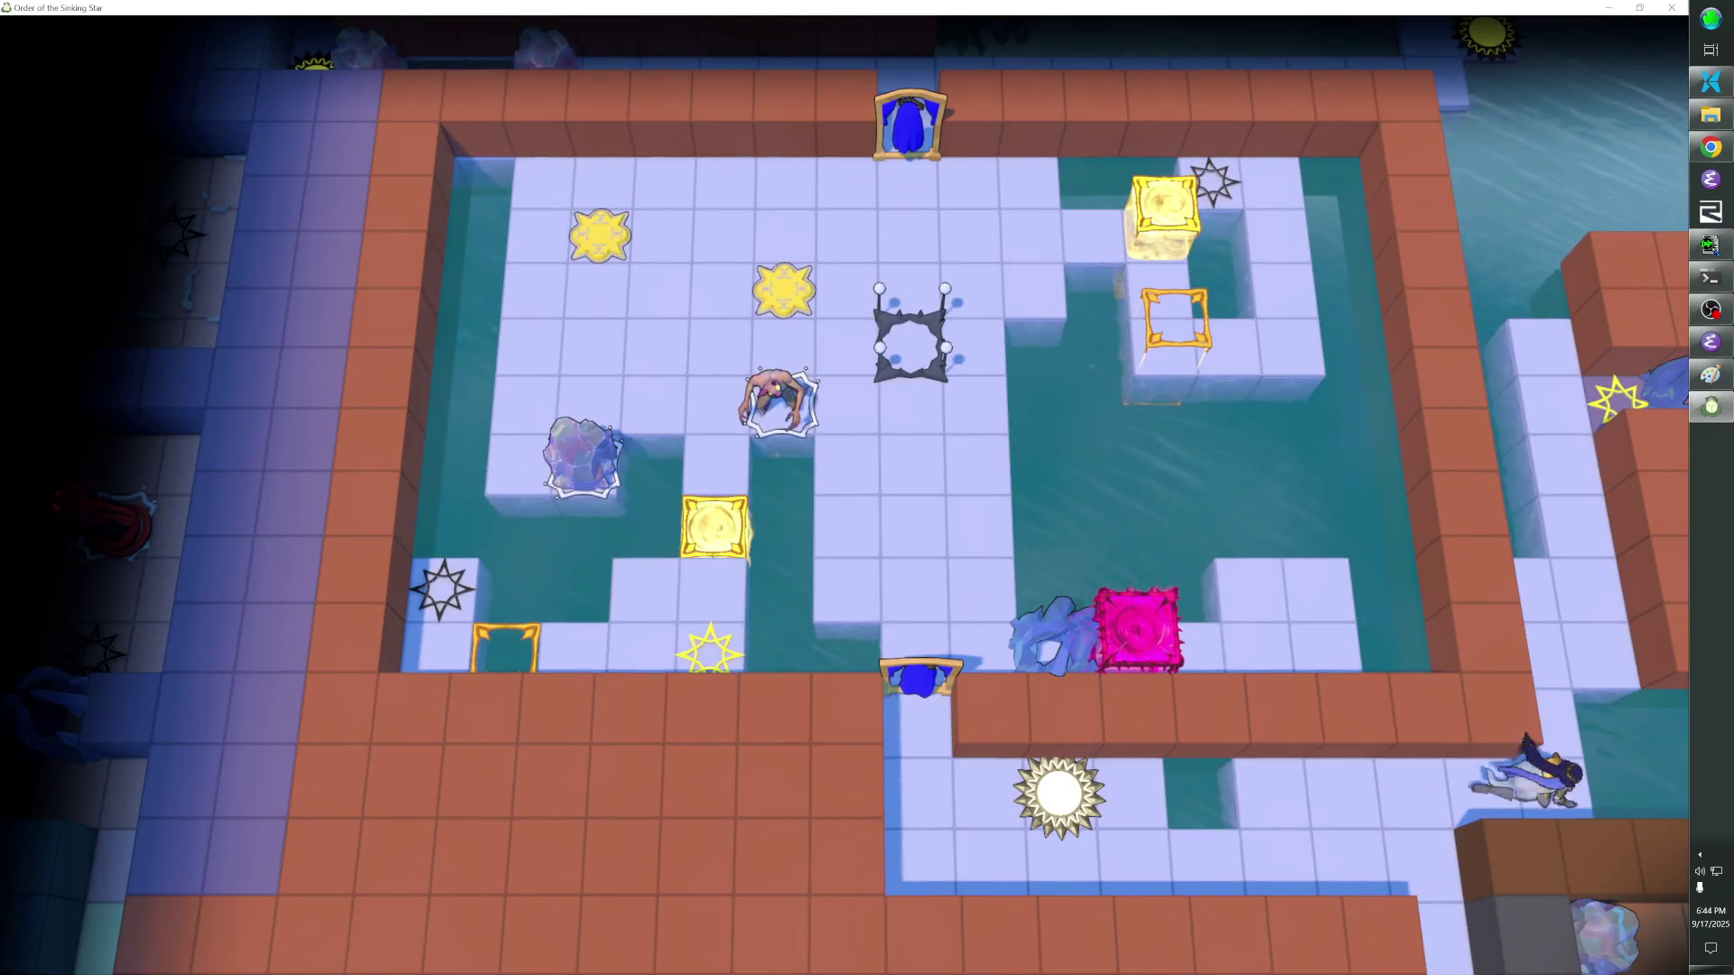
key("Right")
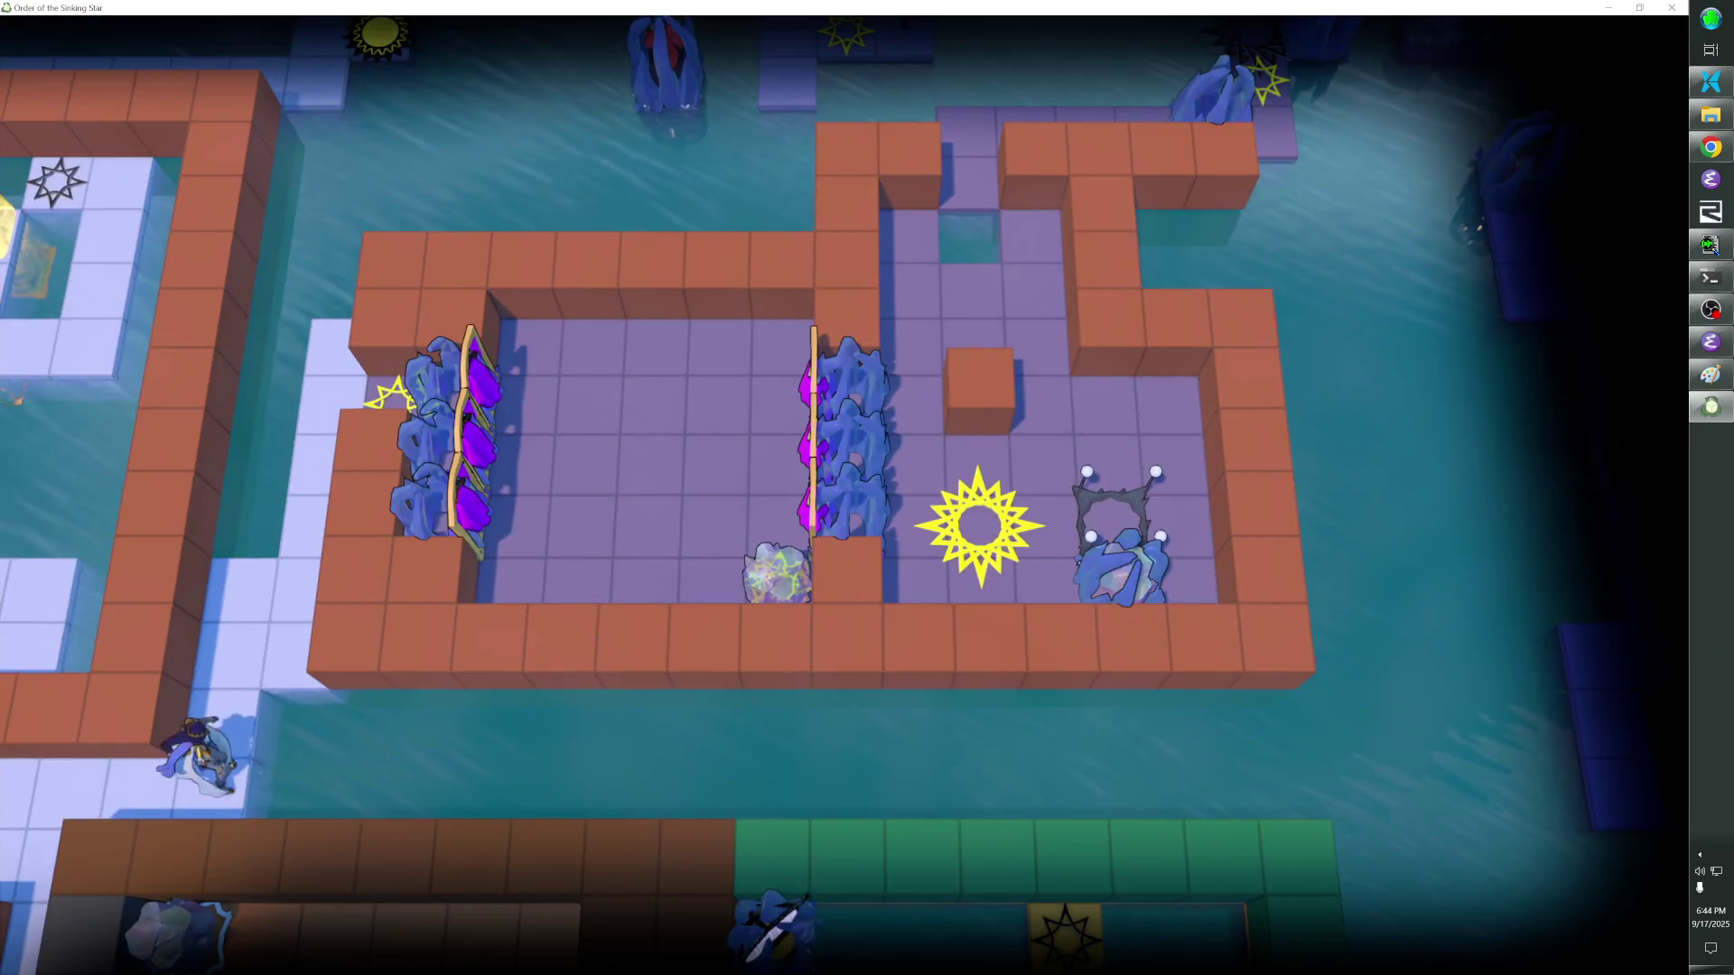
key("Up")
key("Up")
key("Up")
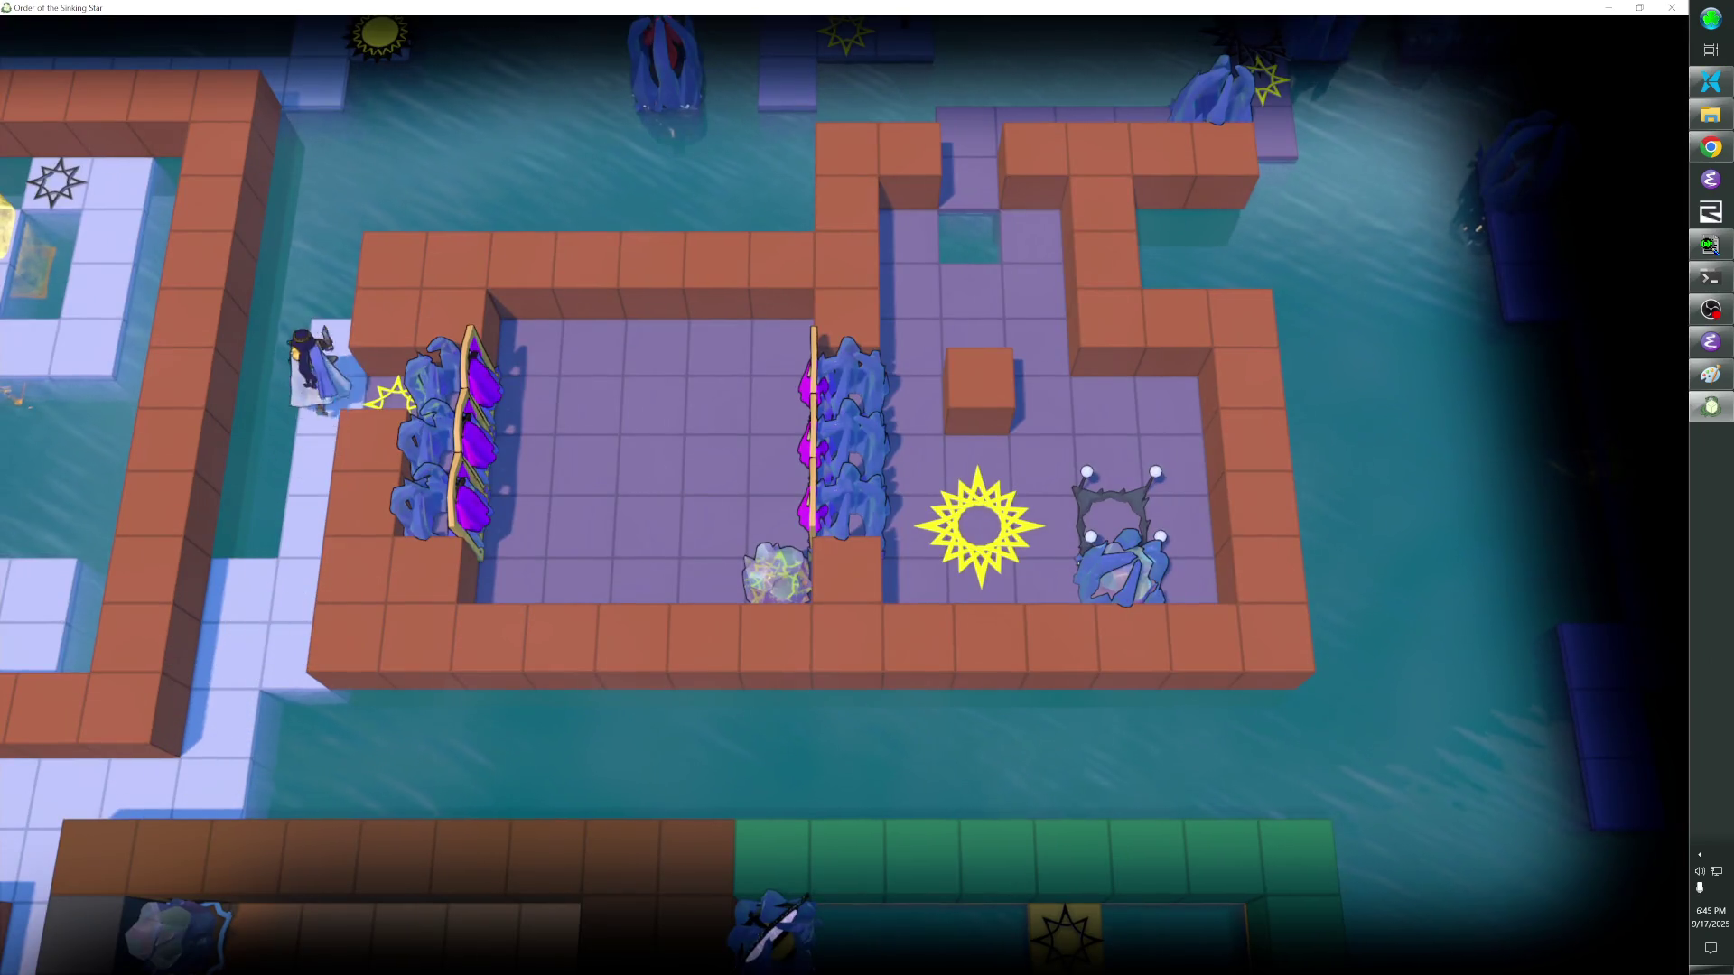
key("Down")
key("Down")
key("Down")
key("Down")
key("Left")
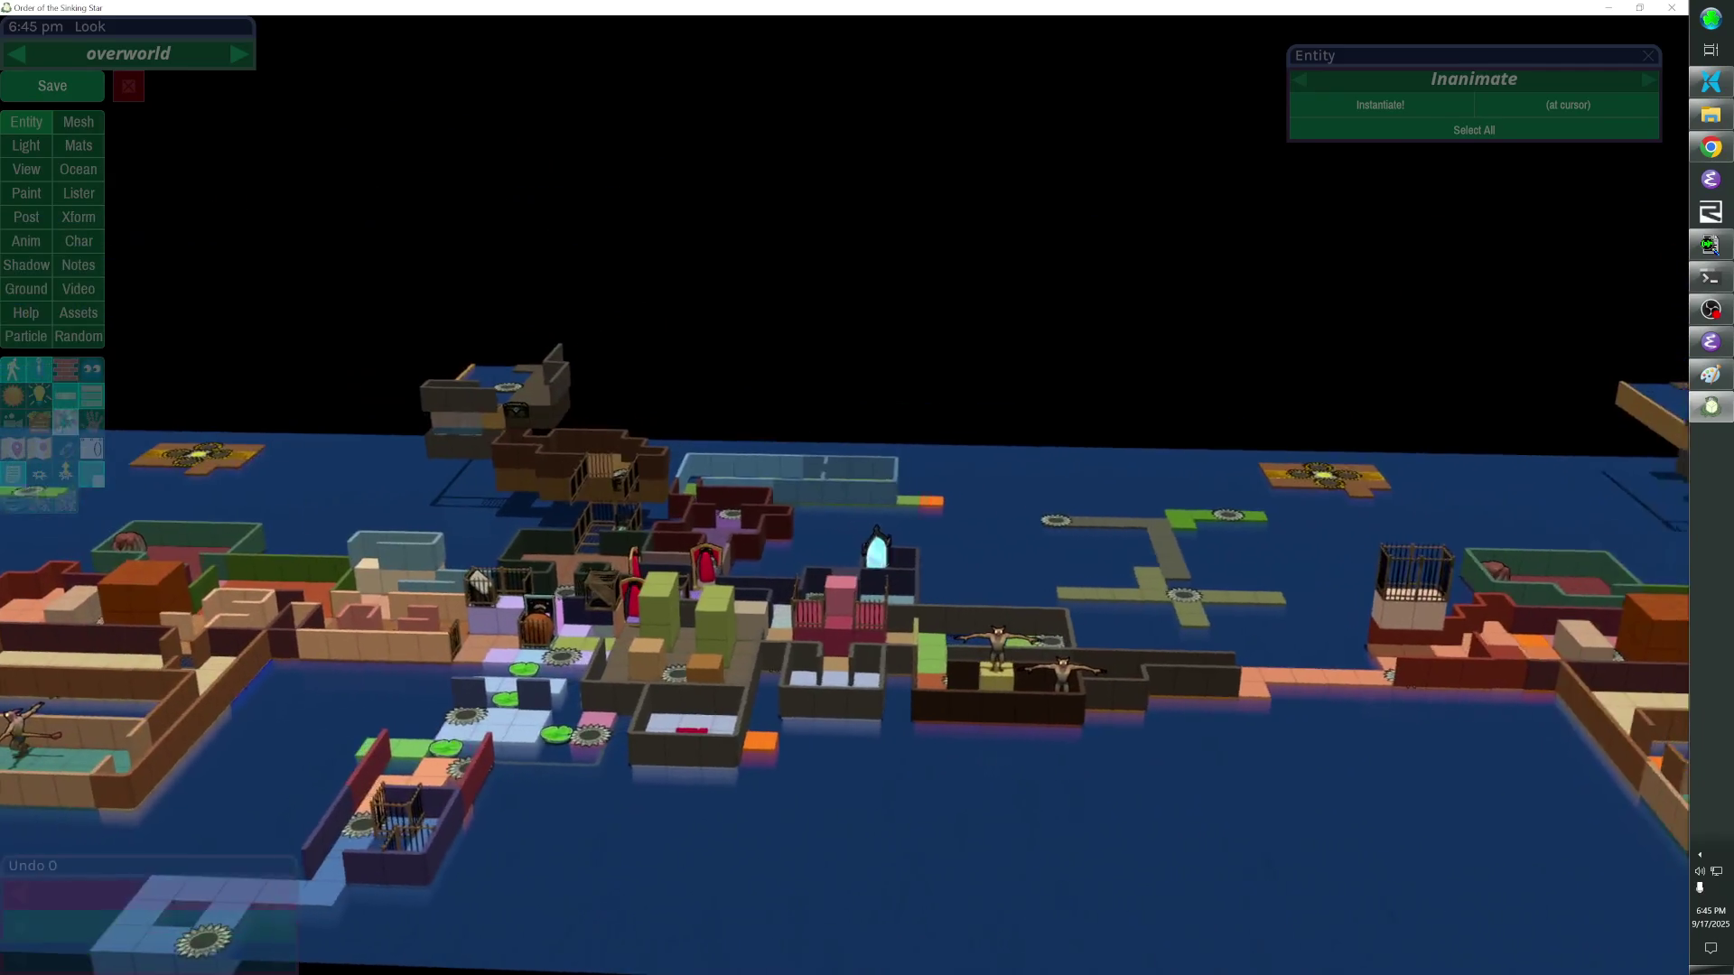
left_click(63, 398)
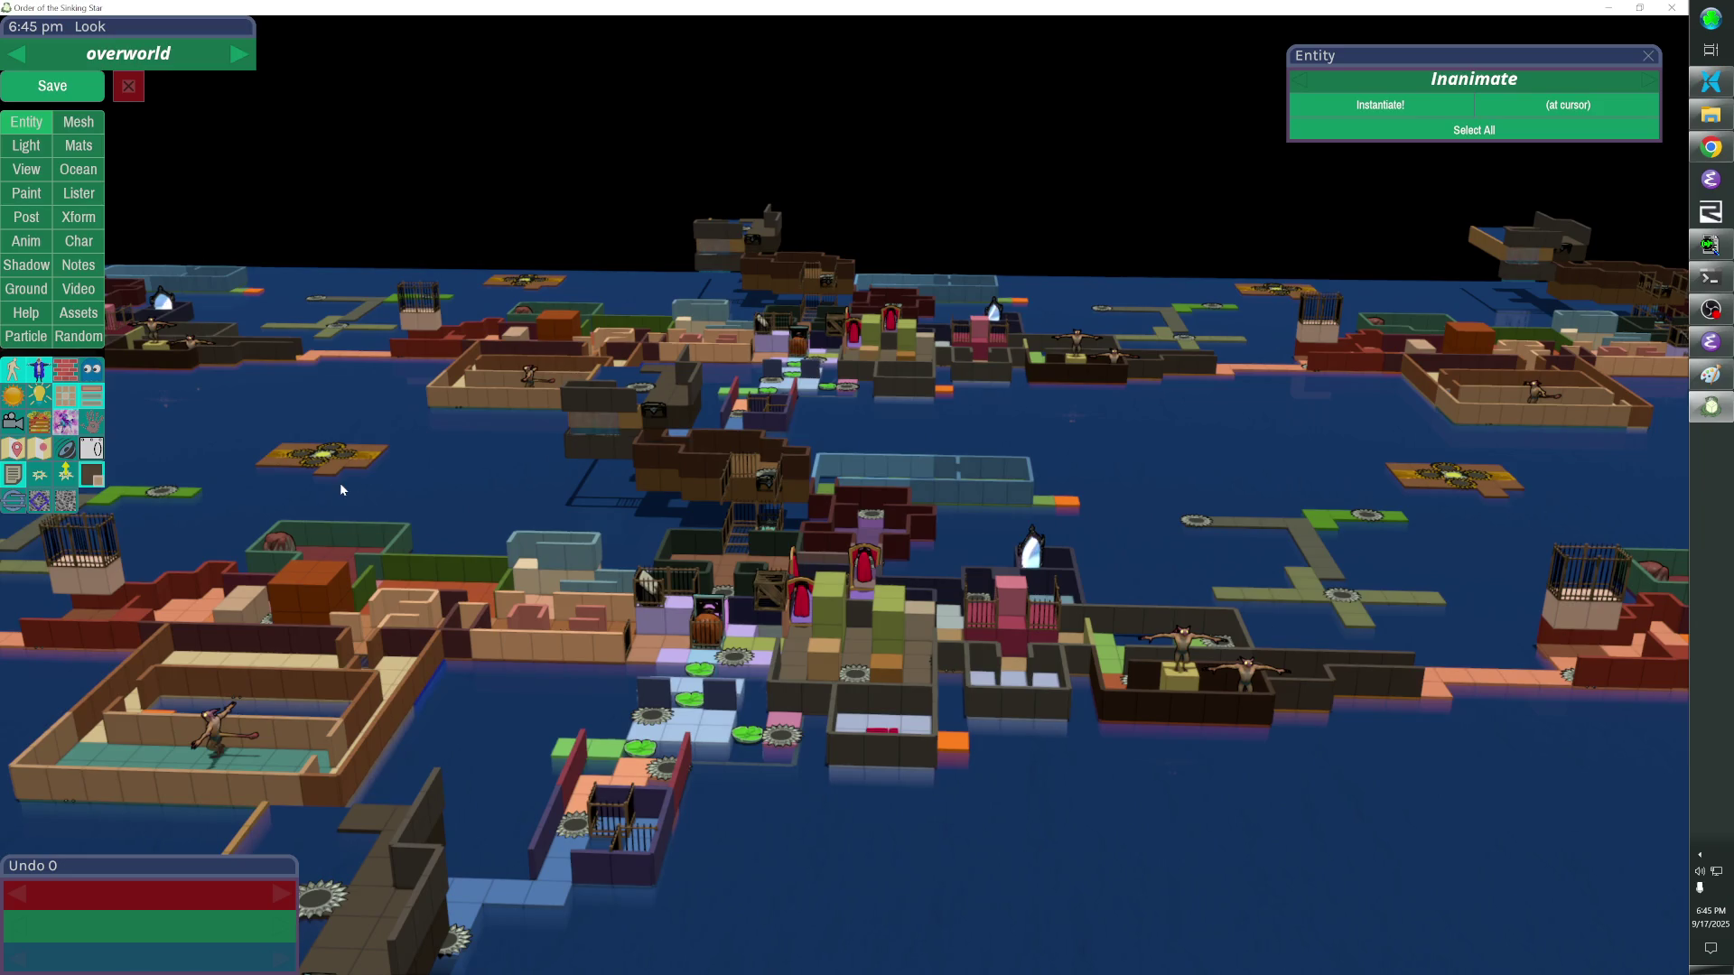
left_click(63, 399)
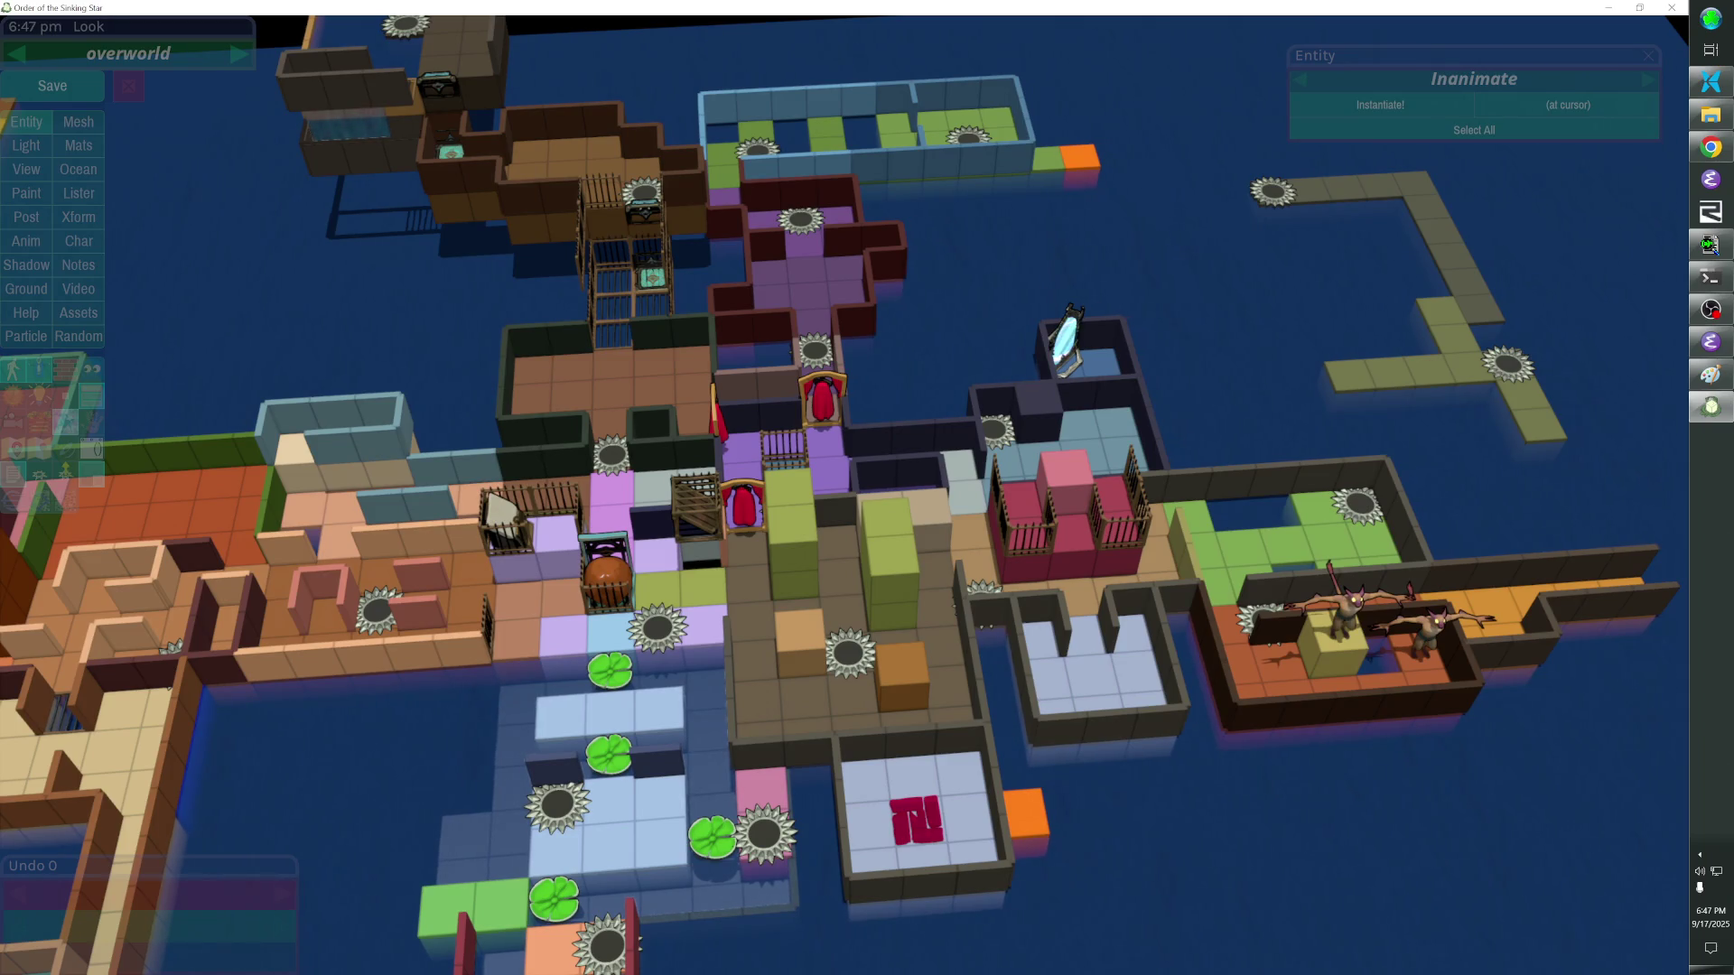
Save the rearranged overworld level after panning the map.
key("s")
scroll(867, 488, "down", 5)
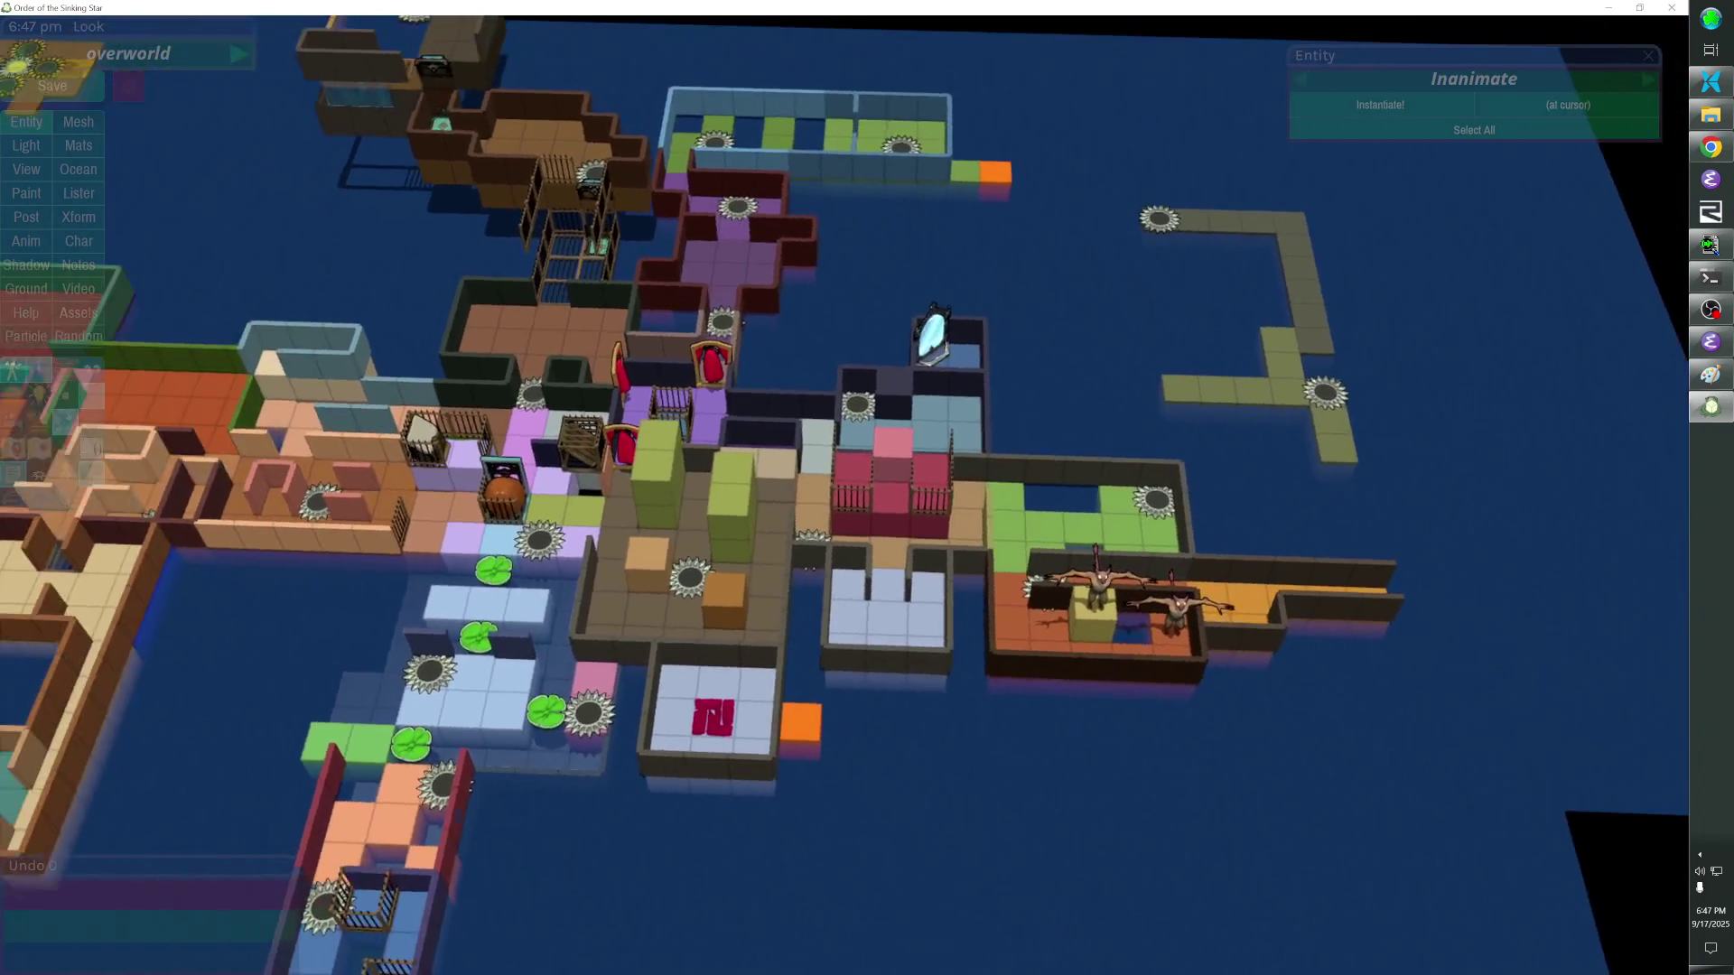
scroll(867, 489, "up", 3)
scroll(868, 489, "down", 3)
scroll(867, 489, "down", 3)
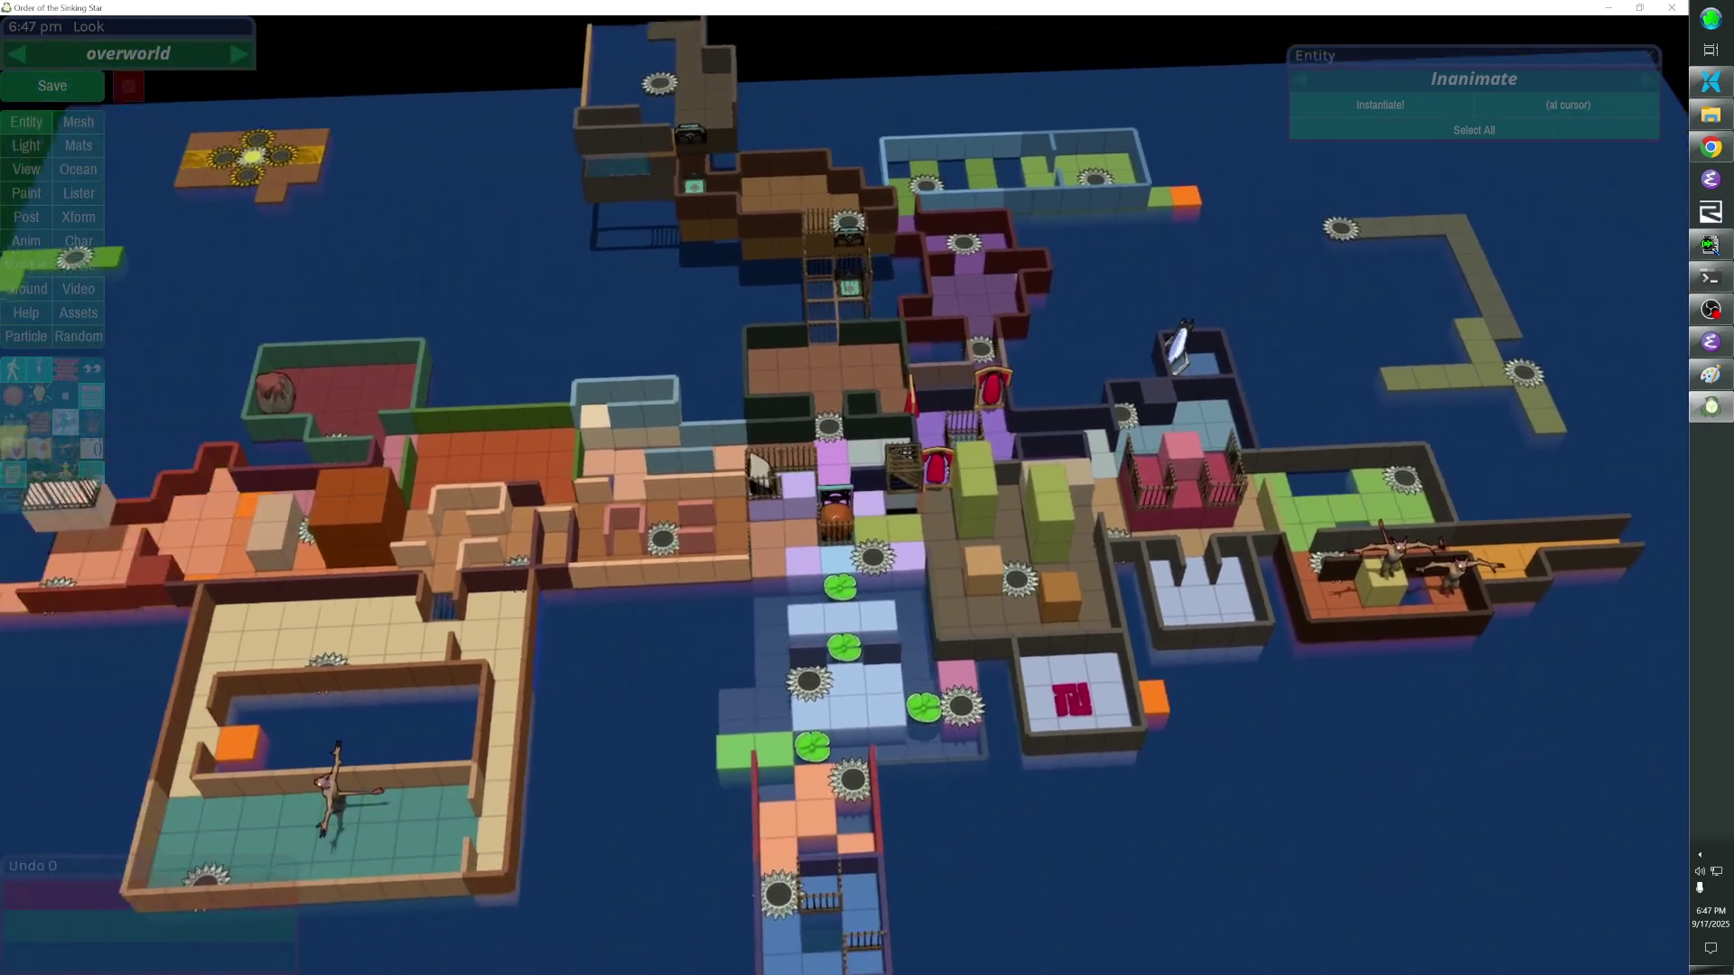
scroll(867, 489, "up", 3)
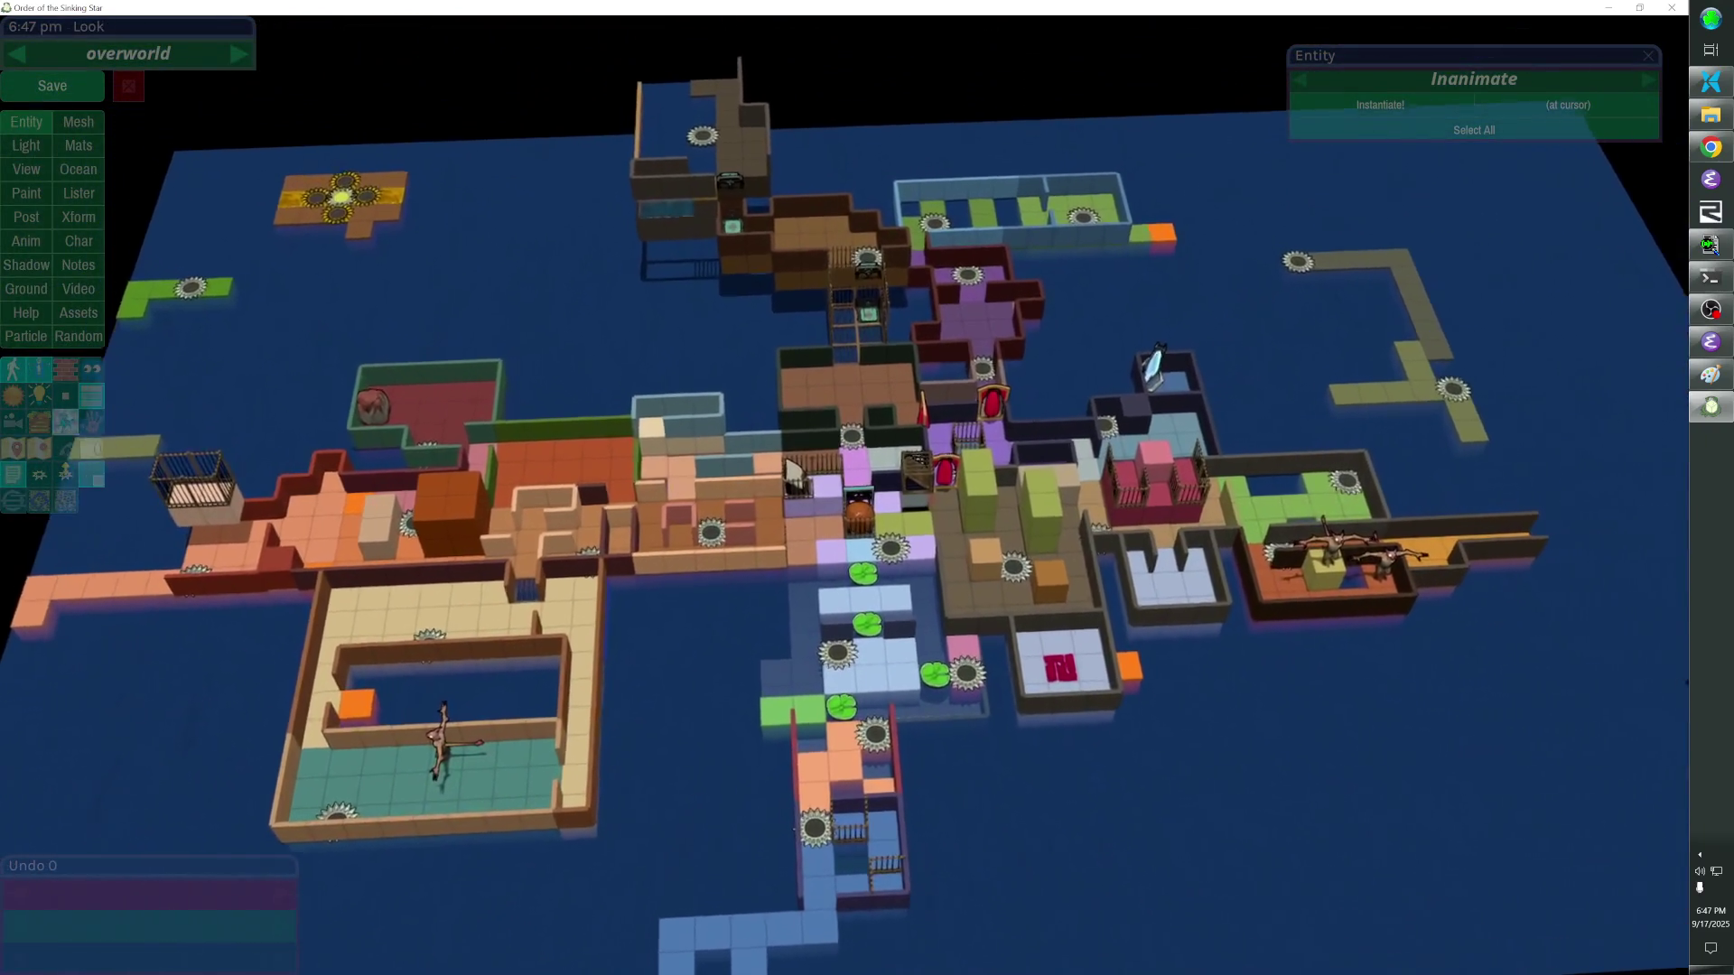
scroll(867, 487, "up", 3)
key("d")
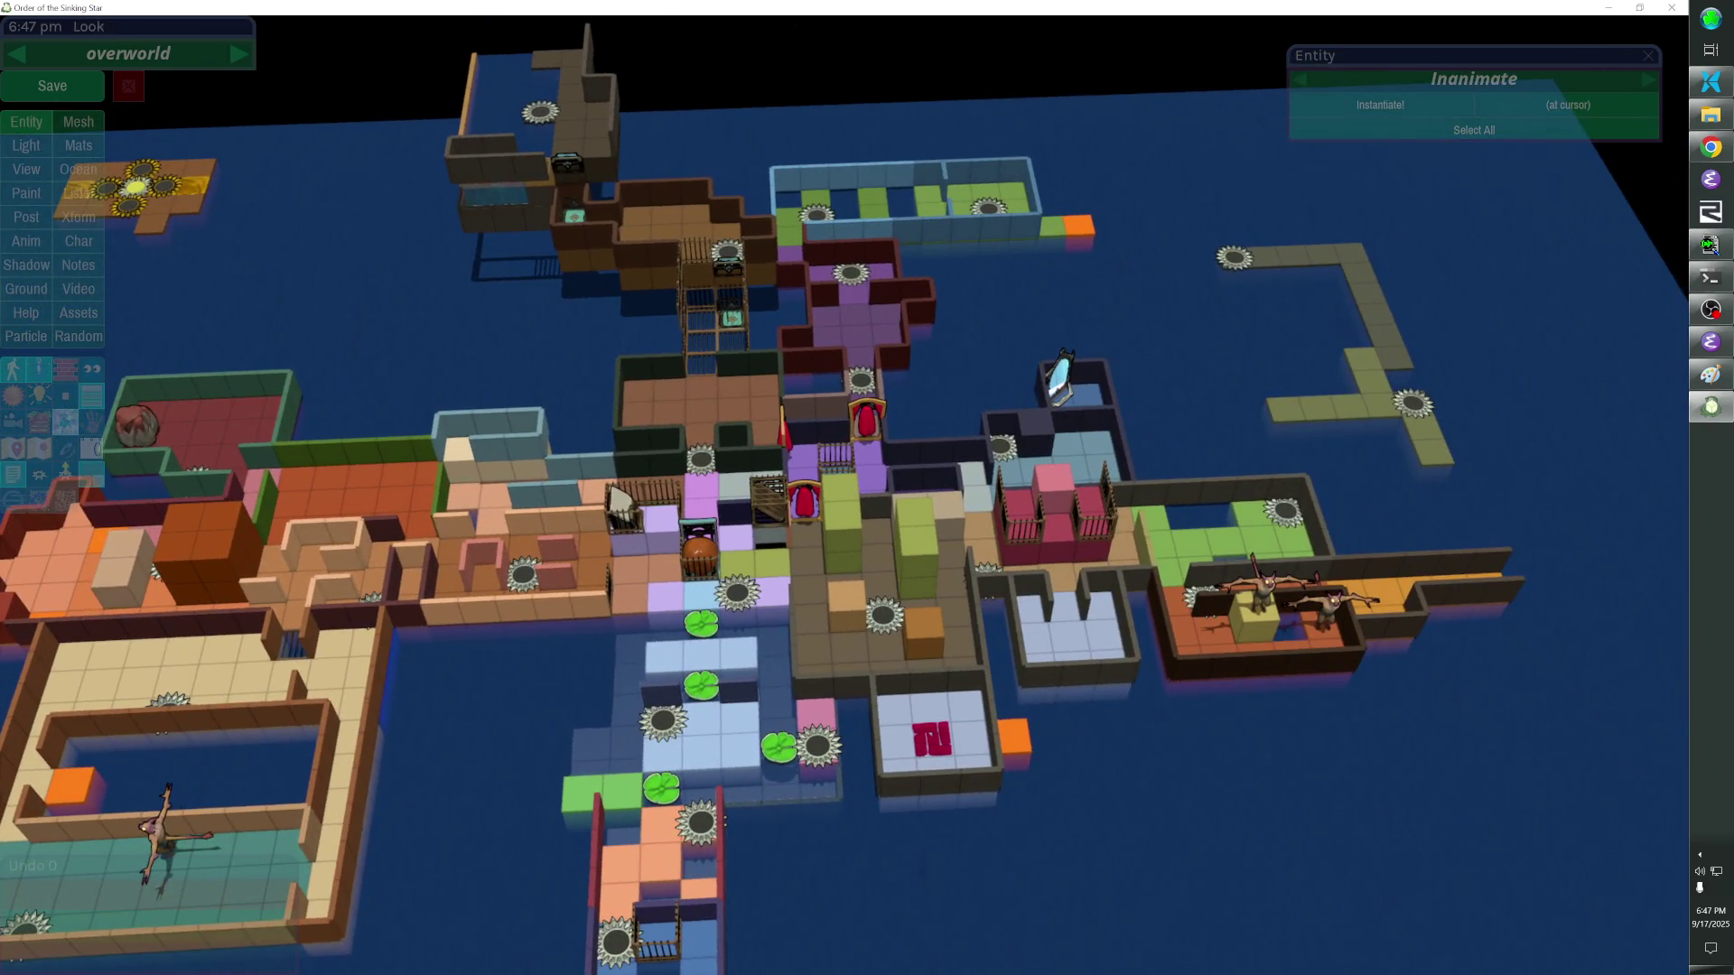
scroll(866, 487, "down", 1)
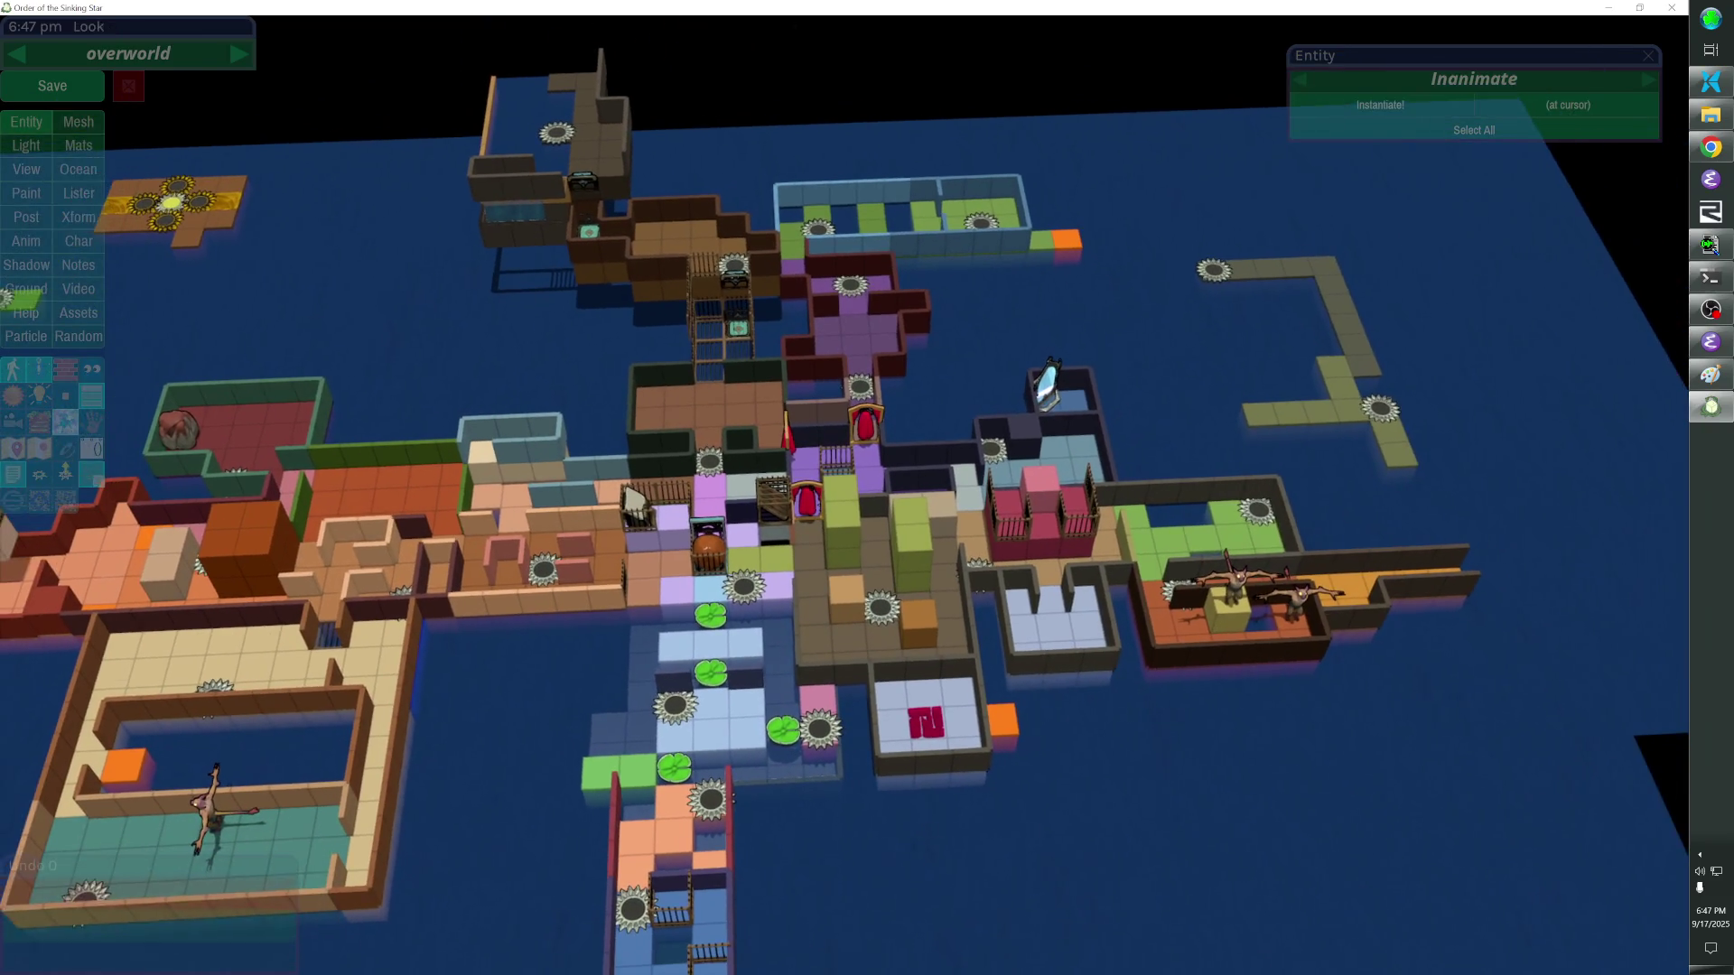
left_click(78, 97)
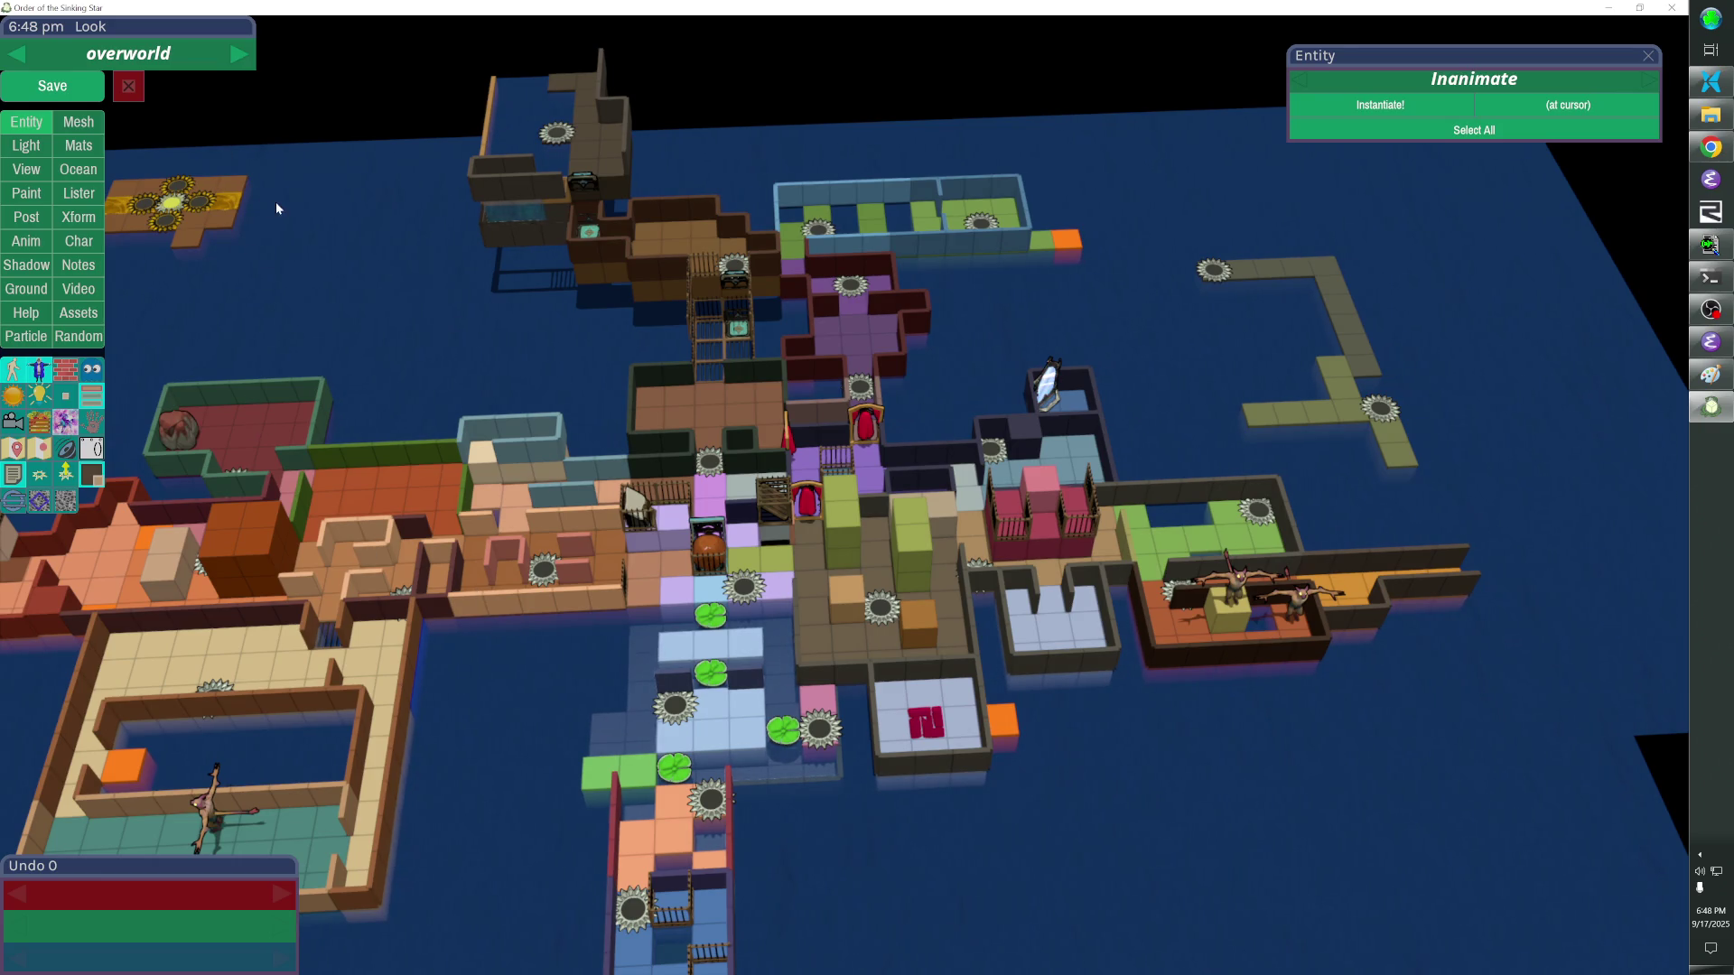
Cycle the floor-mode view four times to show the whole overworld with its notes.
left_click(91, 396)
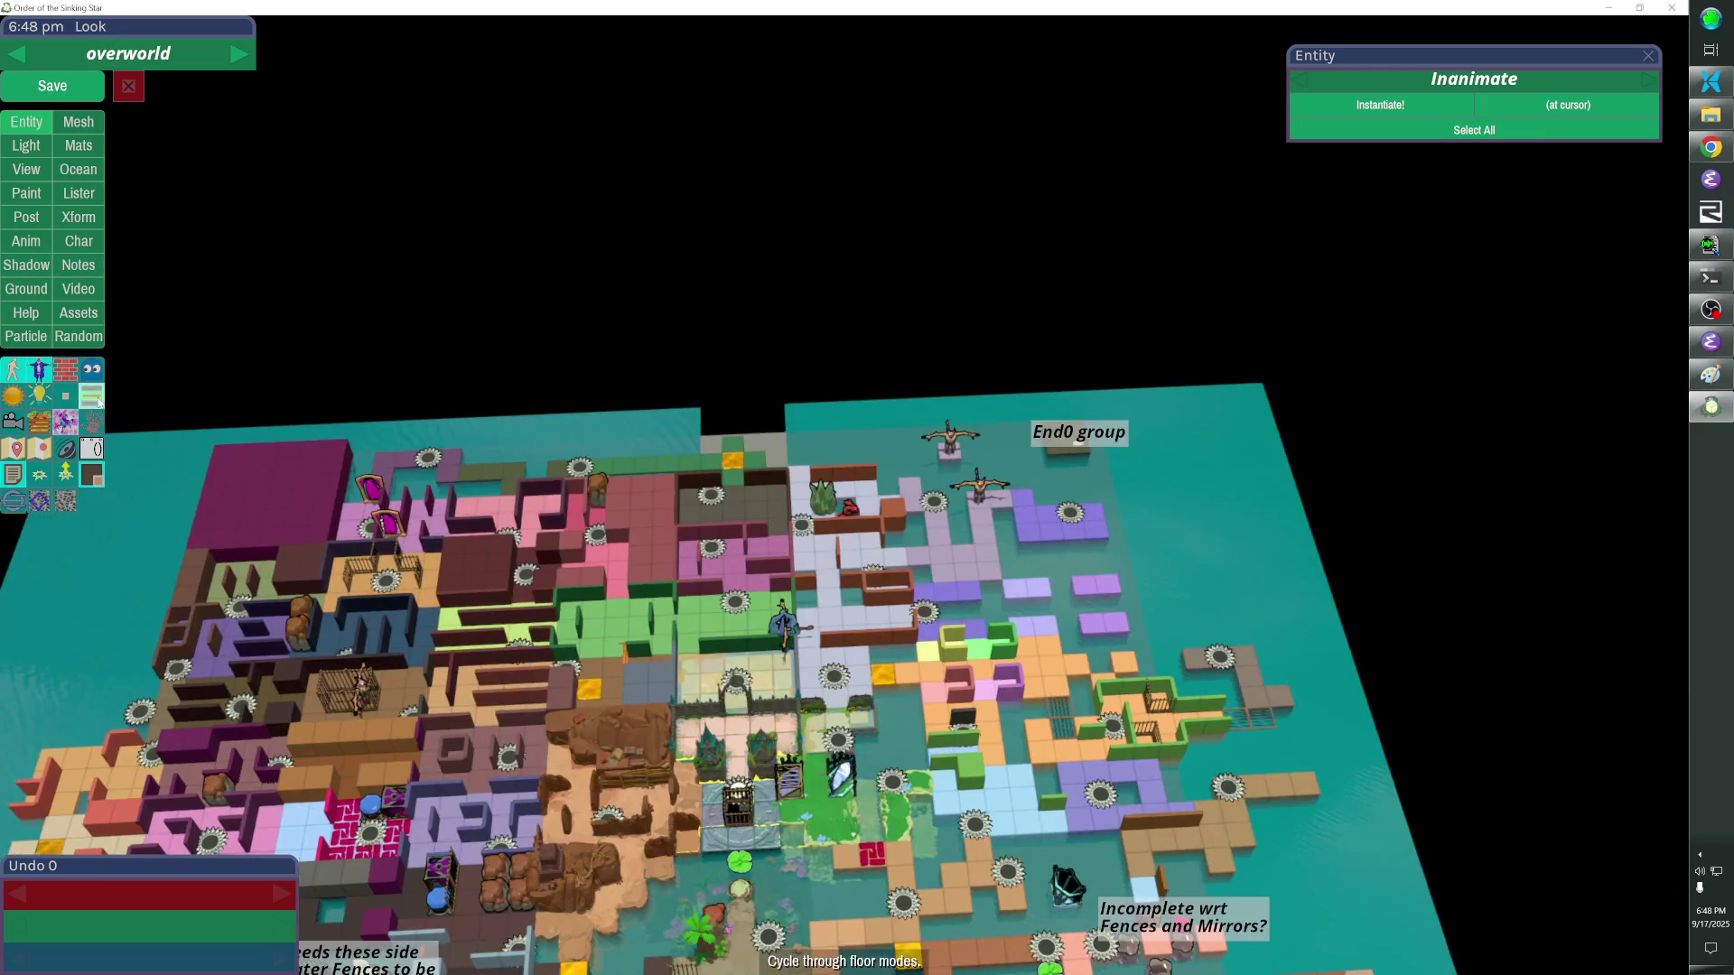
left_click(91, 396)
left_click(91, 396)
left_click(91, 396)
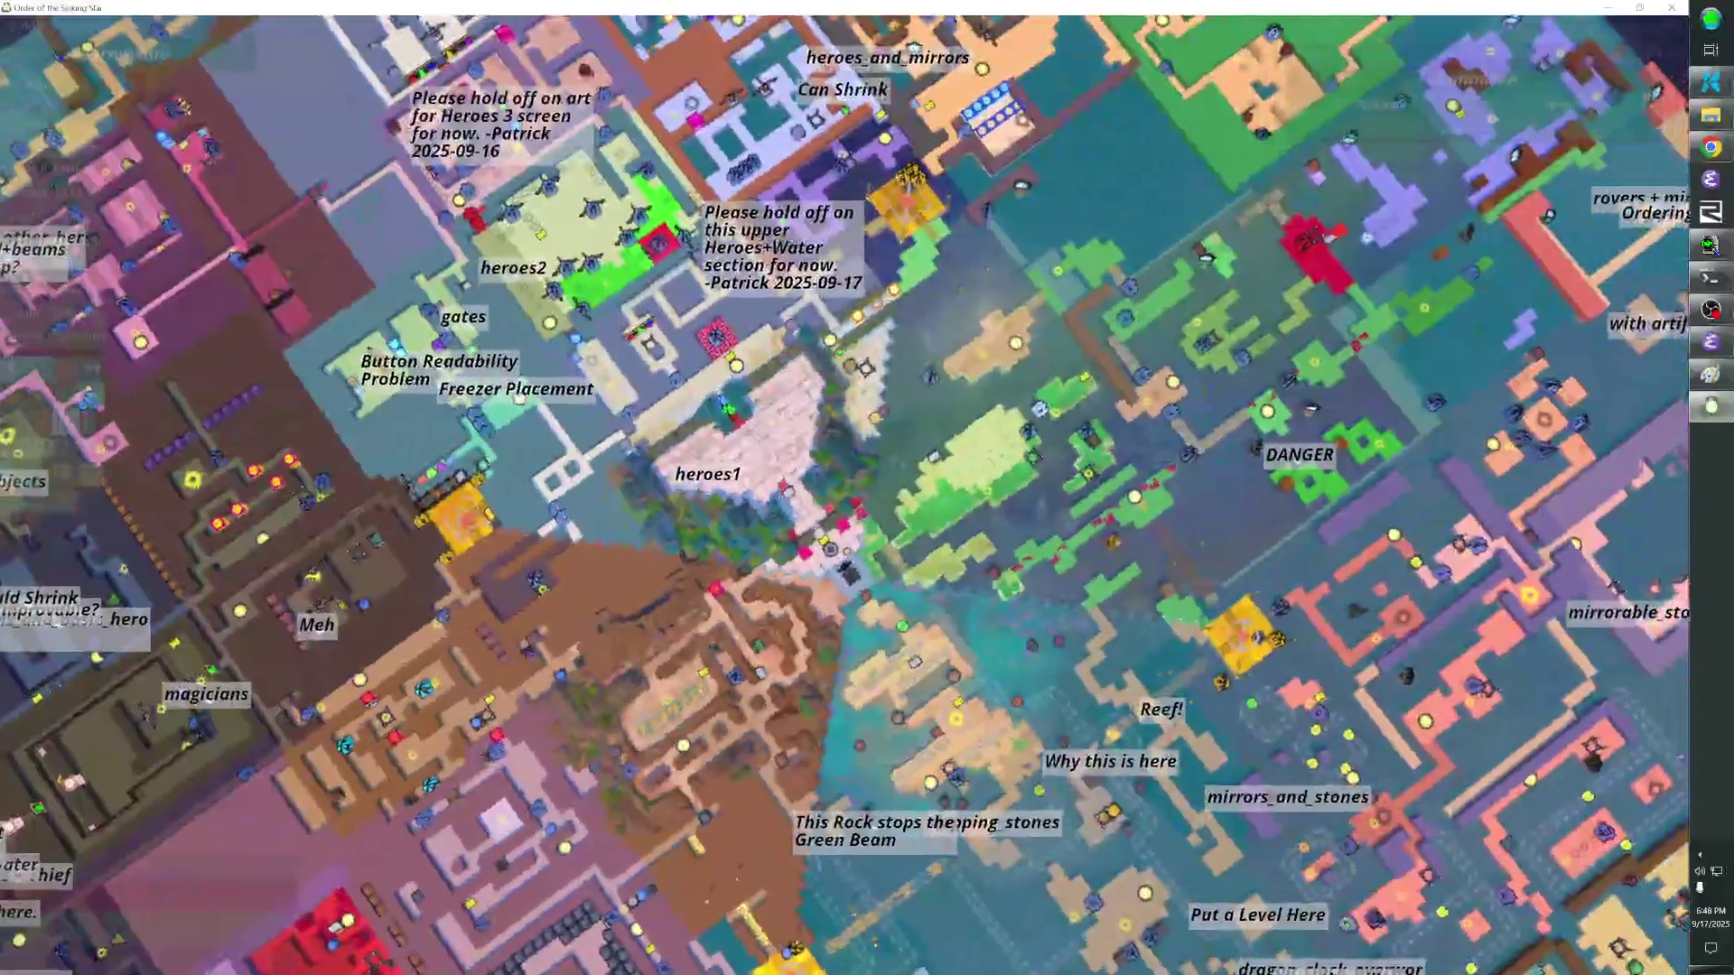
key("alt+Tab")
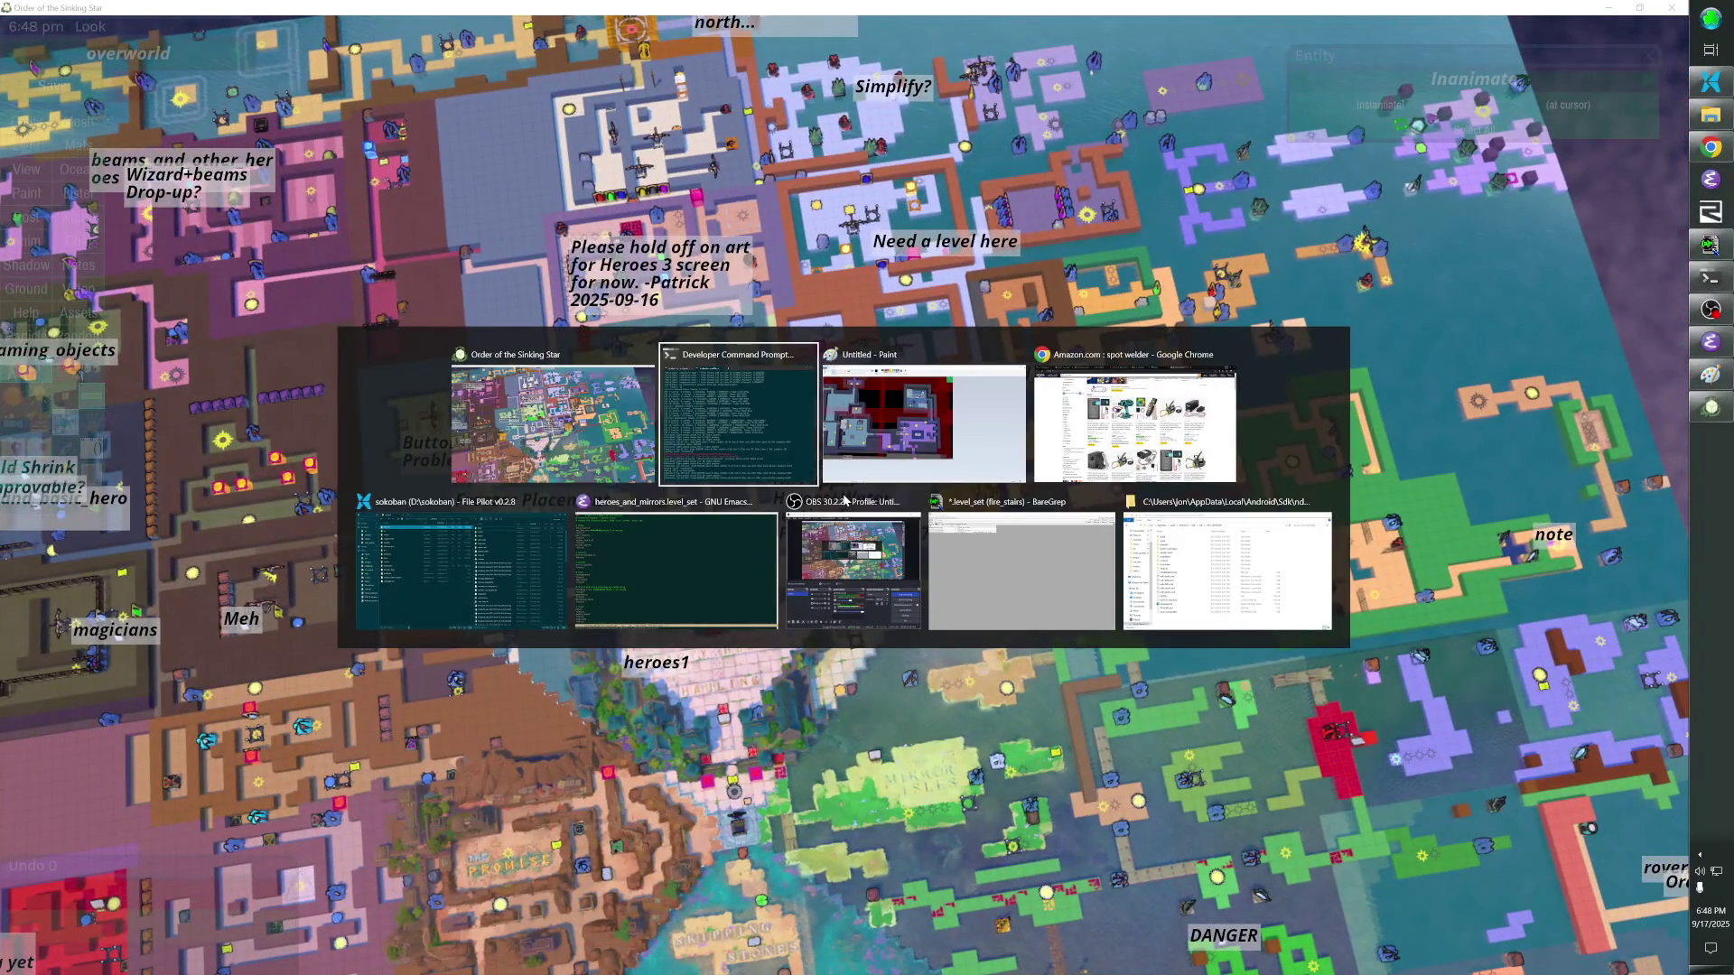
Stop the running game and start an SVN Commit on the sokoban working copy.
key("ctrl+c")
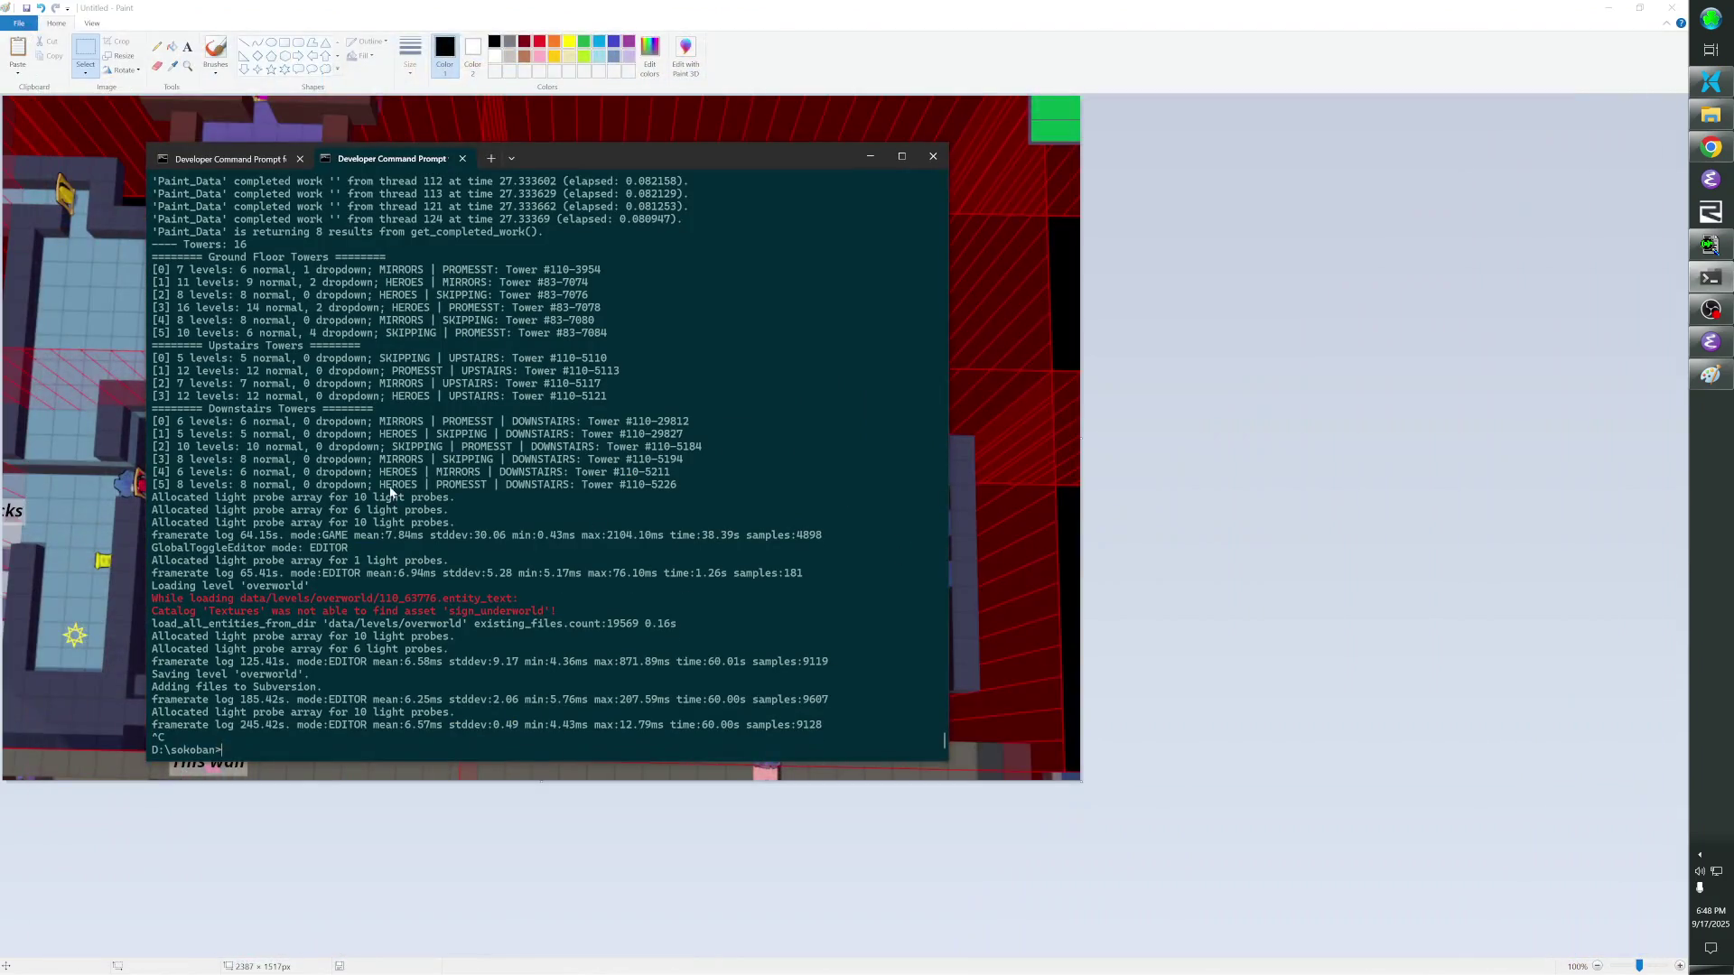
key("alt+Tab")
key("alt+Tab")
key("alt+Tab")
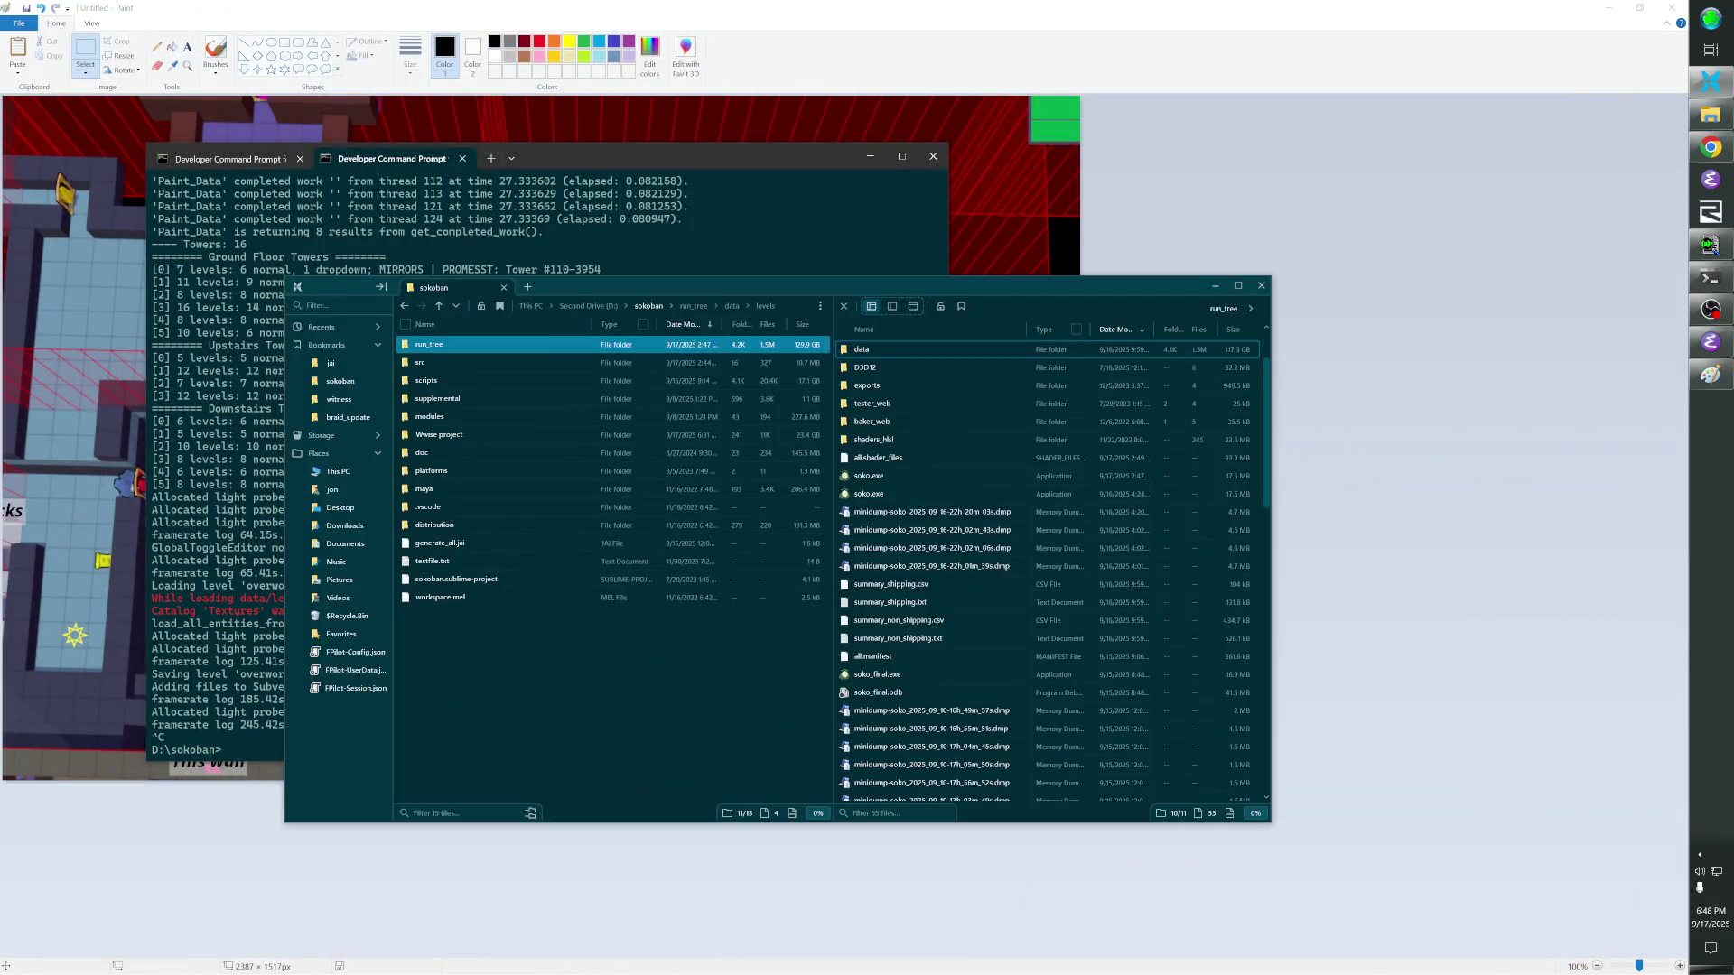
right_click(346, 384)
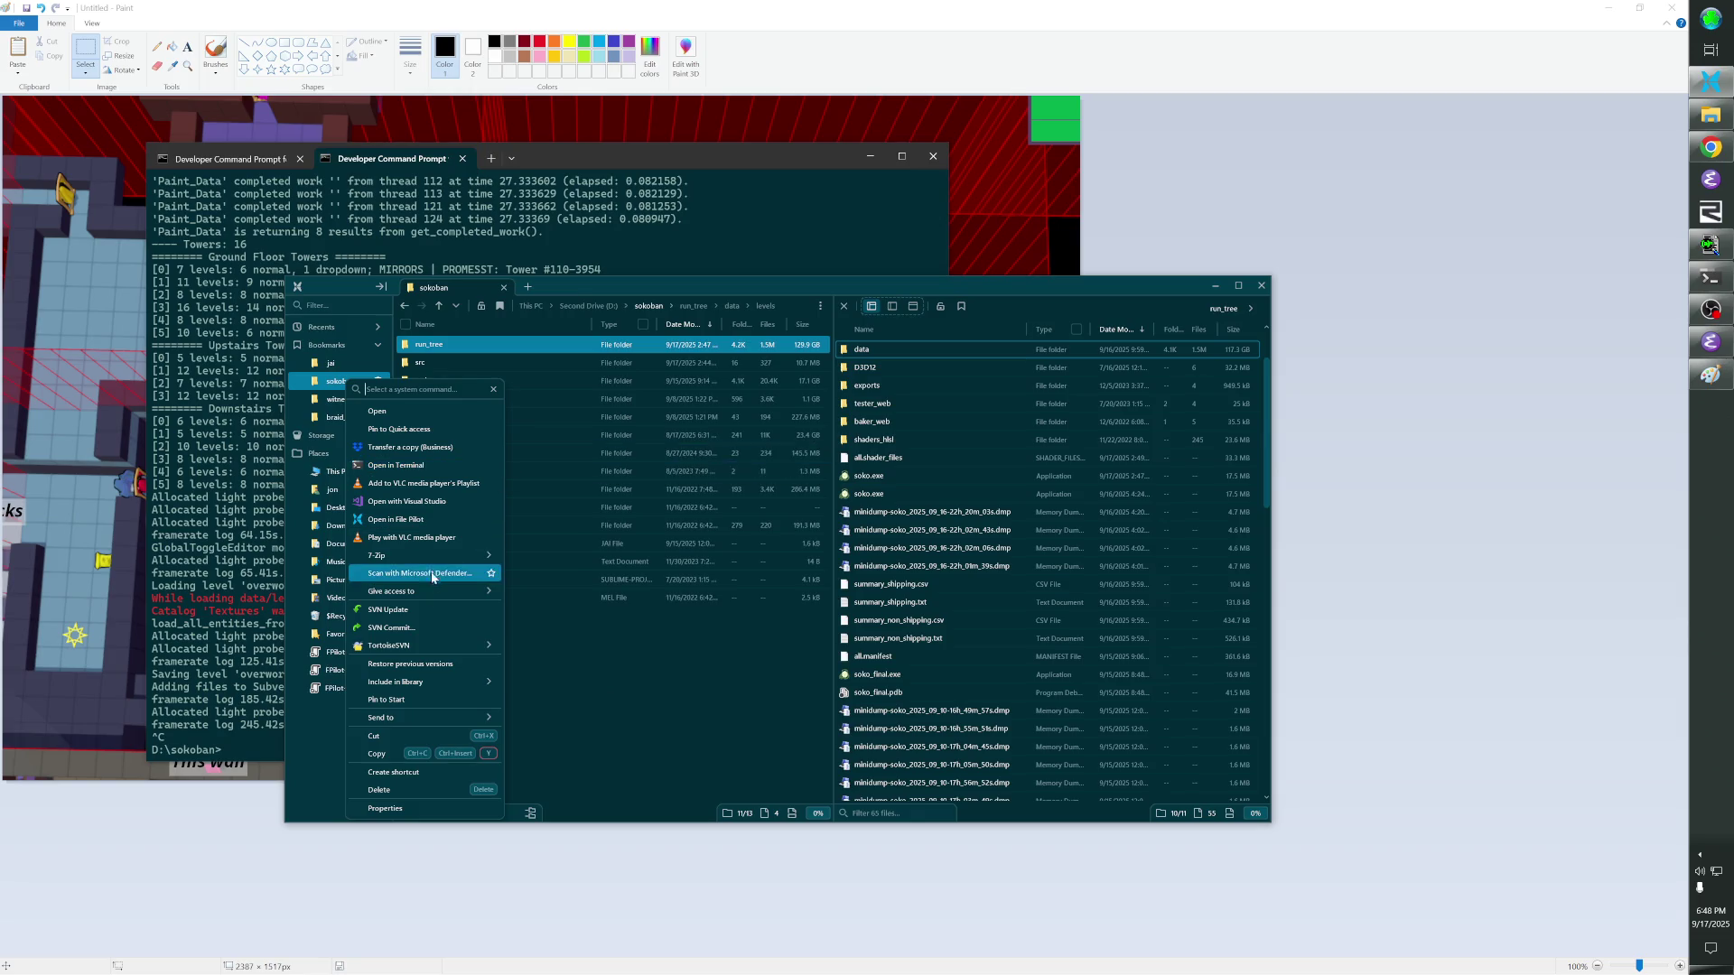
left_click(423, 627)
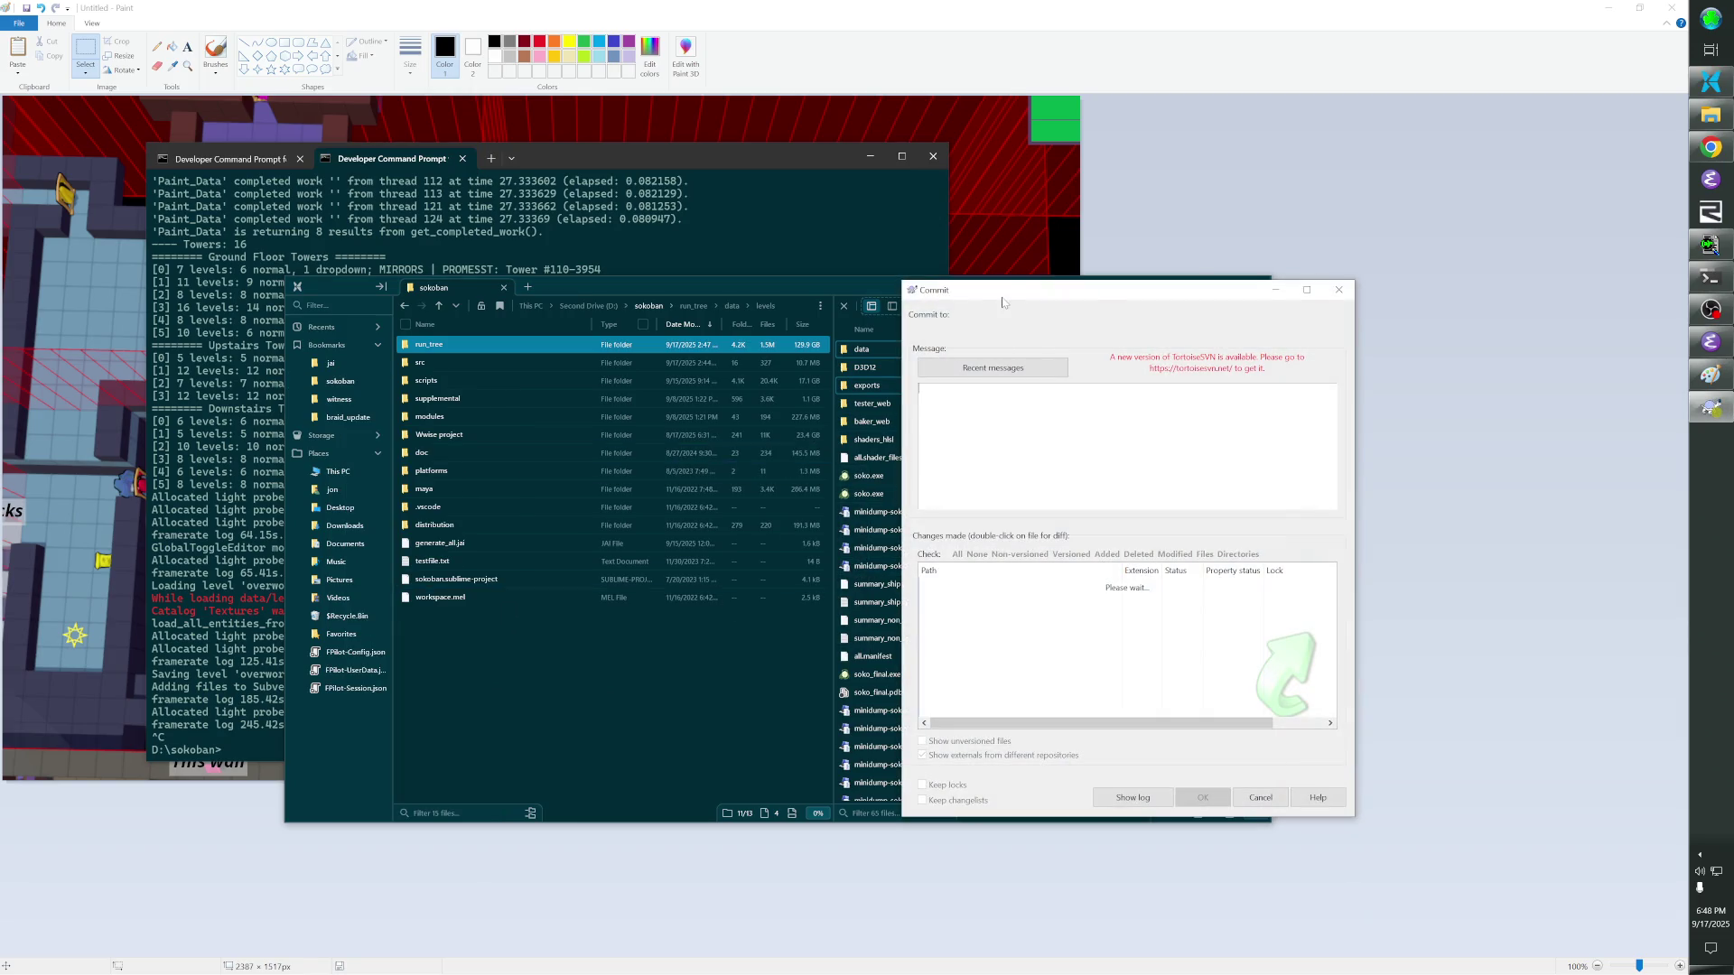
Reposition the commit window and exclude steamcmd.exe from the commit.
left_click_drag(1002, 302, 1039, 207)
type("ve fast travel are")
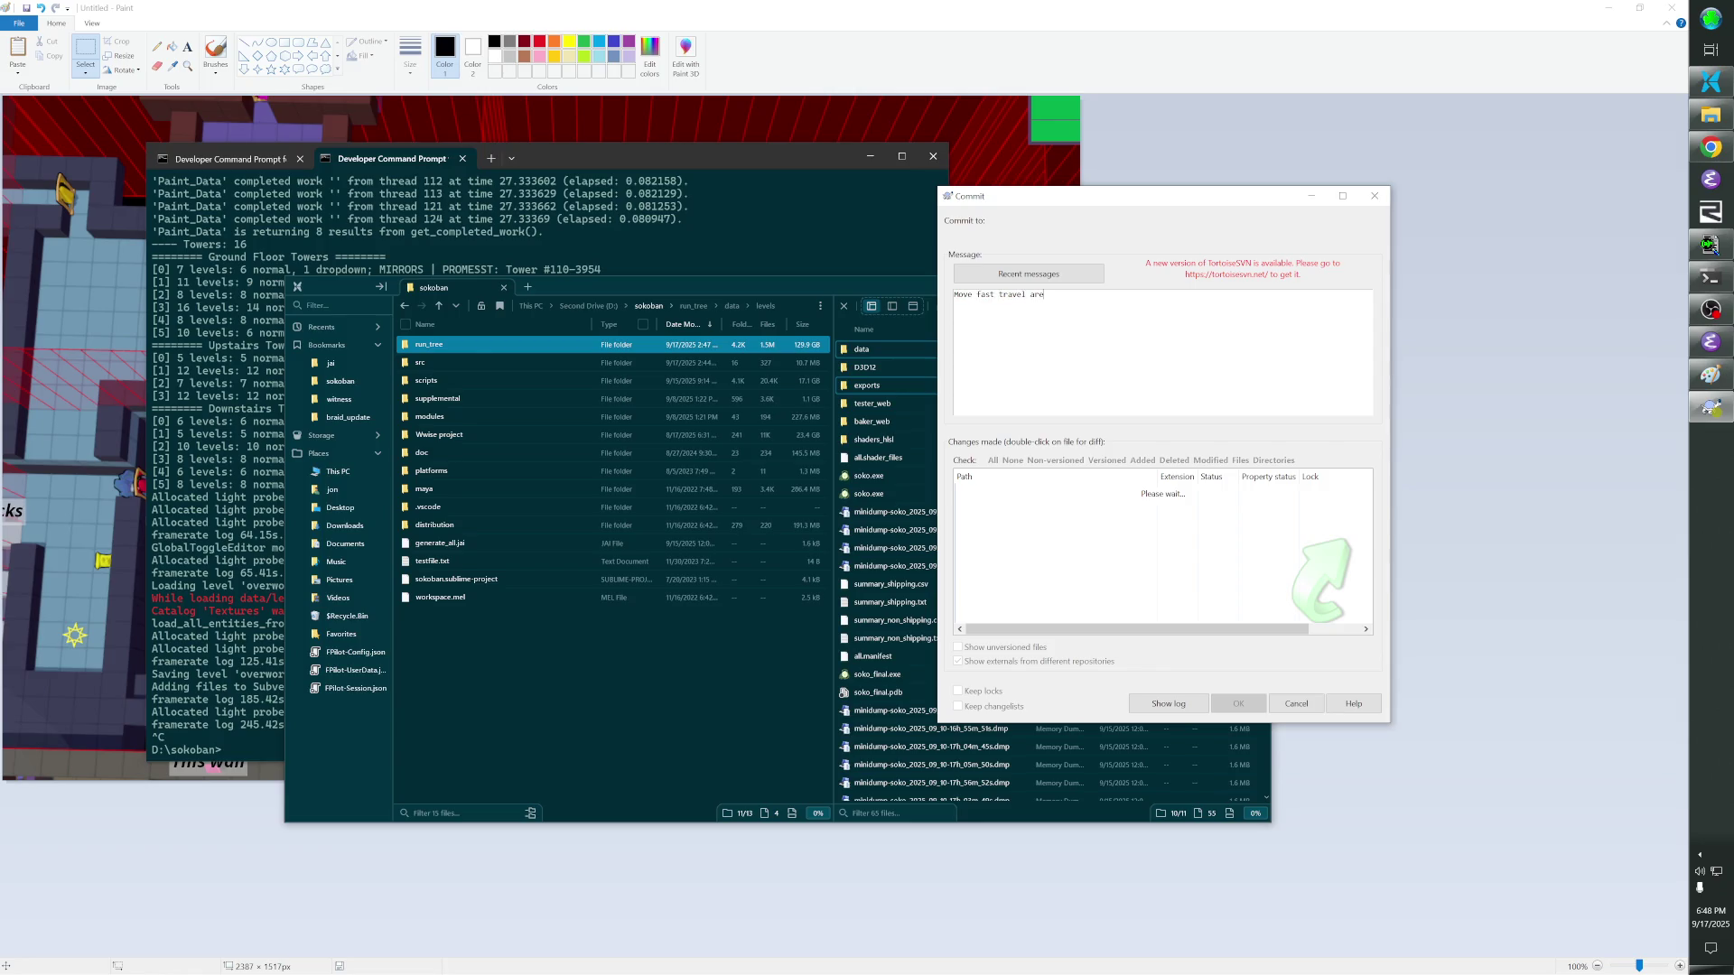
type("as in the upstairs.")
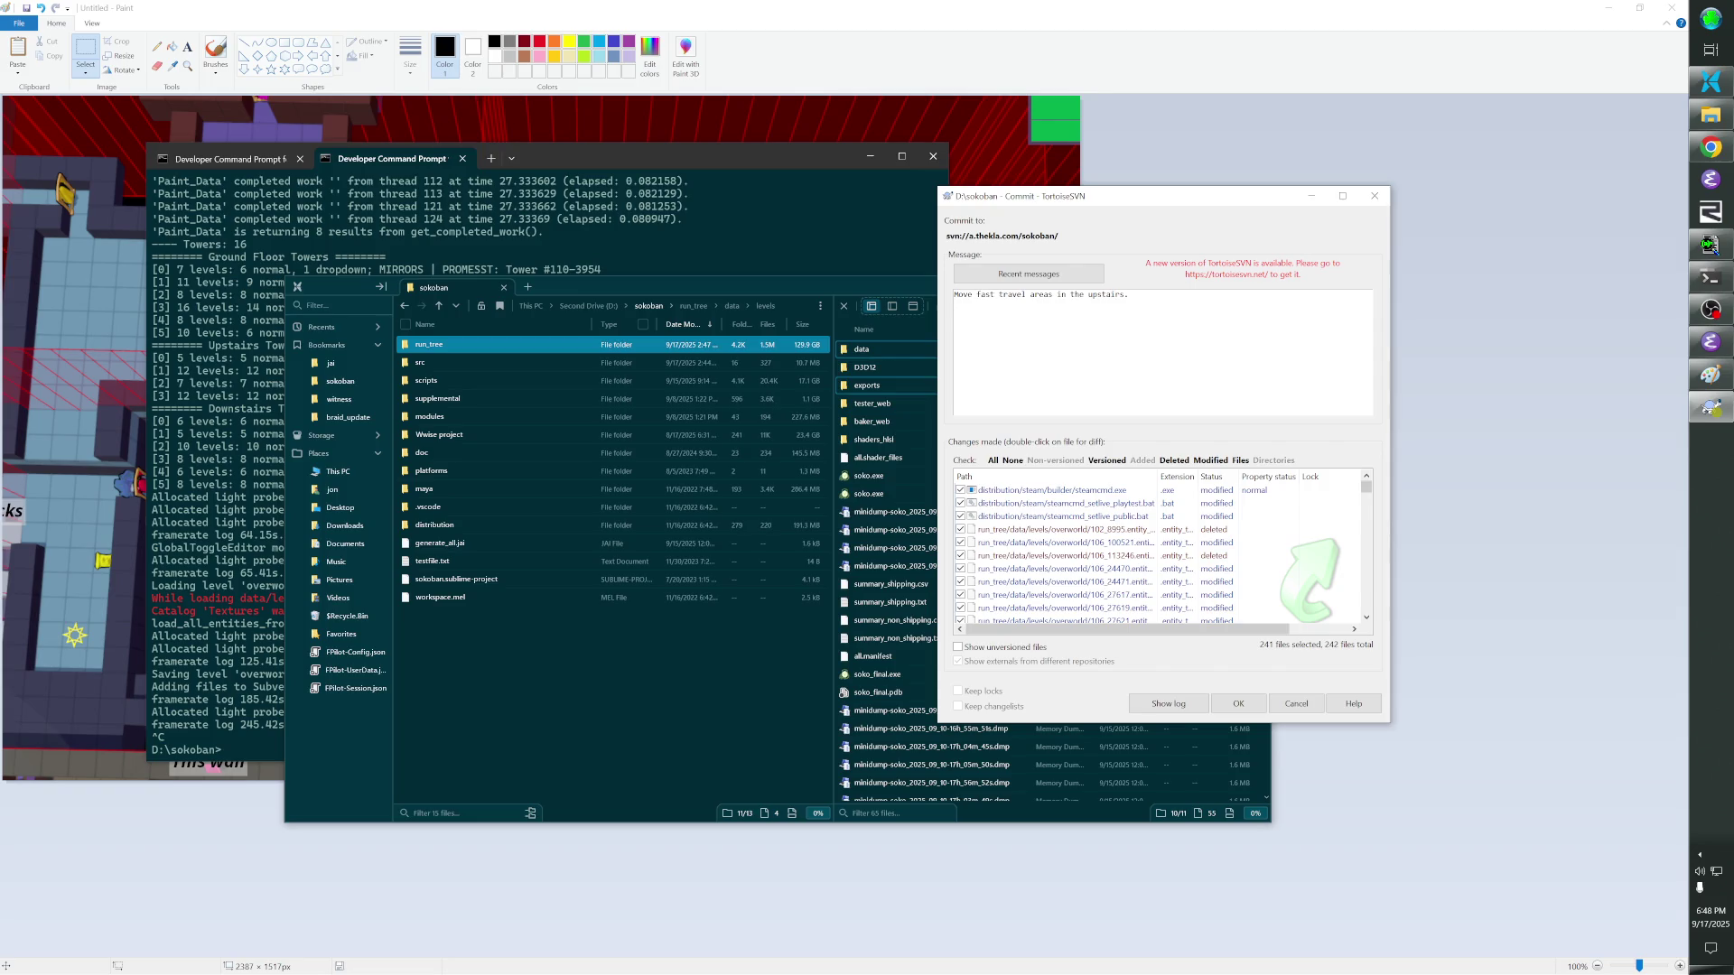
left_click(963, 490)
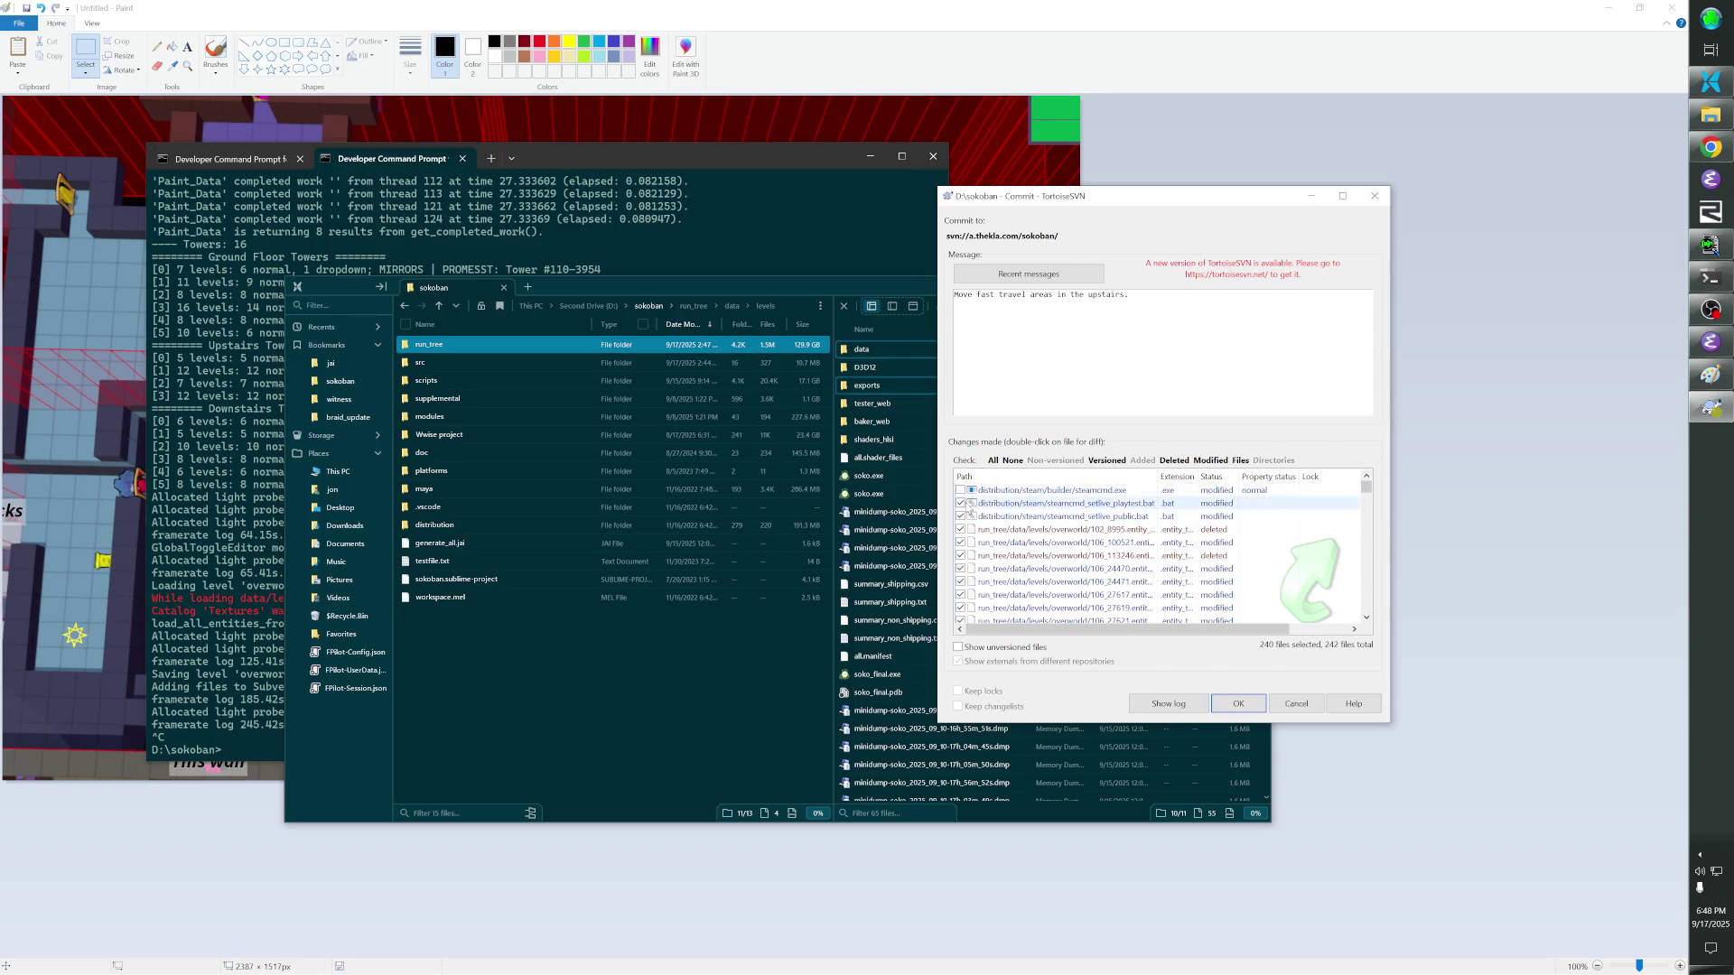
scroll(1236, 565, "down", 10)
scroll(1235, 564, "down", 10)
Exclude soko.exe as well and commit the remaining 236 files.
left_click(962, 581)
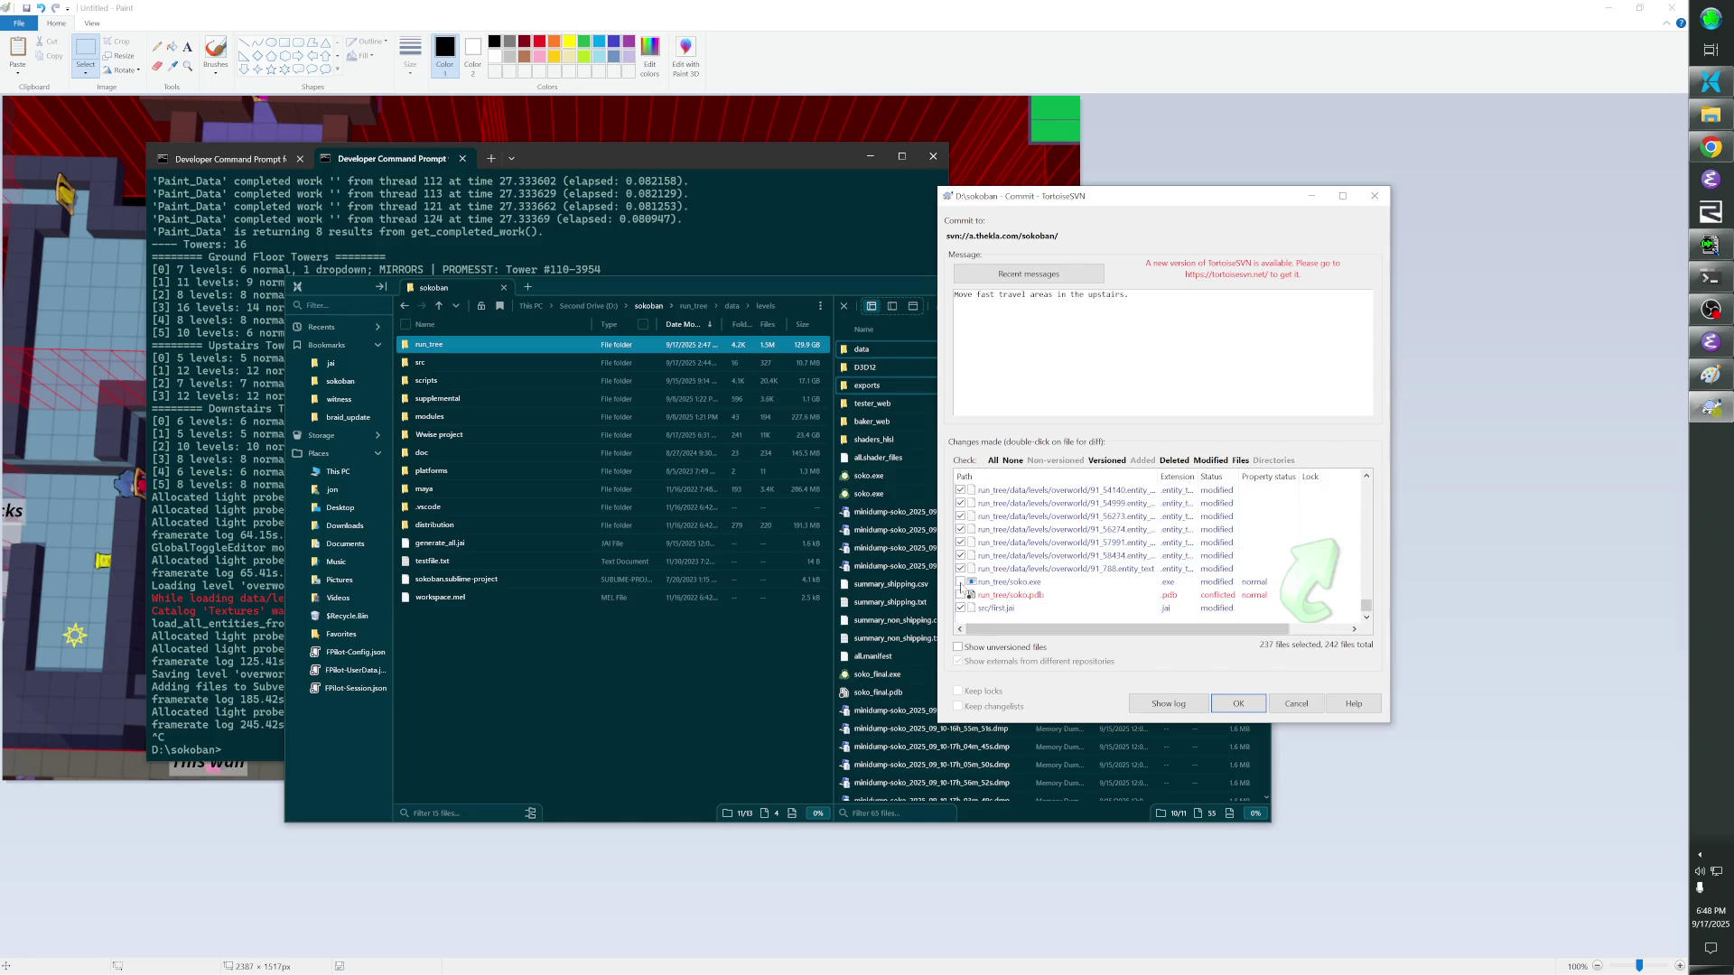
left_click(1237, 703)
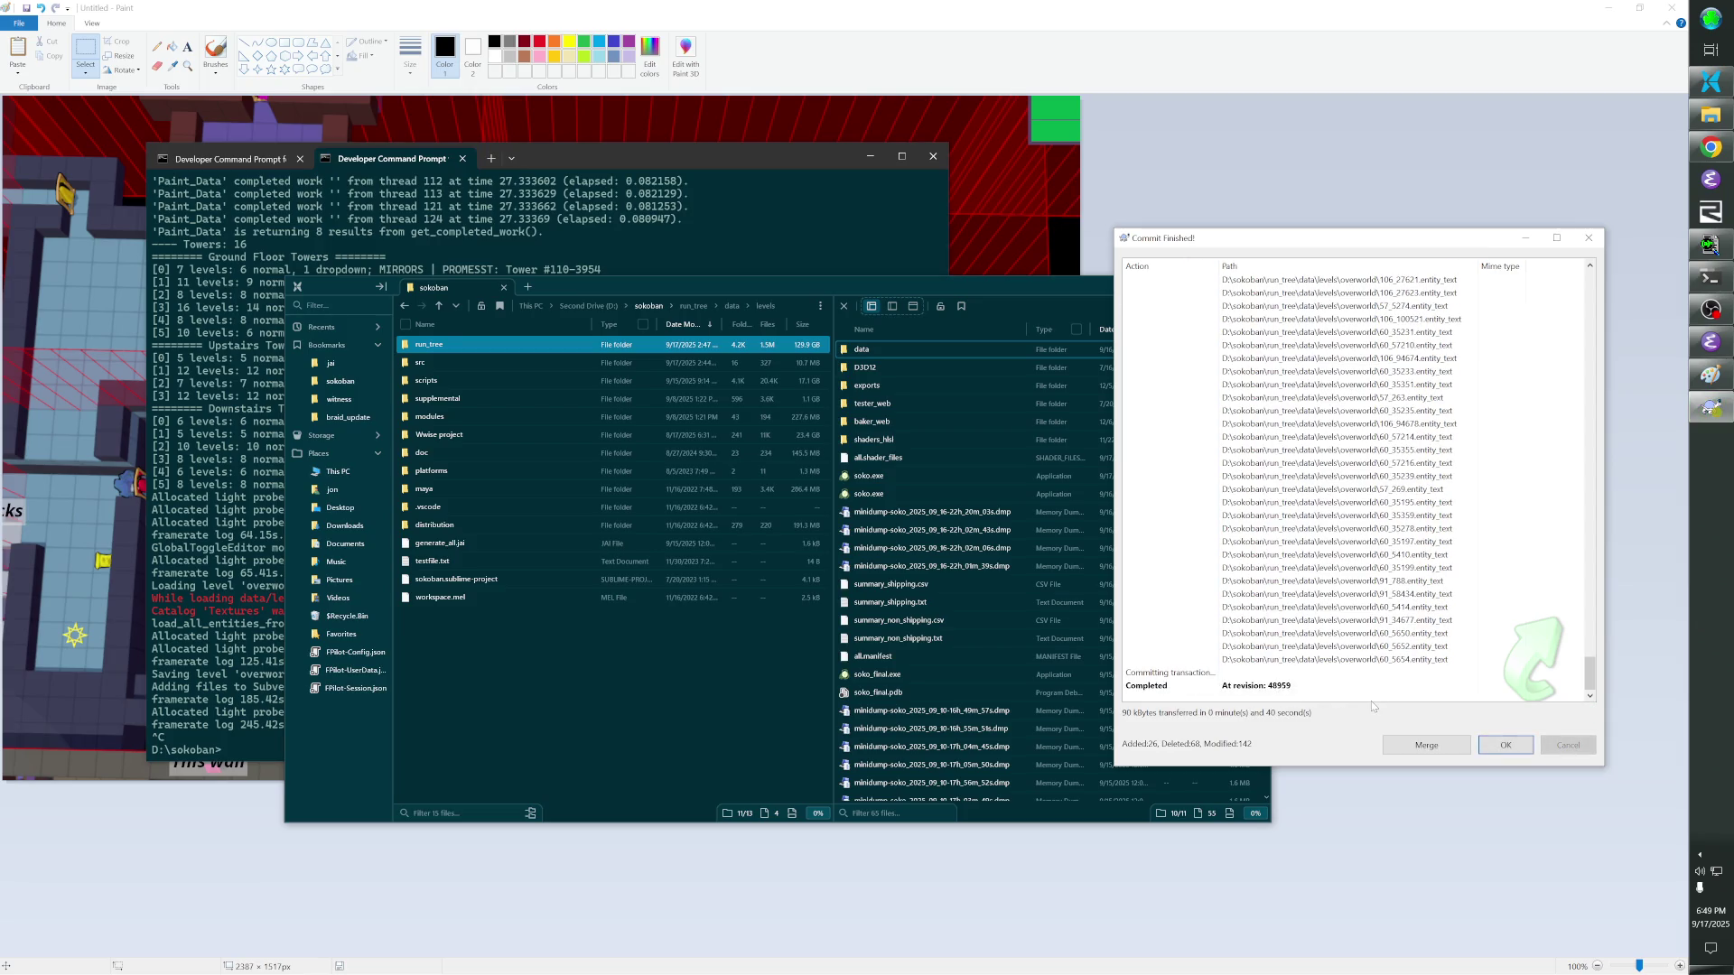
Dismiss the Commit Finished report and bring the Paint map screenshot to the front.
left_click(1504, 745)
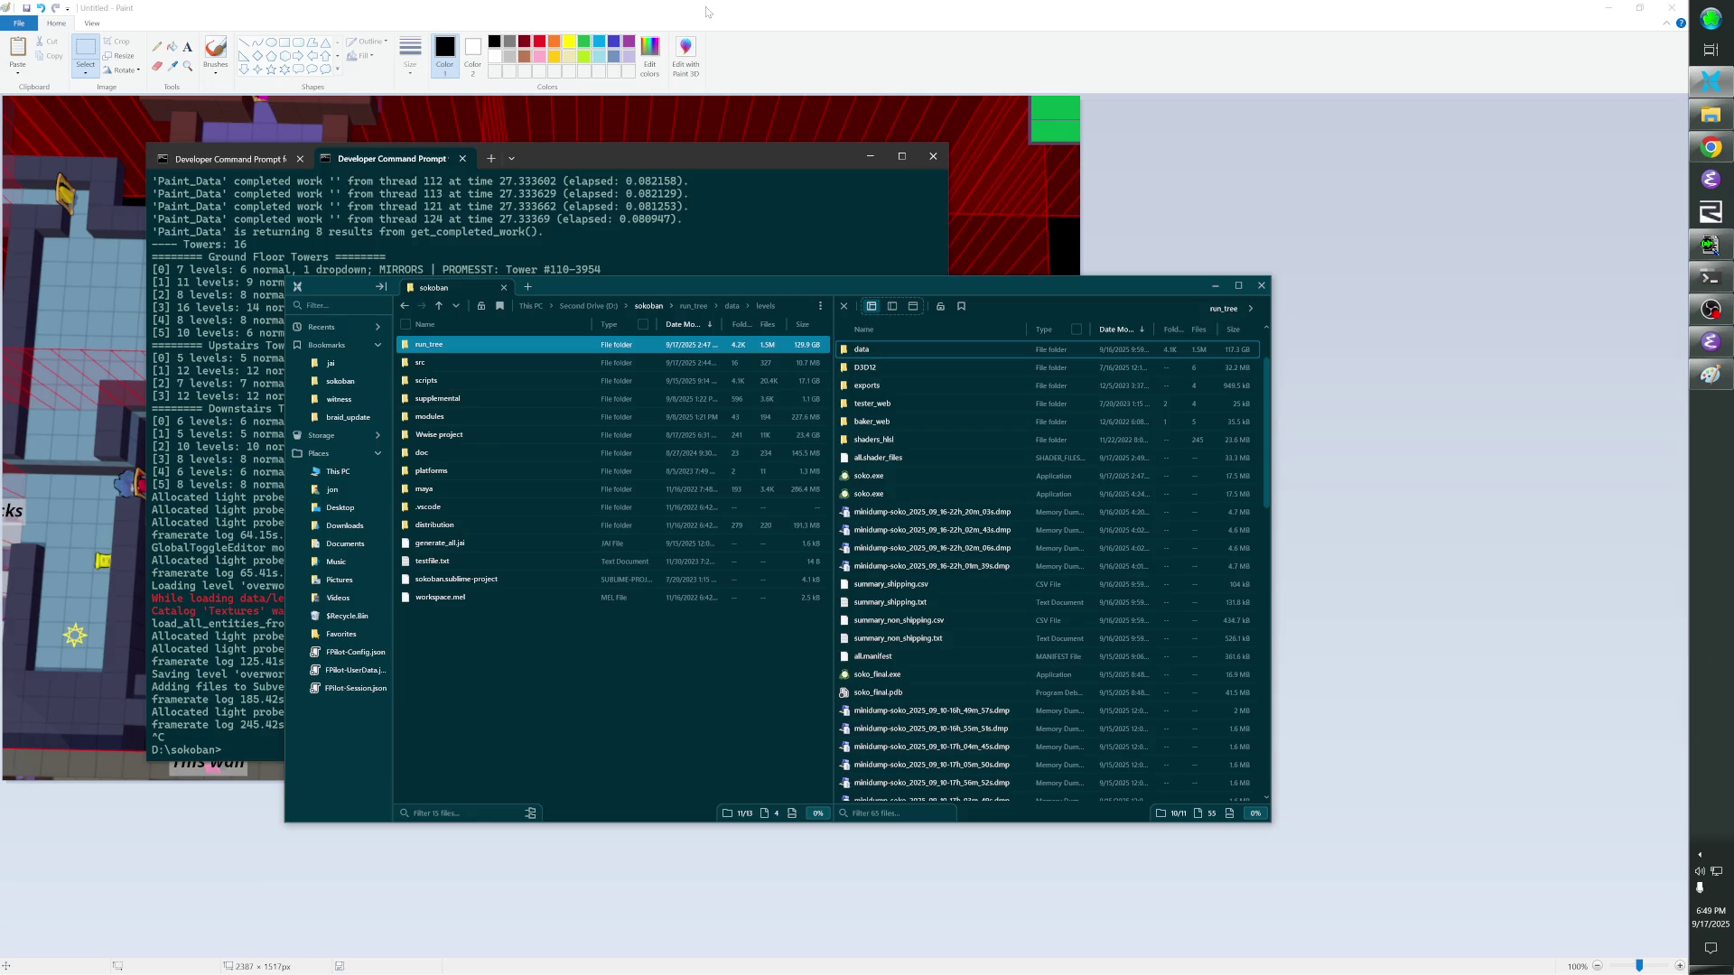
key("alt+Tab")
key("alt+Tab")
key("alt+Tab")
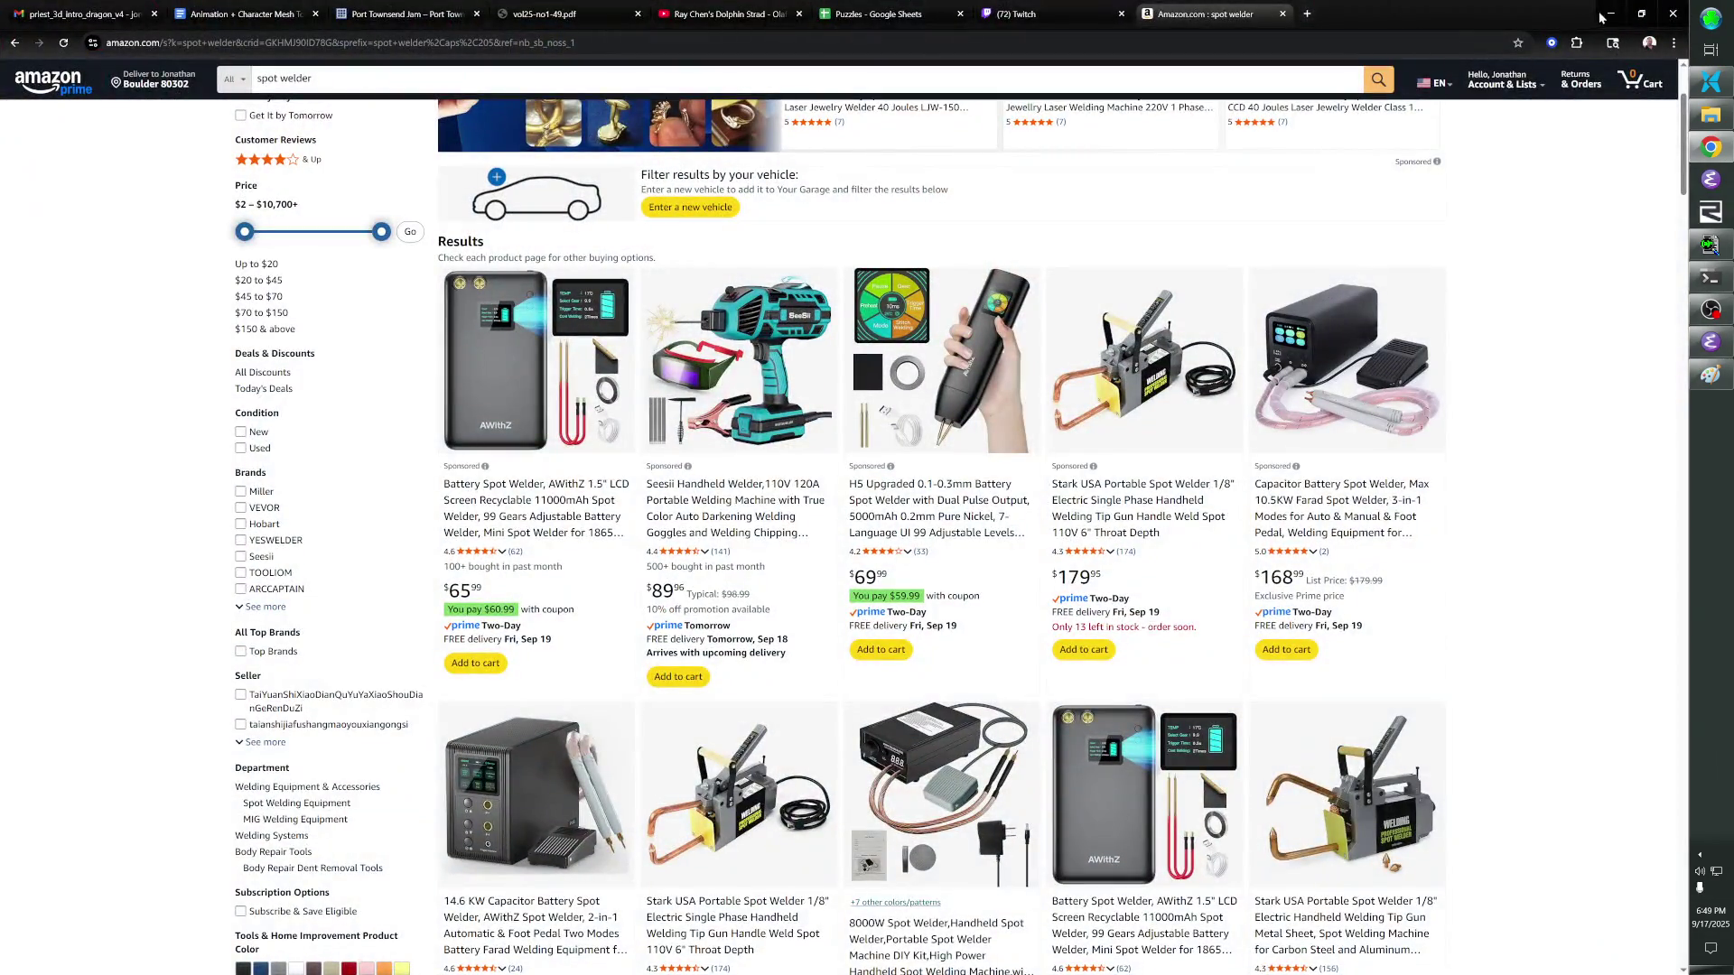
left_click(1530, 19)
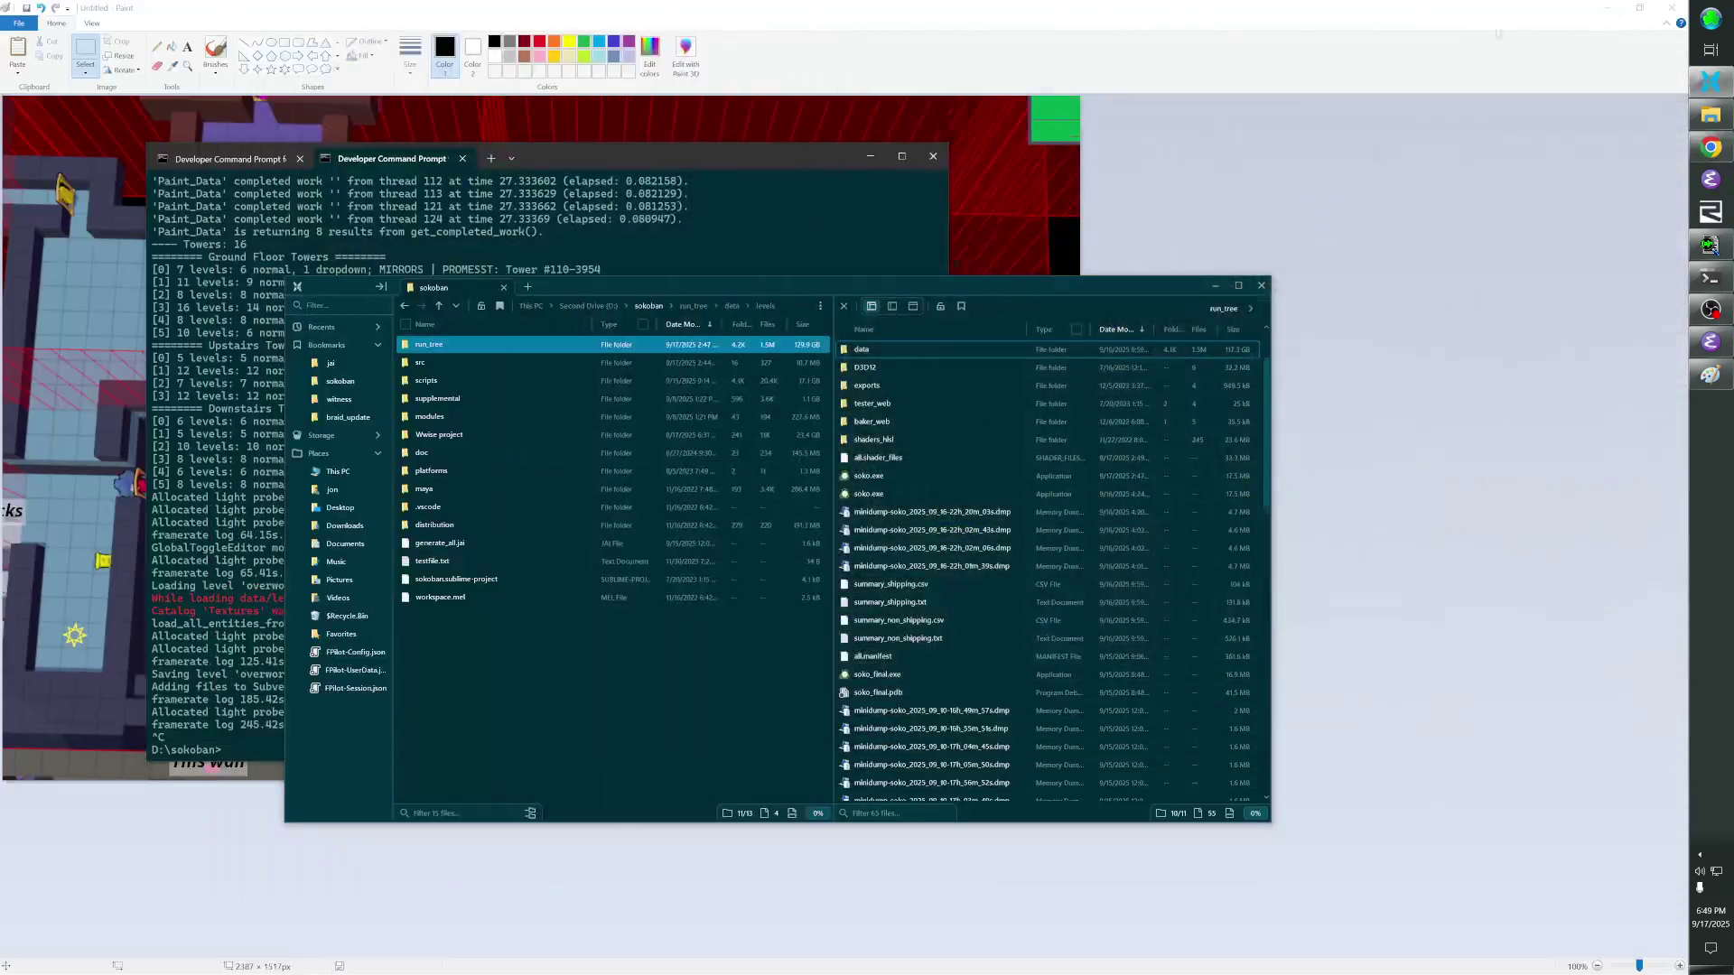
left_click(1159, 24)
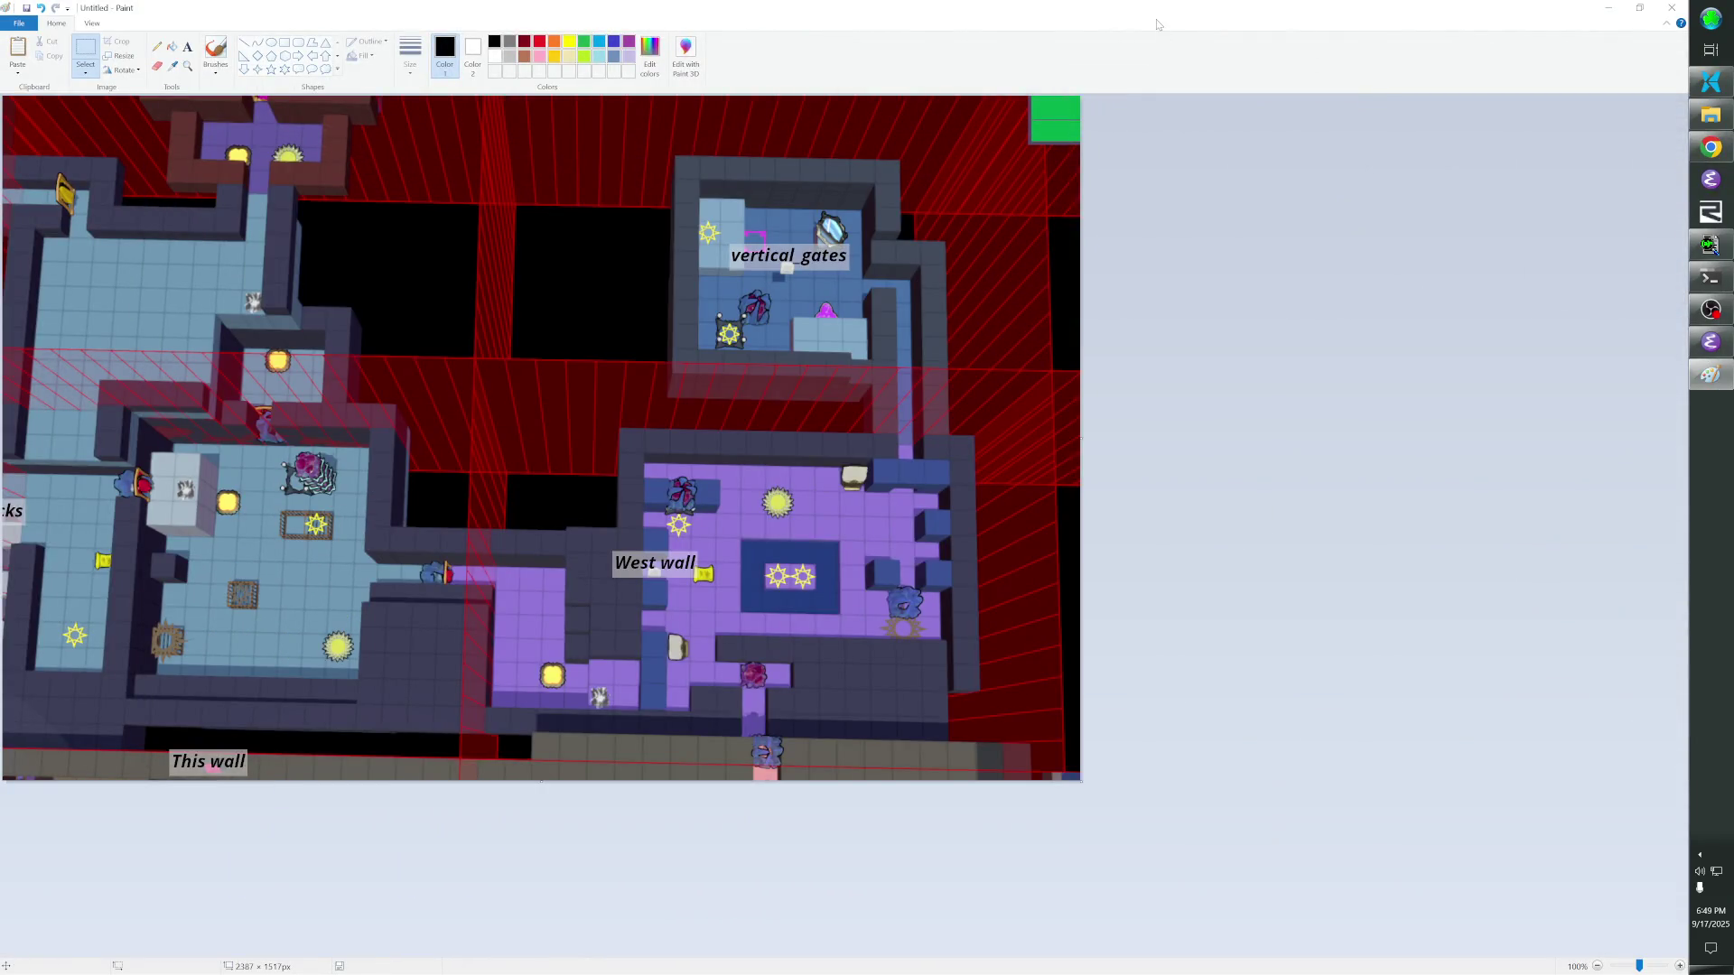
Switch over to the Developer Command Prompt window.
key("alt+Tab")
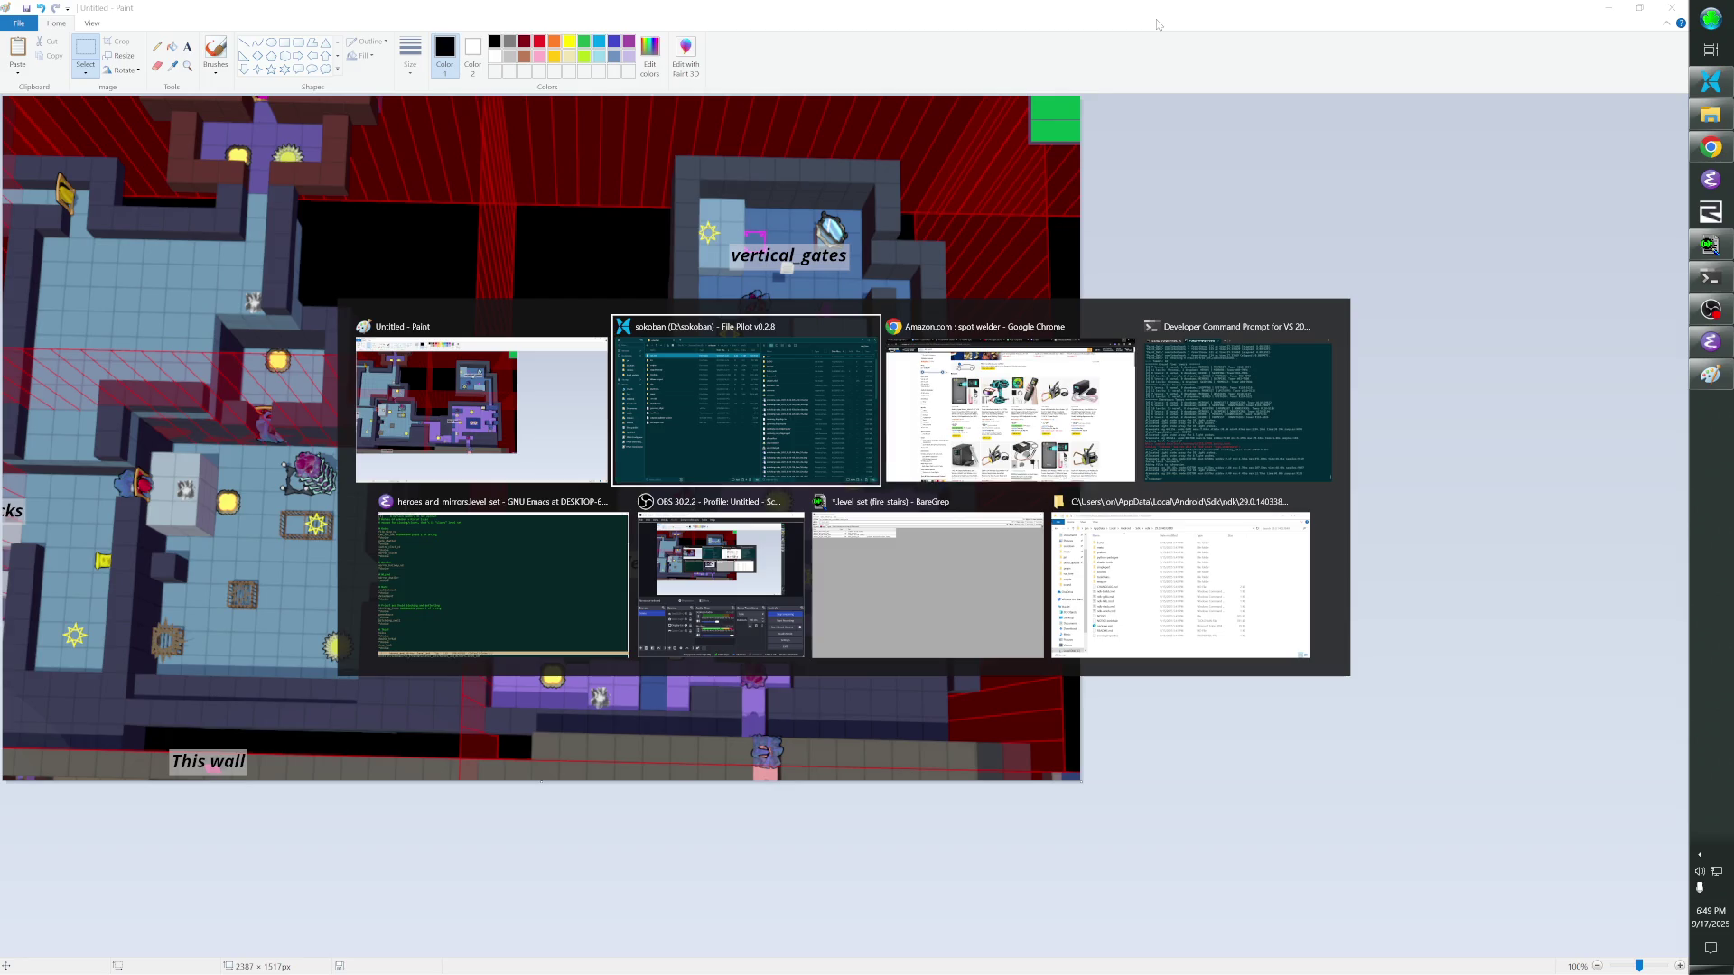
key("Tab")
key("Tab")
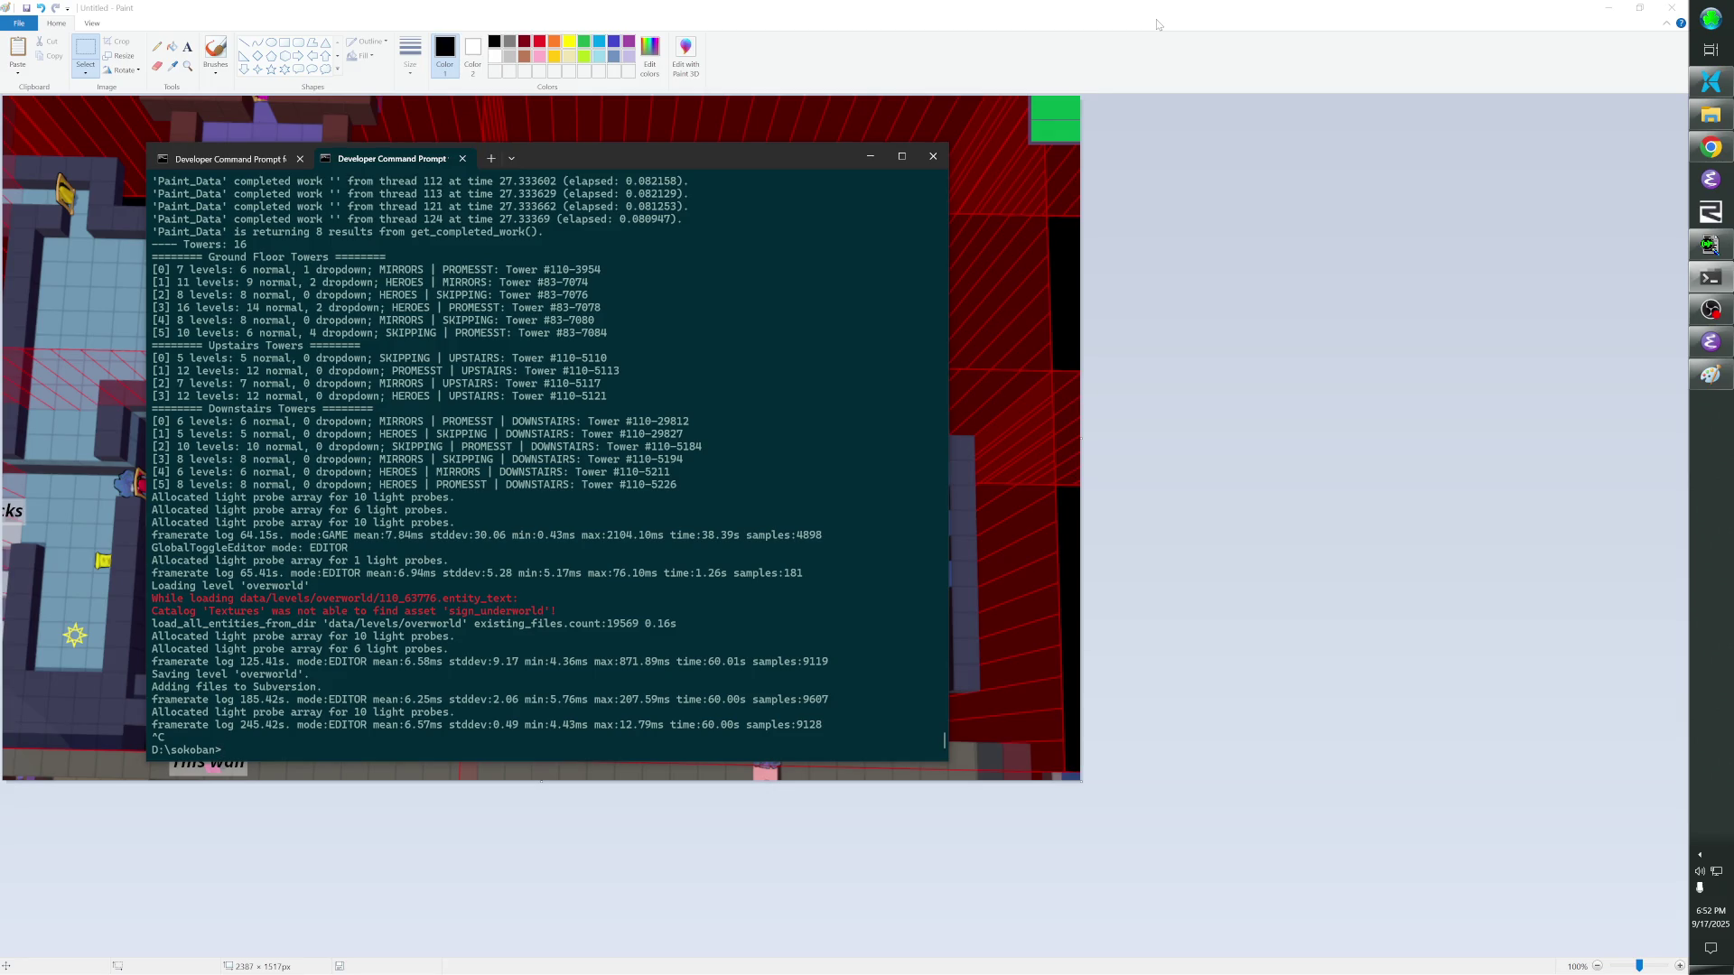
Run the game launch command from the prompt to relaunch Order of the Sinking Star.
key("alt+Tab")
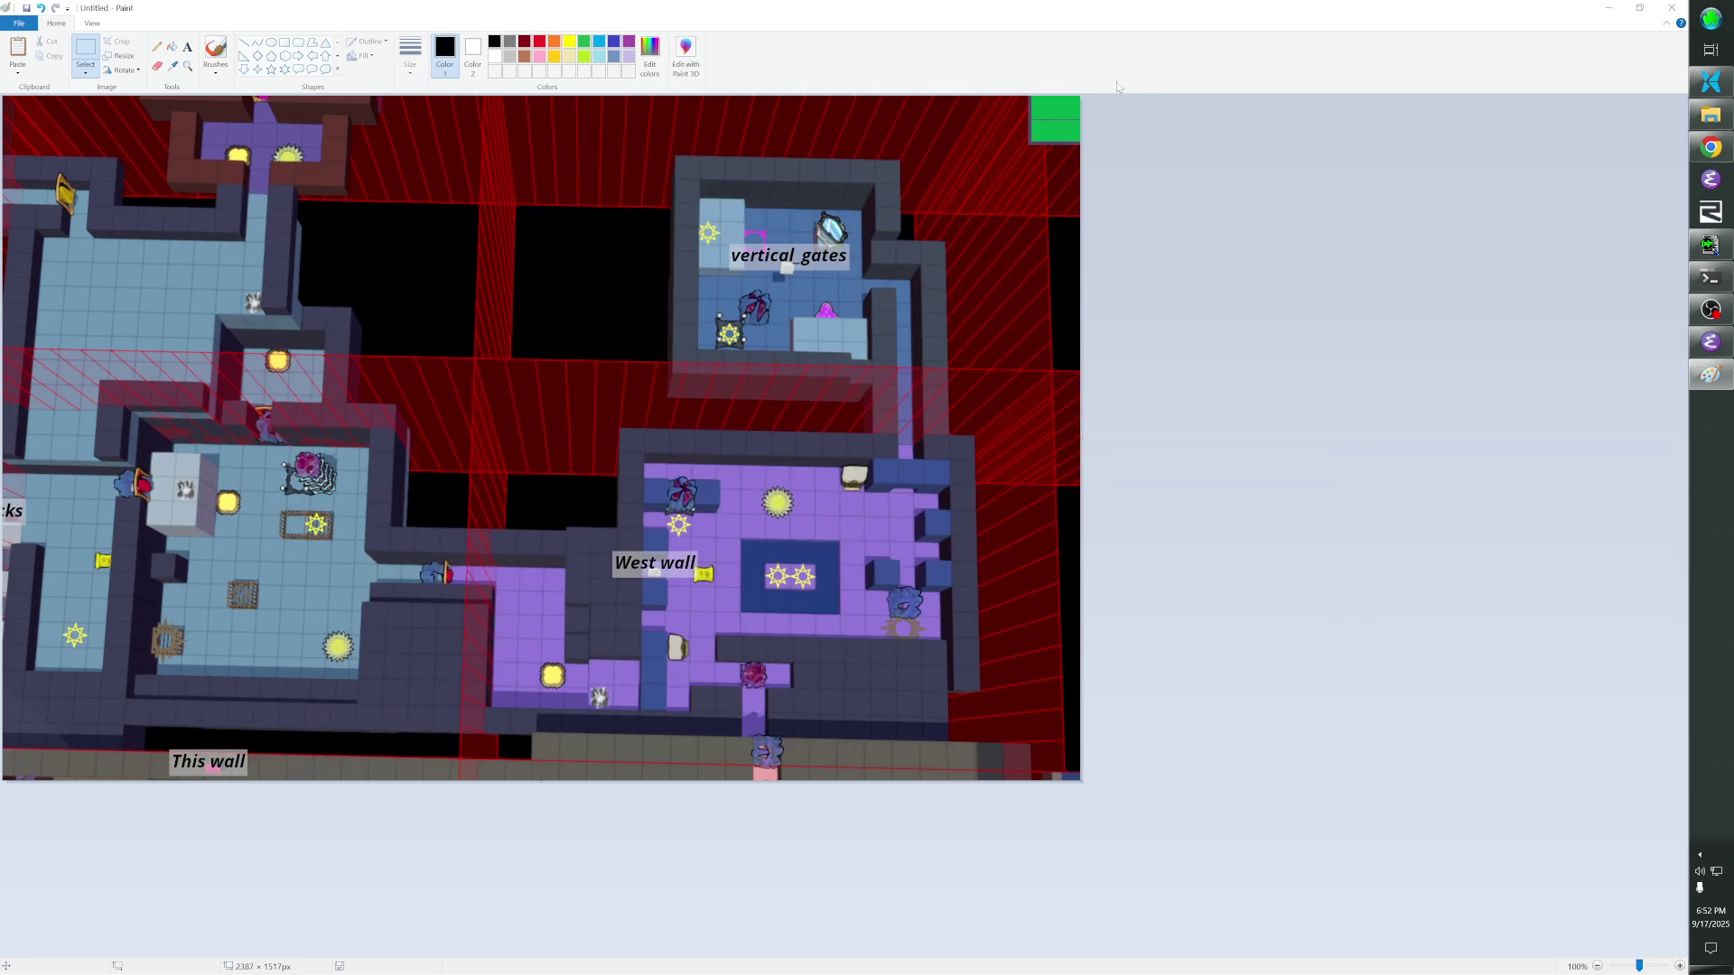
key("alt+Tab")
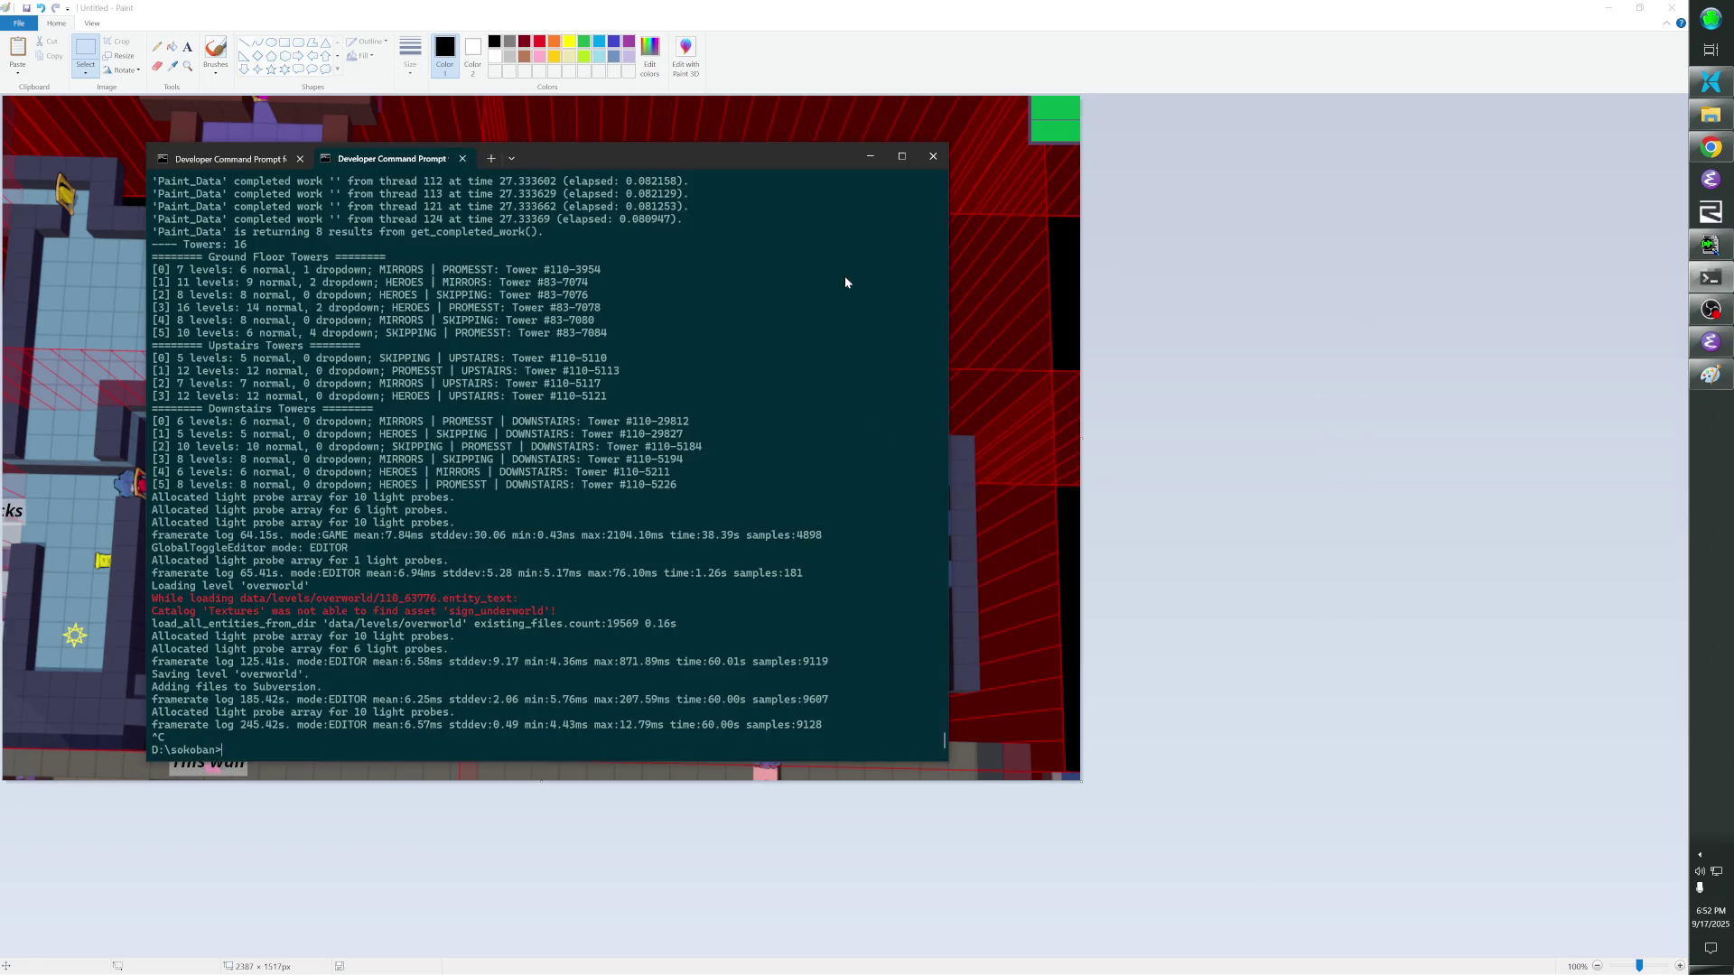
type("ban")
key("Return")
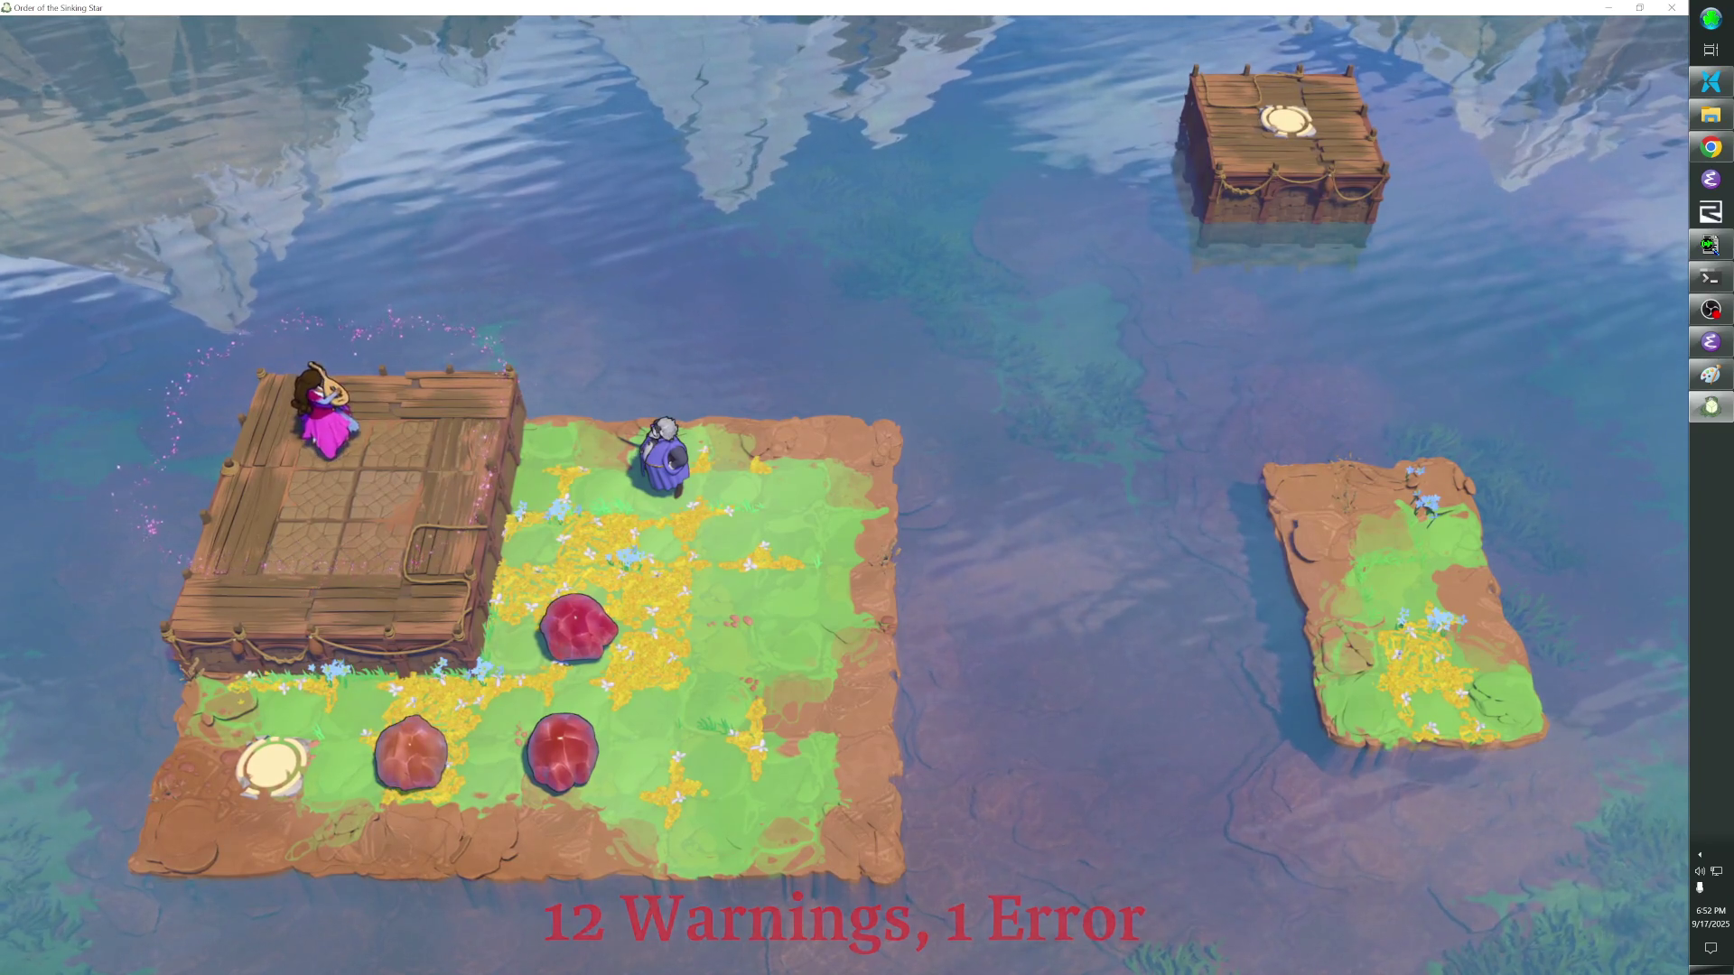
Bring the game forward and load stones_below_v3 in the level editor with F1.
key("alt+Tab")
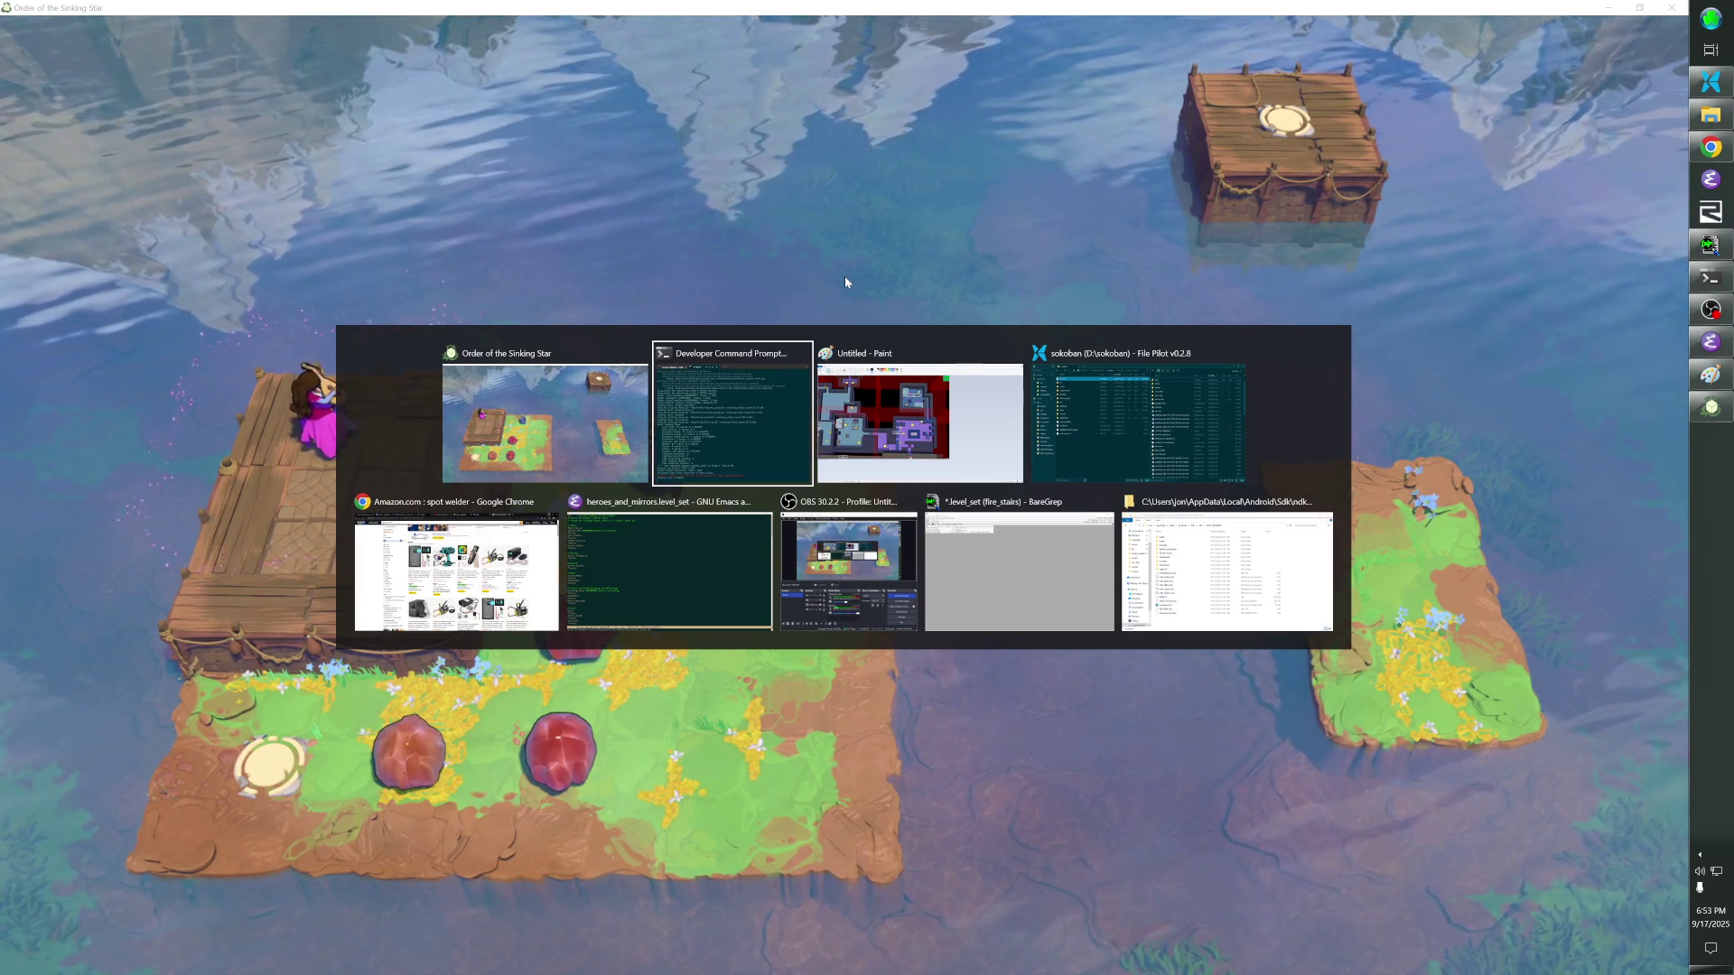
key("alt+Tab")
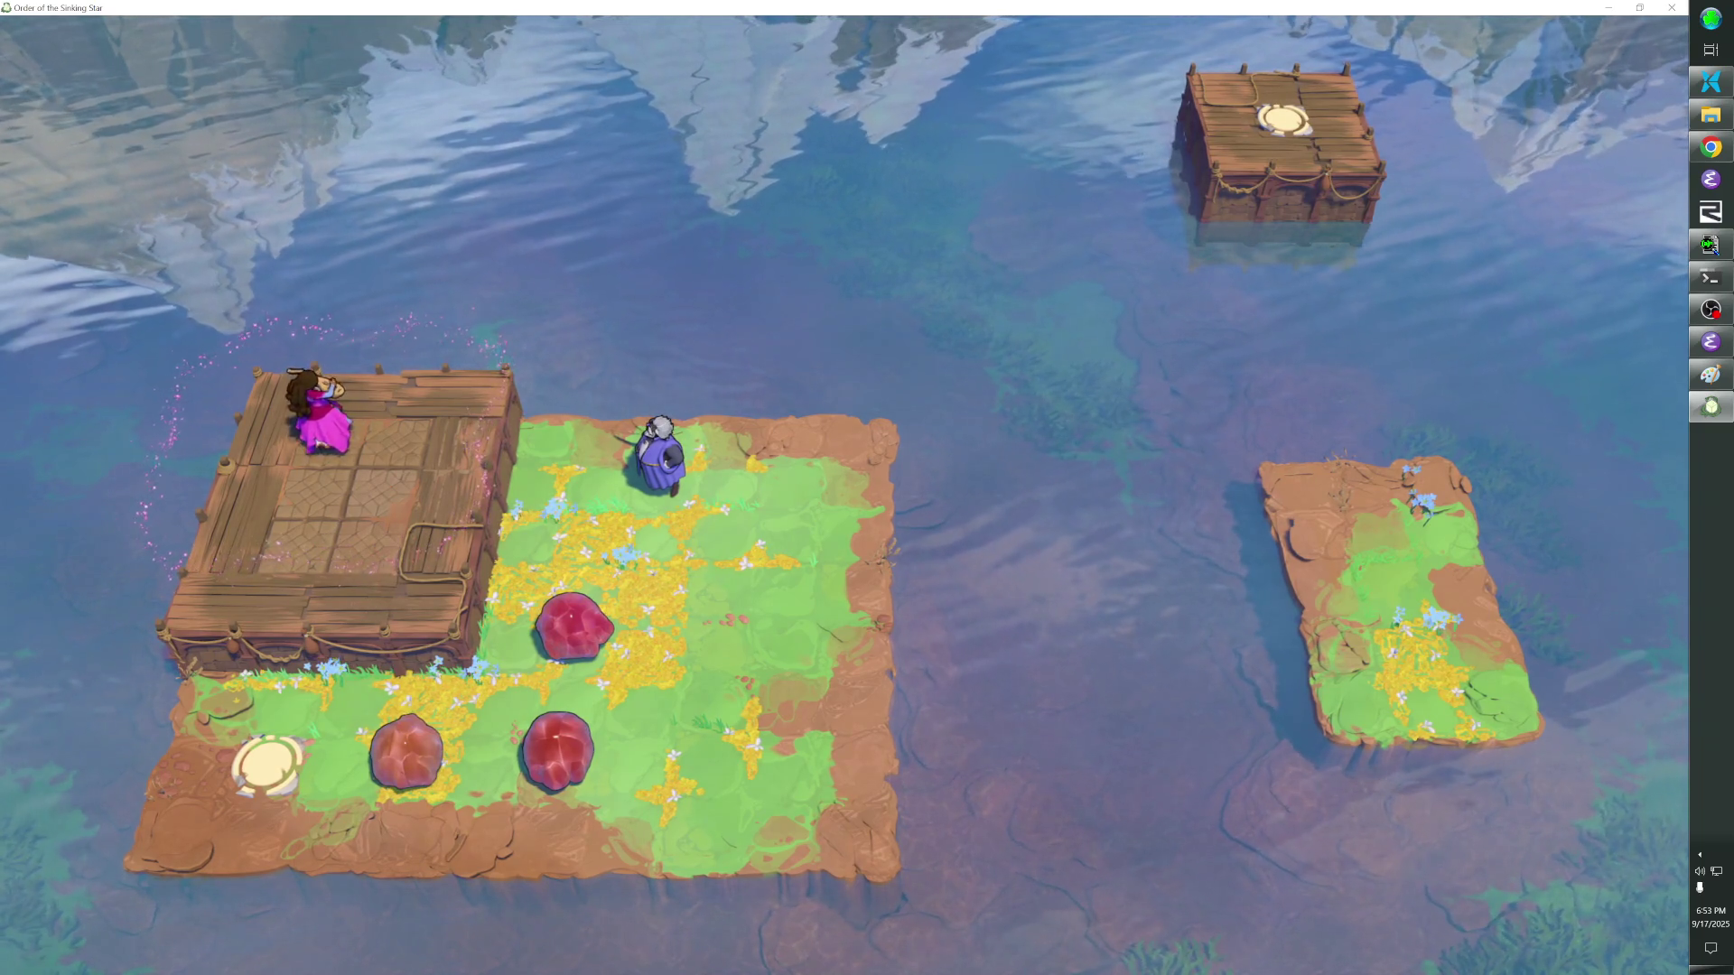
key("F1")
key("p")
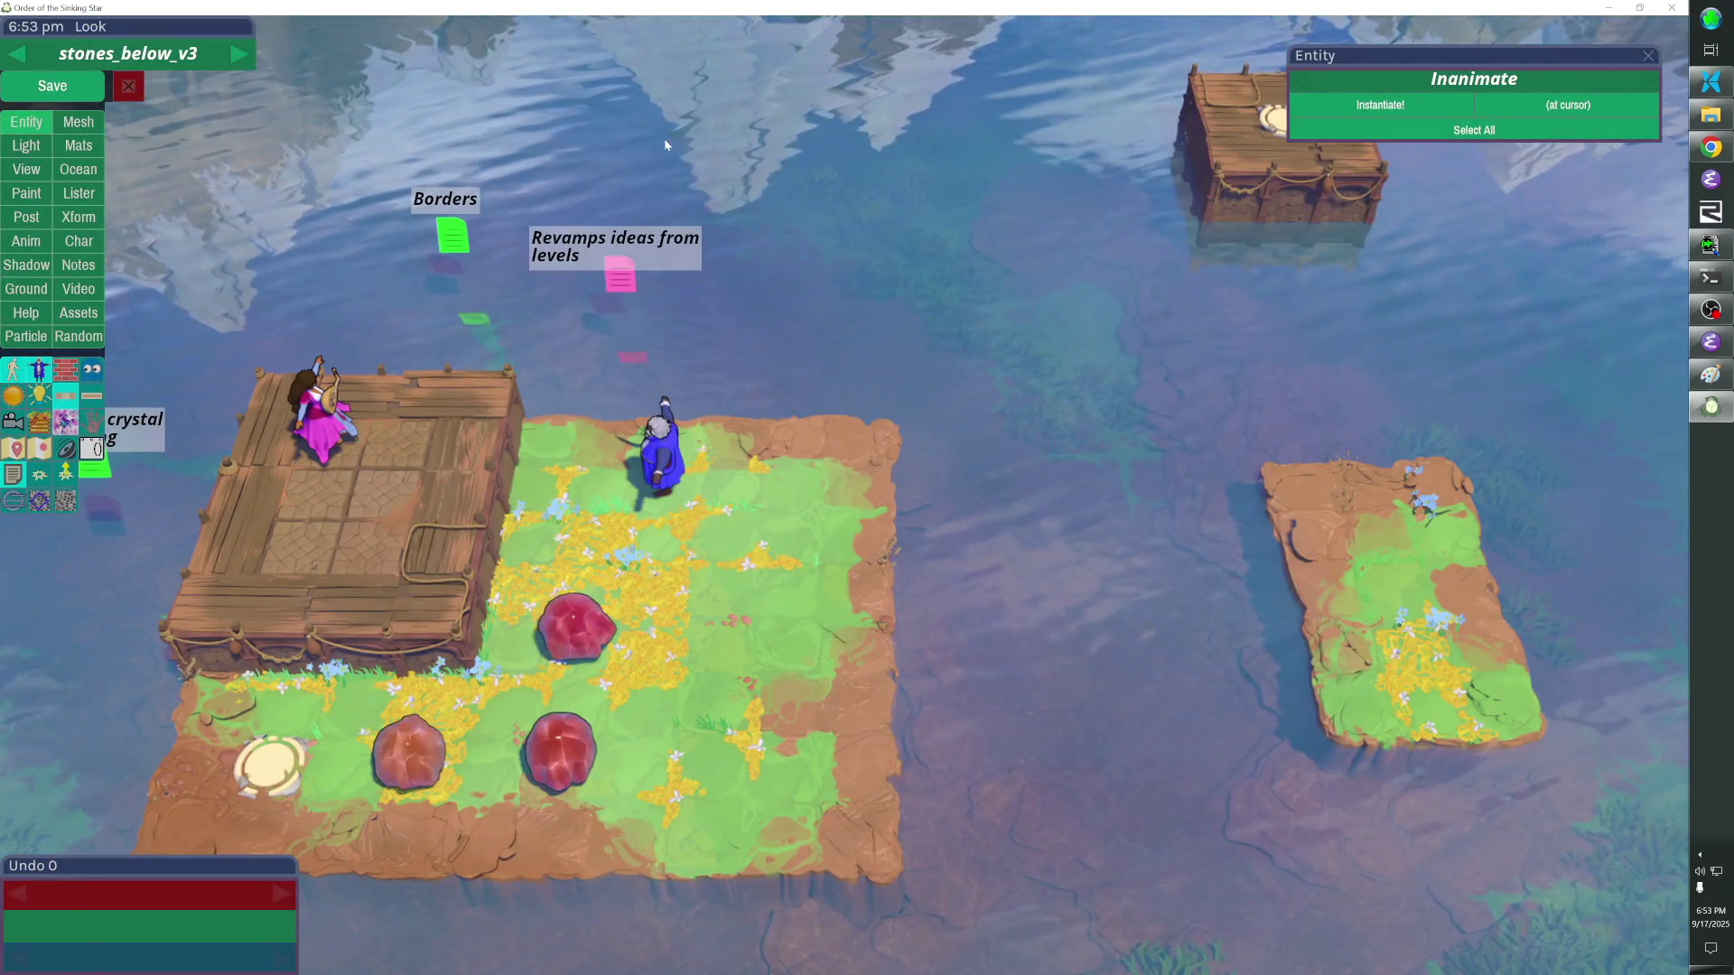
Copy the pink note and paste a duplicate onto the wooden crate.
left_click(623, 271)
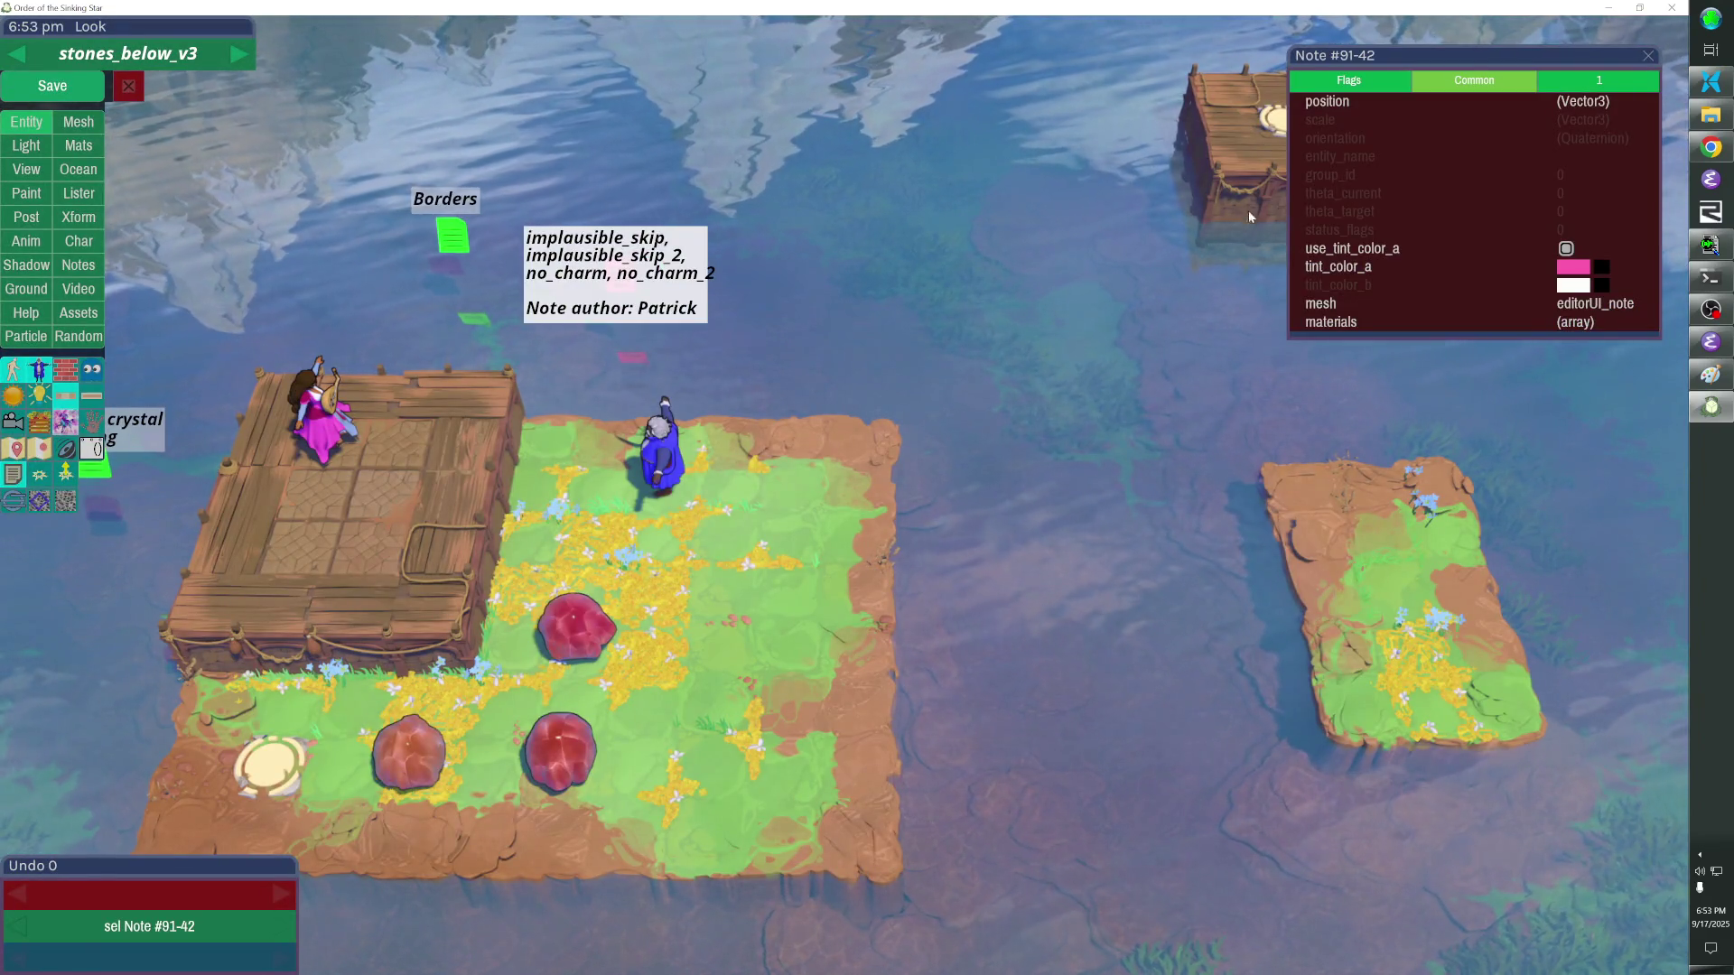
key("F1")
key("F1")
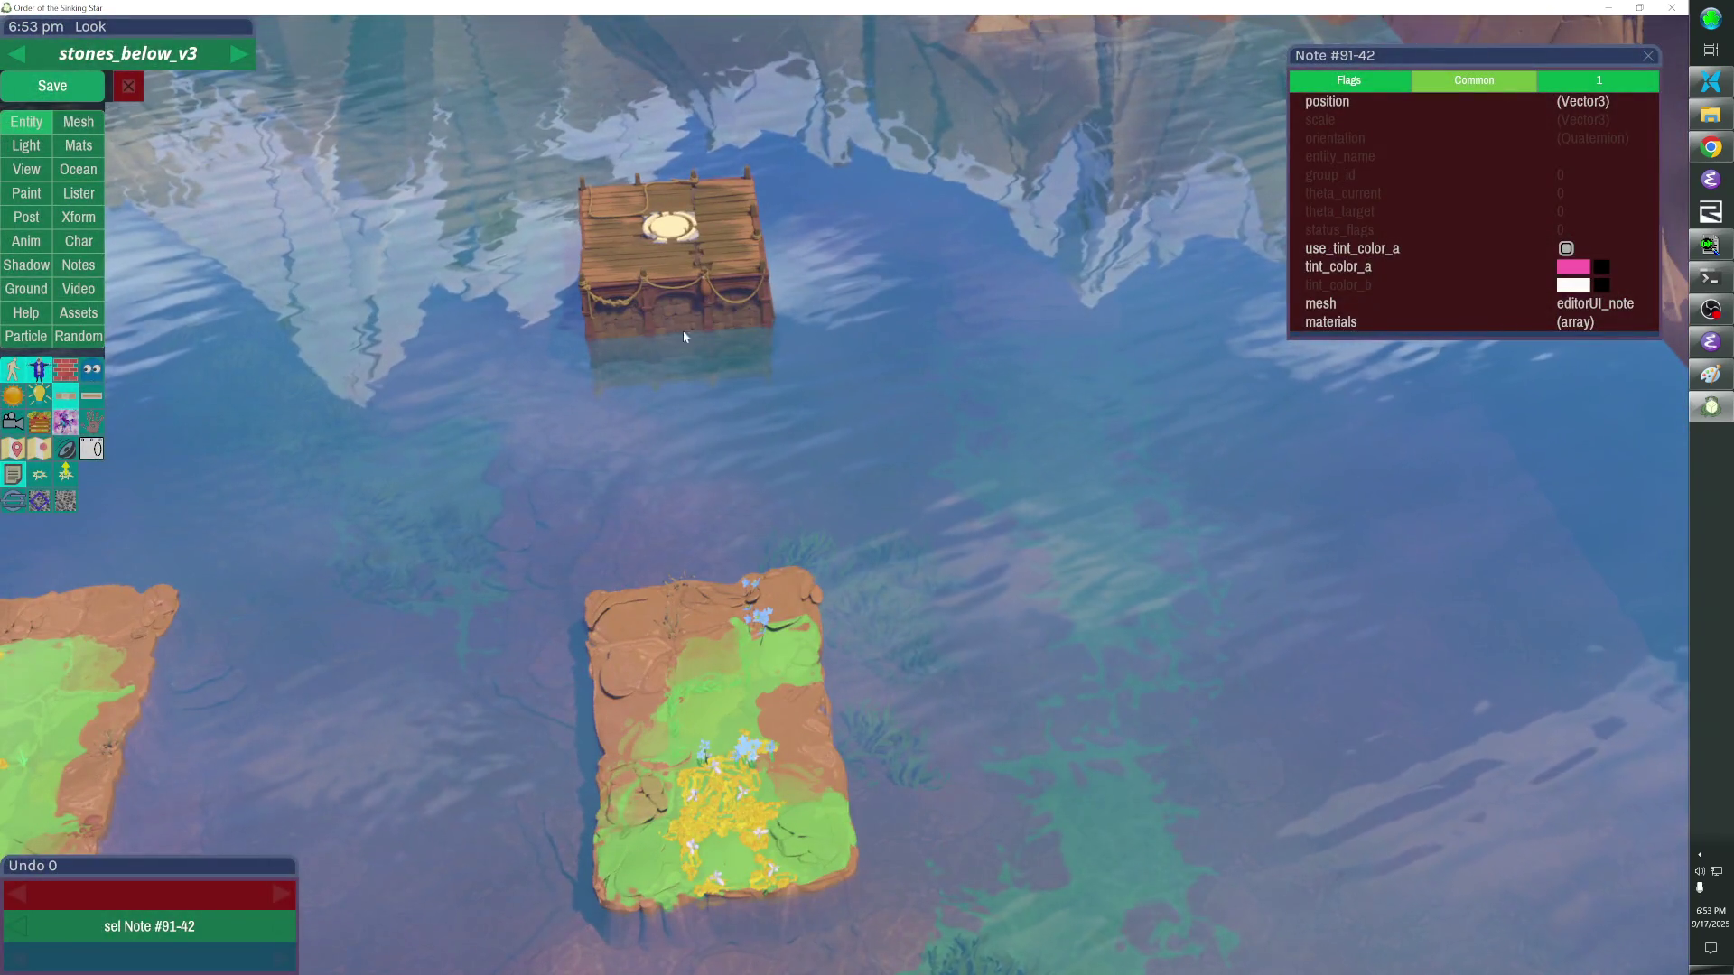
key("F1")
key("F1")
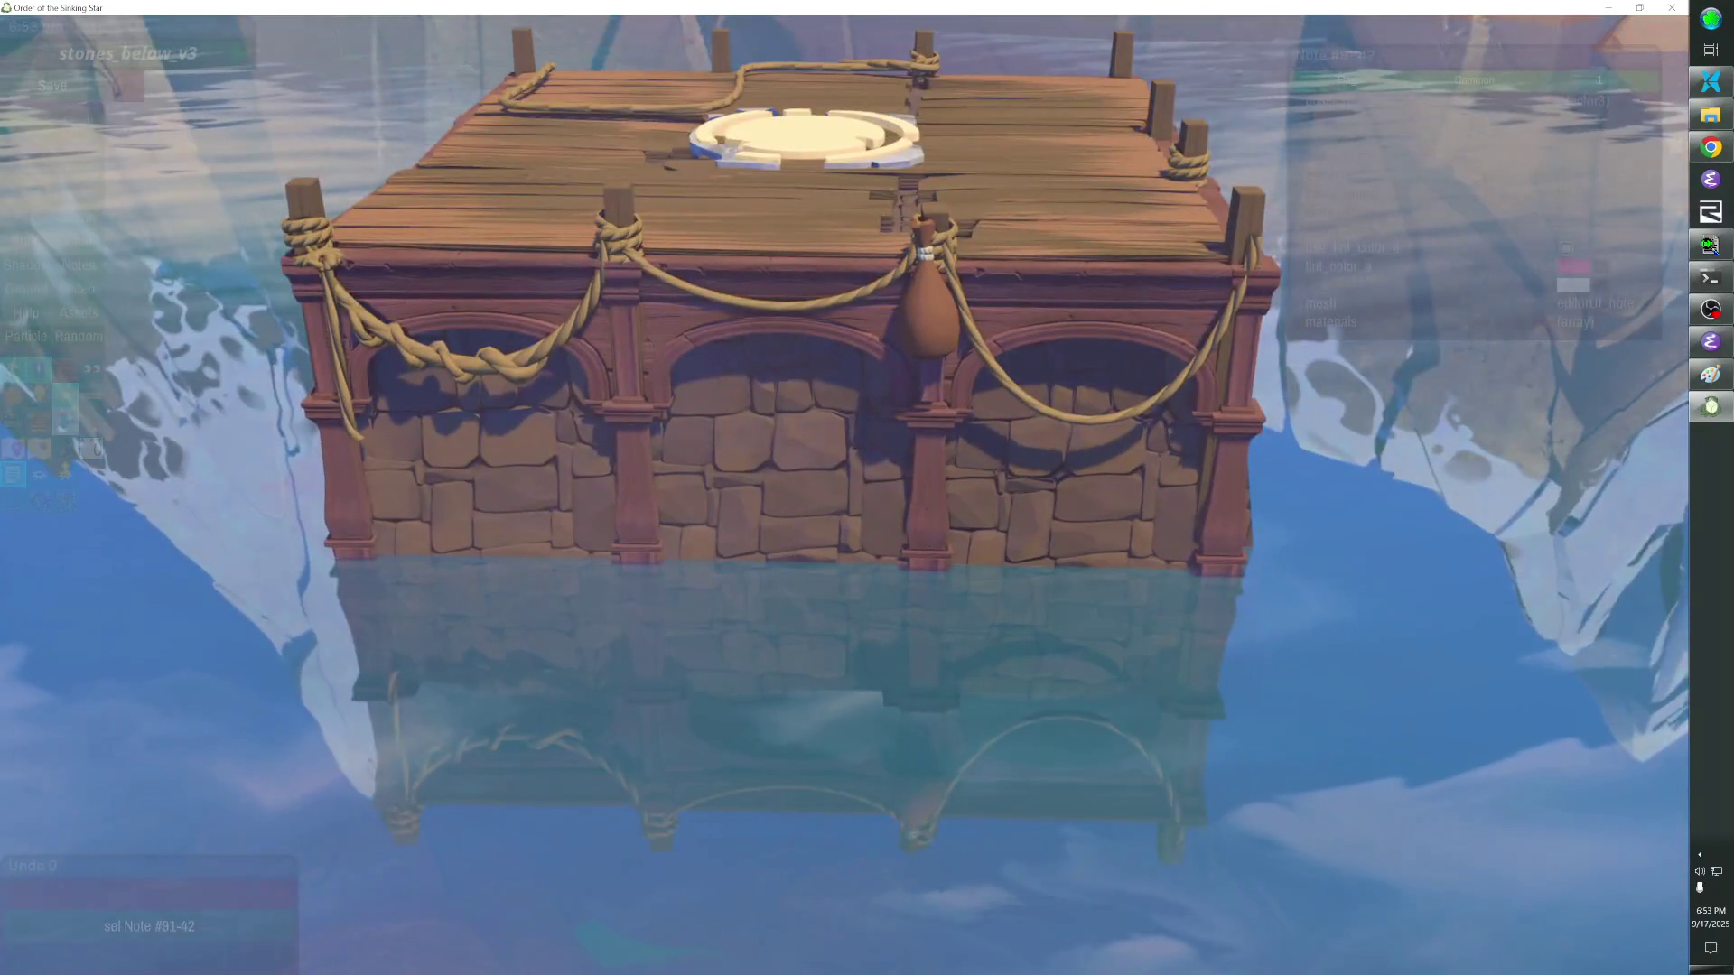
key("F1")
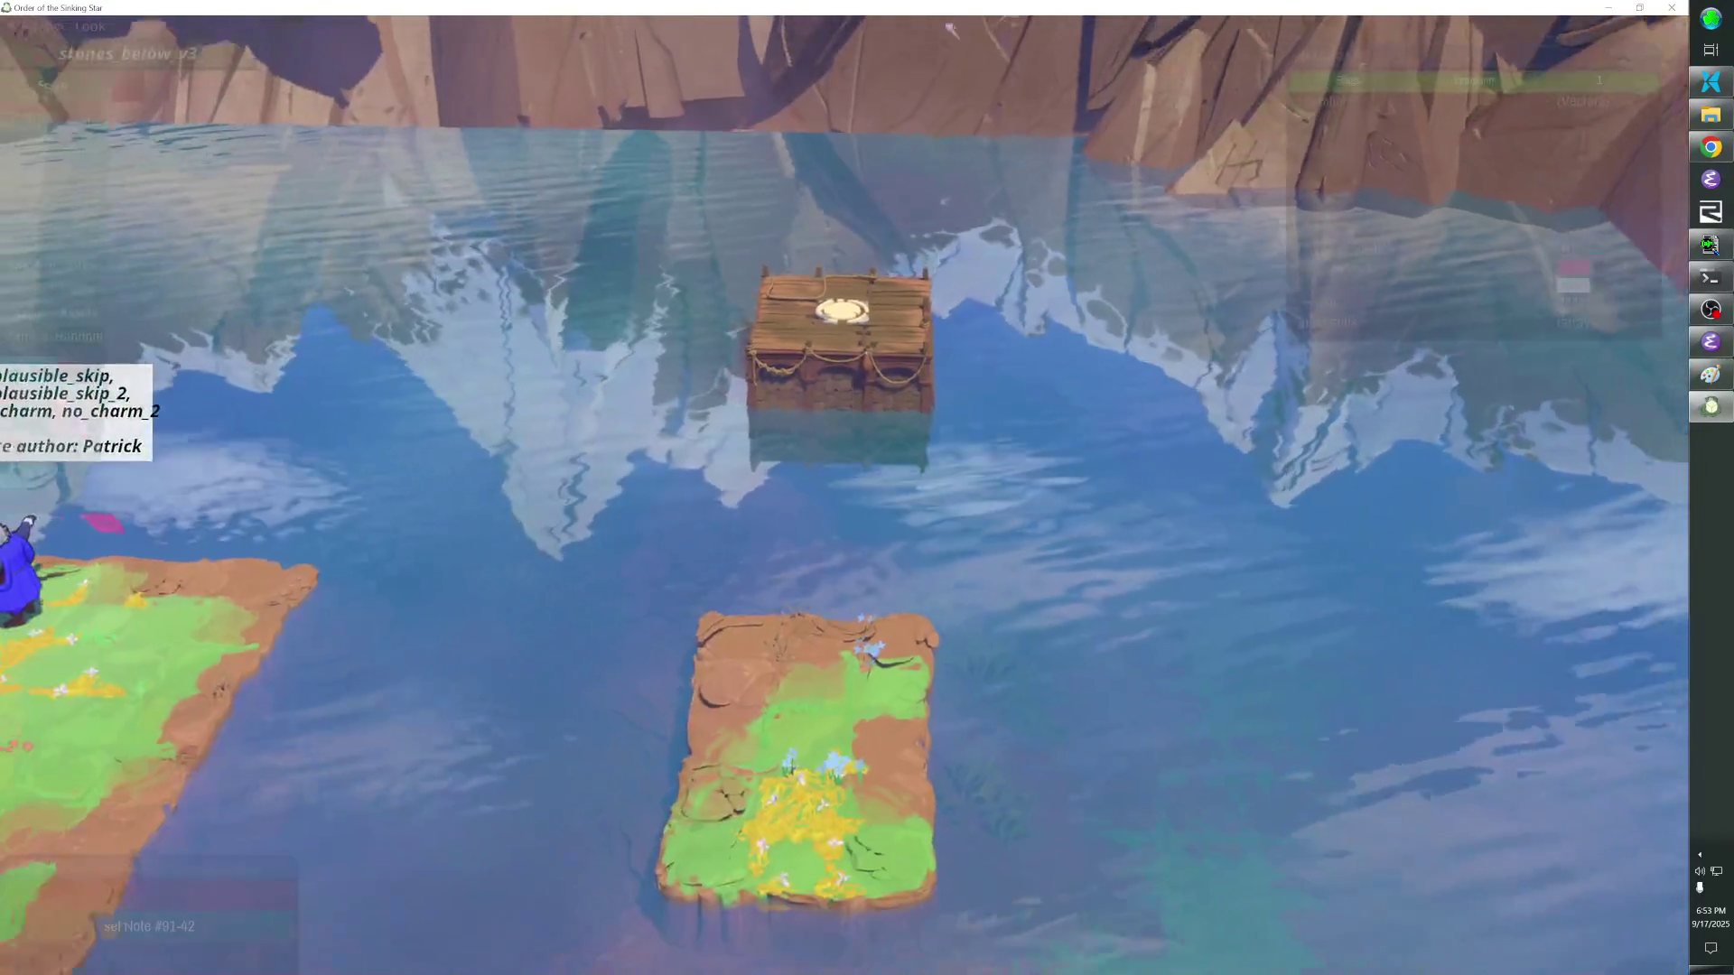
key("ctrl+v")
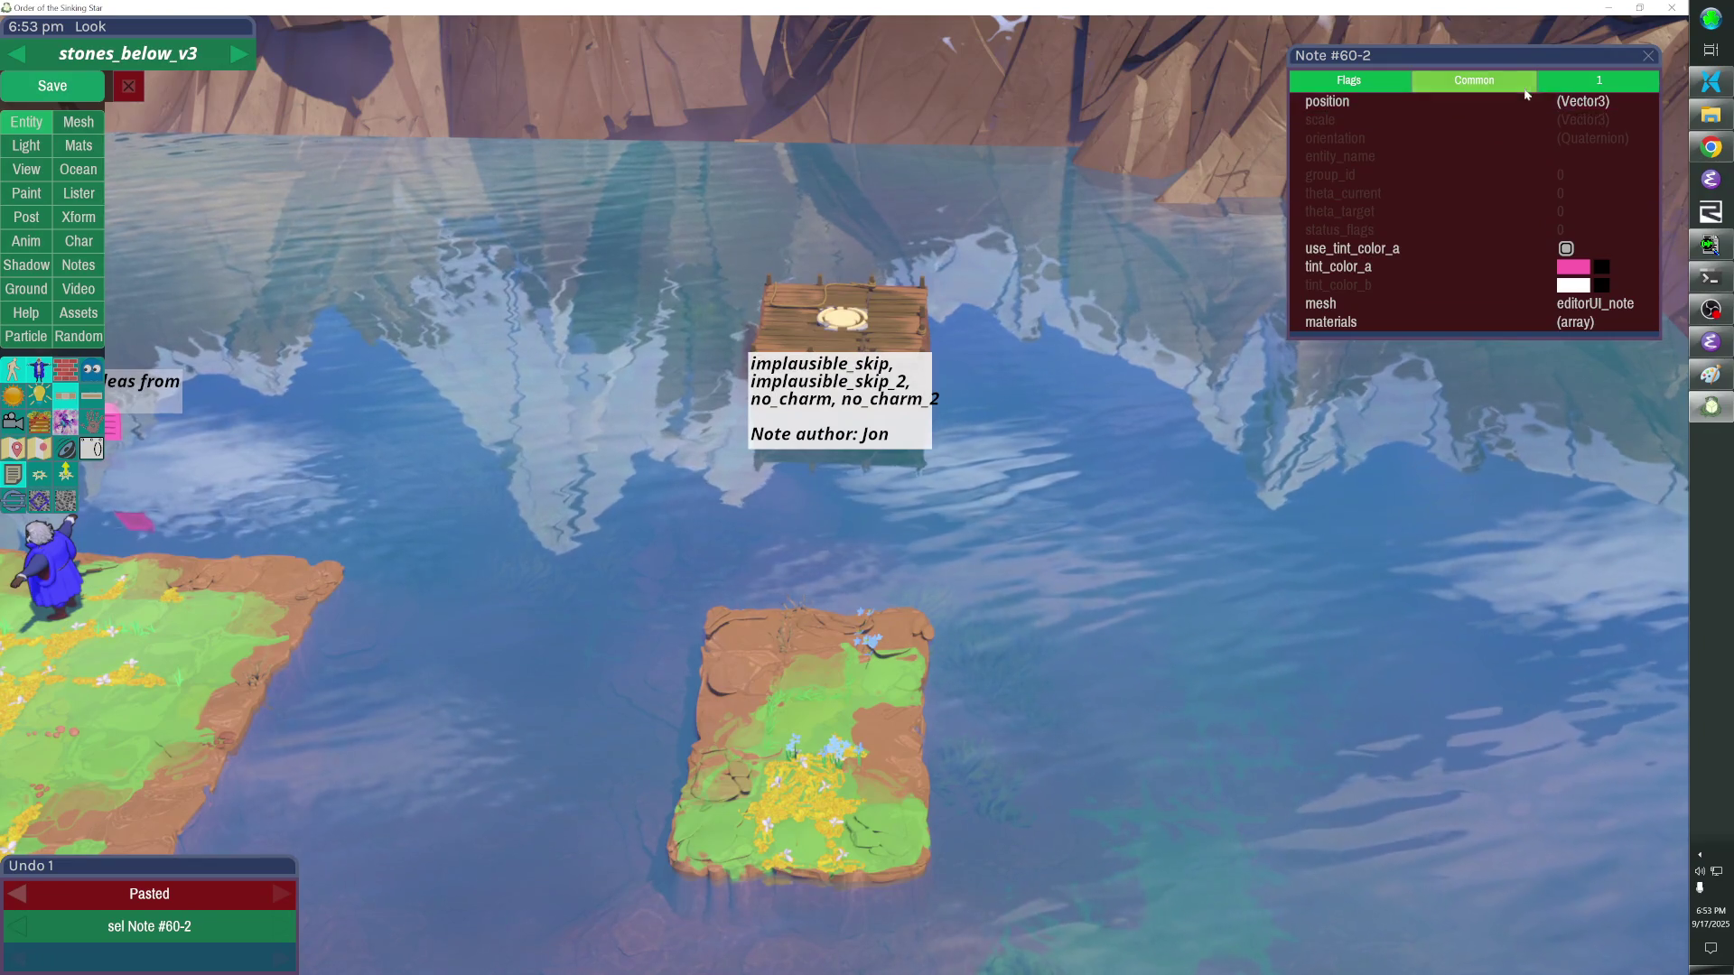
Set the pasted note's header to 'Obviously Repeated Textures' and clear its body text.
left_click(1578, 82)
left_click(1562, 119)
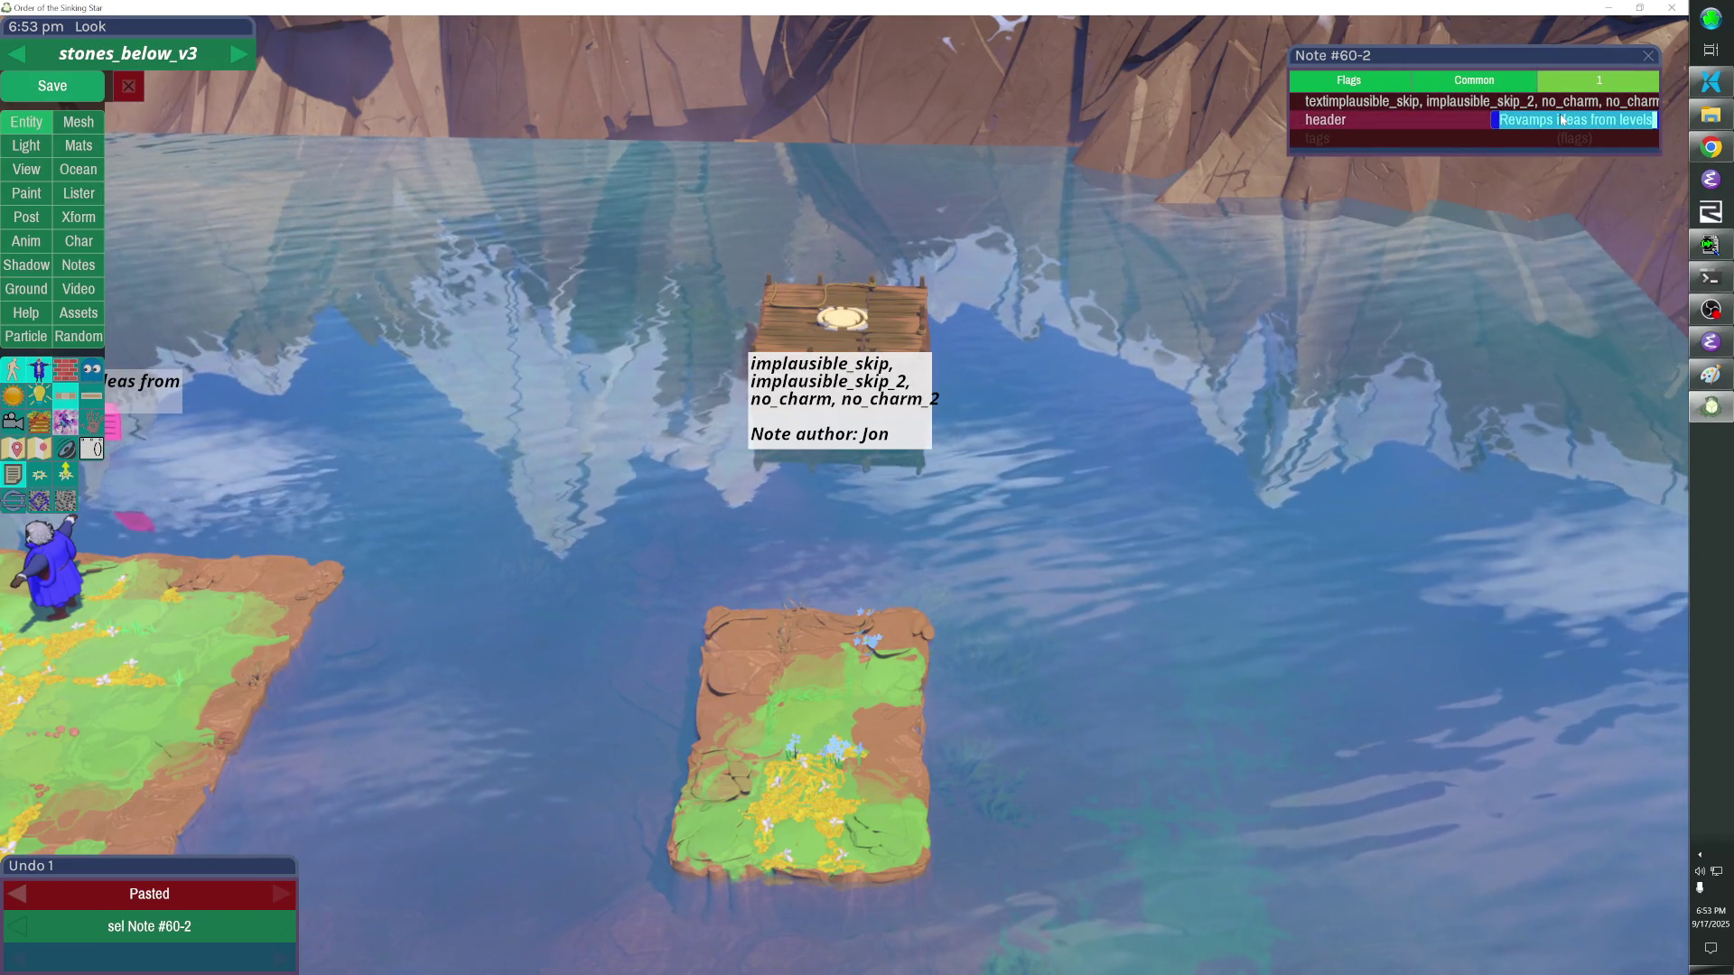
type("Obvious")
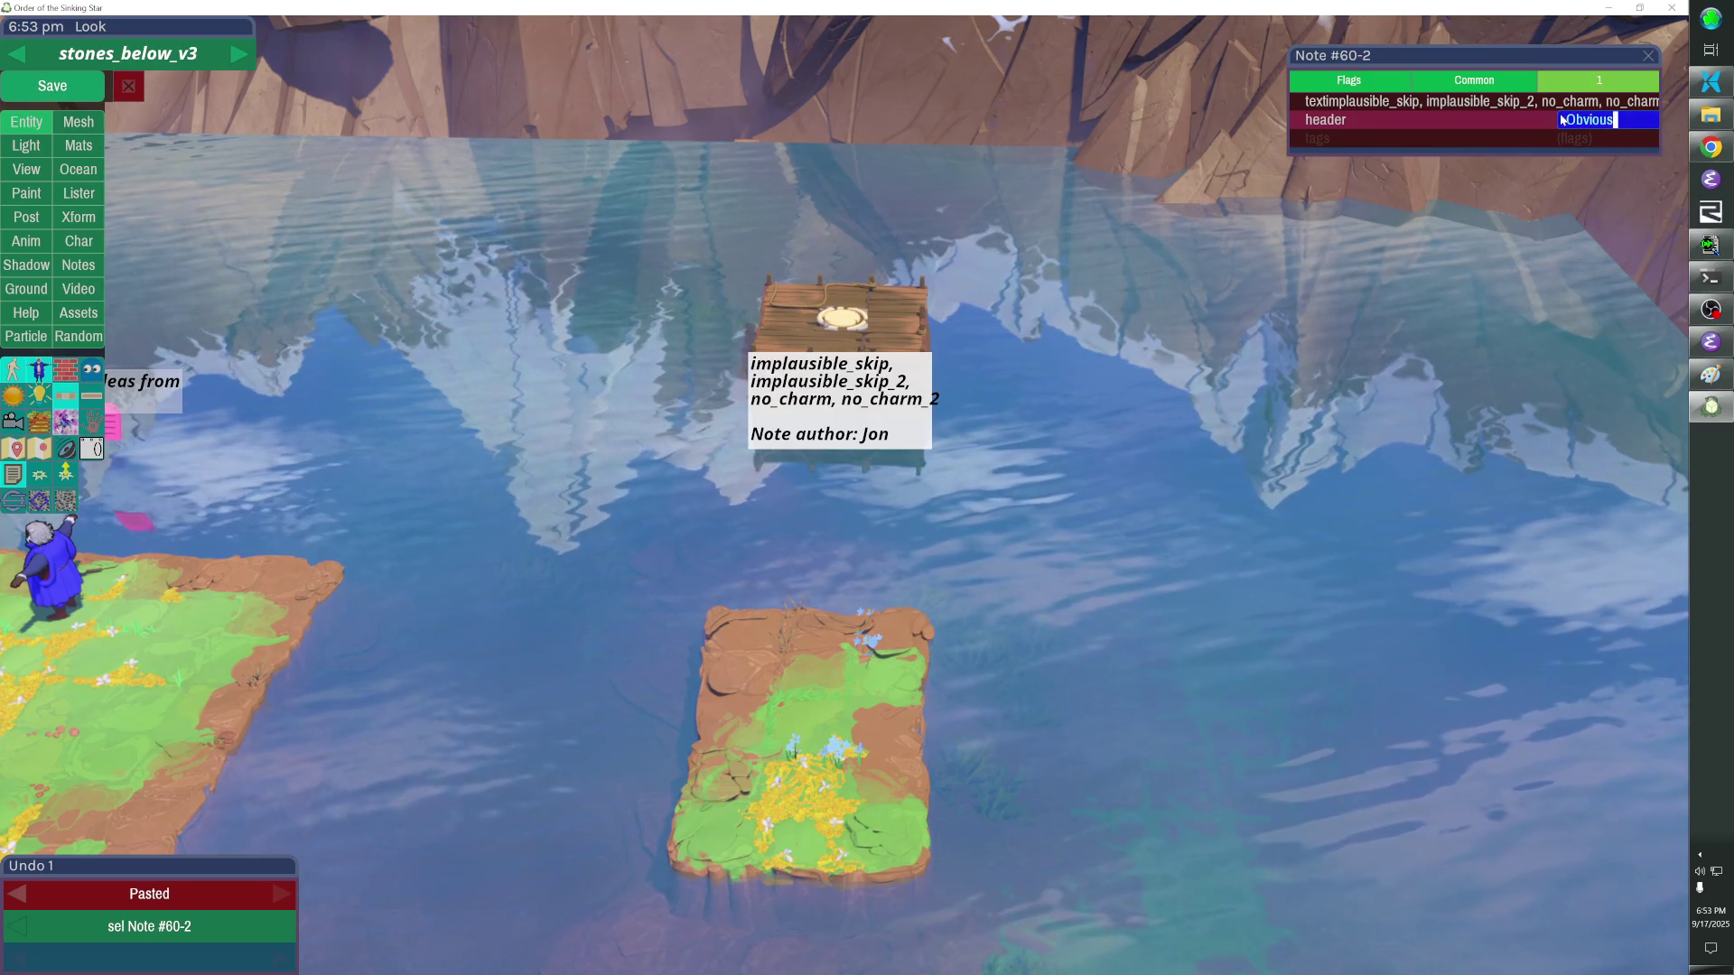
type("ly Repeated Textues")
key("BackSpace")
key("BackSpace")
type("res")
key("Return")
left_click(1550, 109)
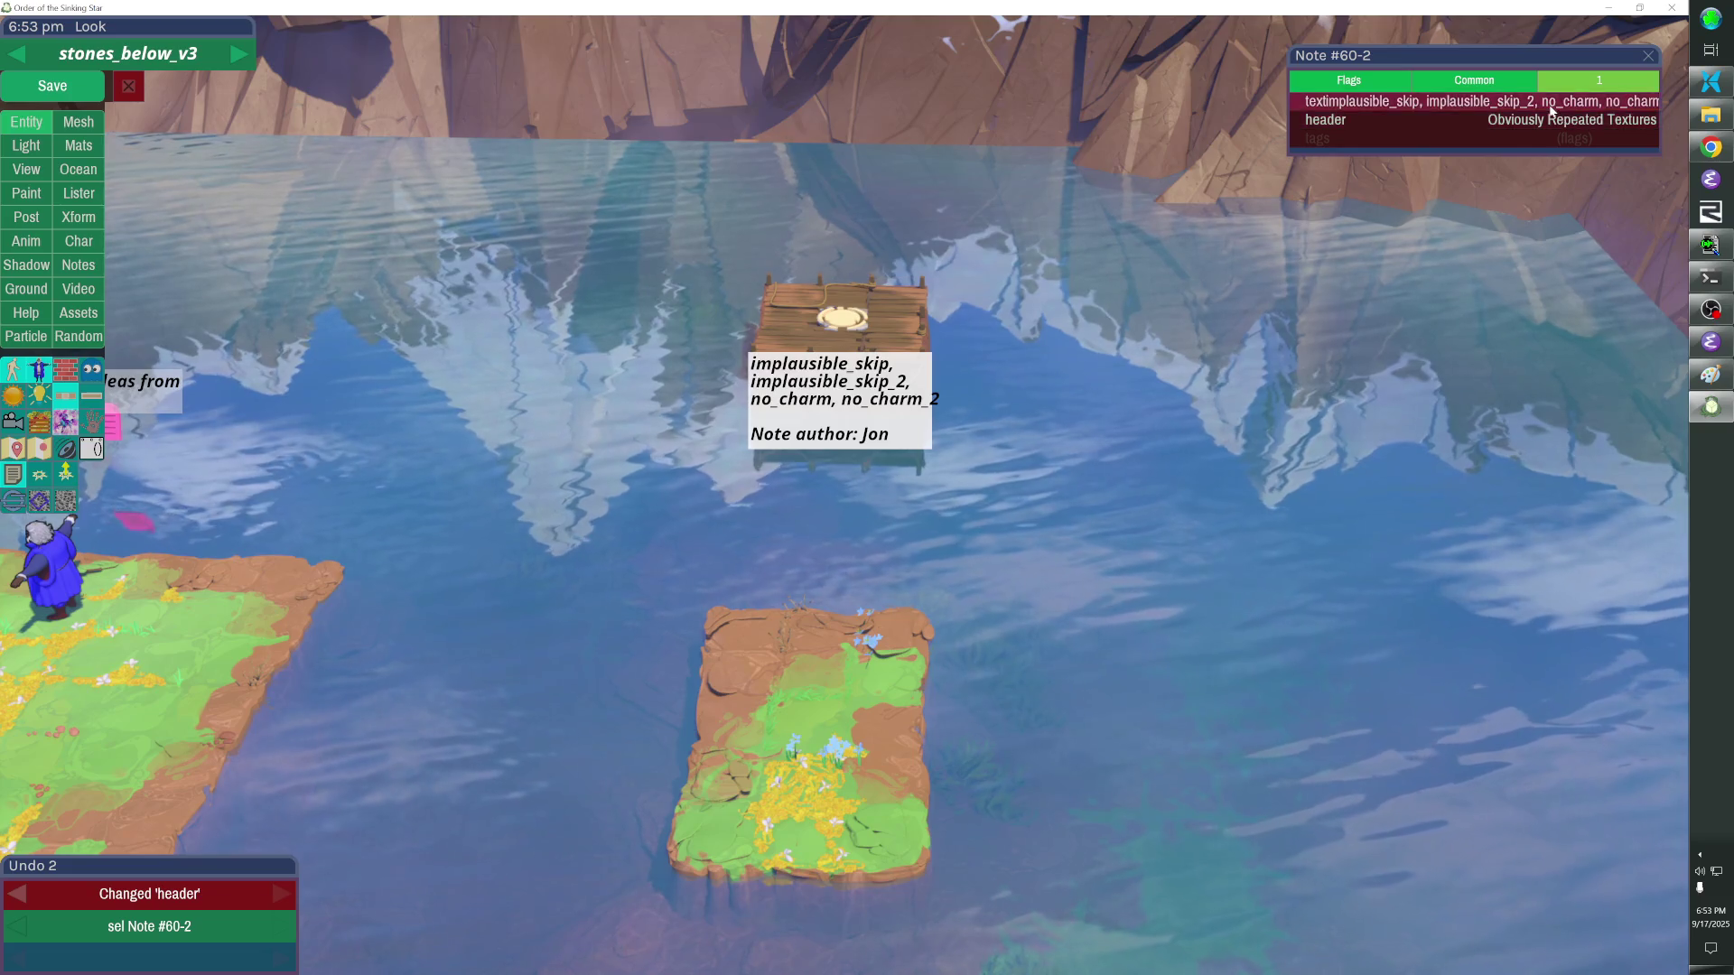
key("BackSpace")
key("Return")
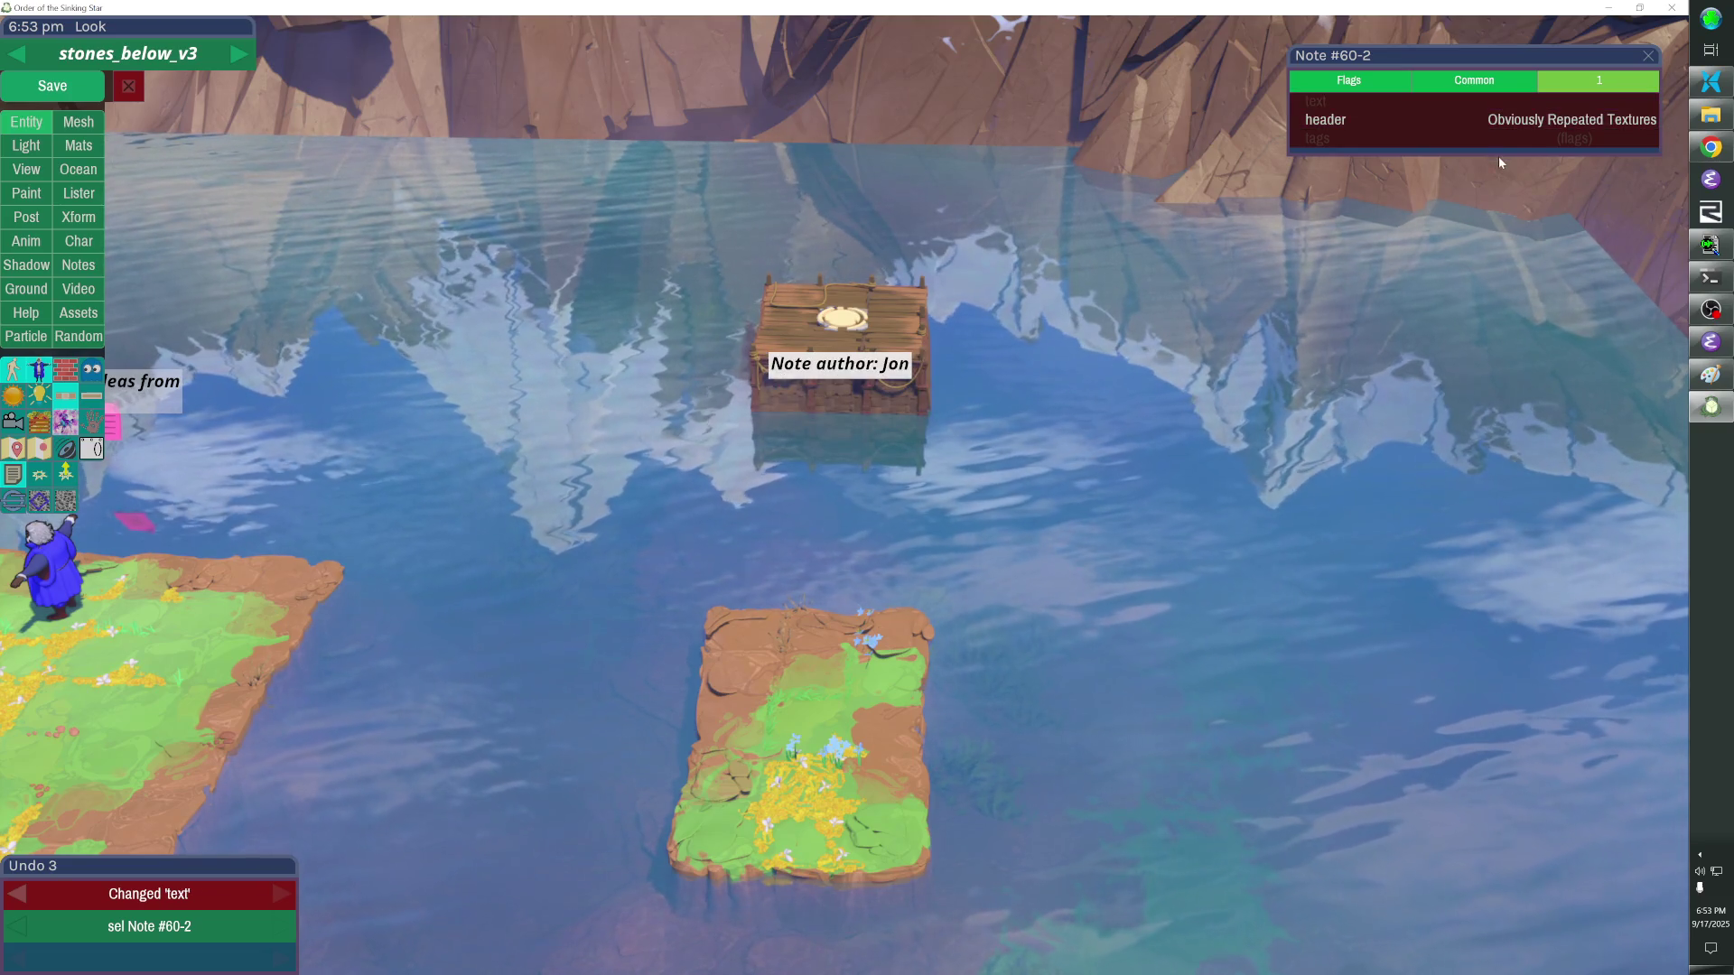
left_click(1482, 139)
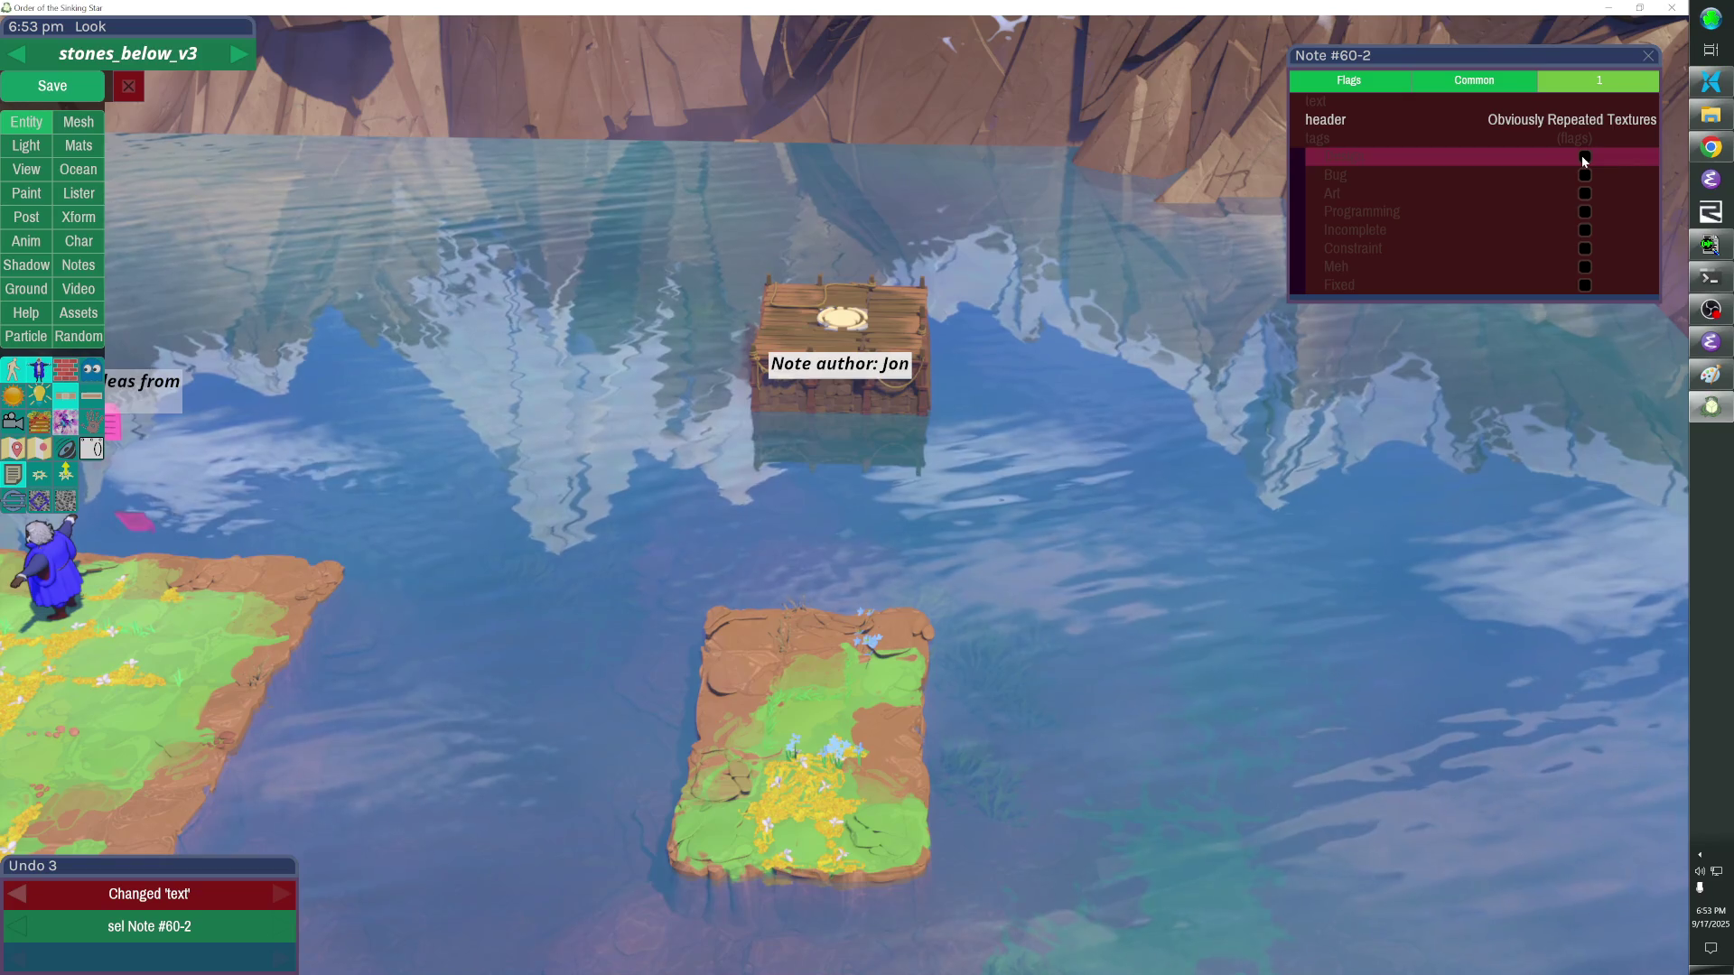
Tag the note Art and Bug and remove its Incomplete tag.
left_click(1585, 194)
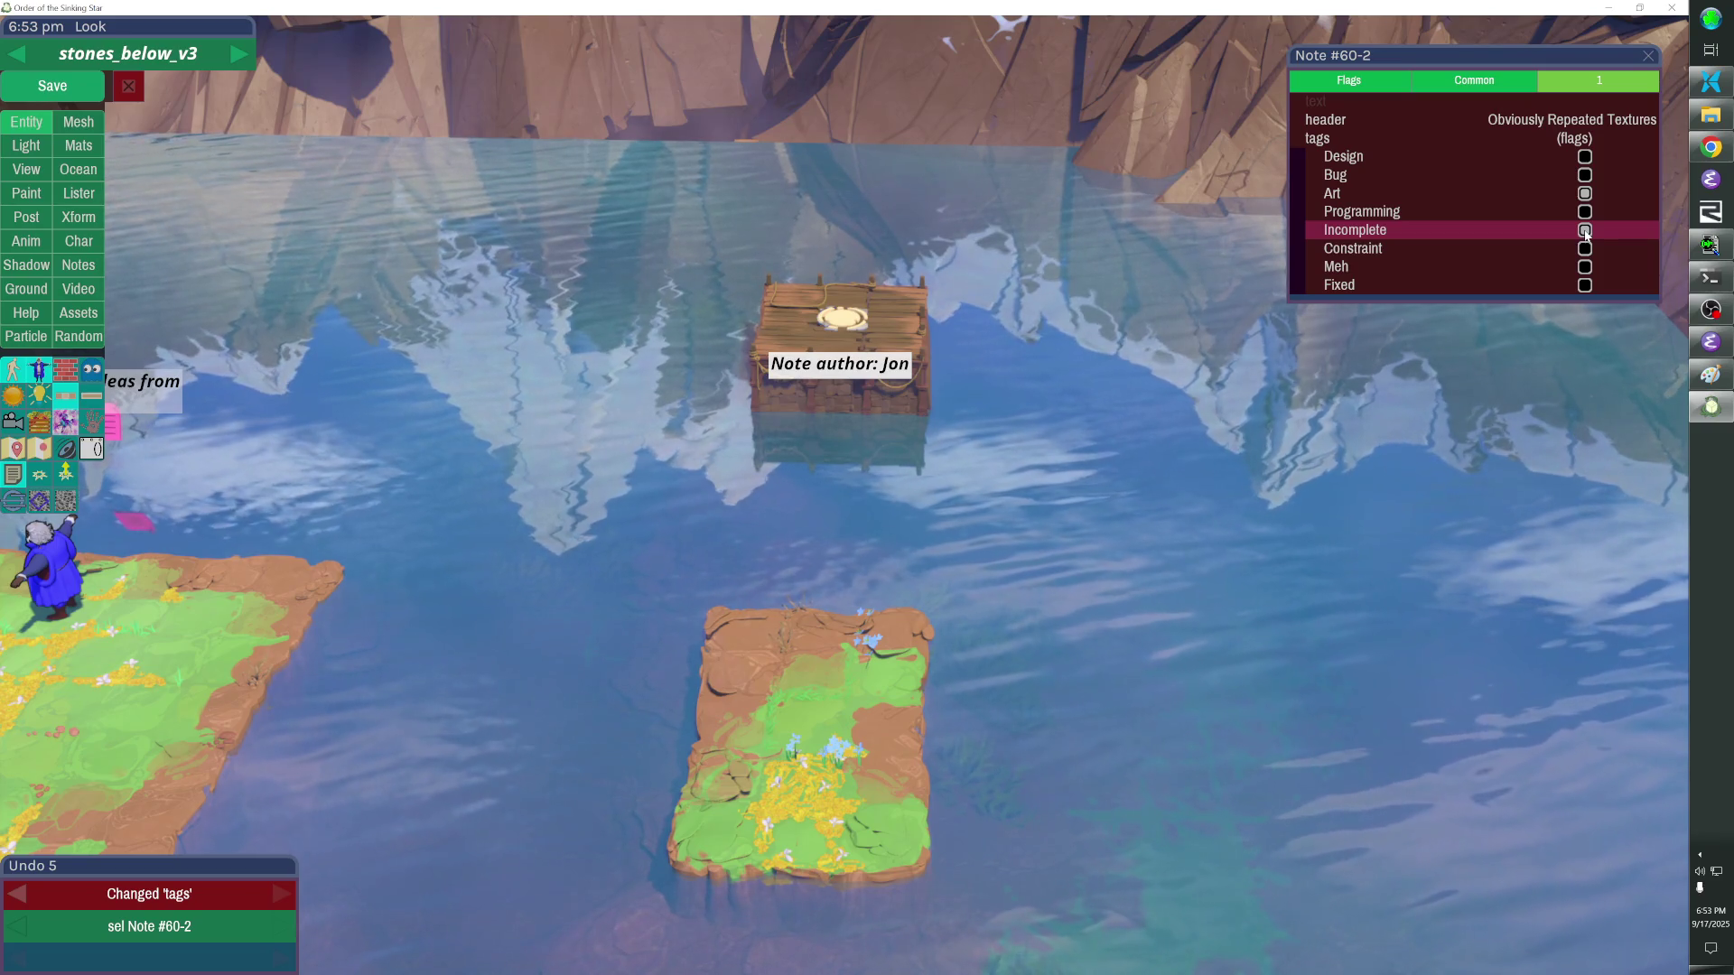
left_click(1585, 231)
left_click(1585, 175)
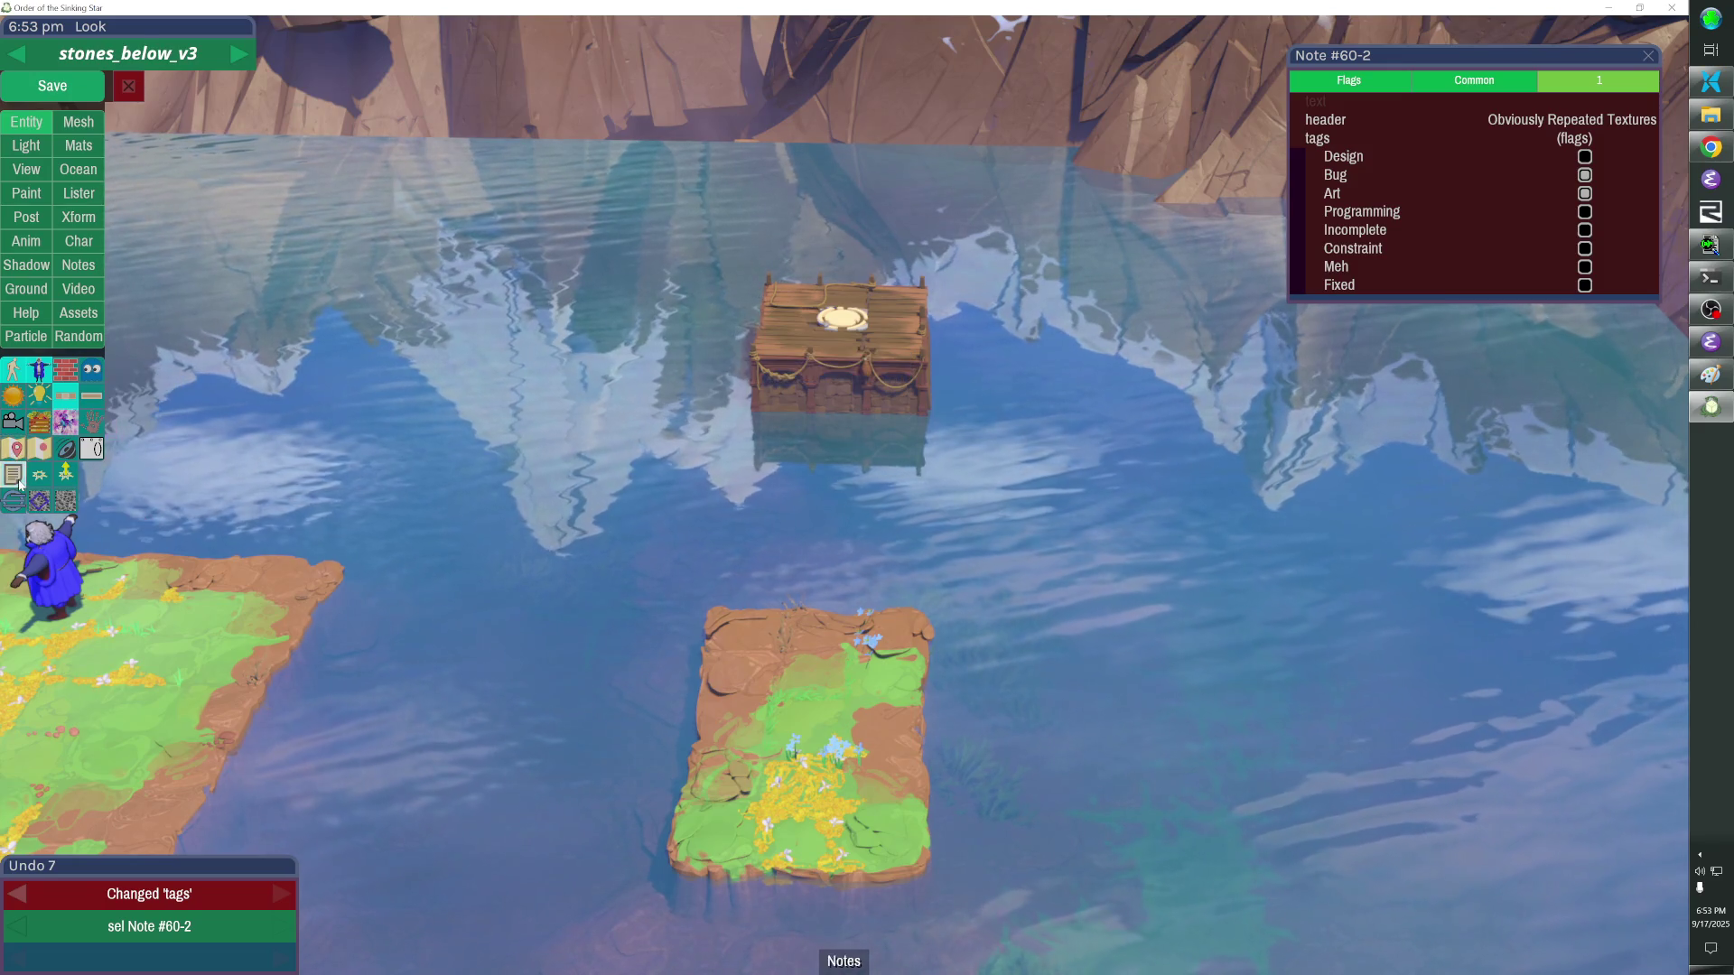
Deselect the note, save stones_below_v3, then reselect the note's Common properties.
left_click(13, 474)
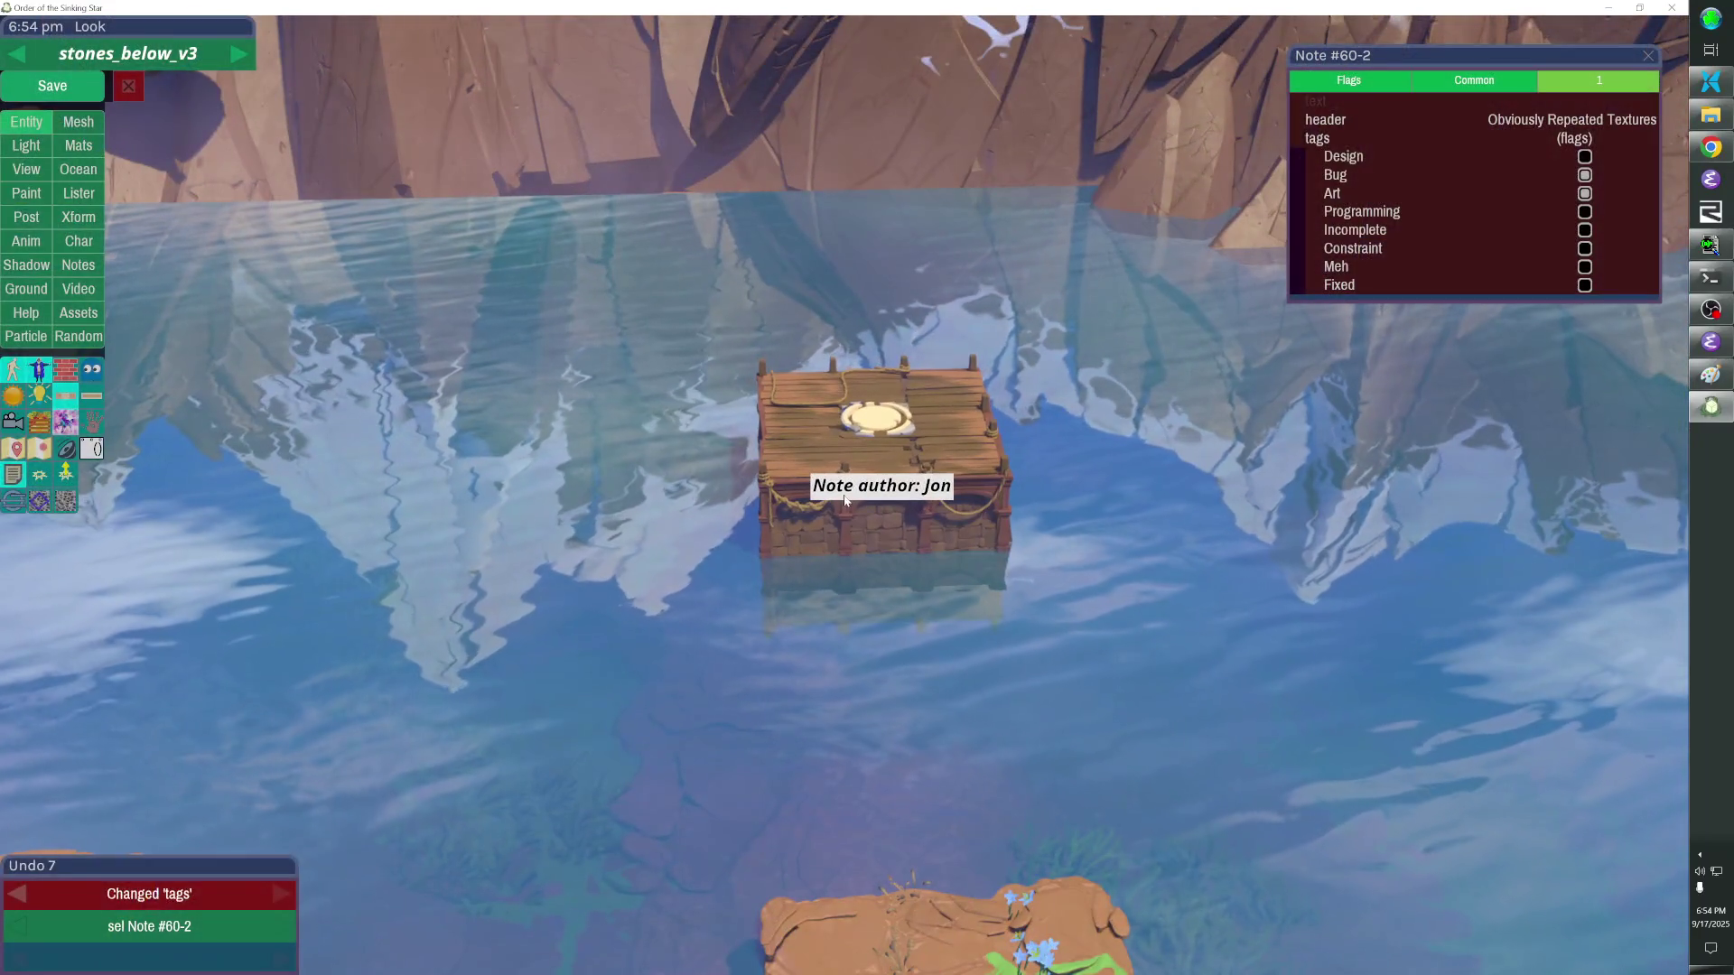
left_click(844, 494)
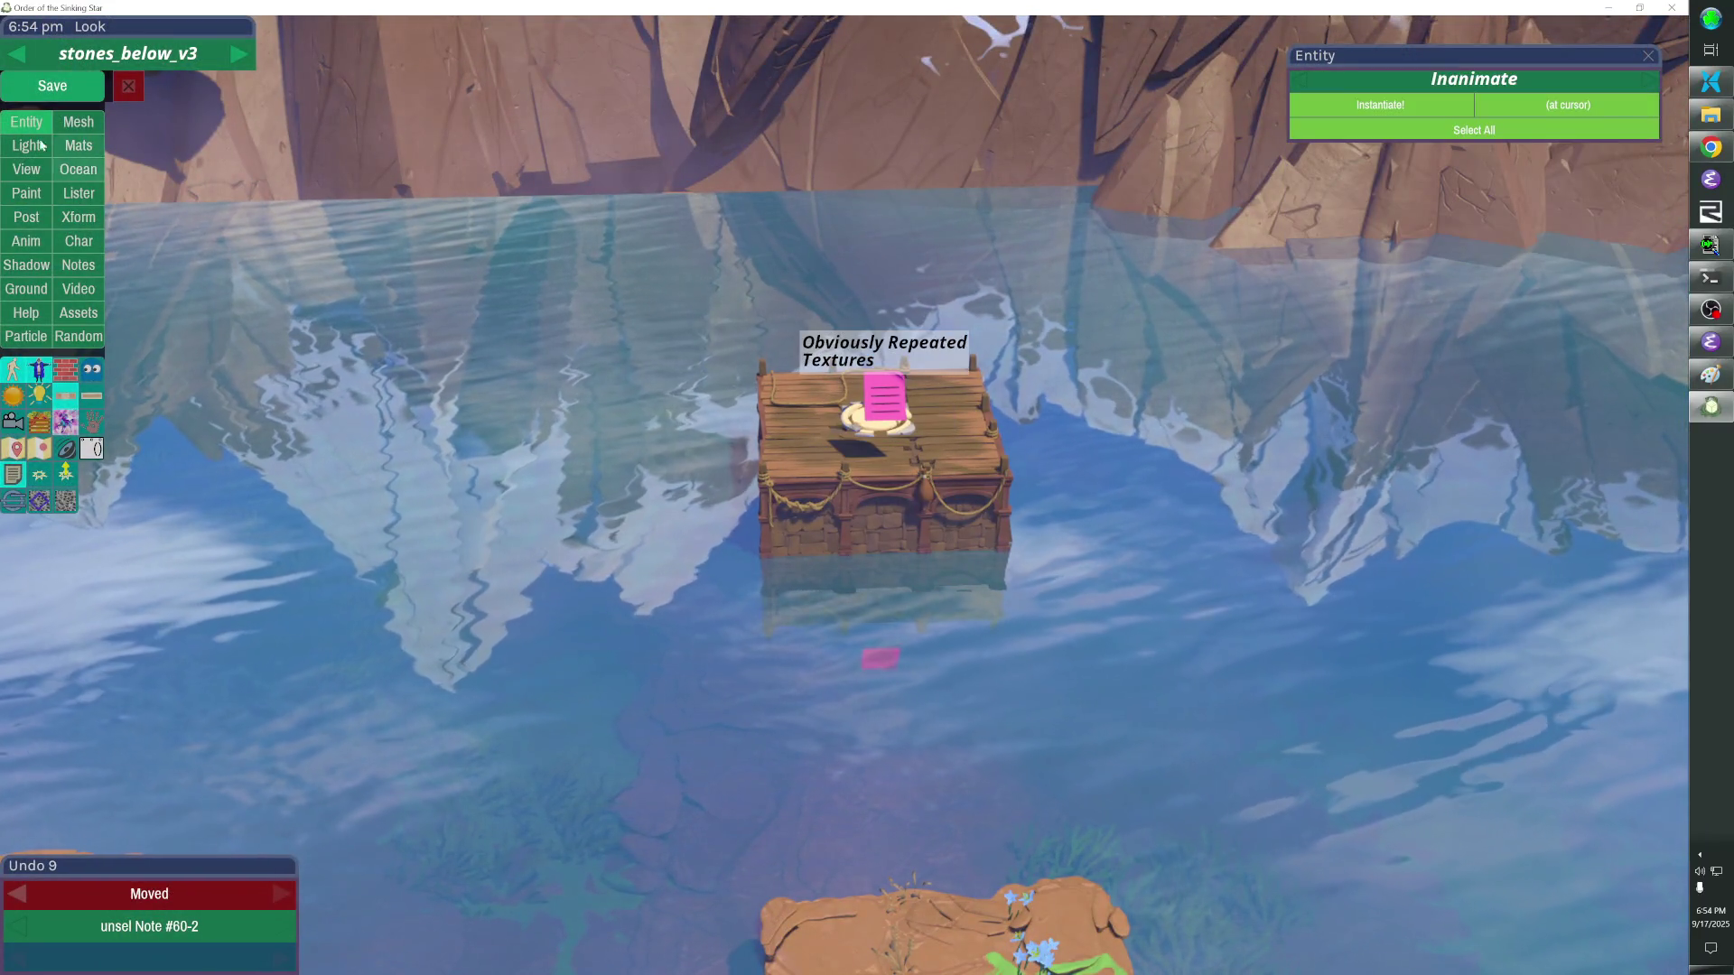
left_click(75, 92)
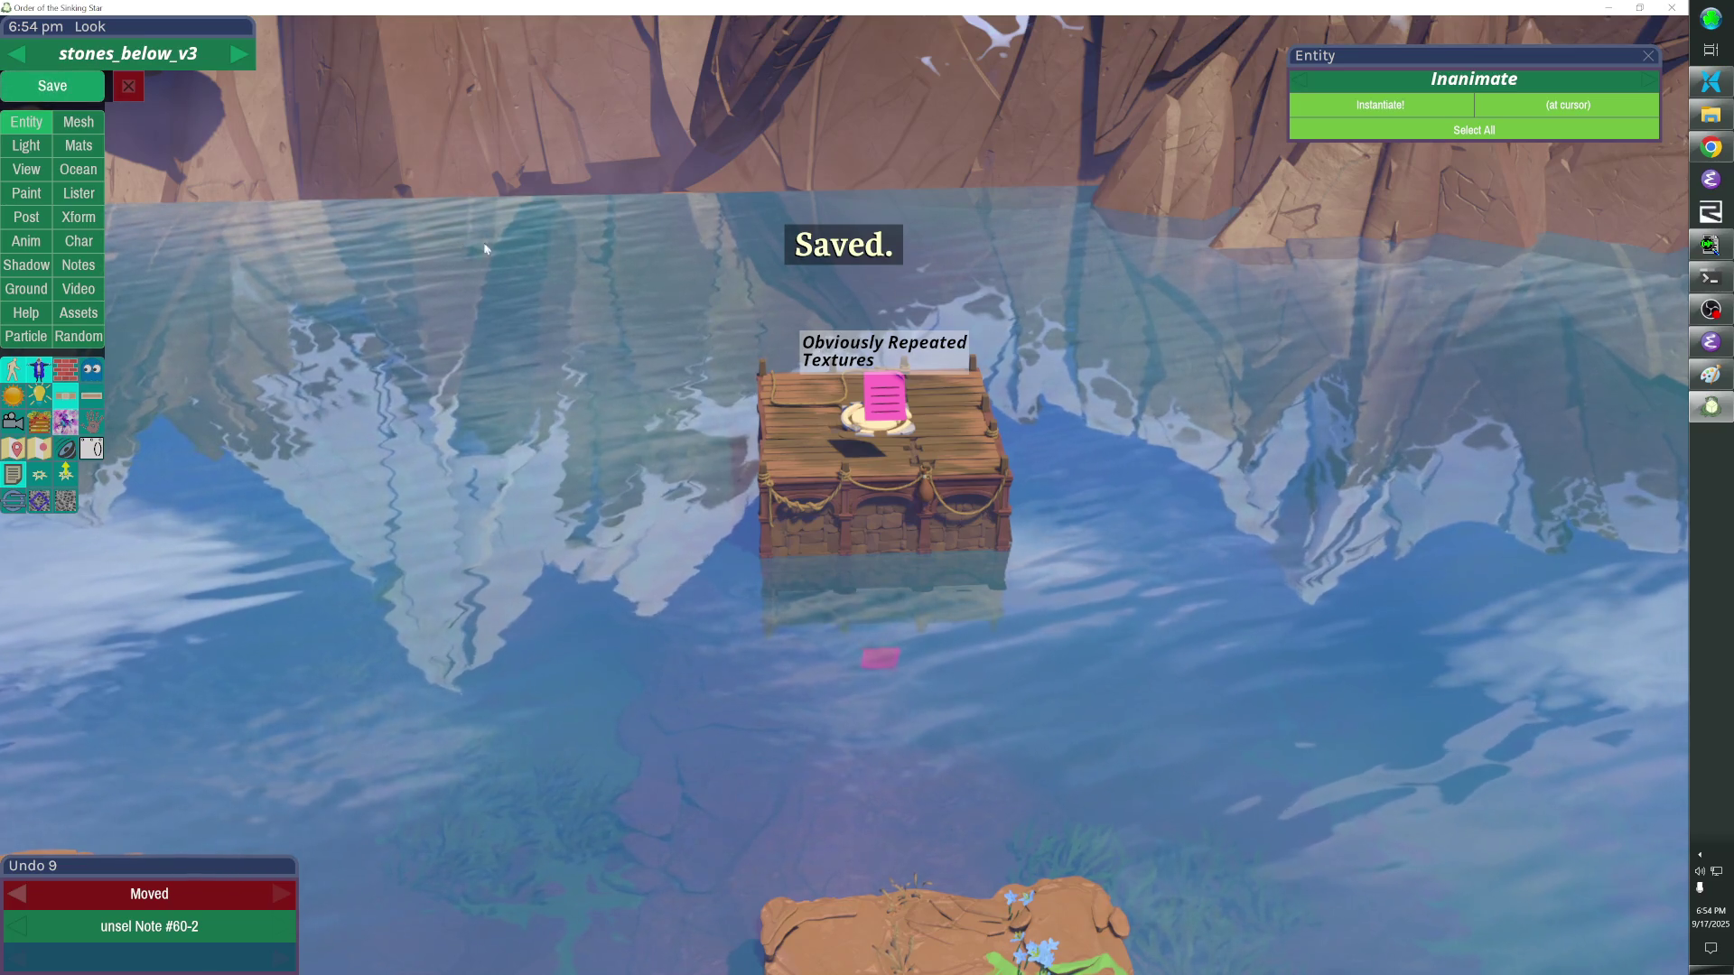
left_click(895, 385)
left_click(1473, 80)
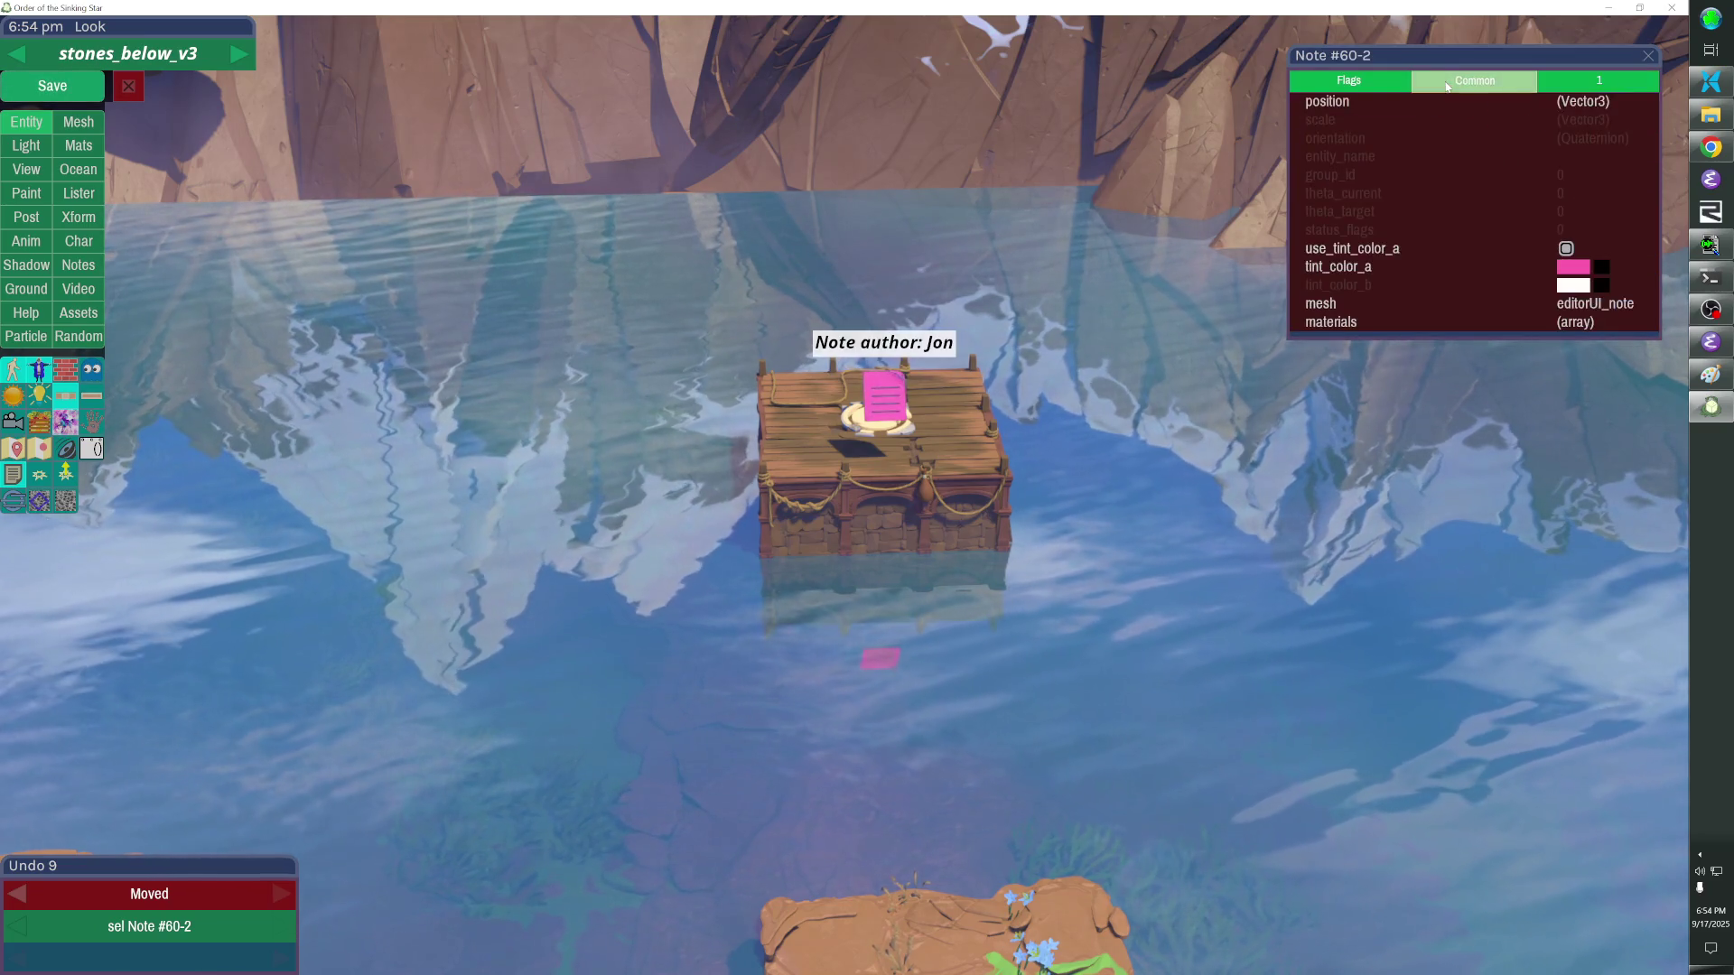
Change the note's tint_color_a from pink to red and save the level.
left_click(1573, 266)
left_click(1217, 502)
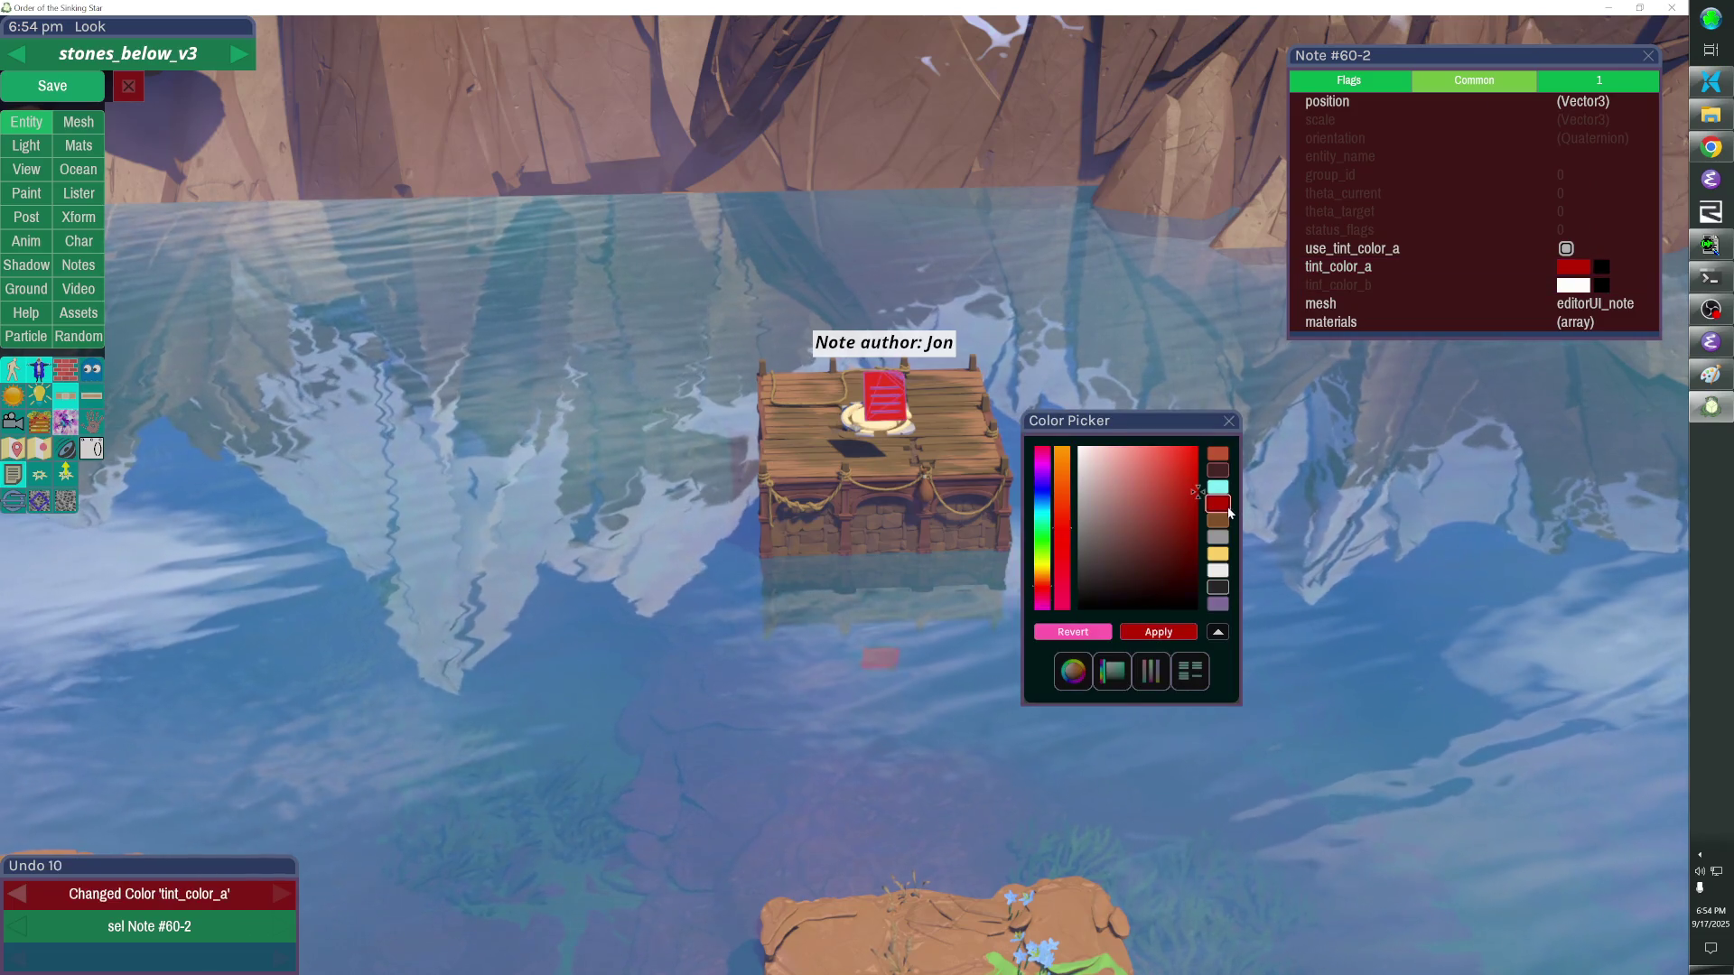
left_click(1227, 430)
left_click(51, 86)
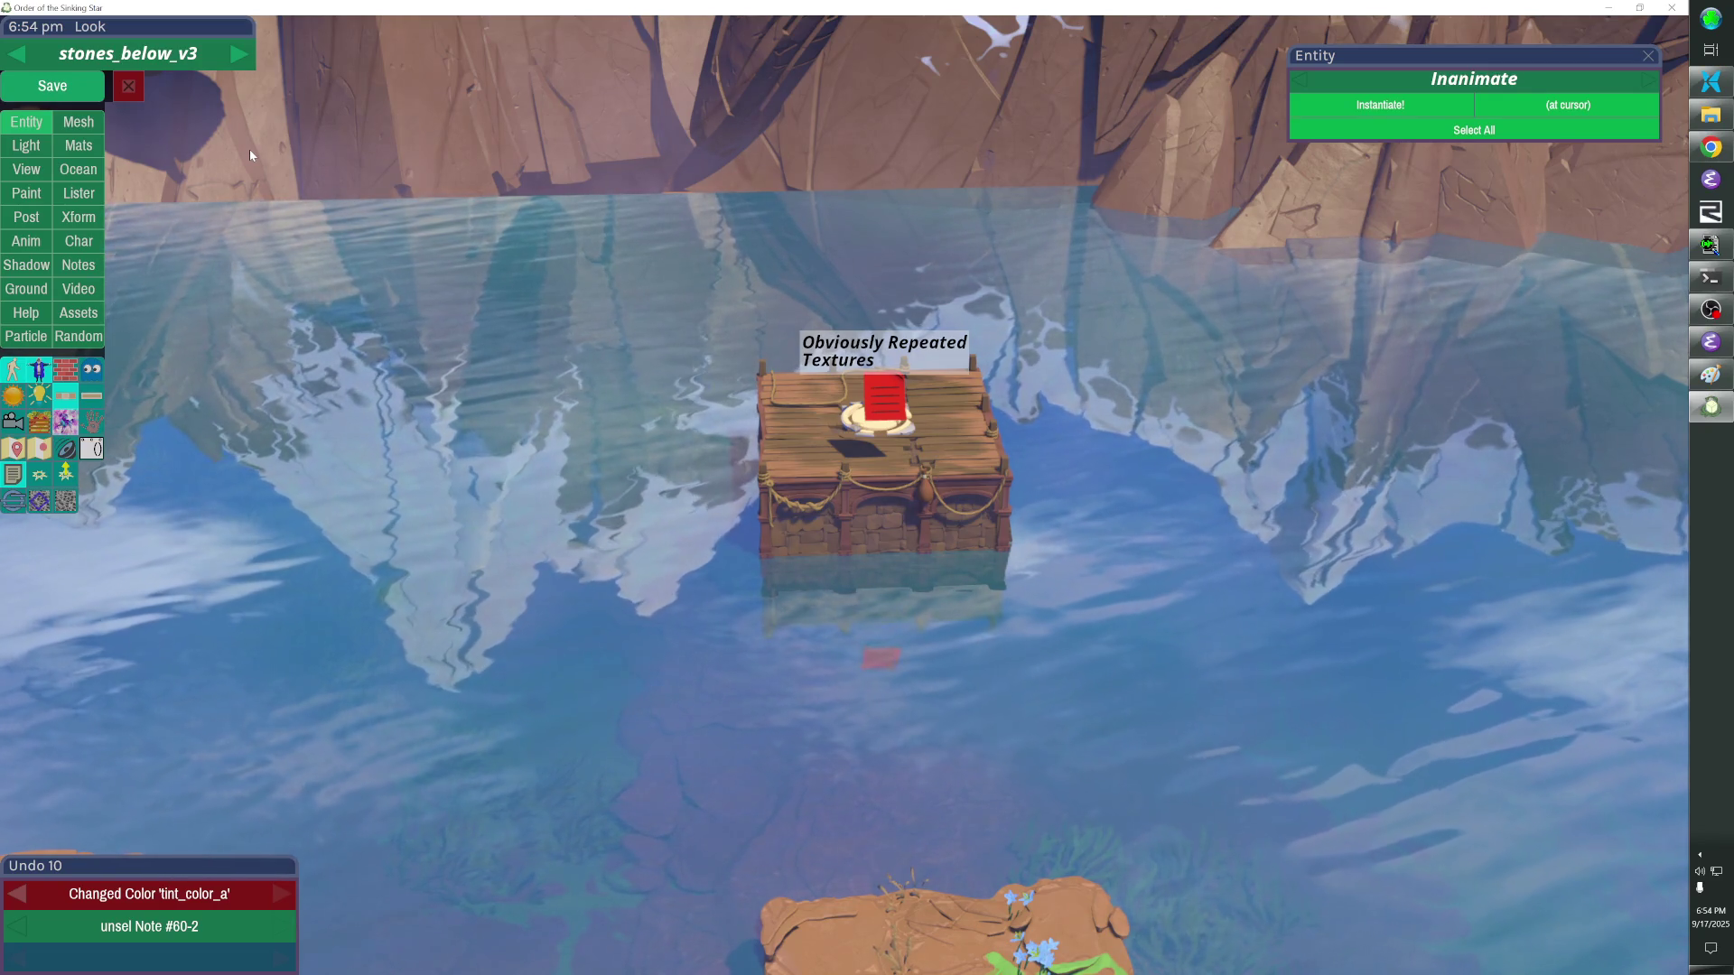
left_click(52, 85)
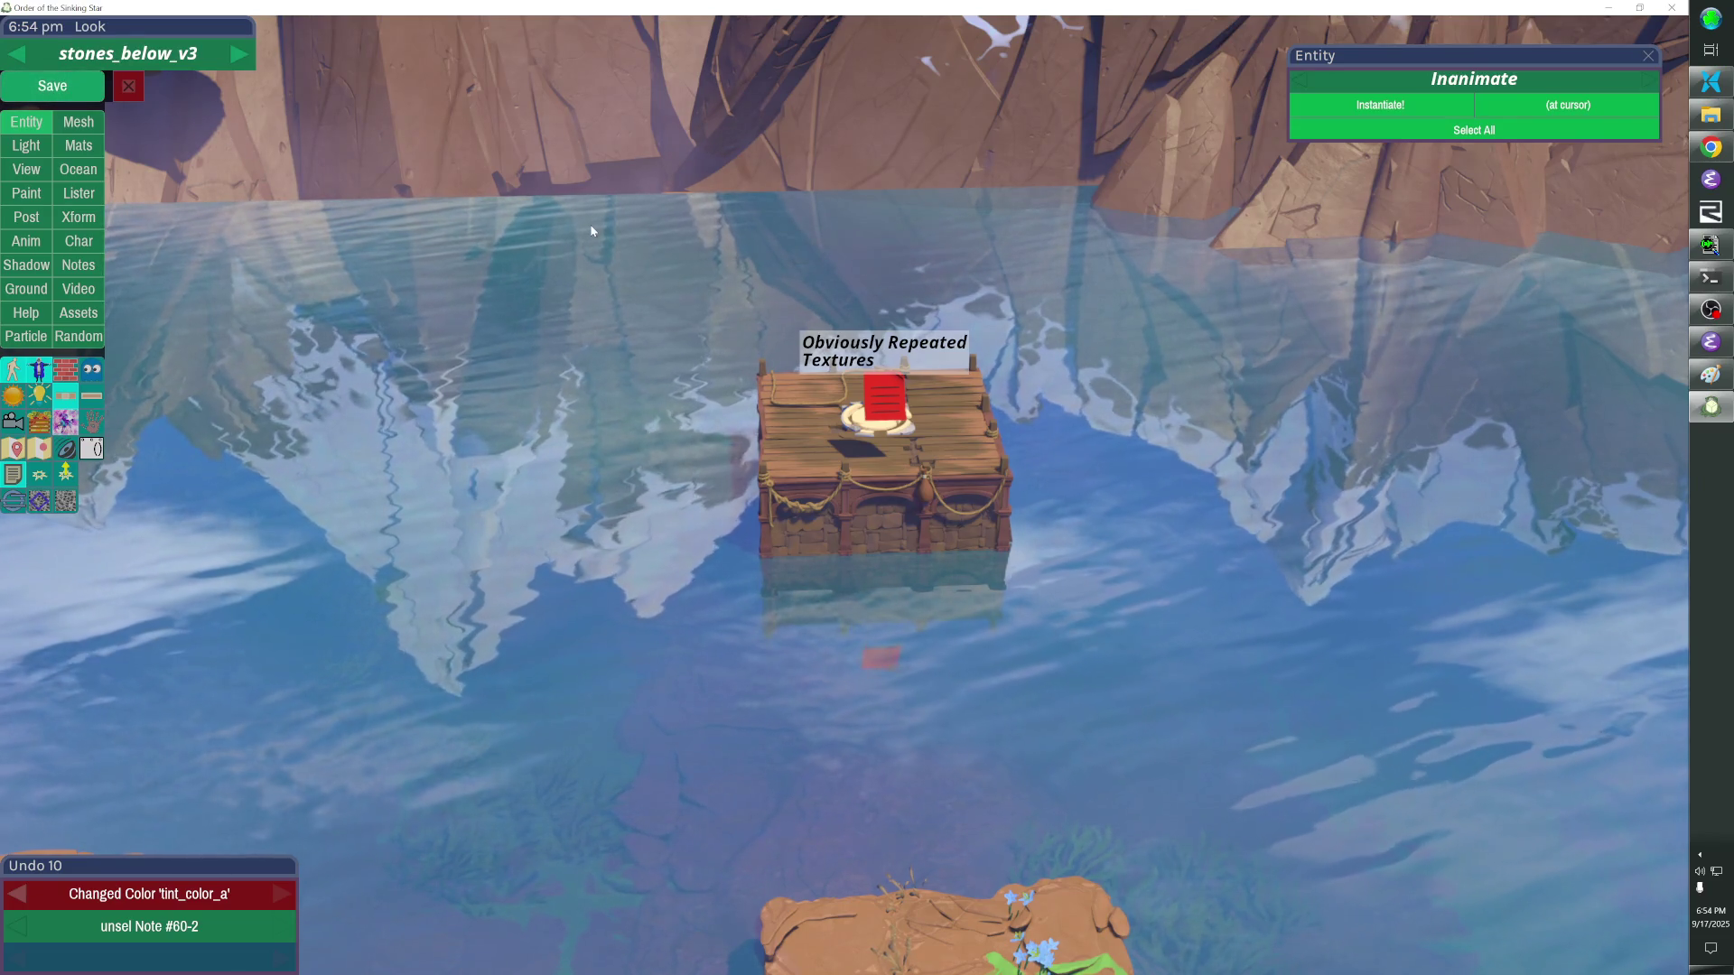
key("Escape")
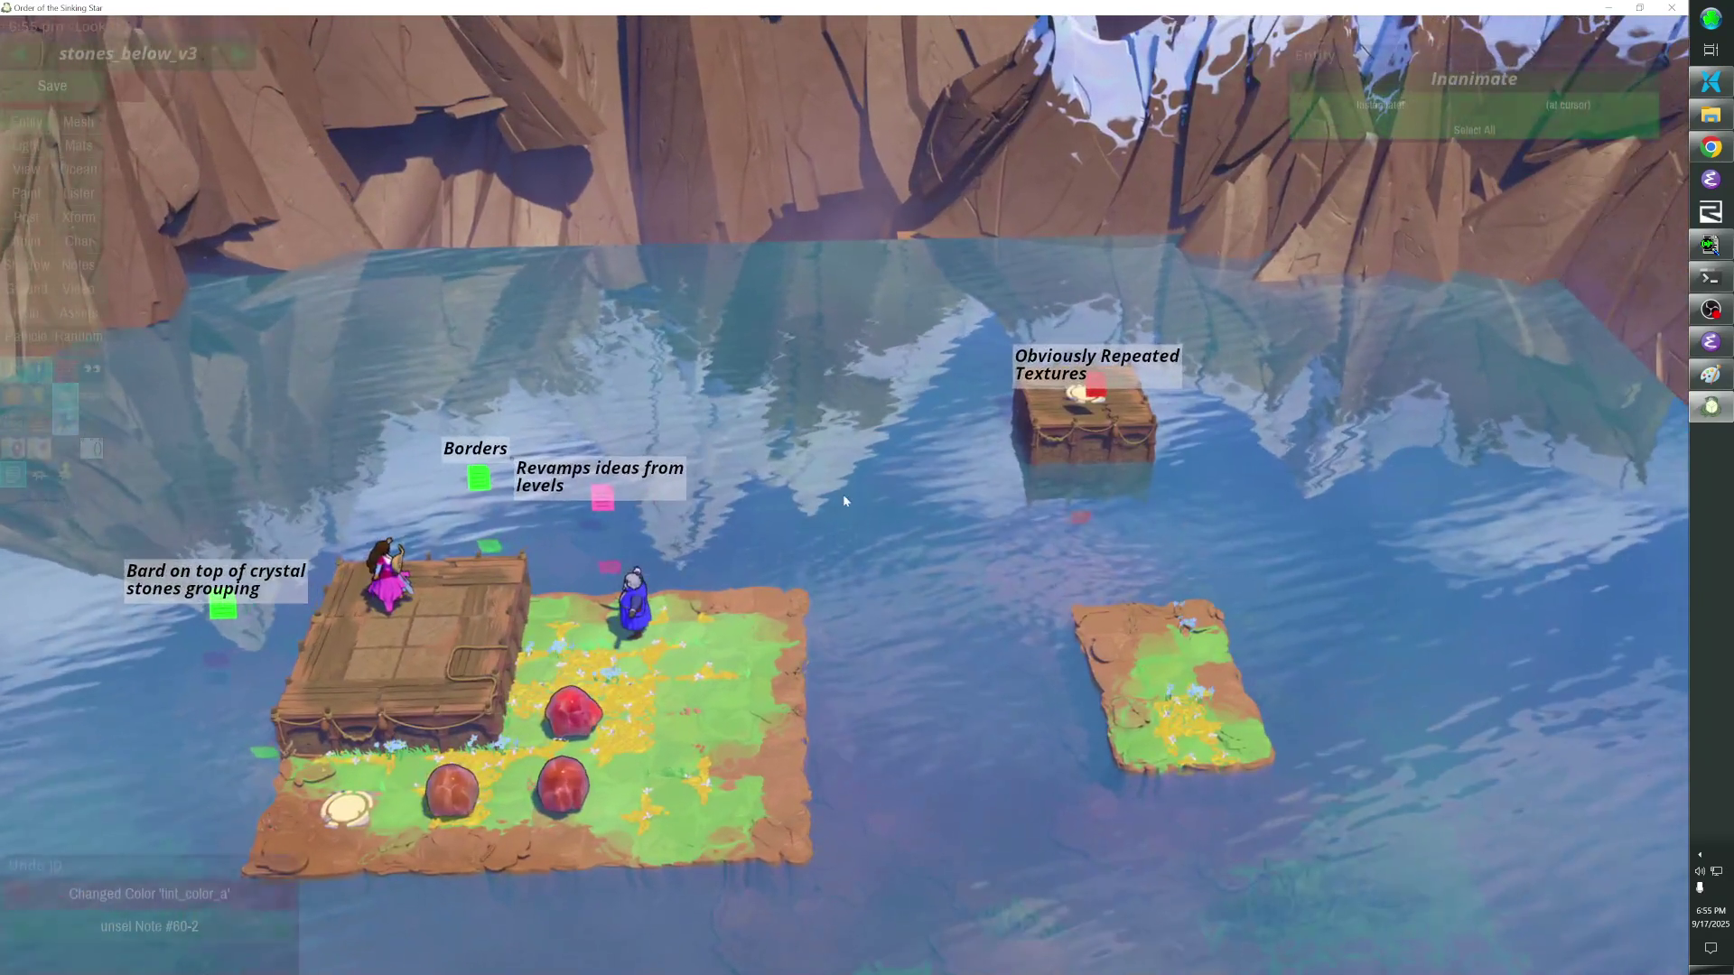
key("Escape")
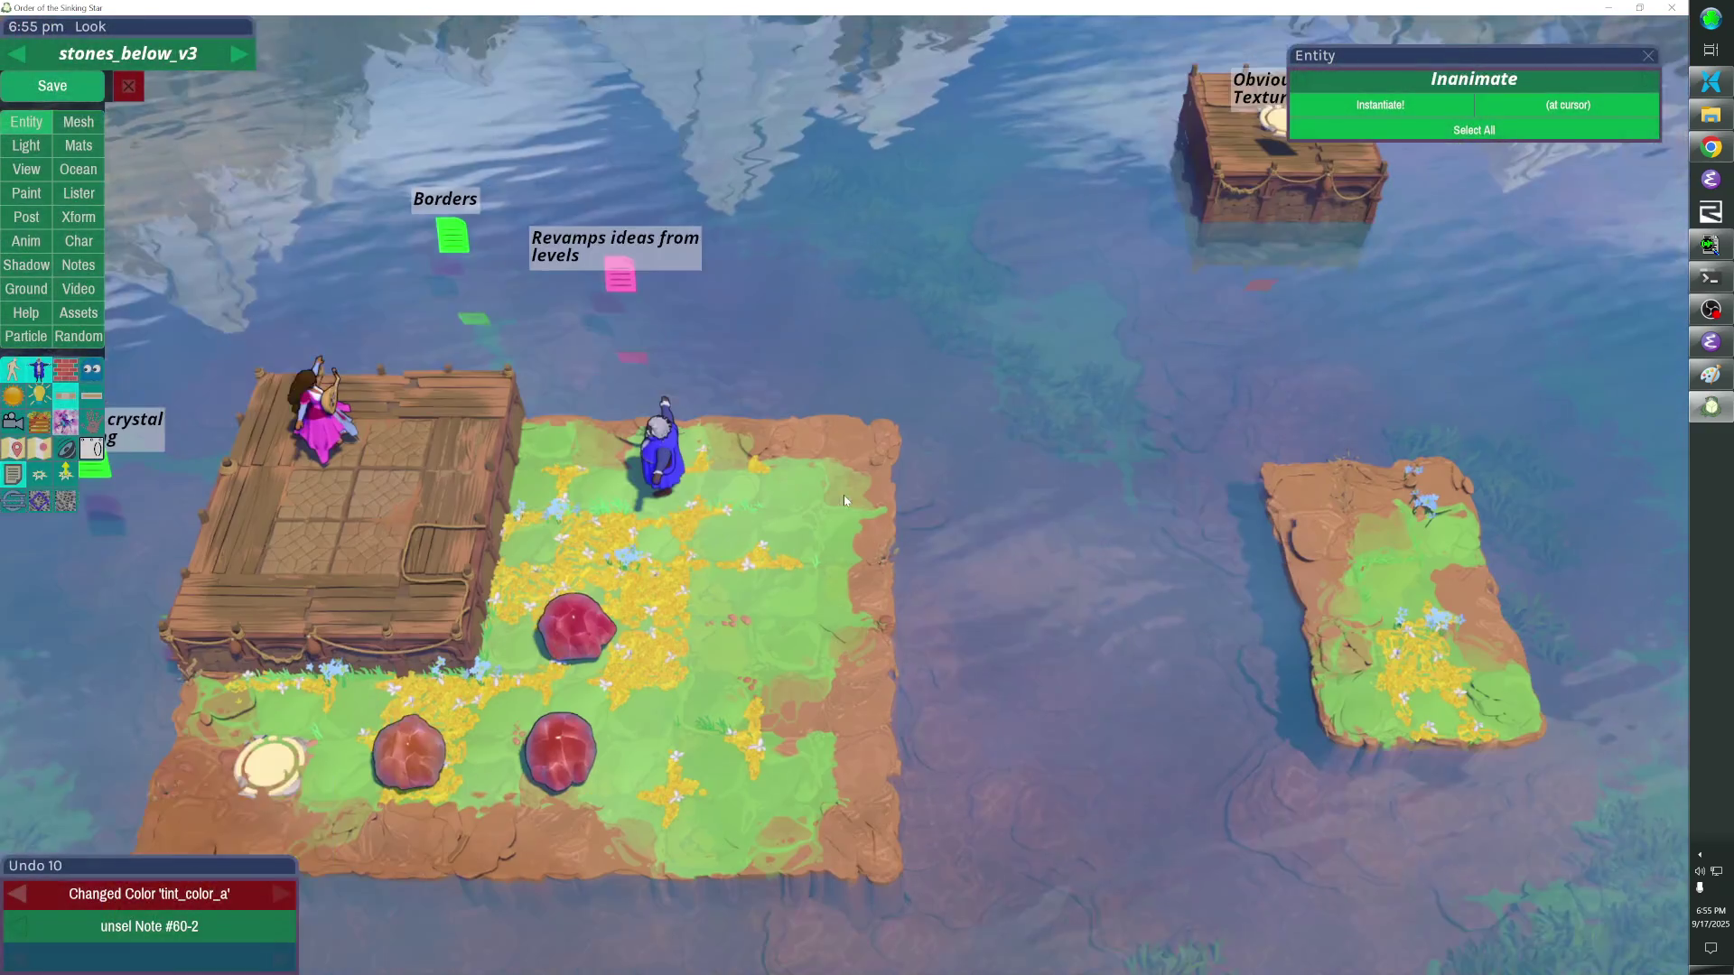
key("ctrl+s")
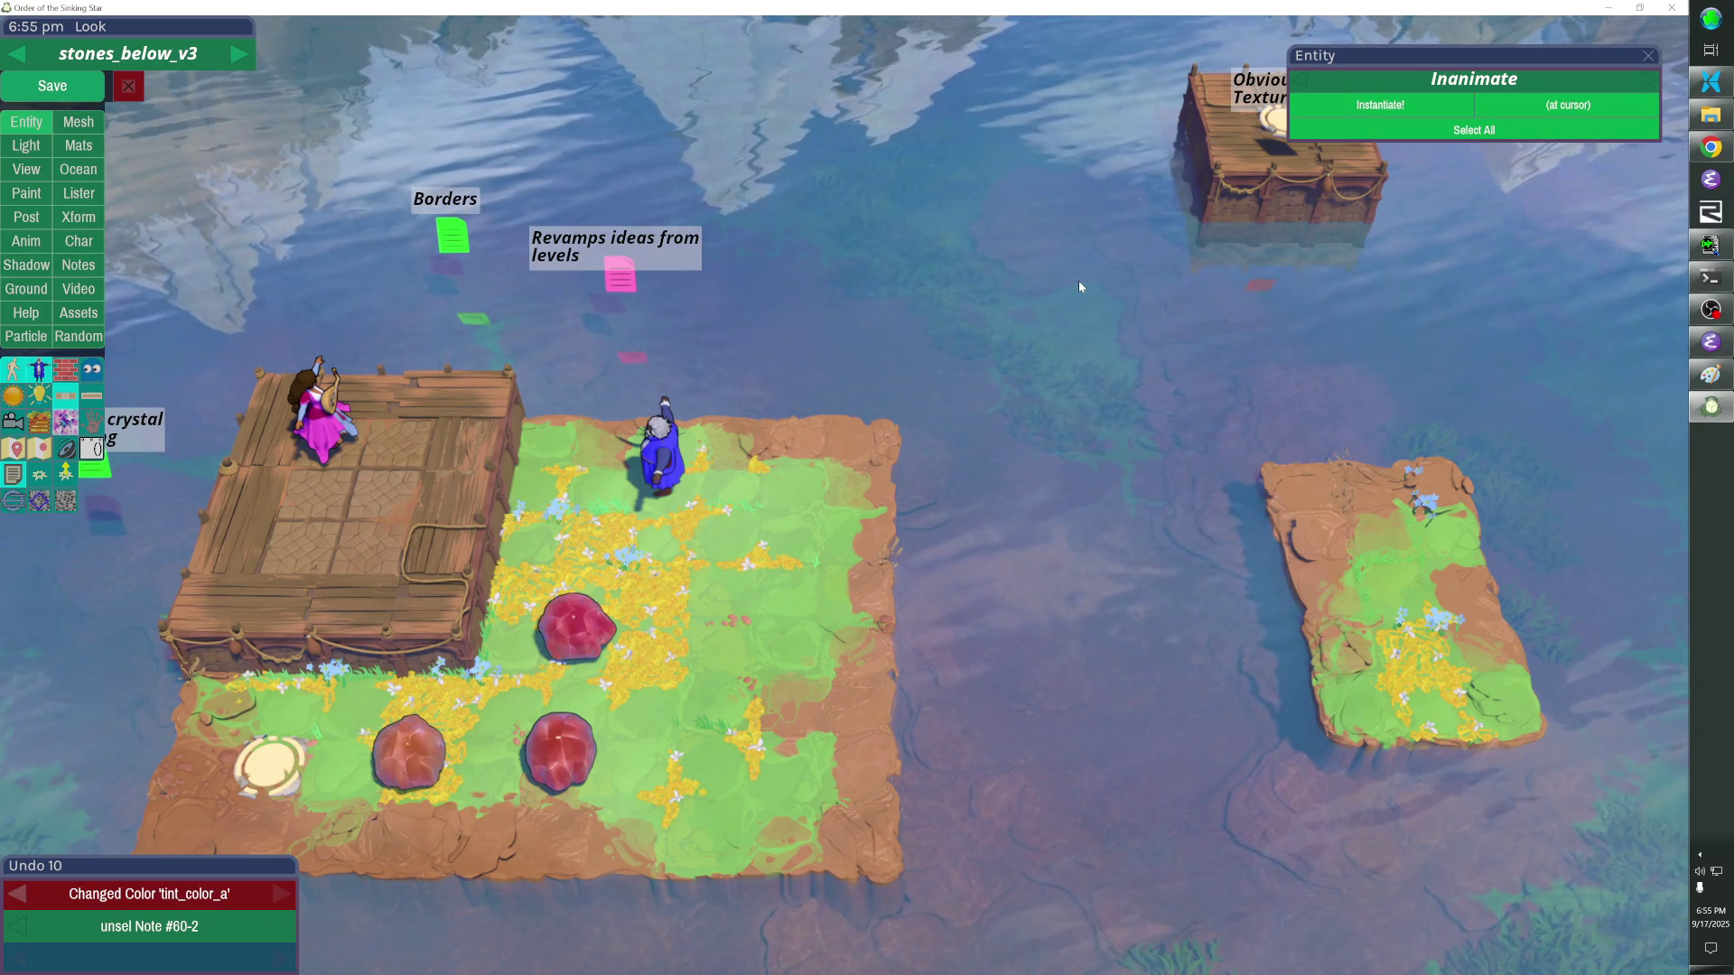
key("ctrl+s")
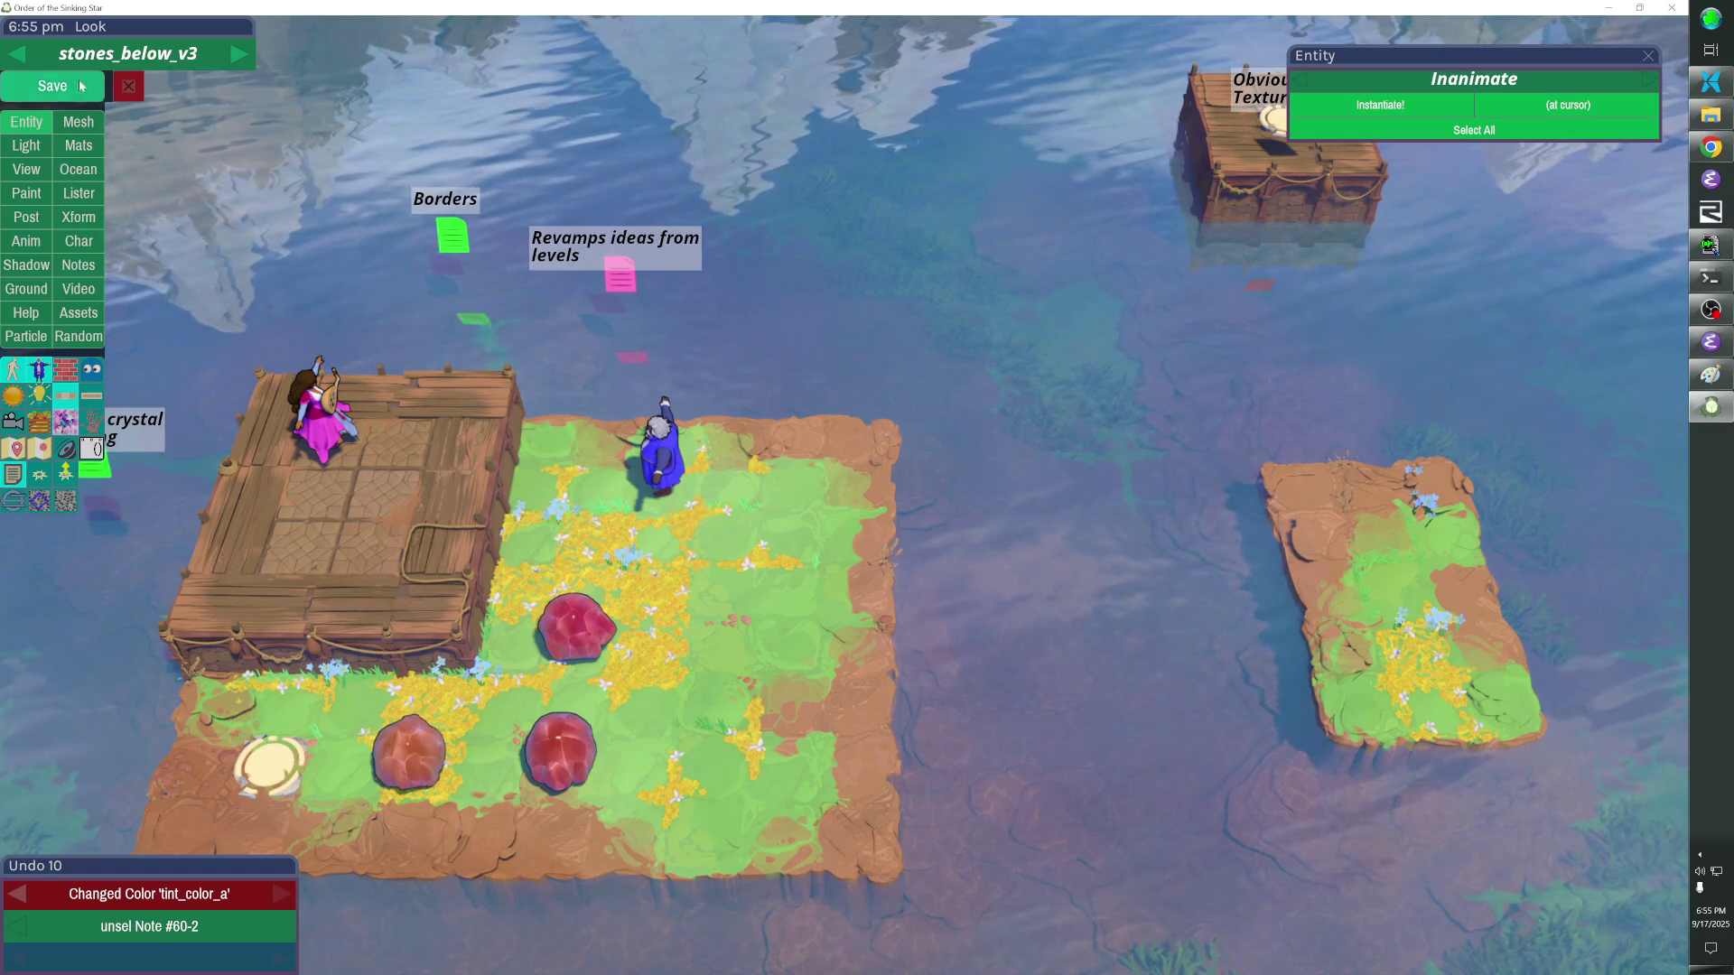
left_click(698, 161)
left_click(839, 200)
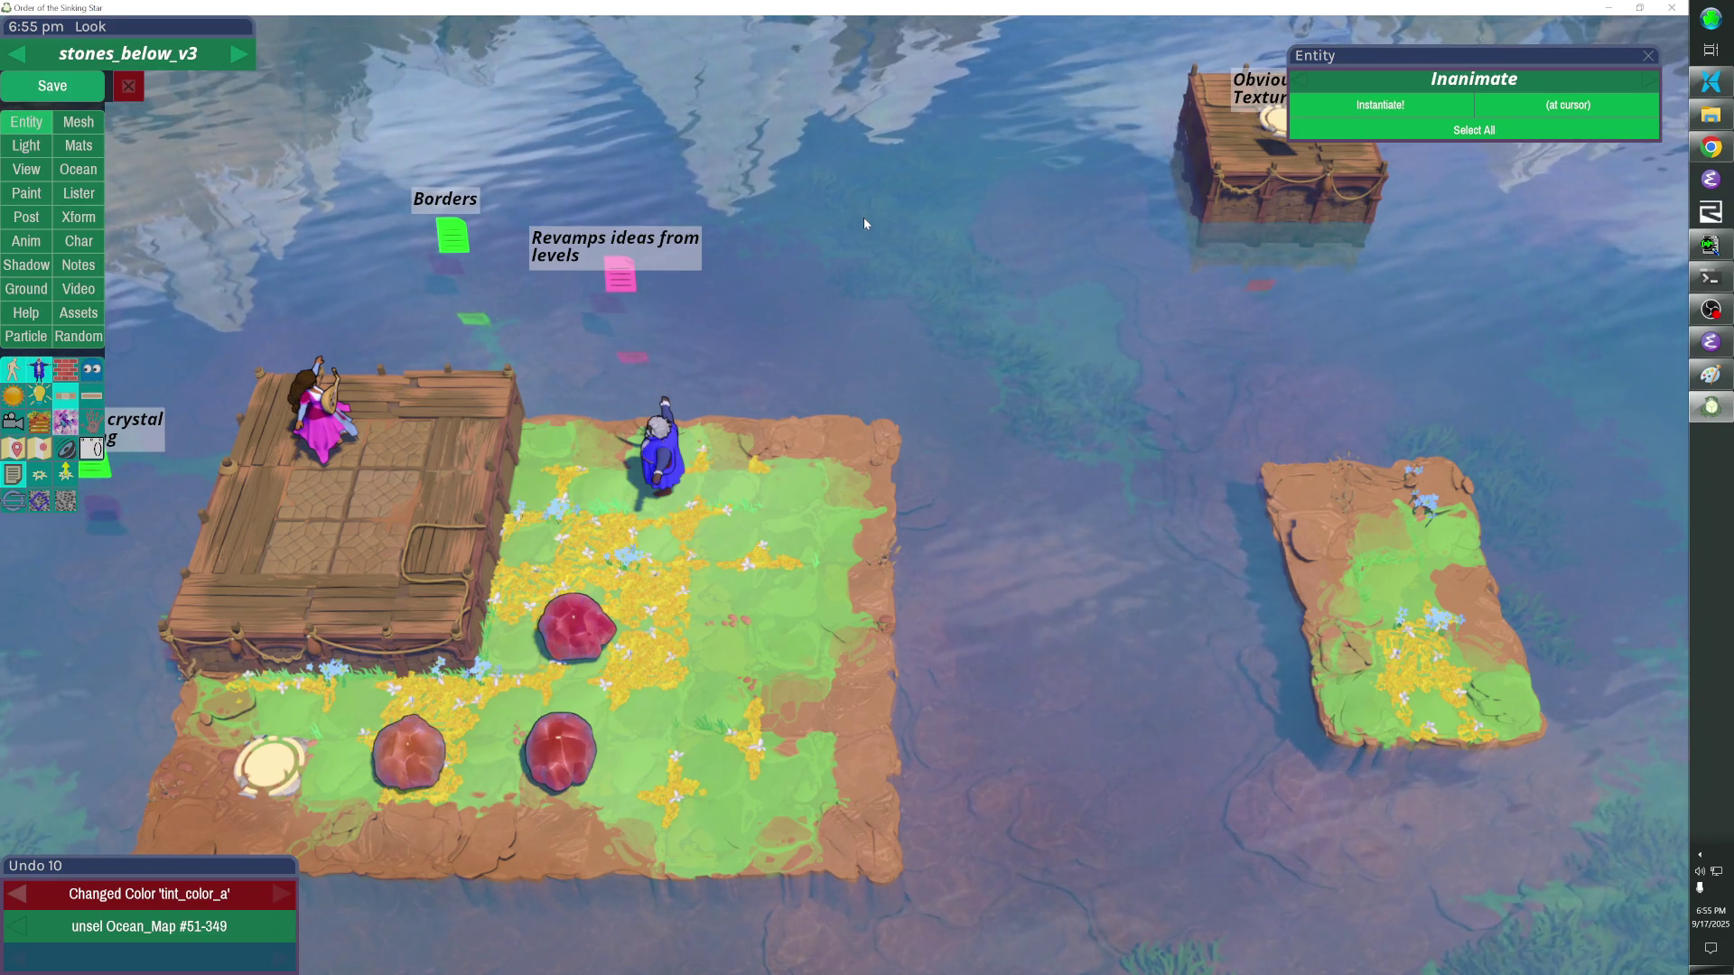
left_click(88, 92)
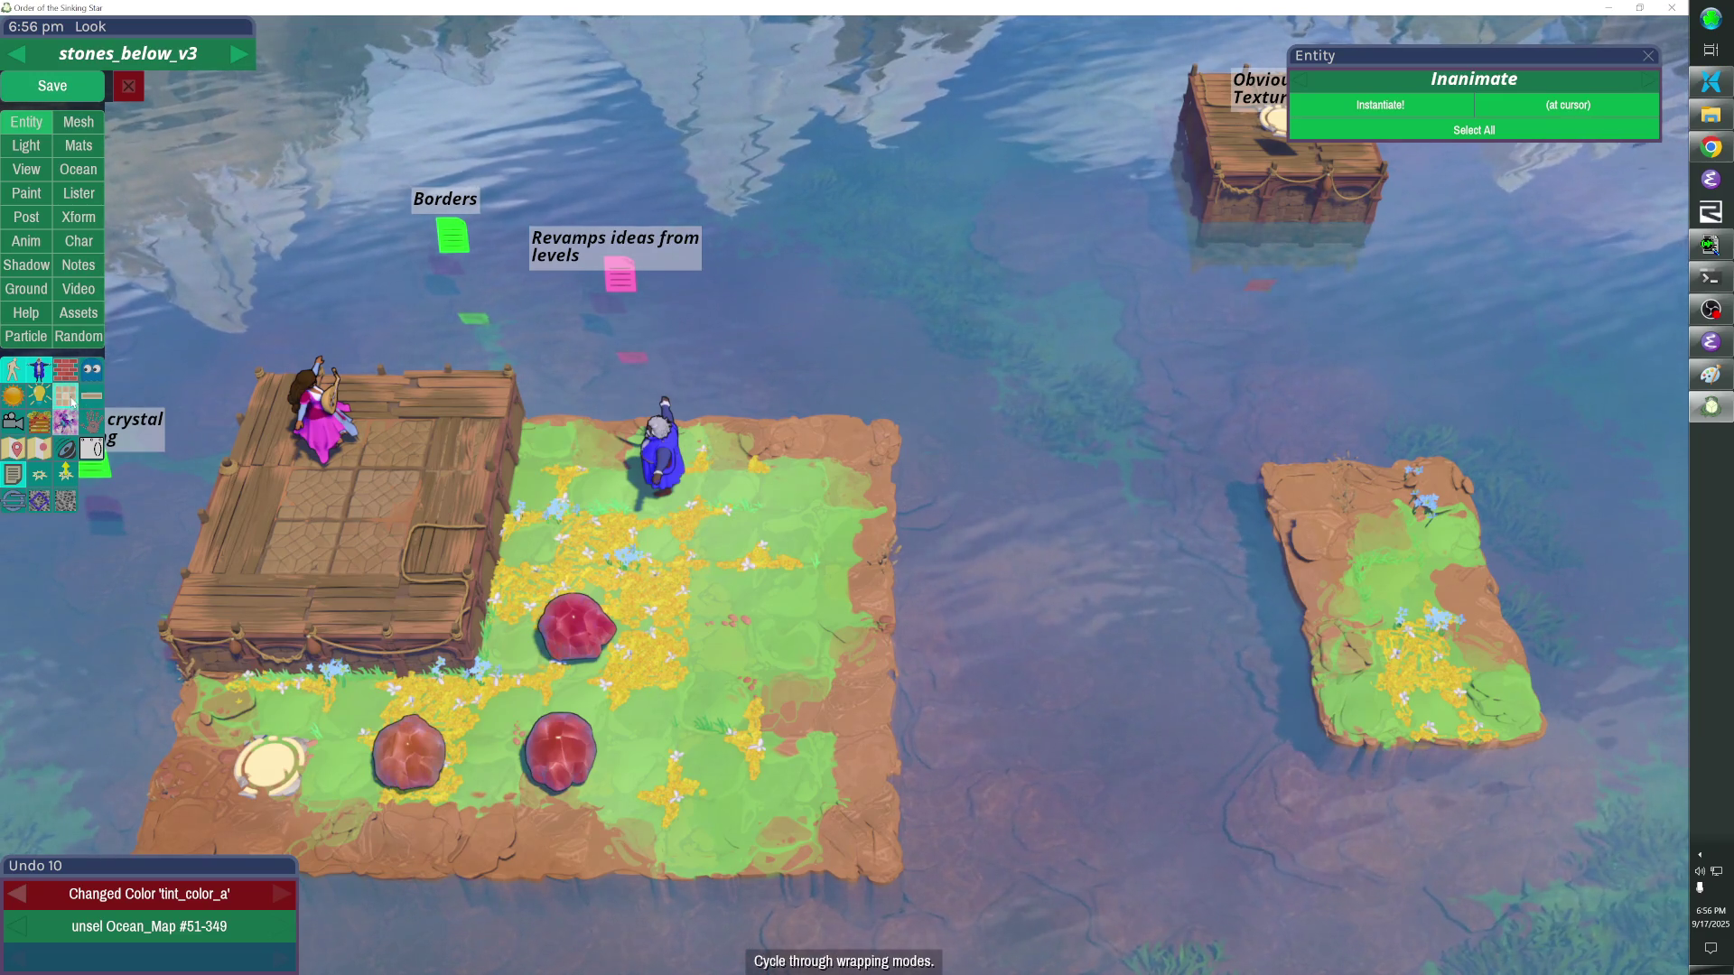
key("grave")
type("l overworld")
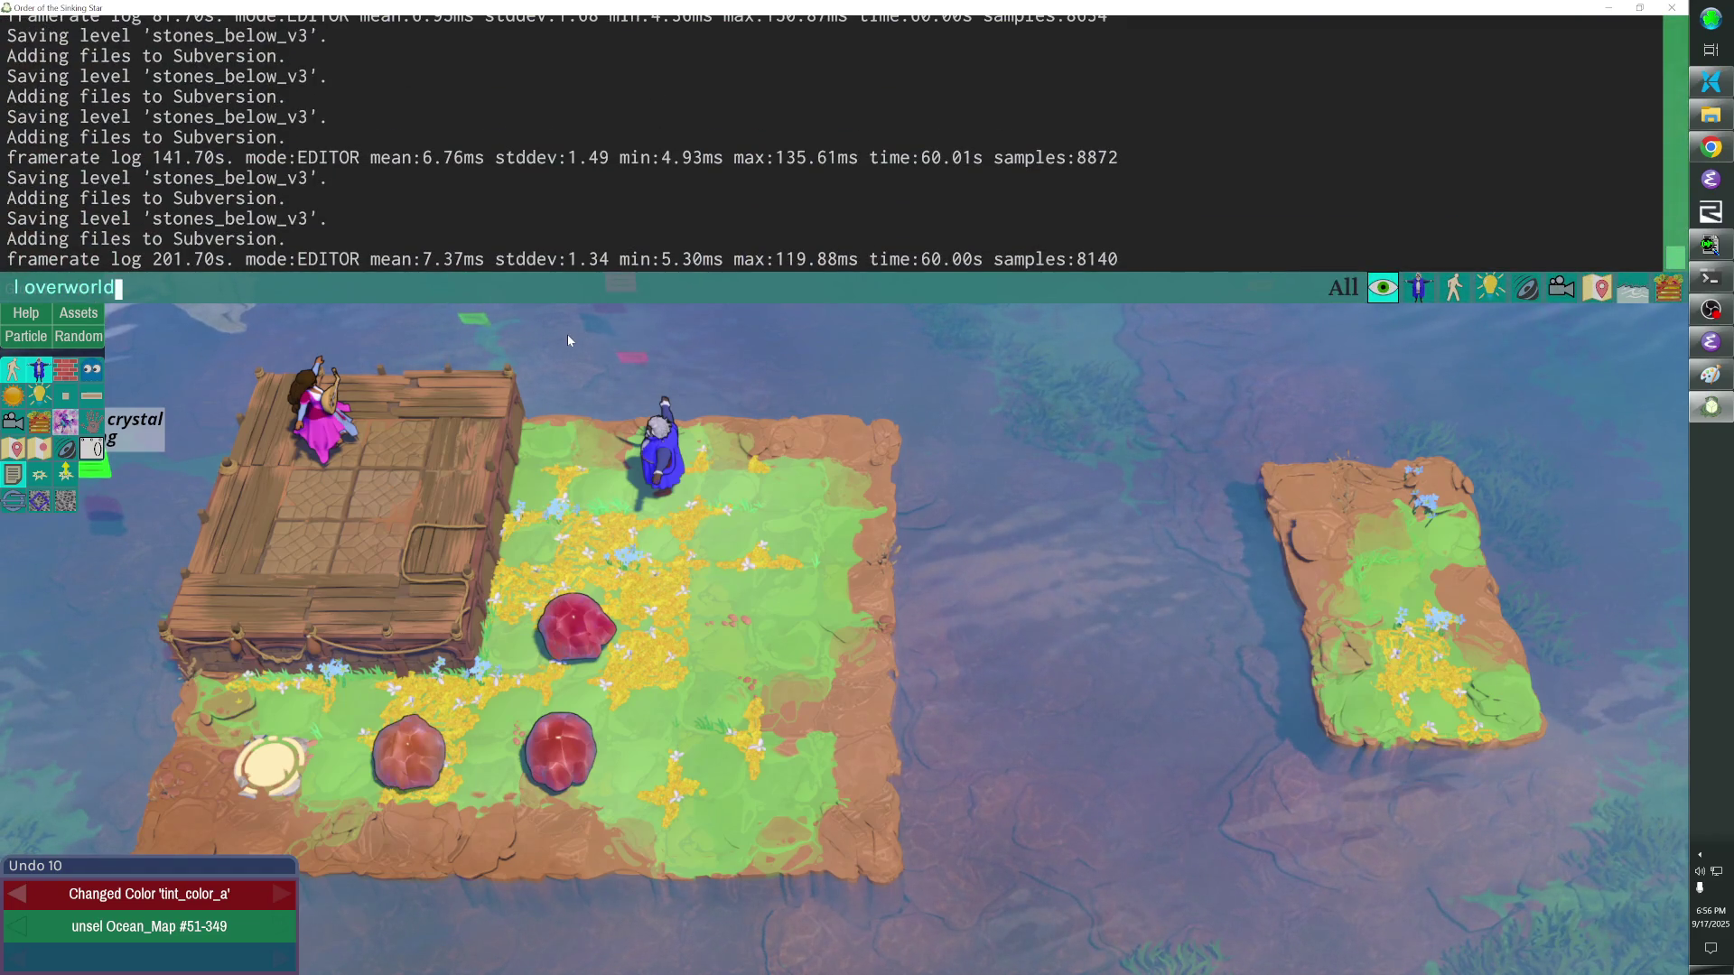
Load the overworld via 'l overworld', tilt to 3D view and select a crossroads wall piece.
key("Return")
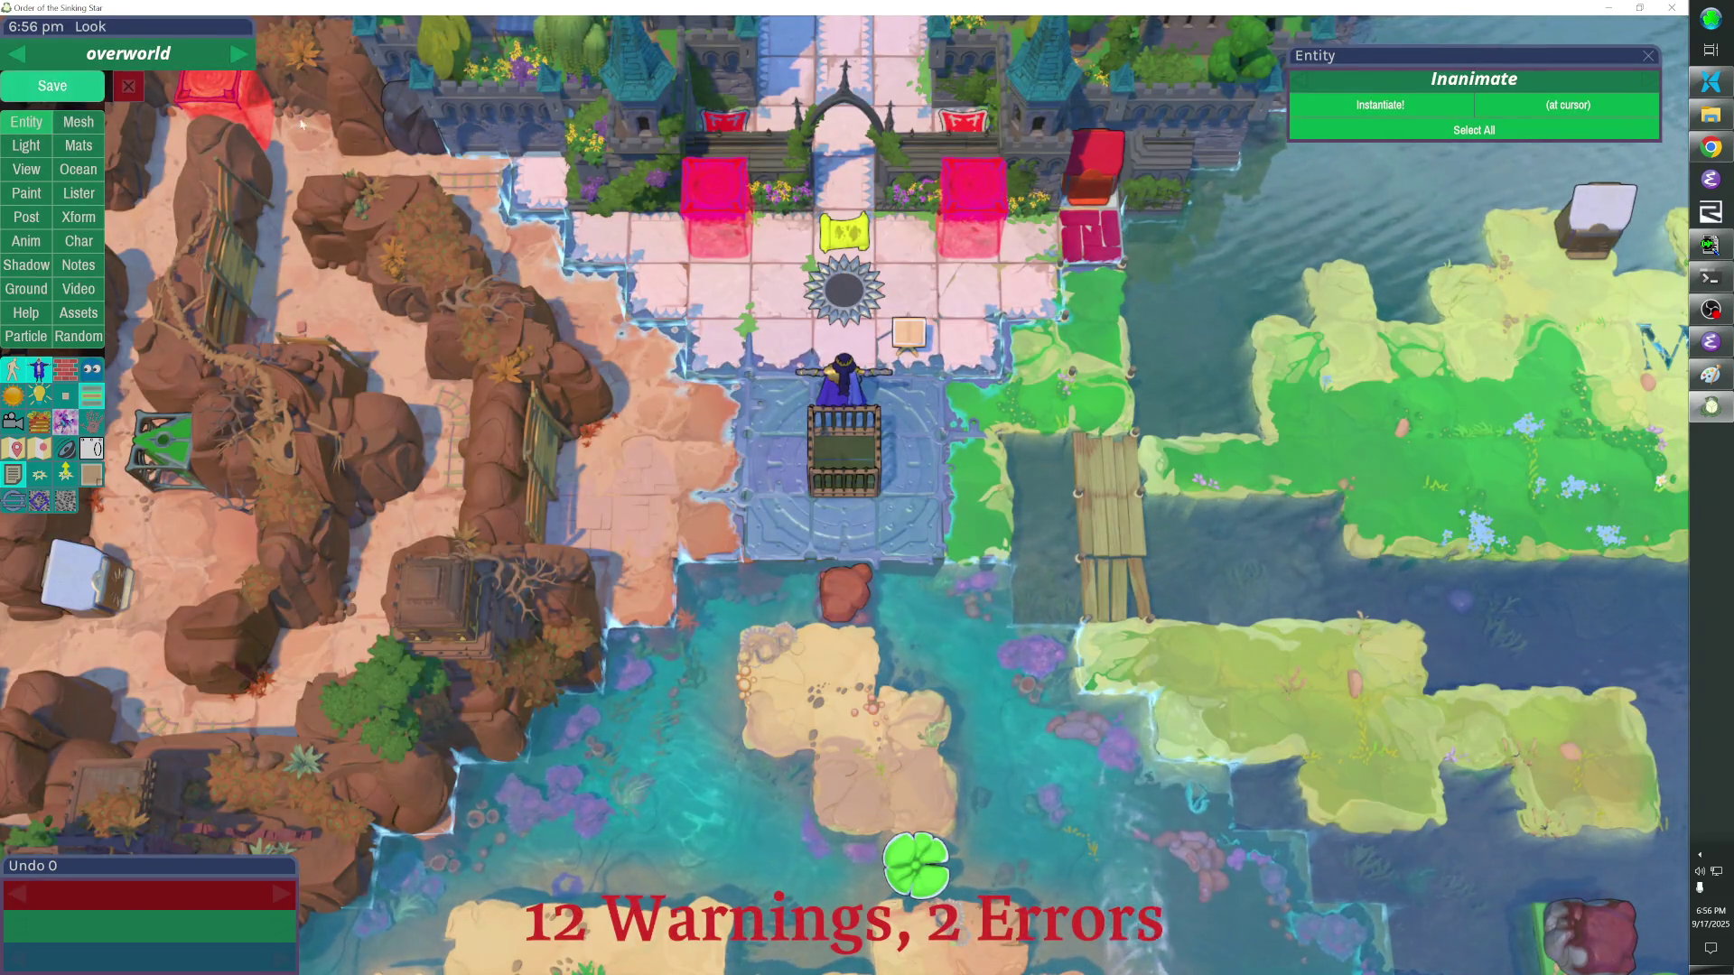
key("Escape")
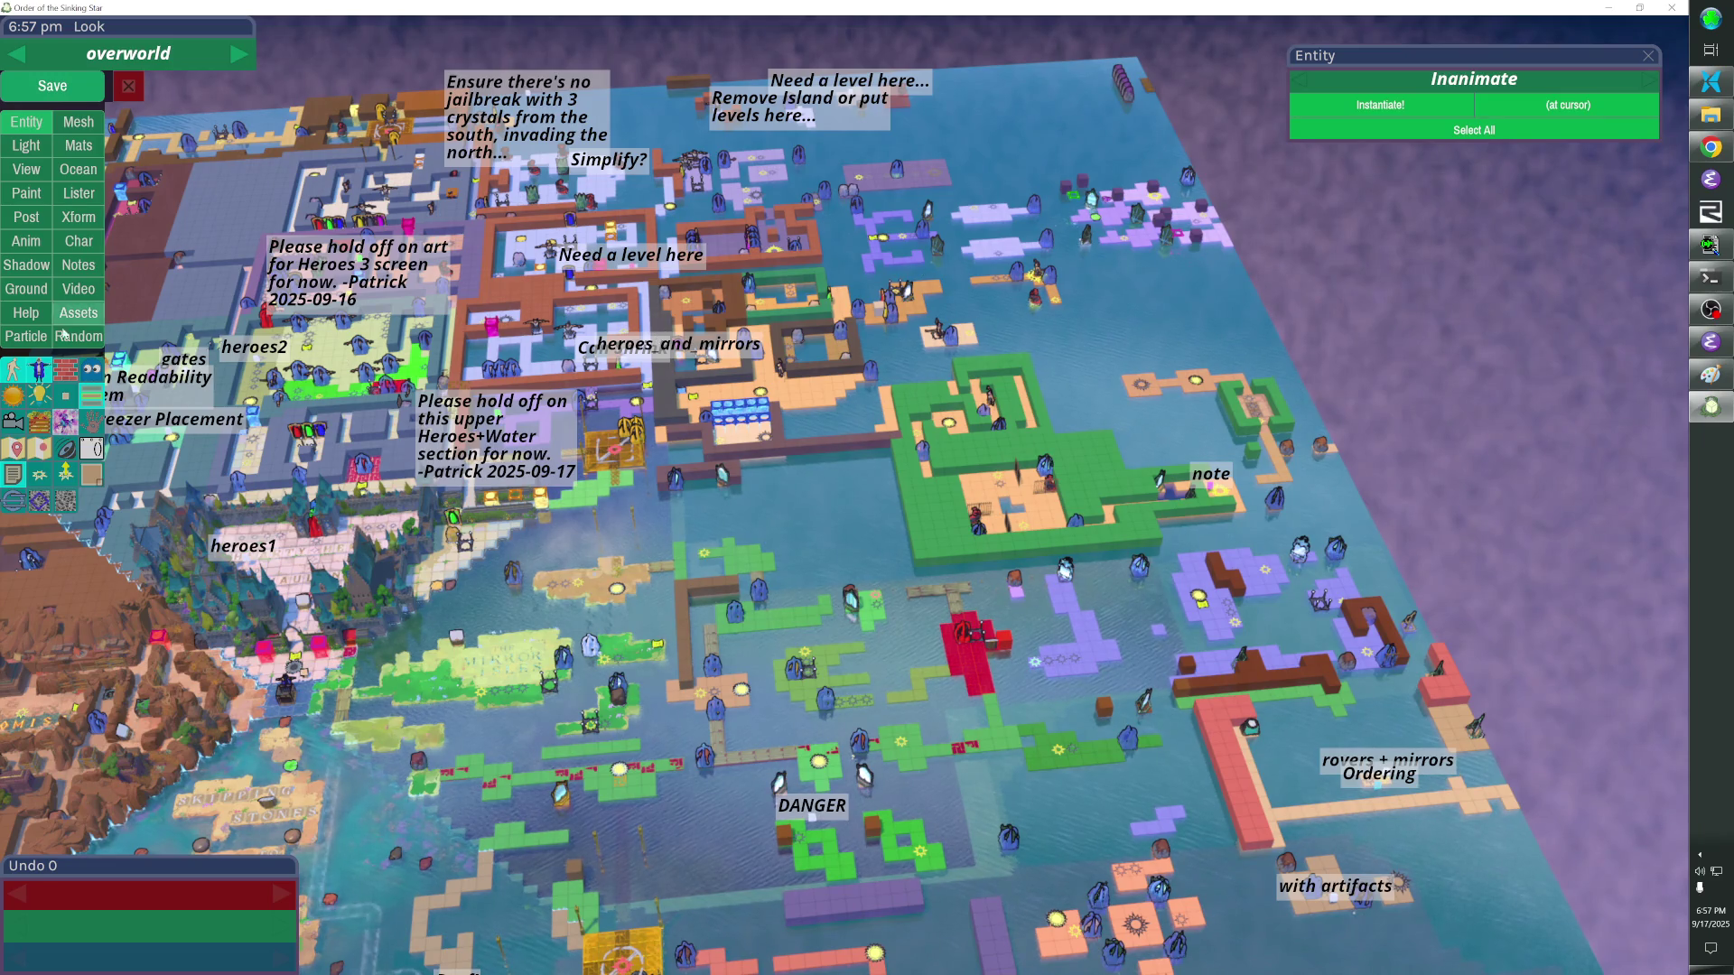
left_click(92, 474)
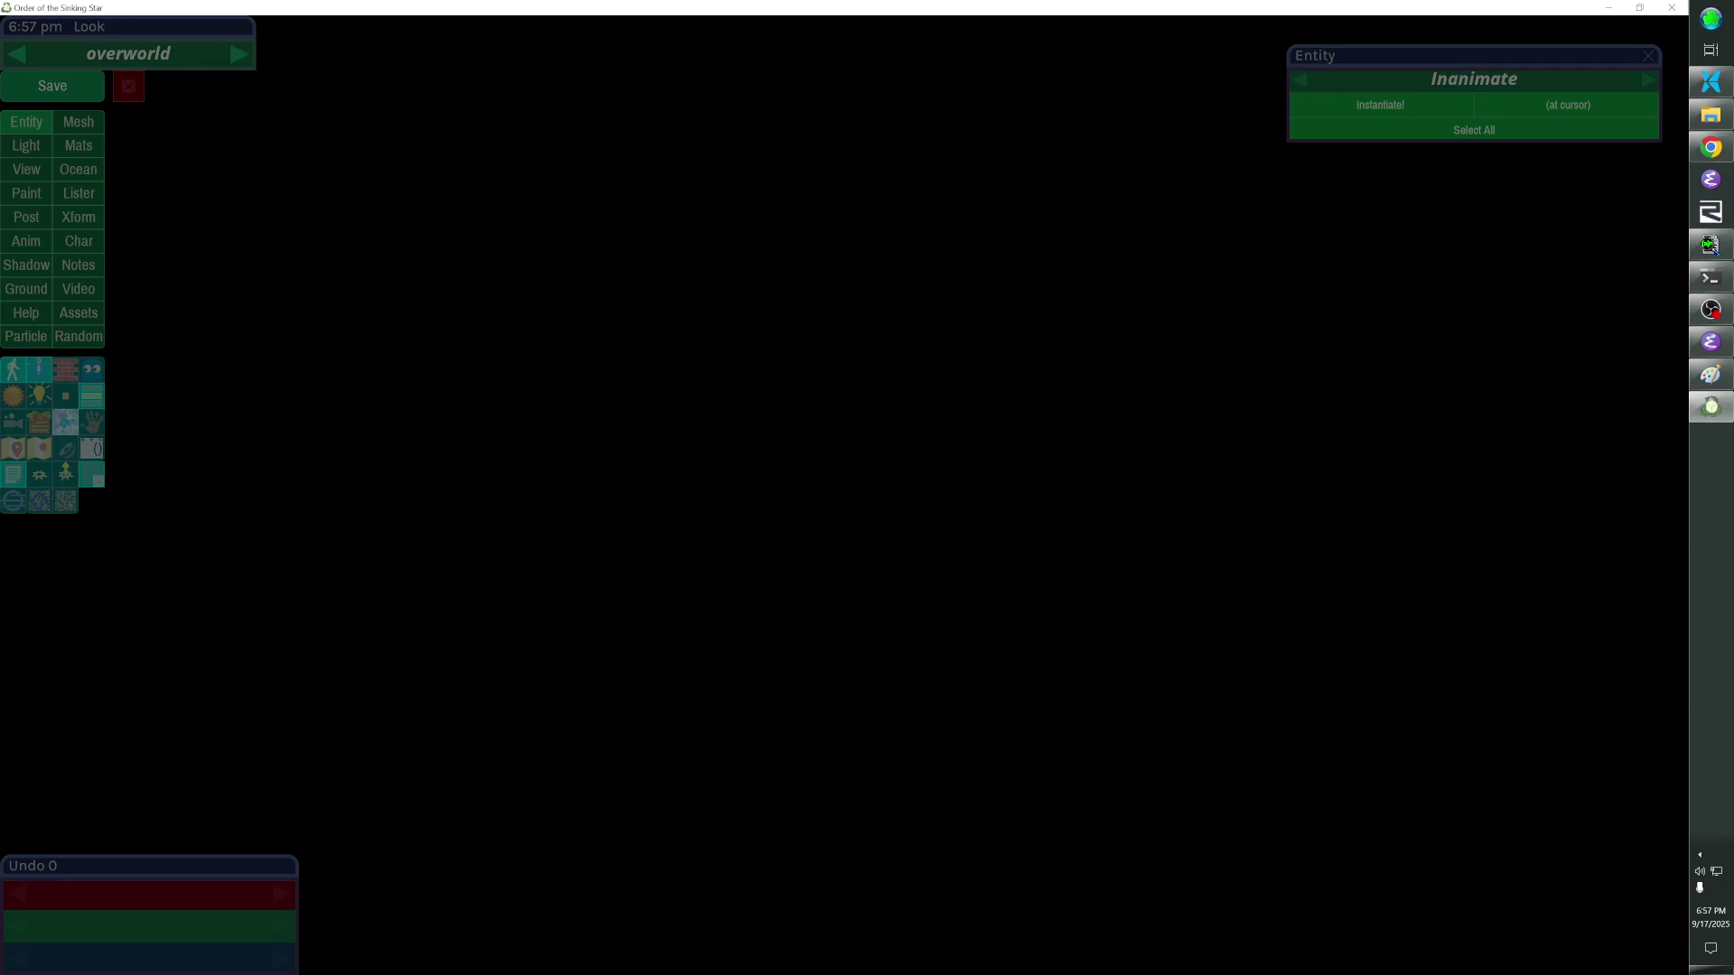
left_click(815, 555)
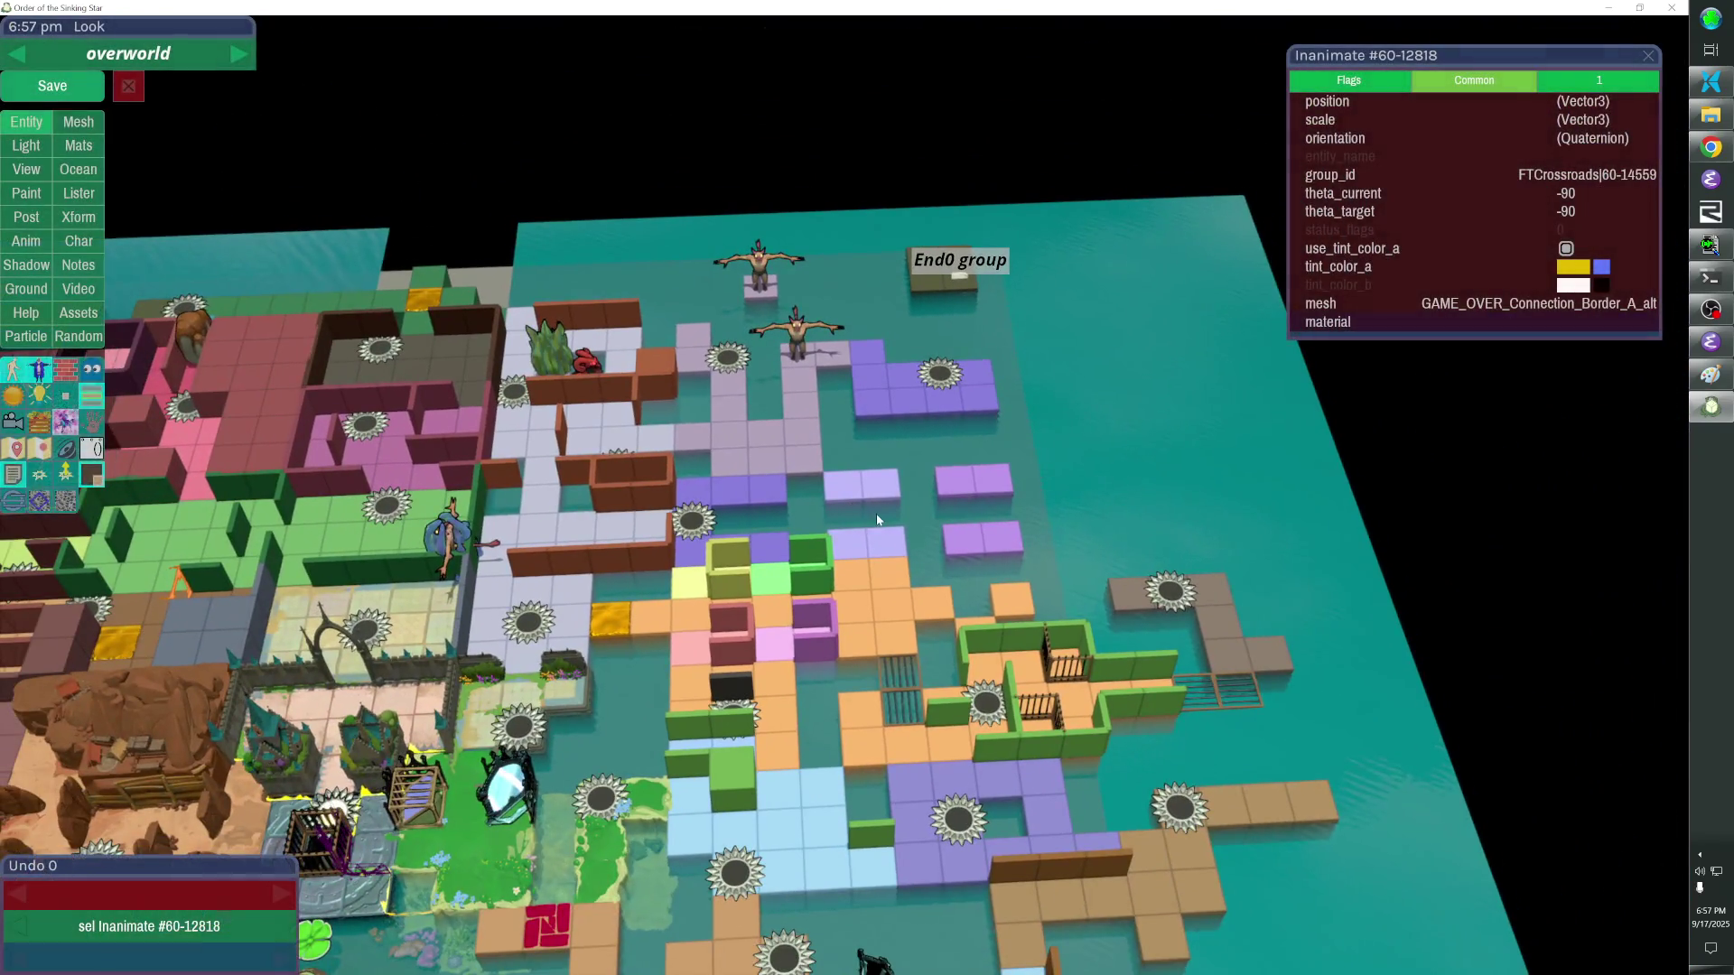
Select the four purple wall sets near End0 group and shift them right and up.
left_click(774, 493)
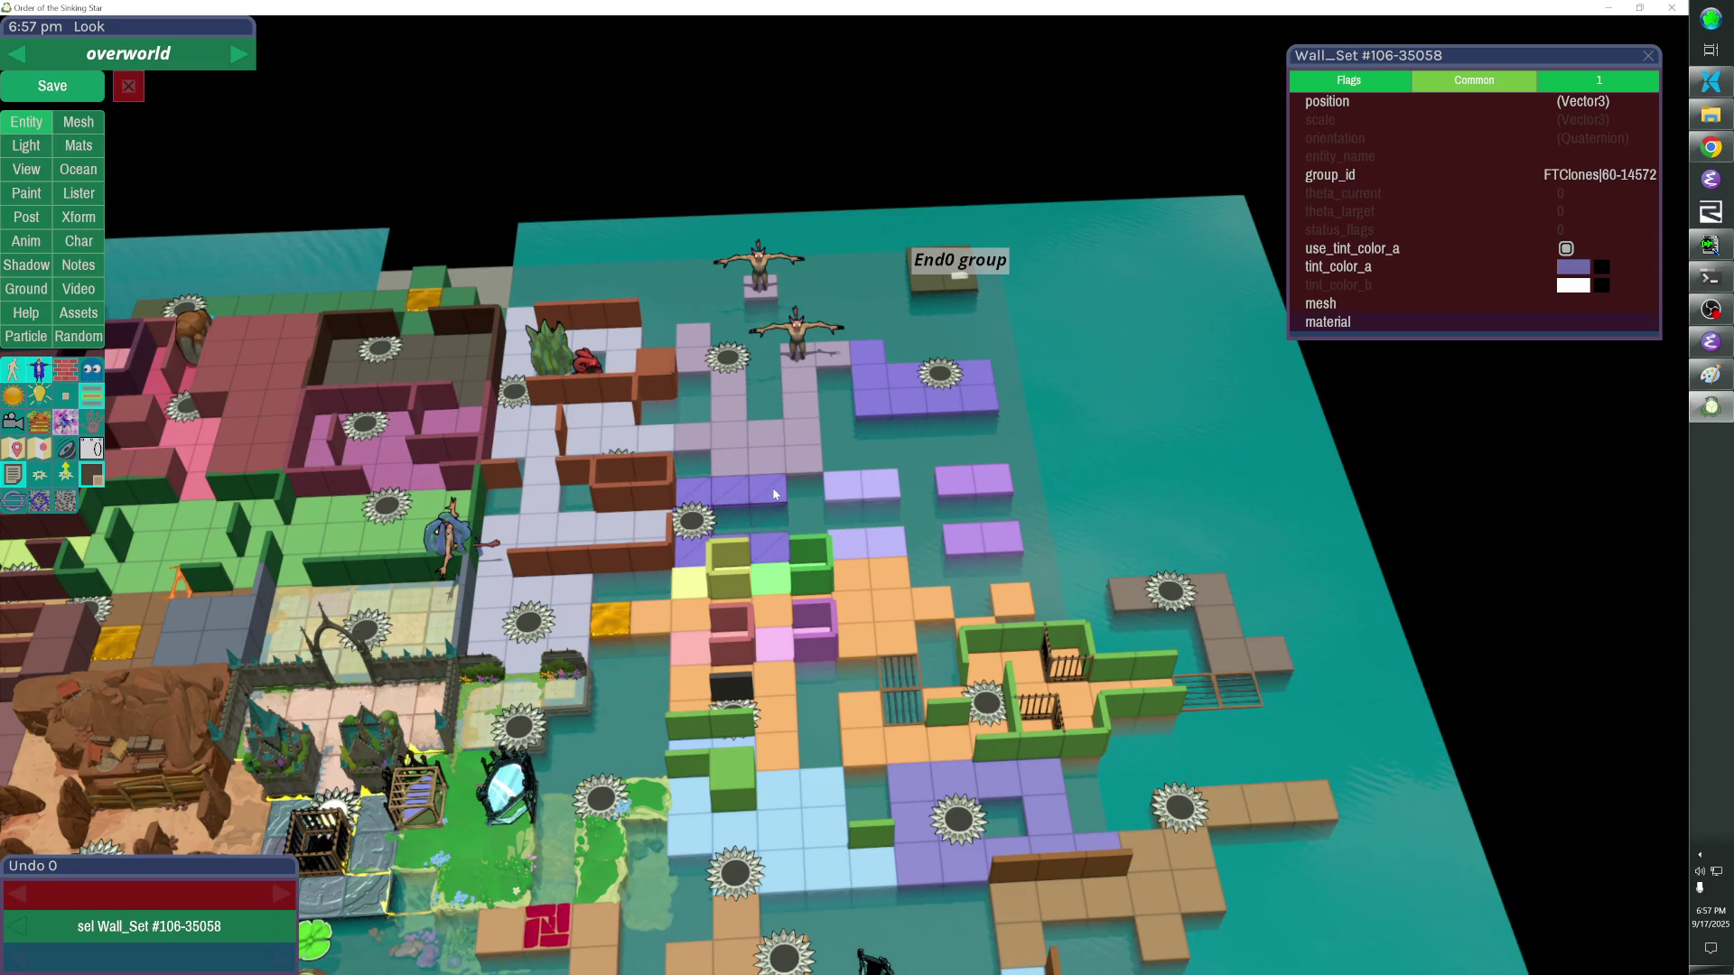
left_click(863, 486, "shift")
left_click(973, 482, "shift")
left_click(982, 538, "shift")
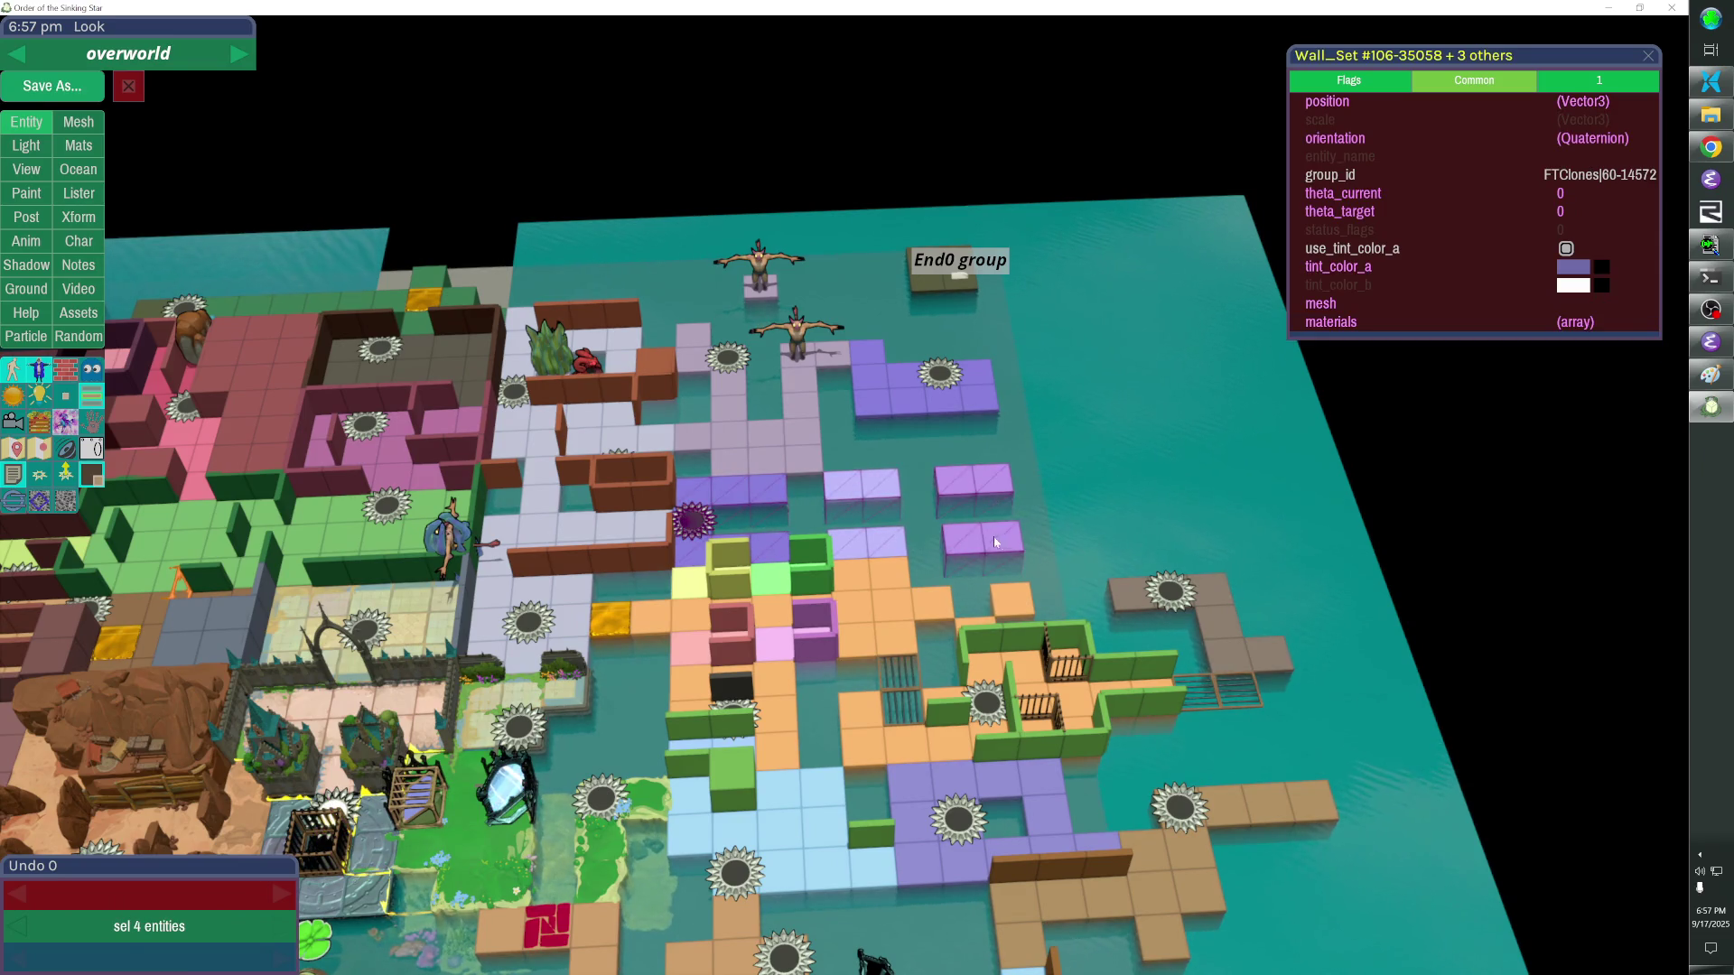
key("Right")
key("Right")
key("Right")
key("Right")
key("Up")
key("Up")
key("Up")
key("Up")
key("Up")
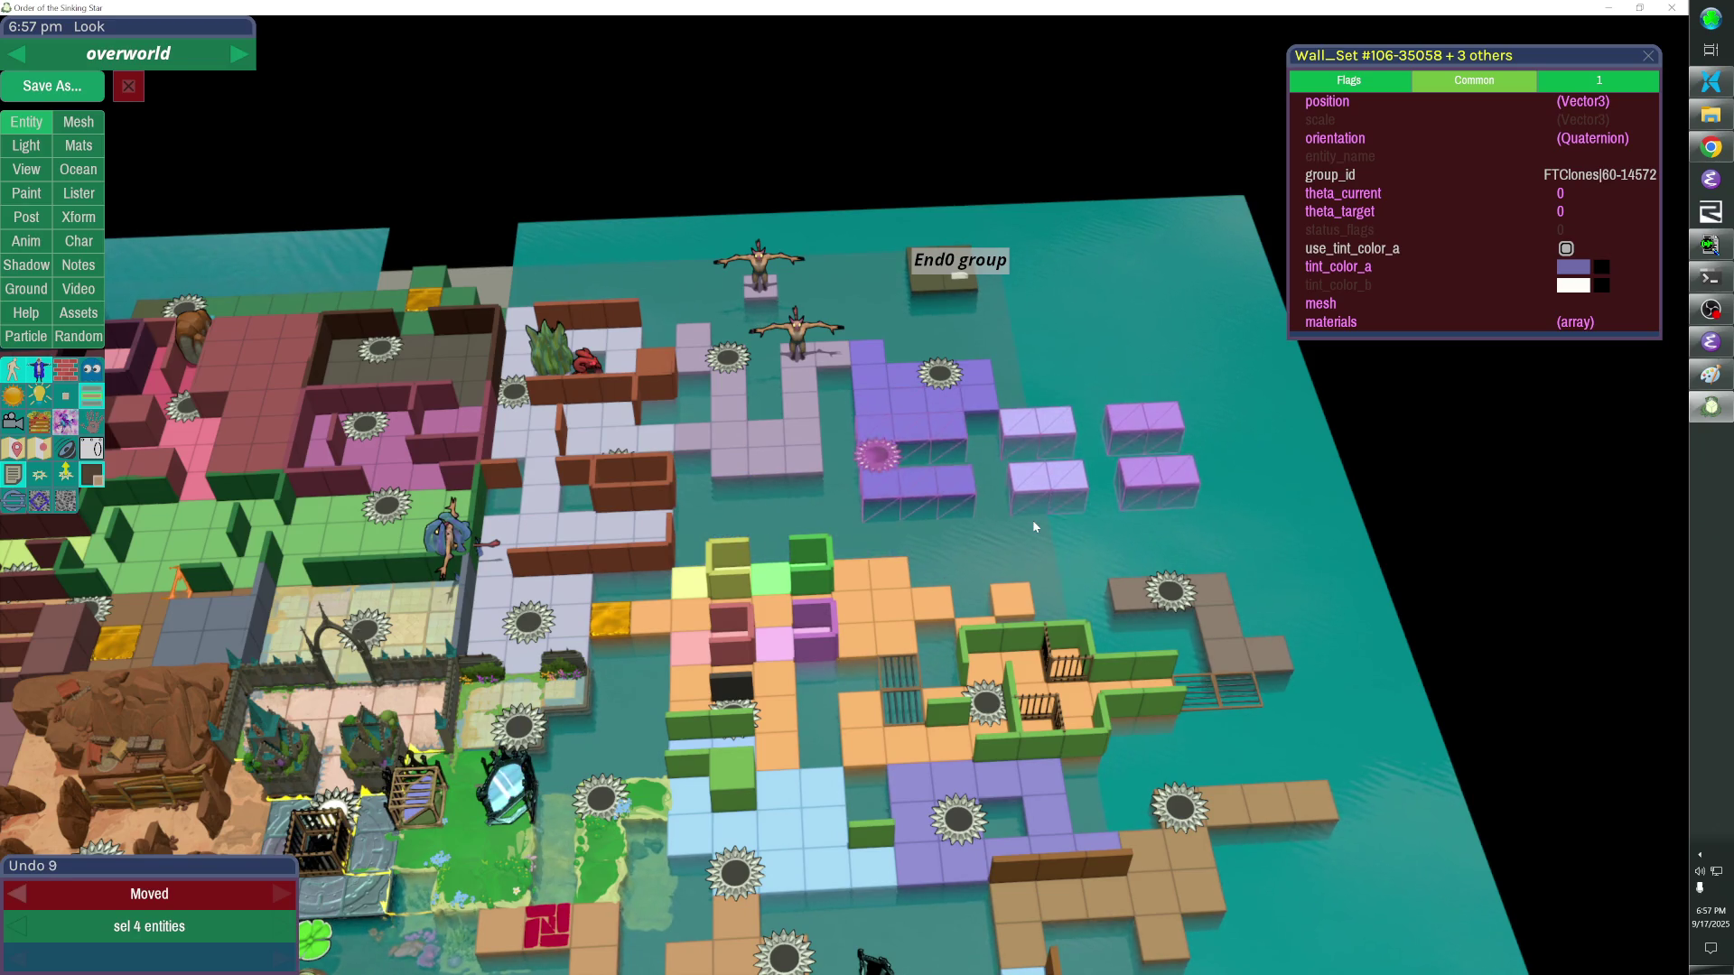
key("shift")
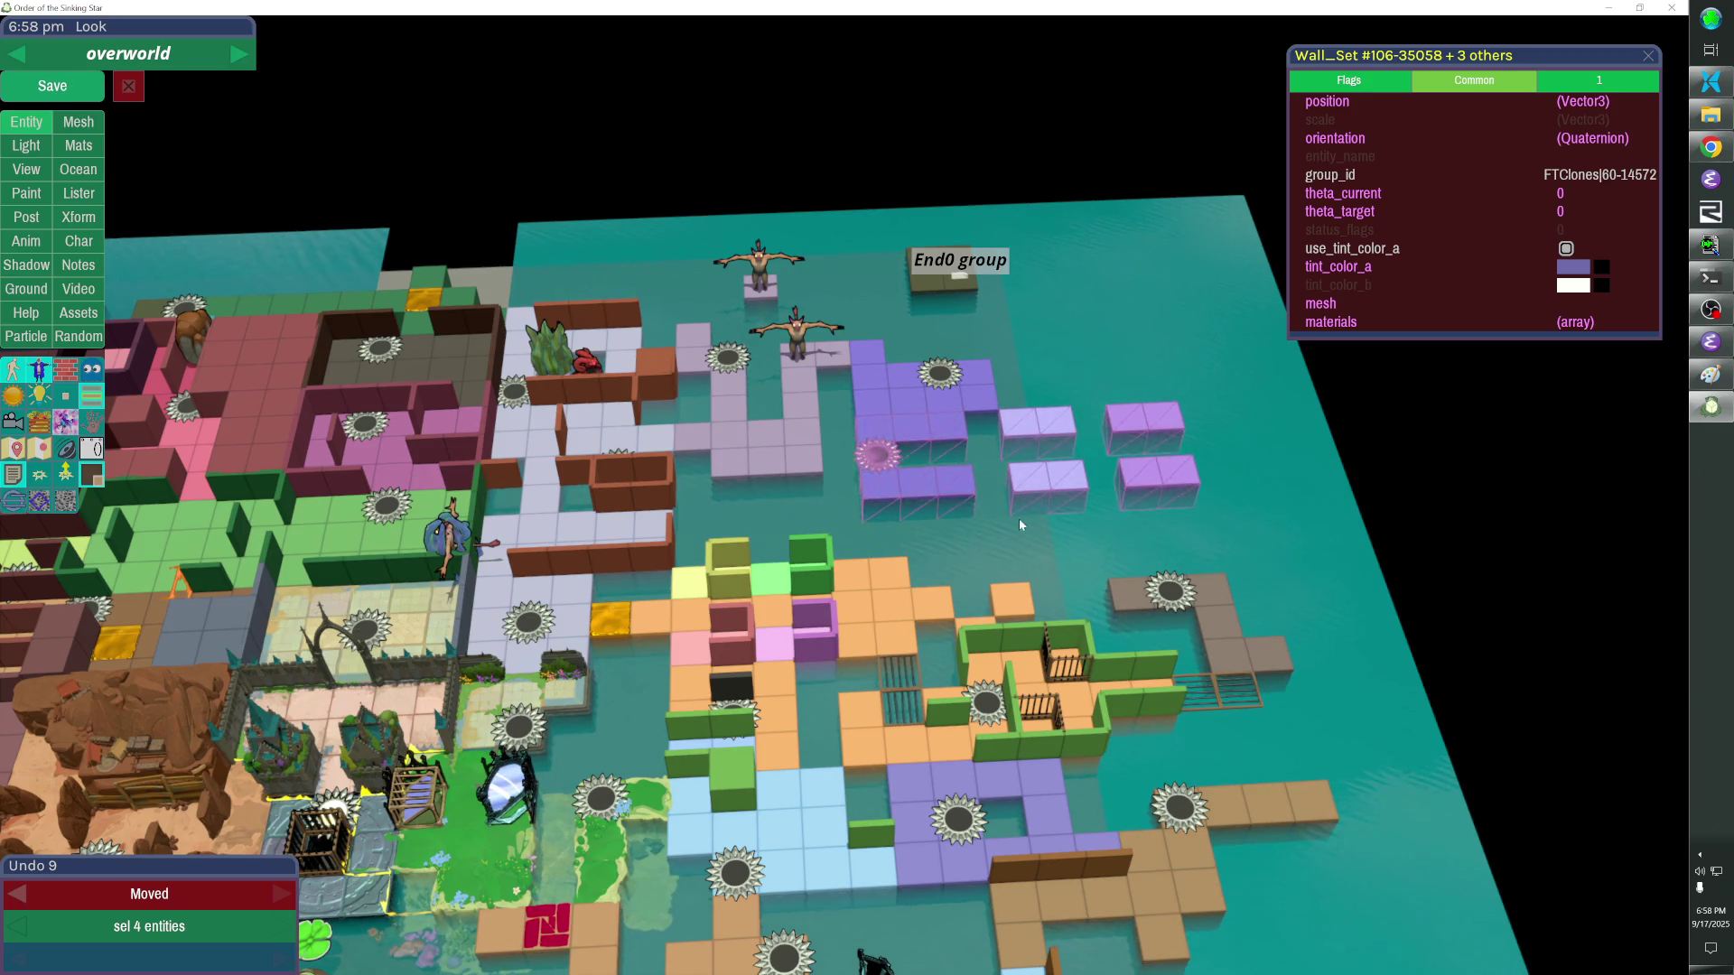
Trim cubes from one purple wall set, then nudge the four wall sets up one more step.
left_click(892, 395)
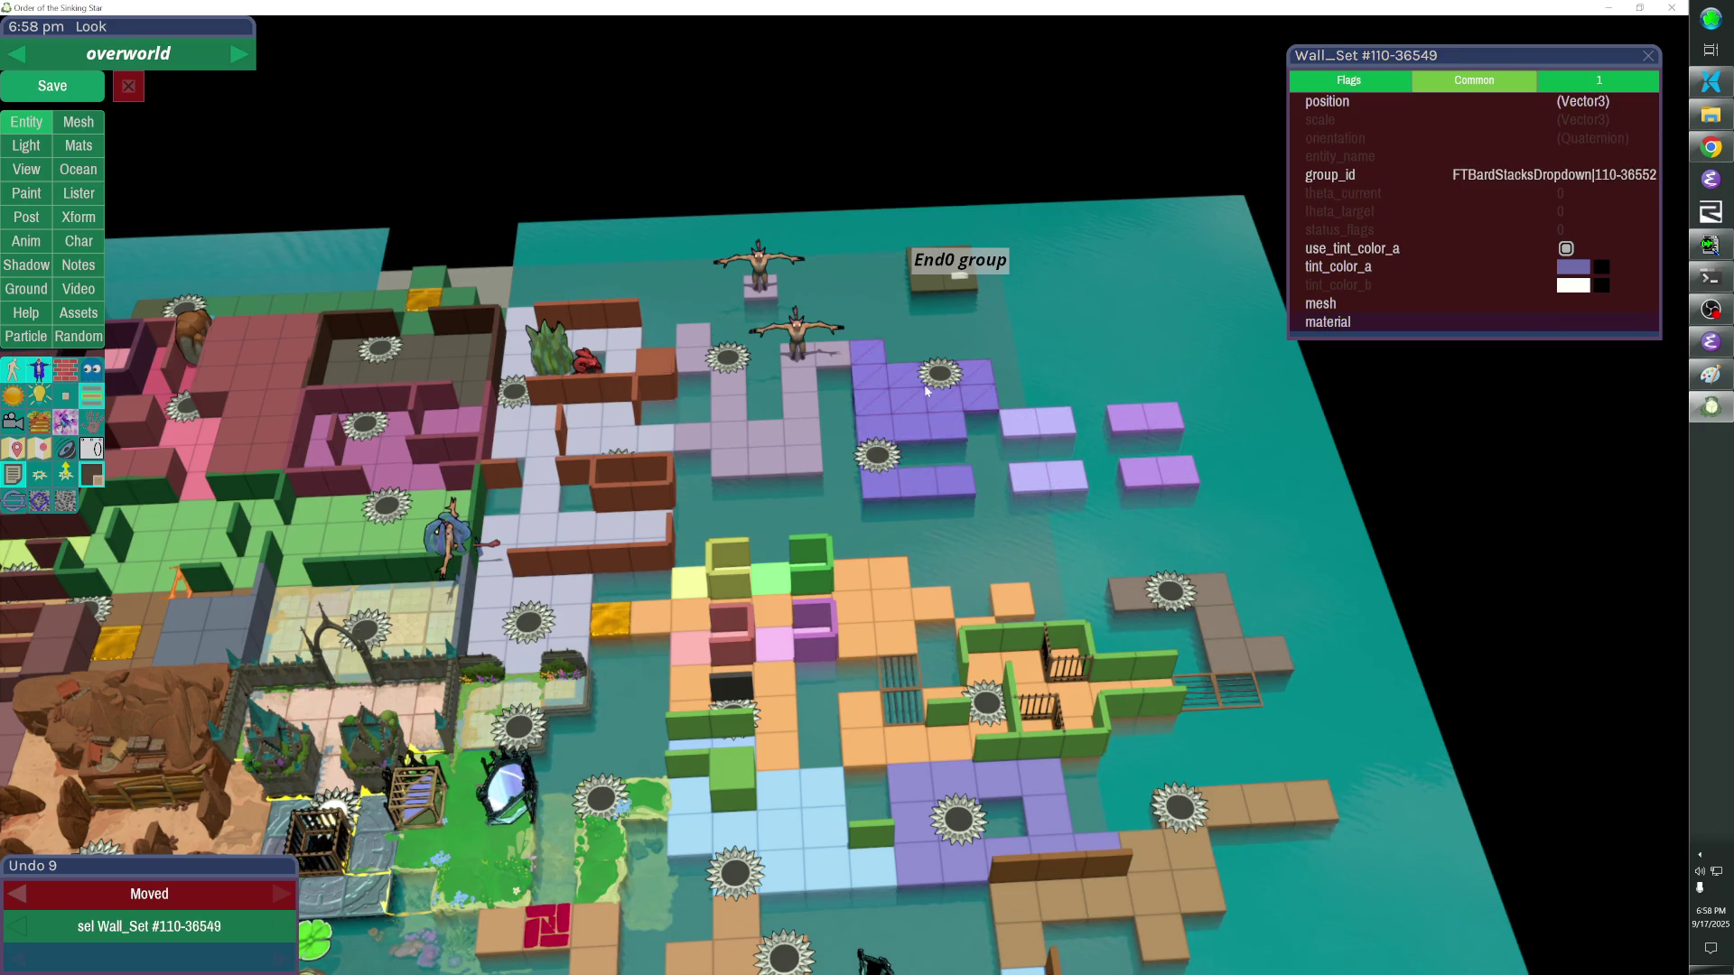
left_click(941, 379, "shift")
key("Delete")
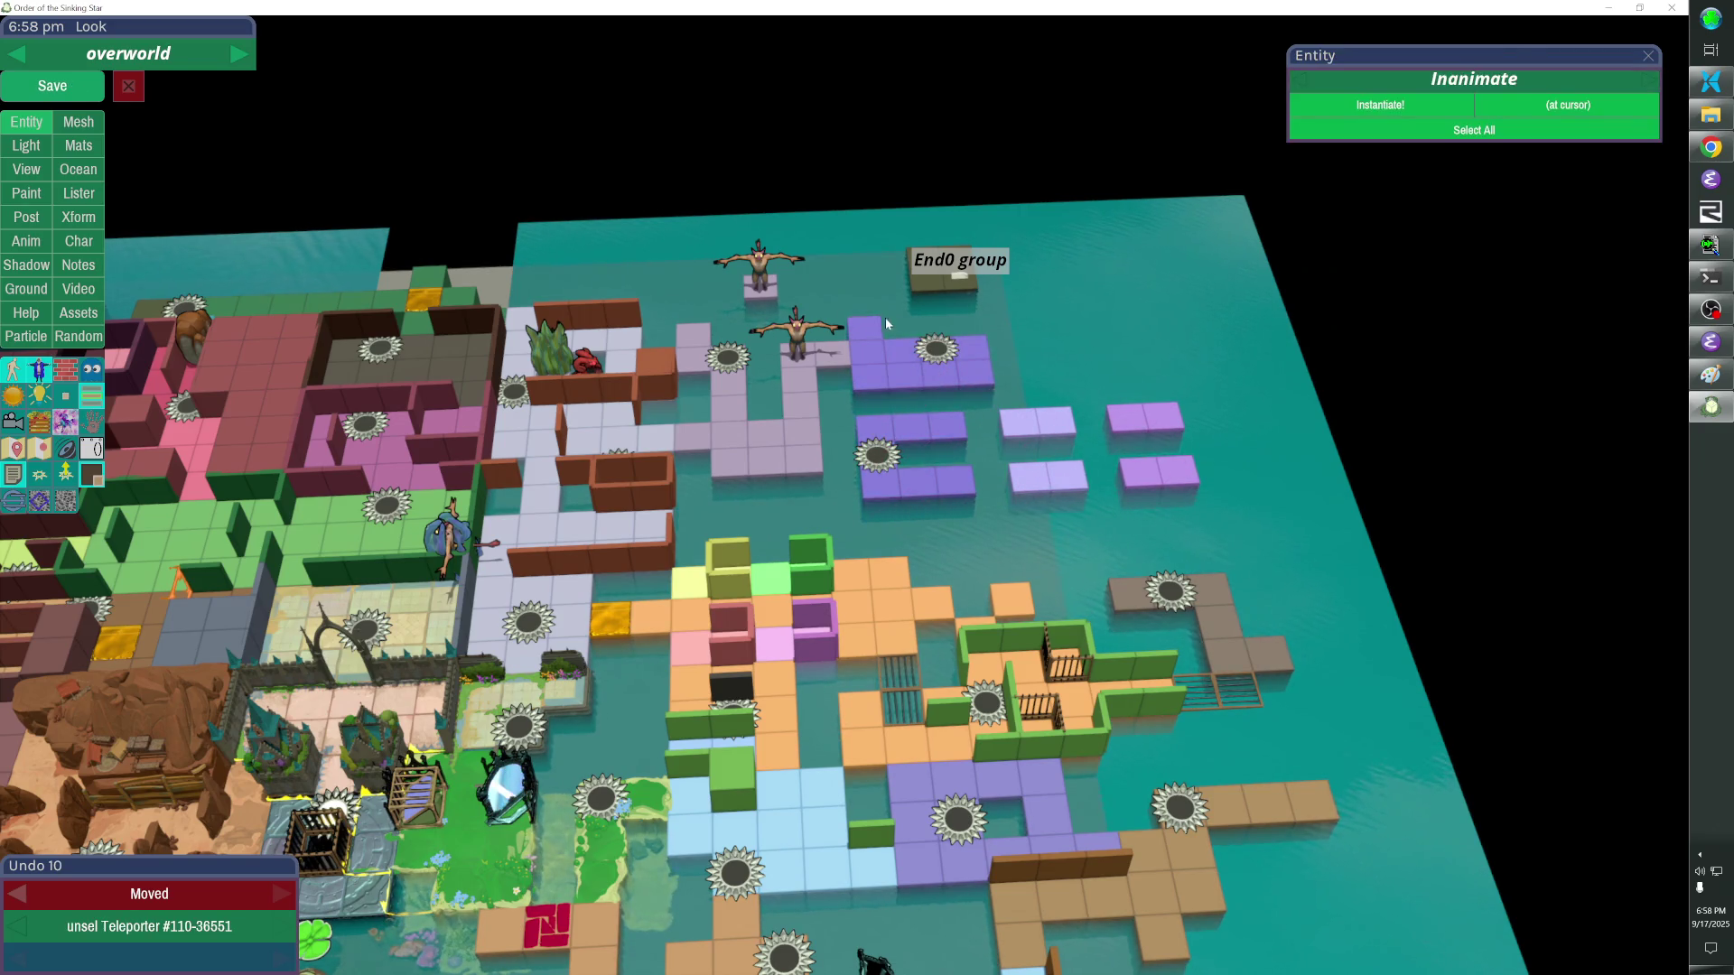
left_click(976, 433, "shift")
left_click(1050, 430, "shift")
left_click(1142, 422, "shift")
key("Up")
left_click(956, 428)
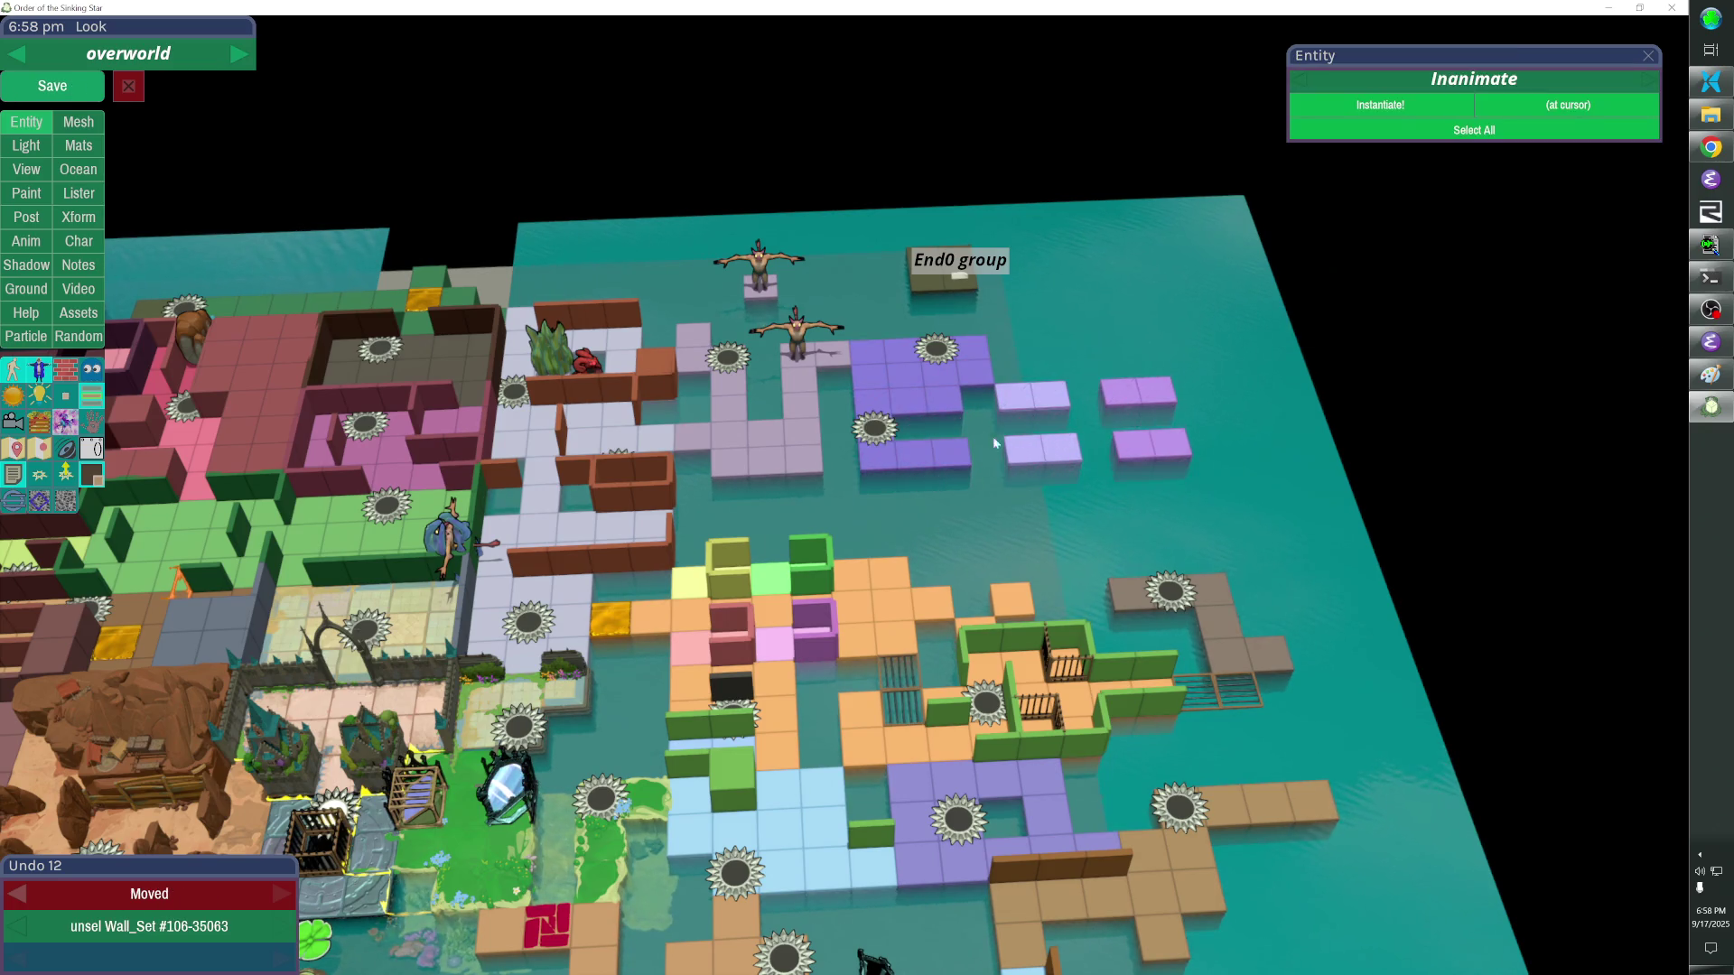
Remove a purple cube from the top wall and save the overworld map.
key("Delete")
left_click(921, 359)
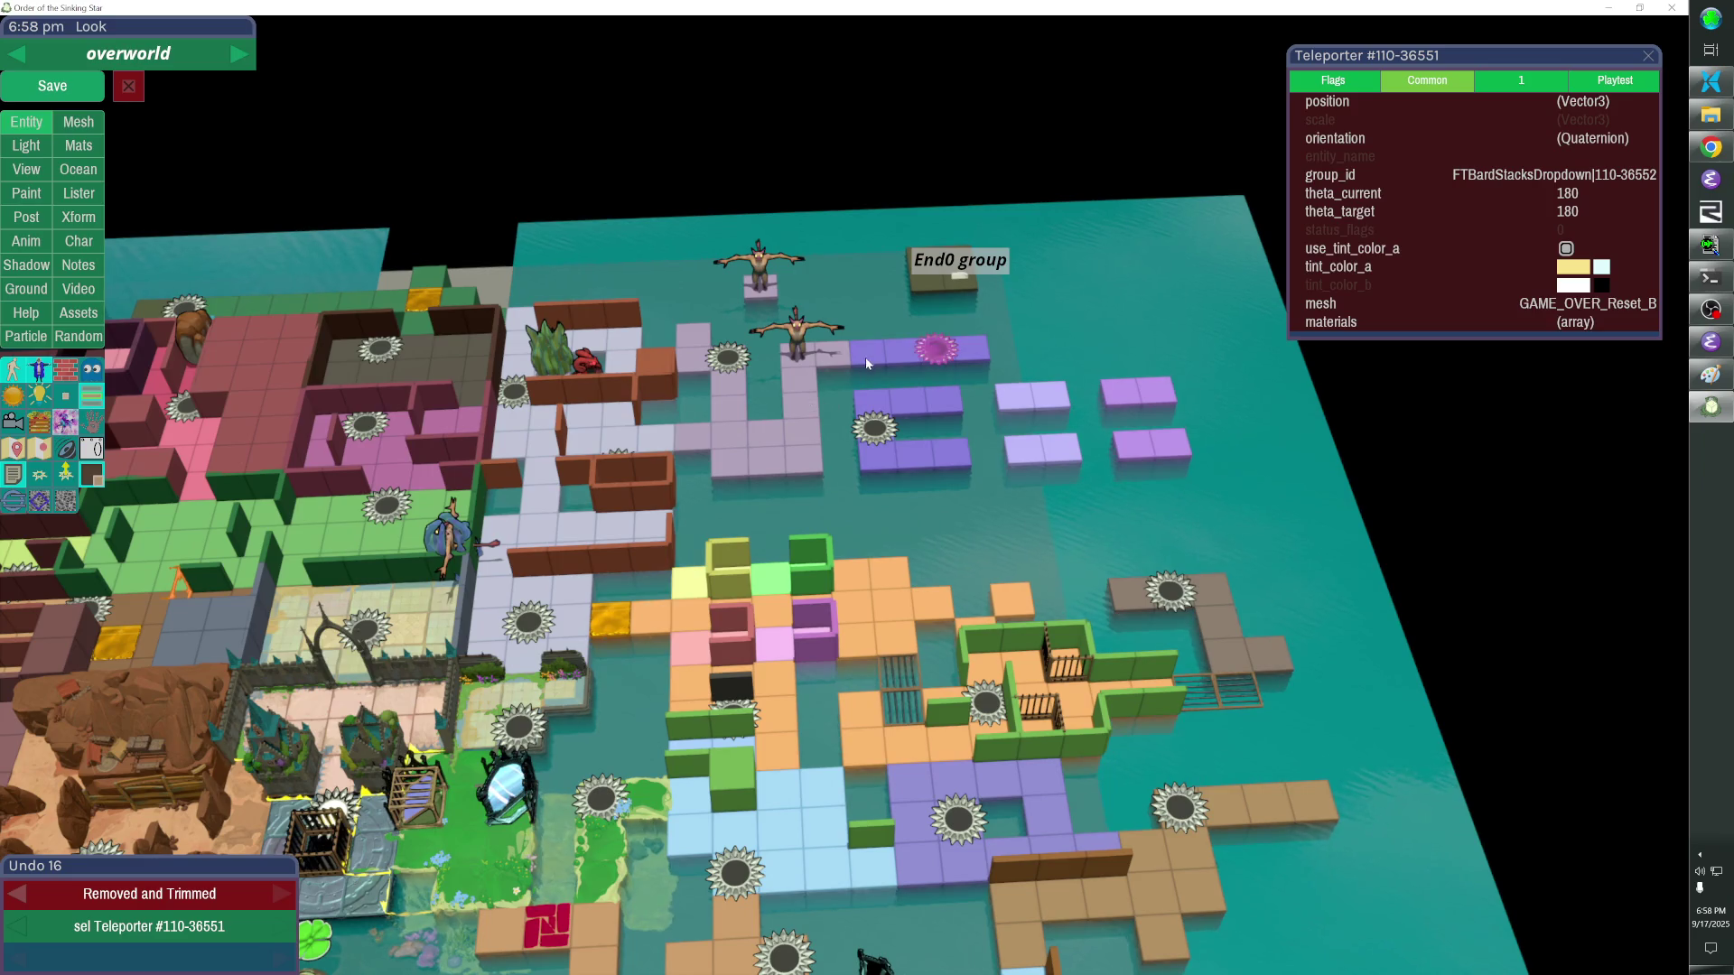
key("w")
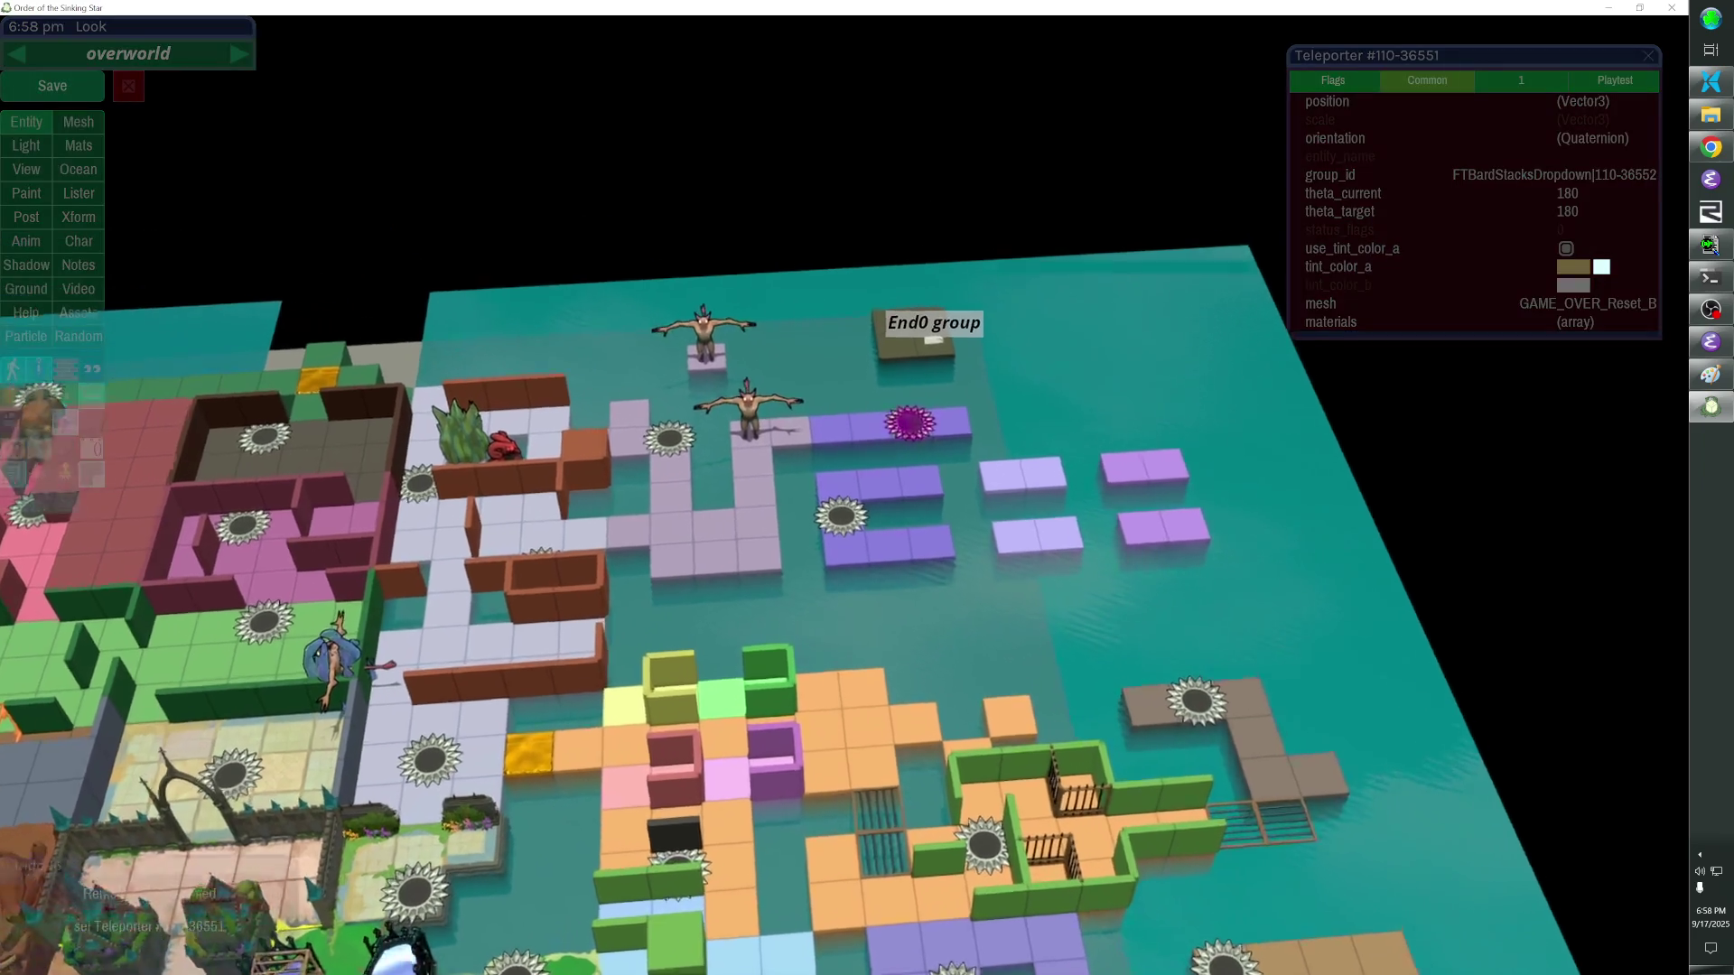
key("w")
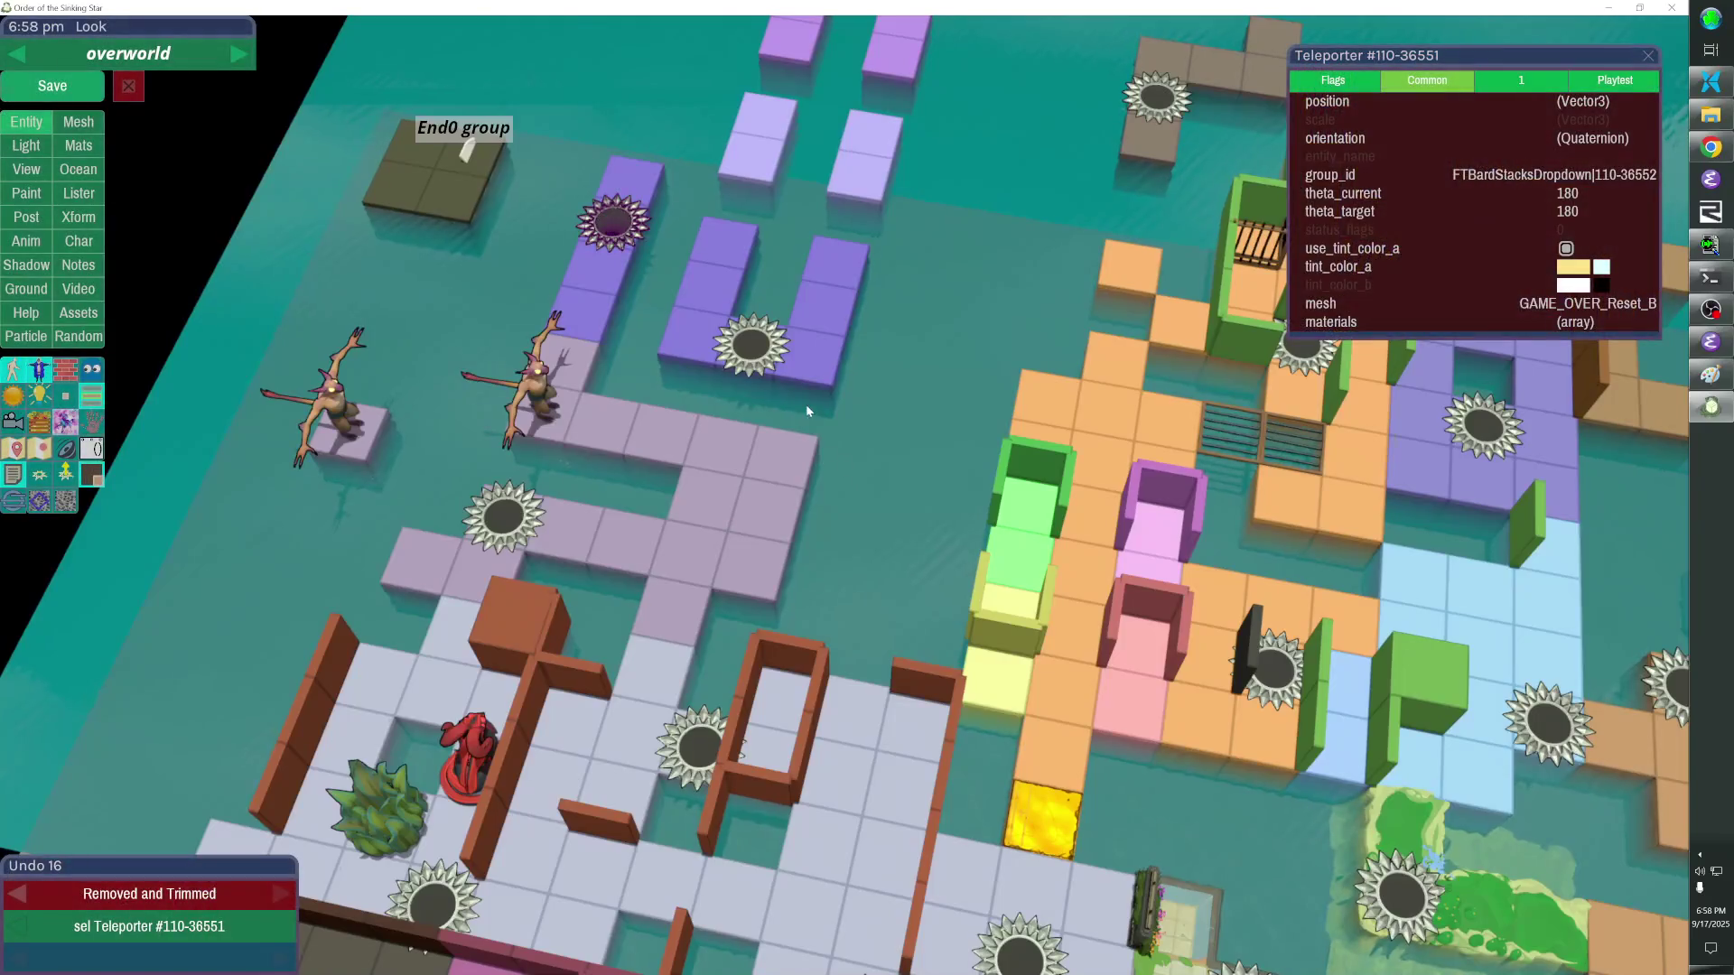
key("e")
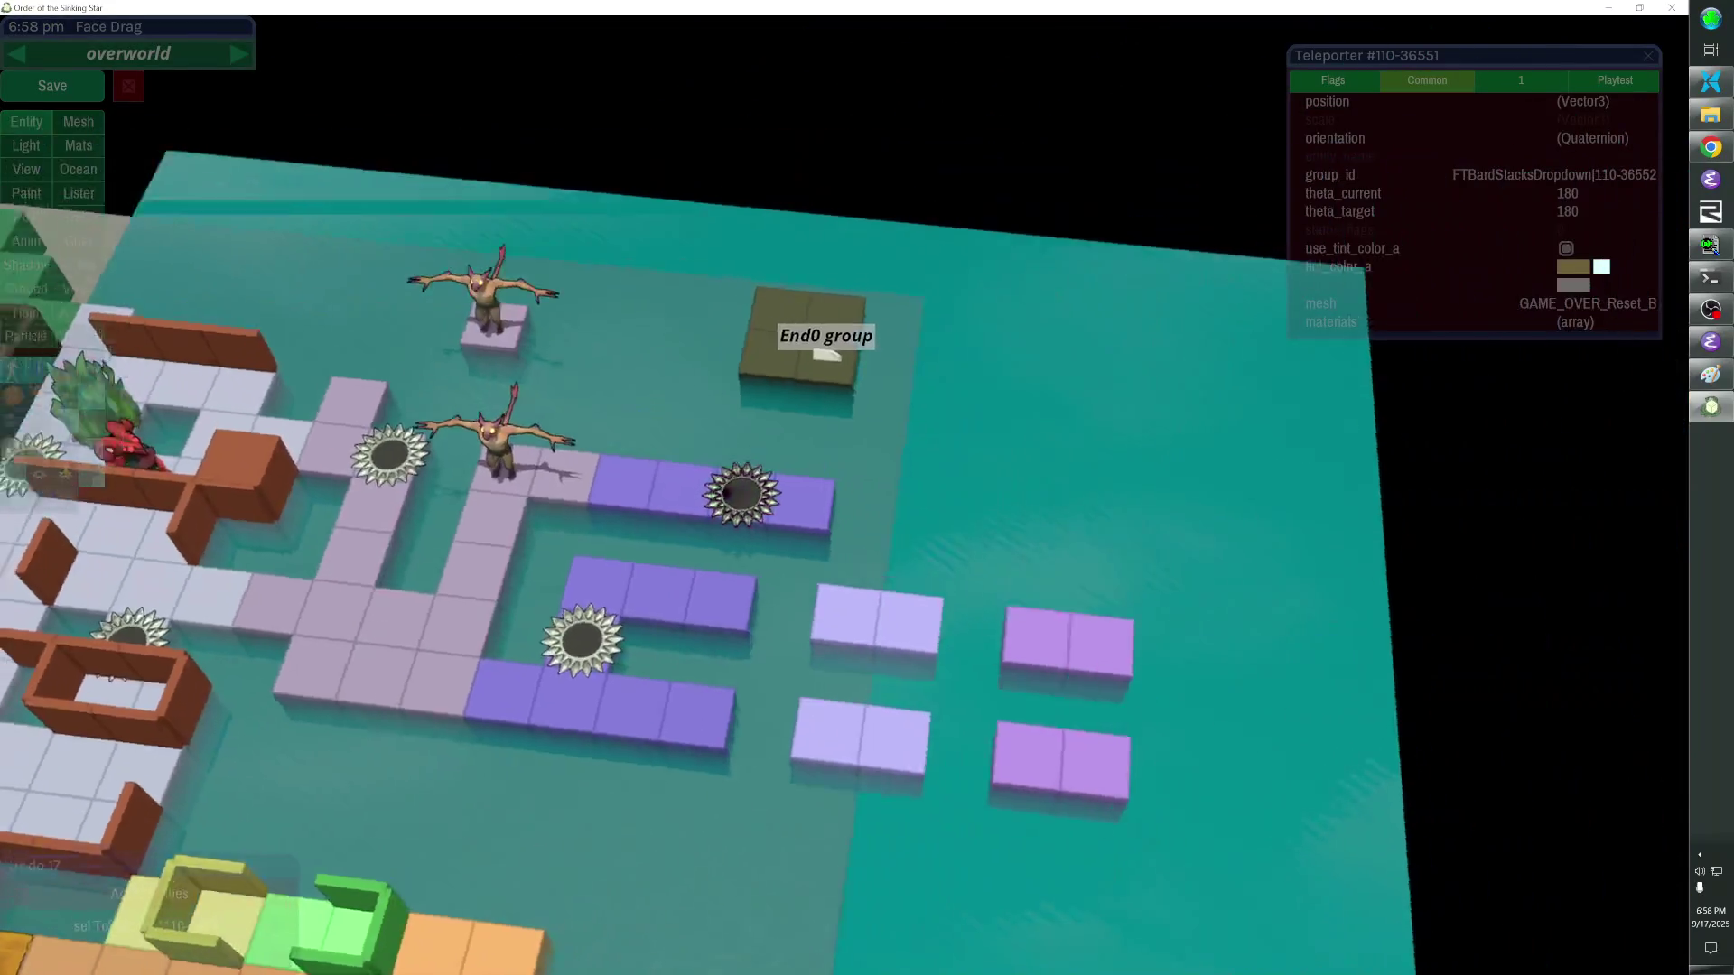
scroll(849, 424, "down", 5)
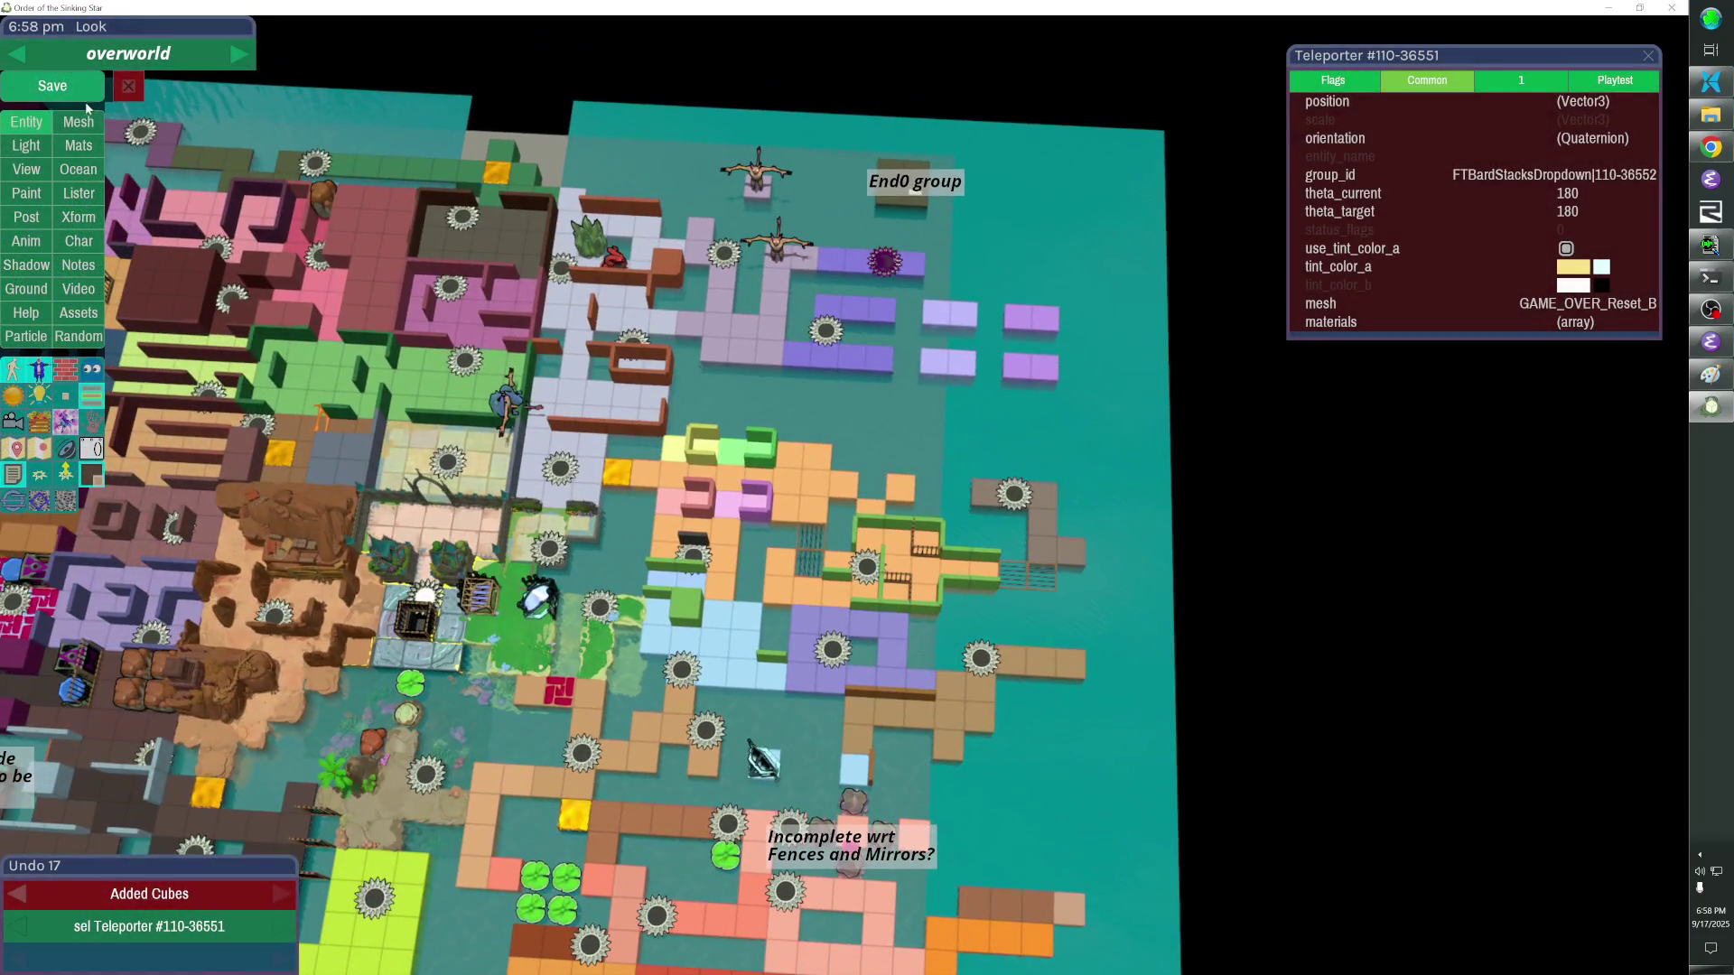
left_click(52, 84)
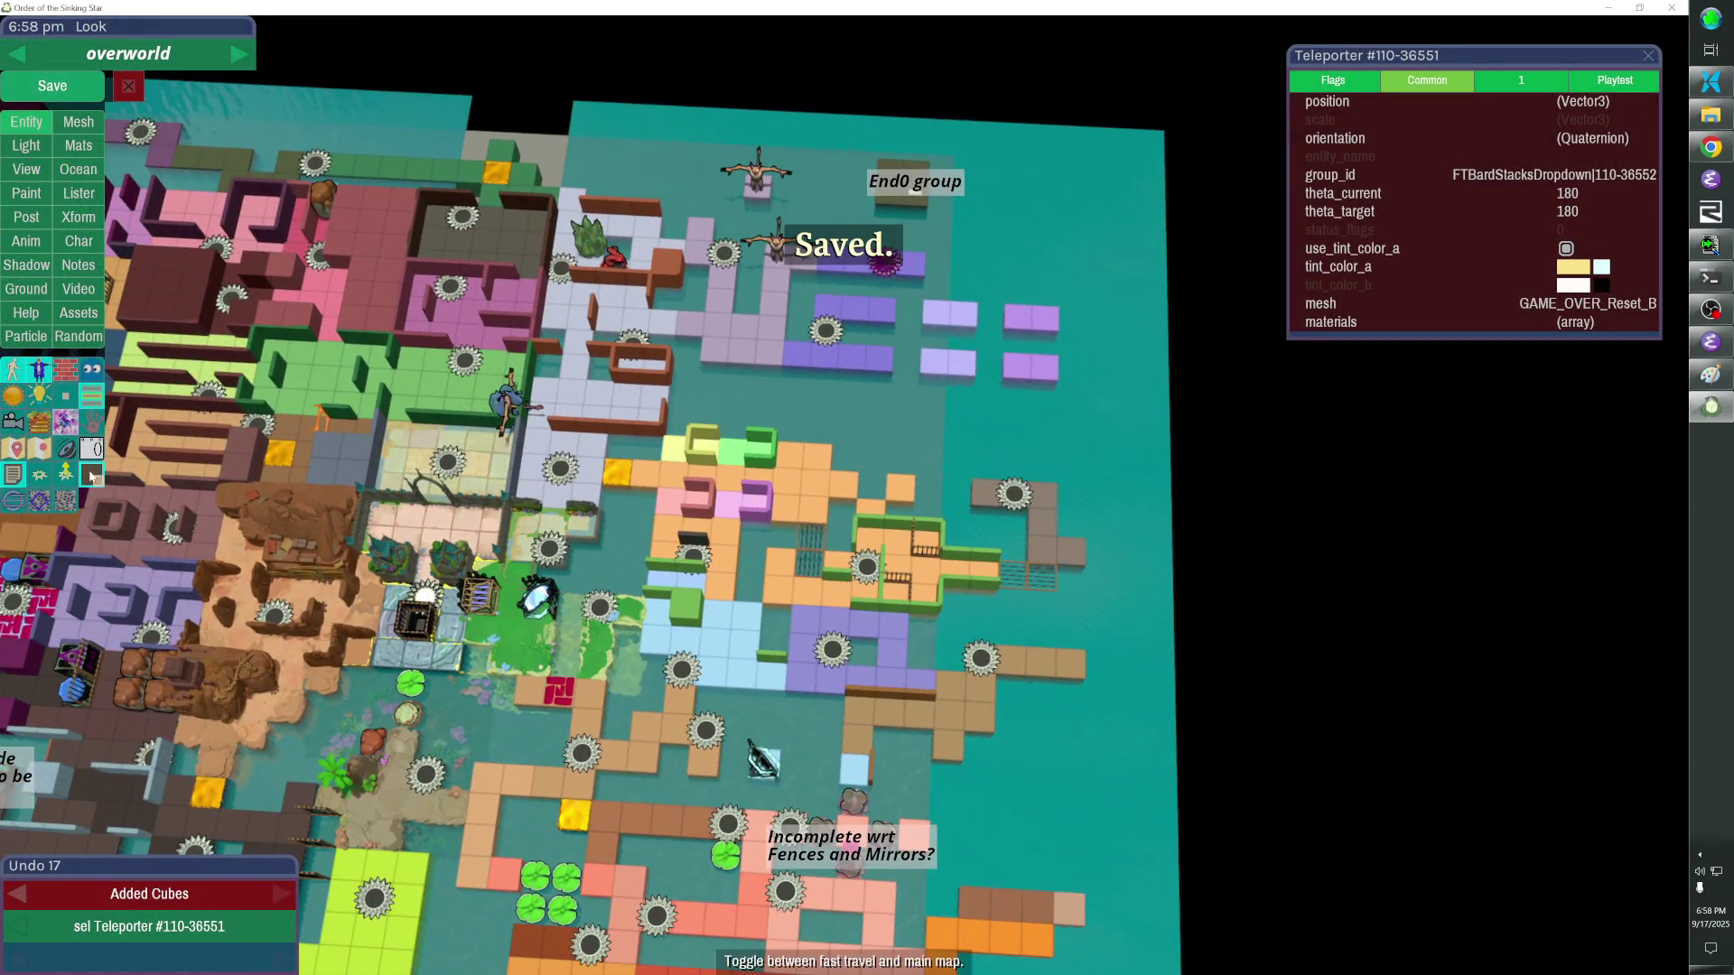
left_click(117, 470)
scroll(868, 489, "down", 5)
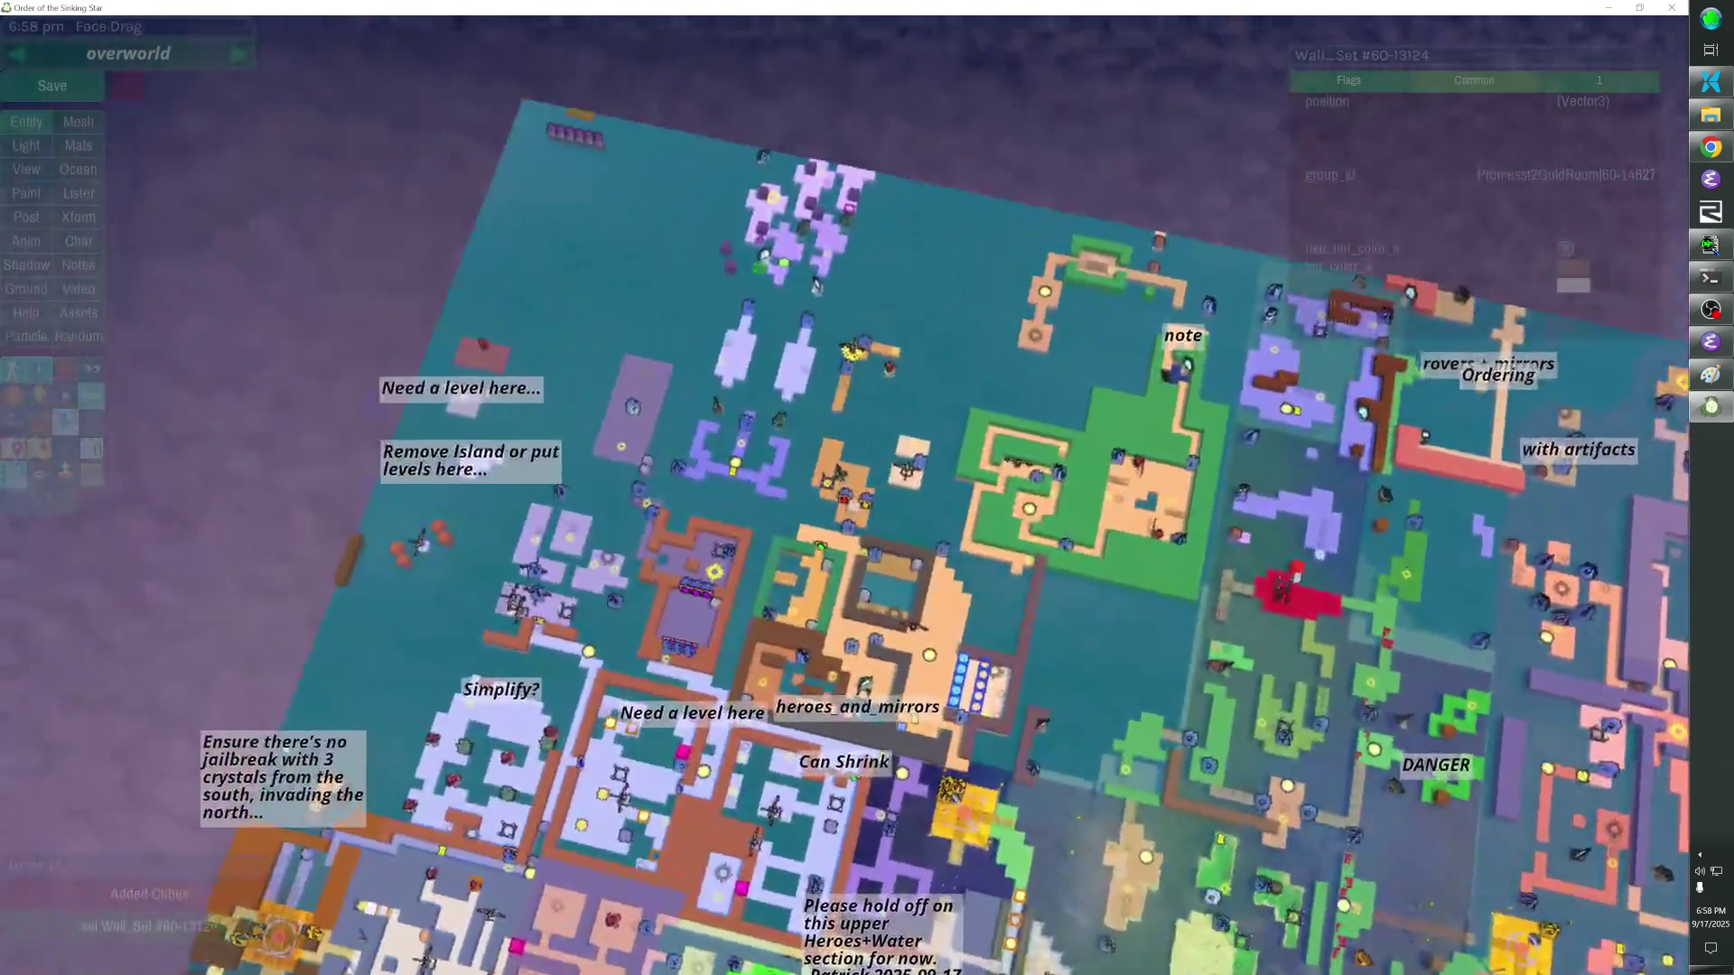
scroll(867, 488, "up", 3)
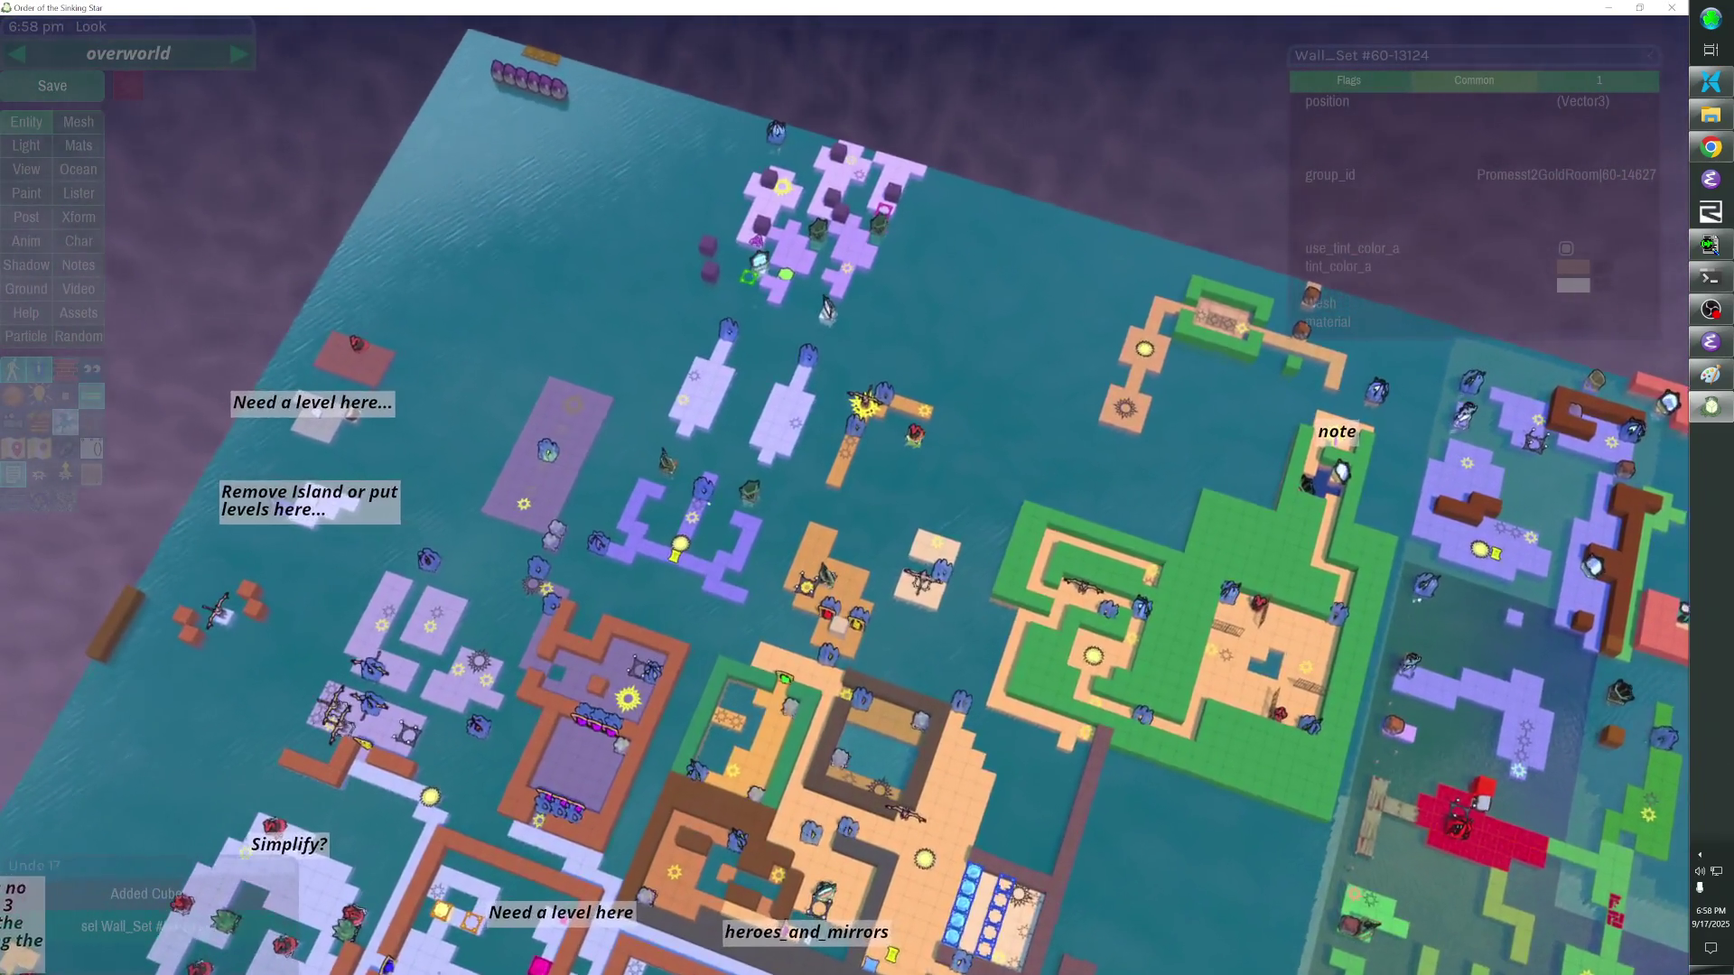
Pan the view to the central ocean area and select the ocean map.
key("s")
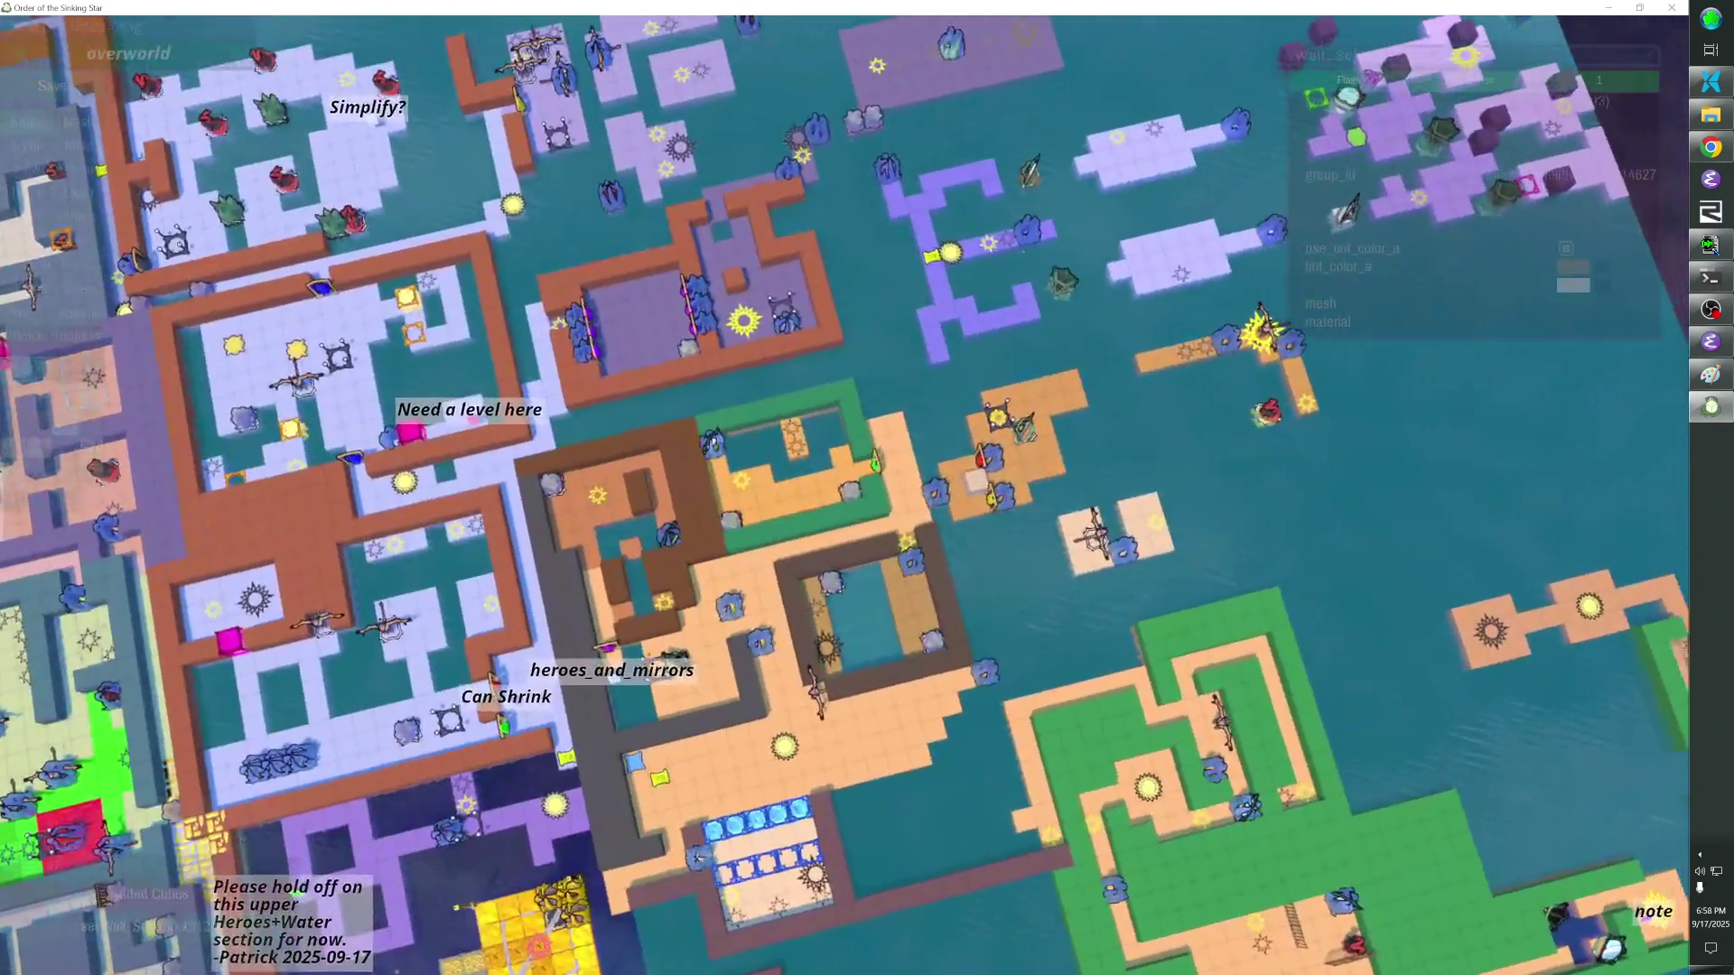
scroll(867, 488, "up", 3)
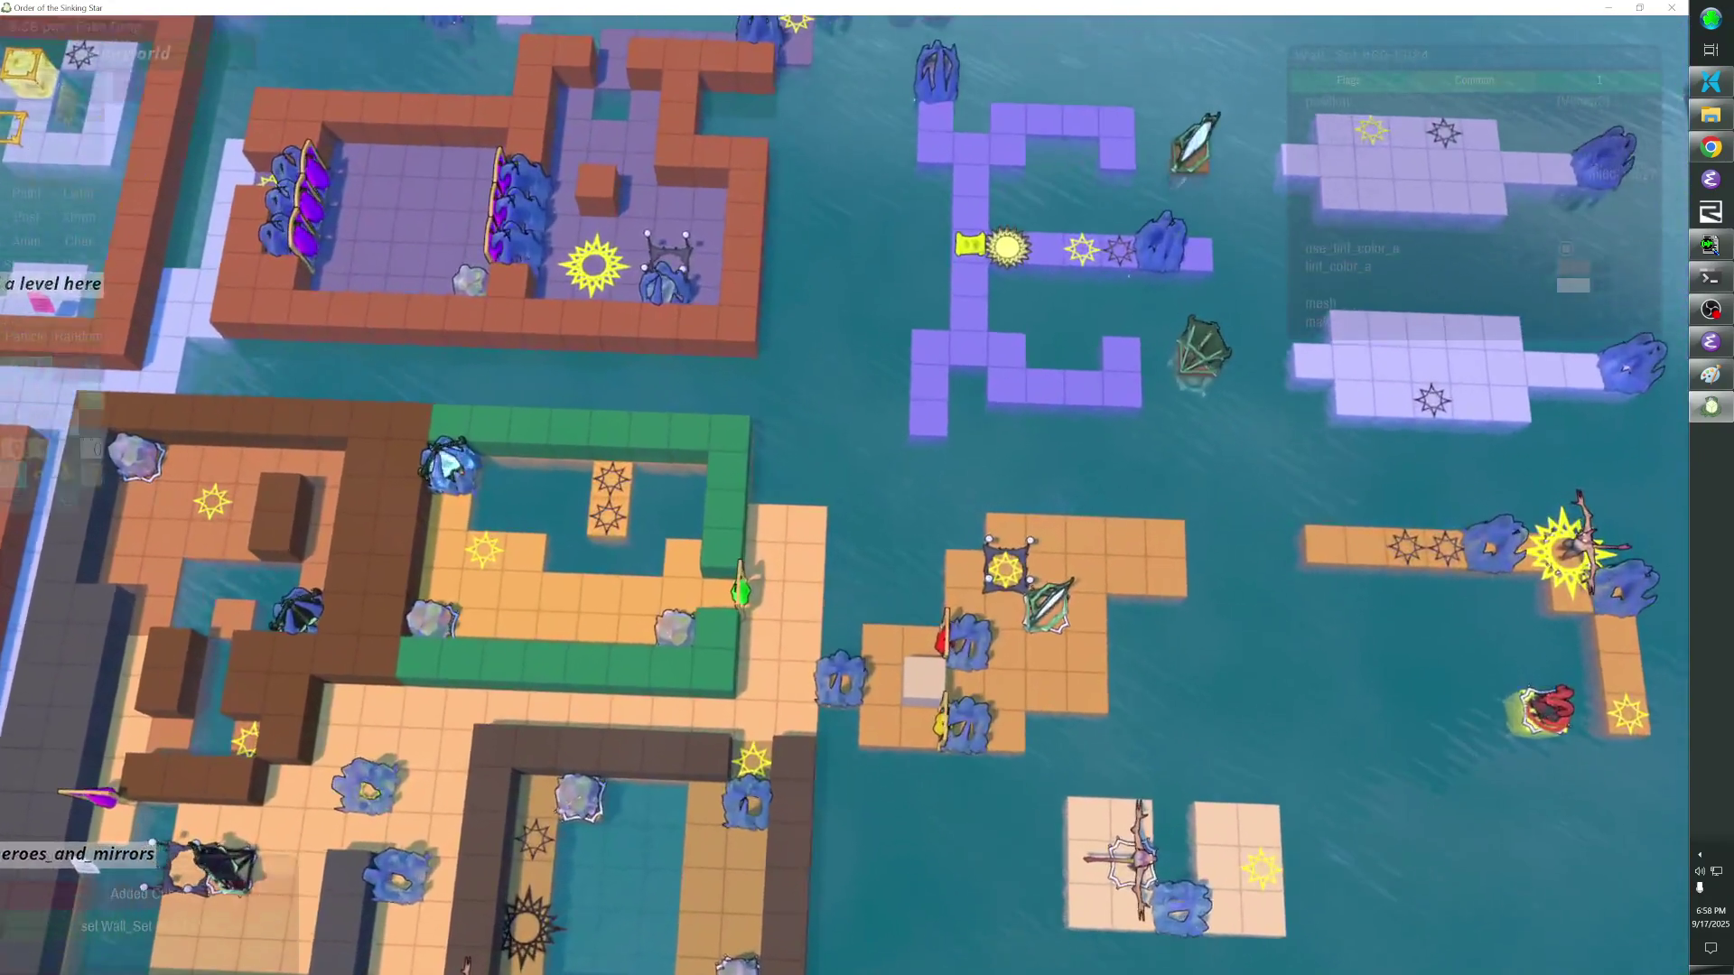
scroll(868, 488, "up", 3)
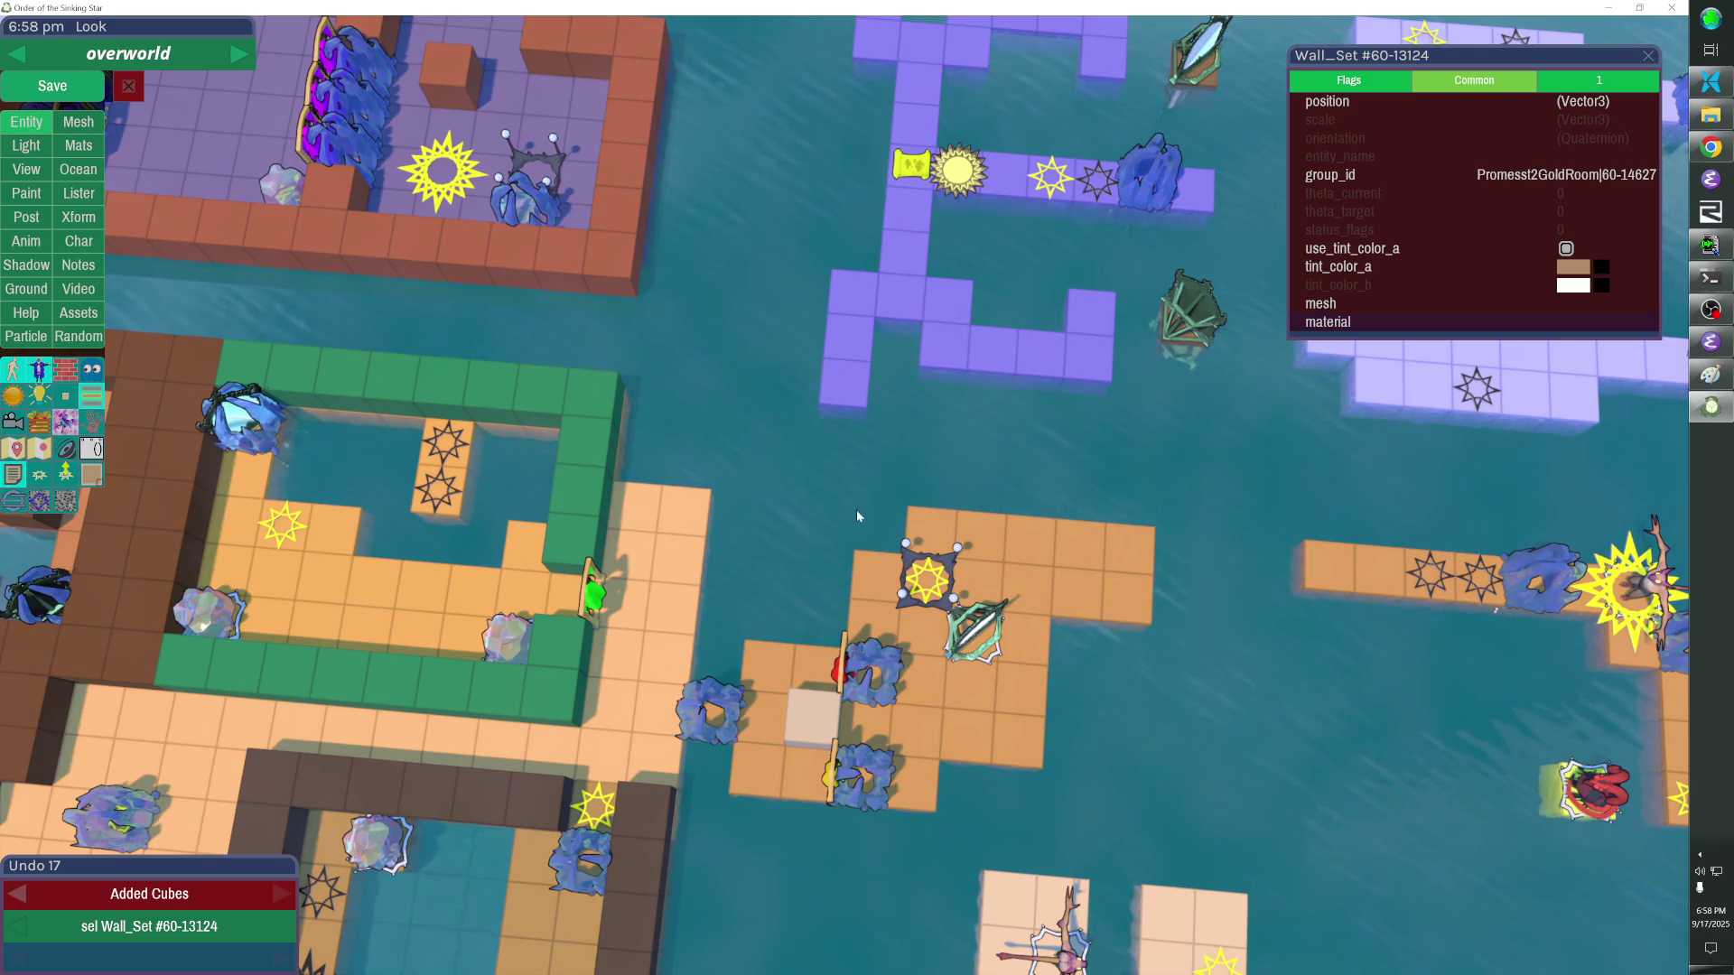
left_click_drag(852, 519, 852, 830)
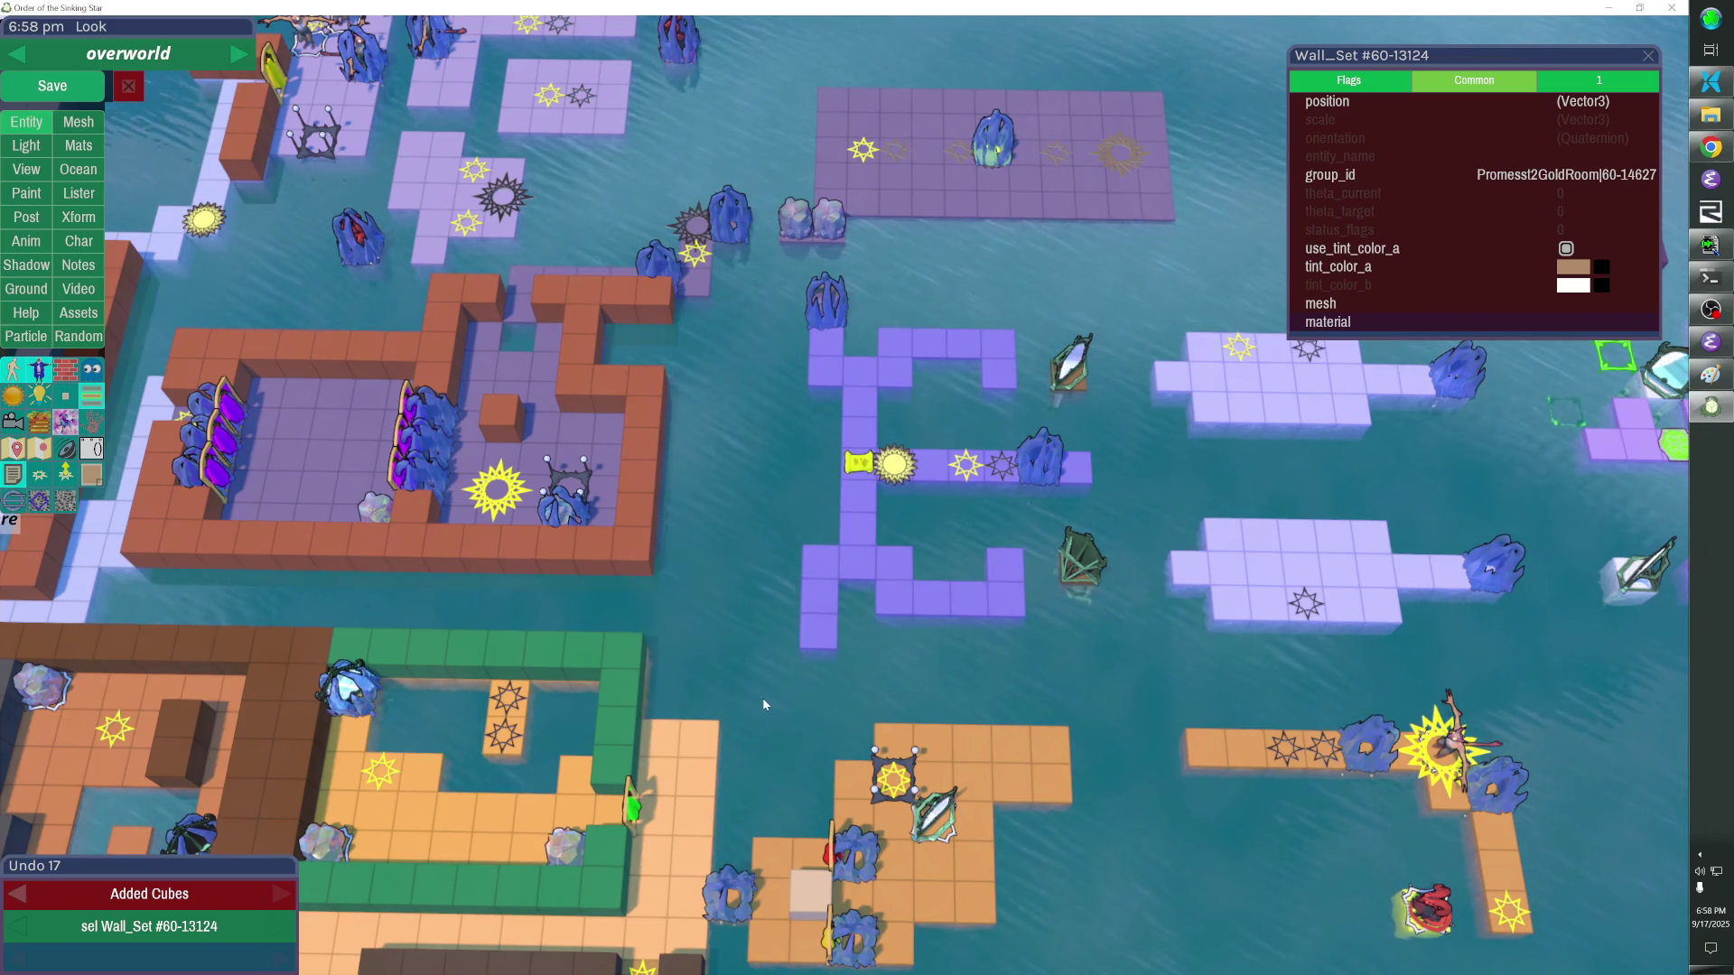
left_click(764, 721)
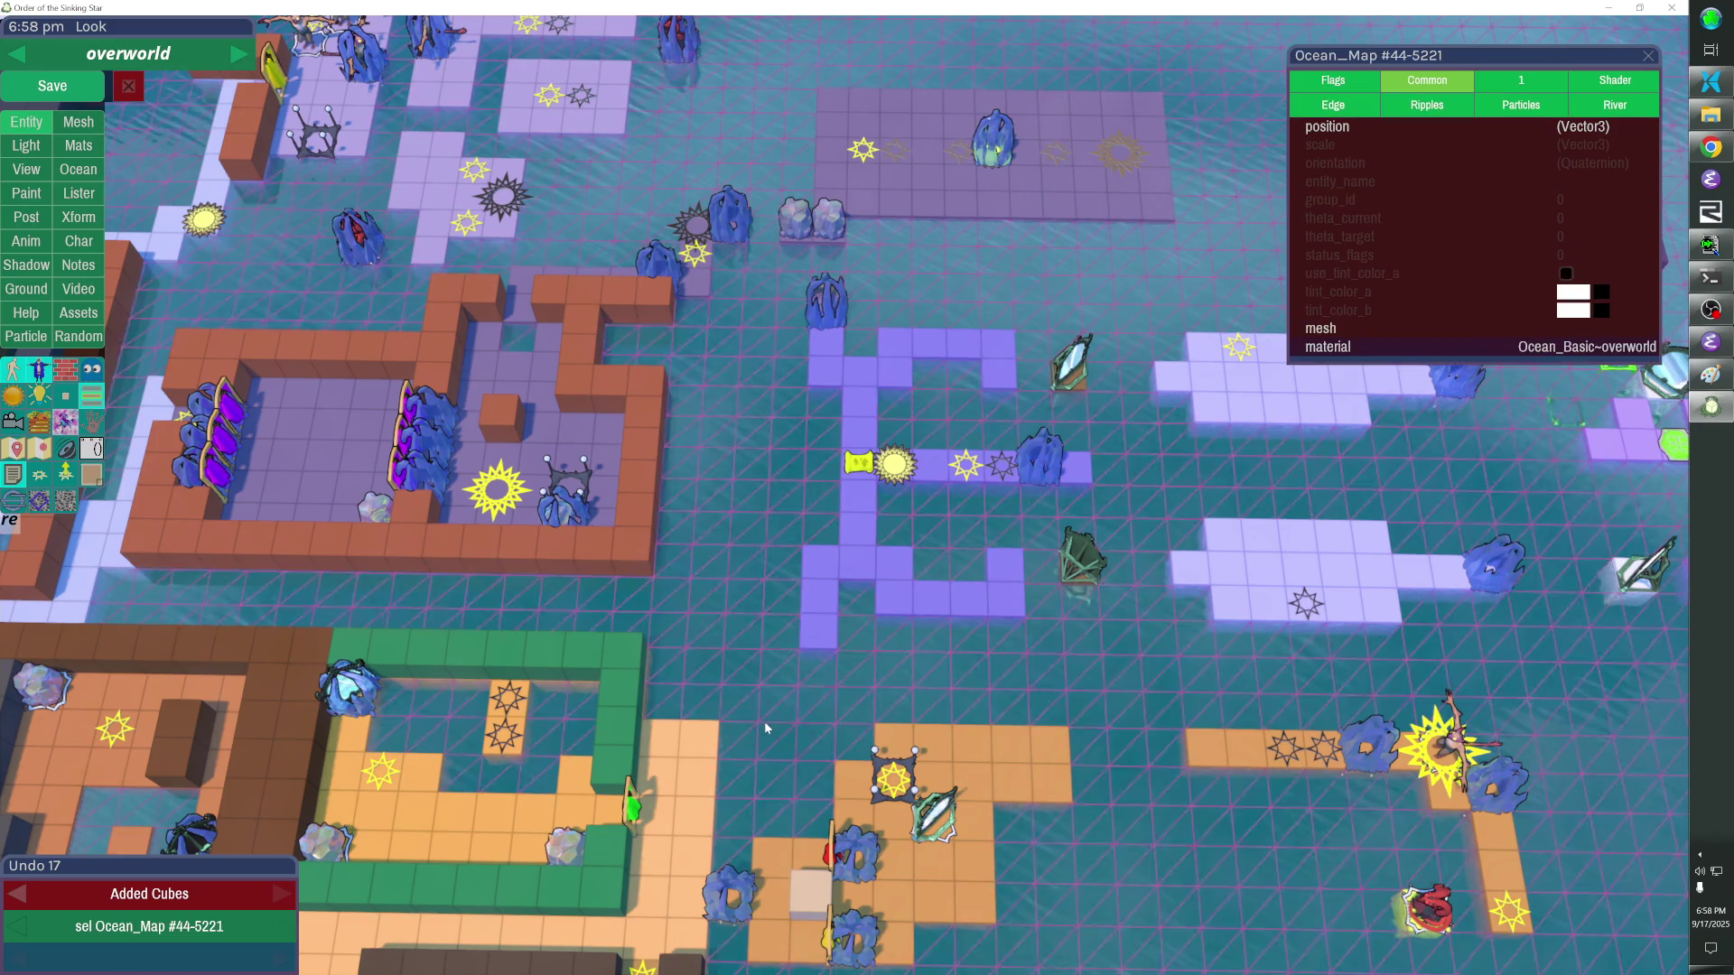
Remove the light-orange cube strip east of the green-walled area and save the overworld.
left_click(815, 717)
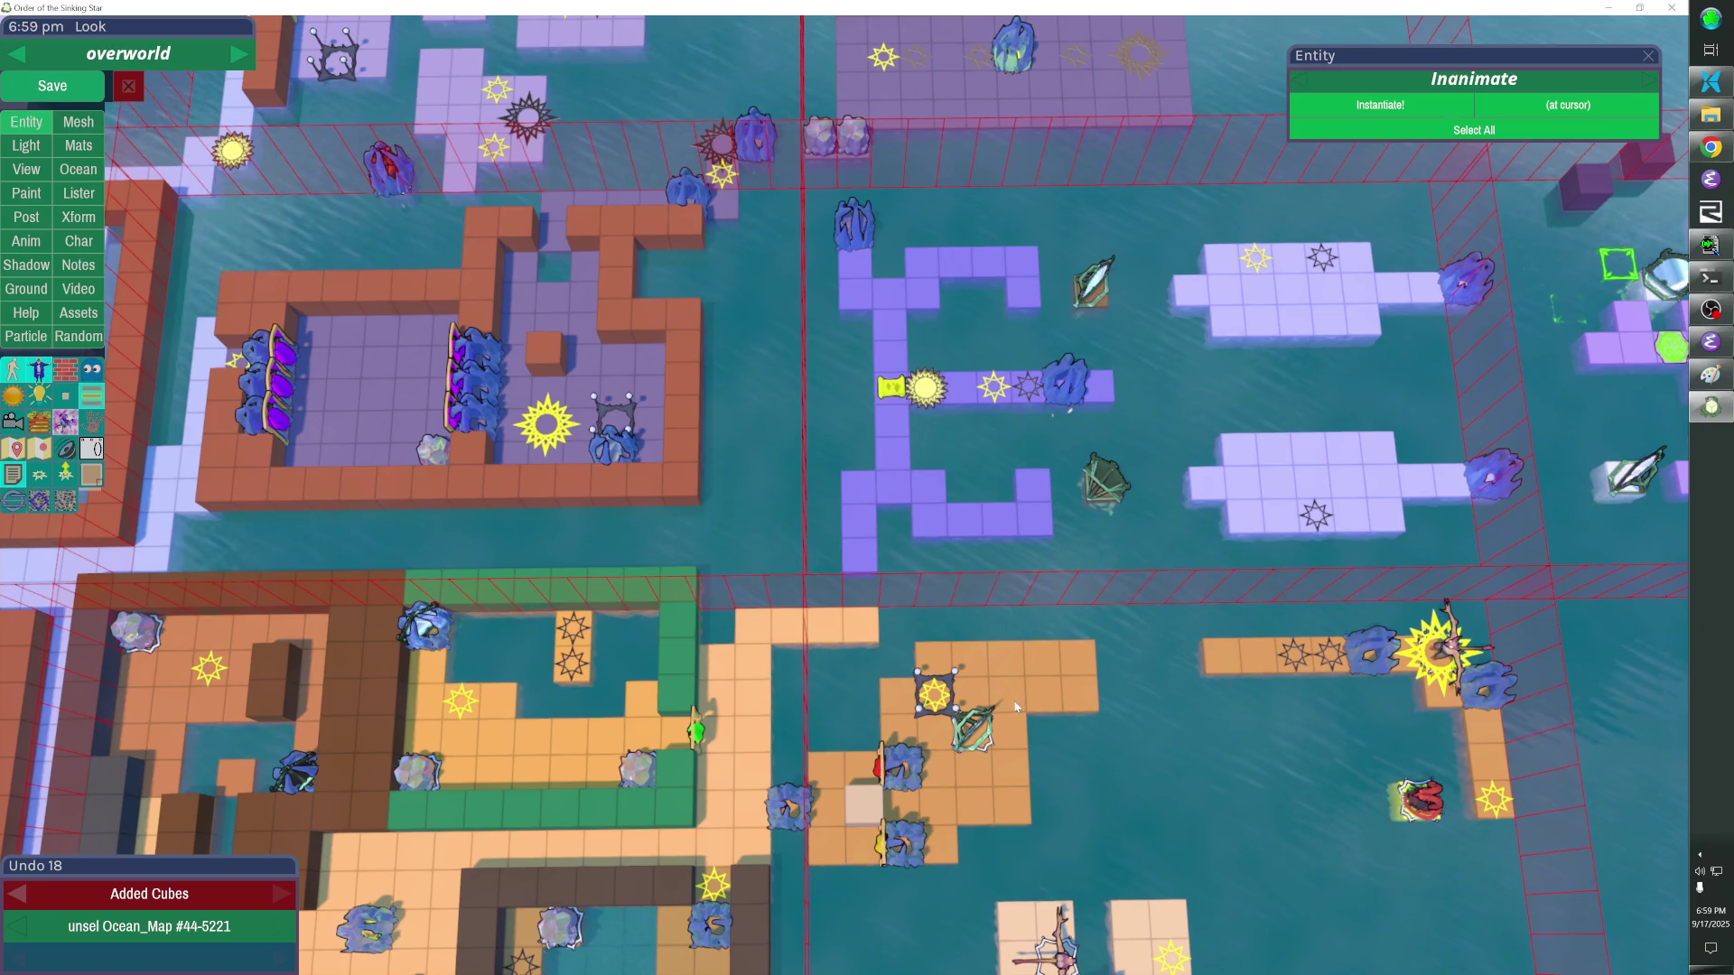
left_click(826, 628)
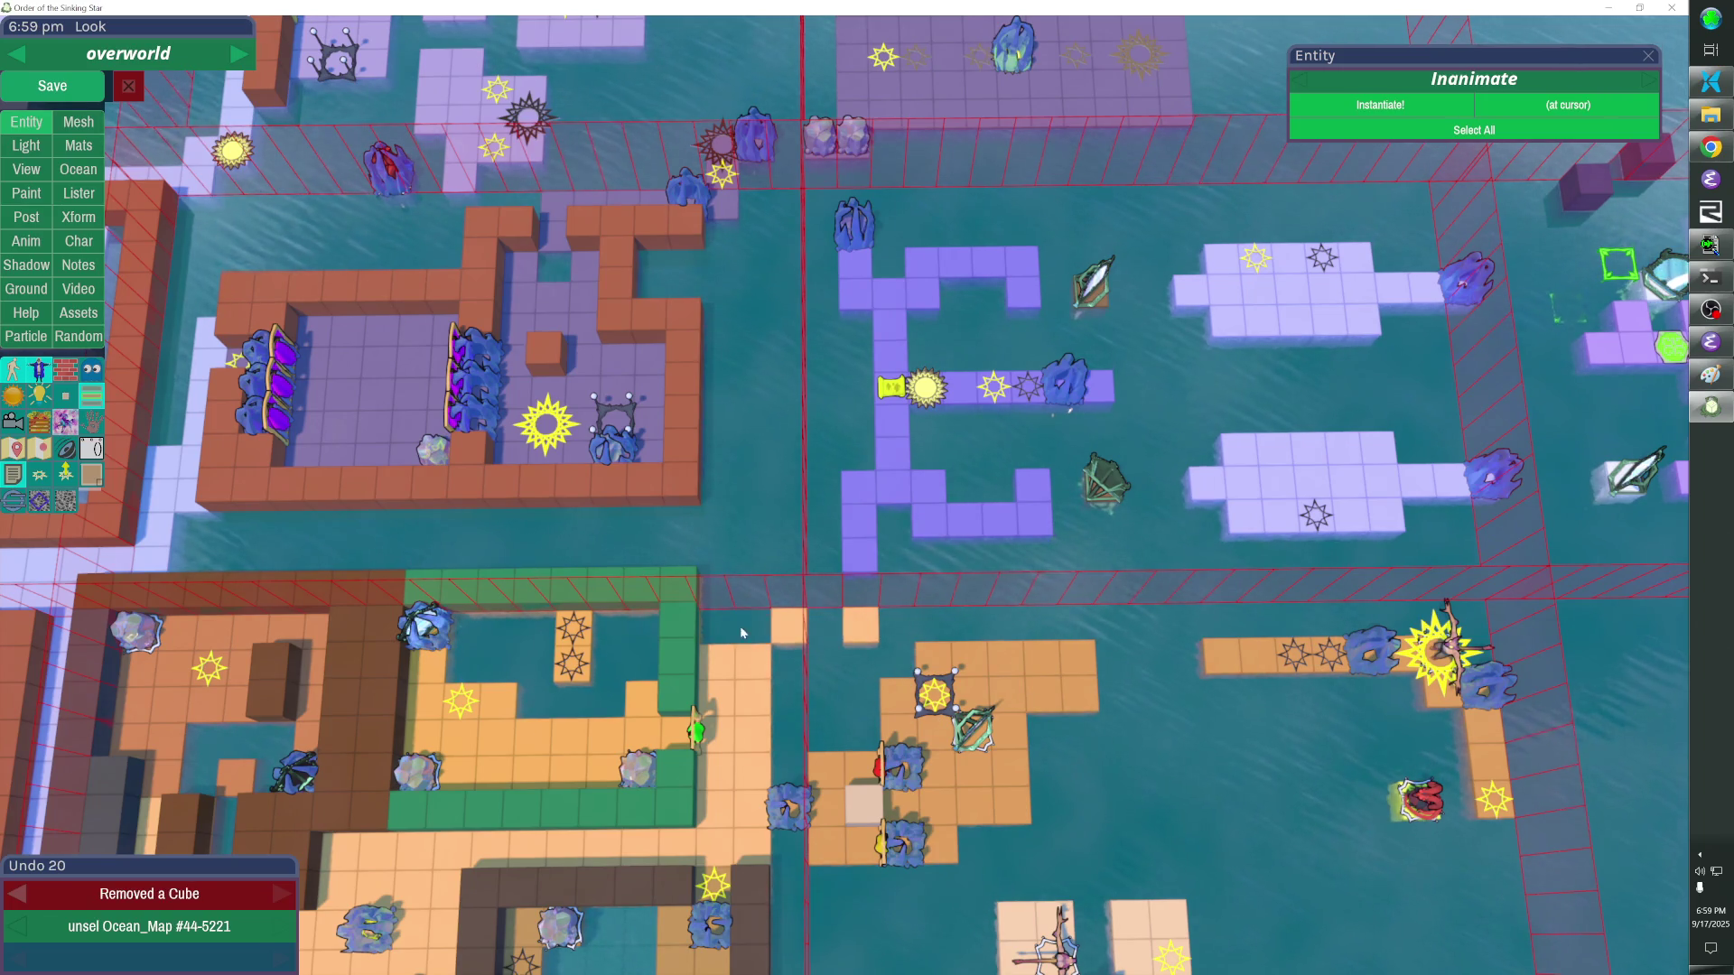
left_click(862, 627)
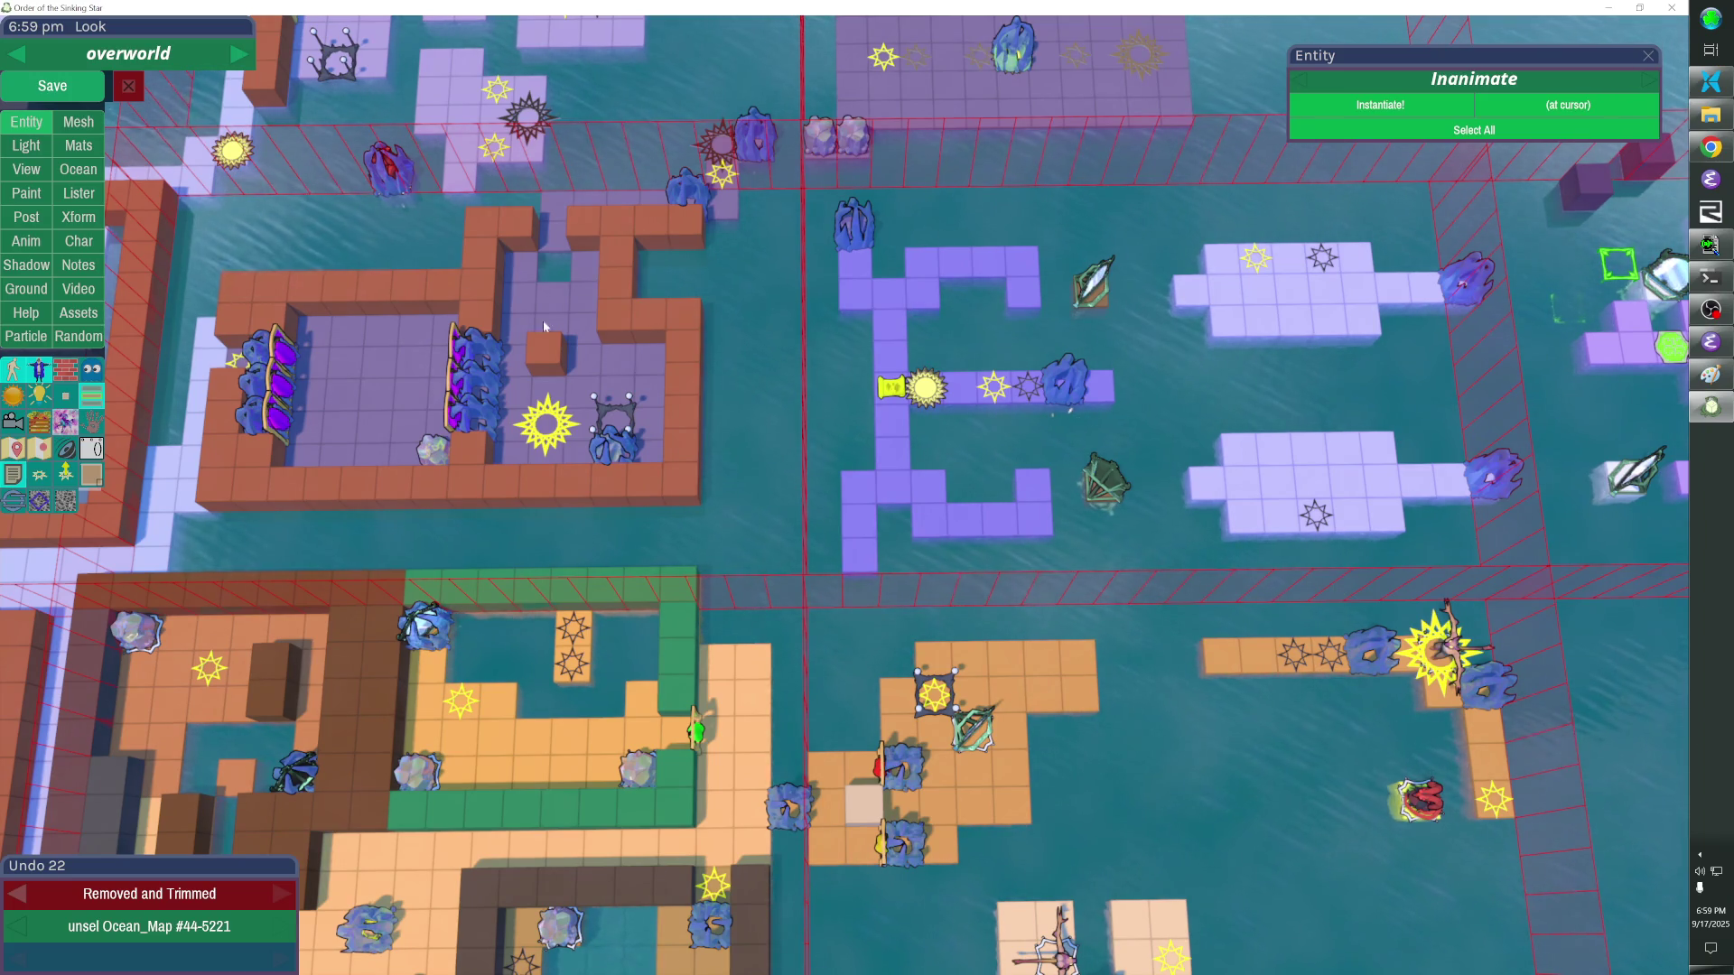
left_click(60, 98)
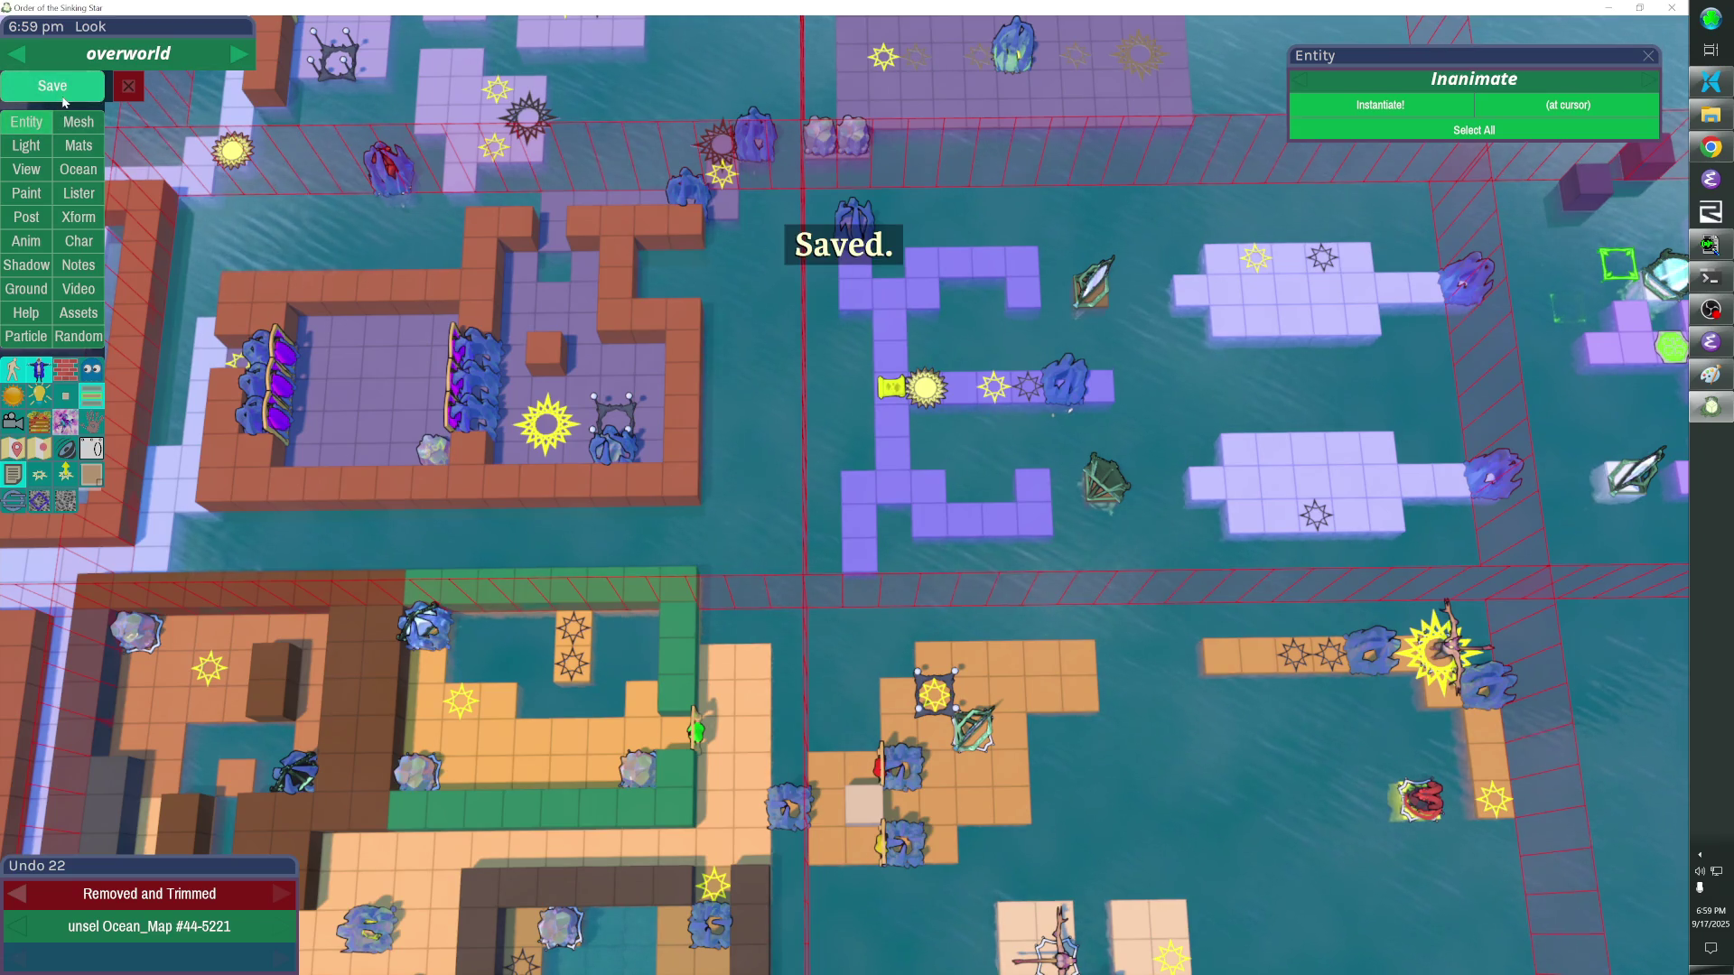
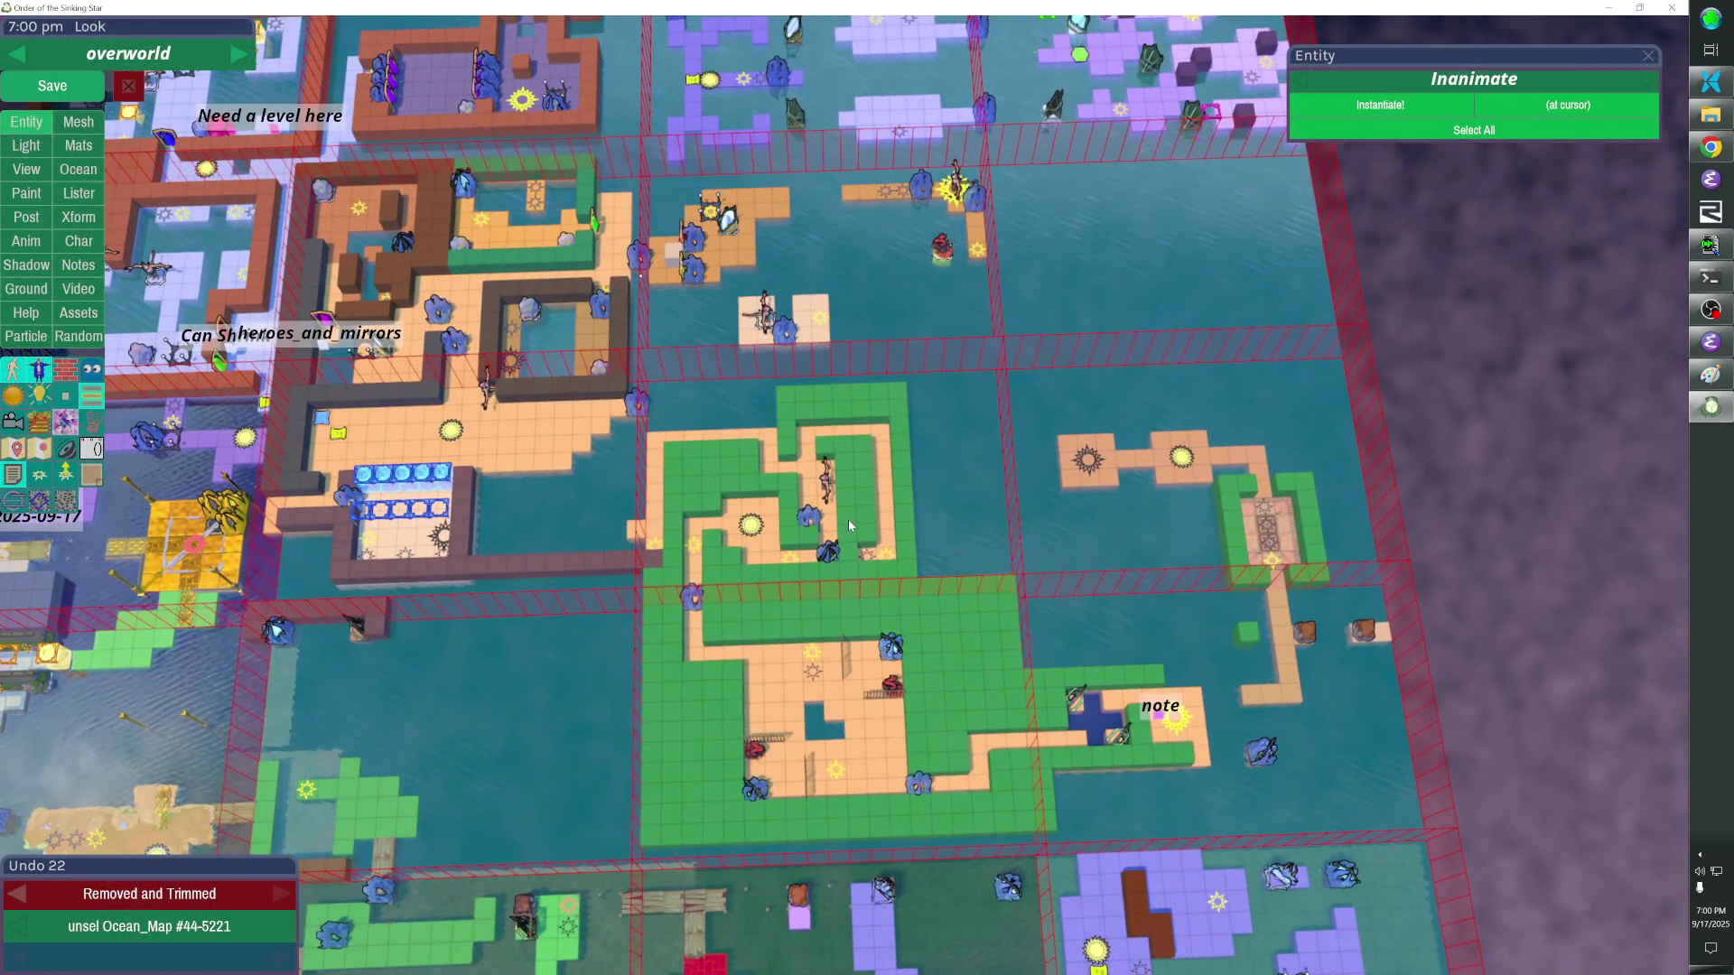
Capture the overworld map region and bring Paint up full-screen beside the editor.
key("super+shift+s")
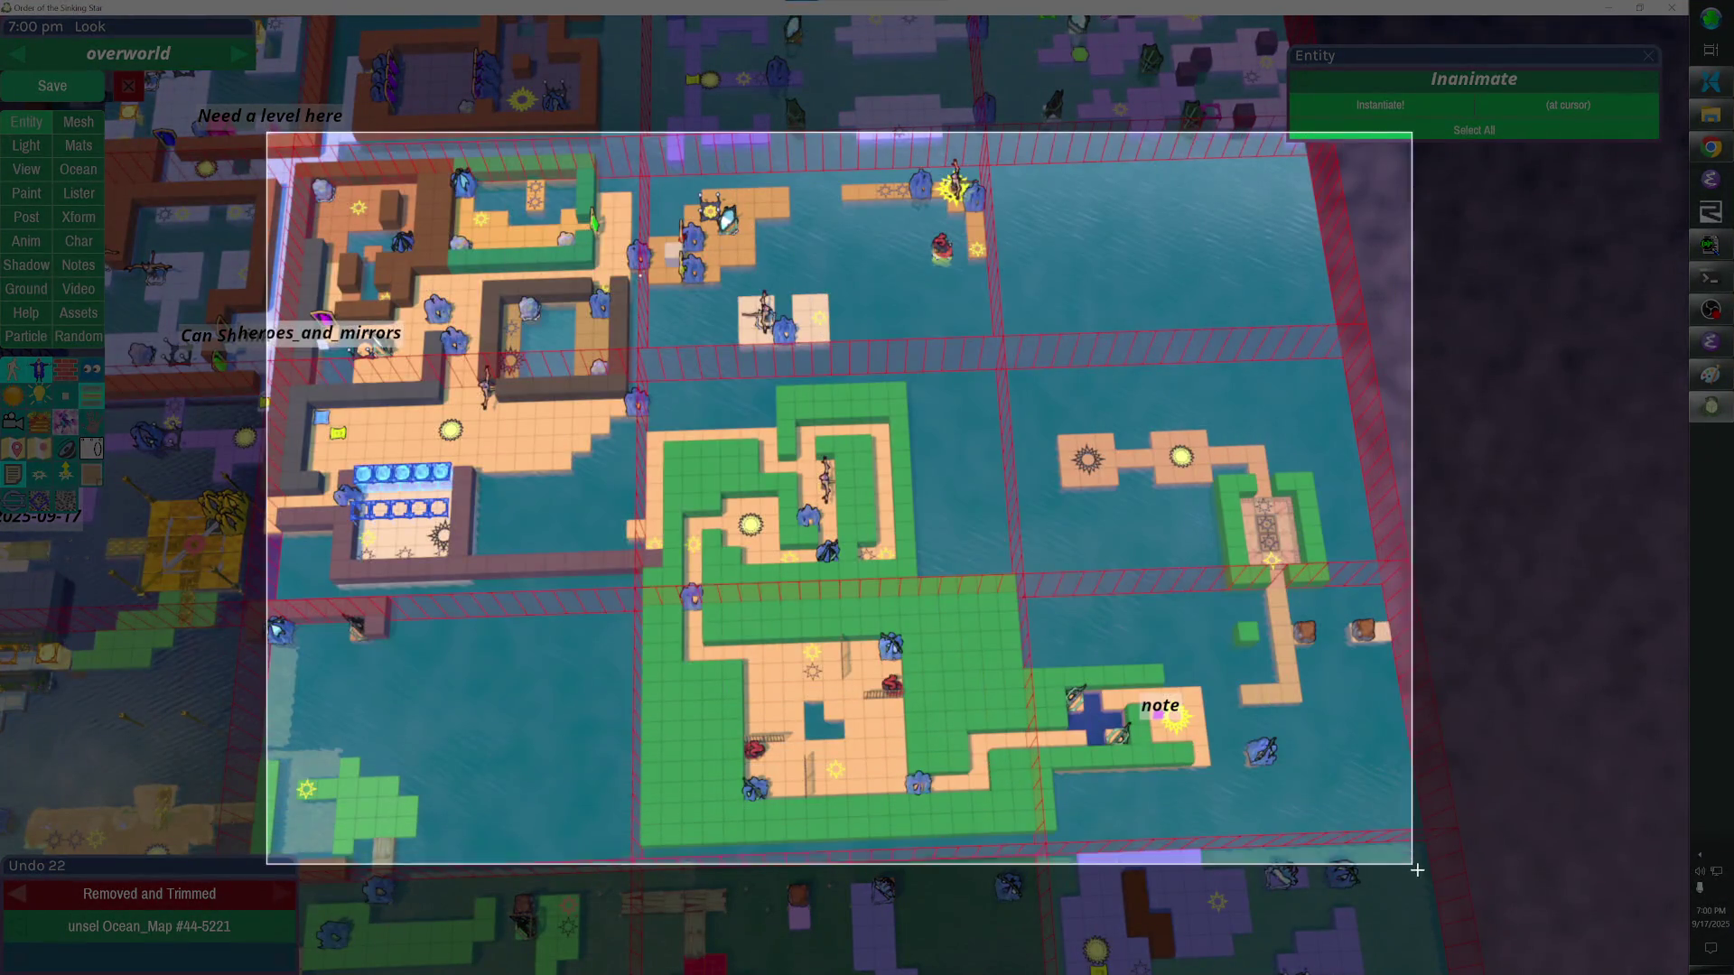
left_click_drag(268, 136, 1424, 879)
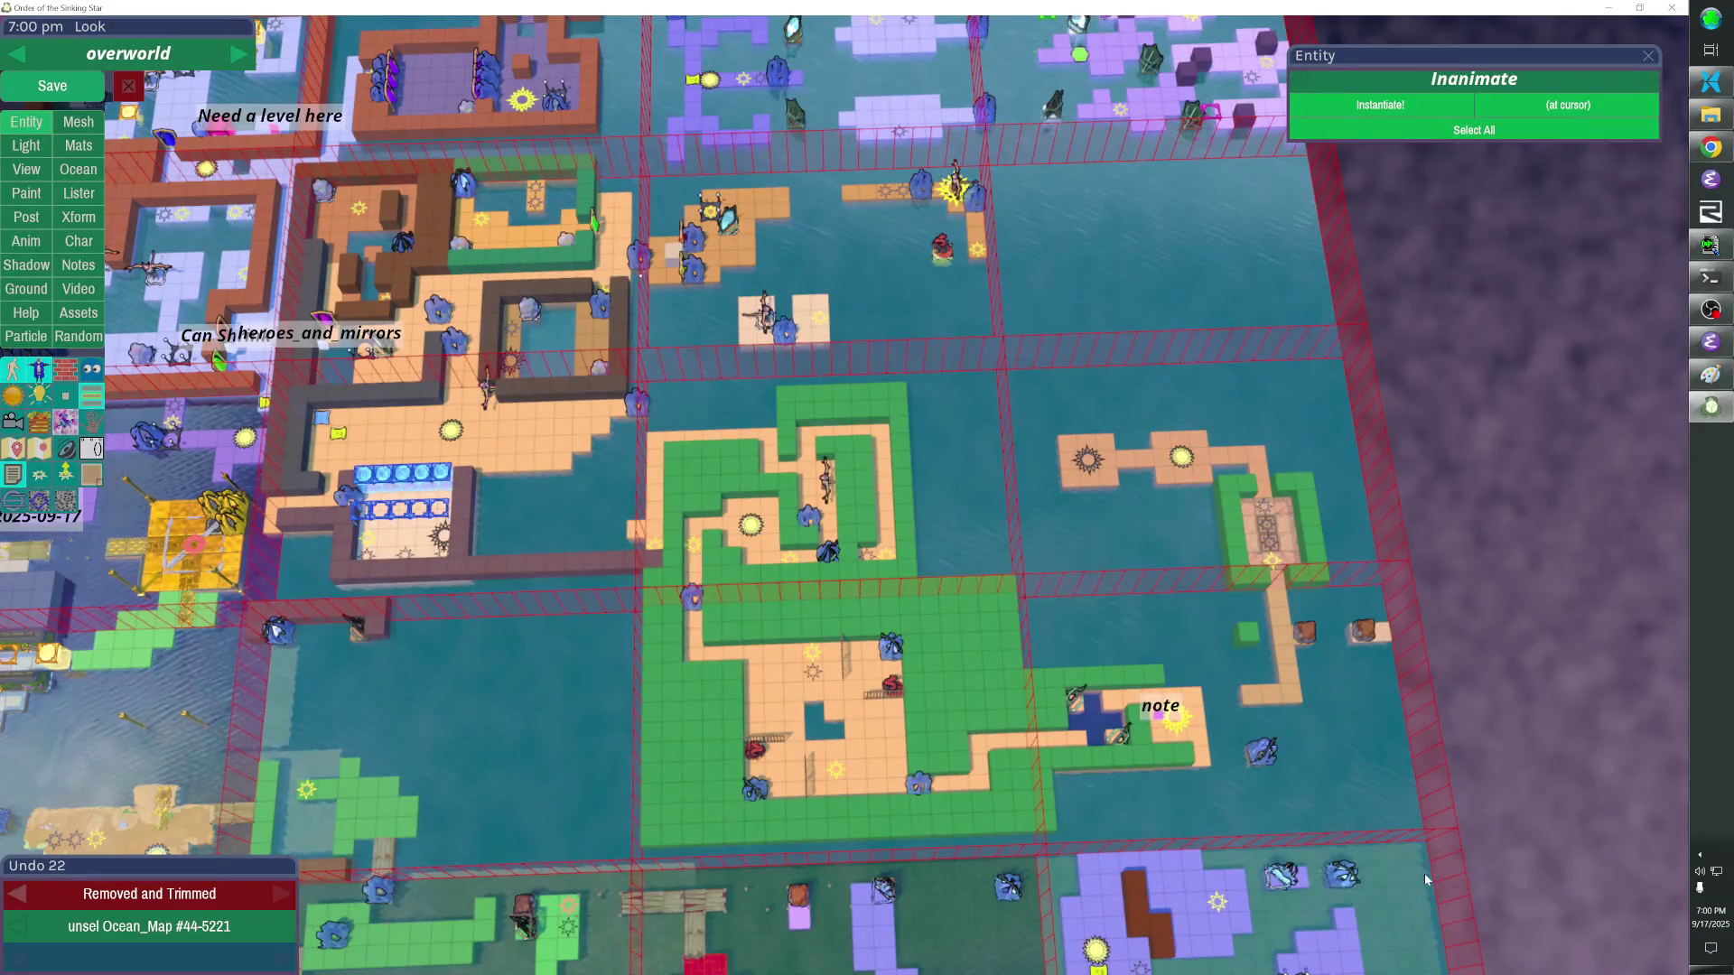
key("alt+Tab")
key("Tab")
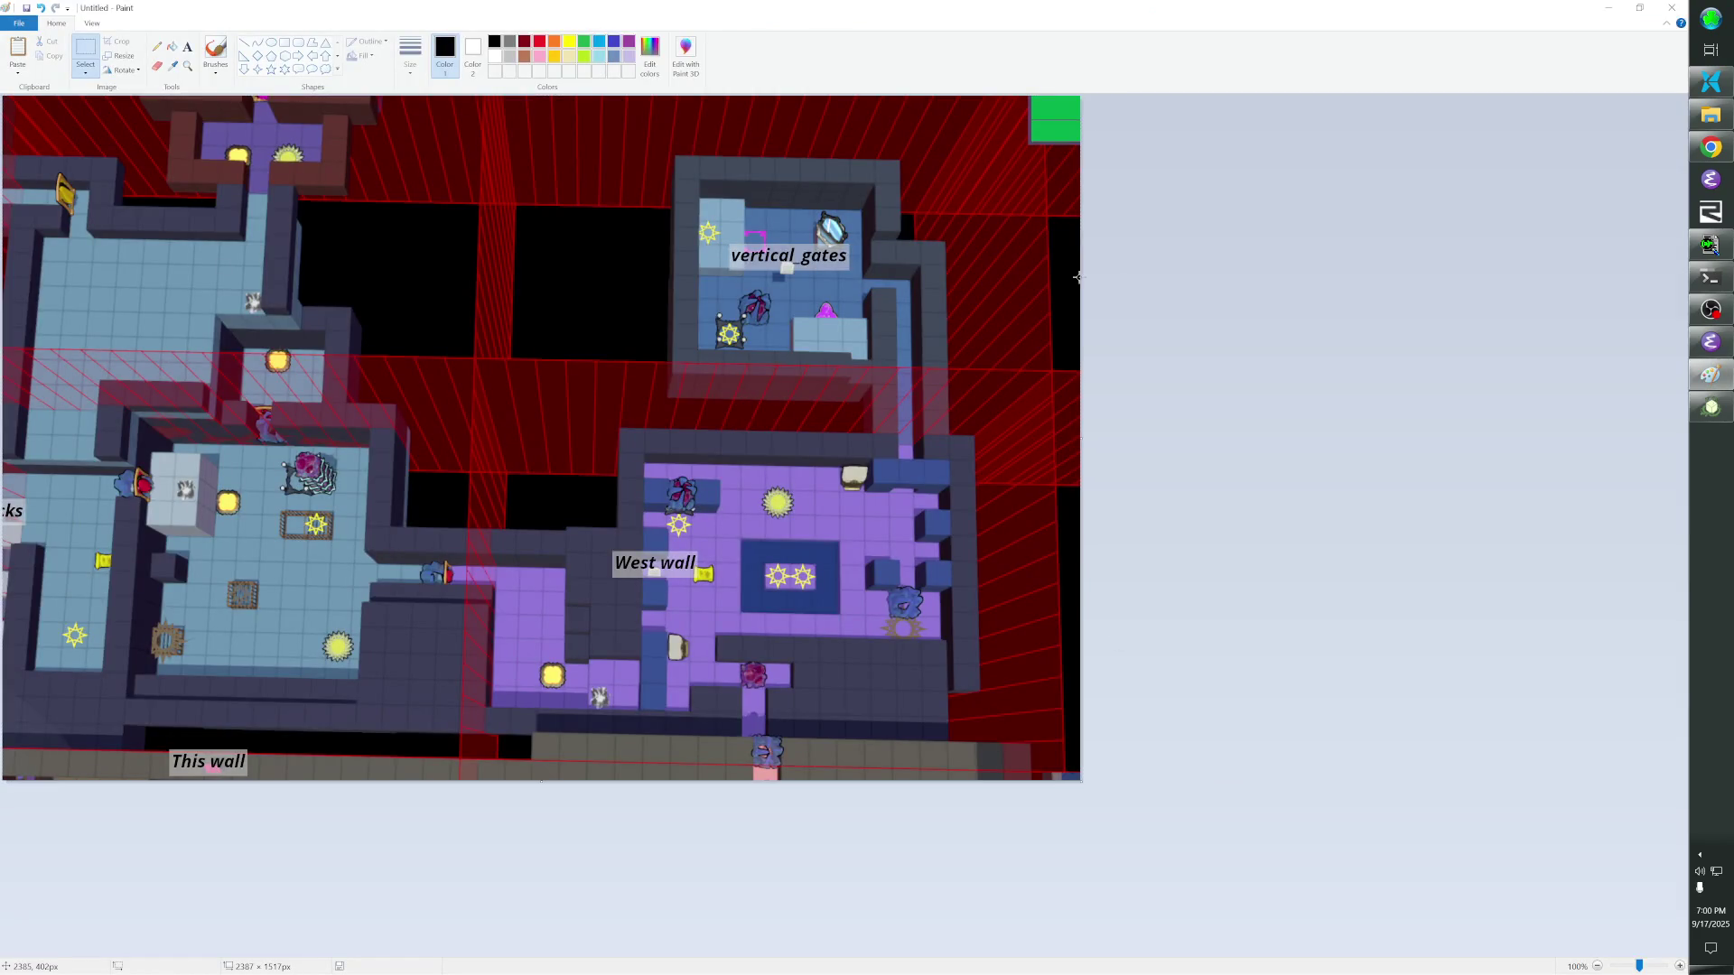
double_click(898, 27)
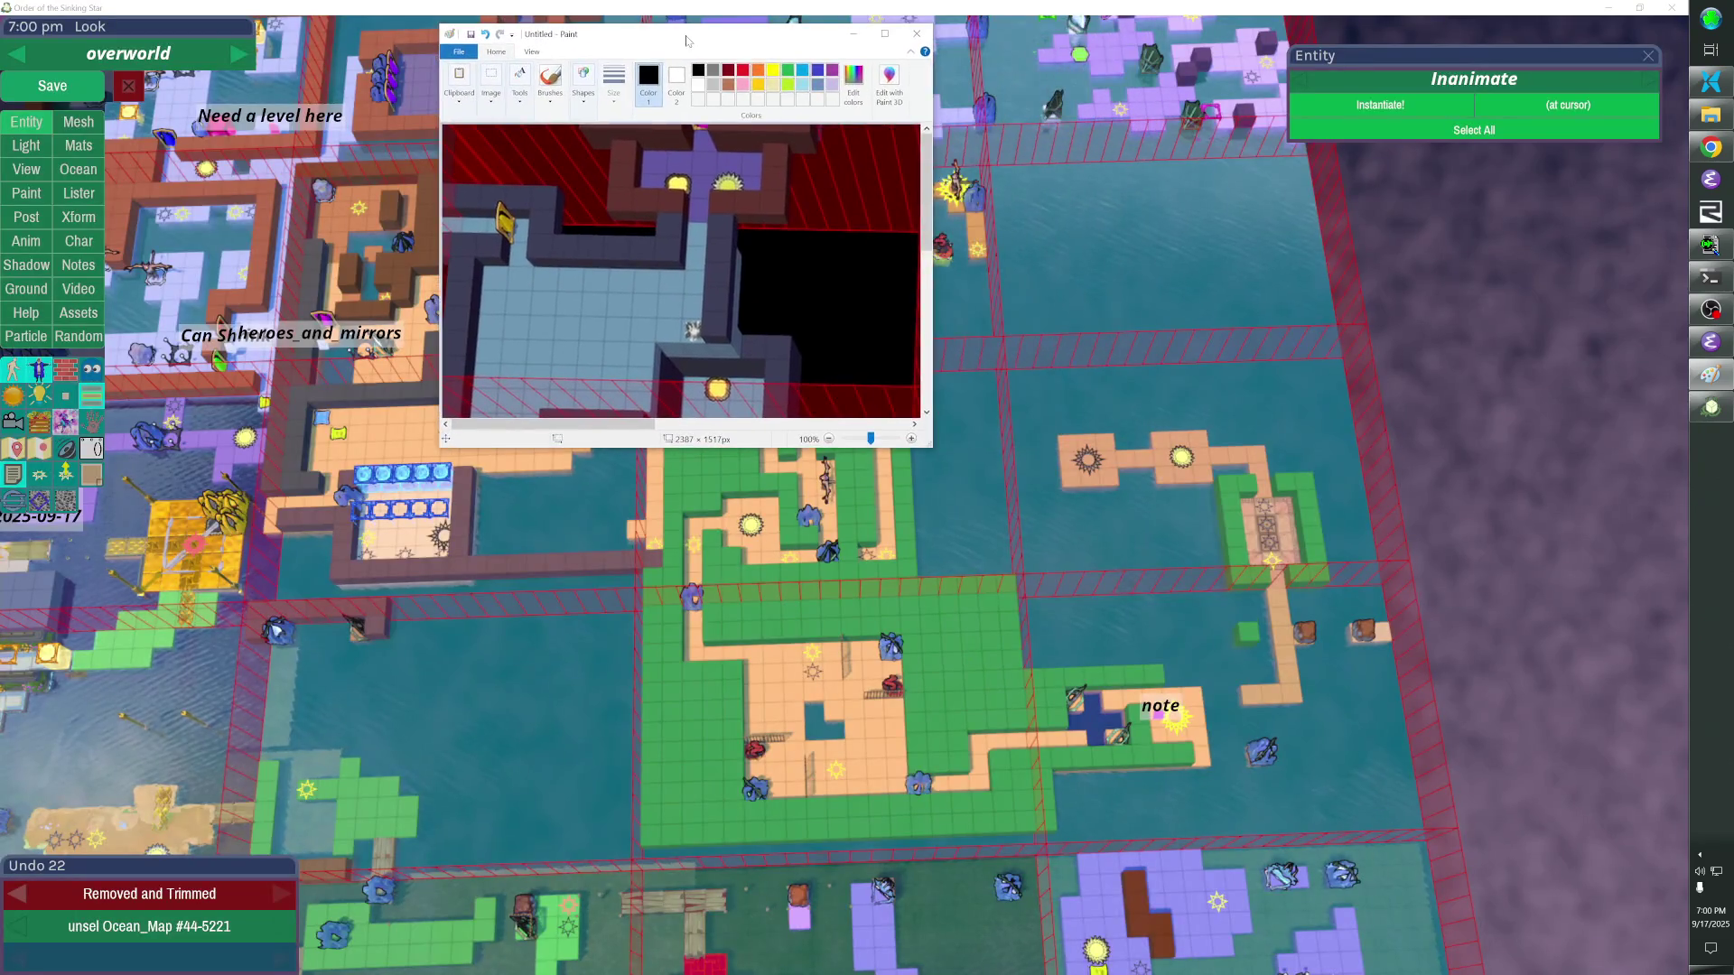
left_click_drag(899, 27, 686, 7)
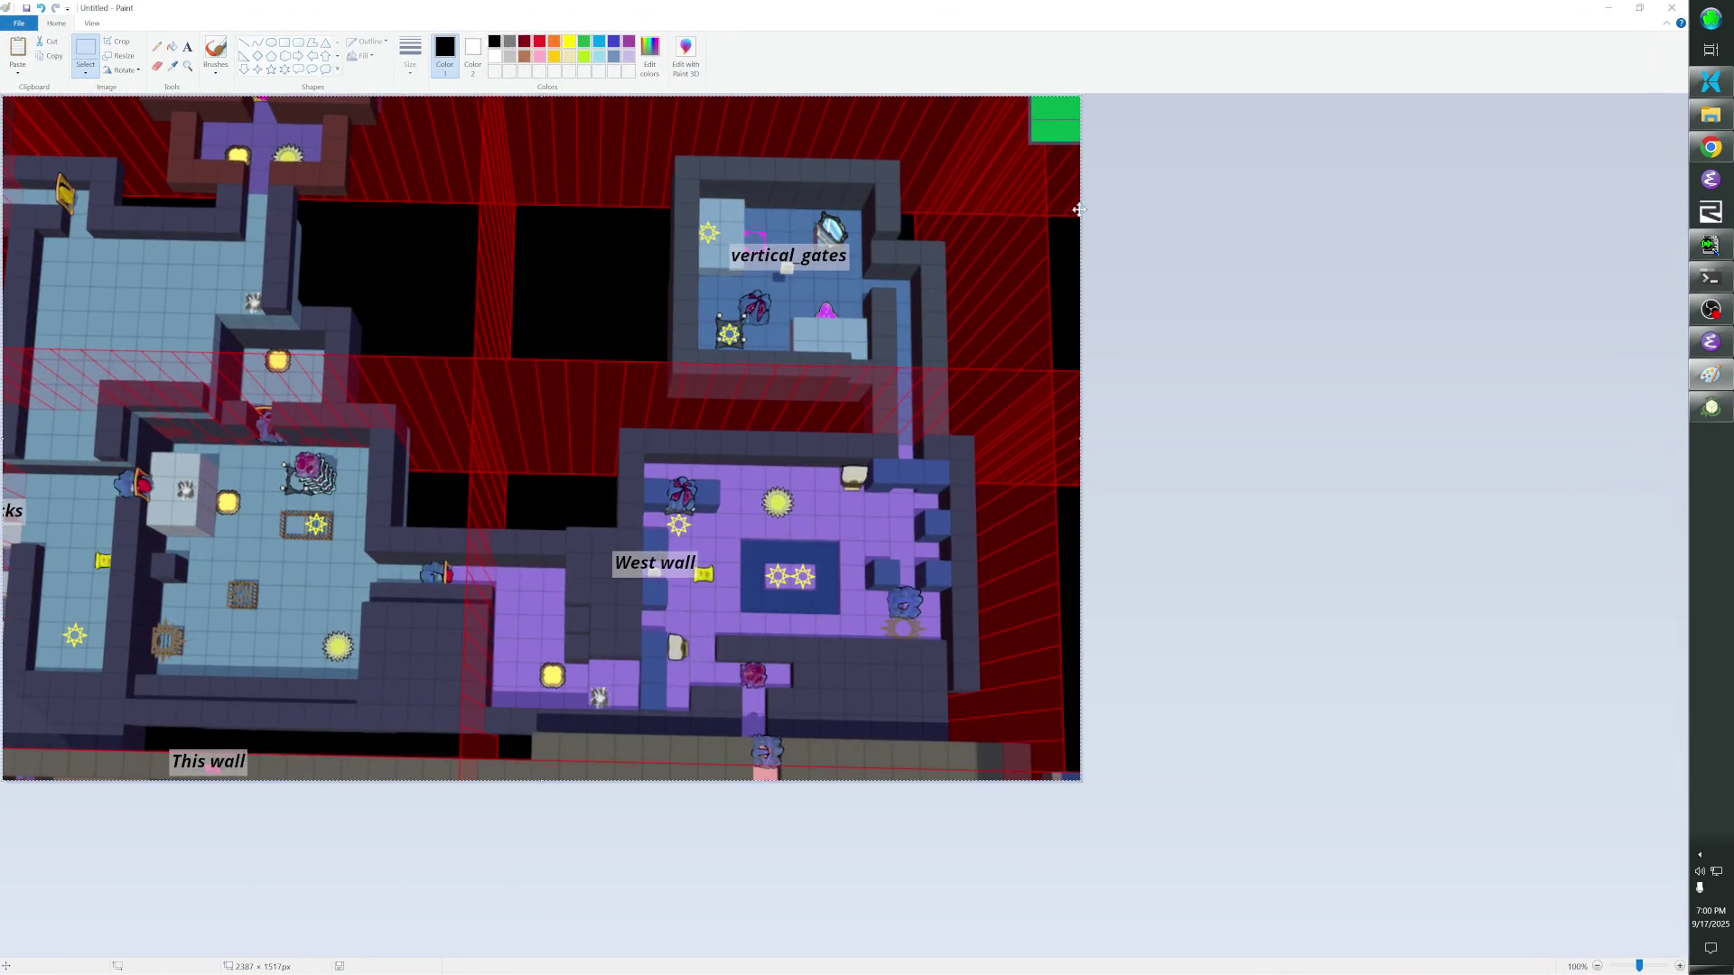
key("alt+Tab")
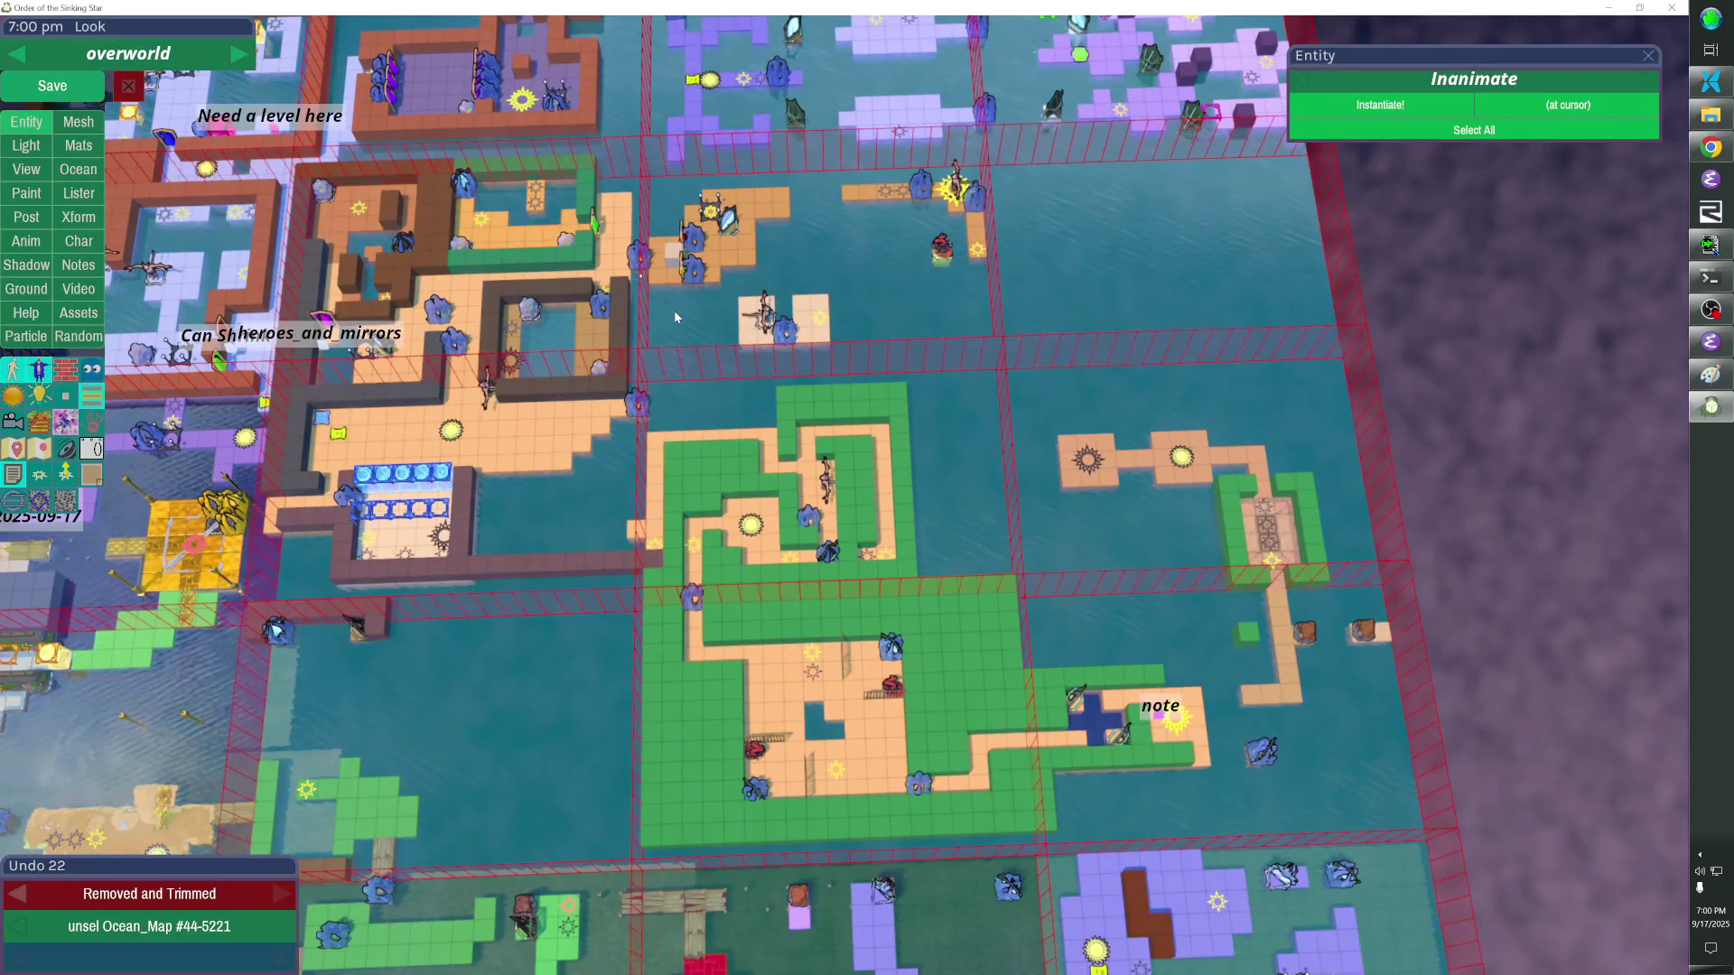
Capture the visible overworld area again and paste it onto the Paint canvas, then return to the editor.
key("super+shift+s")
mouse_move(235, 102)
left_mouse_down()
mouse_move(1423, 871)
mouse_move(1398, 857)
left_mouse_up()
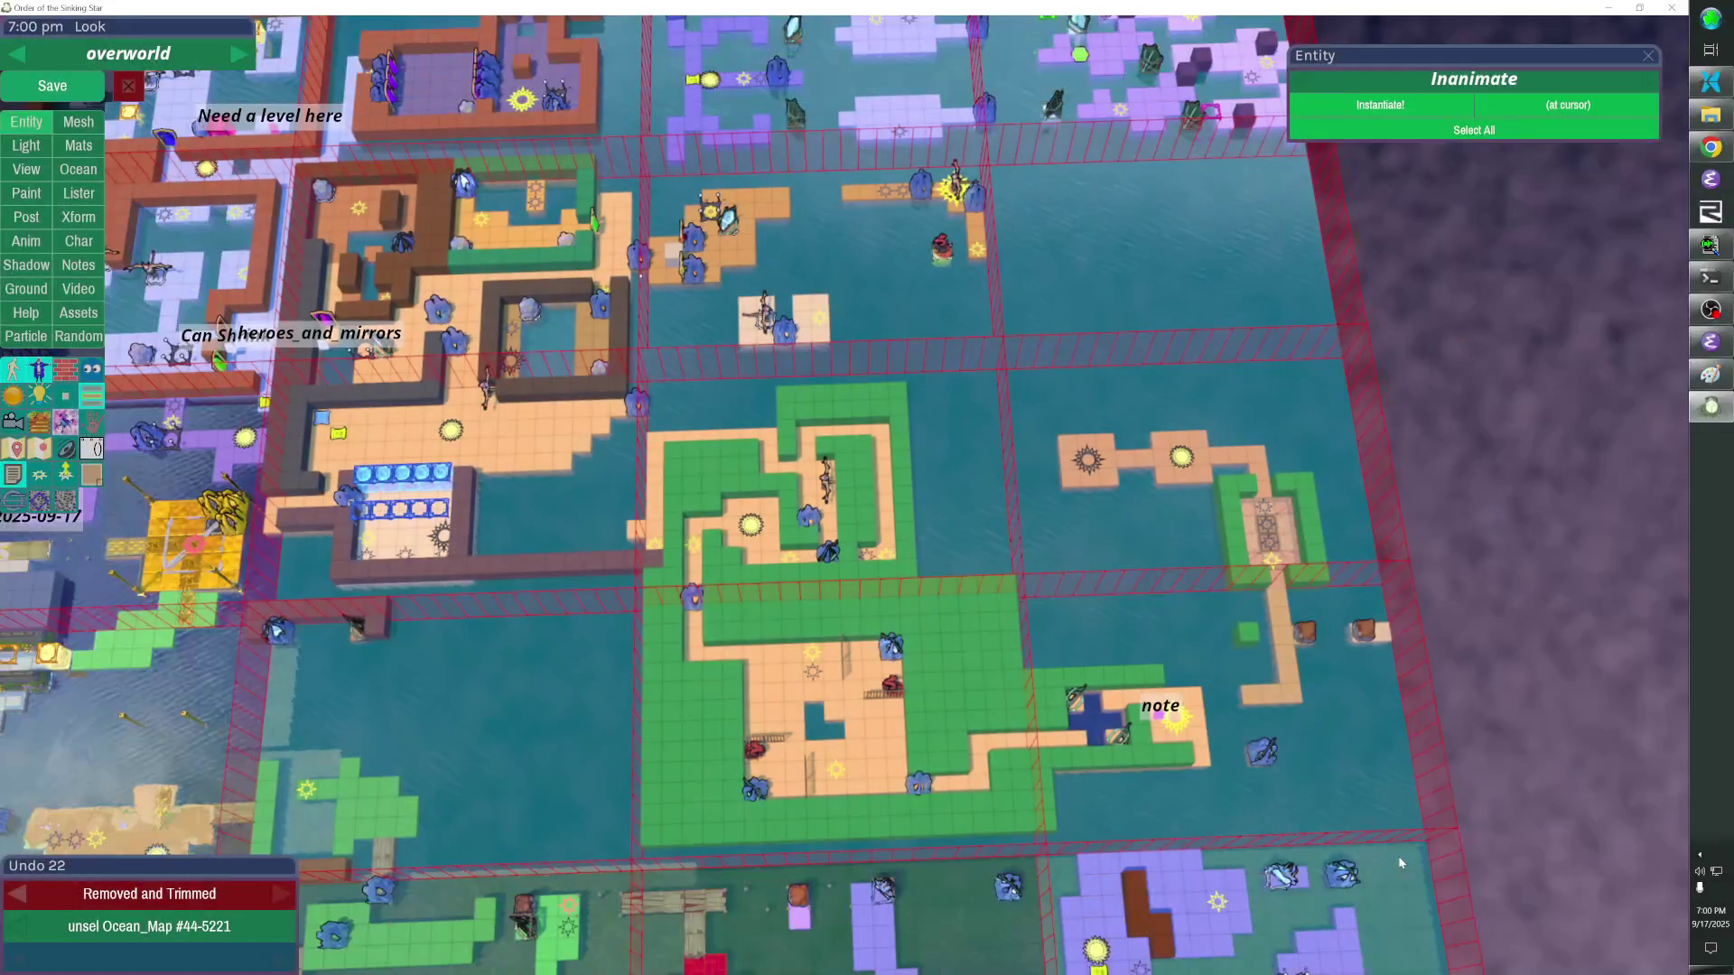
key("alt+Tab")
key("ctrl+v")
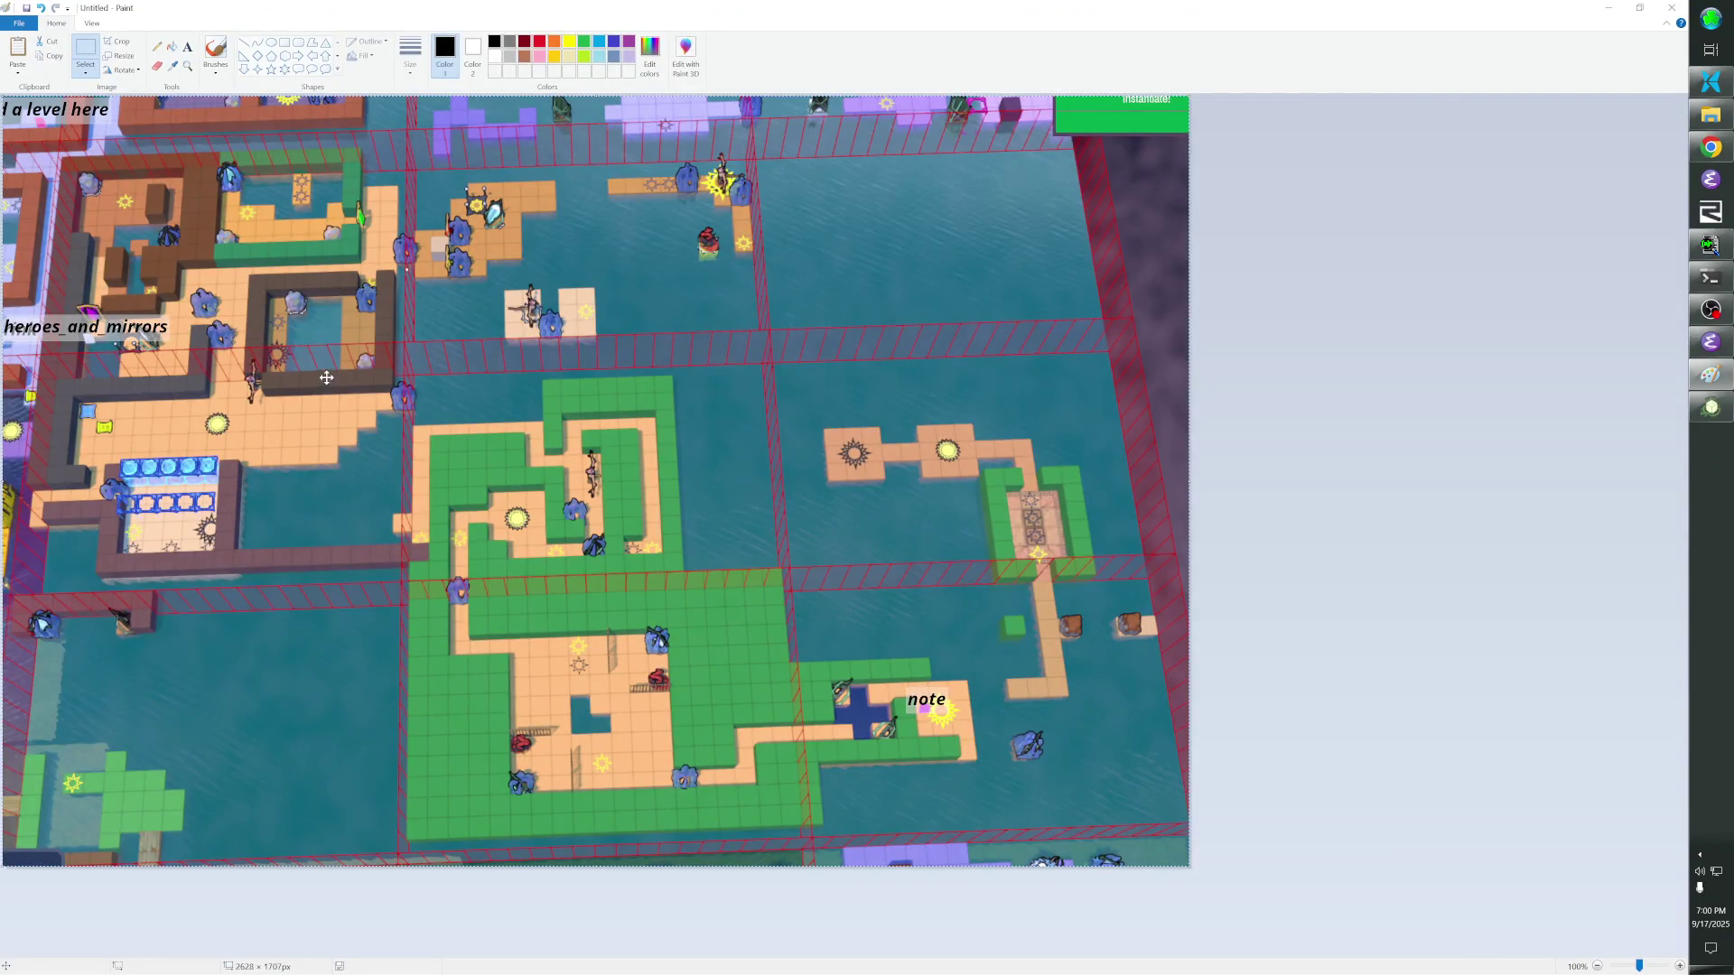
key("alt+Tab")
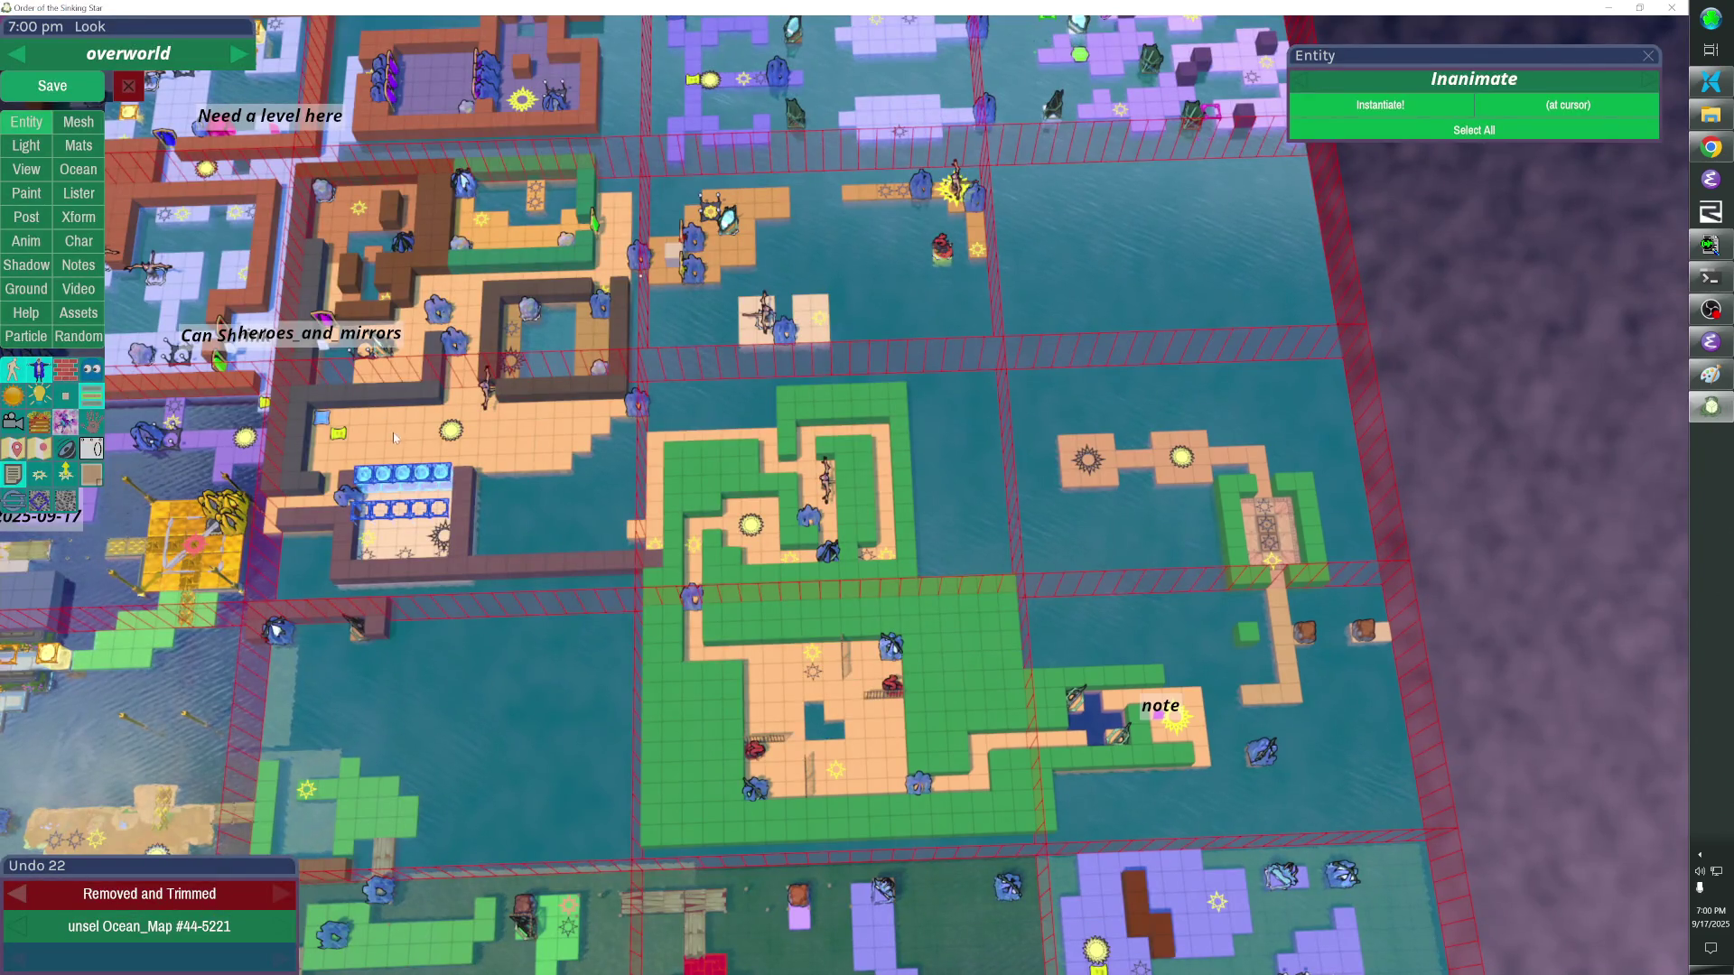
key("m")
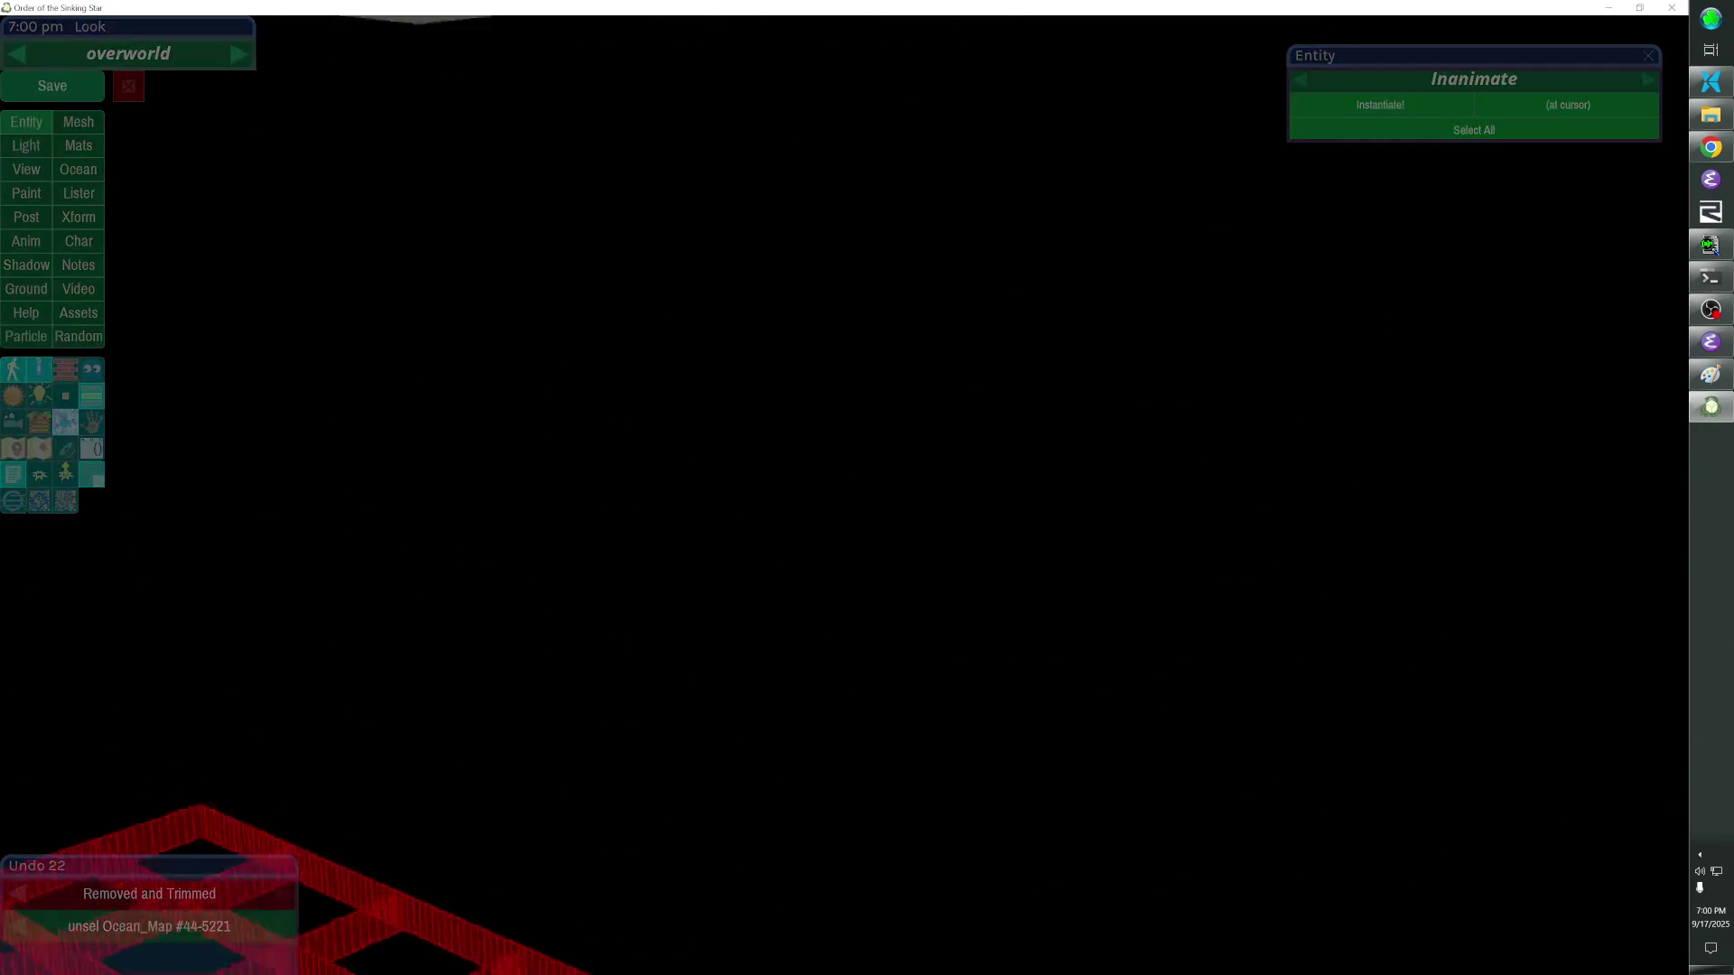
Fly the camera top-down over the orange wall set and select a region of the Paint map screenshot for comparison.
left_click(940, 430)
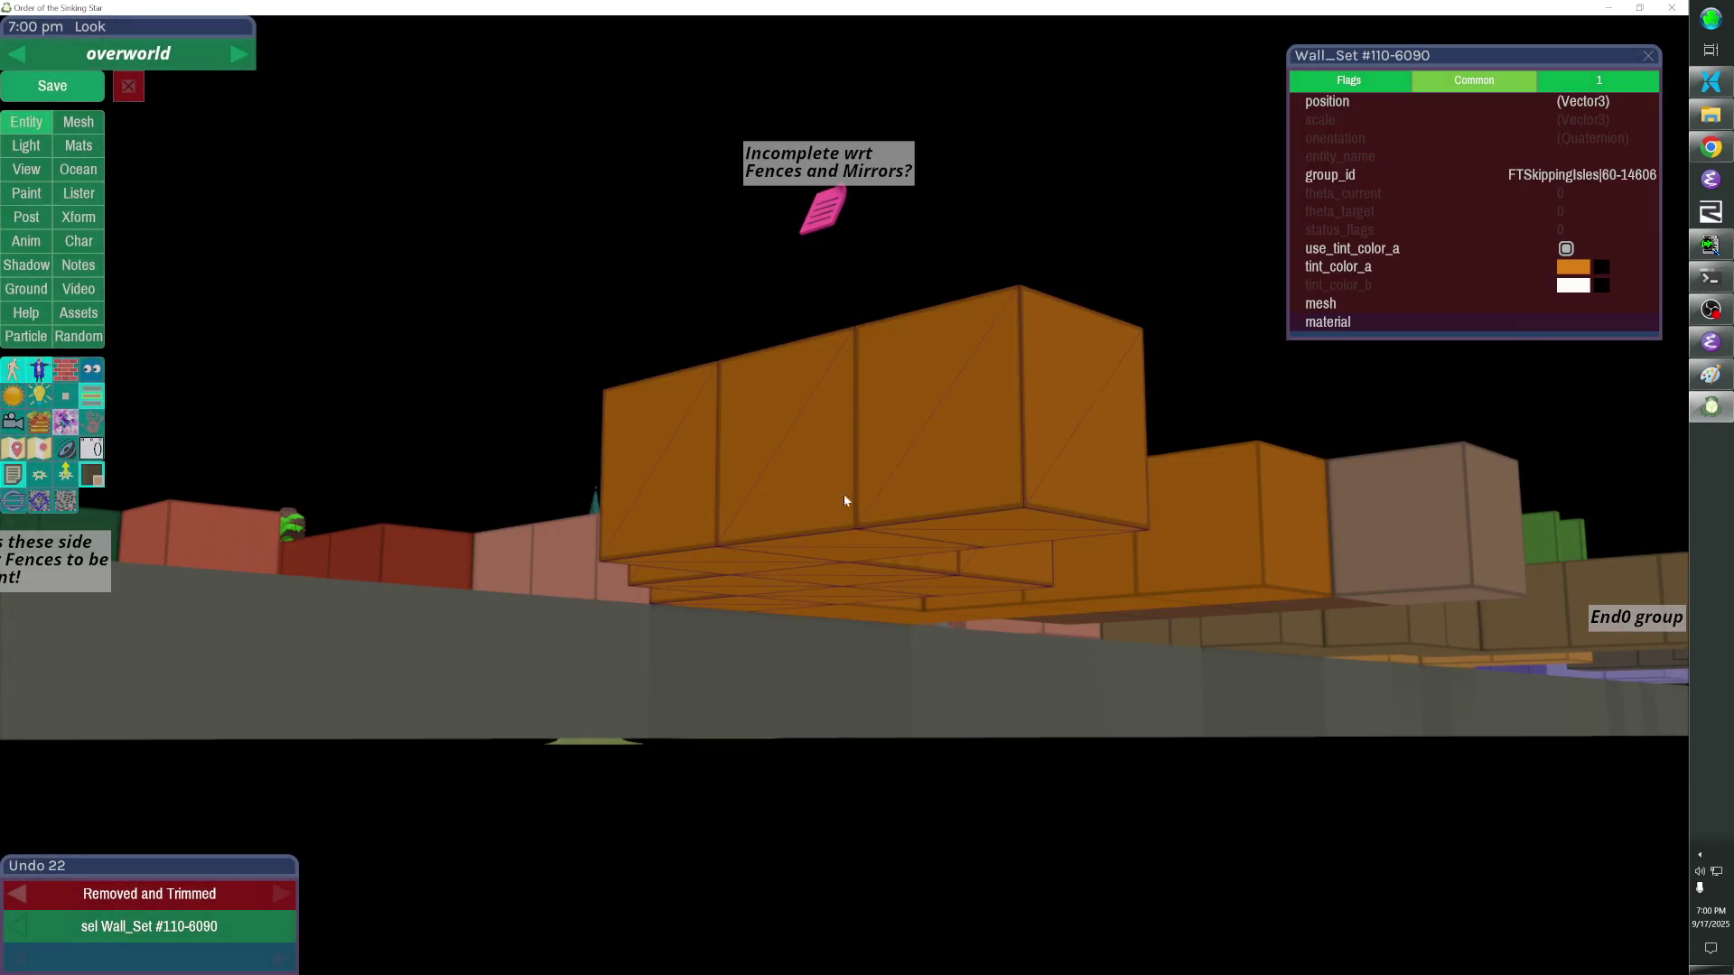
key("m")
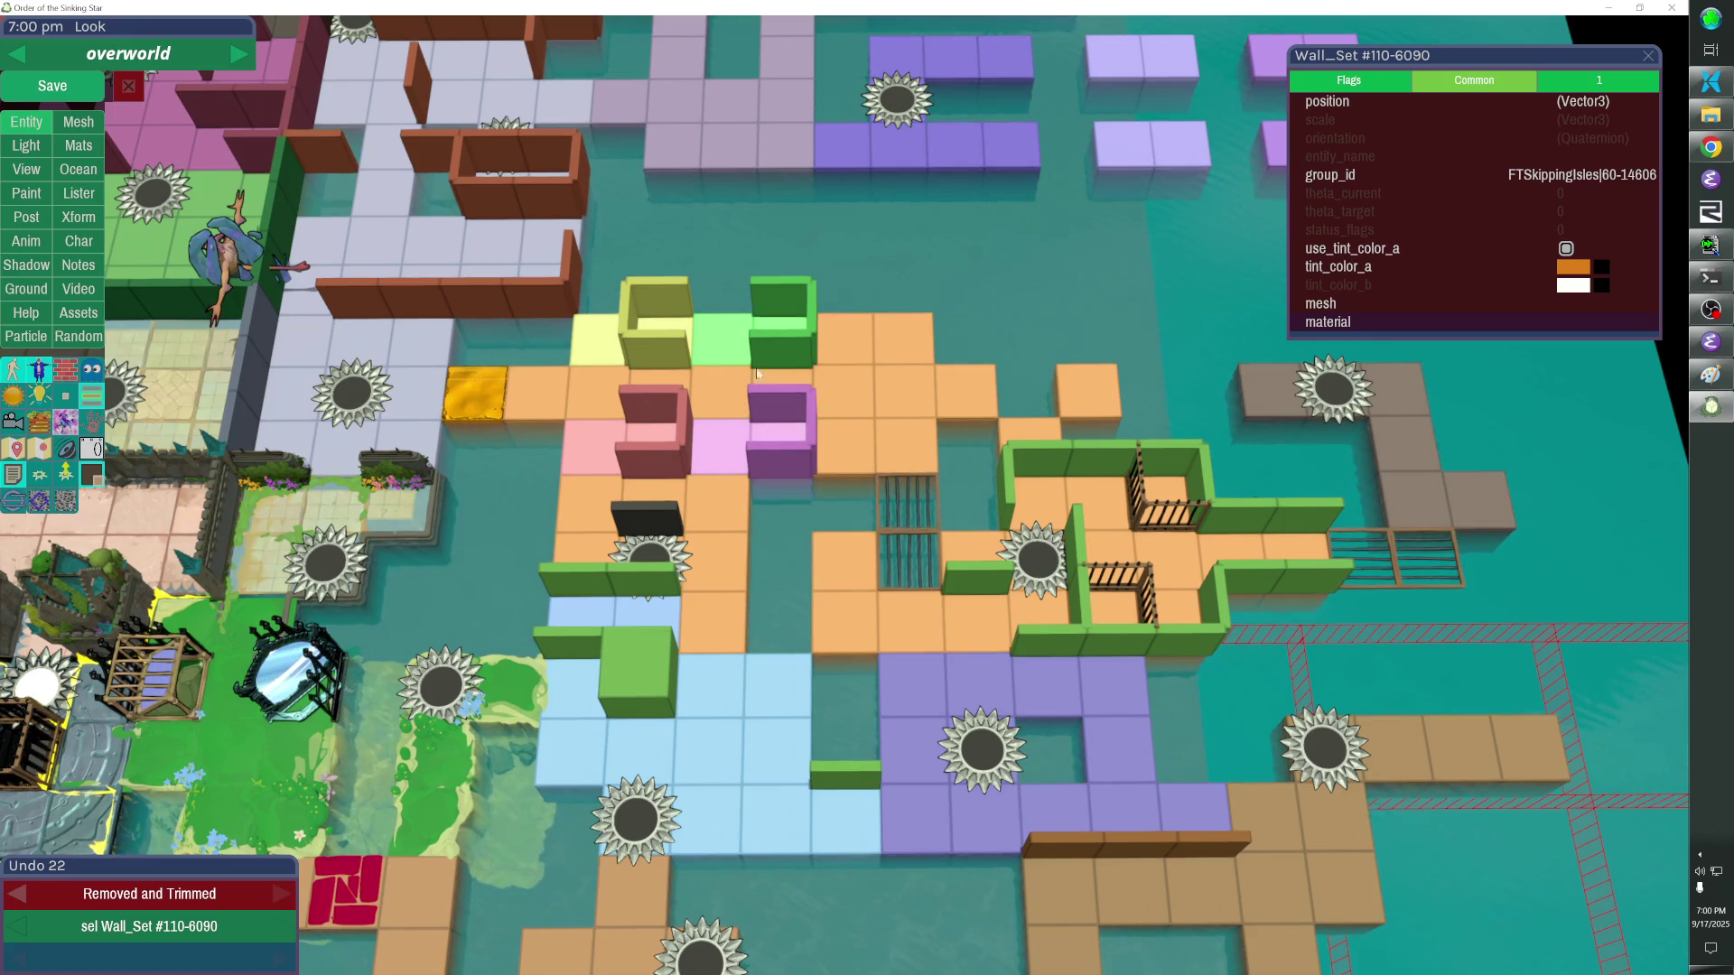
key("alt+Tab")
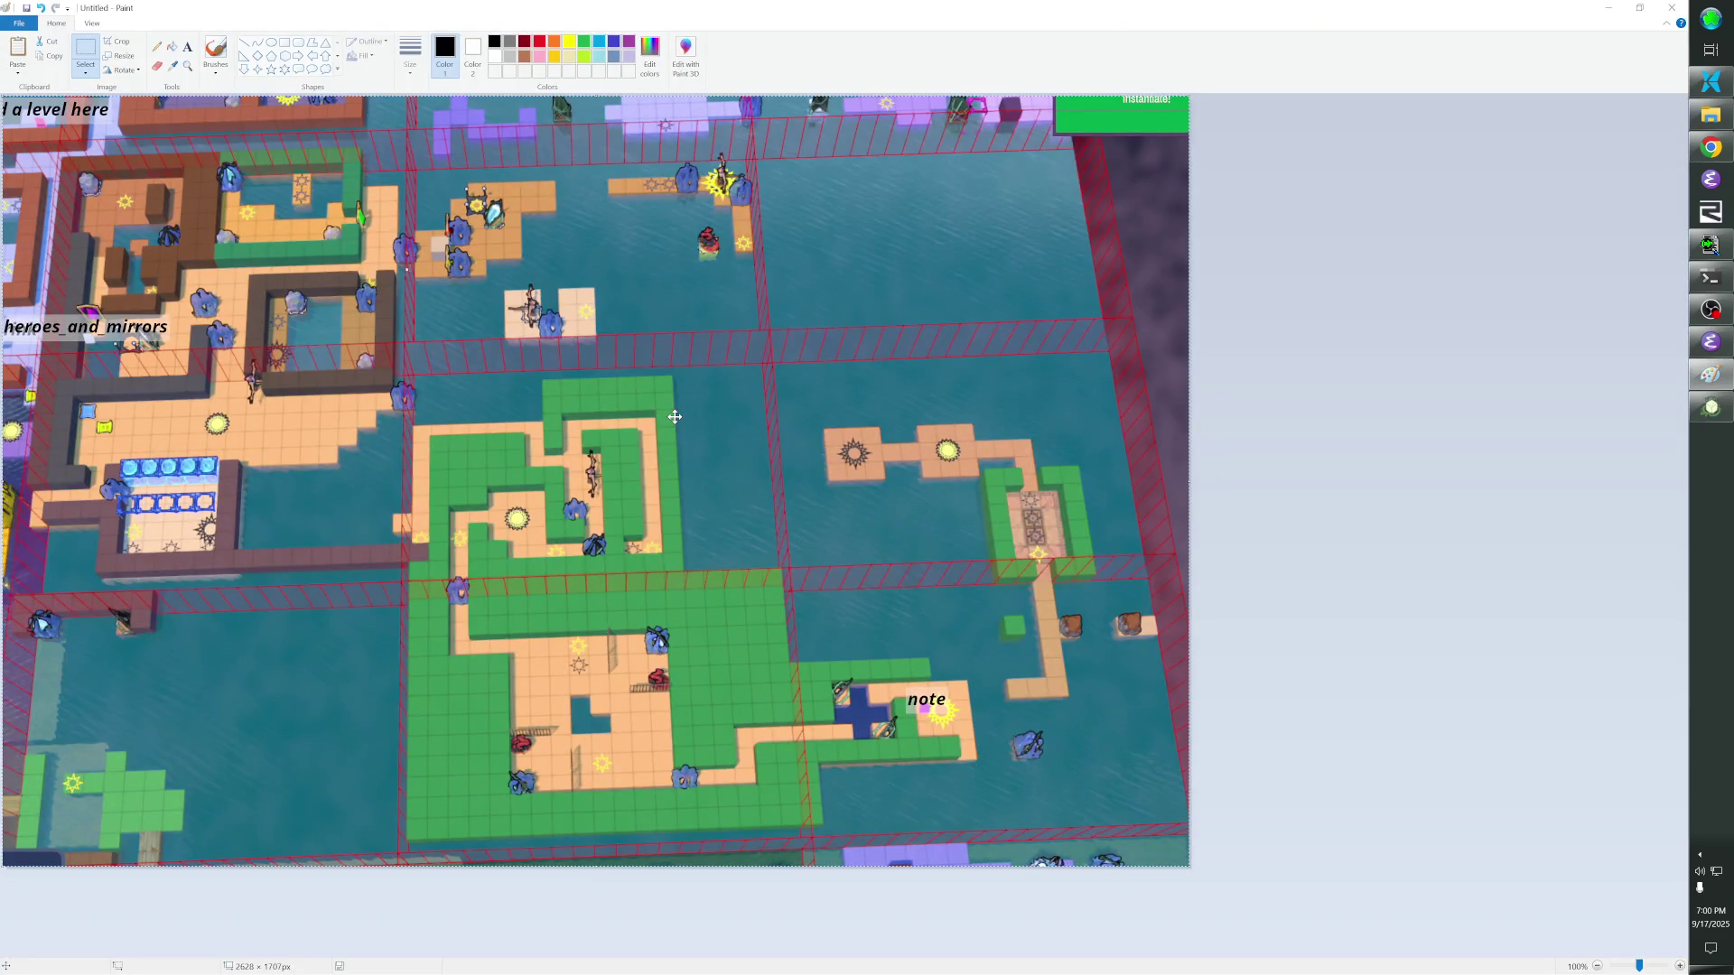
key("alt+Tab")
key("alt+Tab")
left_click_drag(1192, 883, 74, 163)
key("alt+Tab")
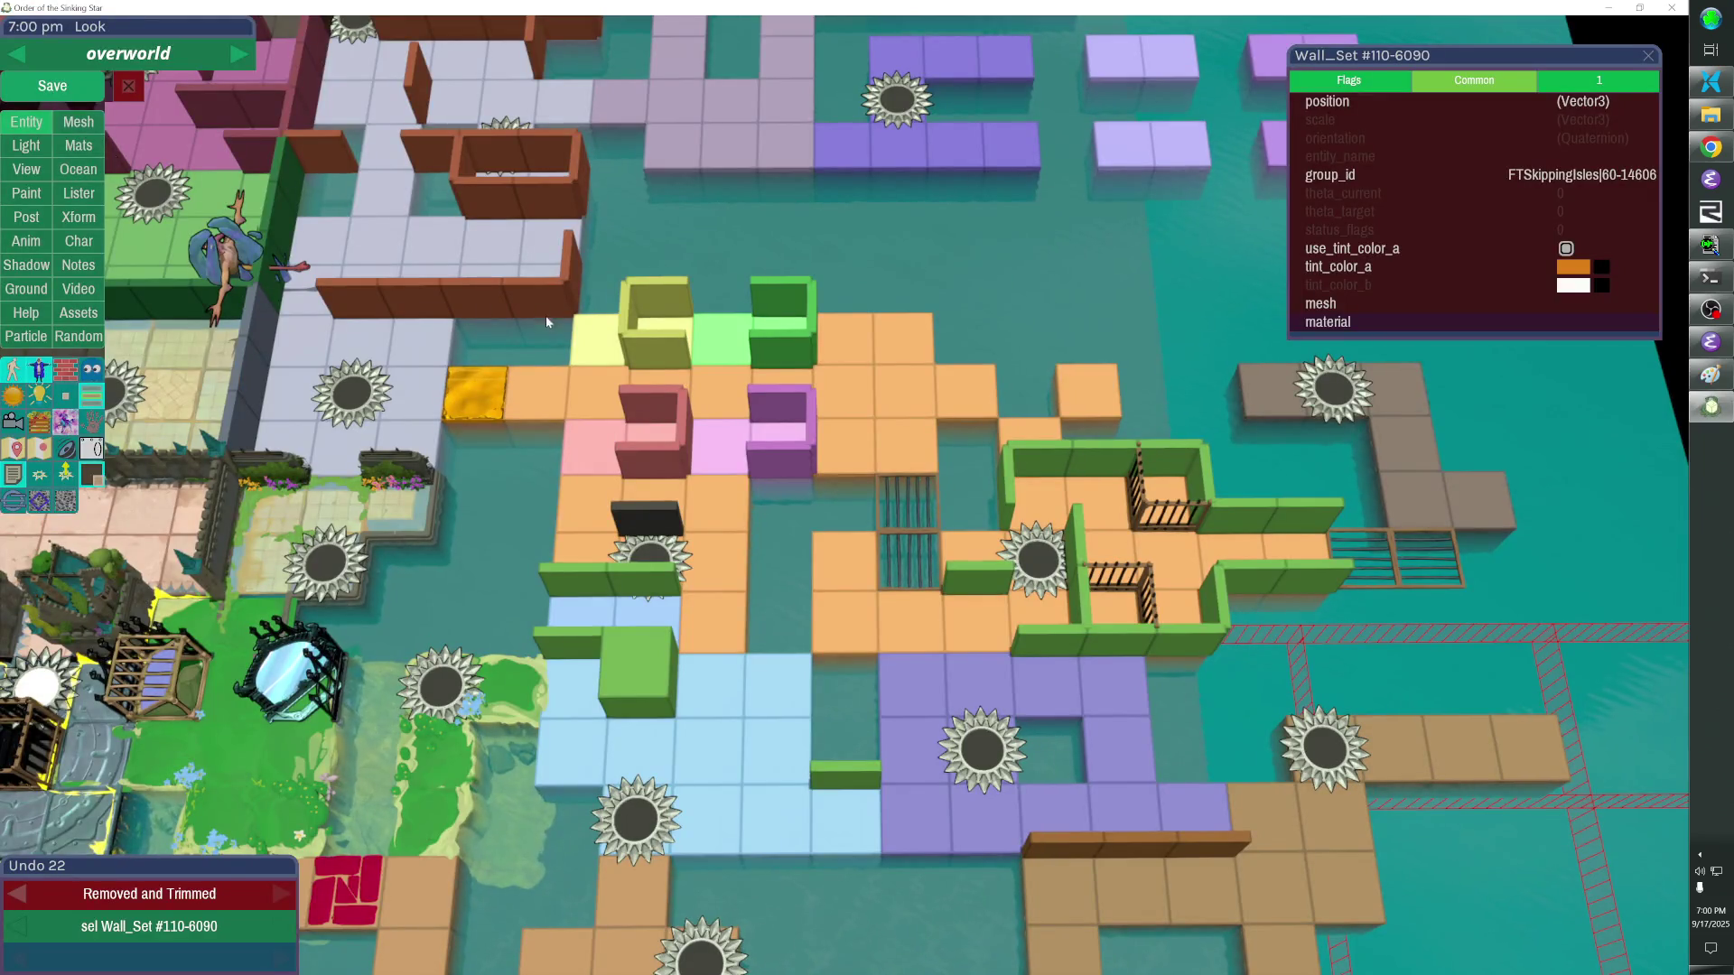
Move the connected pastel fence group up three tiles.
double_click(631, 343)
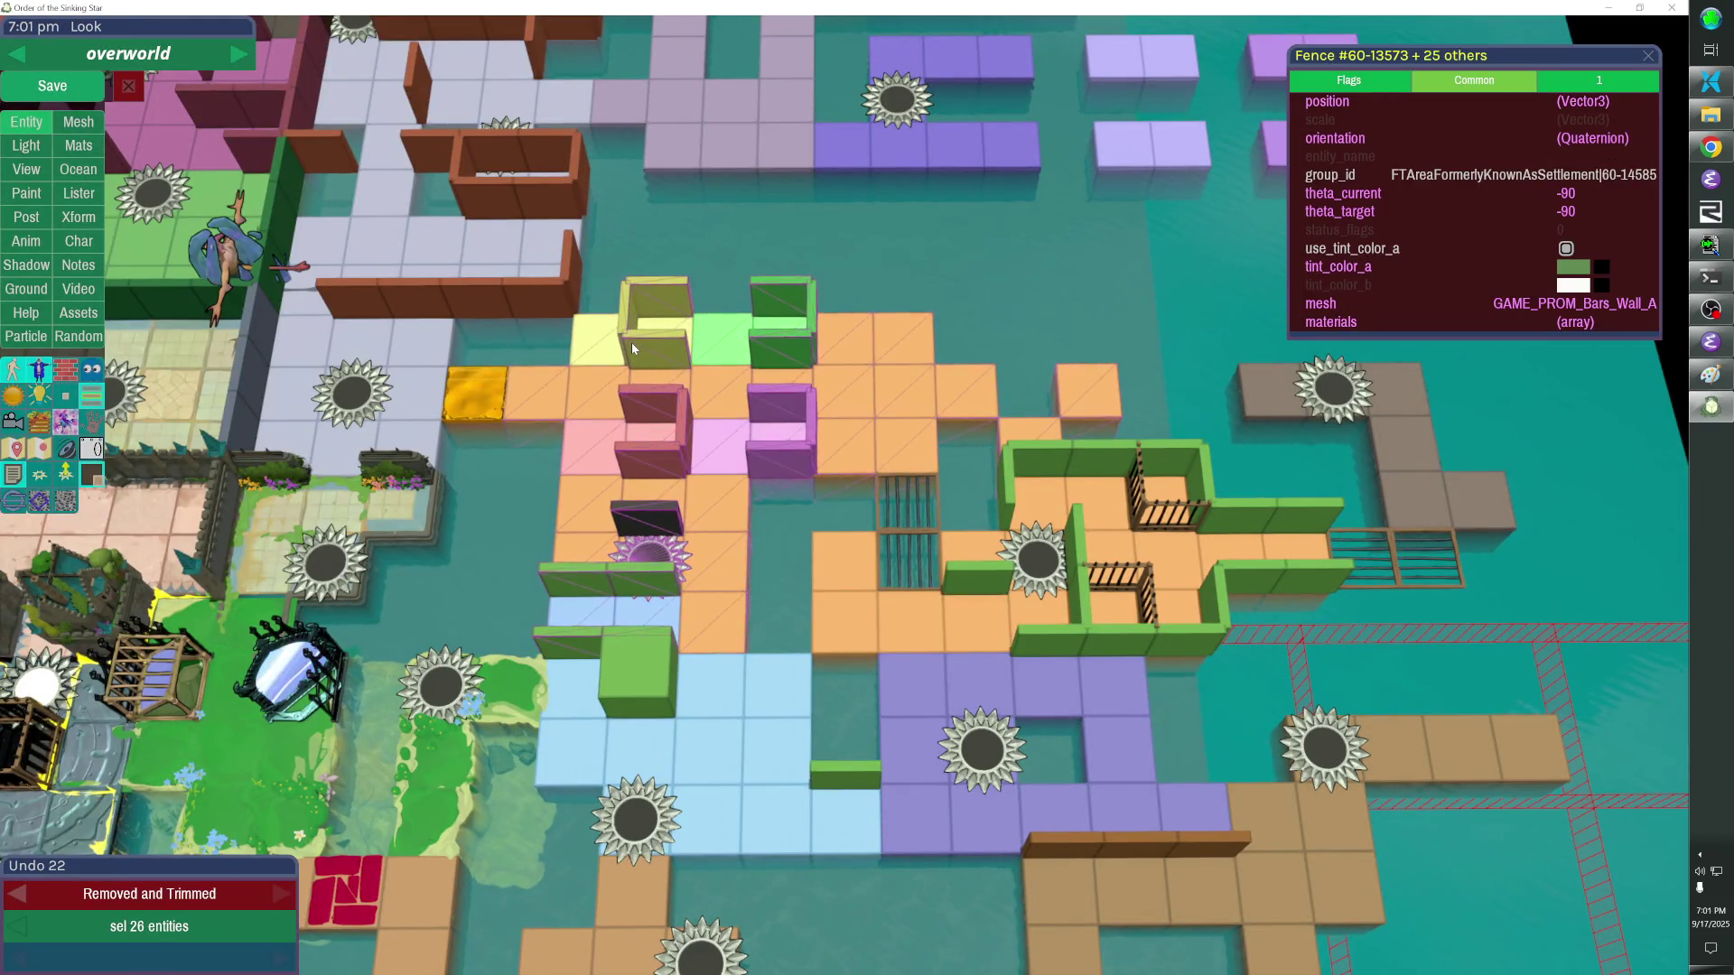
key("Up")
key("Up")
key("Up")
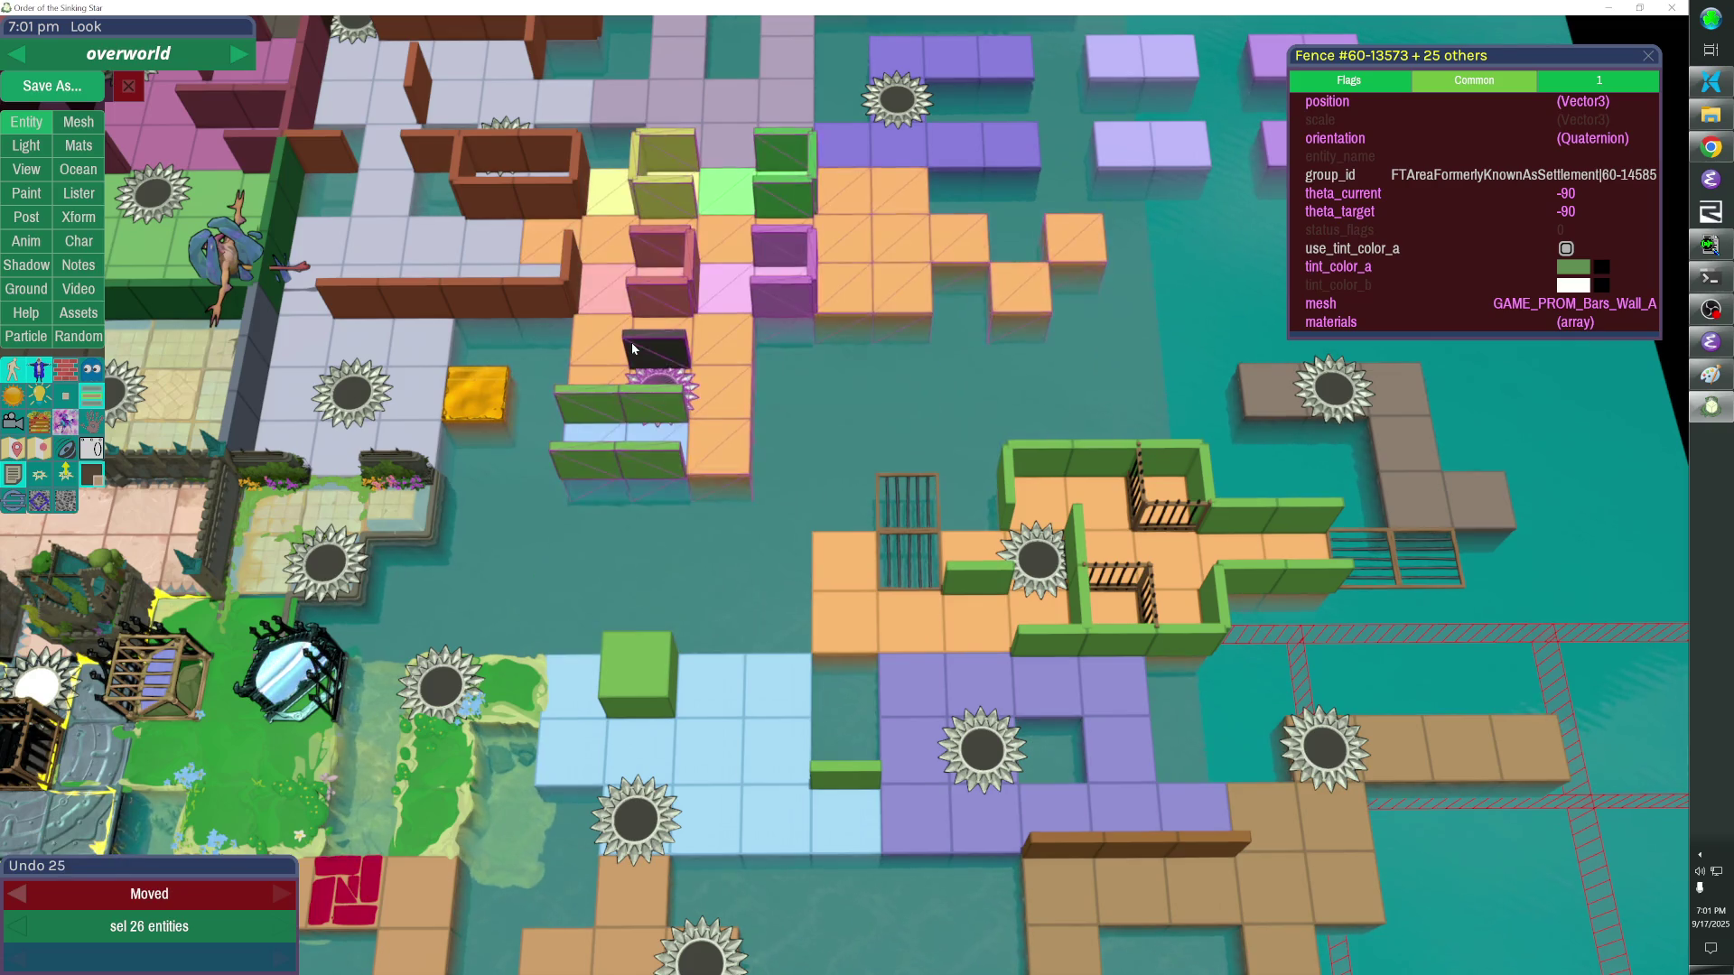
key("Down")
key("Down")
key("Down")
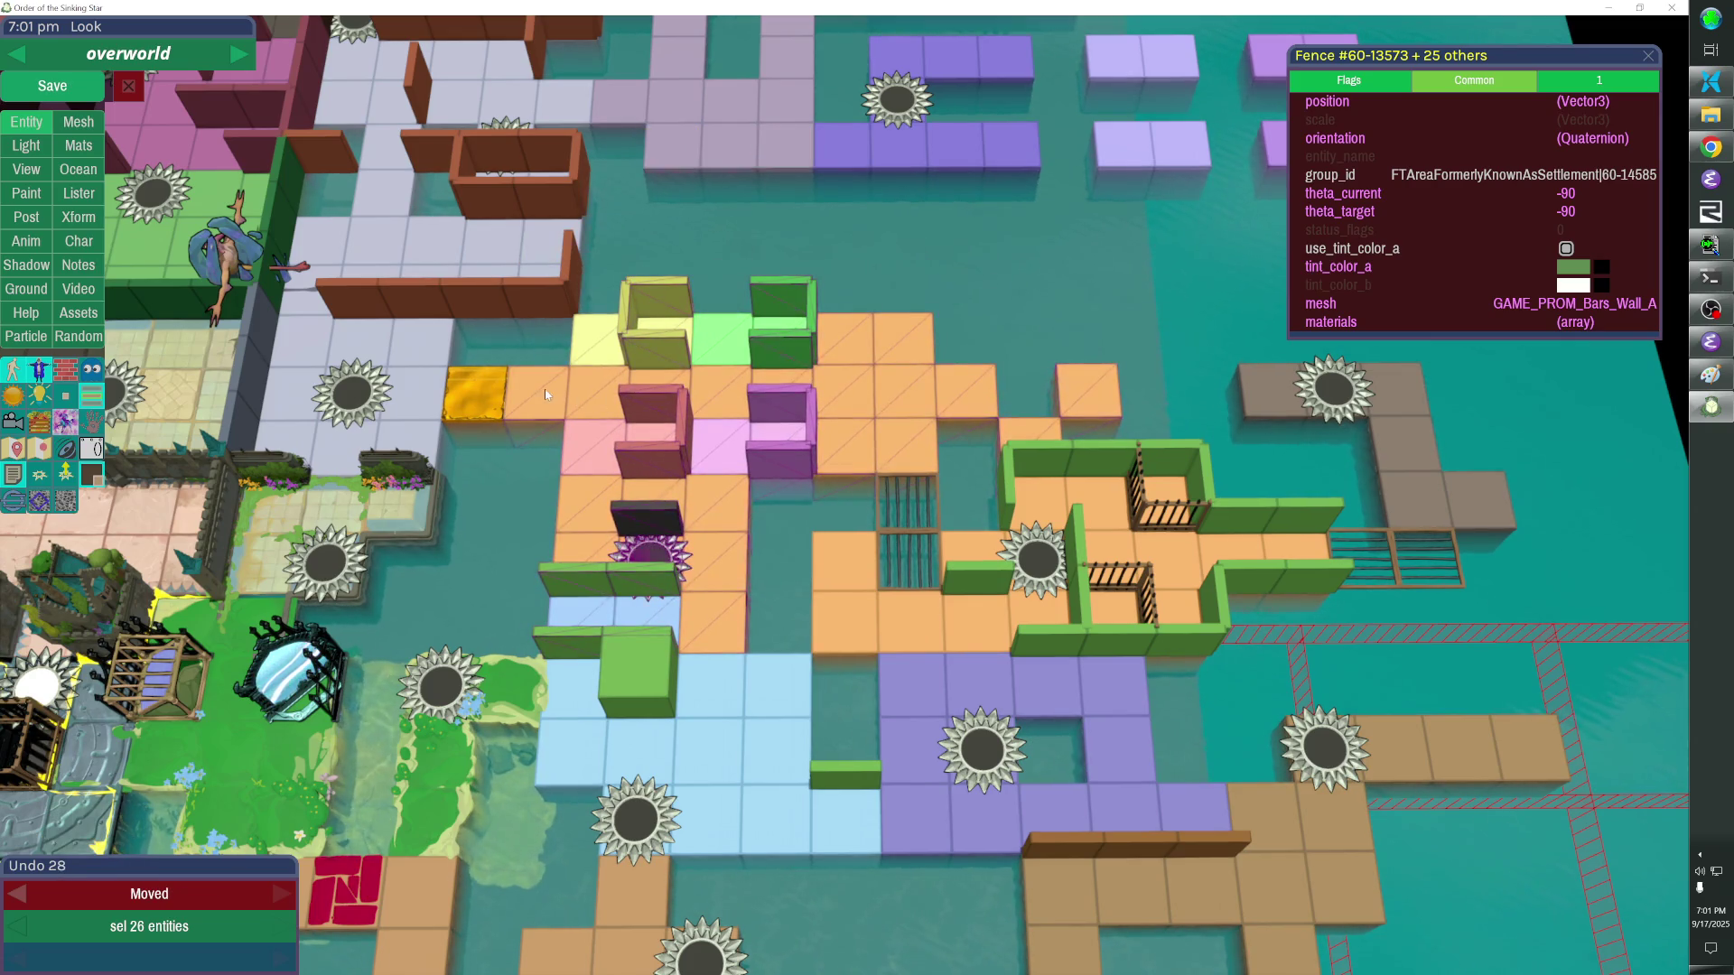
key("Up")
key("Up")
key("Up")
key("Escape")
Shift the single fence piece left and reposition the spiked teleporter by a tile.
left_click(526, 291)
key("Left")
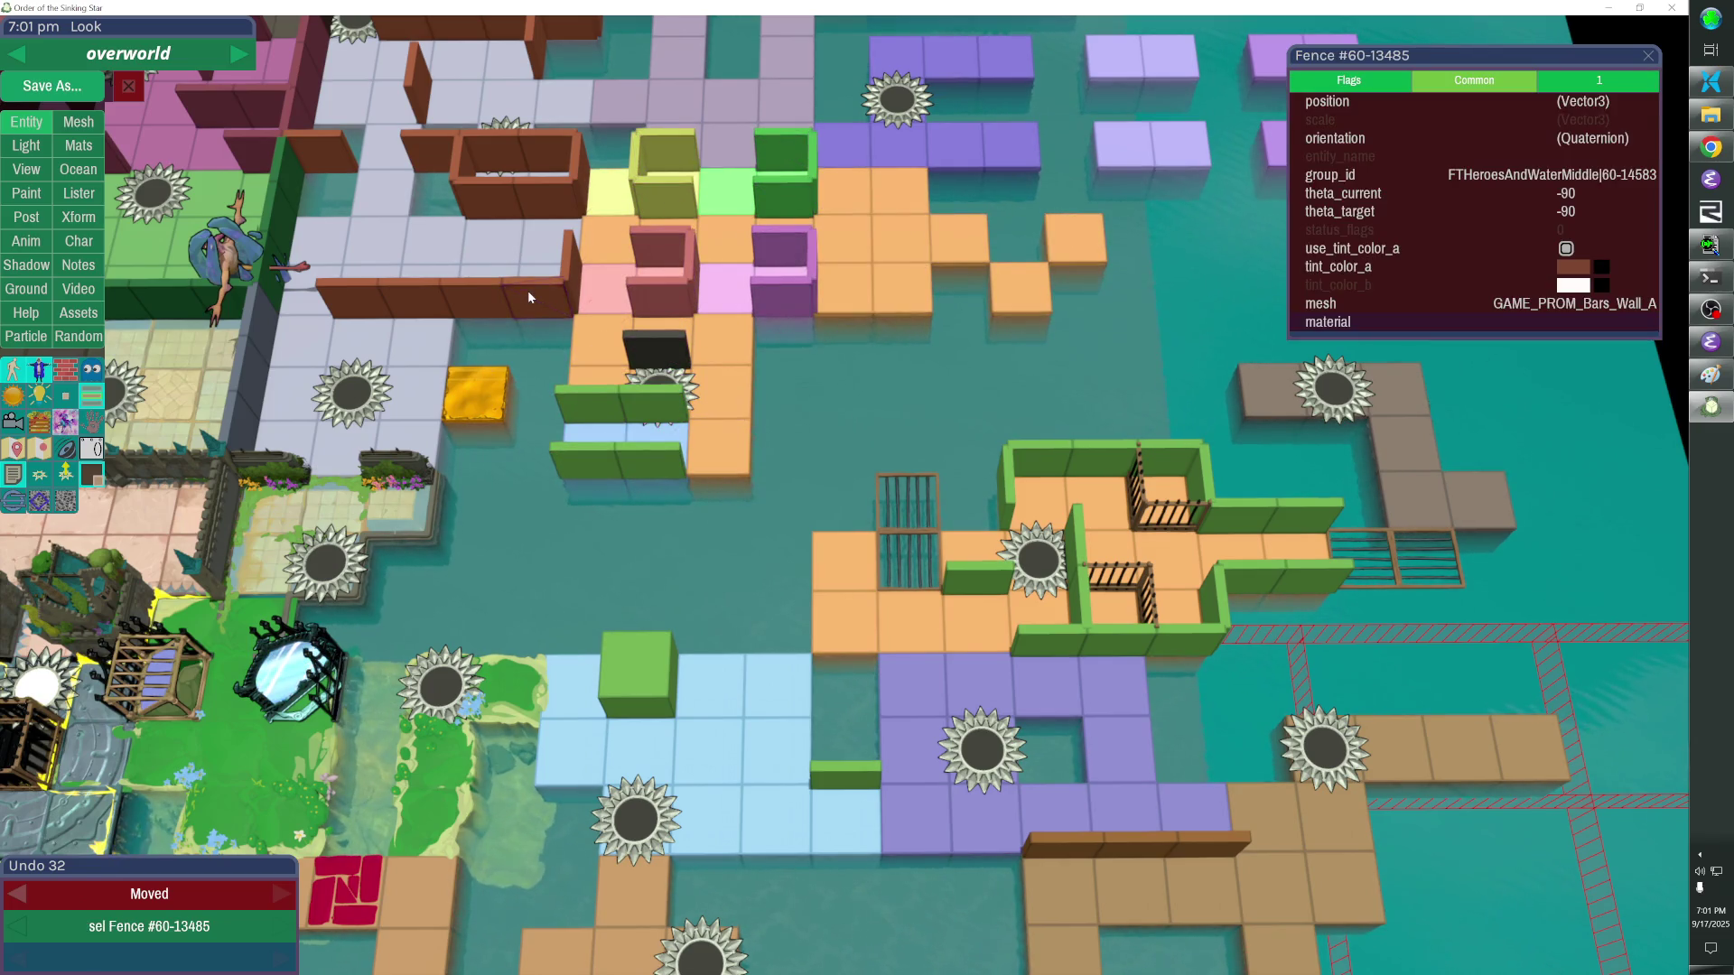
key("Left")
key("Left")
key("Left")
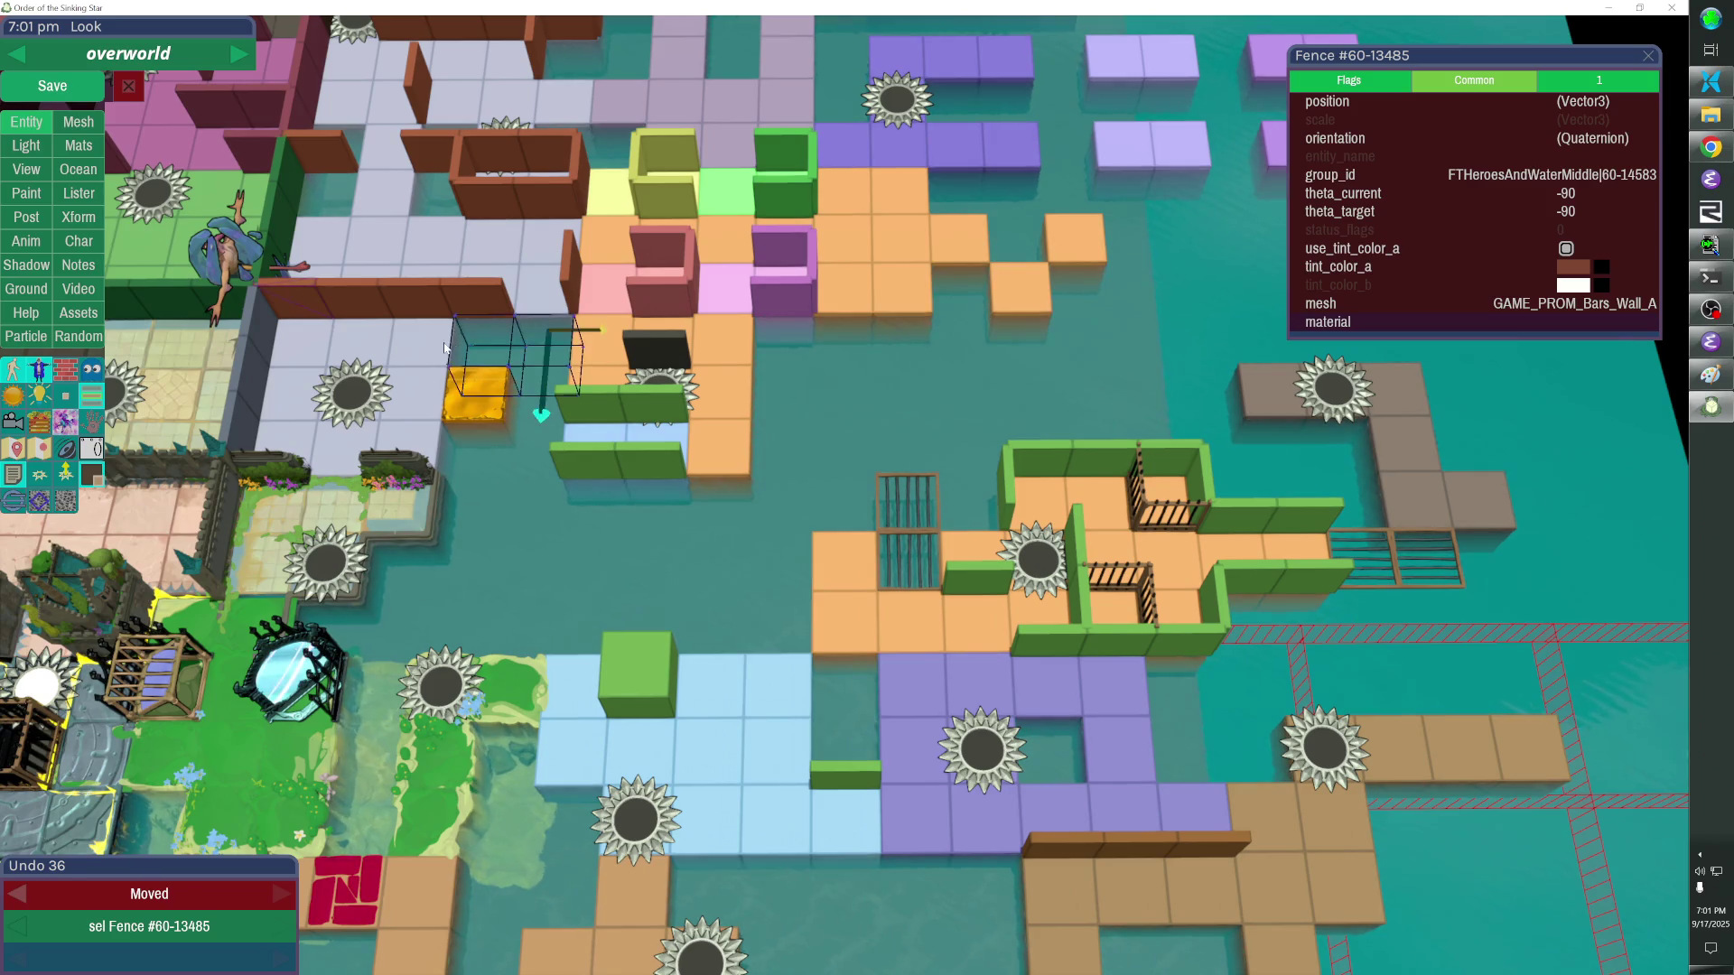
left_click(355, 387)
key("Right")
key("Up")
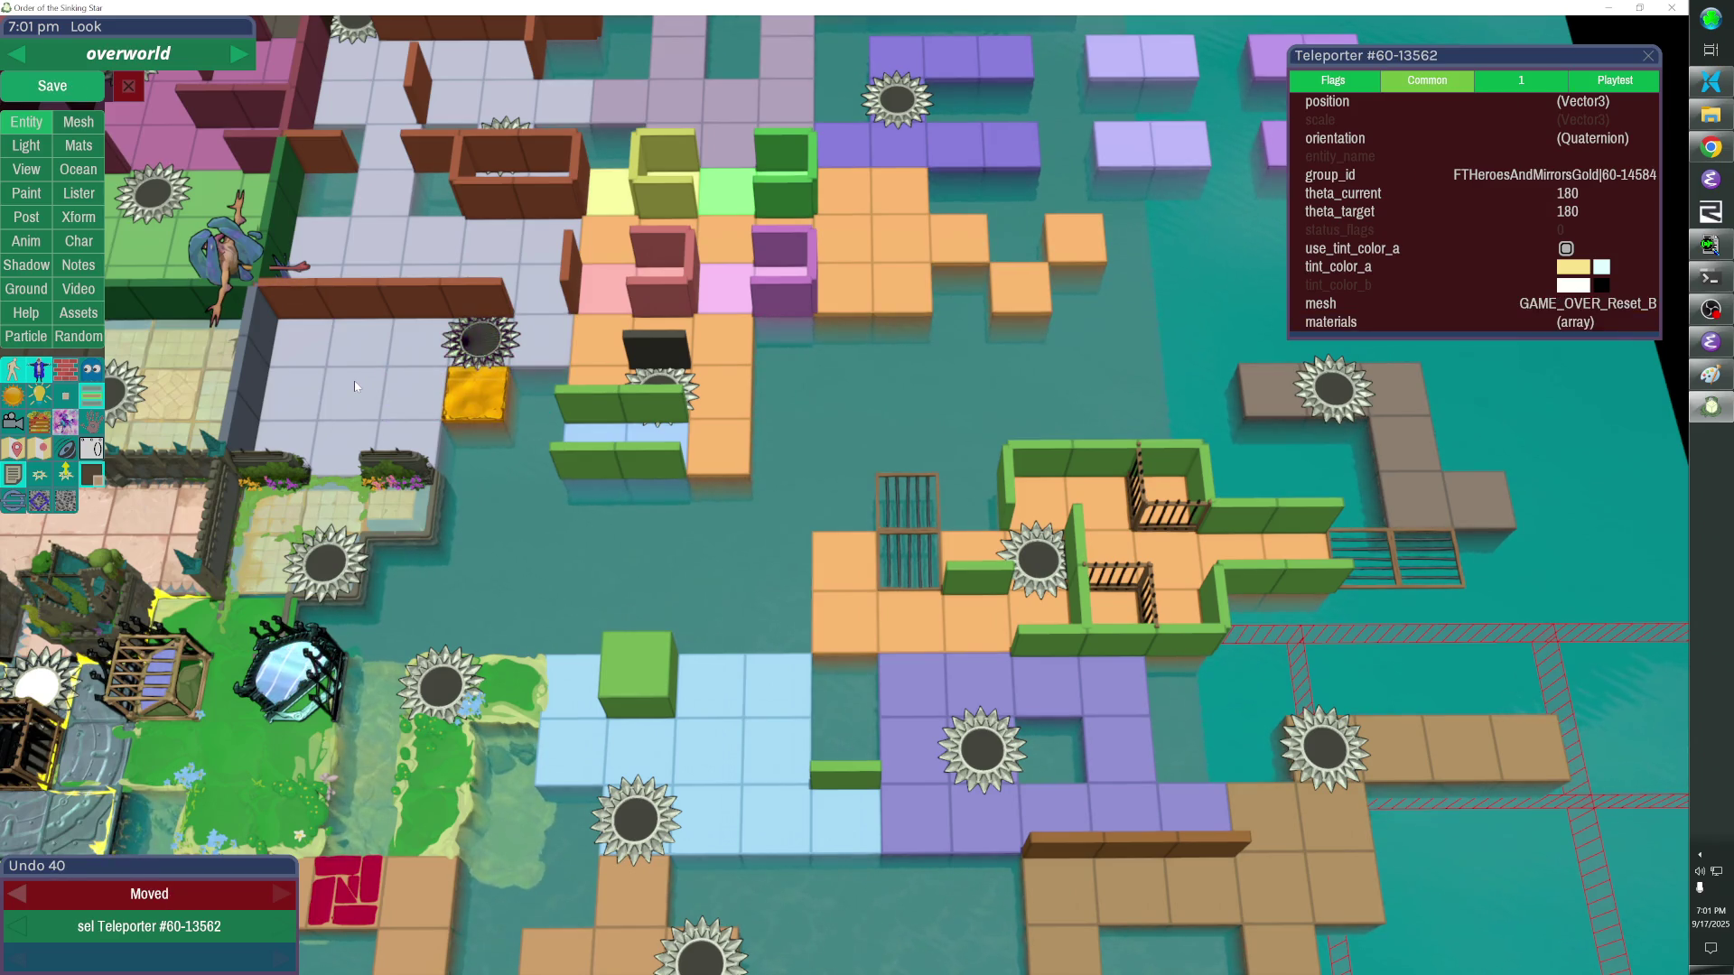
Remove the stray grey floor cubes and delete the nearby hedge wall pieces.
left_click(356, 387, "ctrl")
left_click(289, 415, "ctrl")
left_click(323, 355, "ctrl")
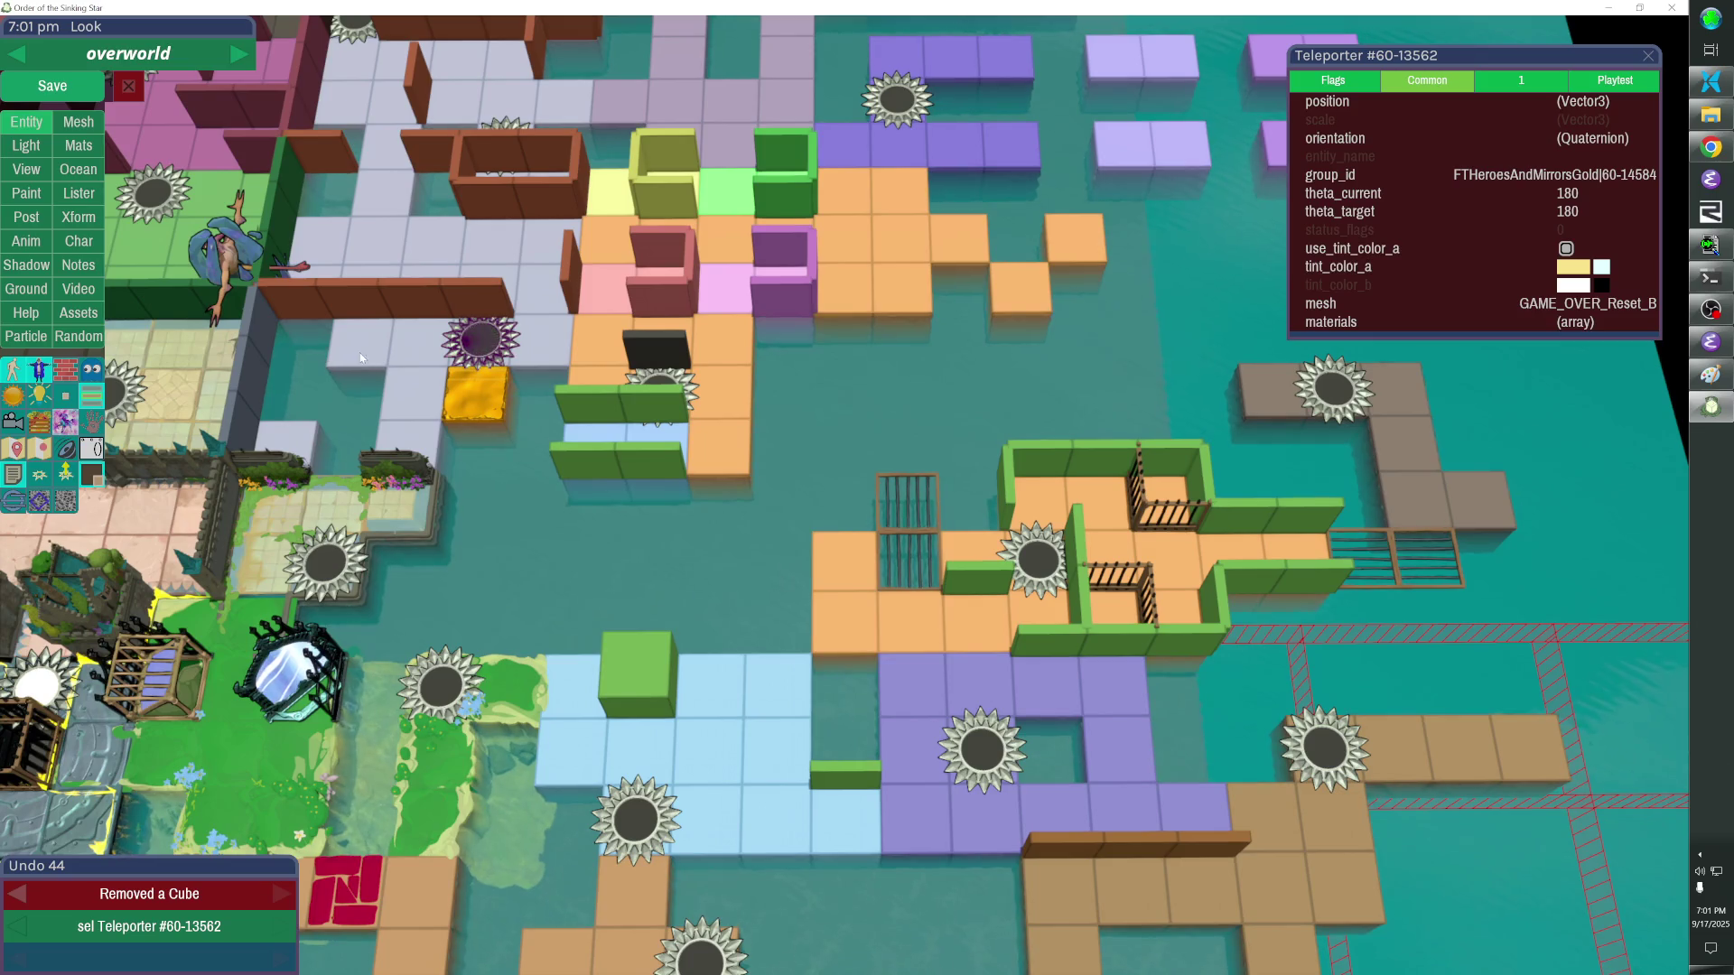
left_click(360, 345, "ctrl")
left_click(285, 441, "ctrl")
left_click(404, 474)
left_click(407, 472, "shift")
key("Delete")
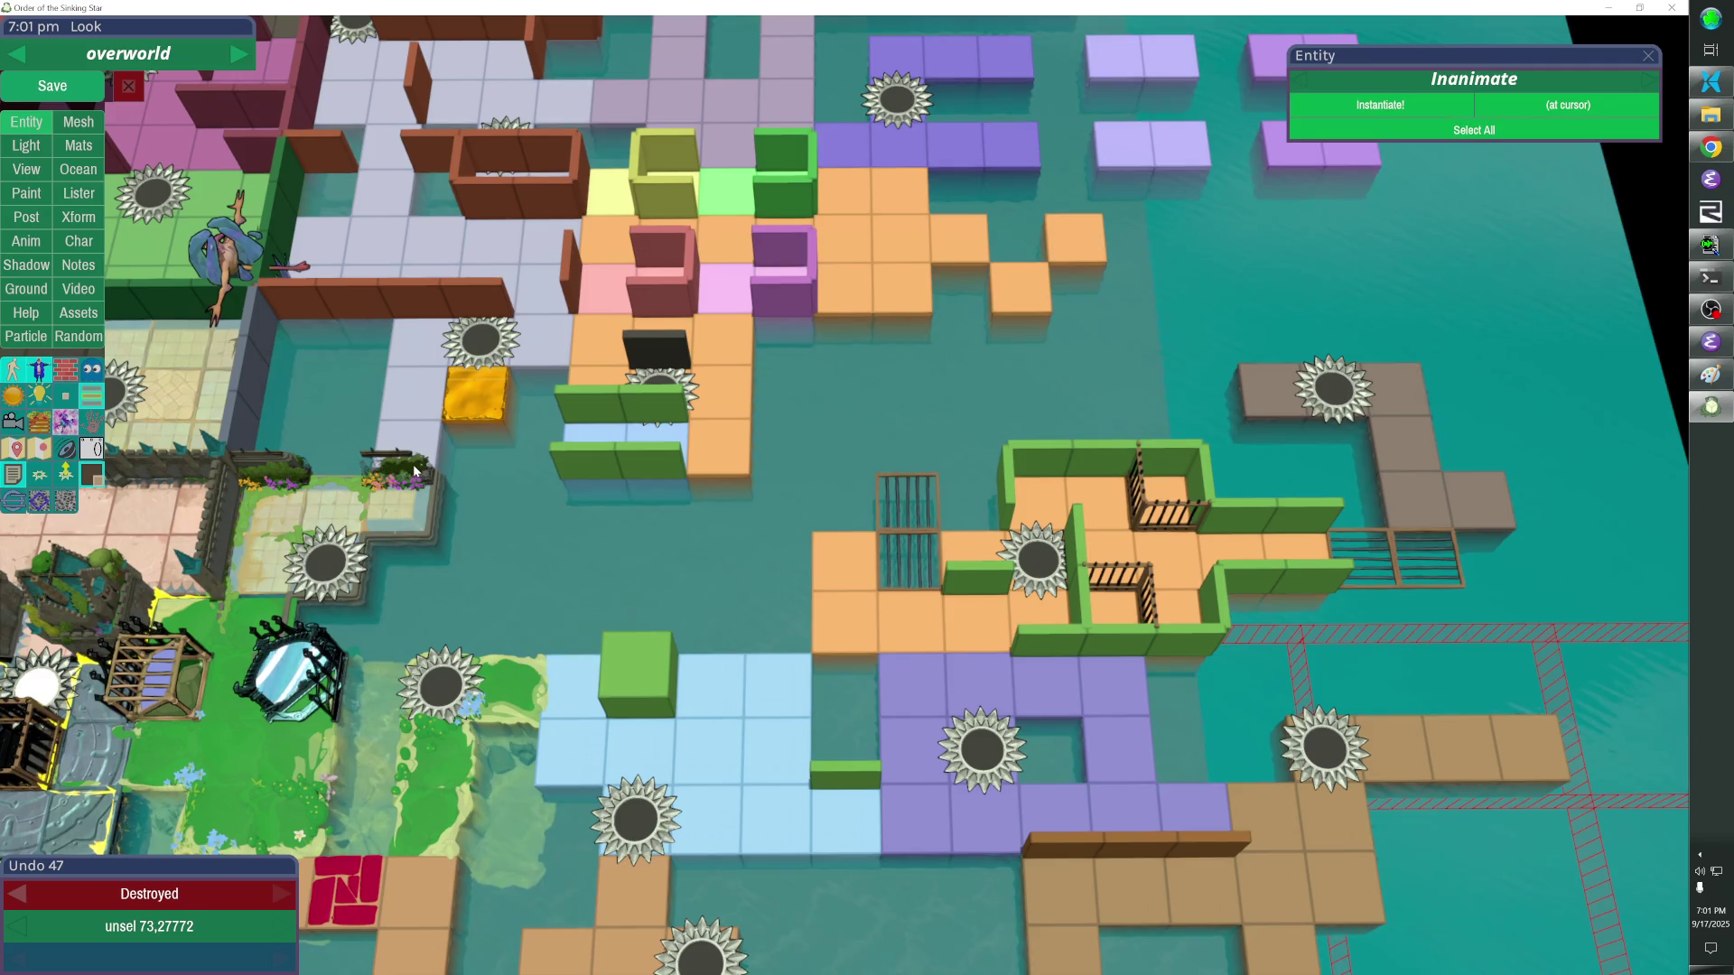
Delete the leftover hedge pieces beside the grey walkway.
left_click(420, 468)
left_click(386, 481, "shift")
left_click(391, 466, "shift")
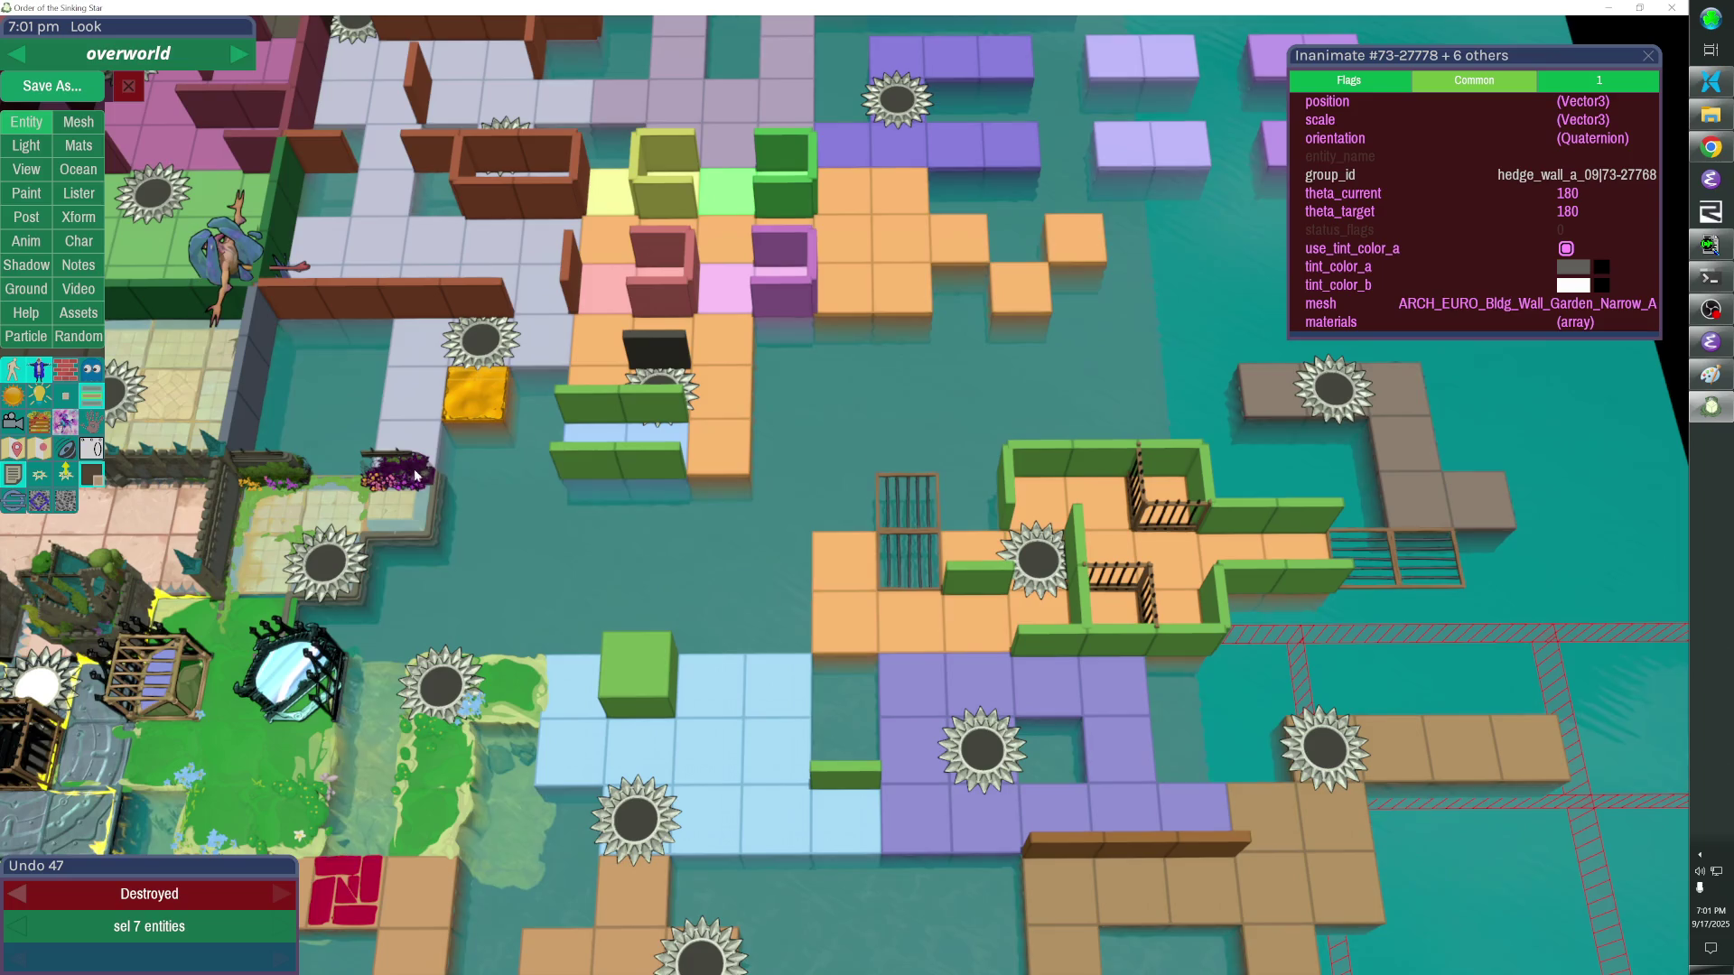
key("Delete")
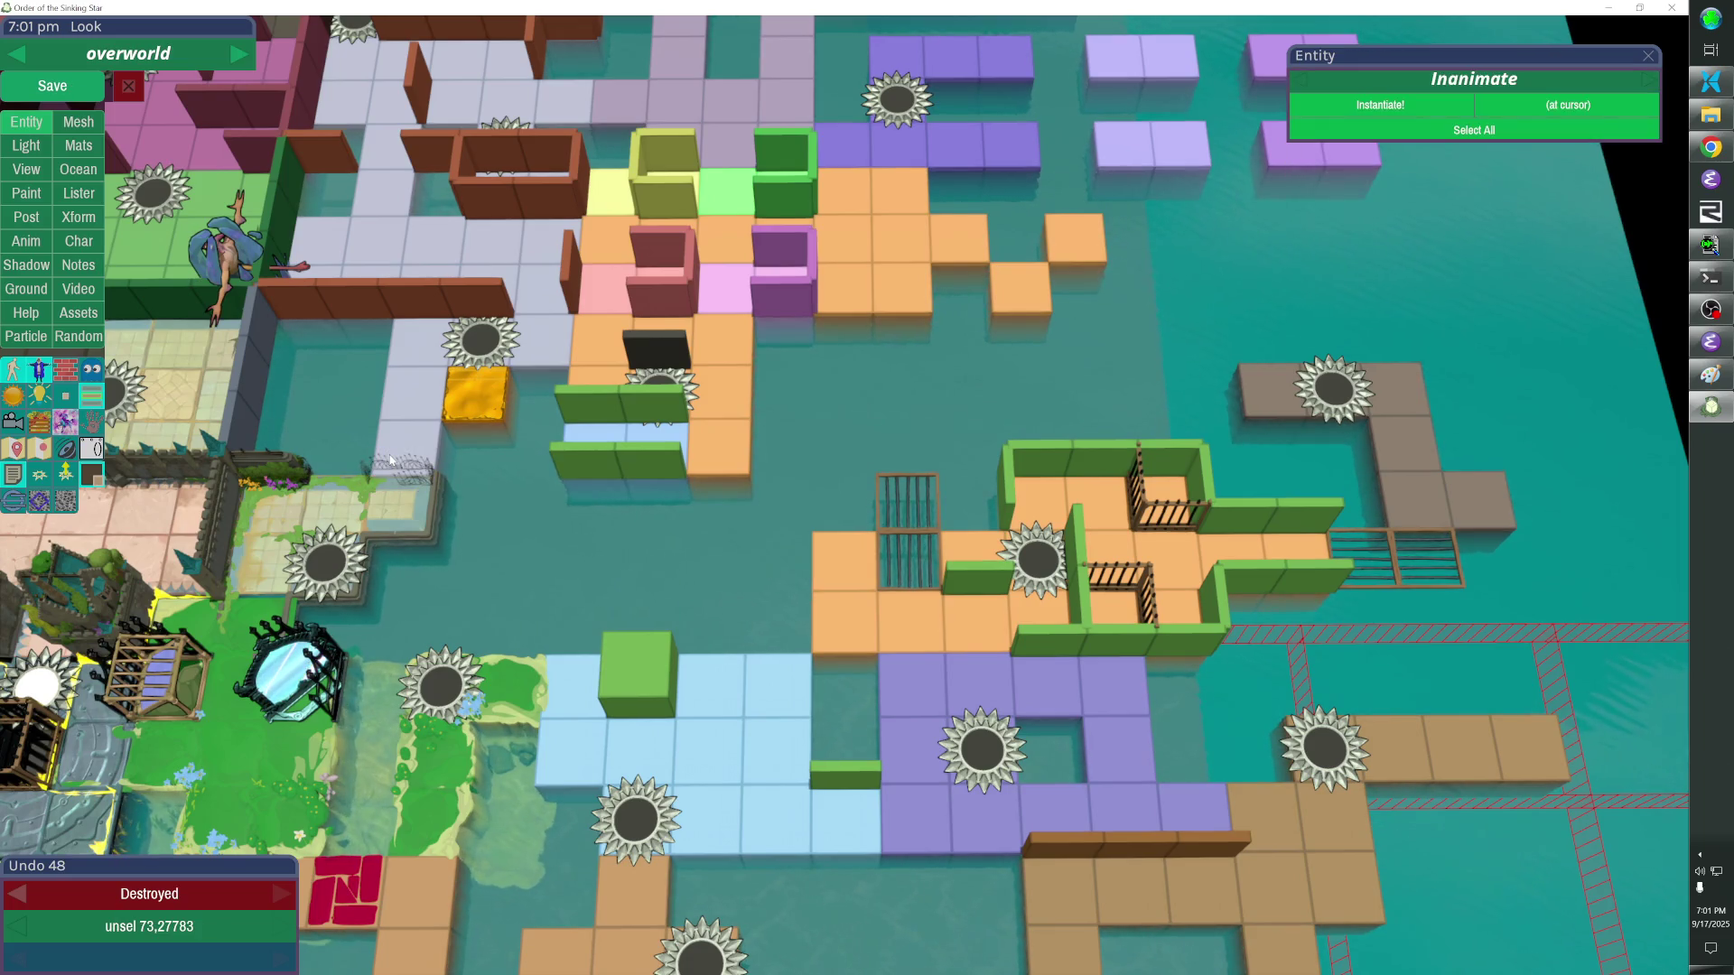
Select the stray iron fence pieces next for removal.
left_click(393, 465)
double_click(412, 475)
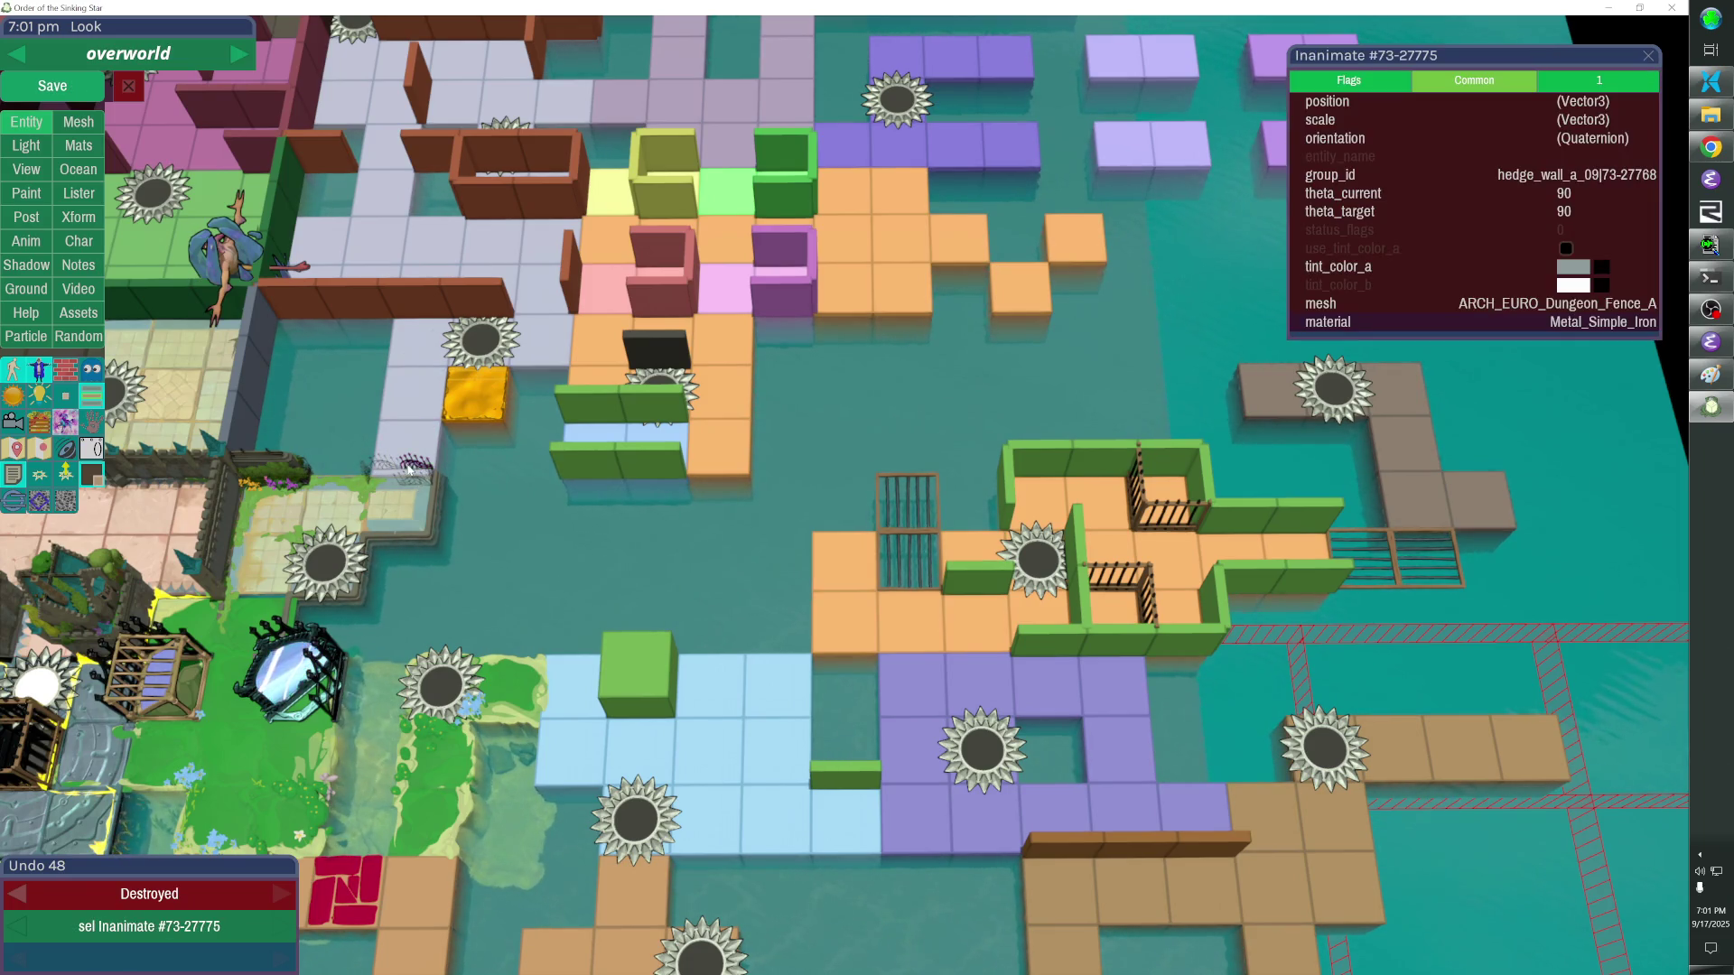
left_click(406, 465, "shift")
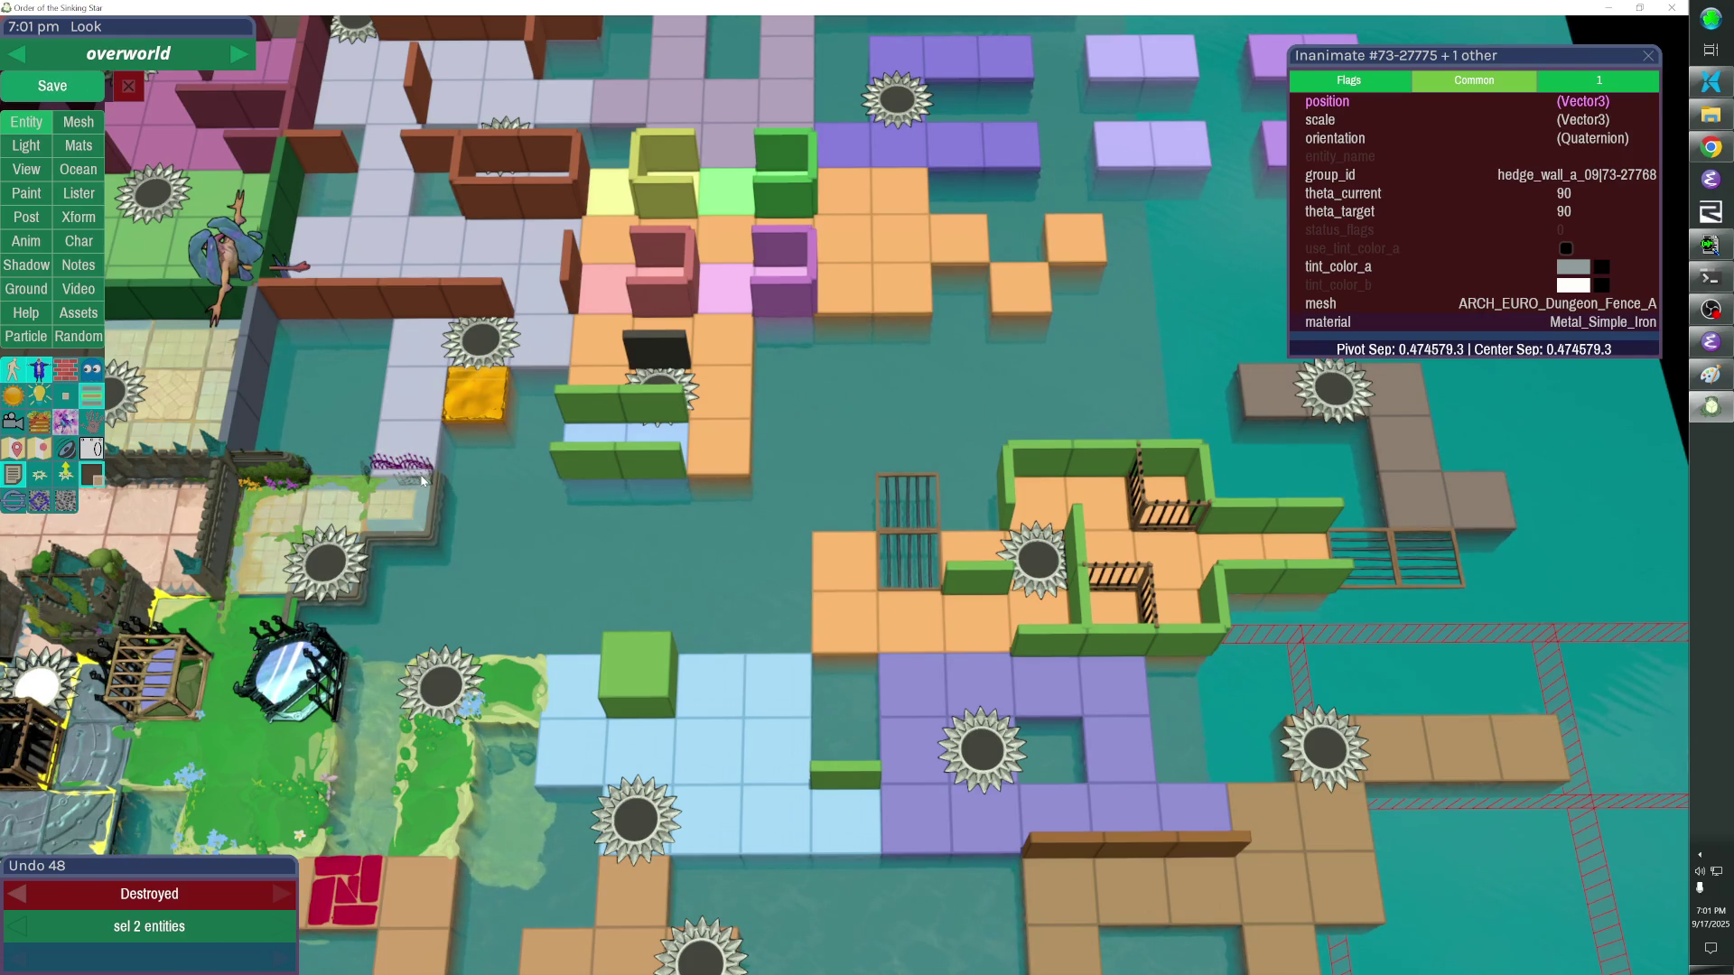
left_click(420, 477, "shift")
left_click(422, 475)
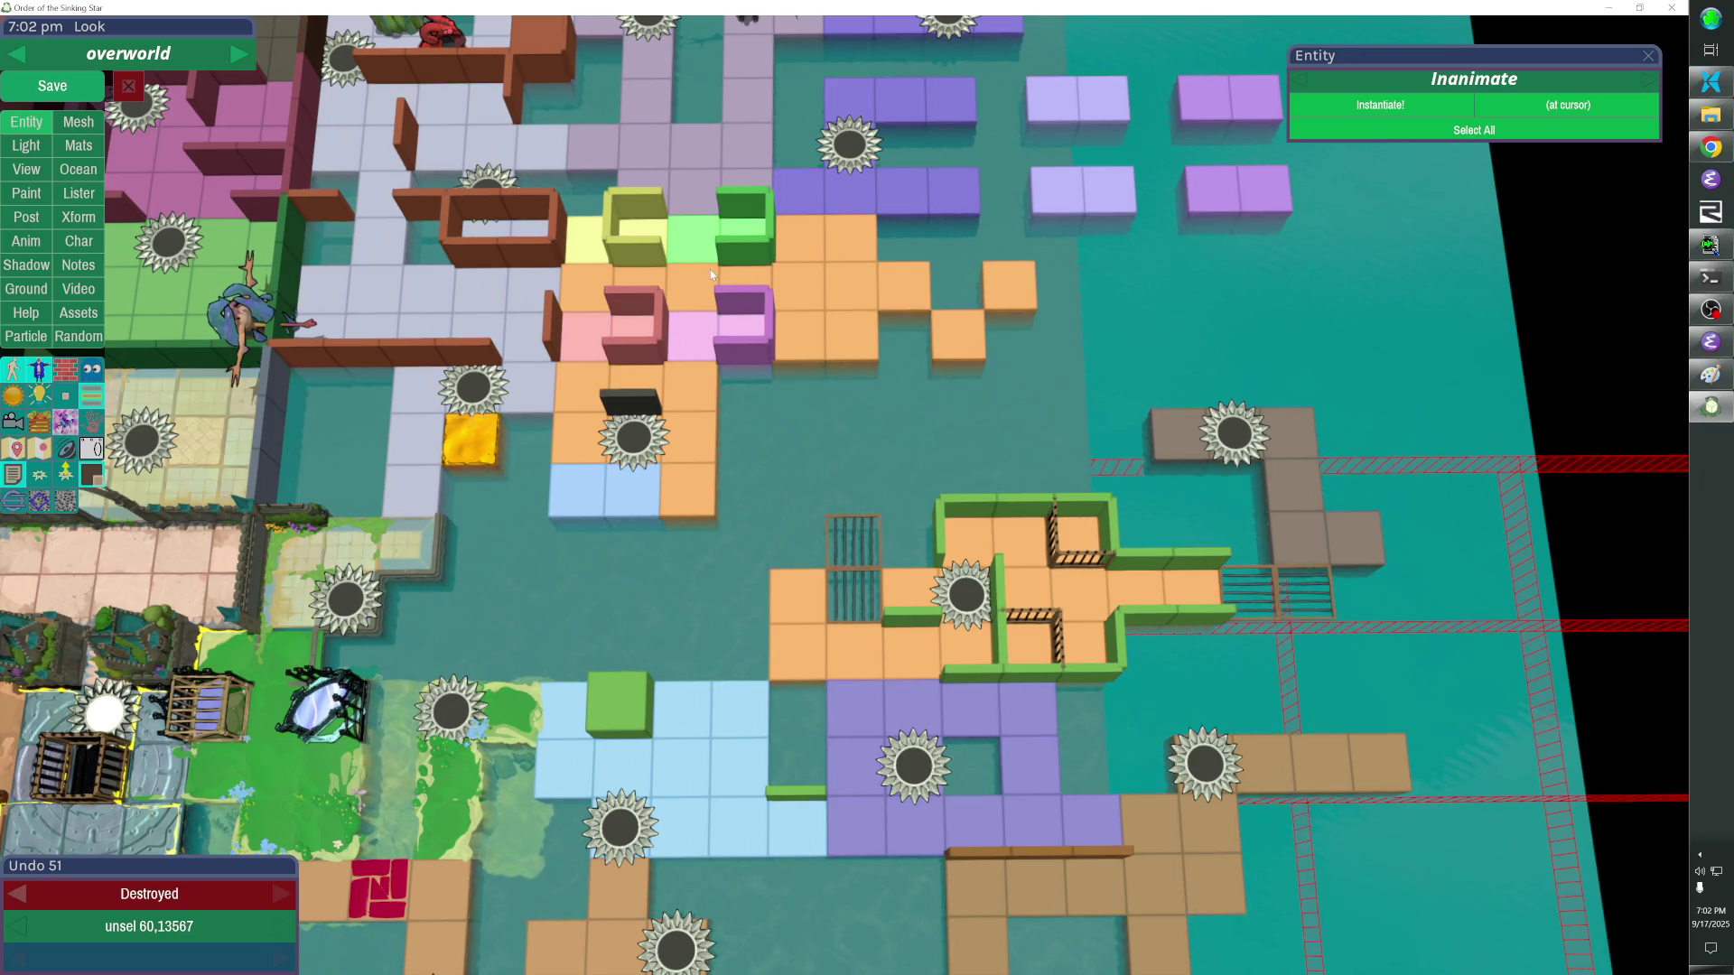
Give the saw teleporter and its wall piece the group_id FTAreaFormerlyKnownAsSettlement.
key("alt+Tab")
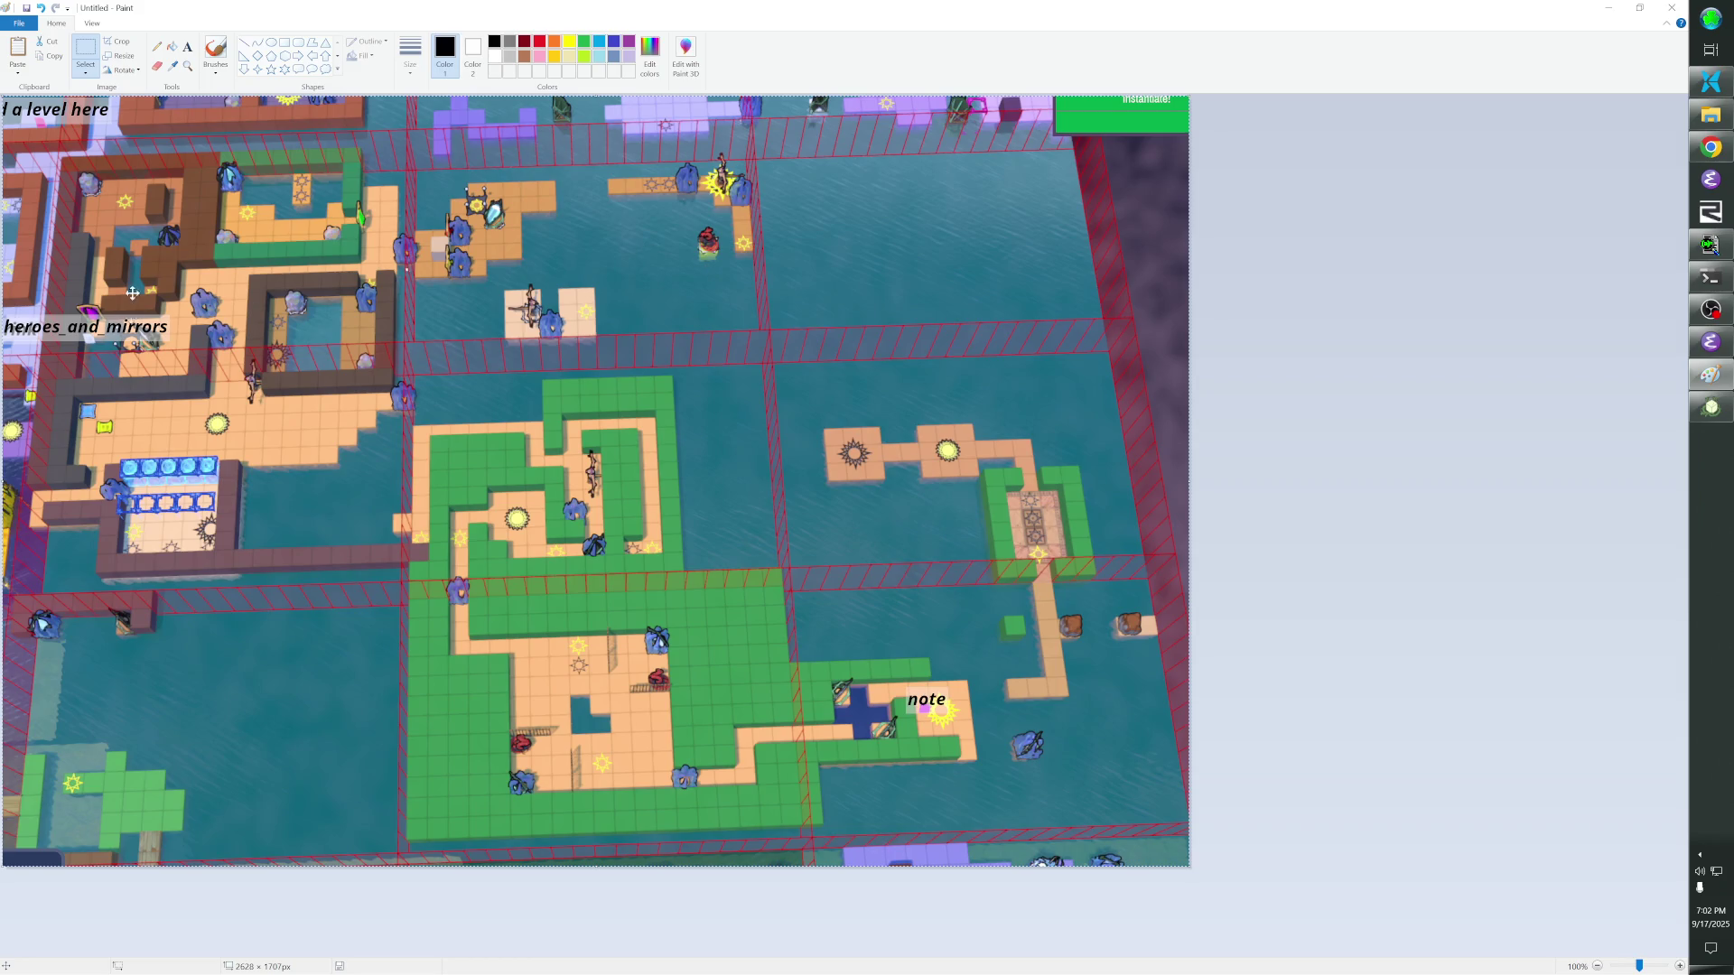
key("alt+Tab")
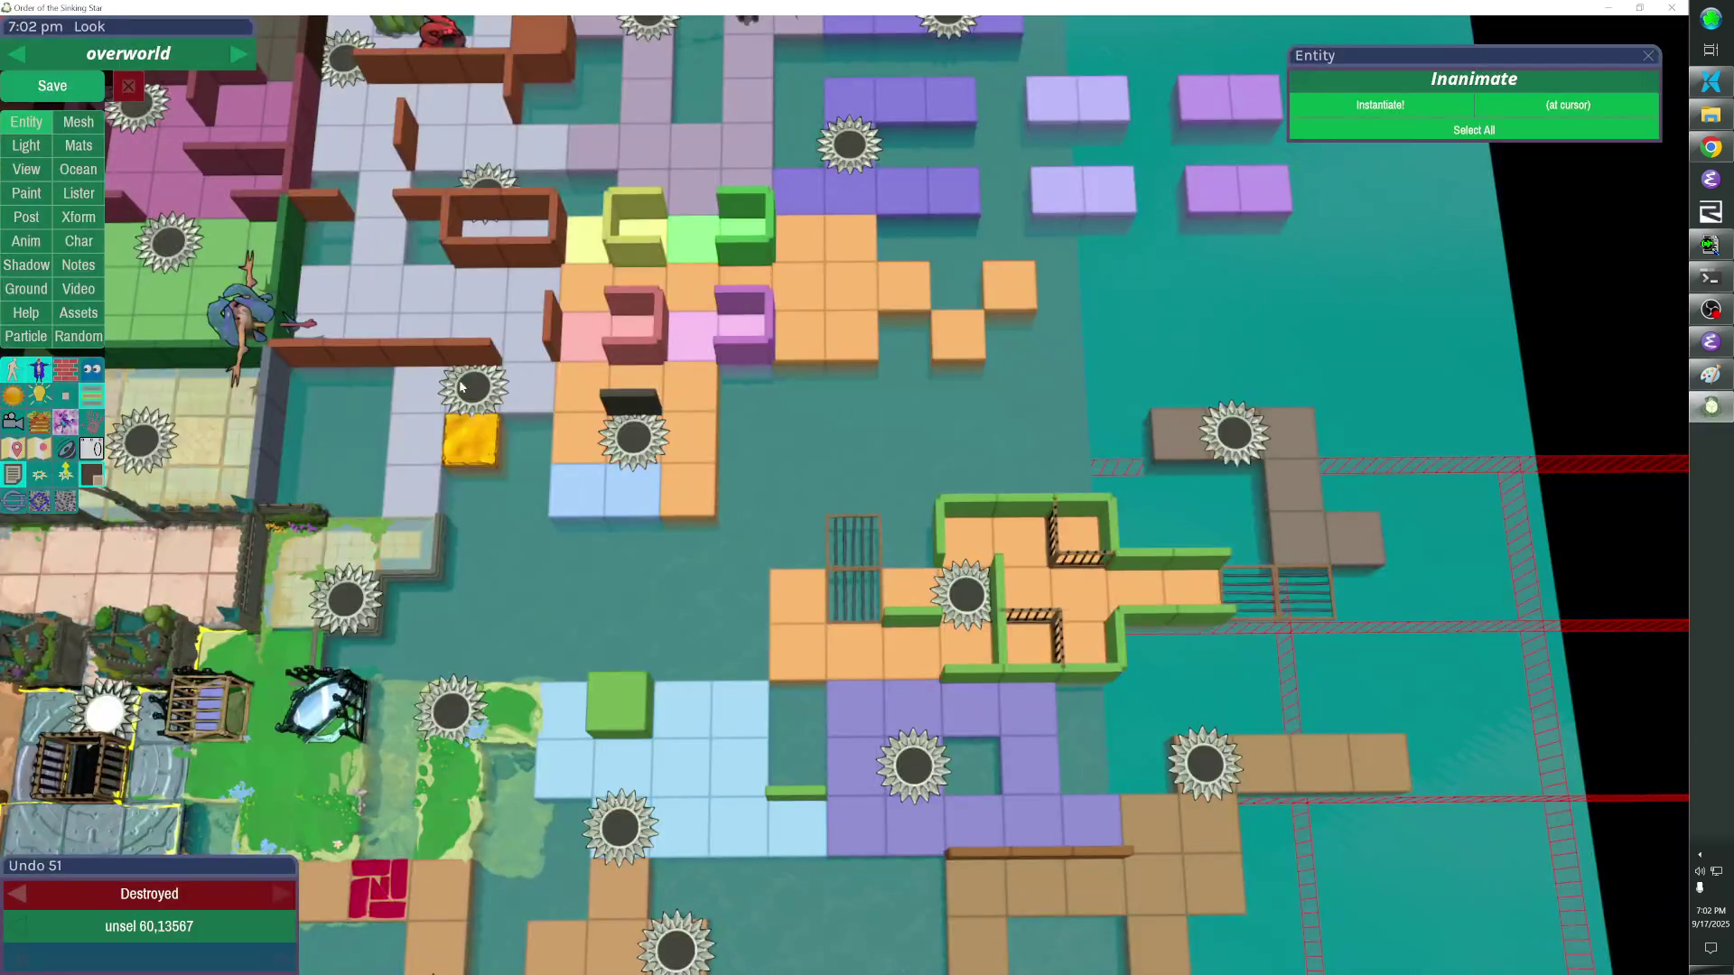
key("alt+Tab")
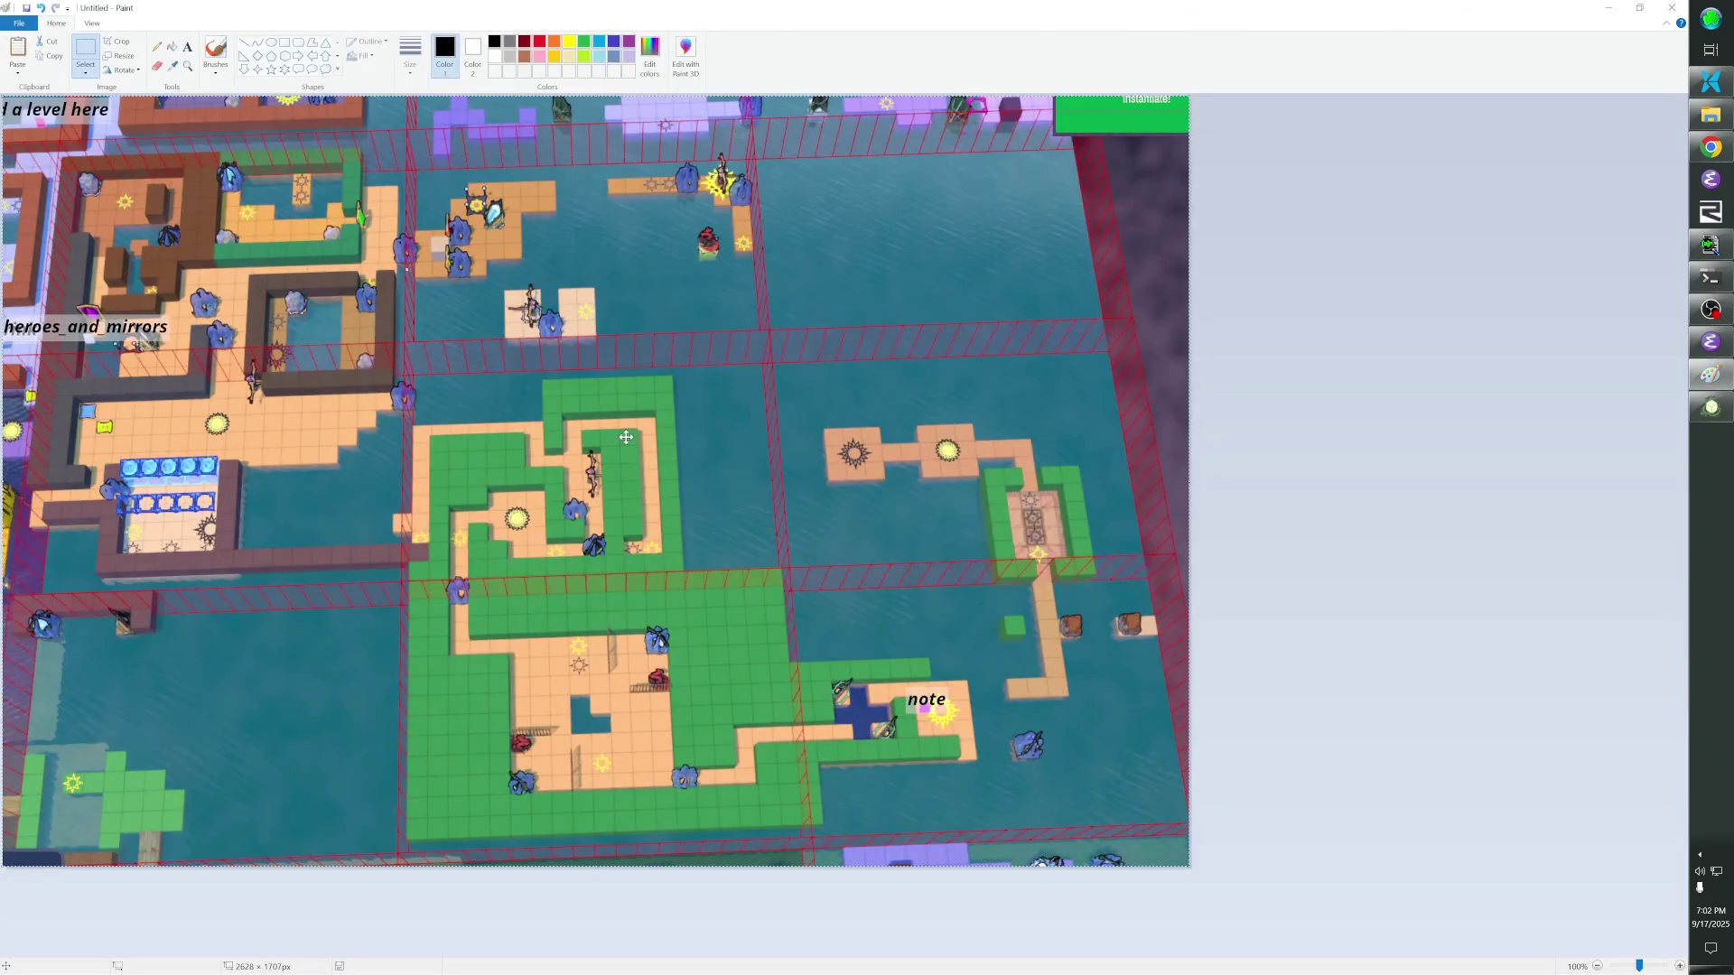
key("alt+Tab")
key("h")
key("h")
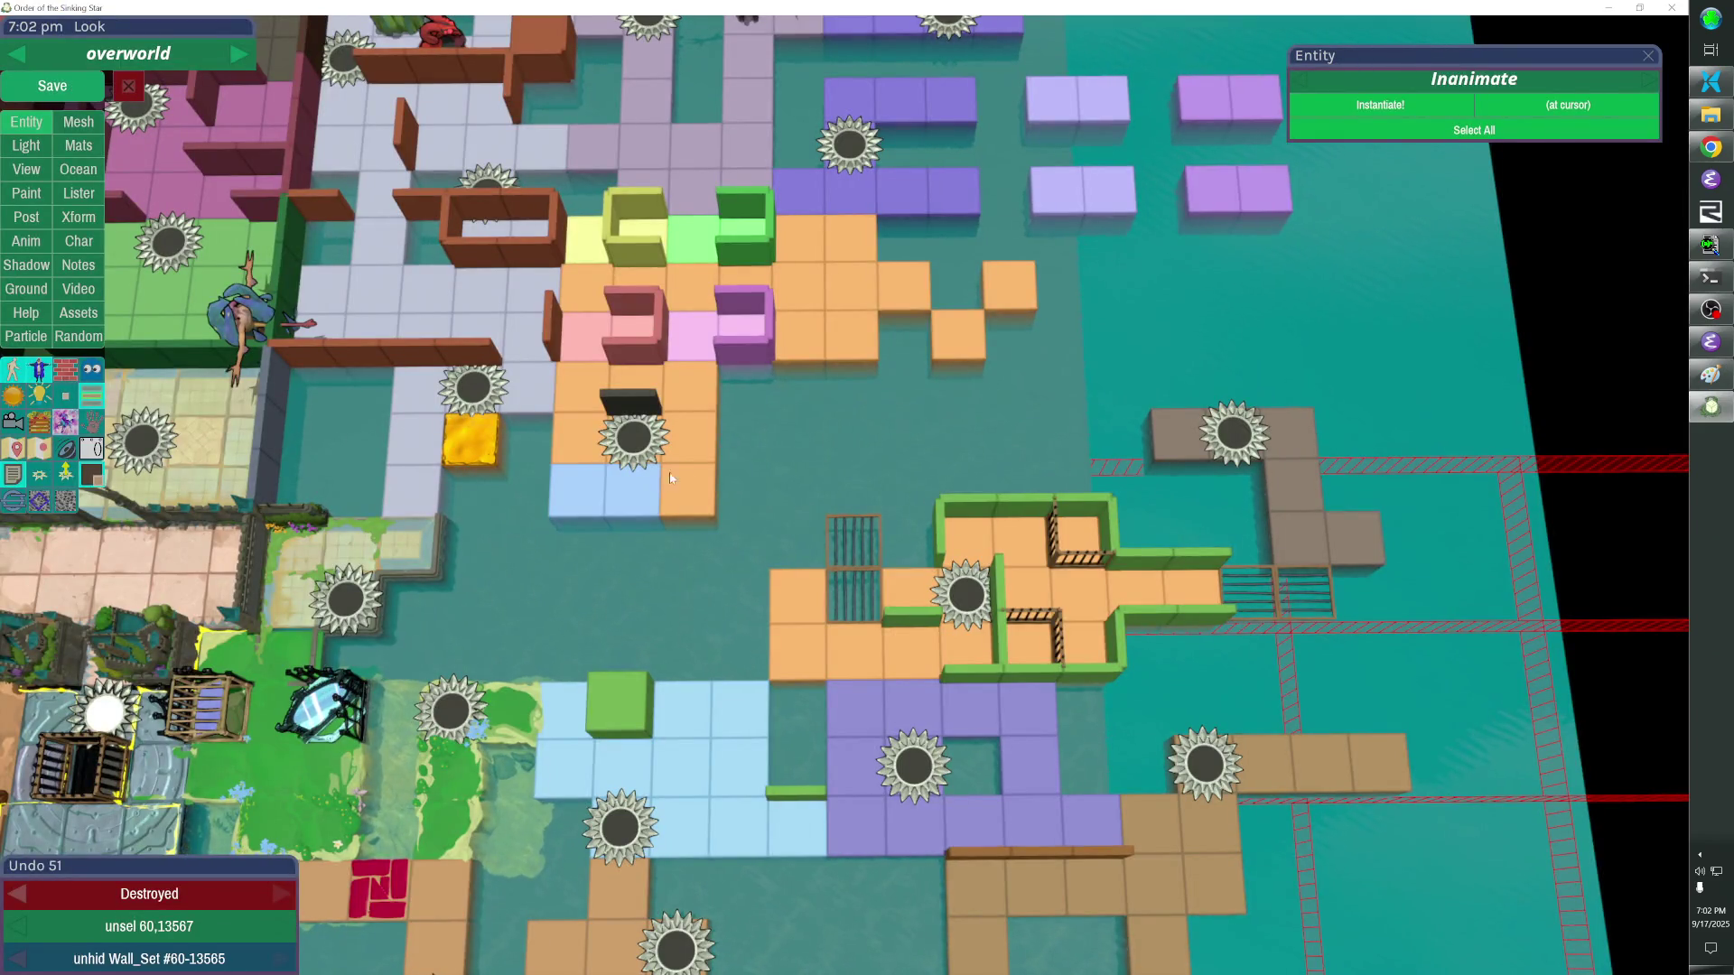
left_click(631, 488)
key("grave")
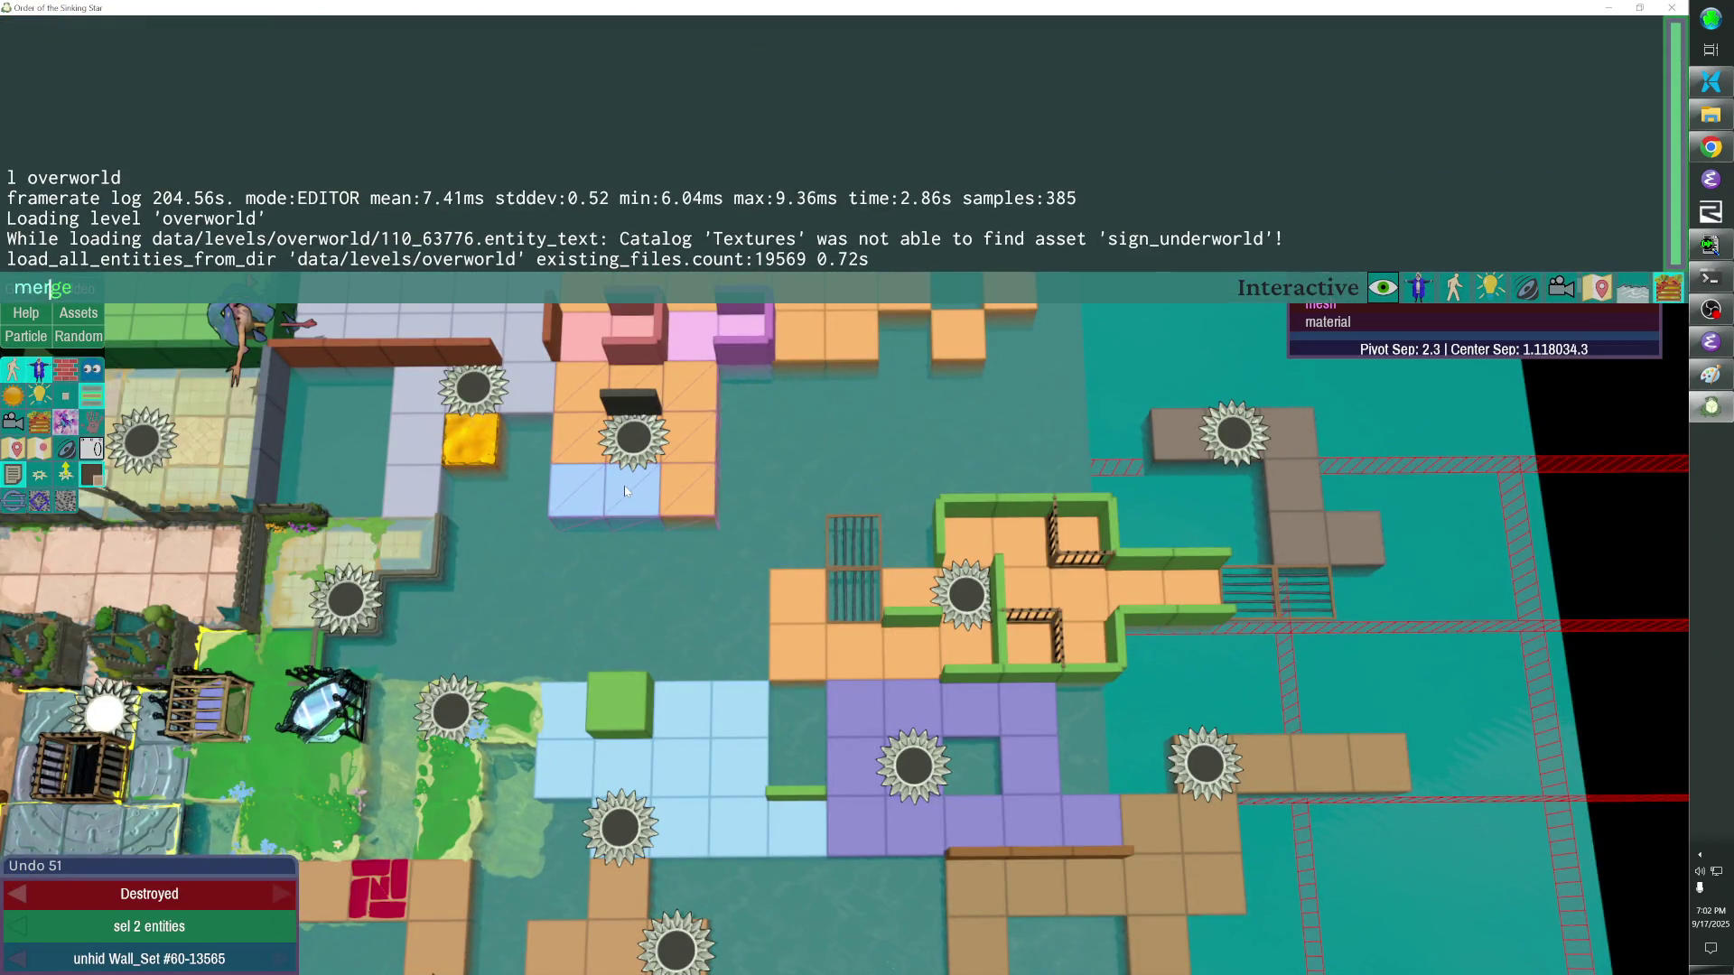
left_click(650, 447)
key("grave")
left_click(651, 445)
left_click(651, 445)
left_click(1387, 174)
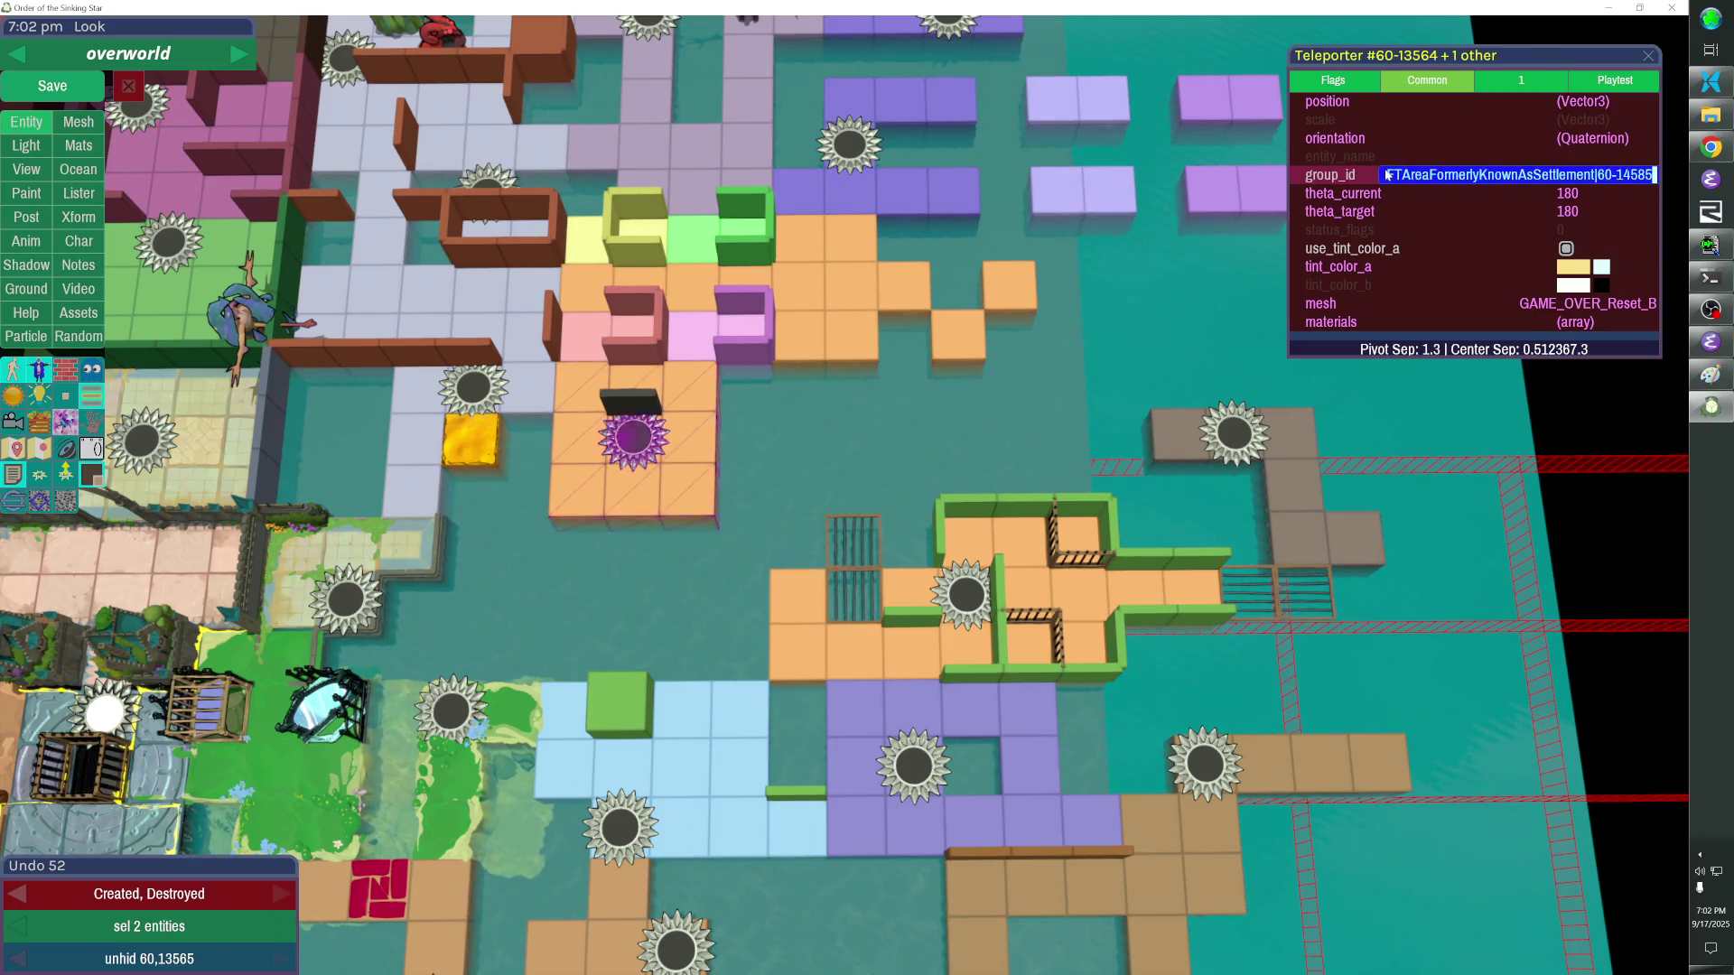
key("Return")
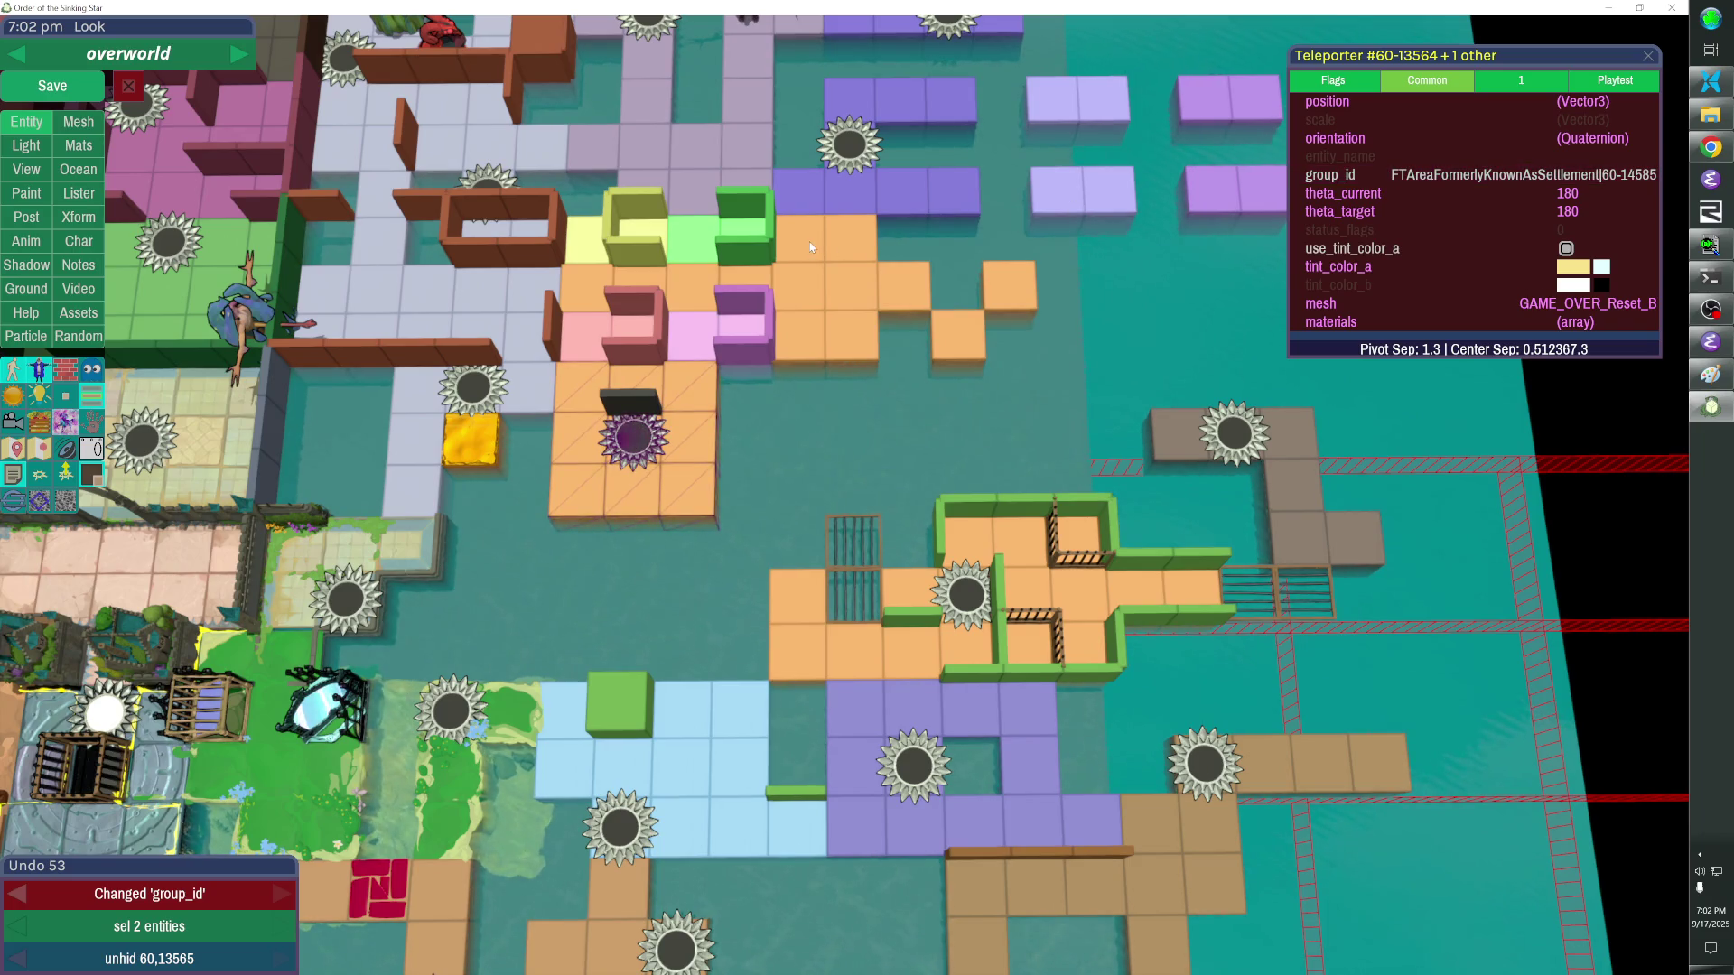
Compare the area against the reference map and remove the stray black cube.
key("alt+Tab")
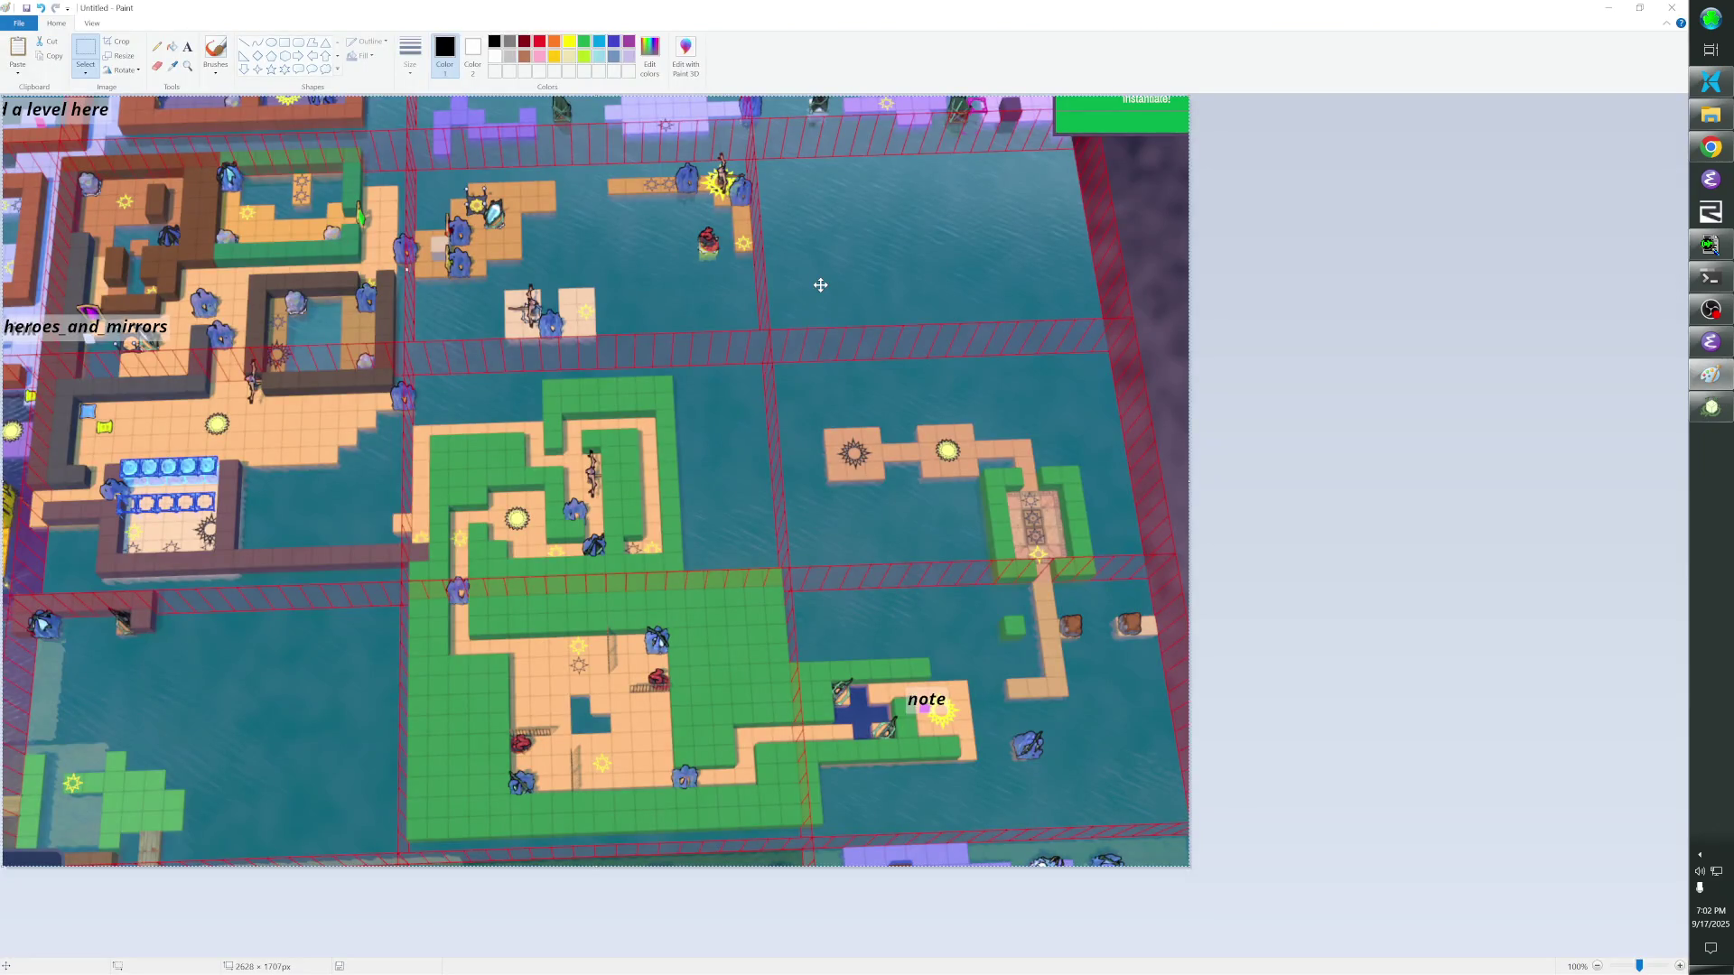
key("alt+Tab")
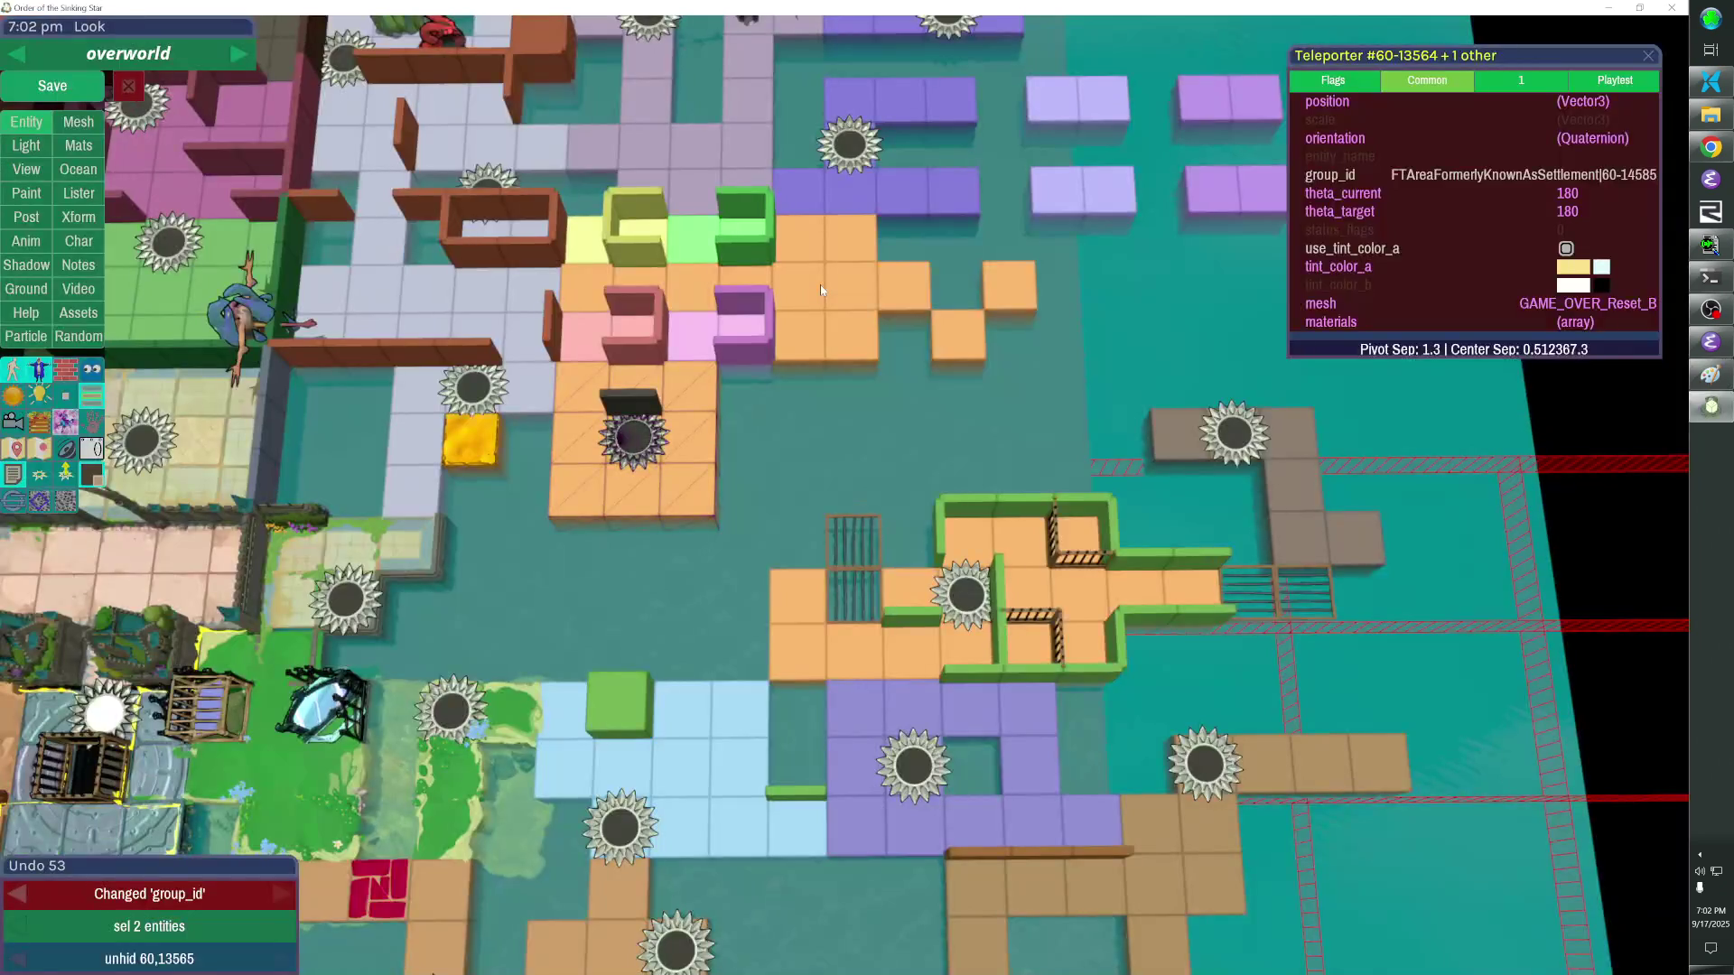
key("alt+Tab")
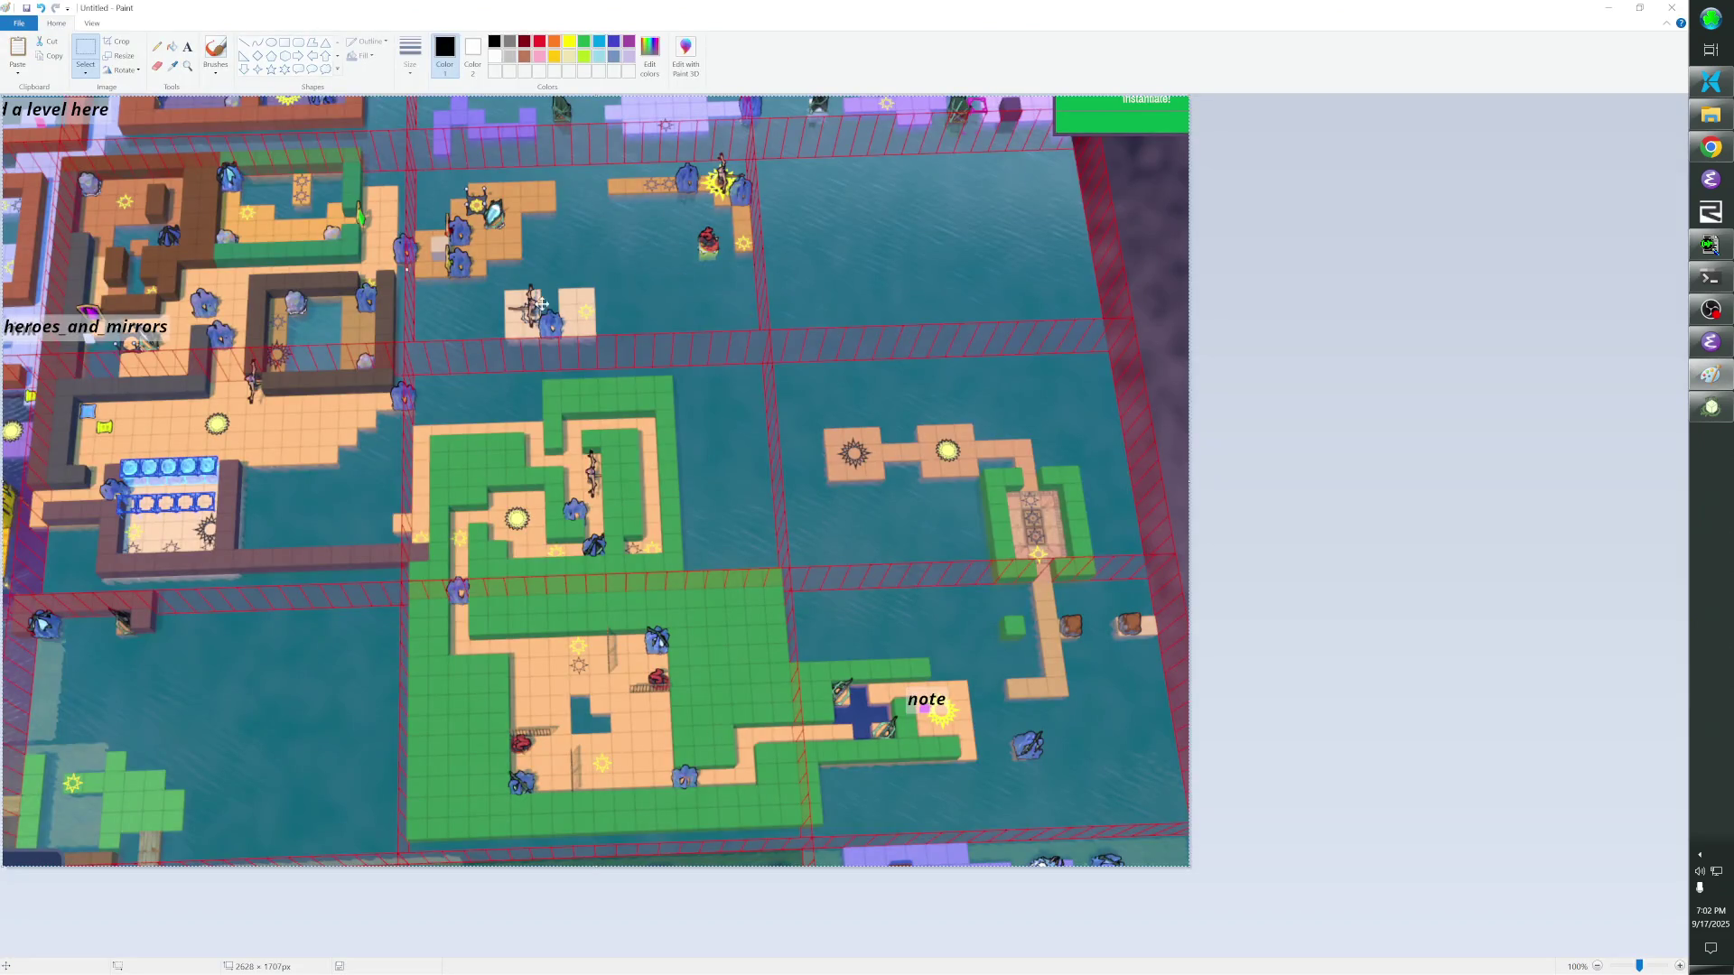
key("alt+Tab")
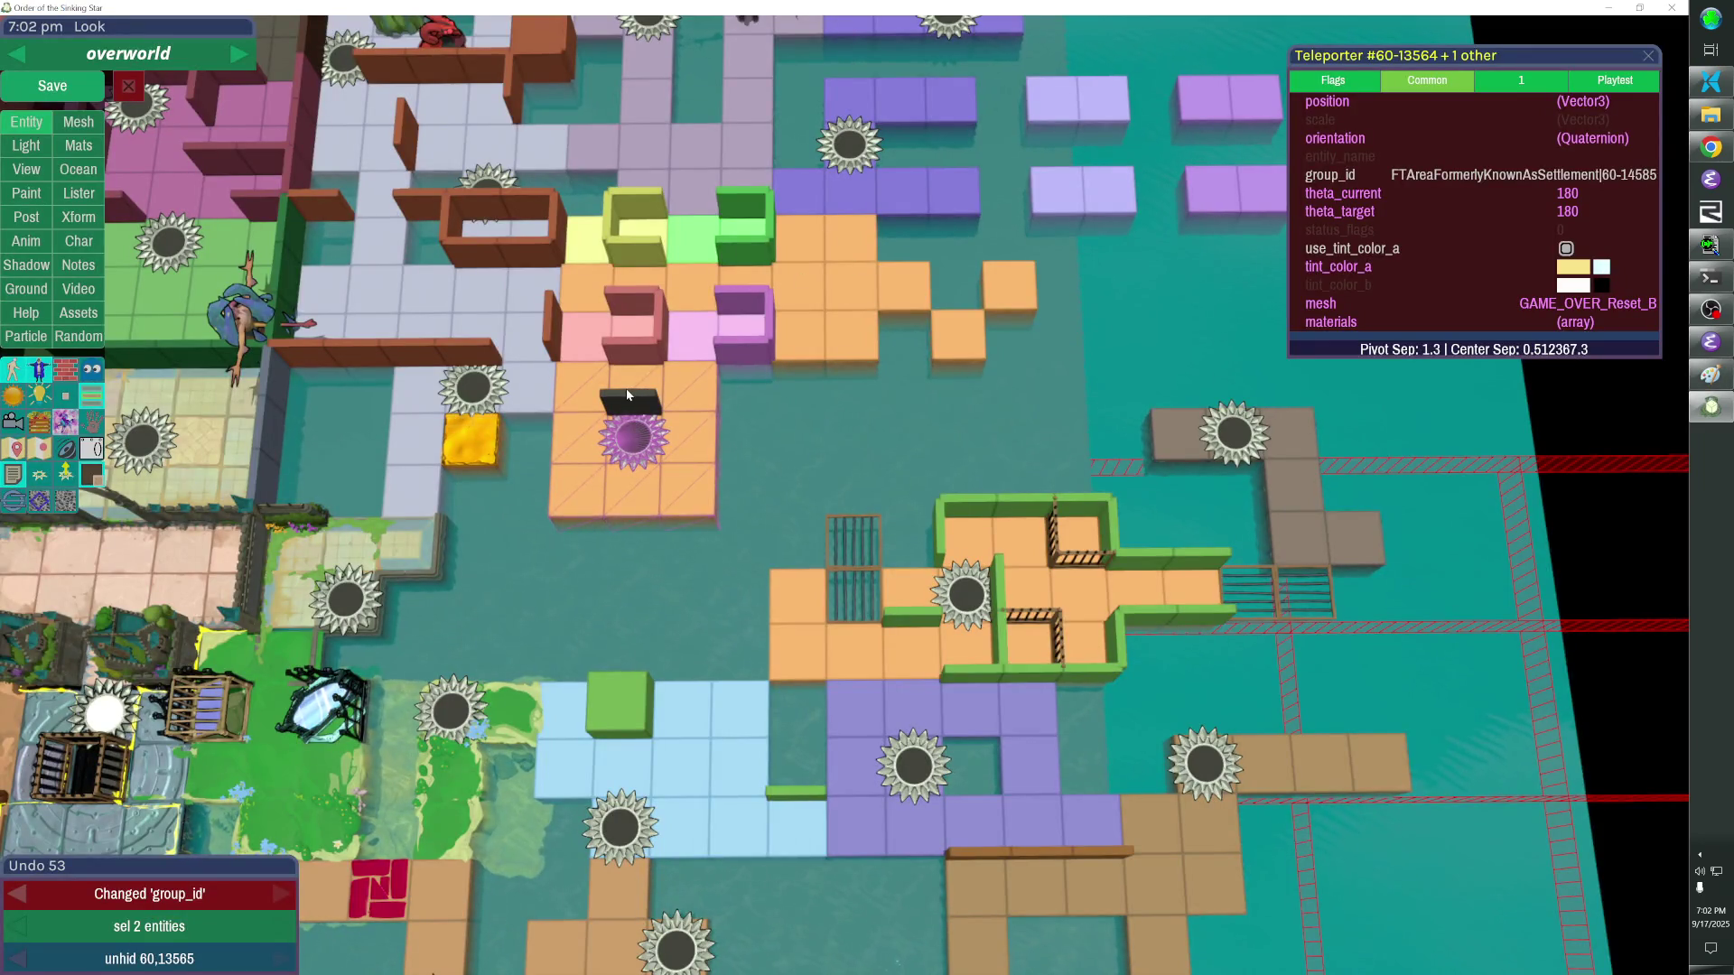
key("alt+Tab")
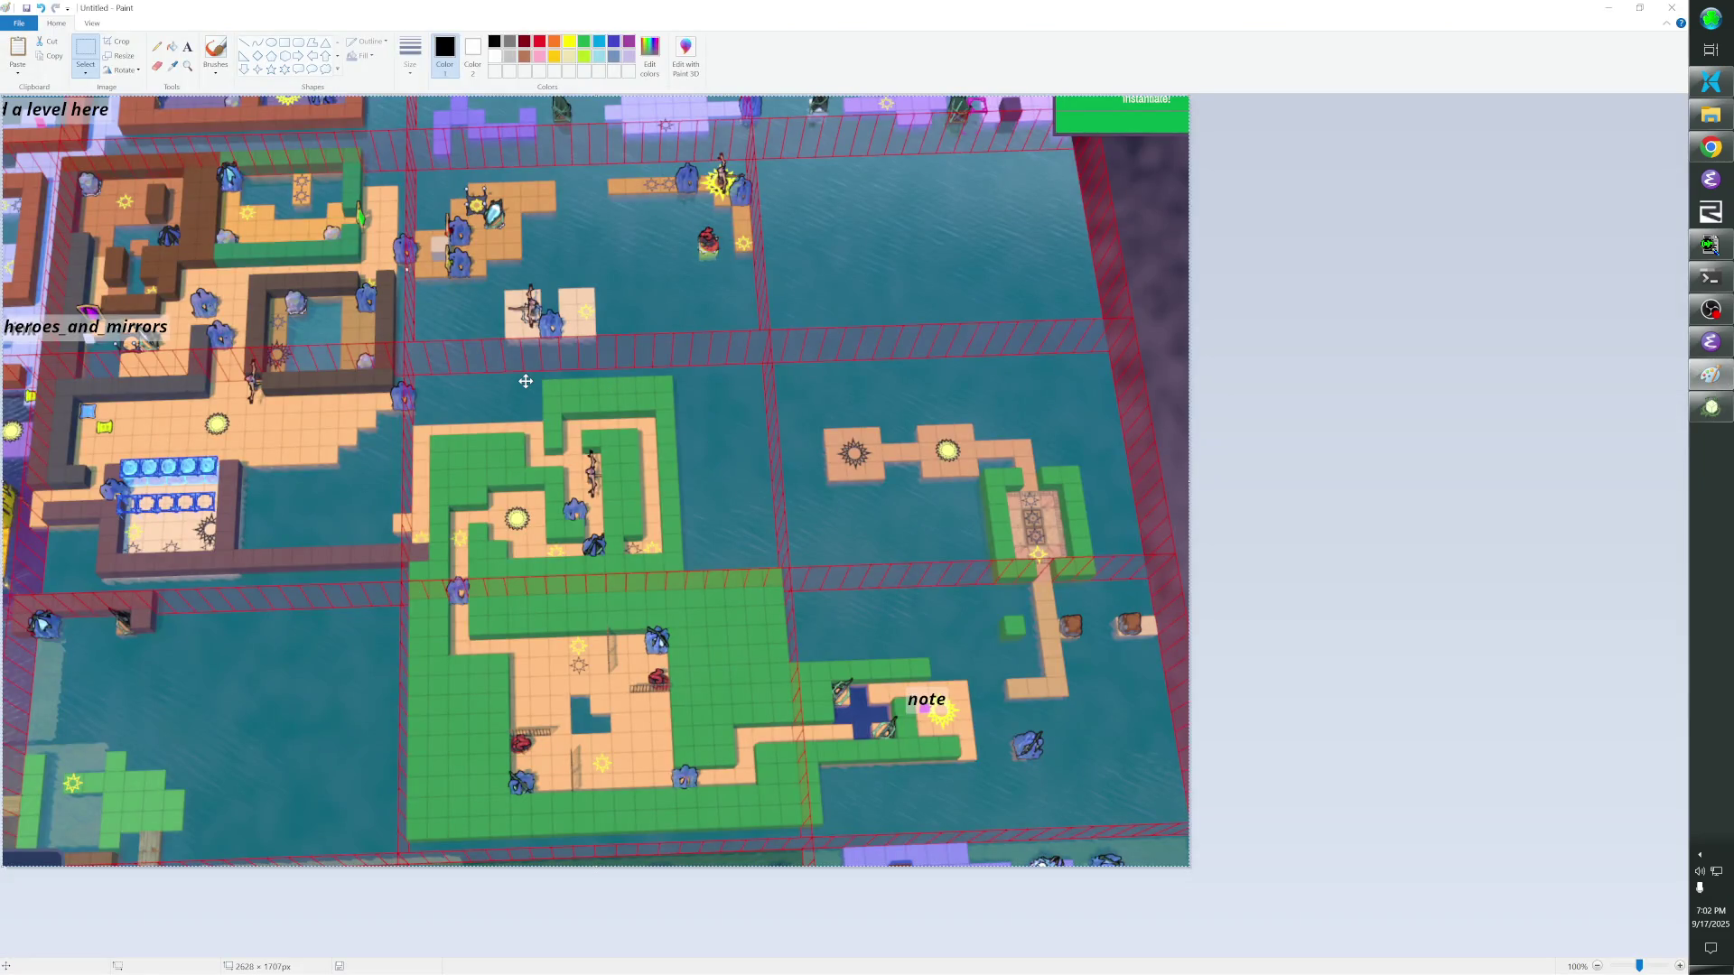
key("alt+Tab")
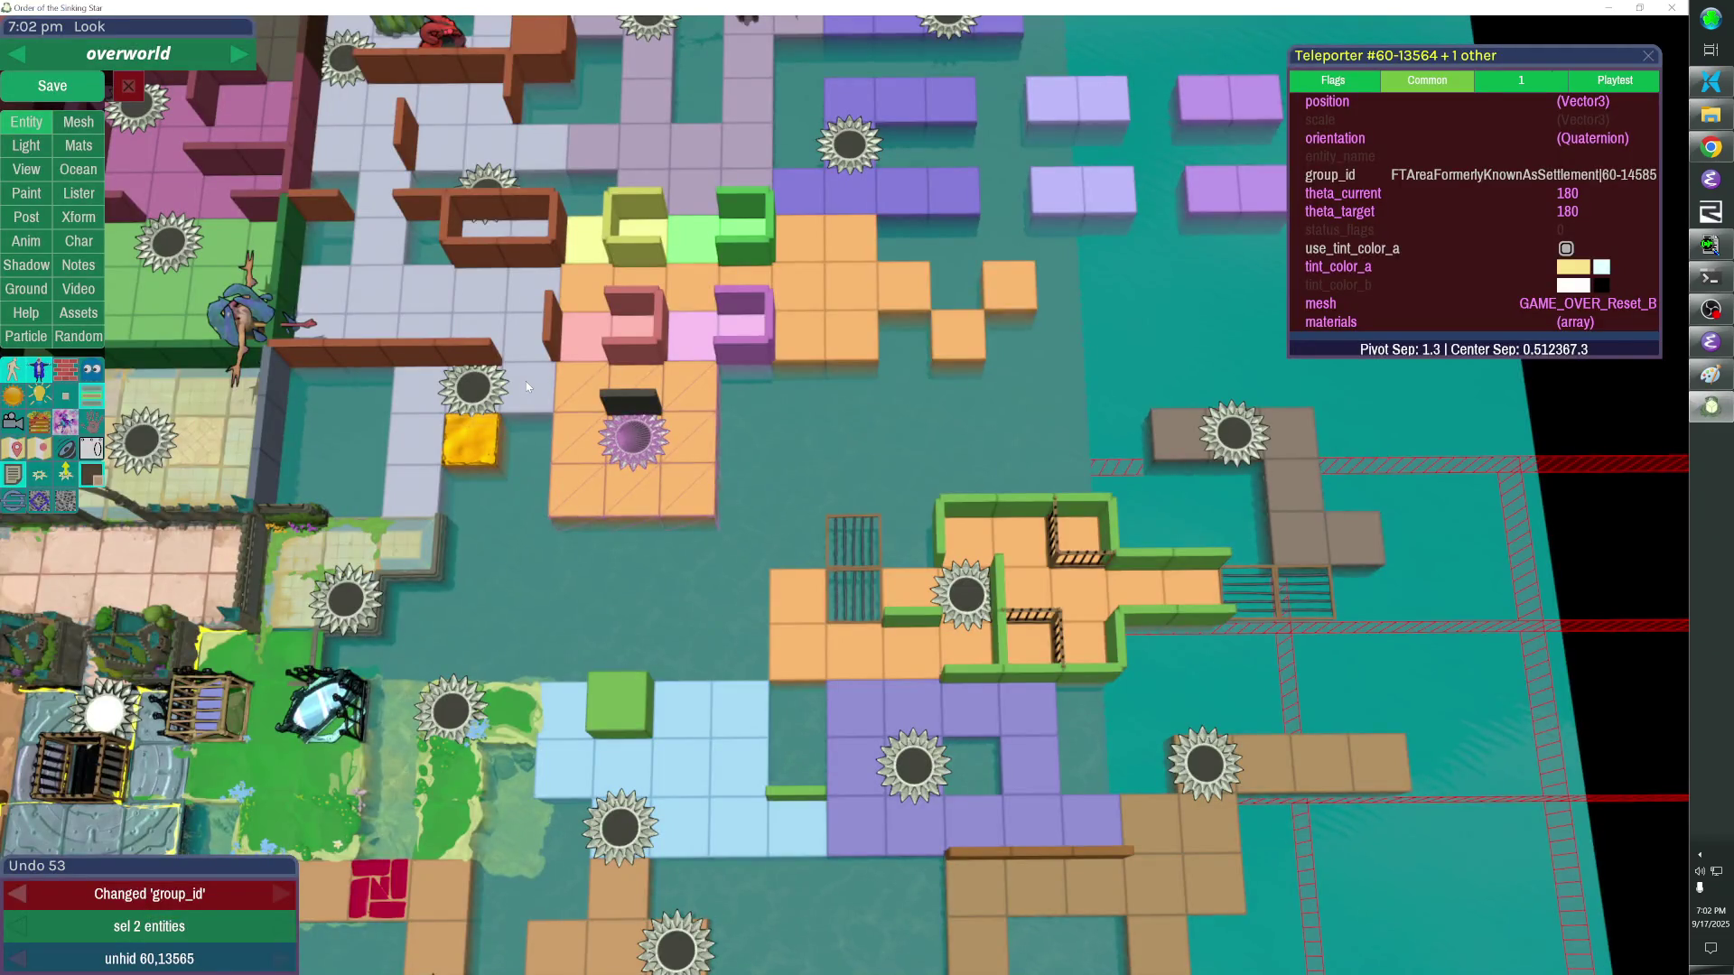
key("alt+Tab")
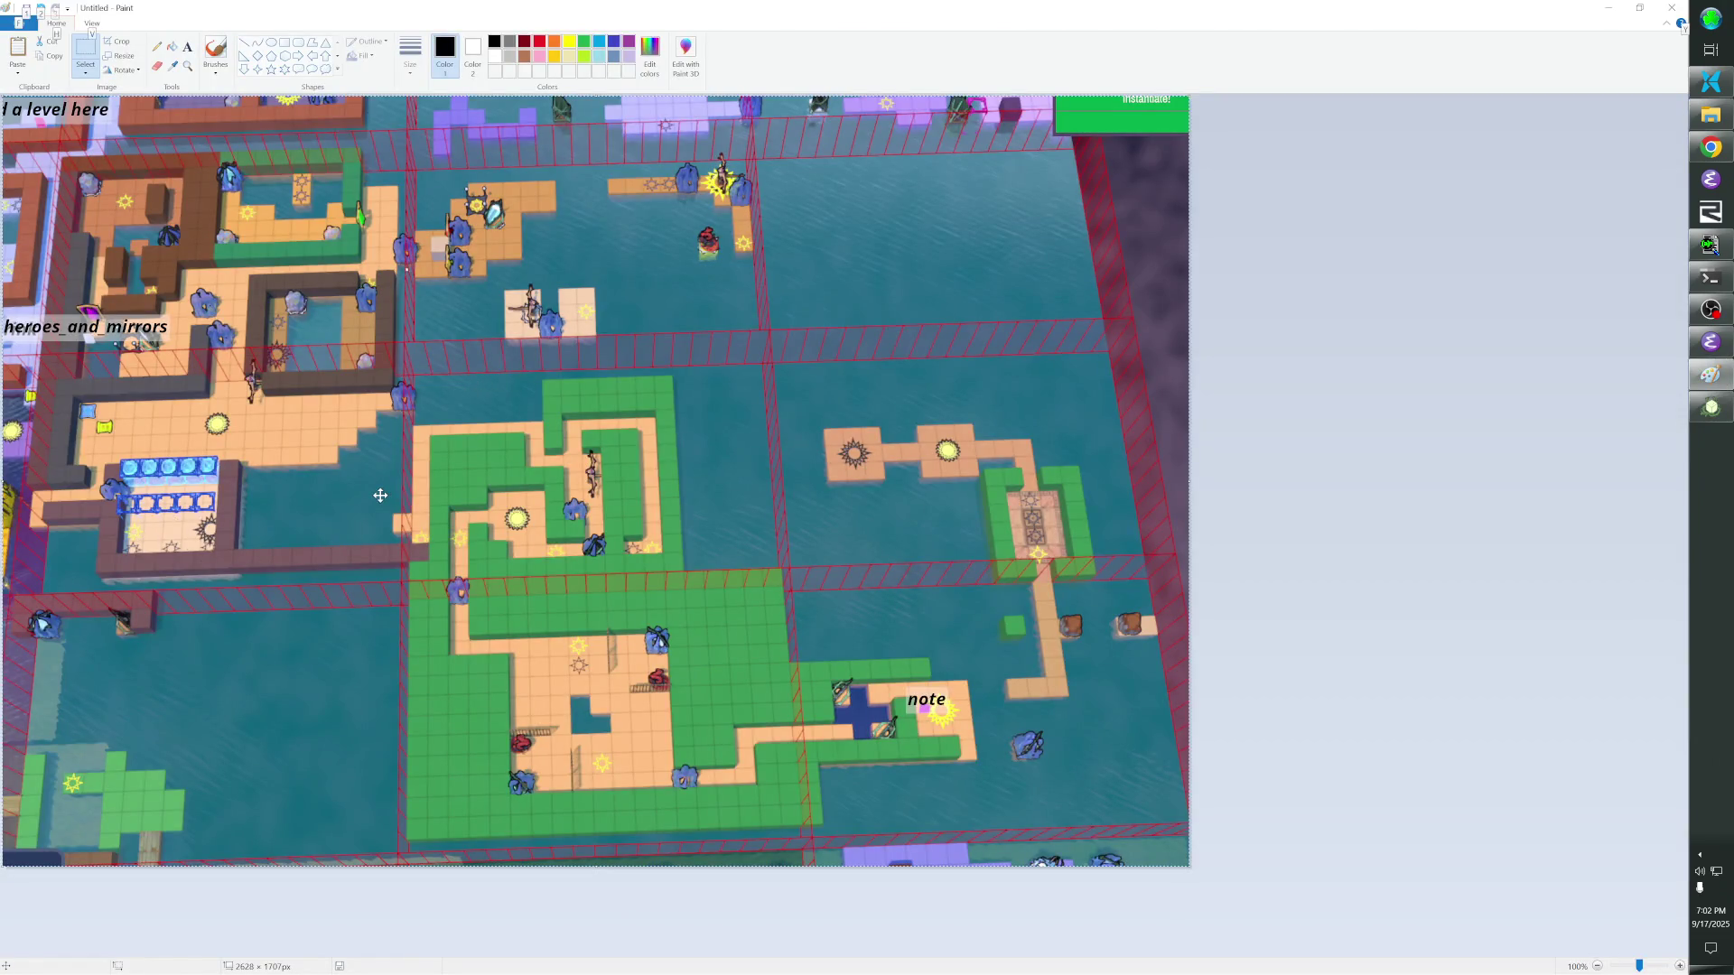
key("alt+Tab")
left_click(575, 501)
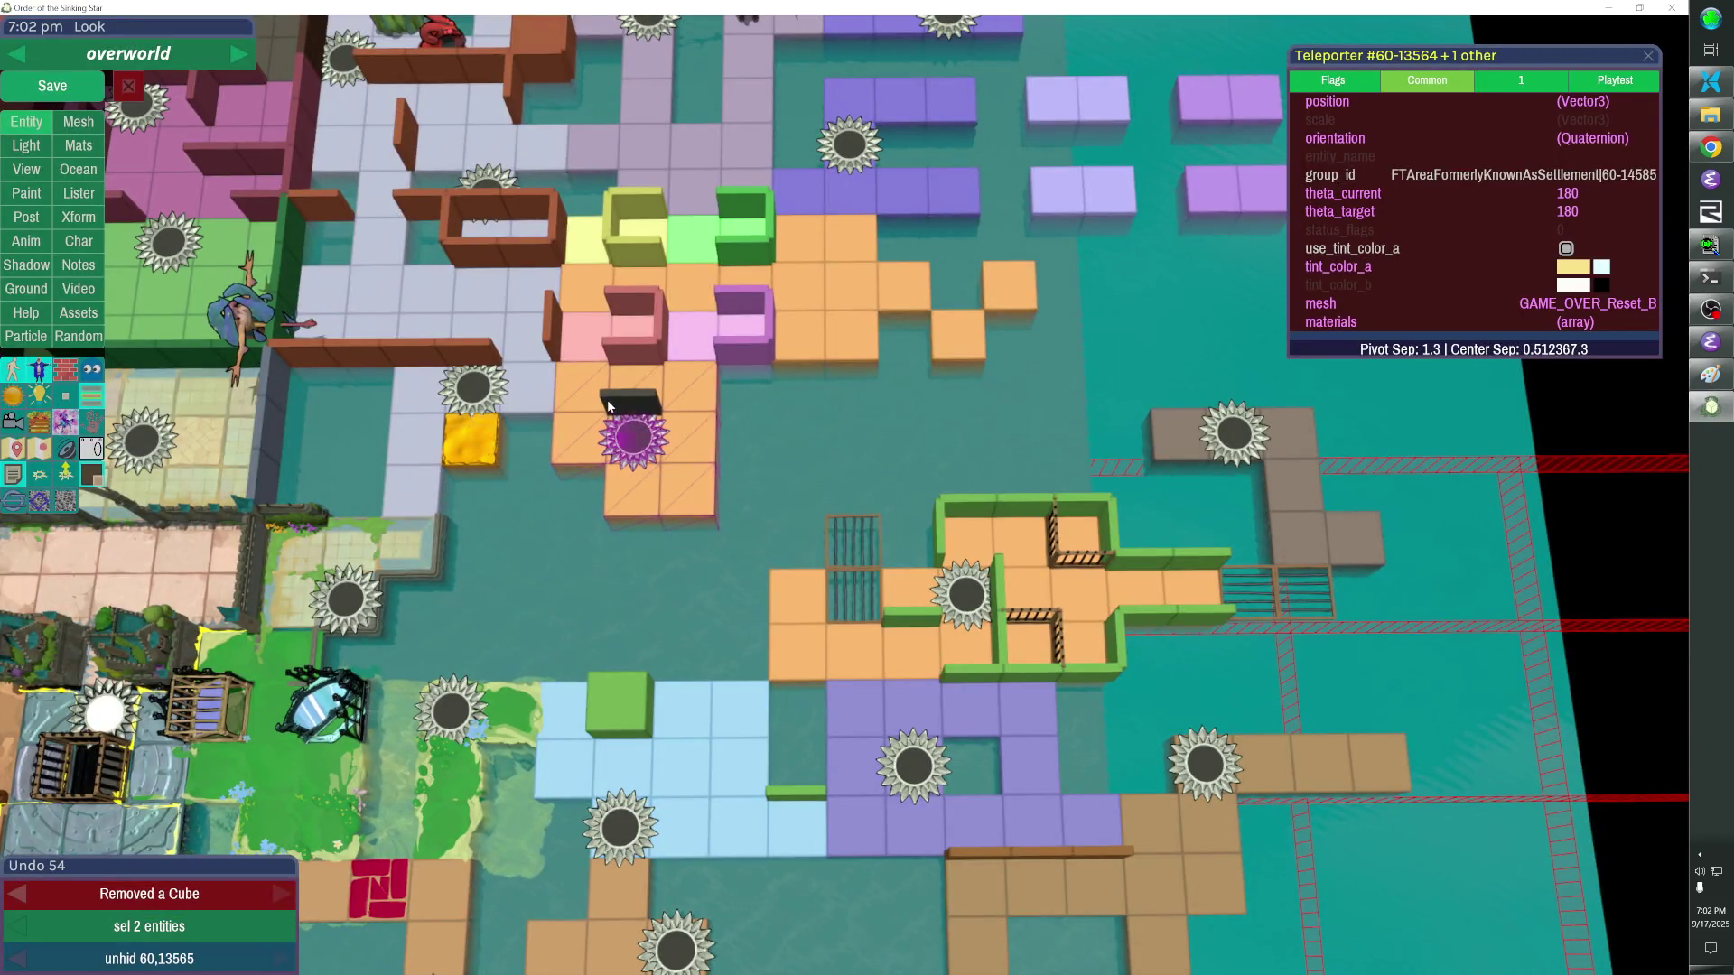
Orient a dark fence piece and paste copies to run it along the bottom edge of the orange tiles.
left_click(625, 405)
key("f")
key("r")
key("r")
key("f")
key("r")
key("ctrl+c")
key("f")
key("r")
key("Right")
key("ctrl+v")
key("r")
key("ctrl+v")
key("Right")
key("ctrl+v")
key("Right")
key("r")
key("alt+Tab")
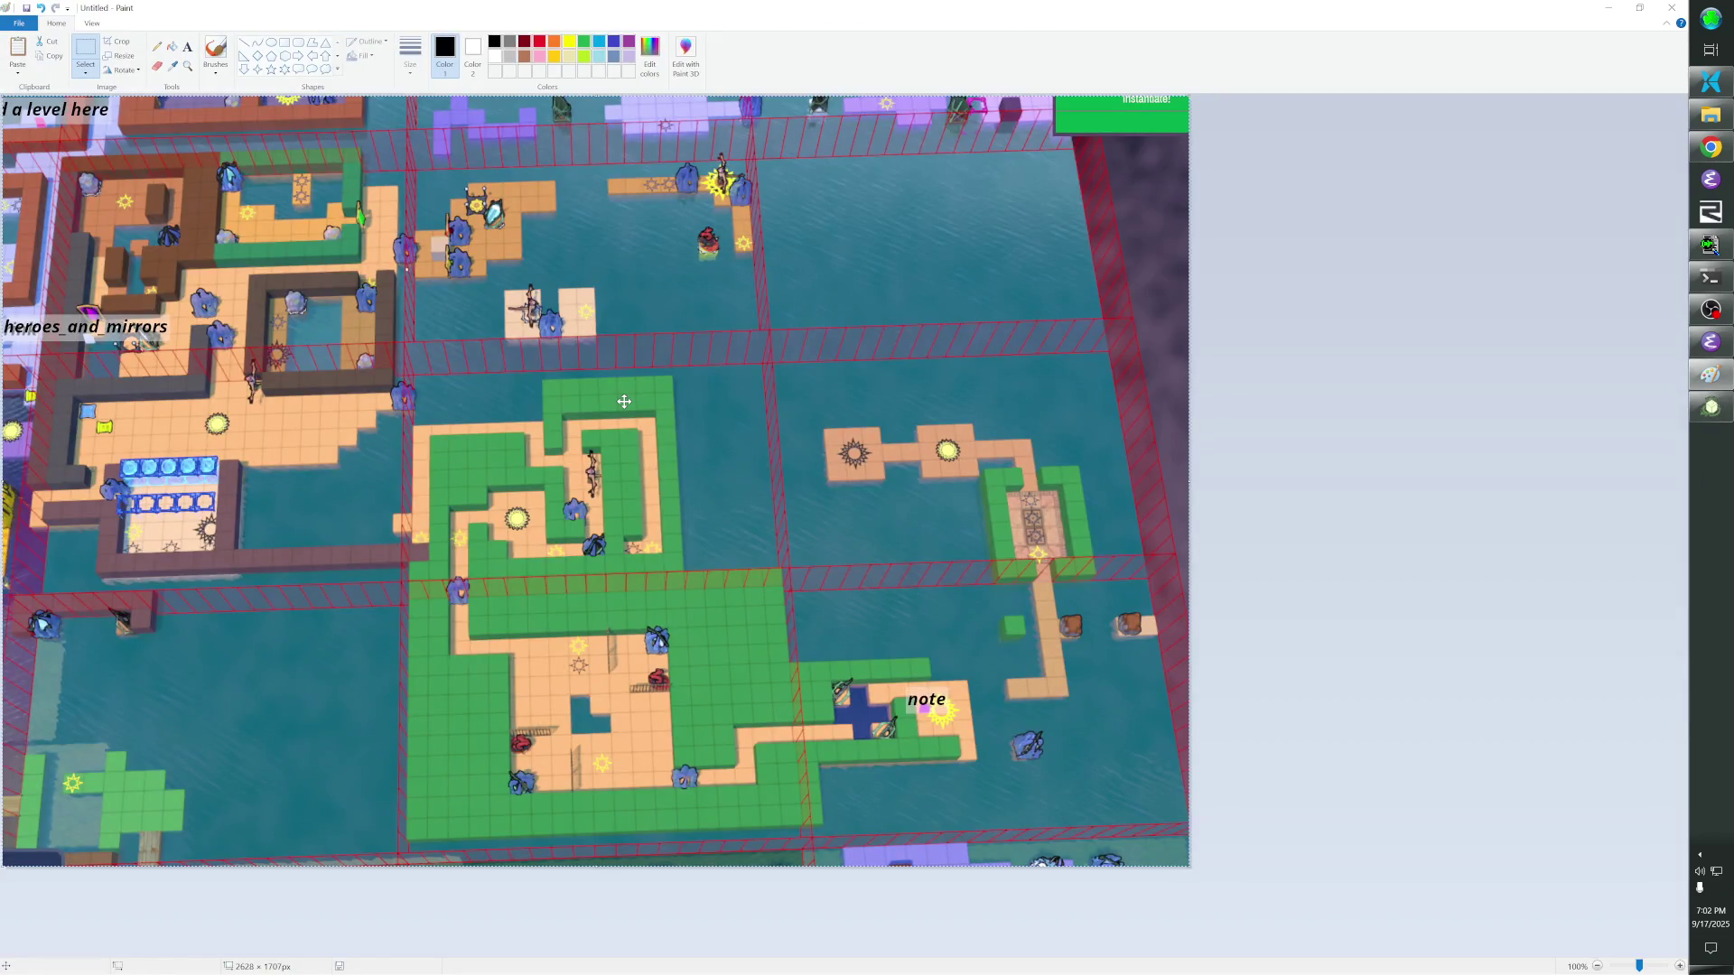
key("alt+Tab")
key("alt+Tab")
key("alt+Tab")
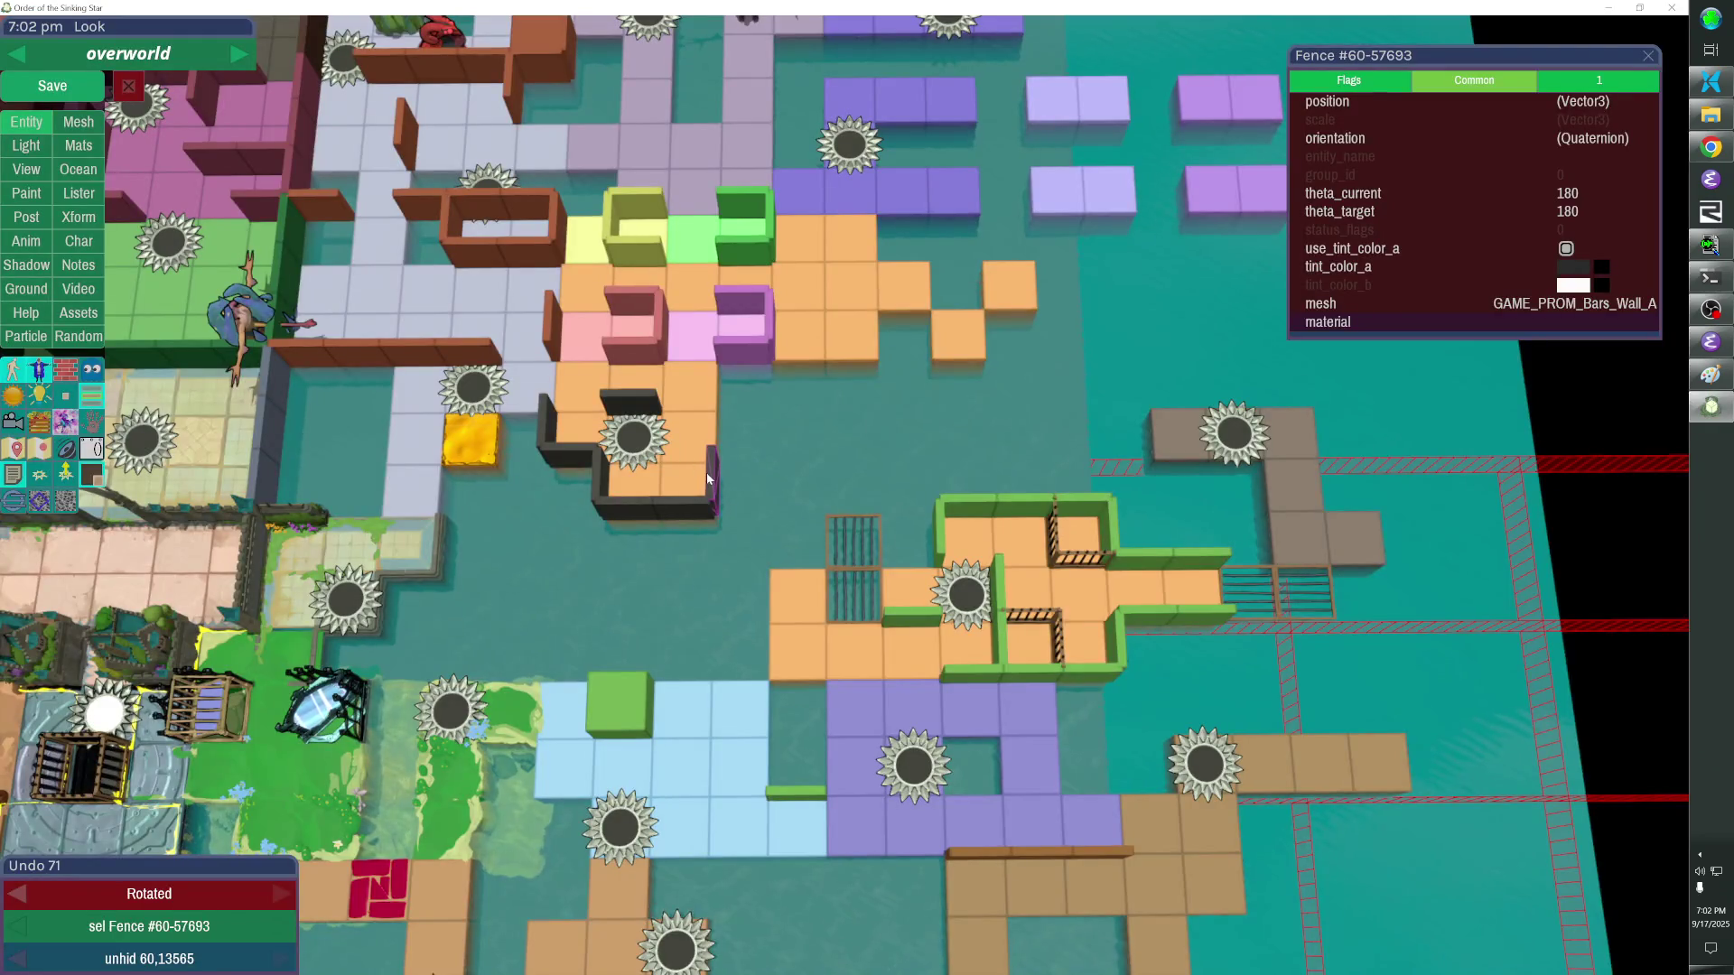
Duplicate fence pieces to extend the dark fence run further right.
key("ctrl+d")
key("Right")
key("r")
key("Down")
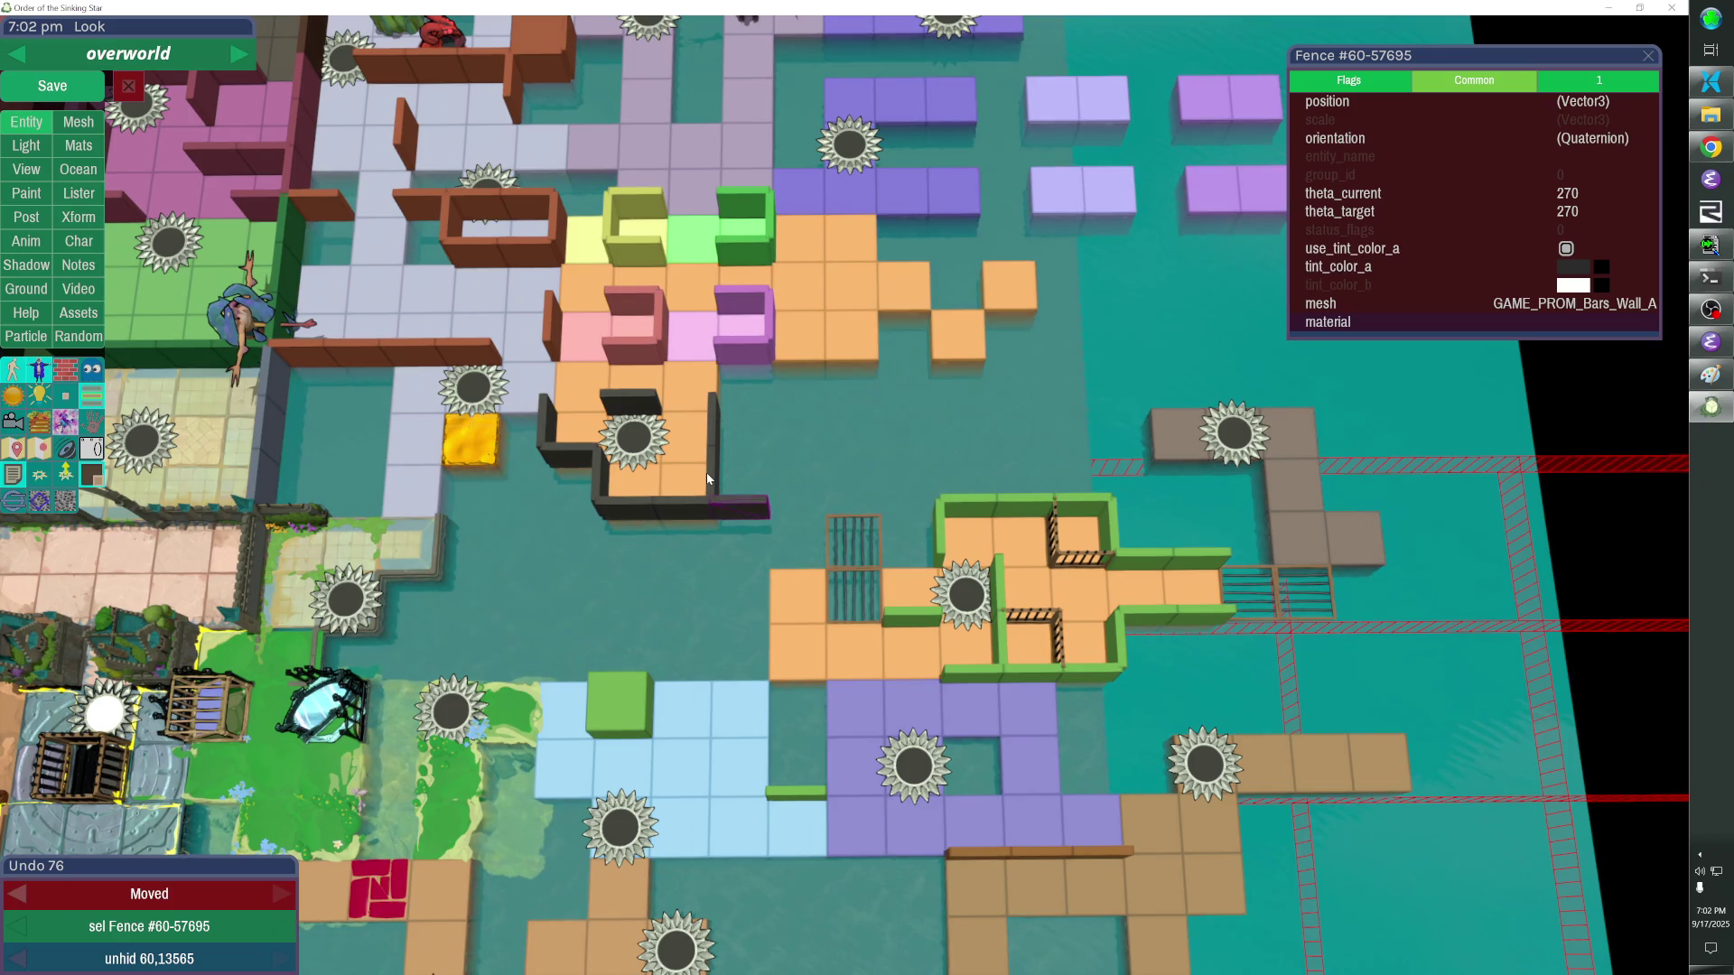
key("ctrl+d")
key("Right")
Give all eleven new fence and wall pieces the FTAreaFormerlyKnownAsSettlement group_id.
left_click(566, 456)
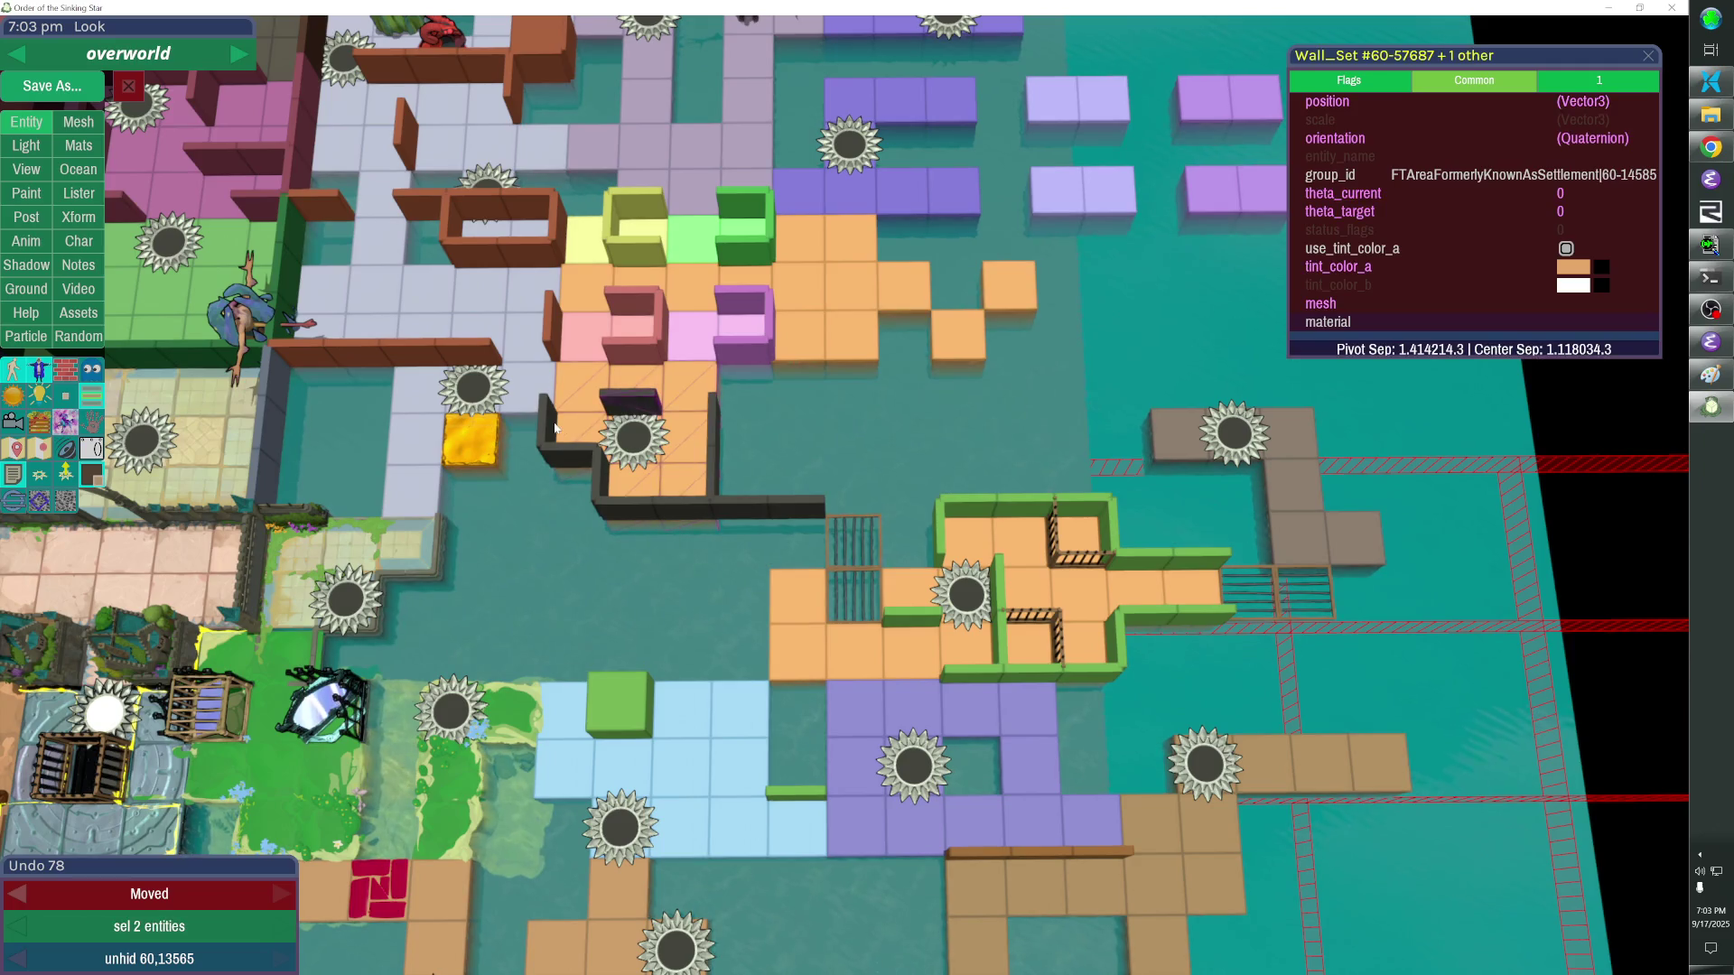
left_click(604, 475, "shift")
left_click(663, 505, "shift")
left_click(709, 464, "shift")
left_click(778, 503, "shift")
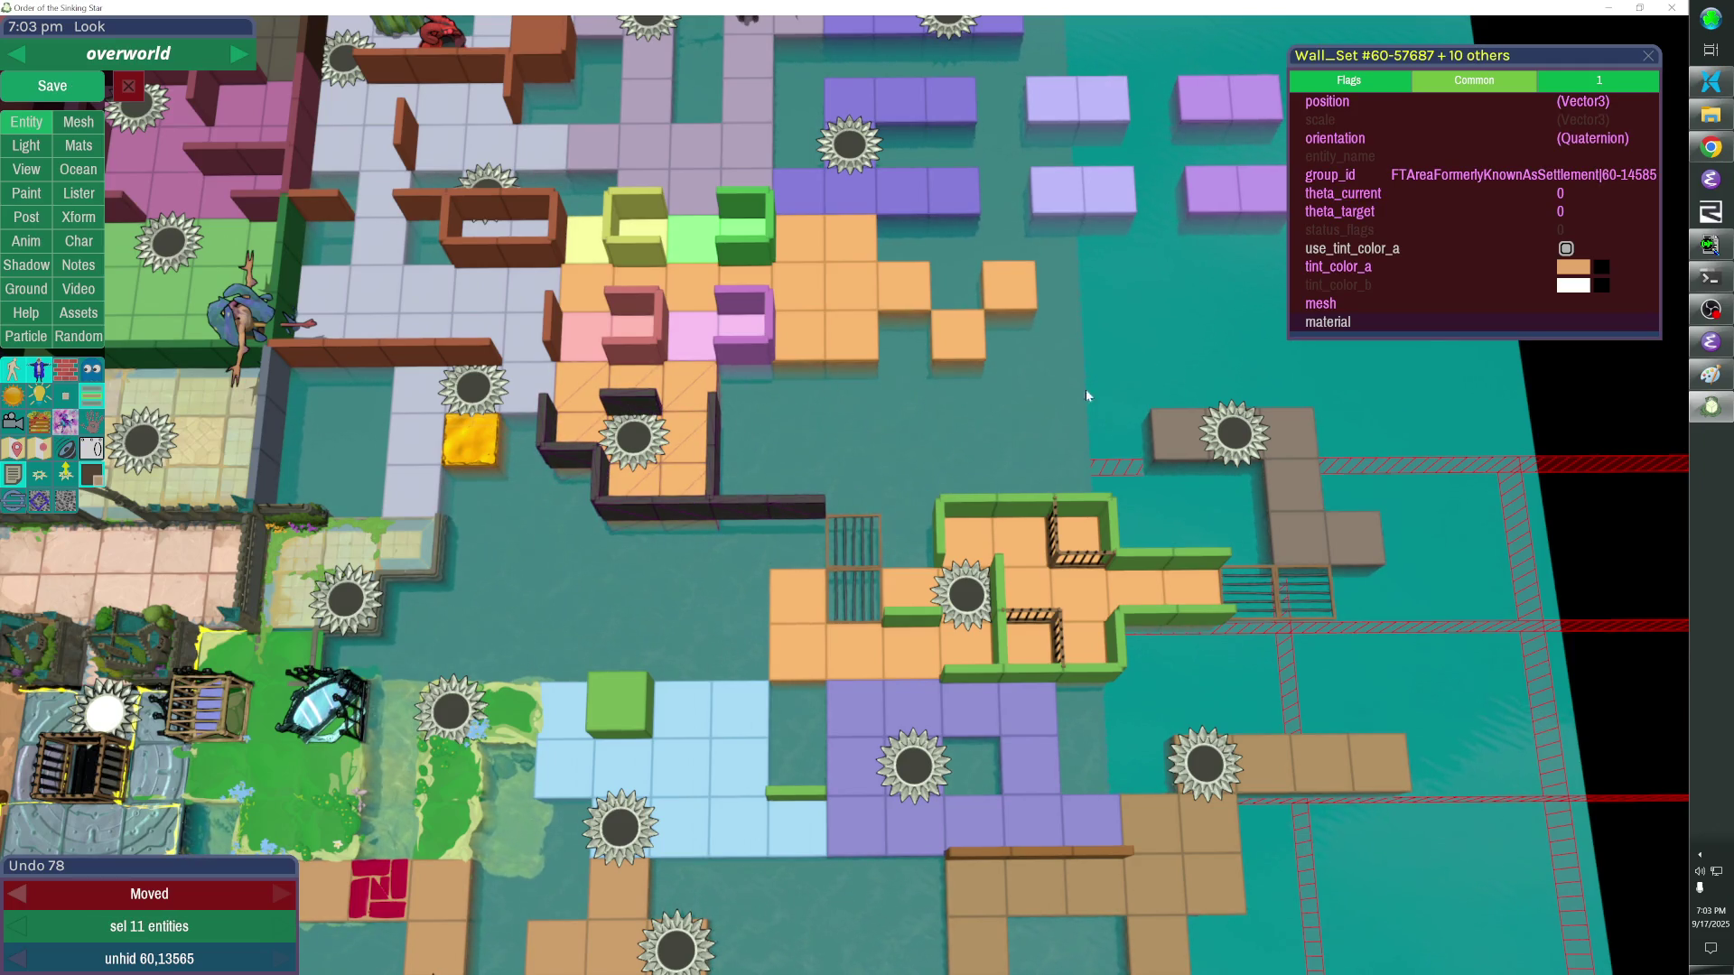
left_click(1350, 181)
key("Return")
left_click(1165, 249)
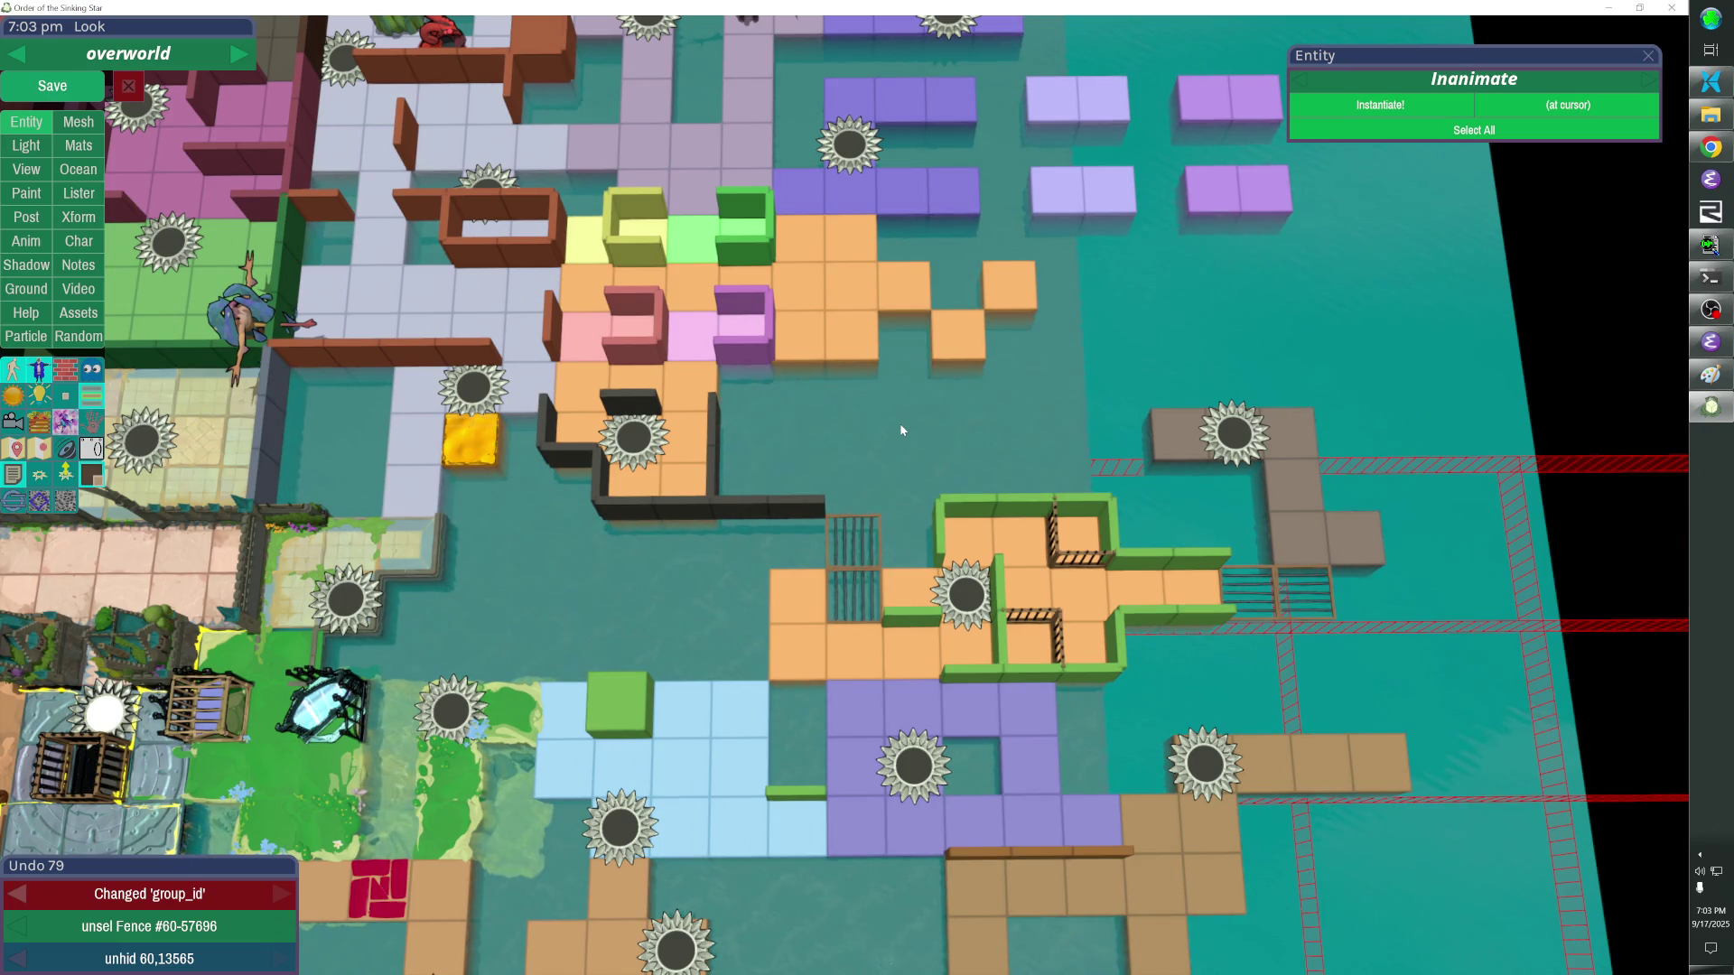
key("alt+Tab")
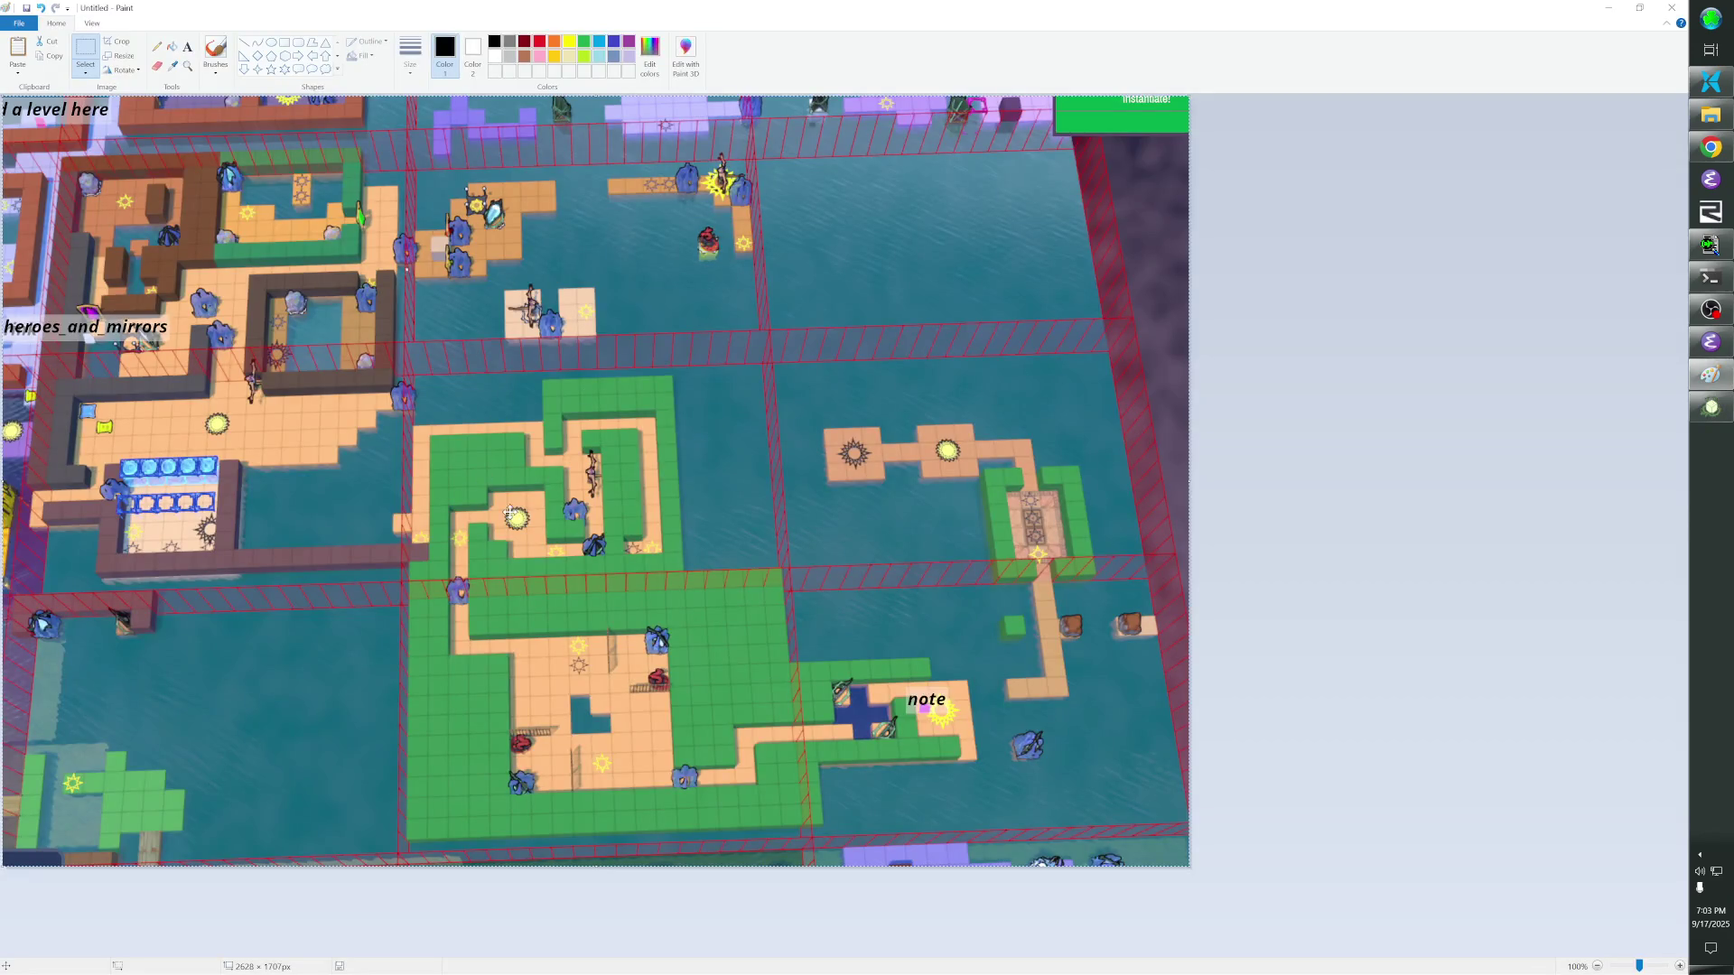
Compare with the reference map and select the saw teleporter on the green-walled platform.
key("alt+Tab")
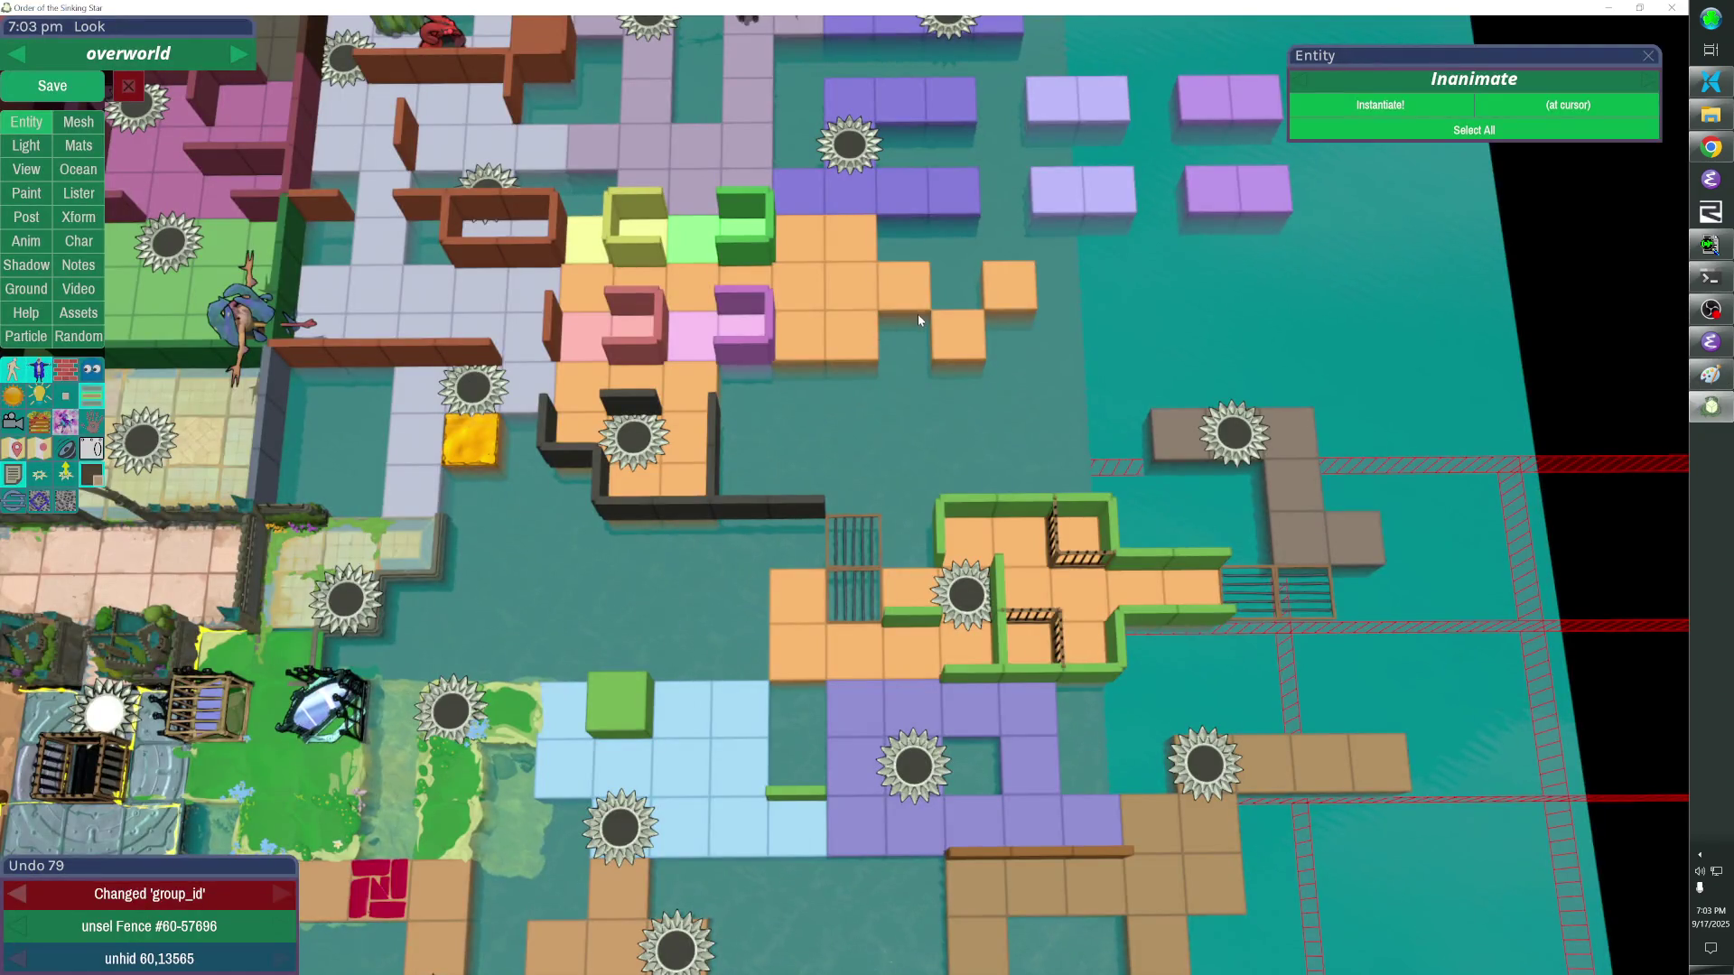
key("alt+Tab")
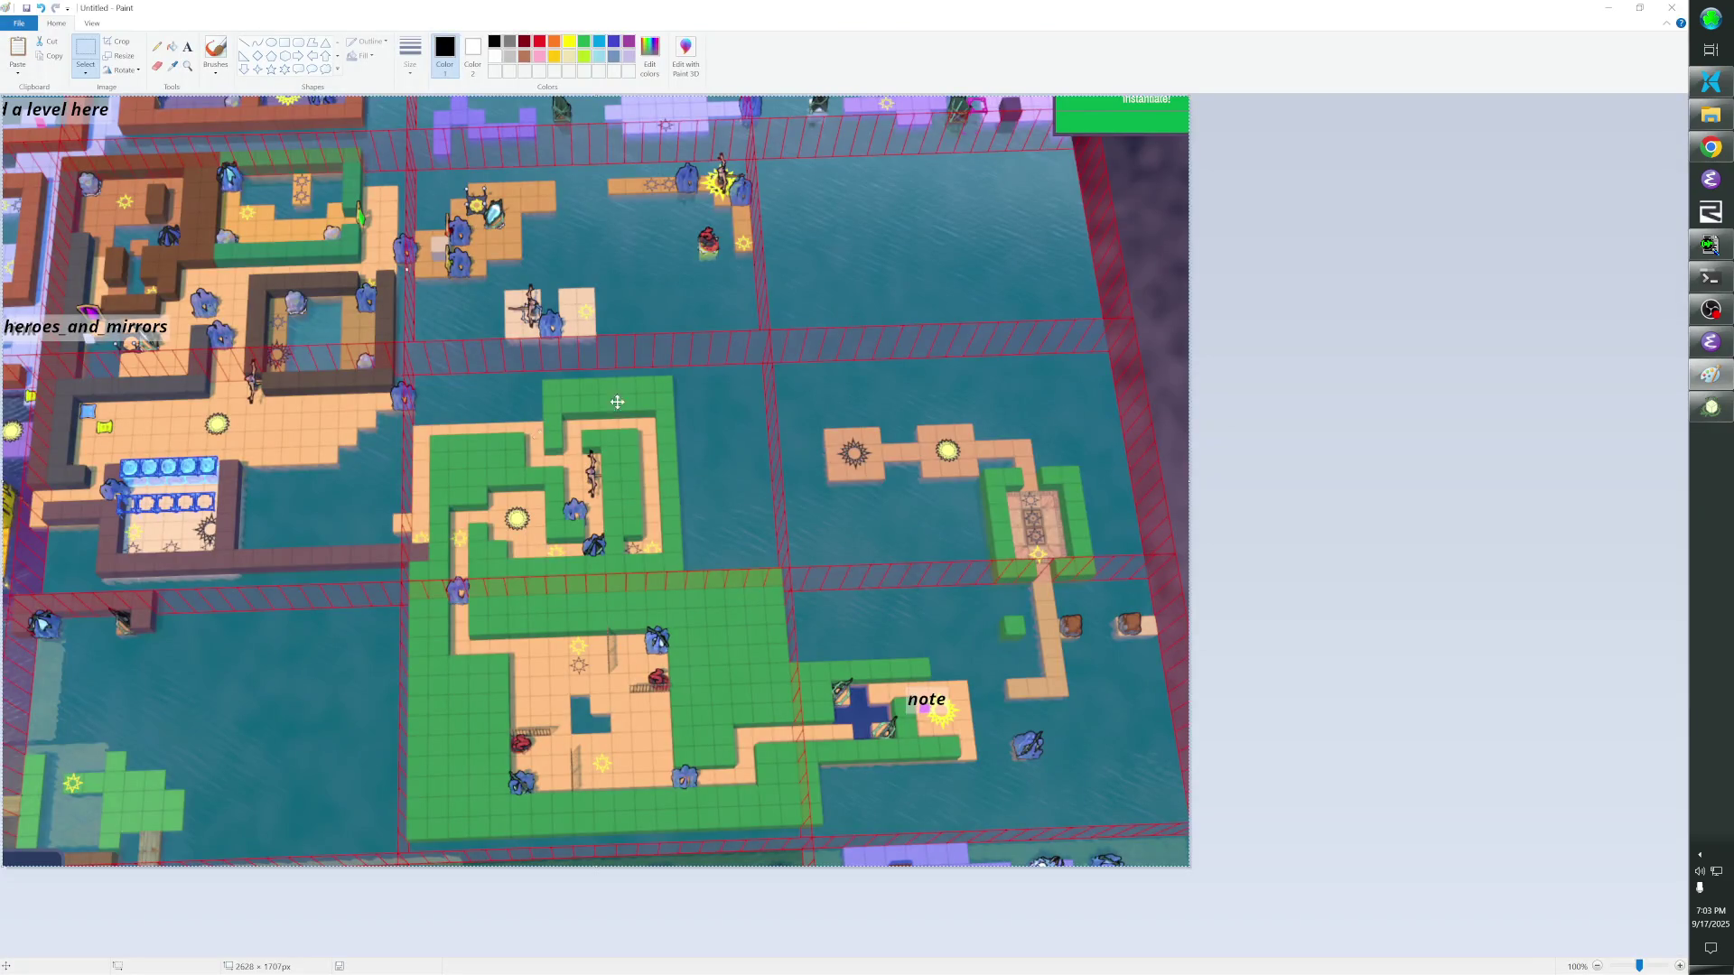
key("alt+Tab")
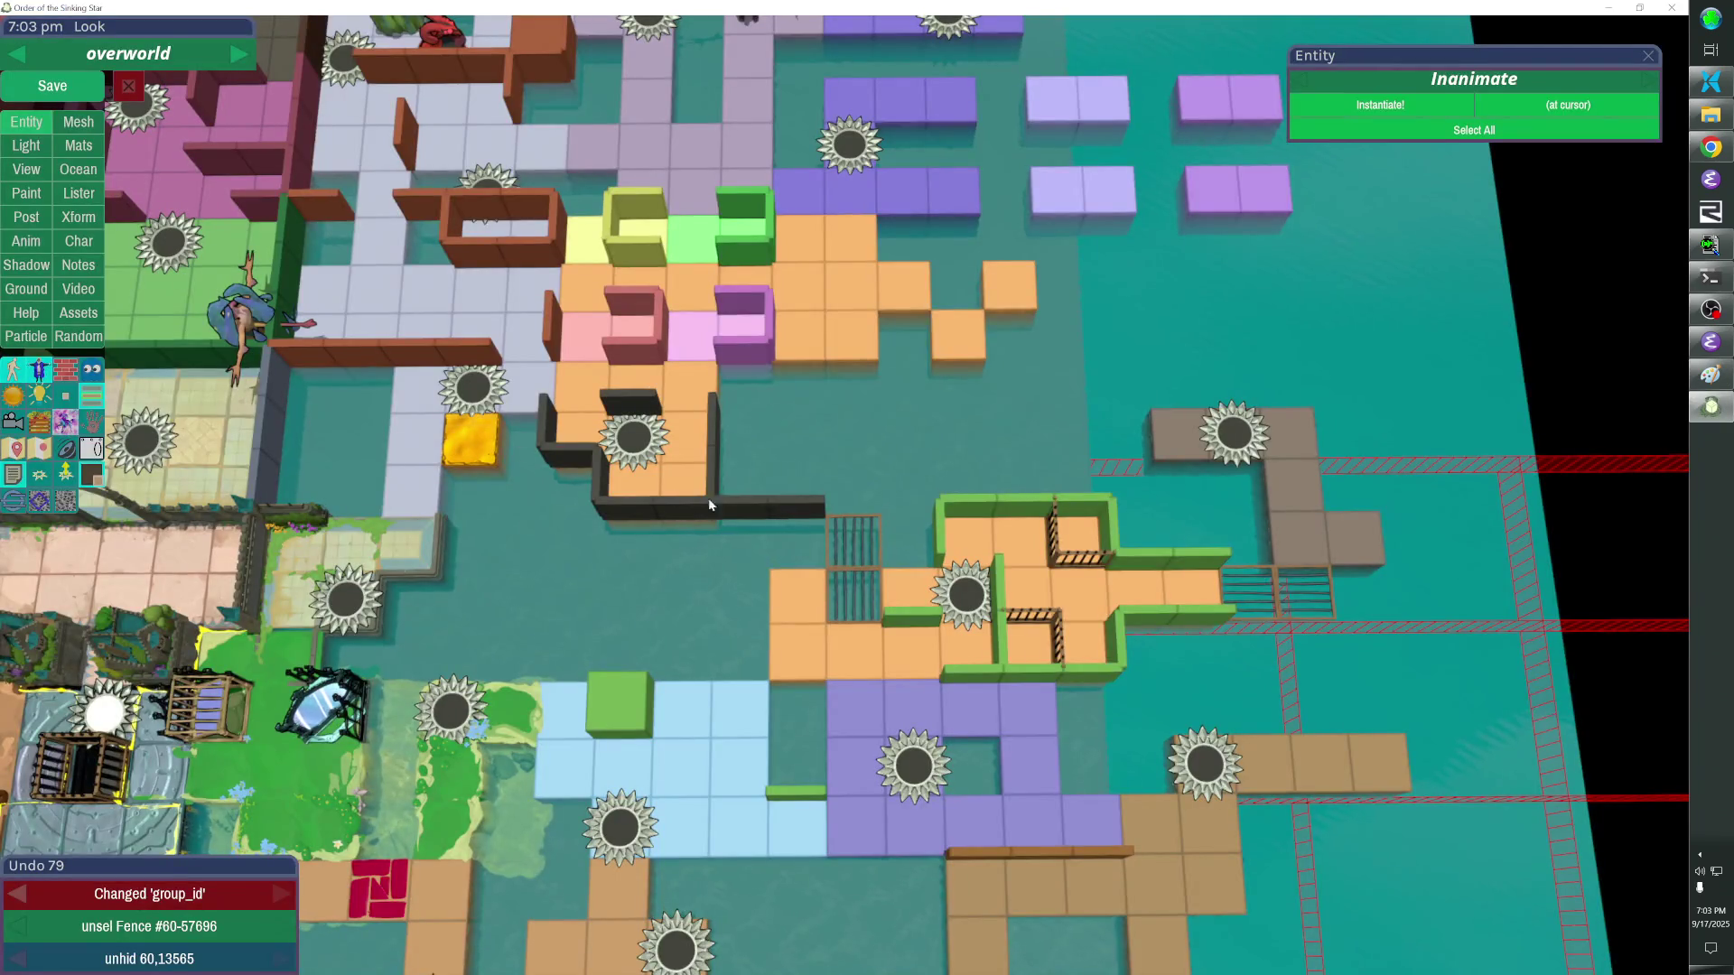
key("alt+Tab")
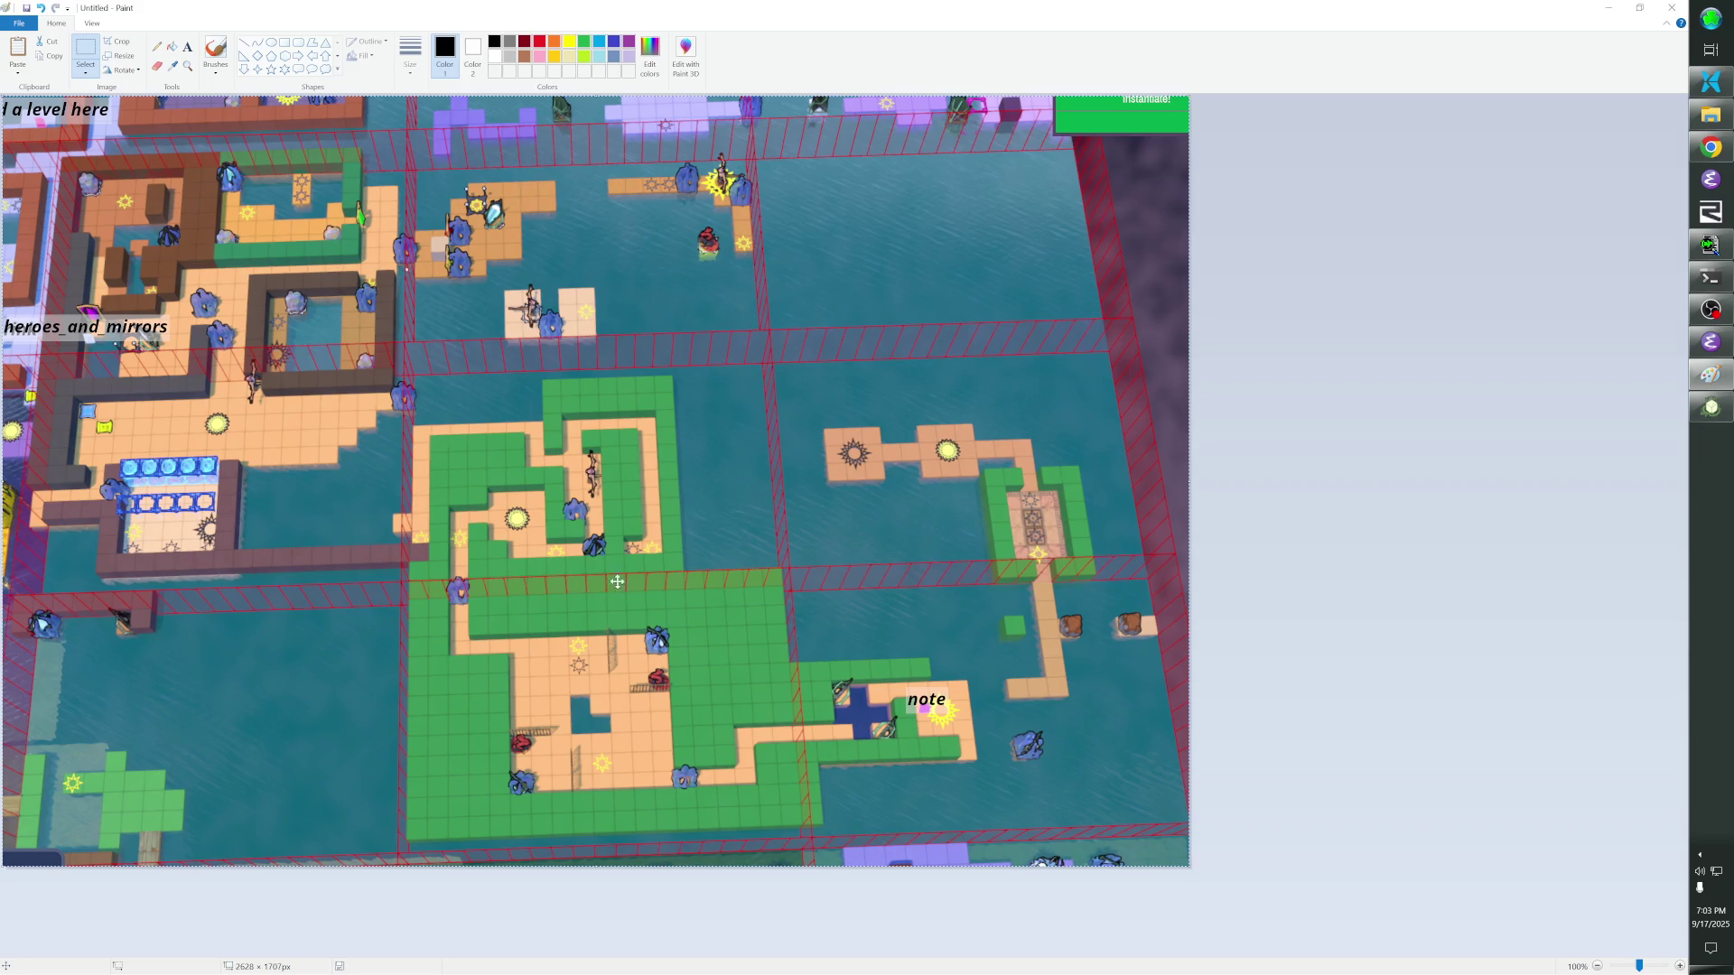
key("alt+Tab")
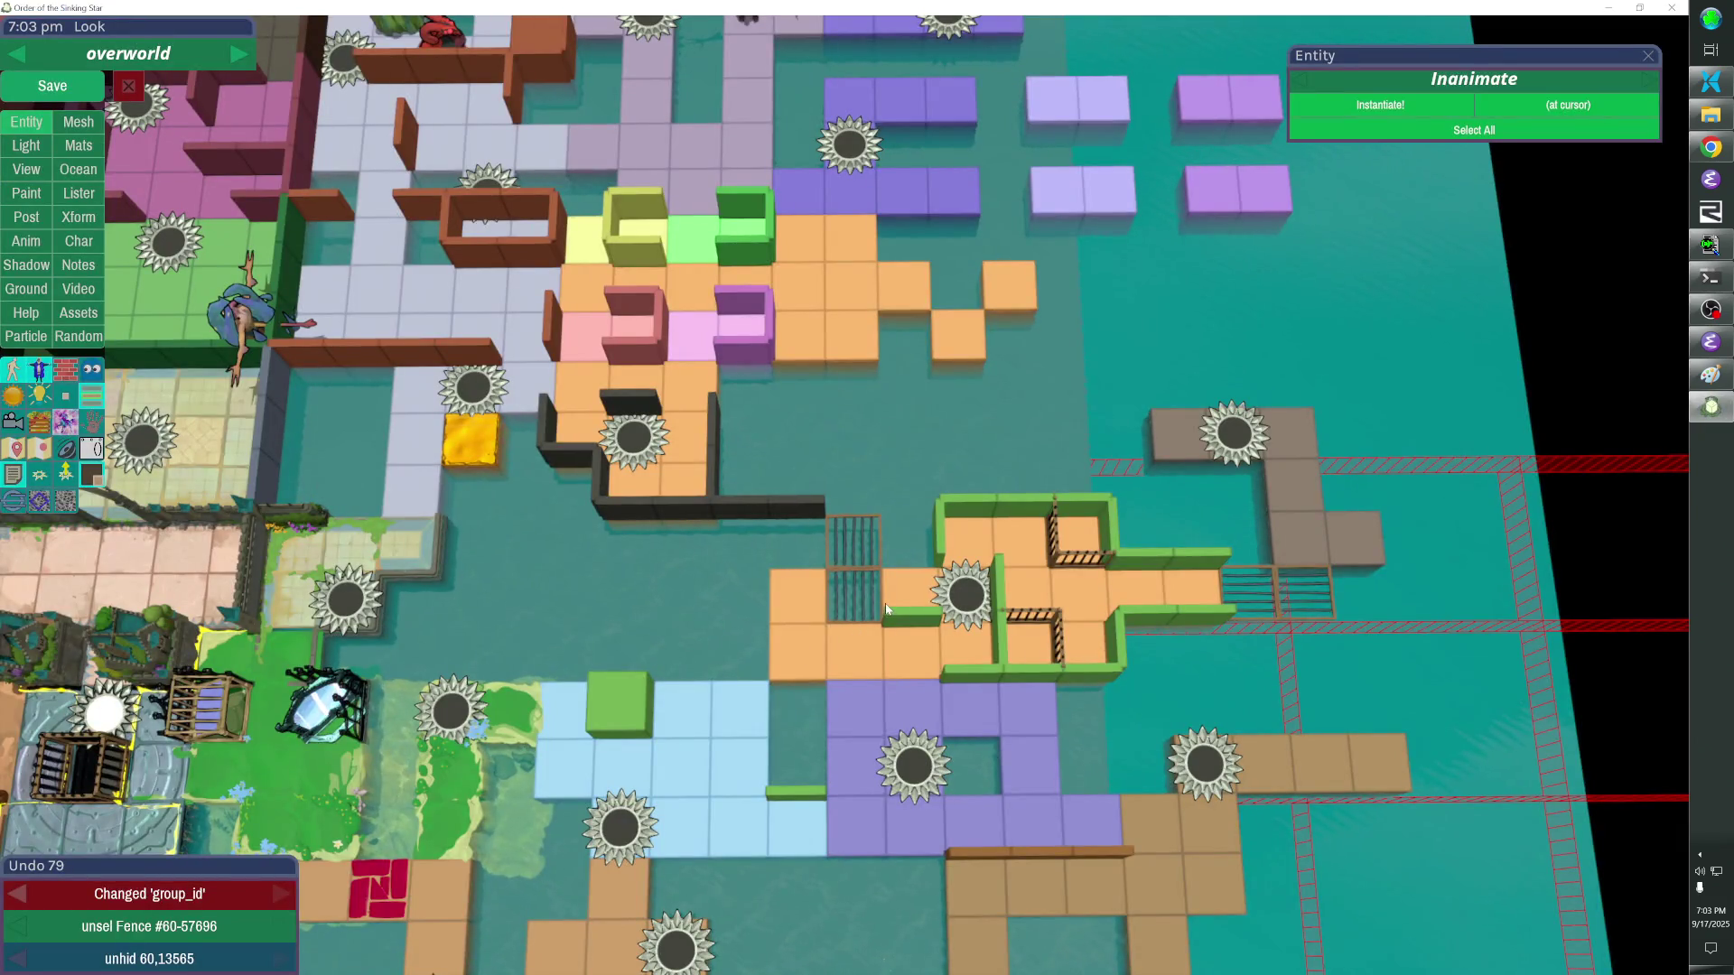
left_click(857, 592)
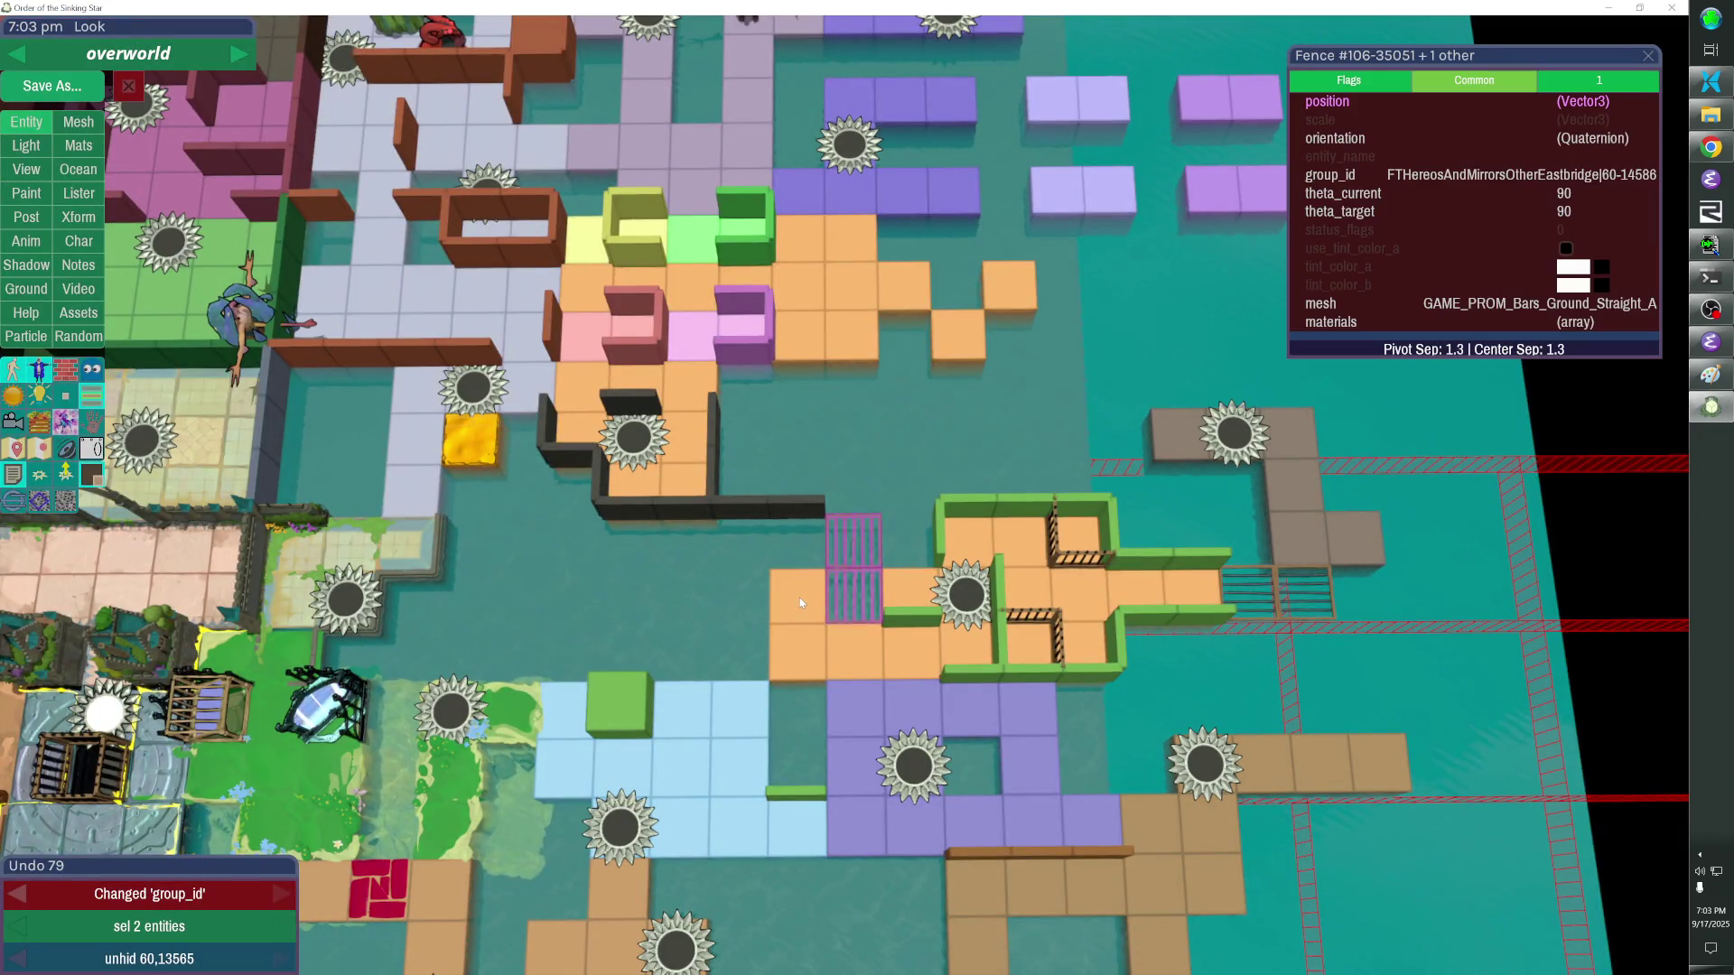
key("alt+Tab")
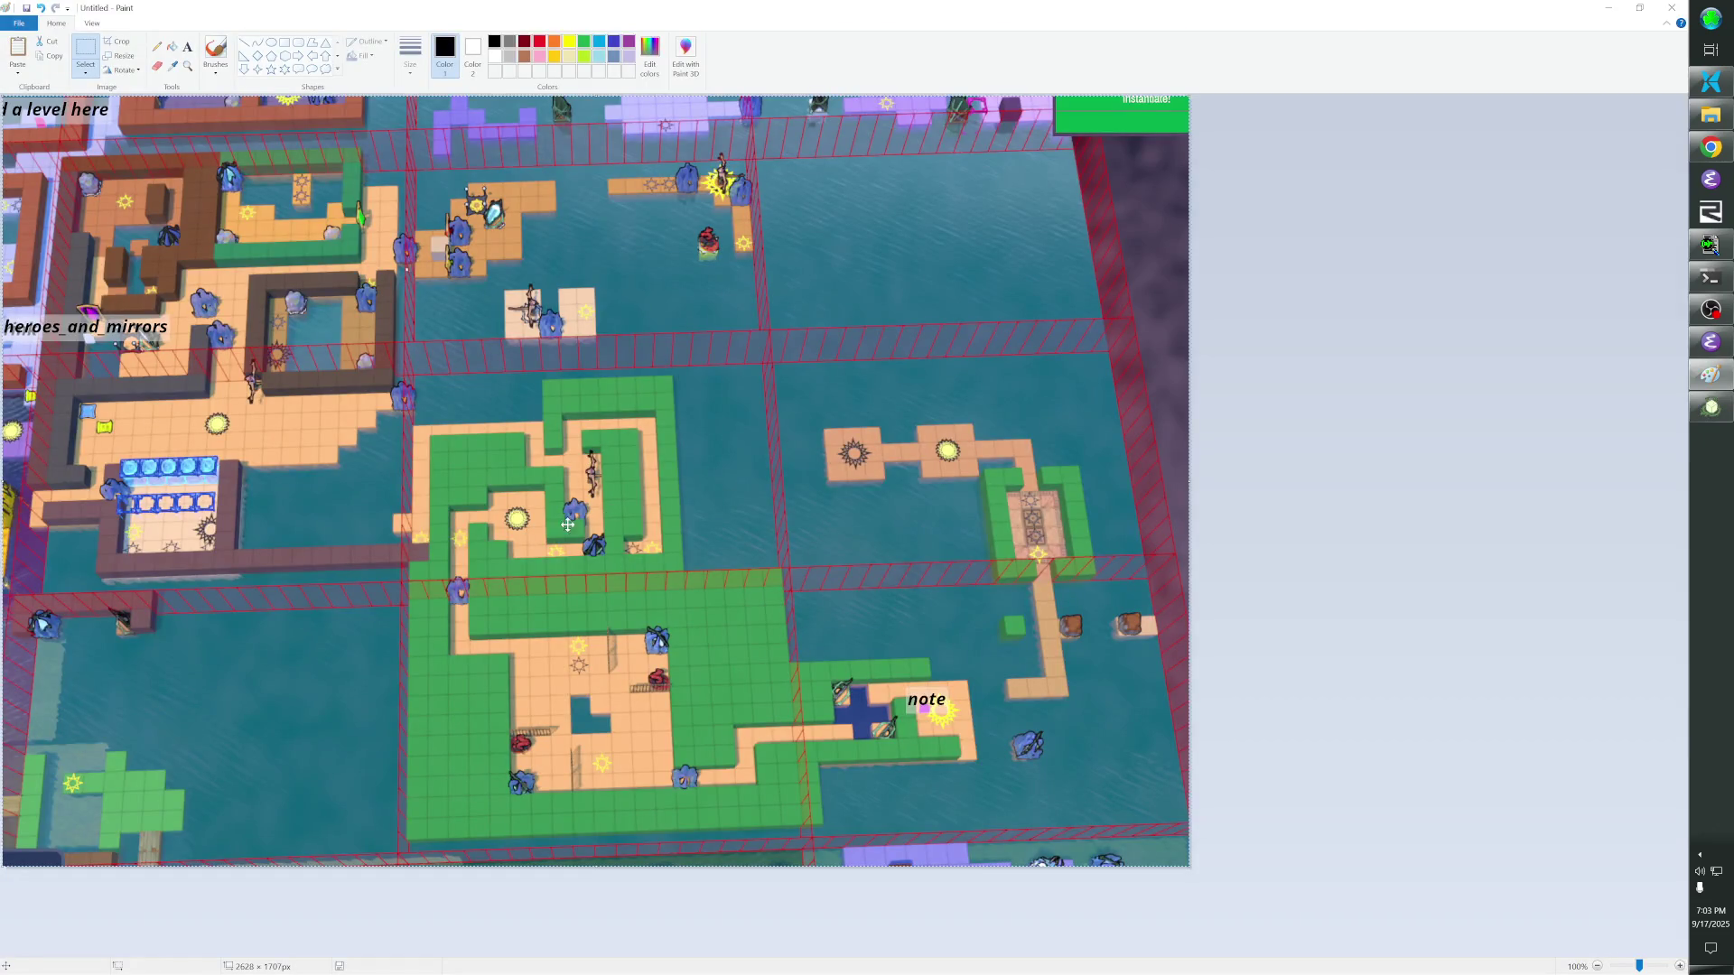
key("alt+Tab")
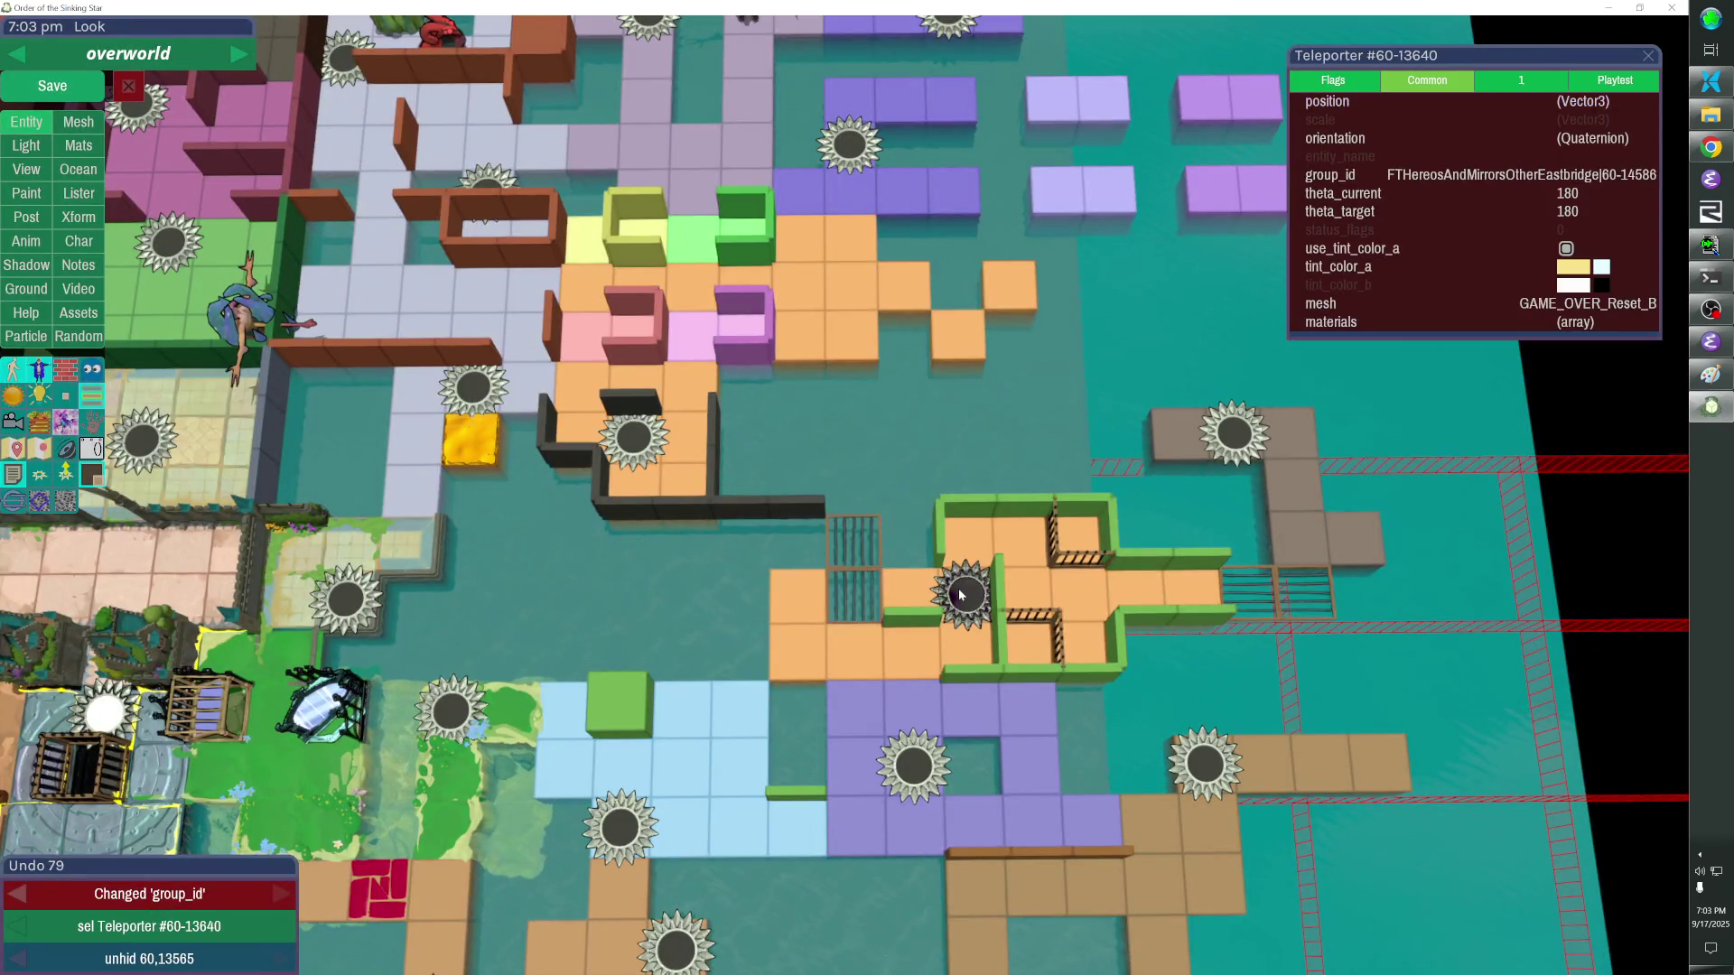
Nudge the teleporter up and left into open water beside the dark-fenced orange tiles.
key("shift")
key("Up")
key("Up")
key("Left")
key("Left")
key("Up")
key("Right")
key("Left")
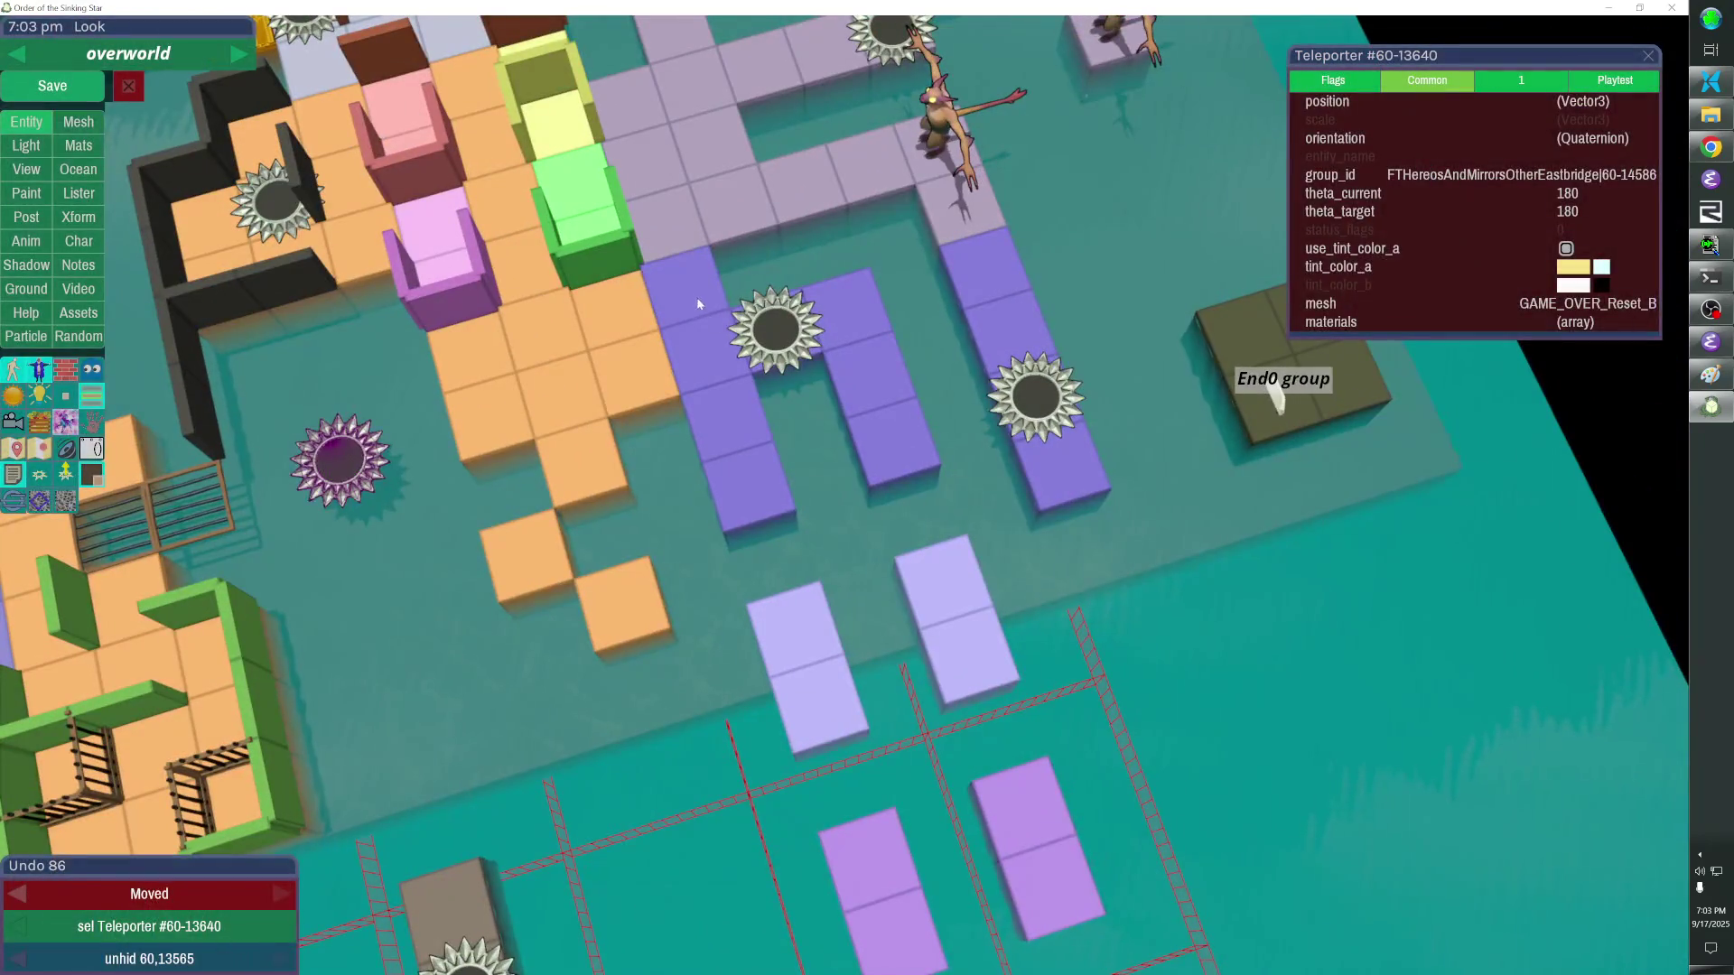
Swing the view over the overworld and select the orange wall set beside the ocean area.
left_click_drag(700, 305, 759, 407)
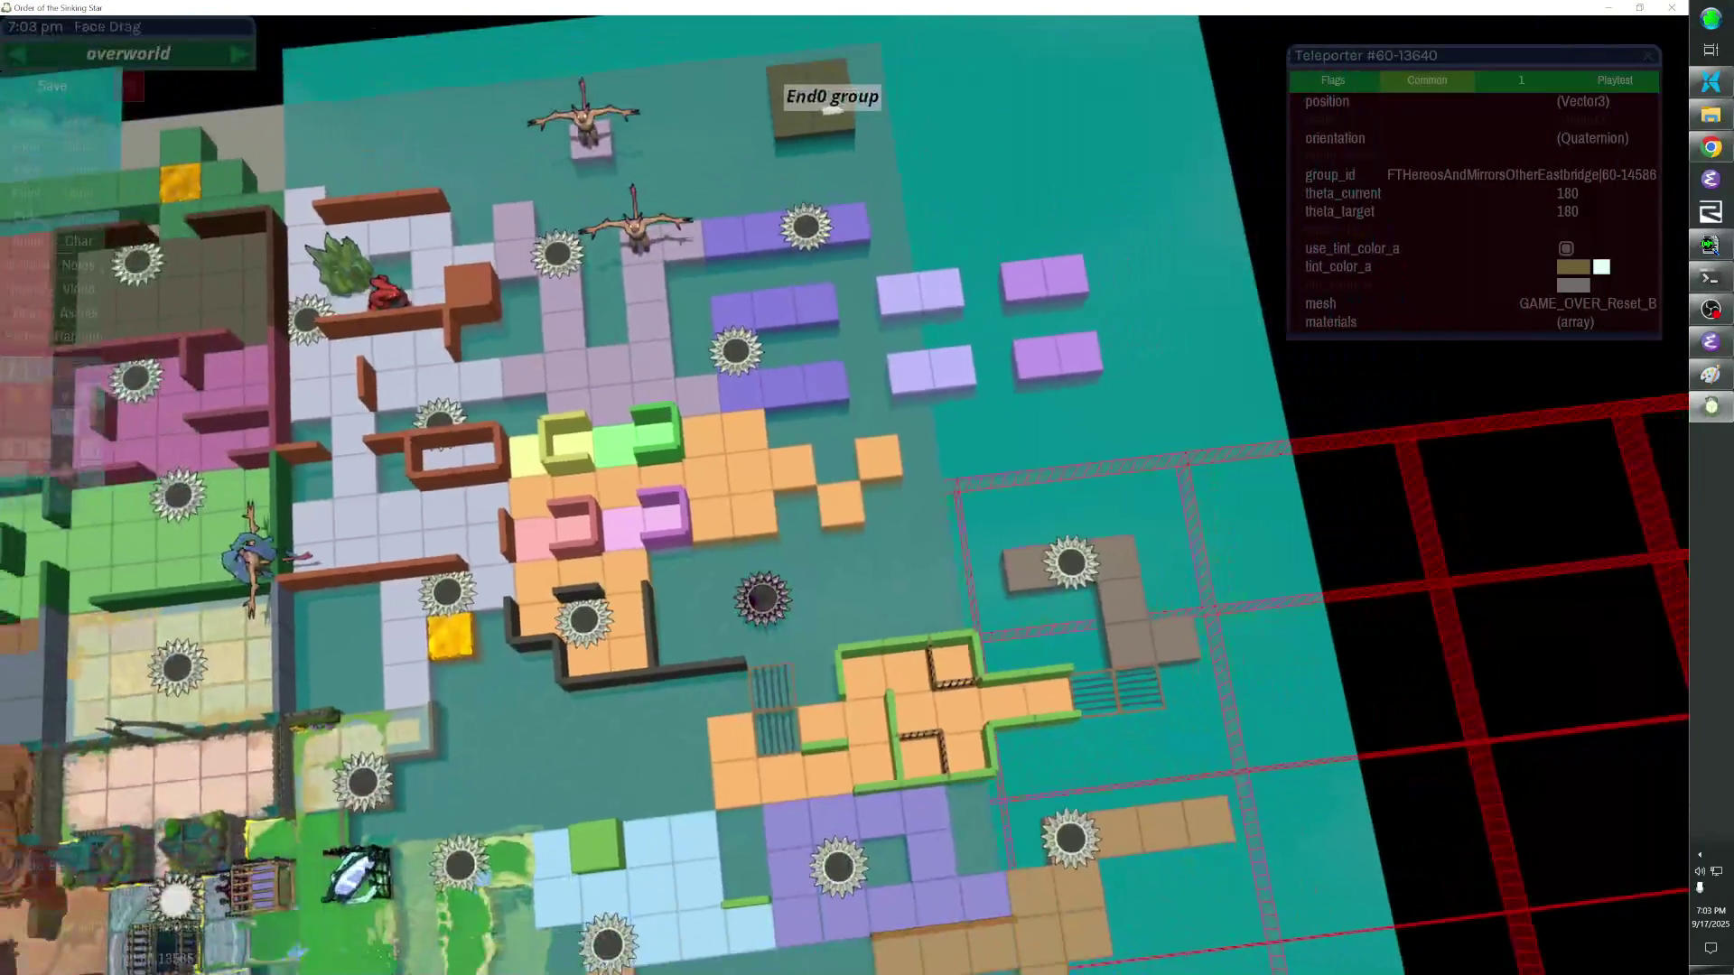
left_click_drag(759, 407, 939, 384)
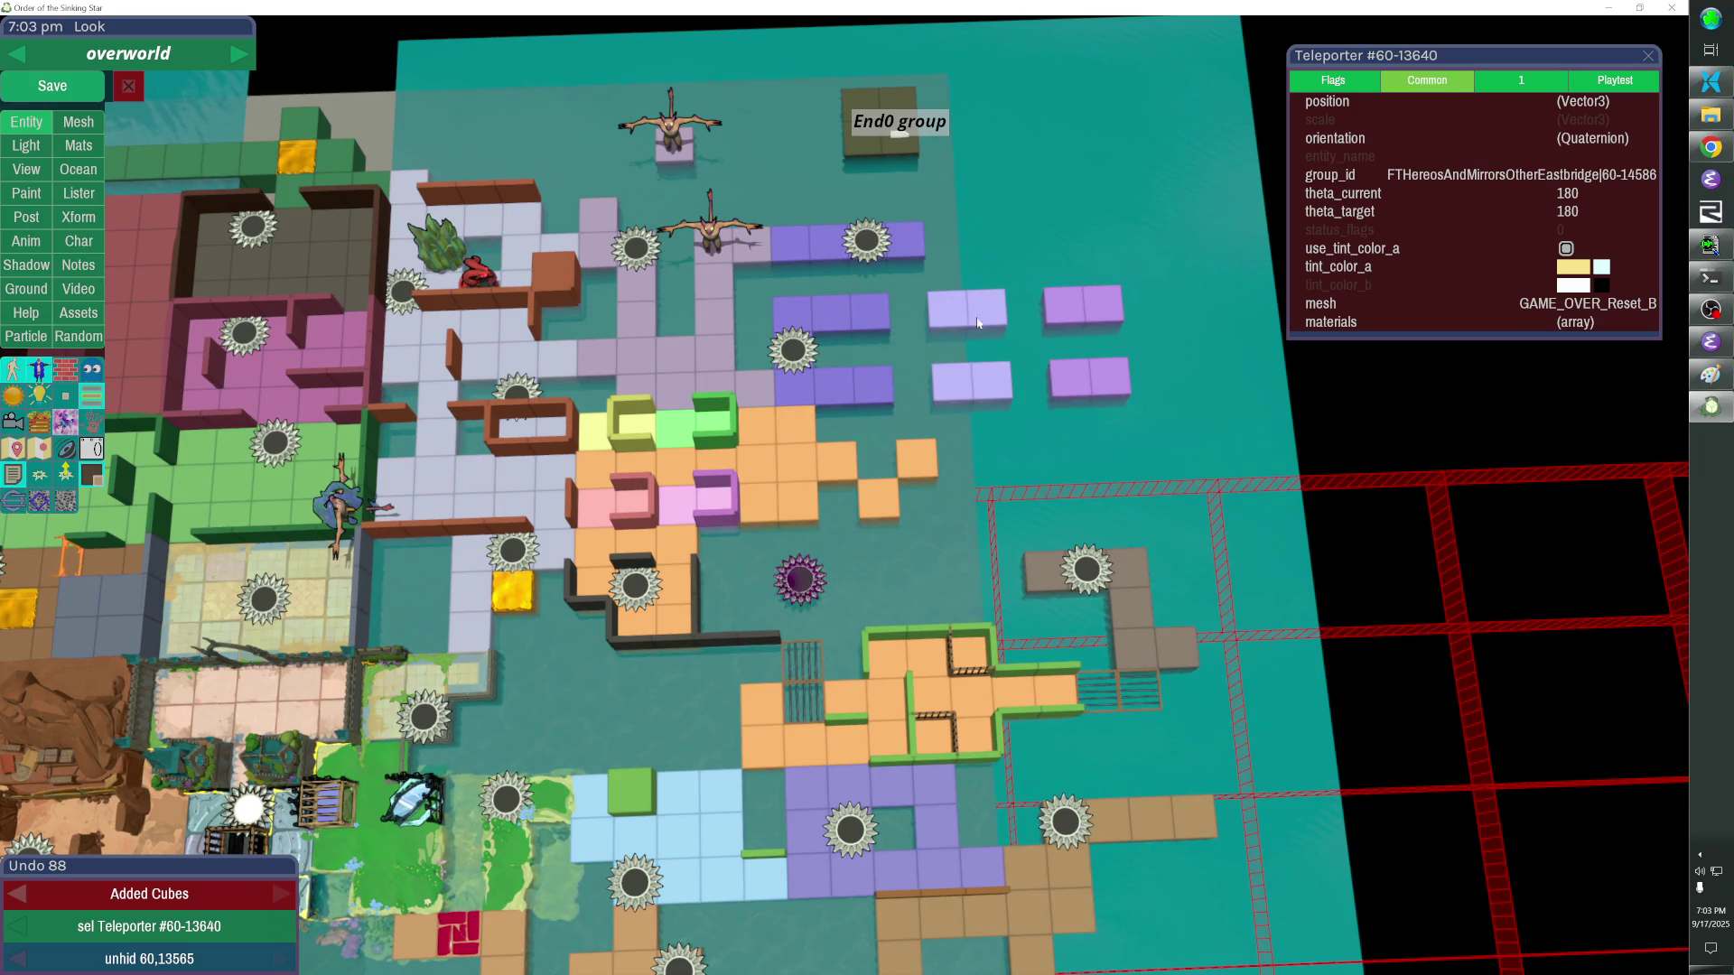
left_click(750, 388)
left_click(750, 388)
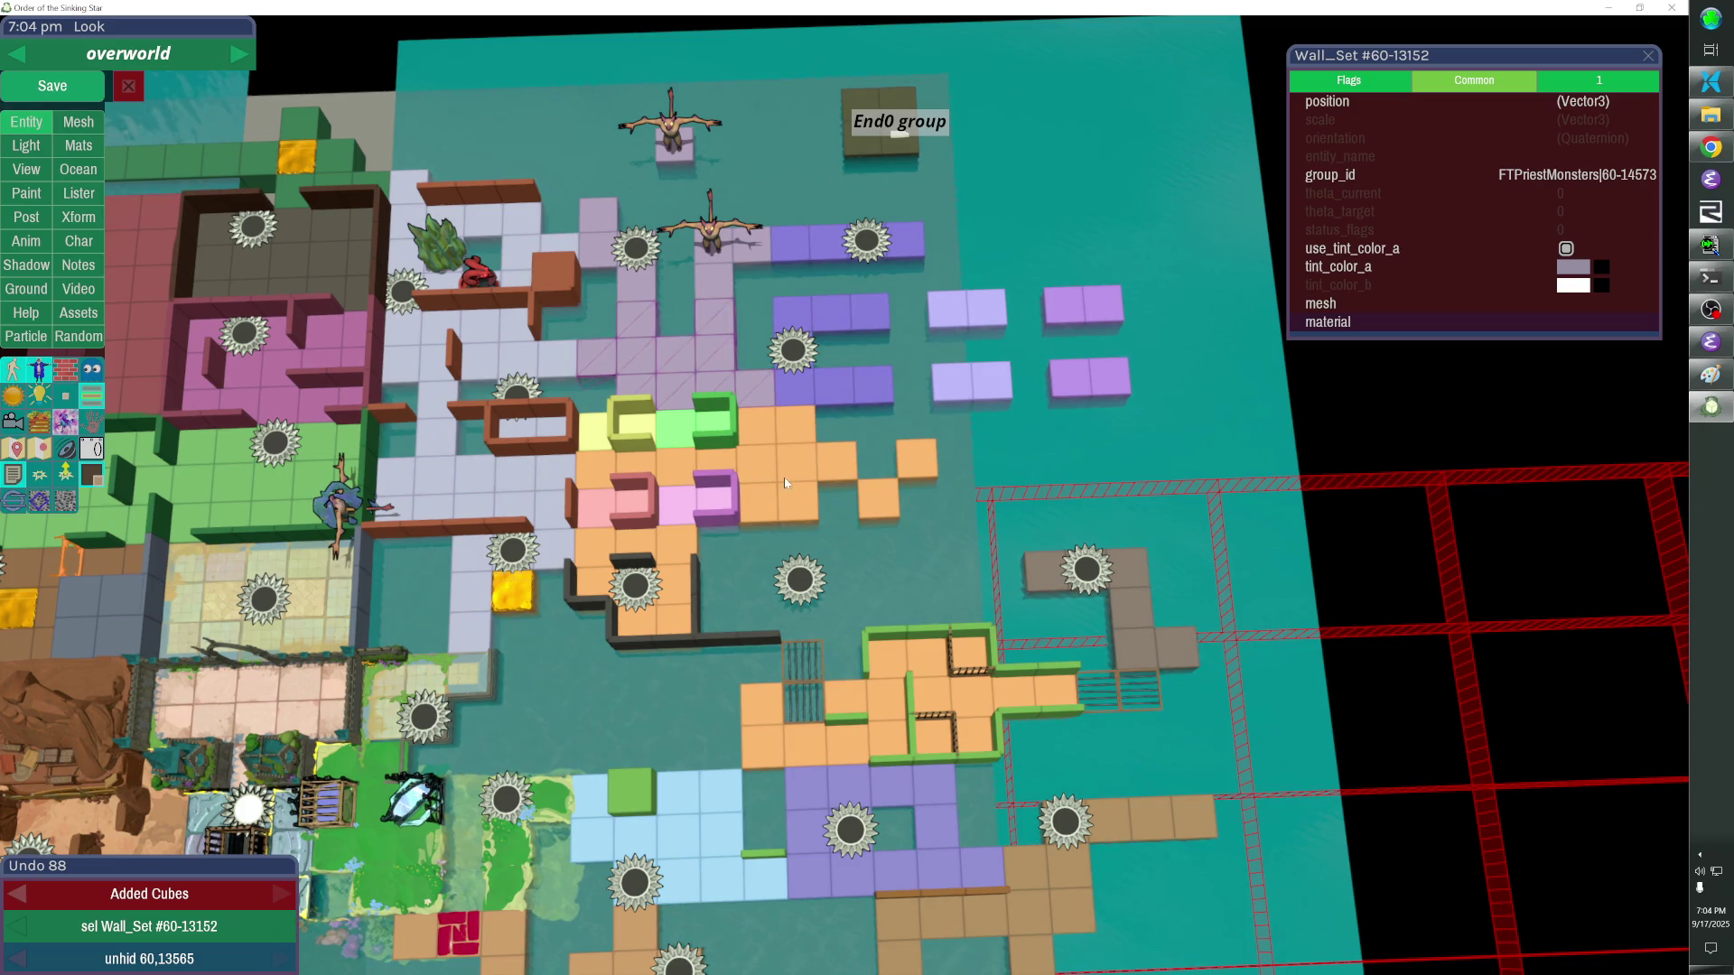
left_click_drag(784, 477, 884, 514)
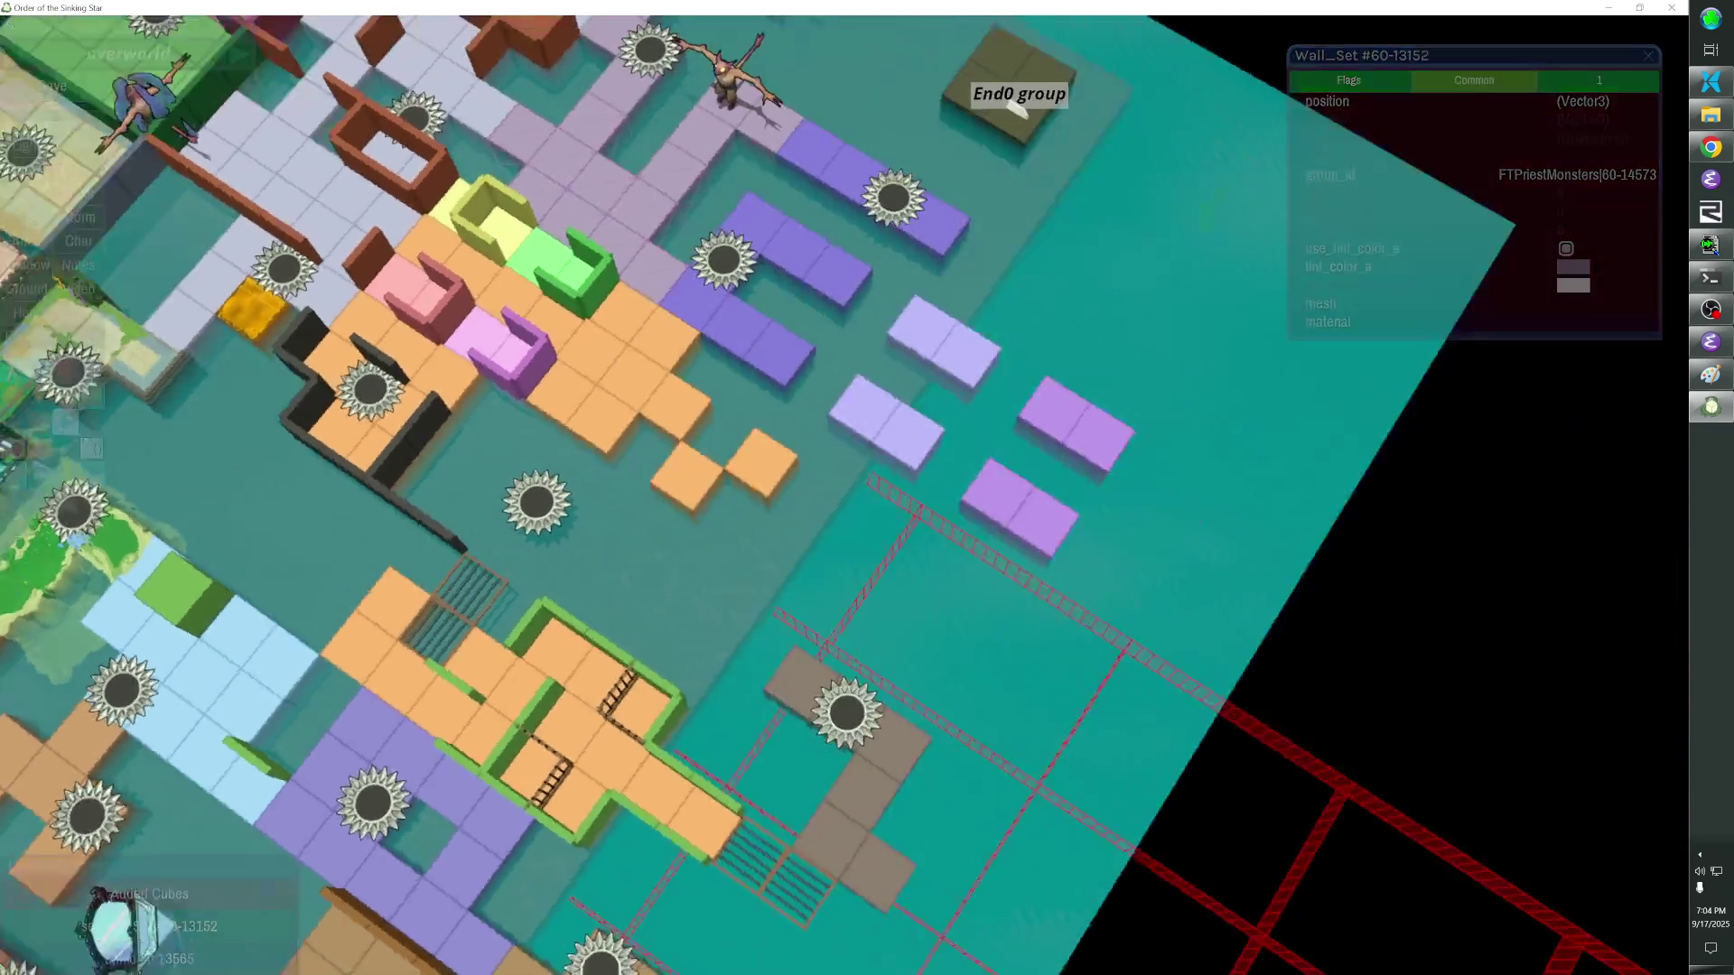
left_click(731, 427, "shift")
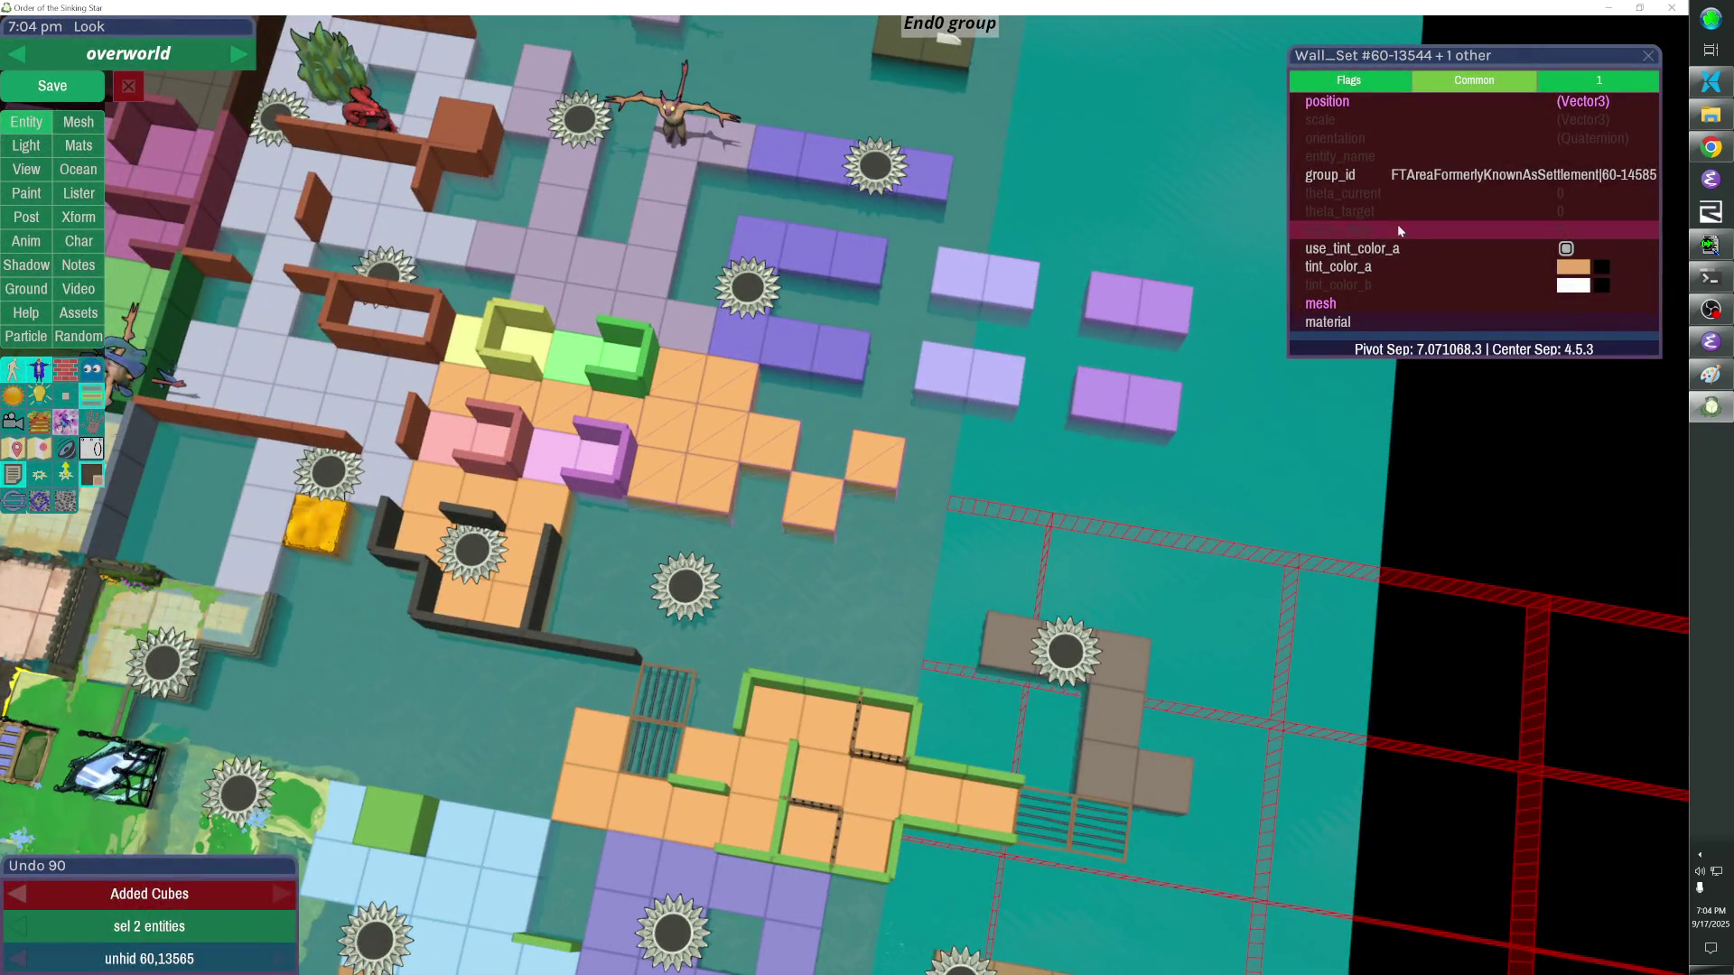
left_click(1378, 181)
key("Escape")
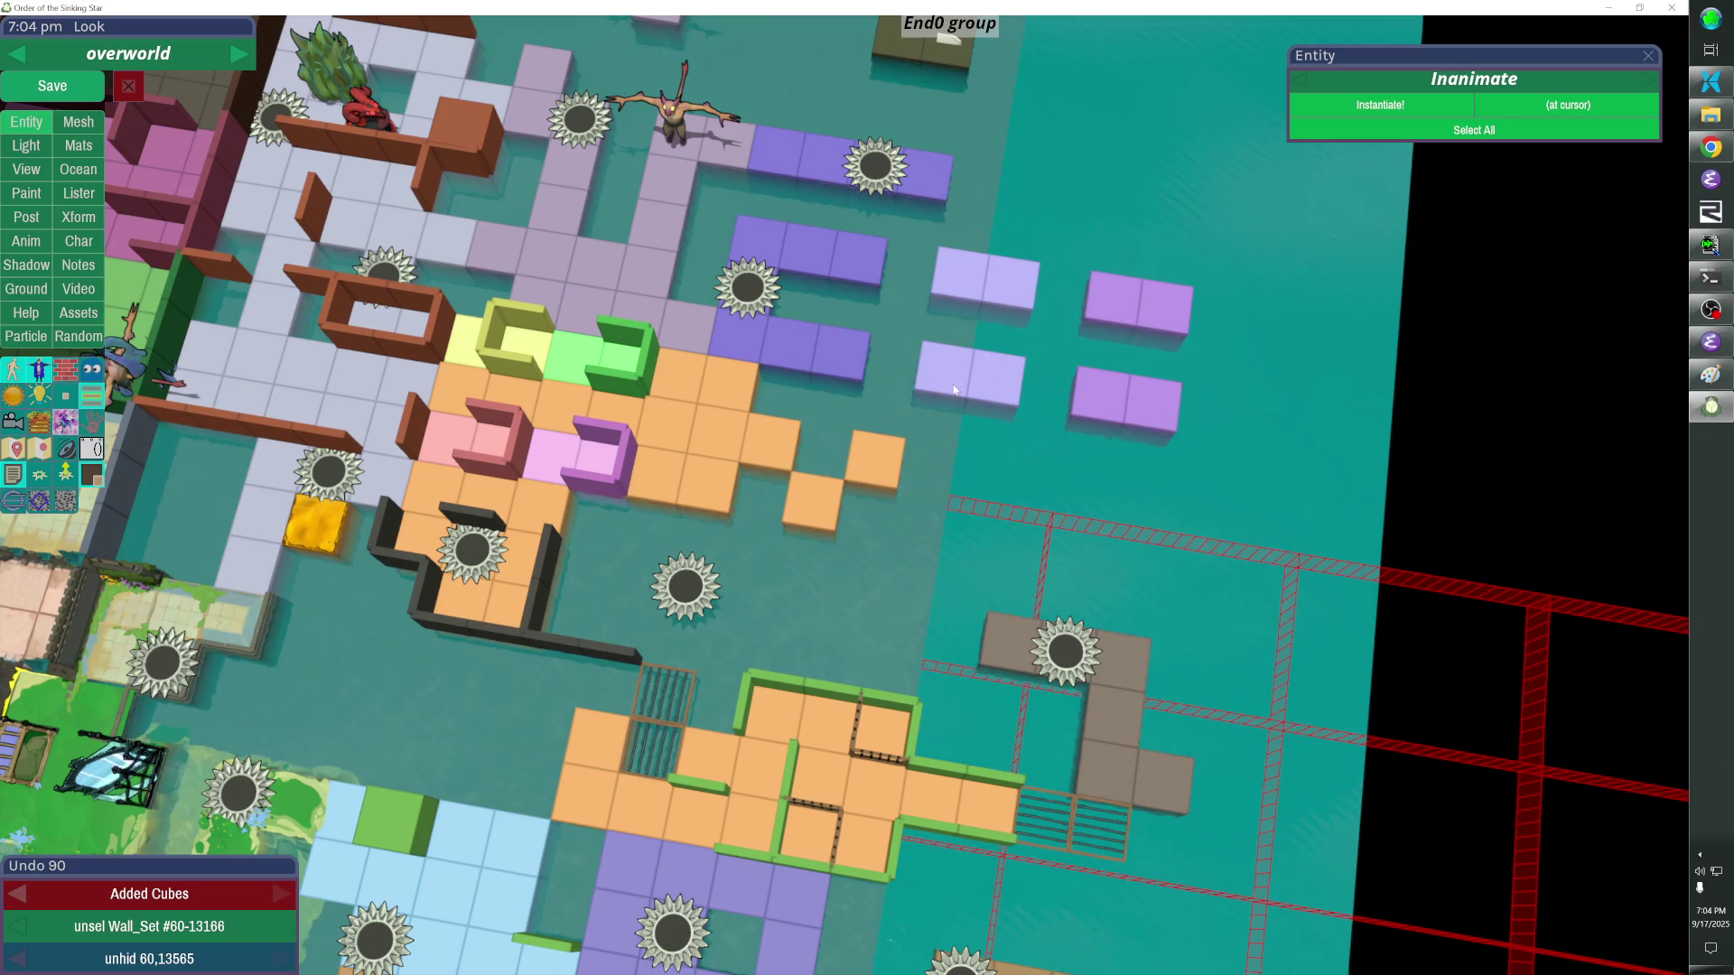
left_click(819, 430)
Change the wall set's tint_color_a to a duller brownish shade in the Color Picker and apply it.
left_click(1558, 266)
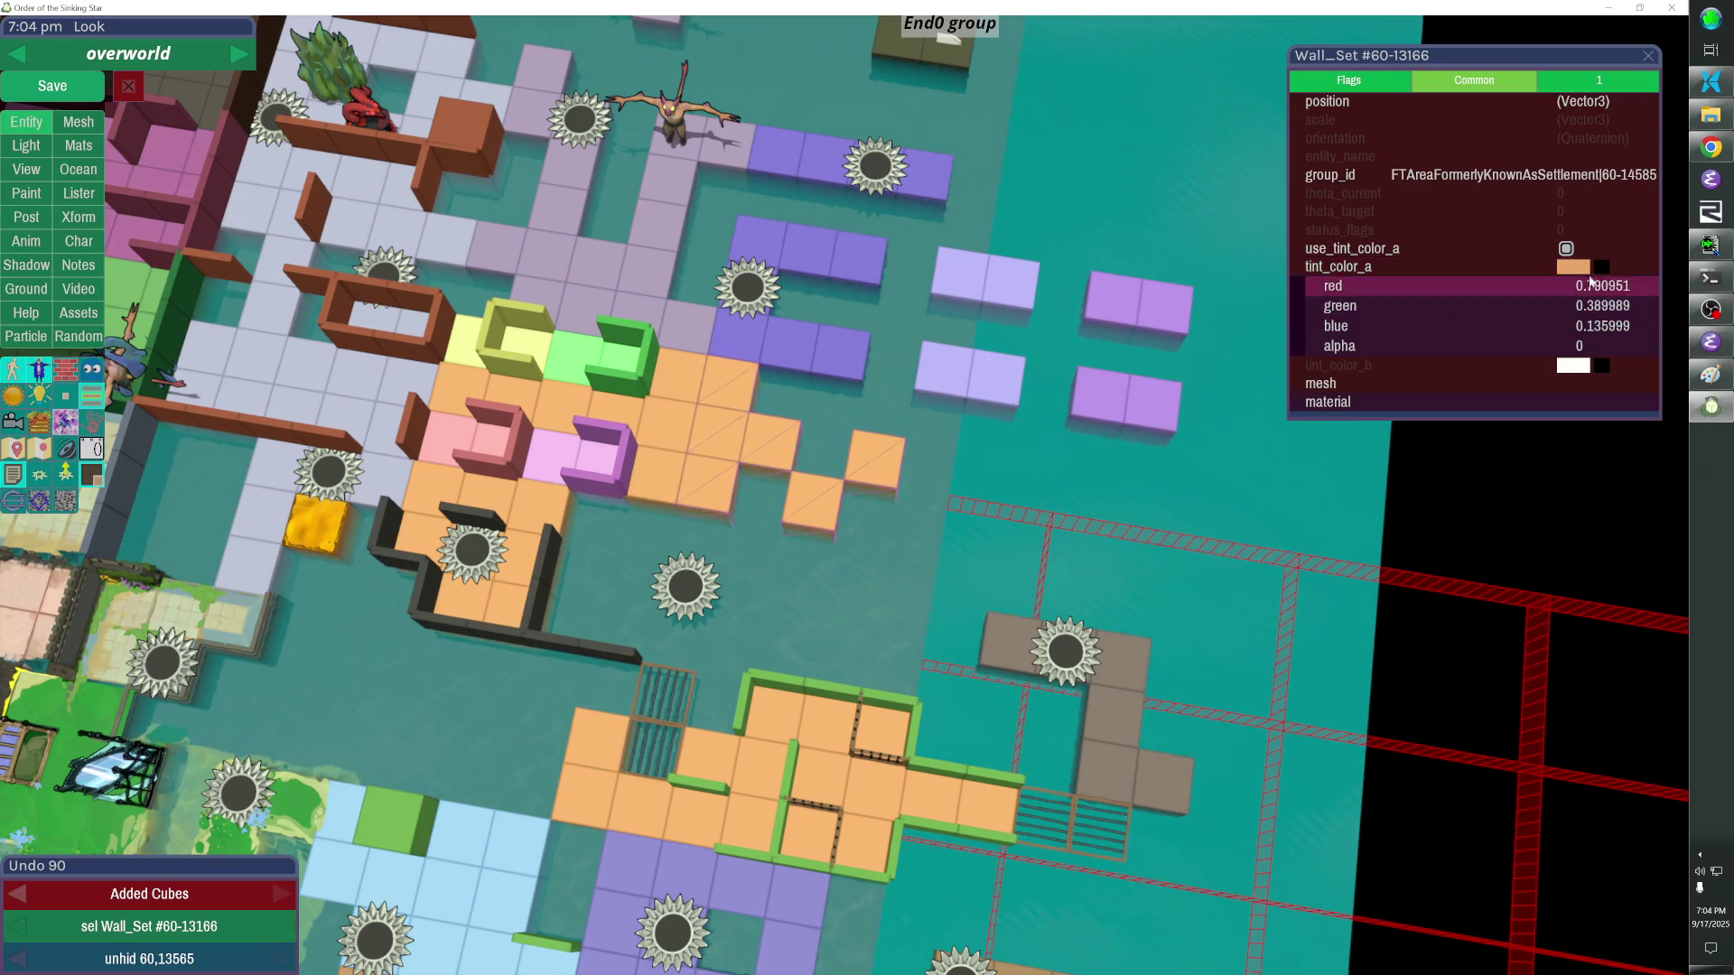
left_click(1574, 267)
left_click_drag(1134, 484, 1114, 491)
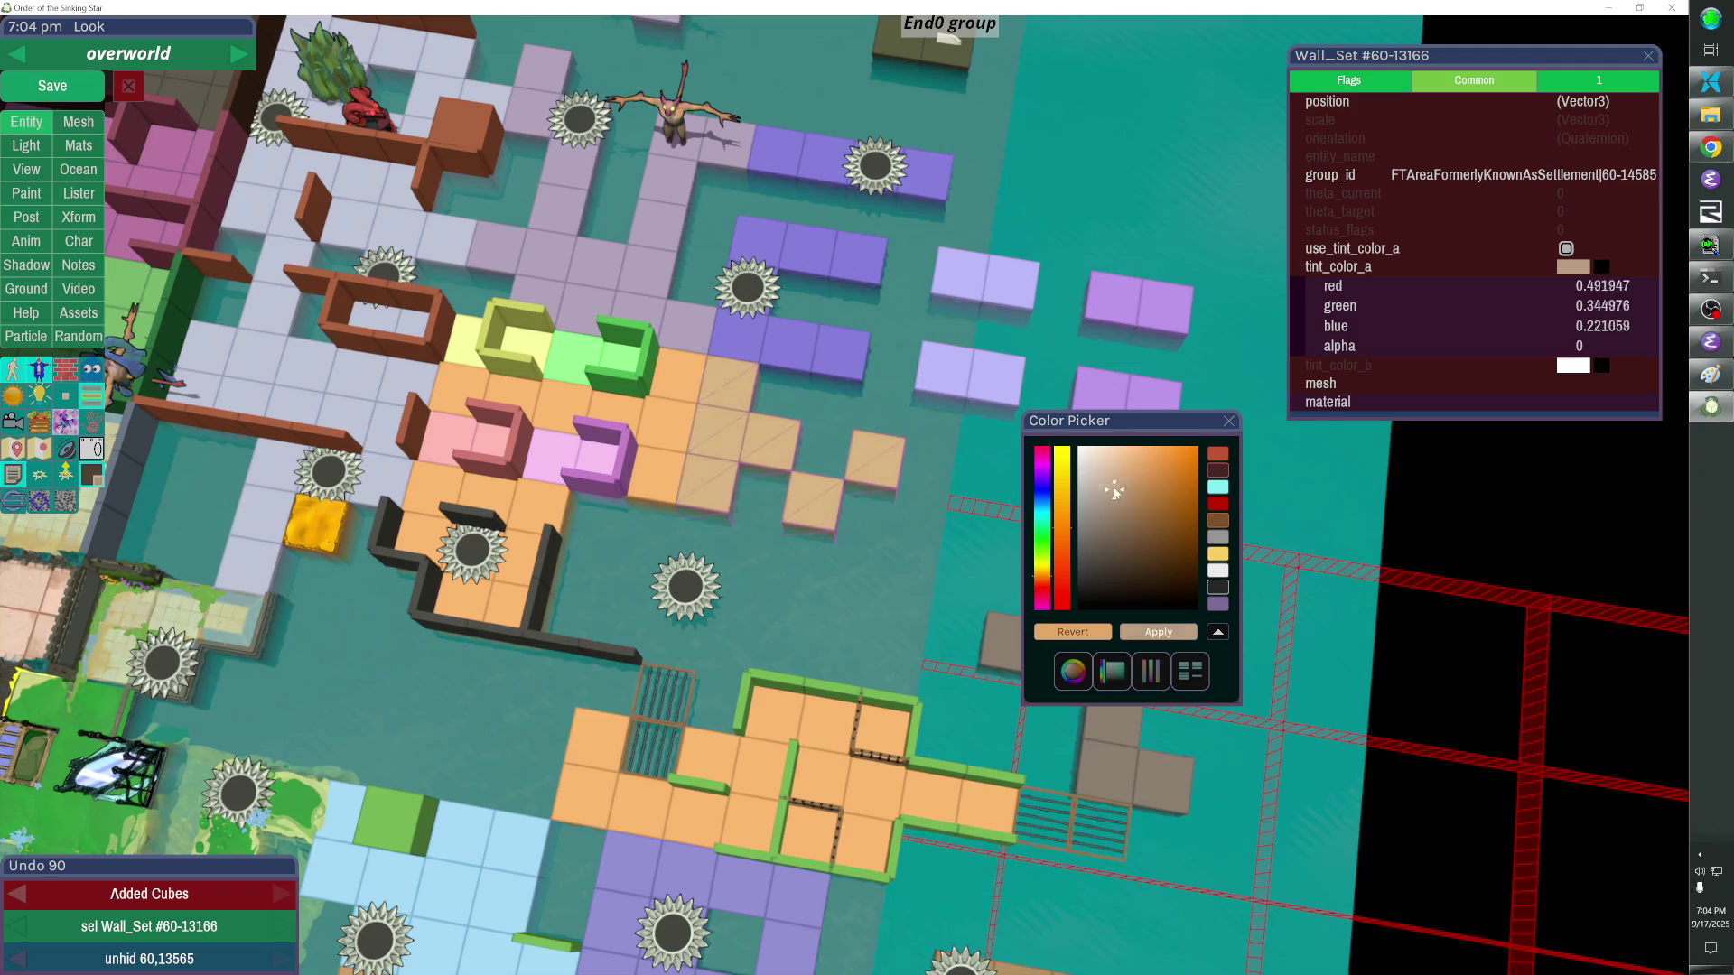
left_click(1158, 632)
left_click(1225, 425)
key("Escape")
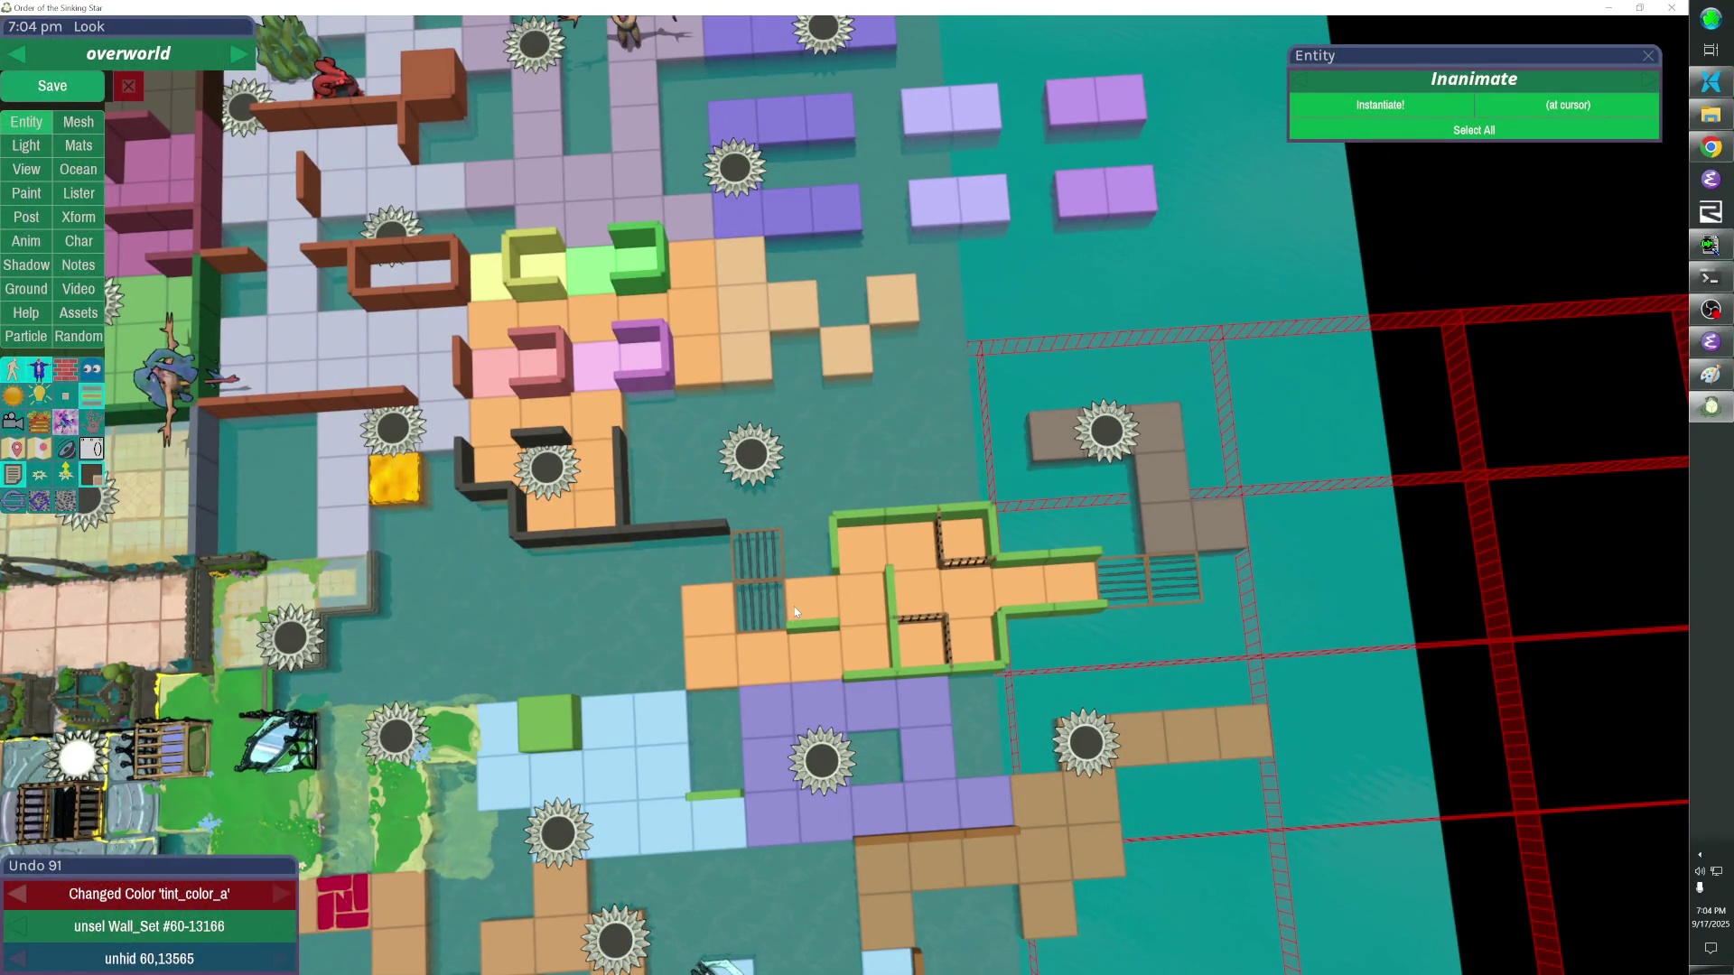
Shift the connected fence run one tile left and delete two stray fence pieces.
double_click(905, 612)
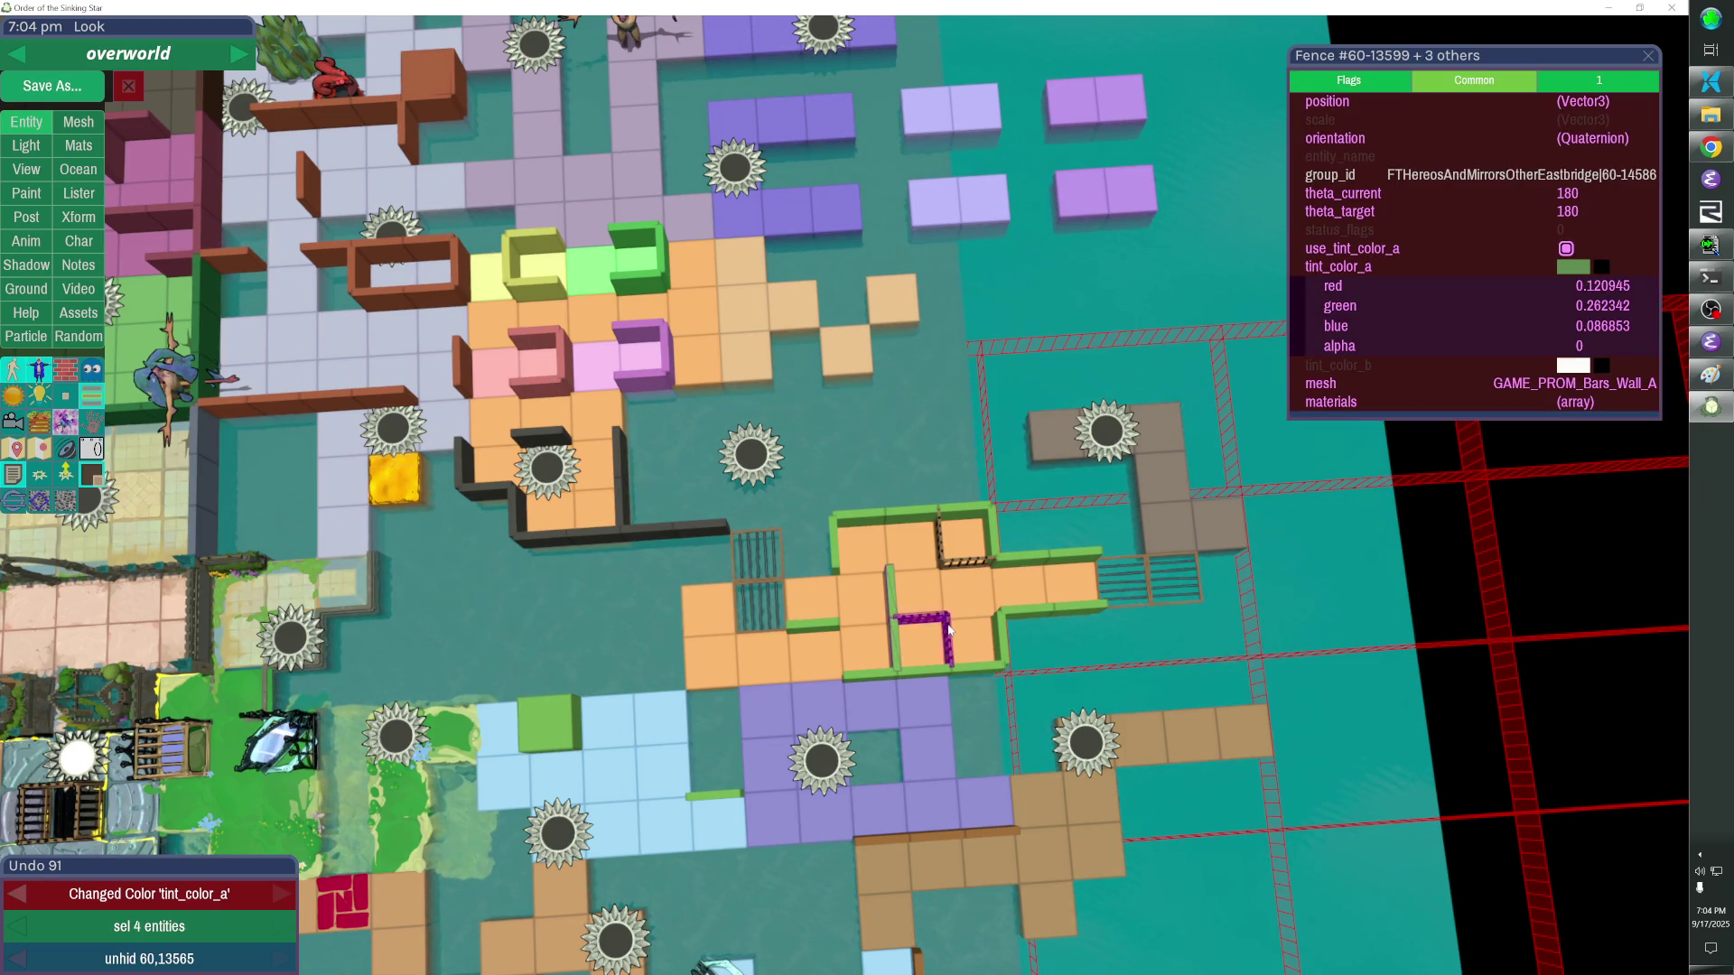
left_click_drag(947, 628, 840, 558)
left_click(855, 572)
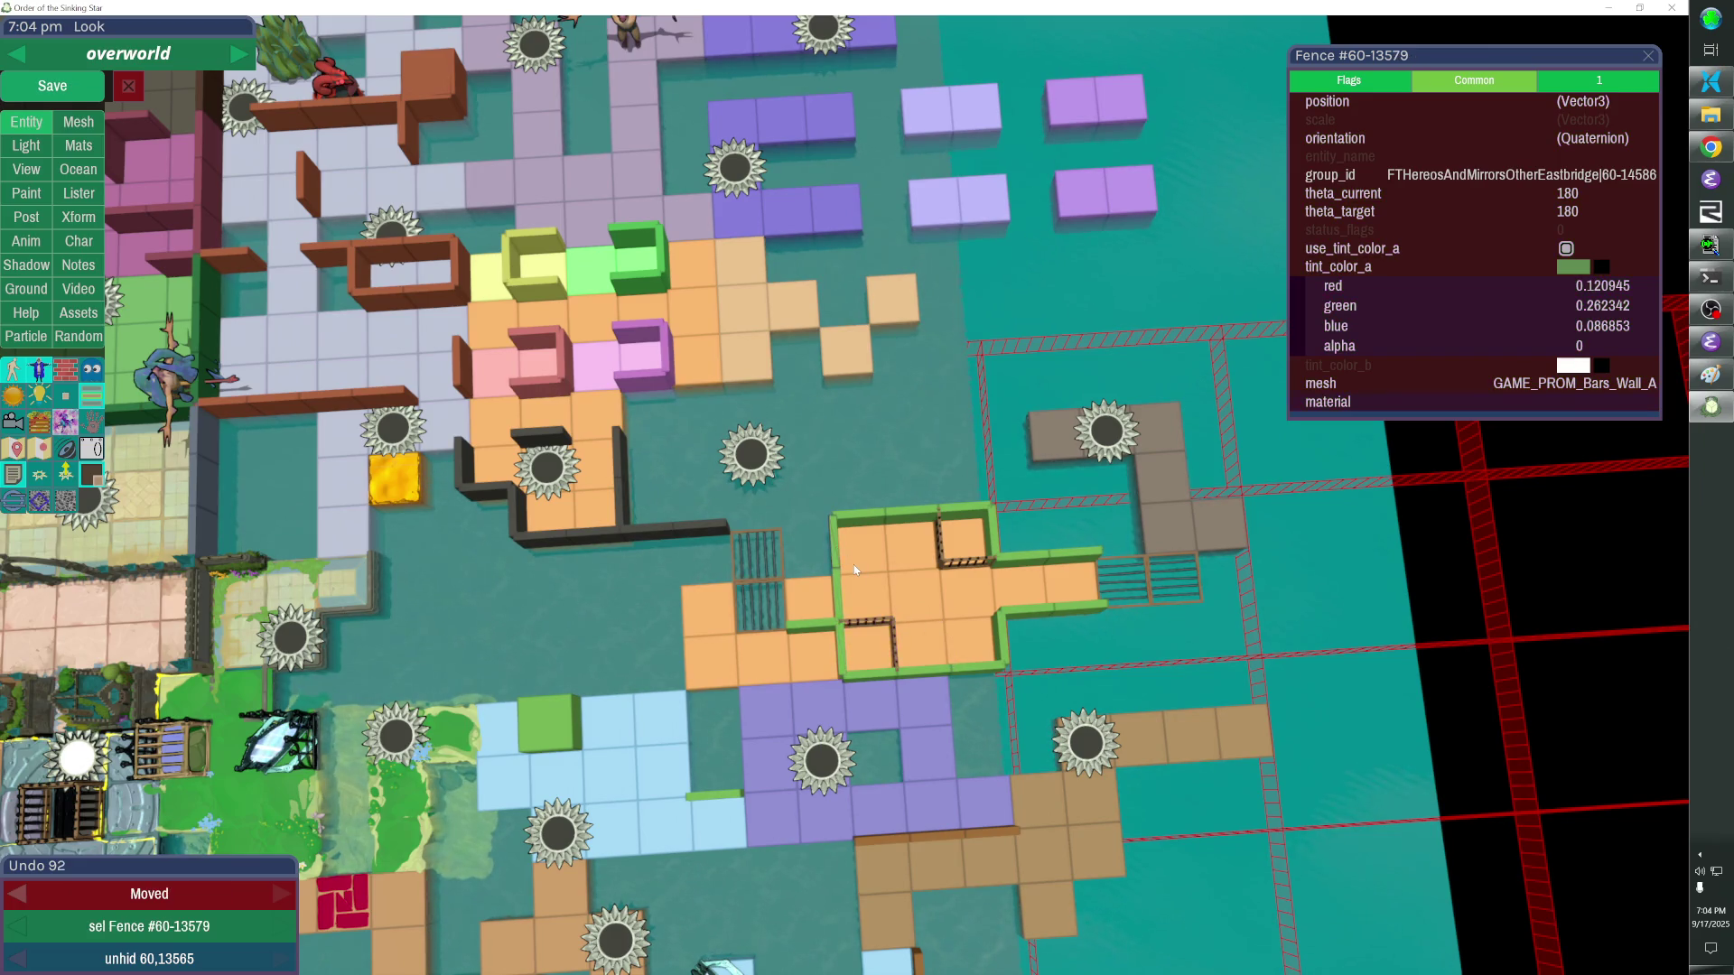
key("Delete")
left_click(1001, 643)
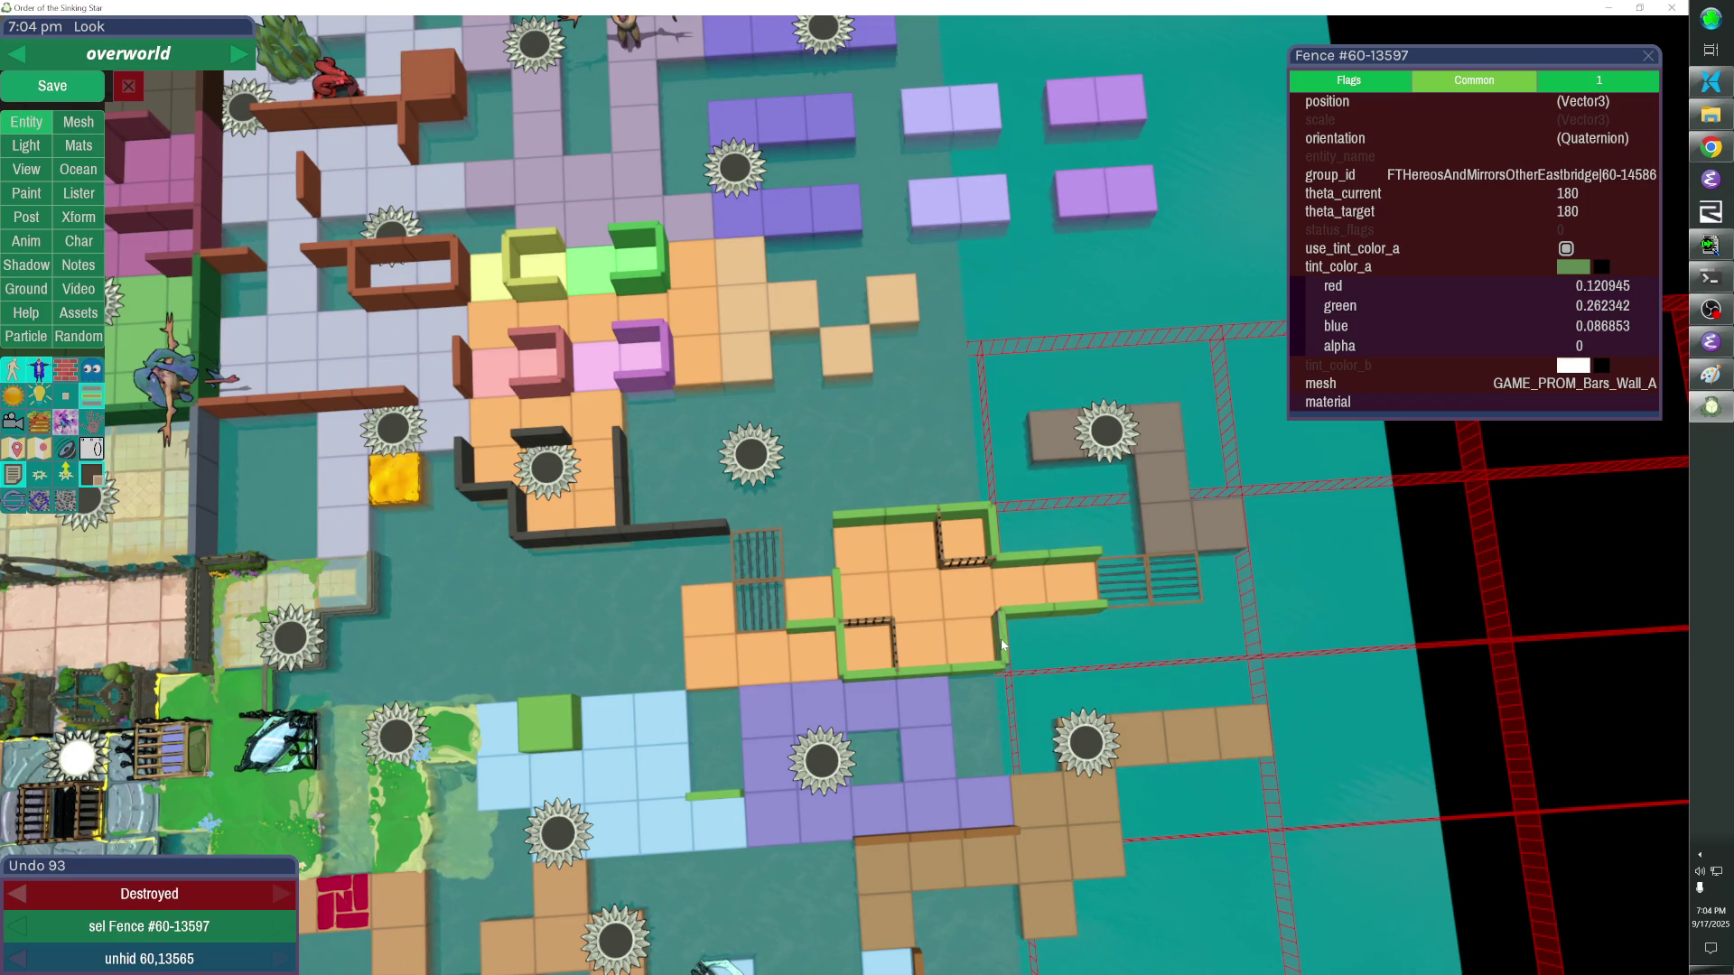
key("Delete")
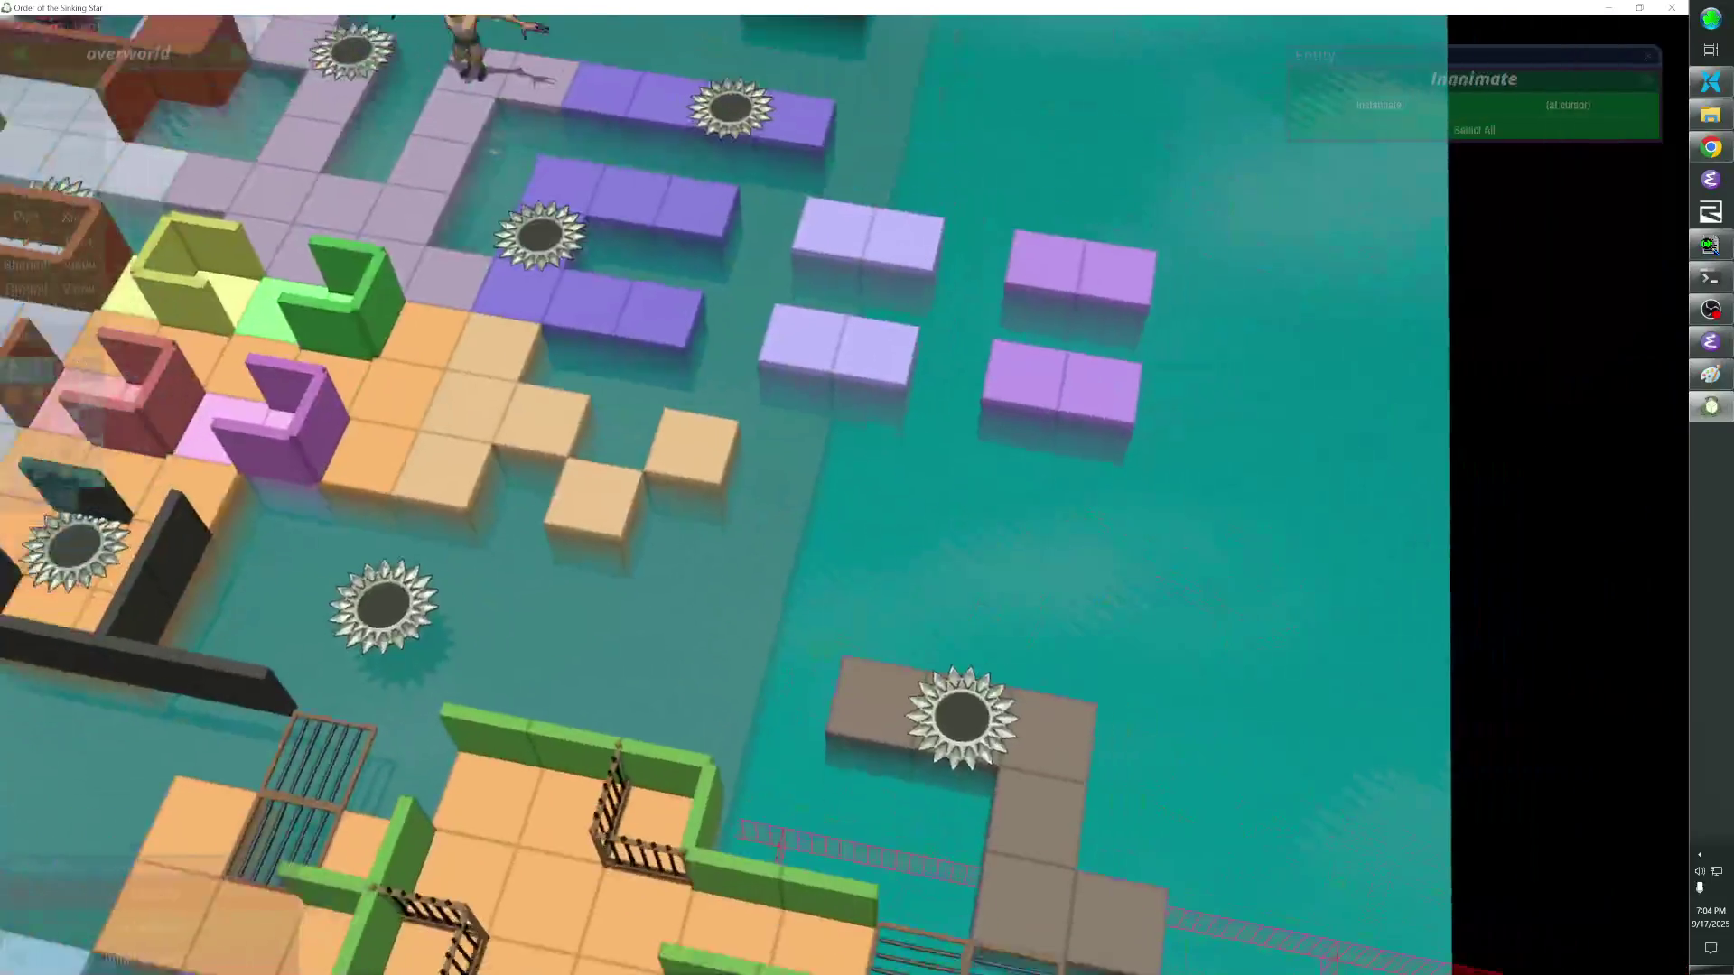
Rotate the edge fence a quarter turn, trim the stray floor tiles and delete two gate fence pieces.
left_click(754, 471)
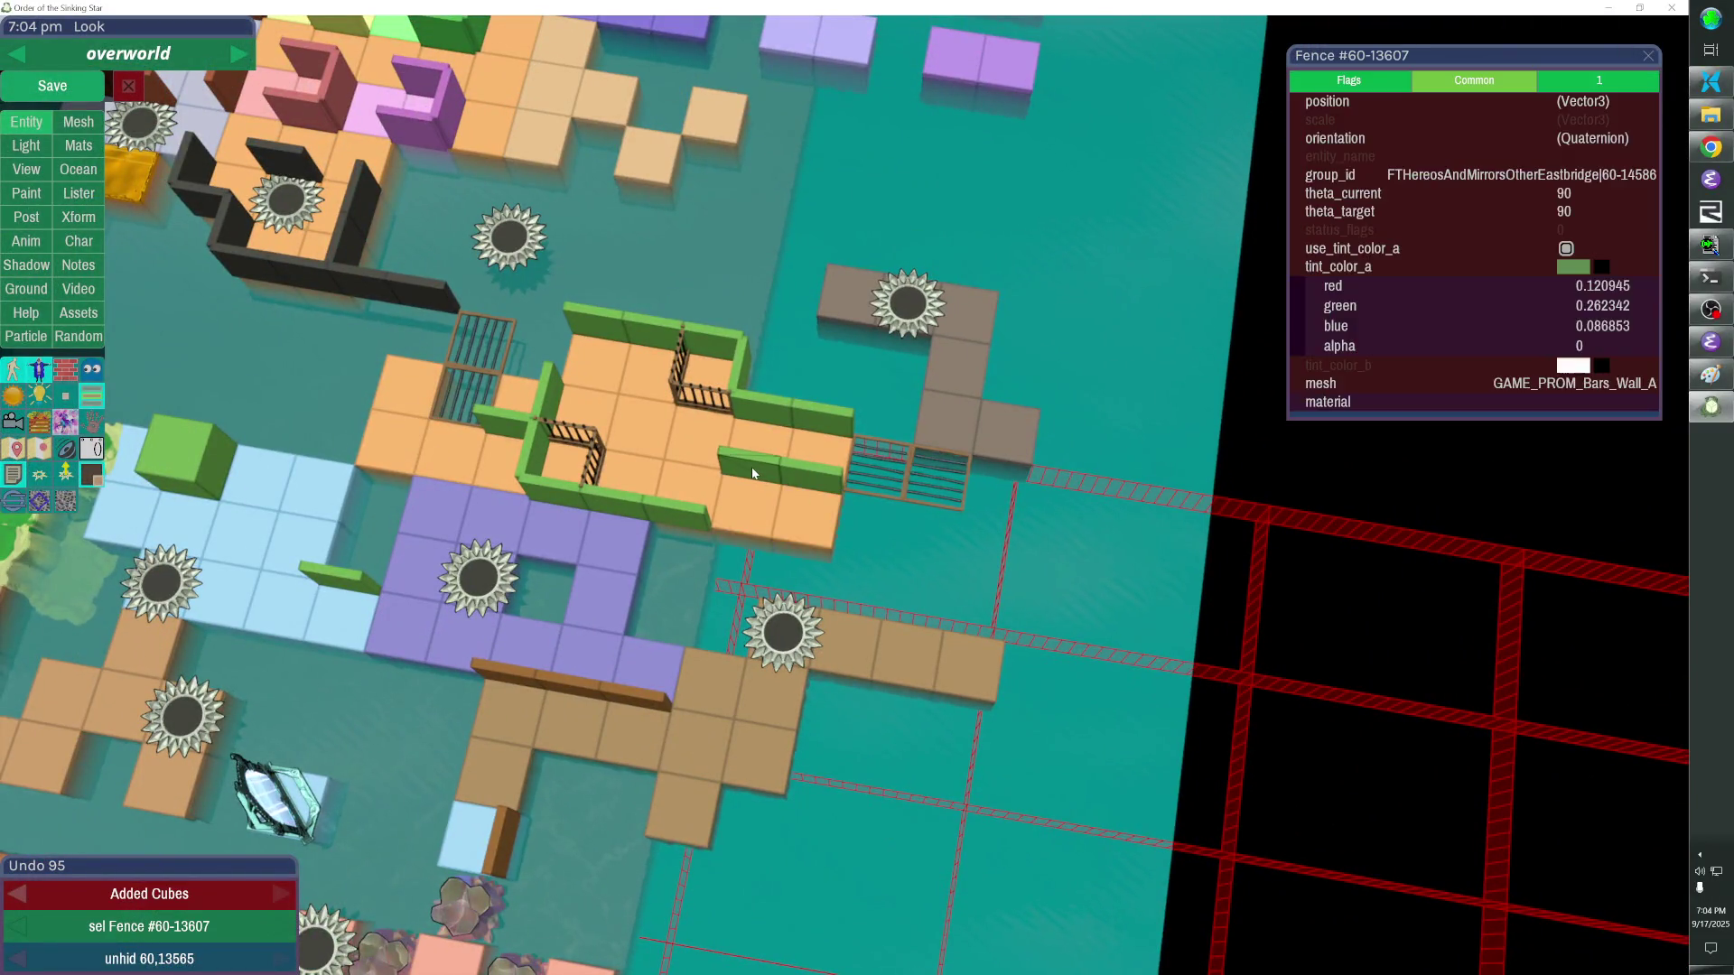
key("r")
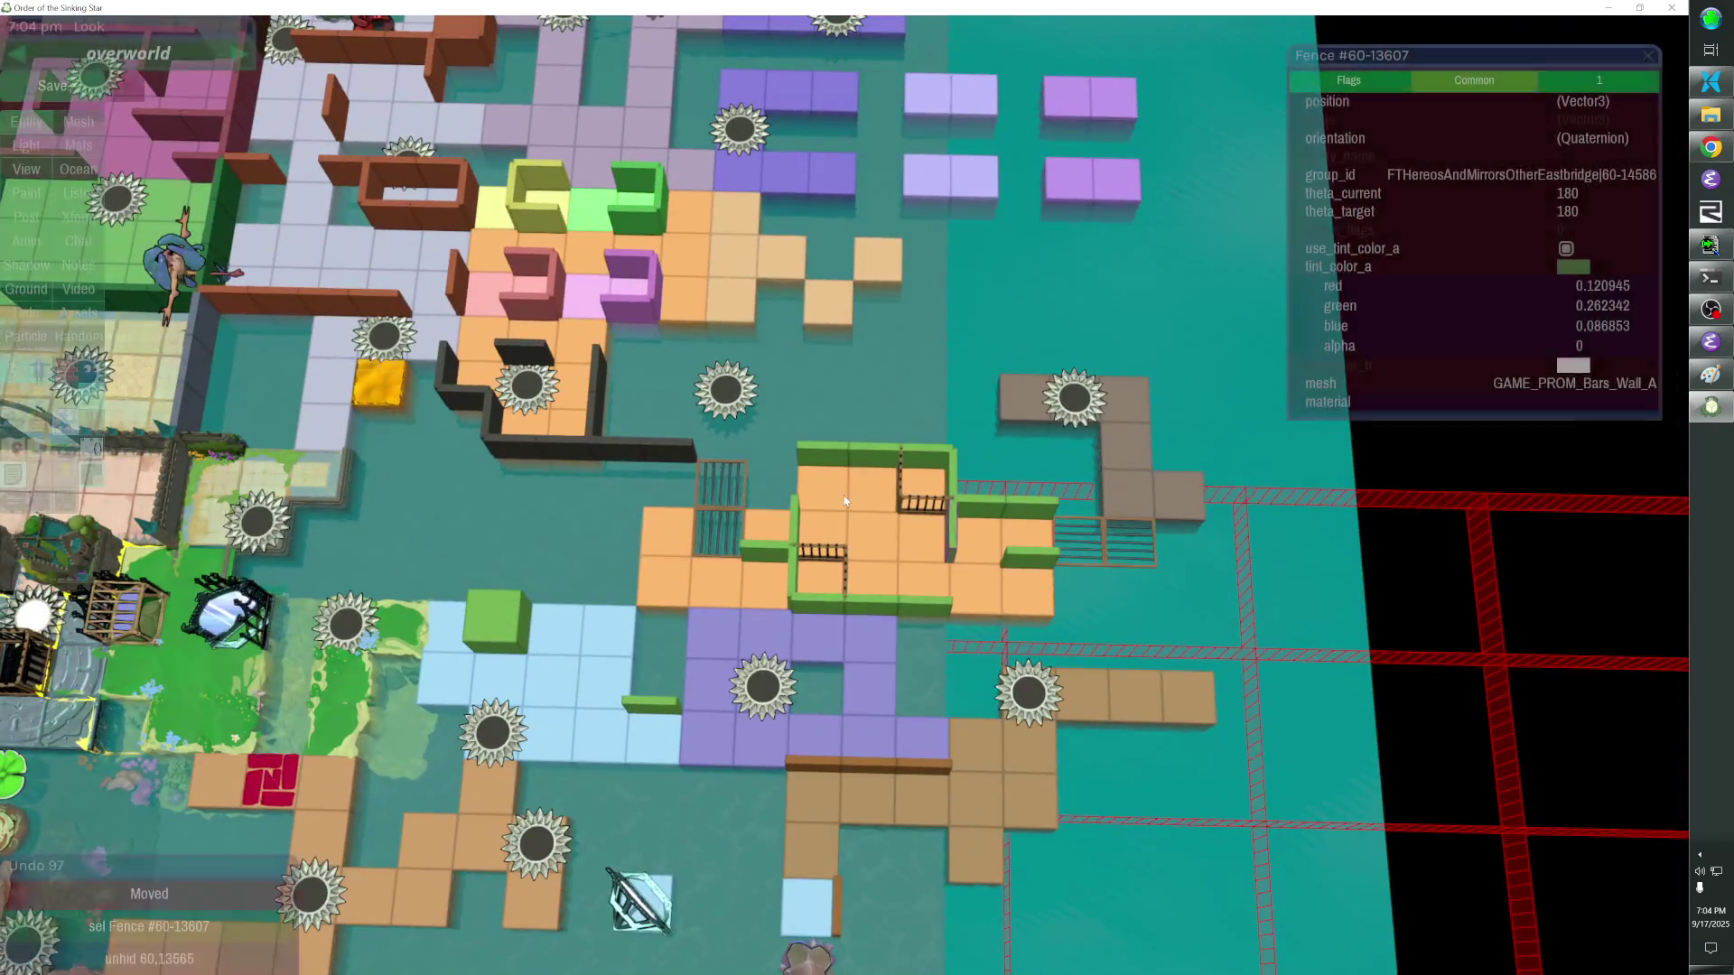
left_click(720, 484)
left_click(718, 535, "shift")
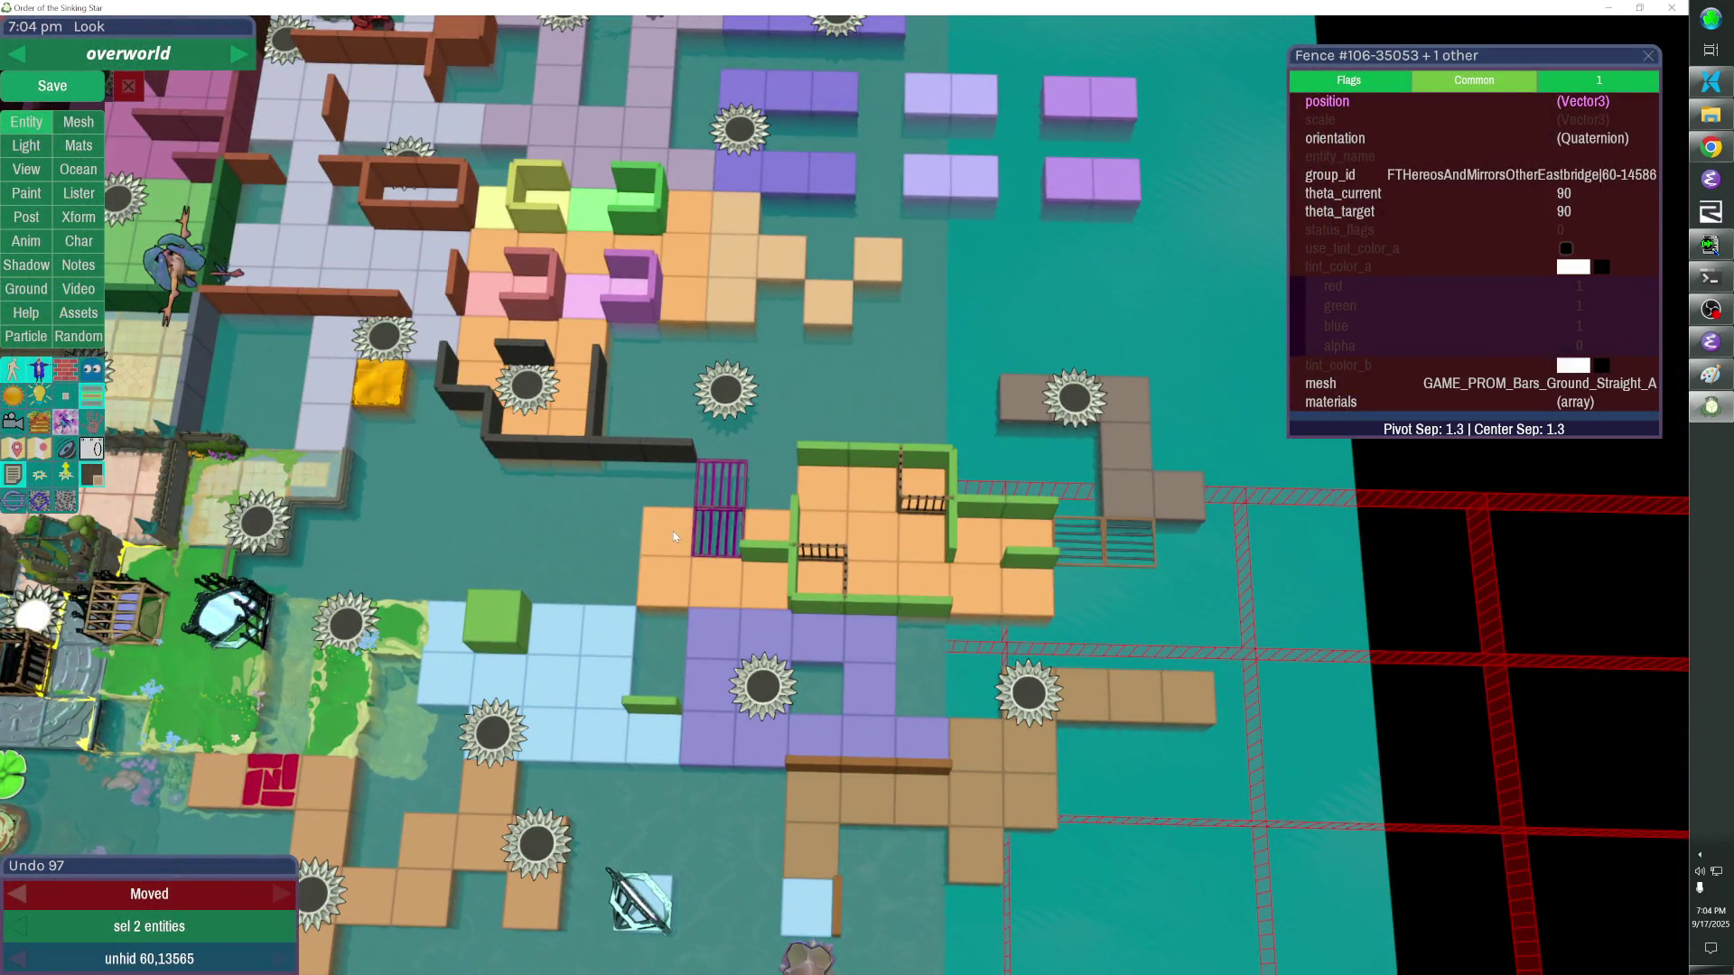
left_click(674, 536)
left_click(678, 580)
left_click(759, 579)
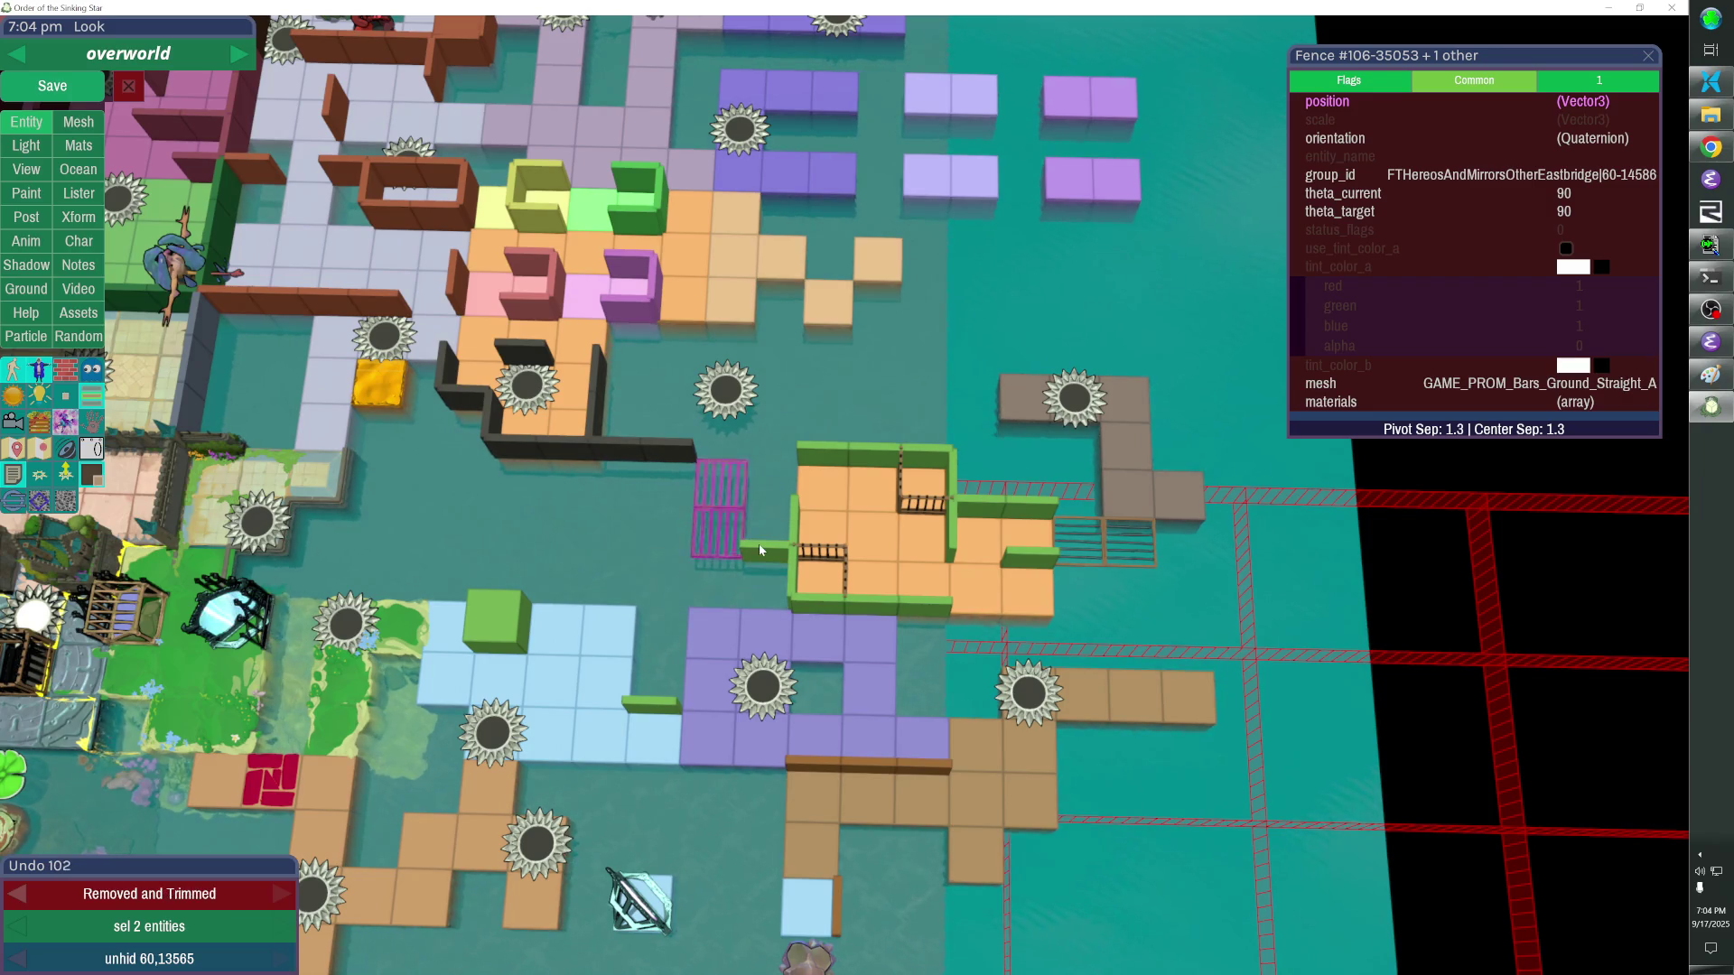
key("Delete")
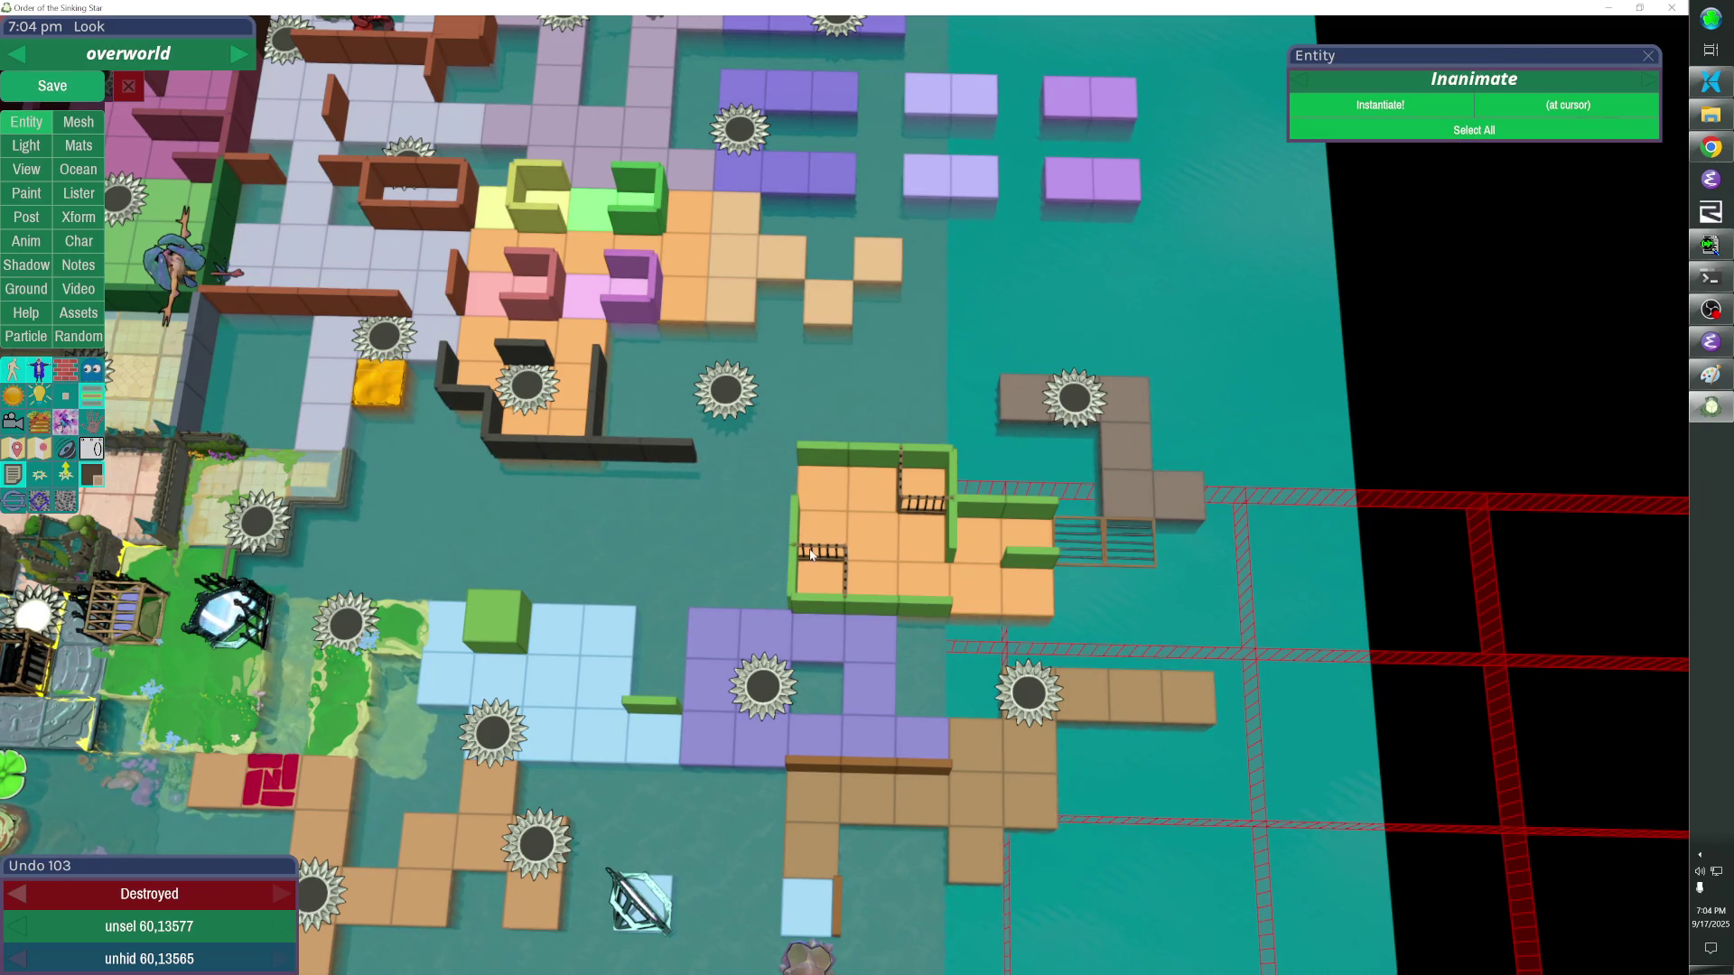
Nudge the orange room left with the arrow keys and move the sawblade one tile right.
left_click(875, 502)
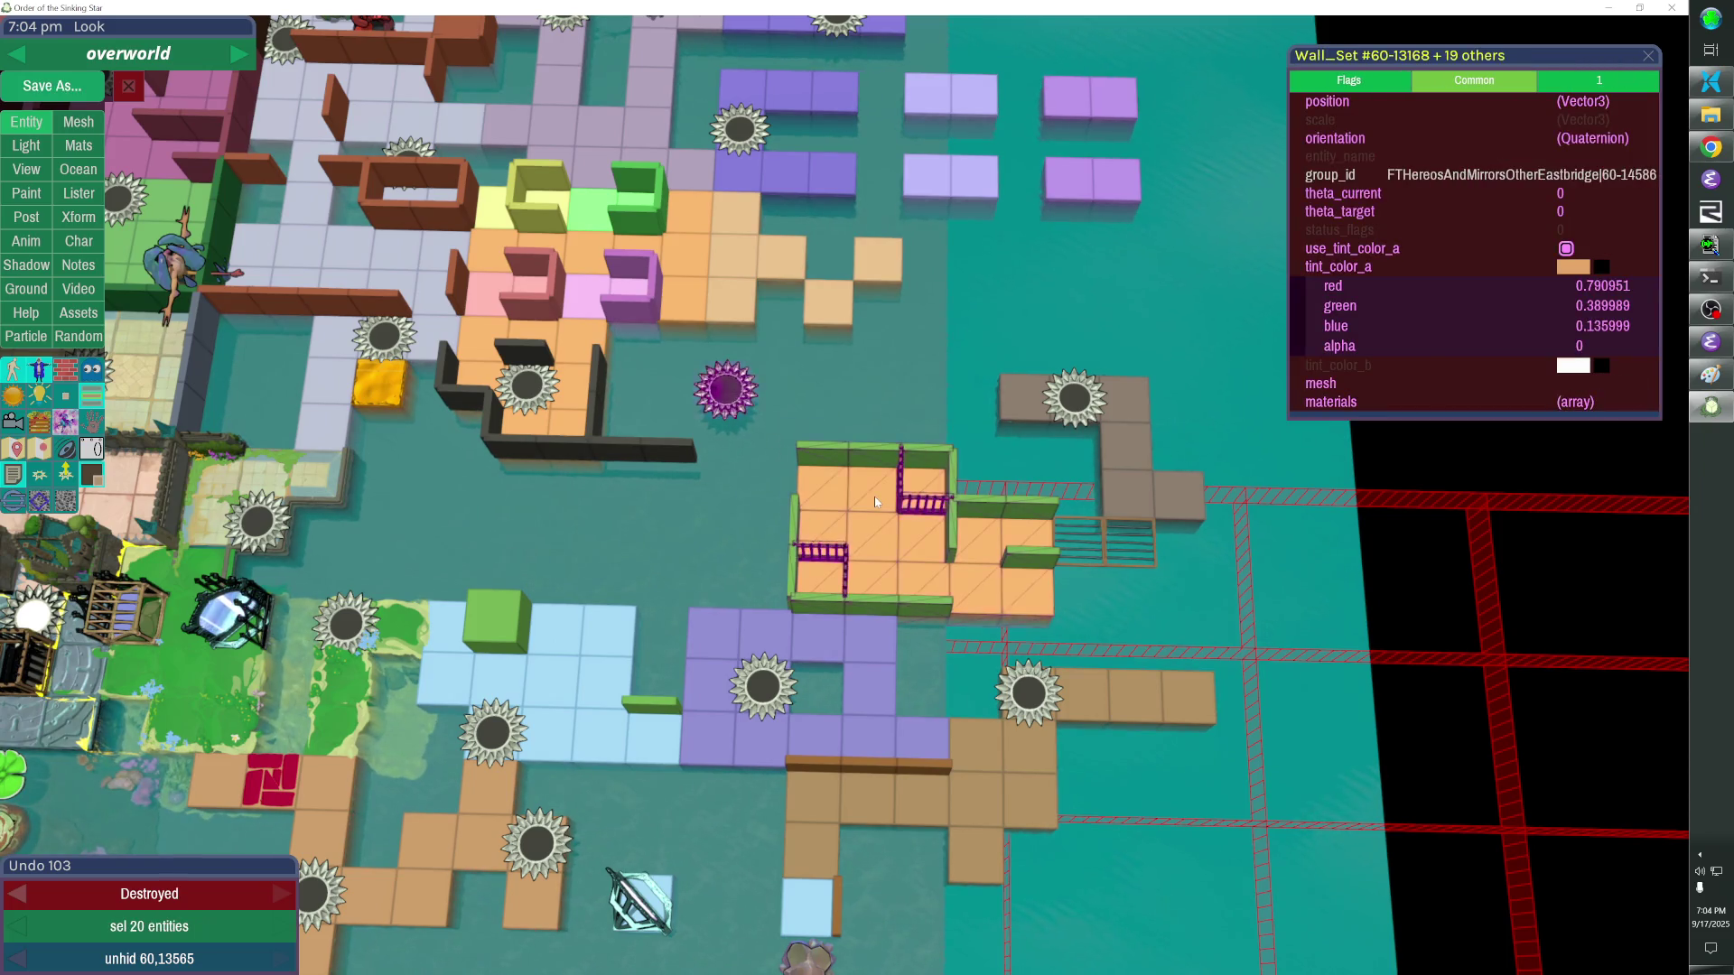
key("Left")
key("Left")
key("Right")
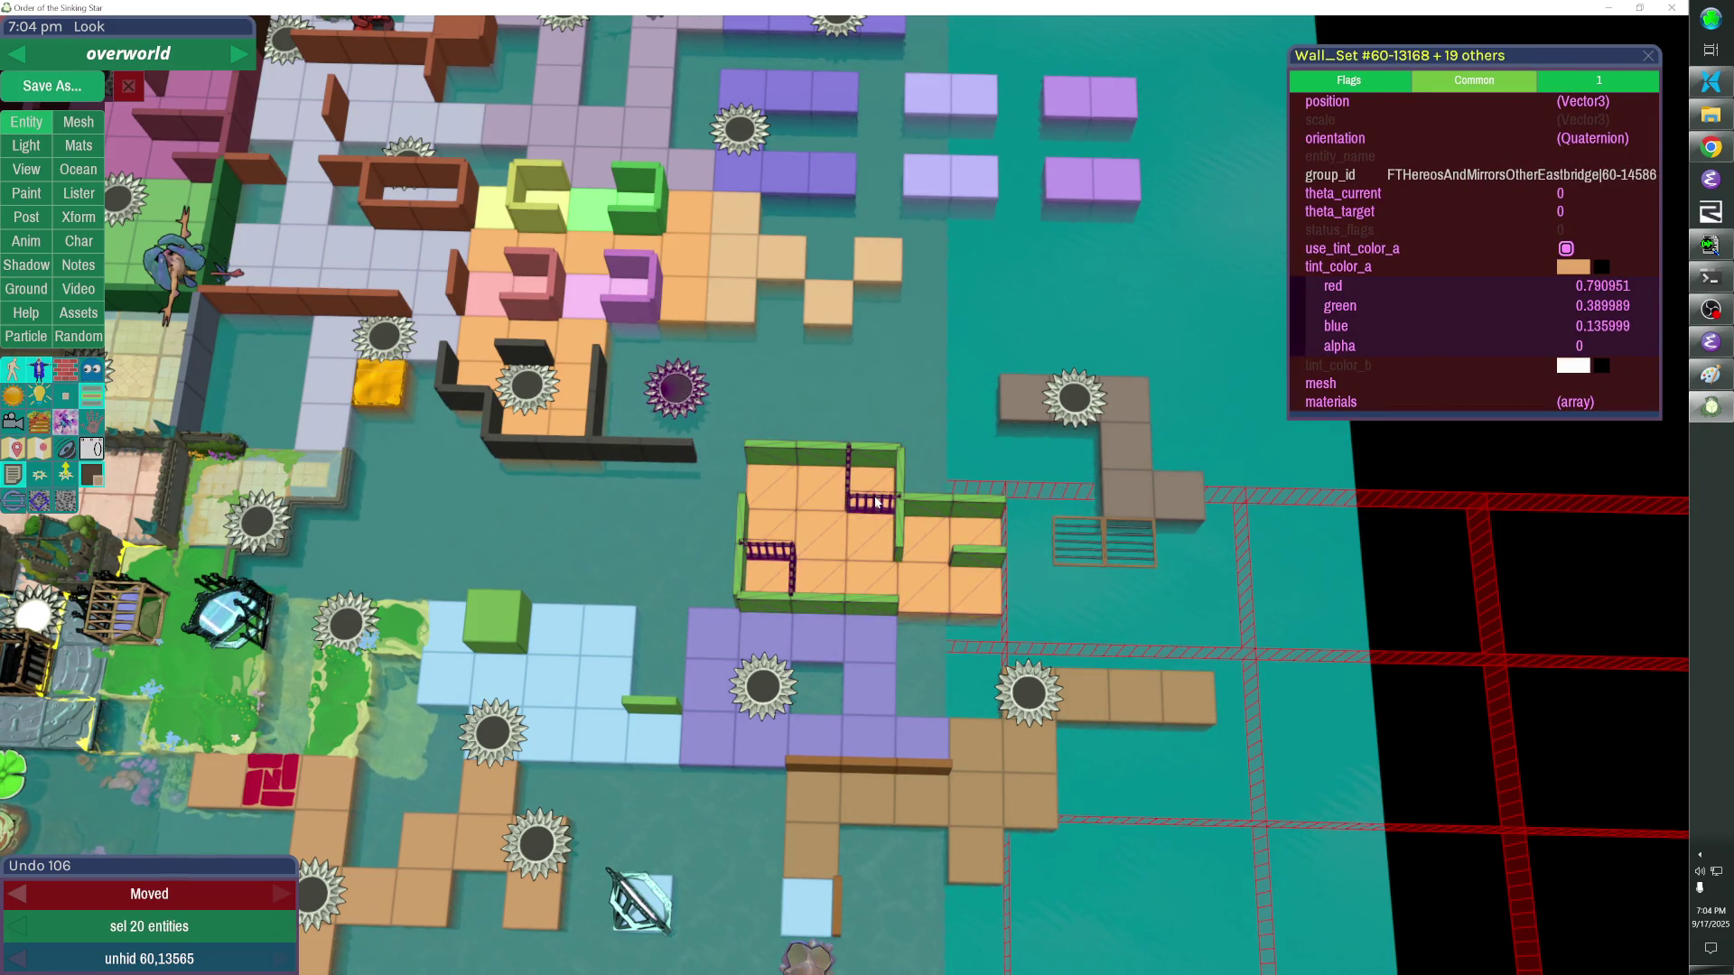
left_click(731, 506)
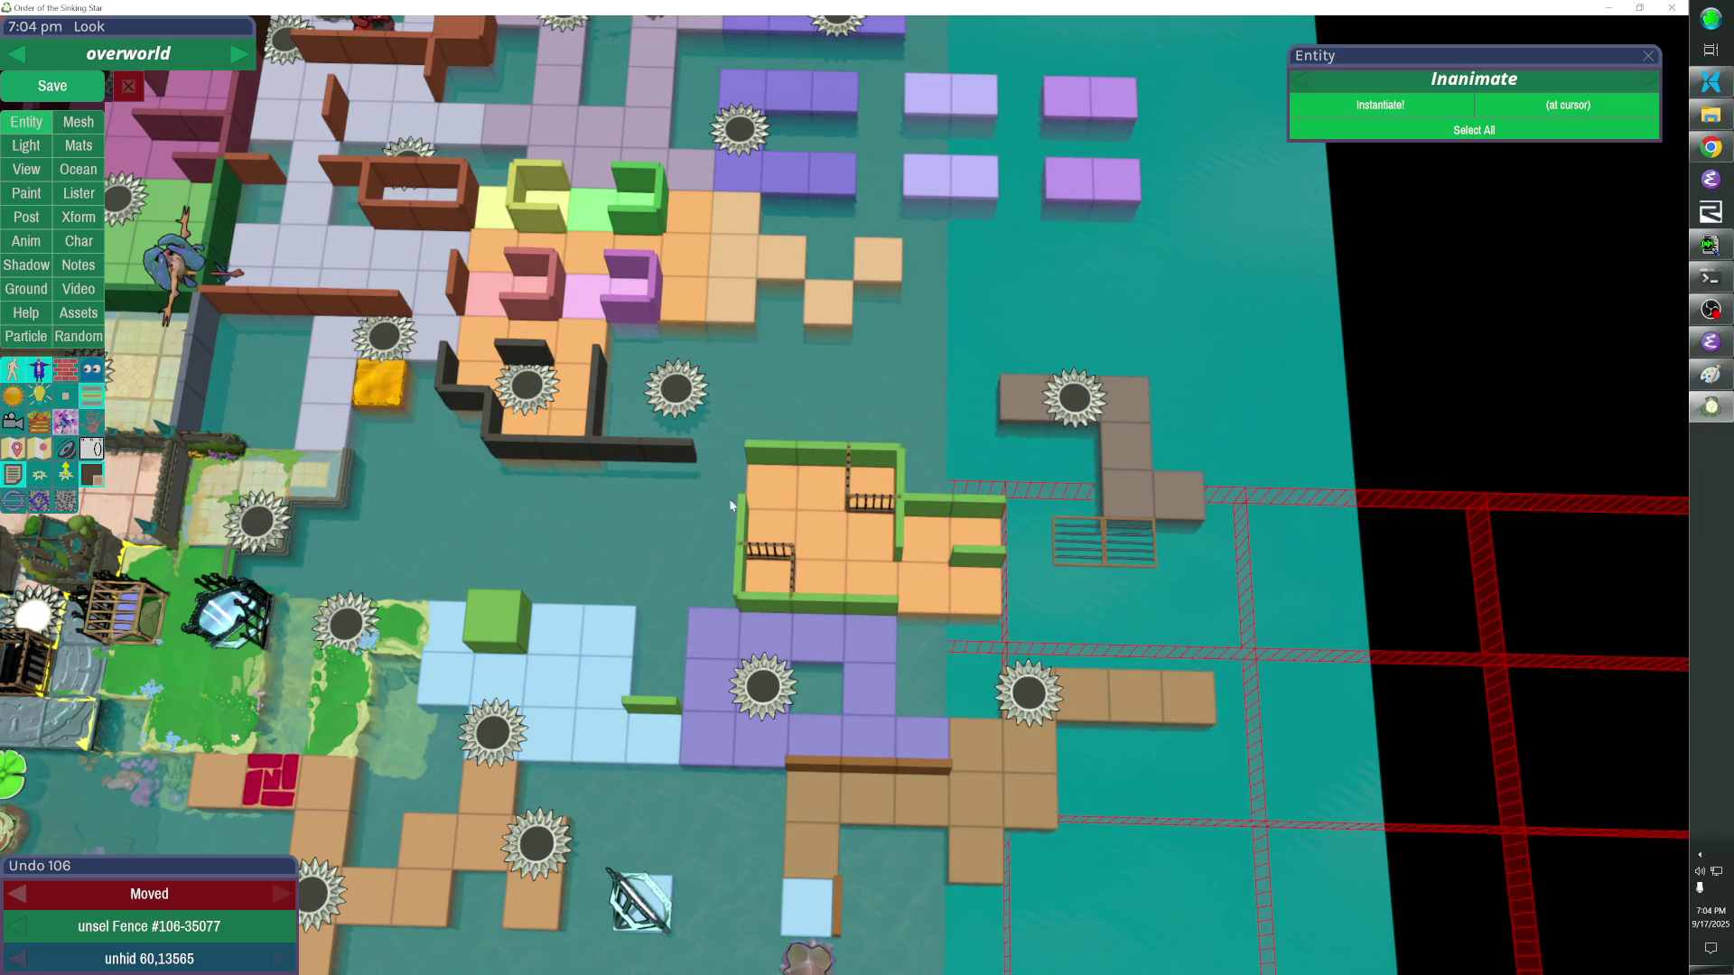
left_click(676, 388)
key("Right")
key("Right")
key("Right")
key("r")
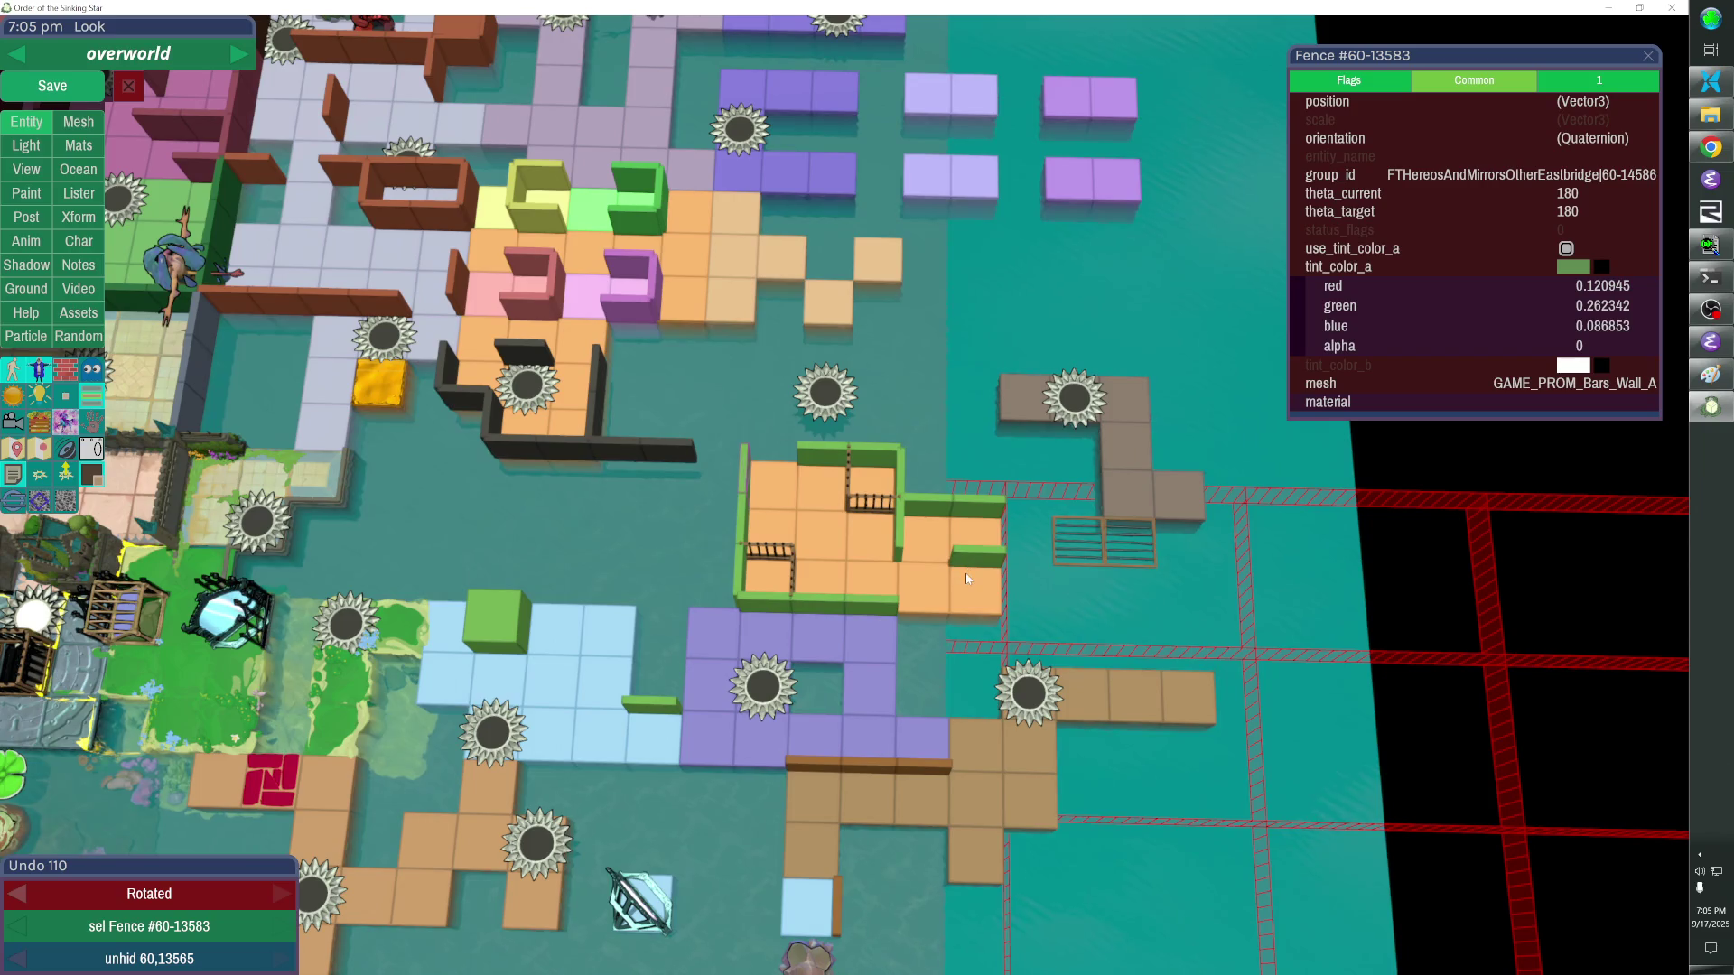
Reposition the green fence on the room's upper edge and delete the leftover piece.
left_click(946, 528)
left_click(980, 508)
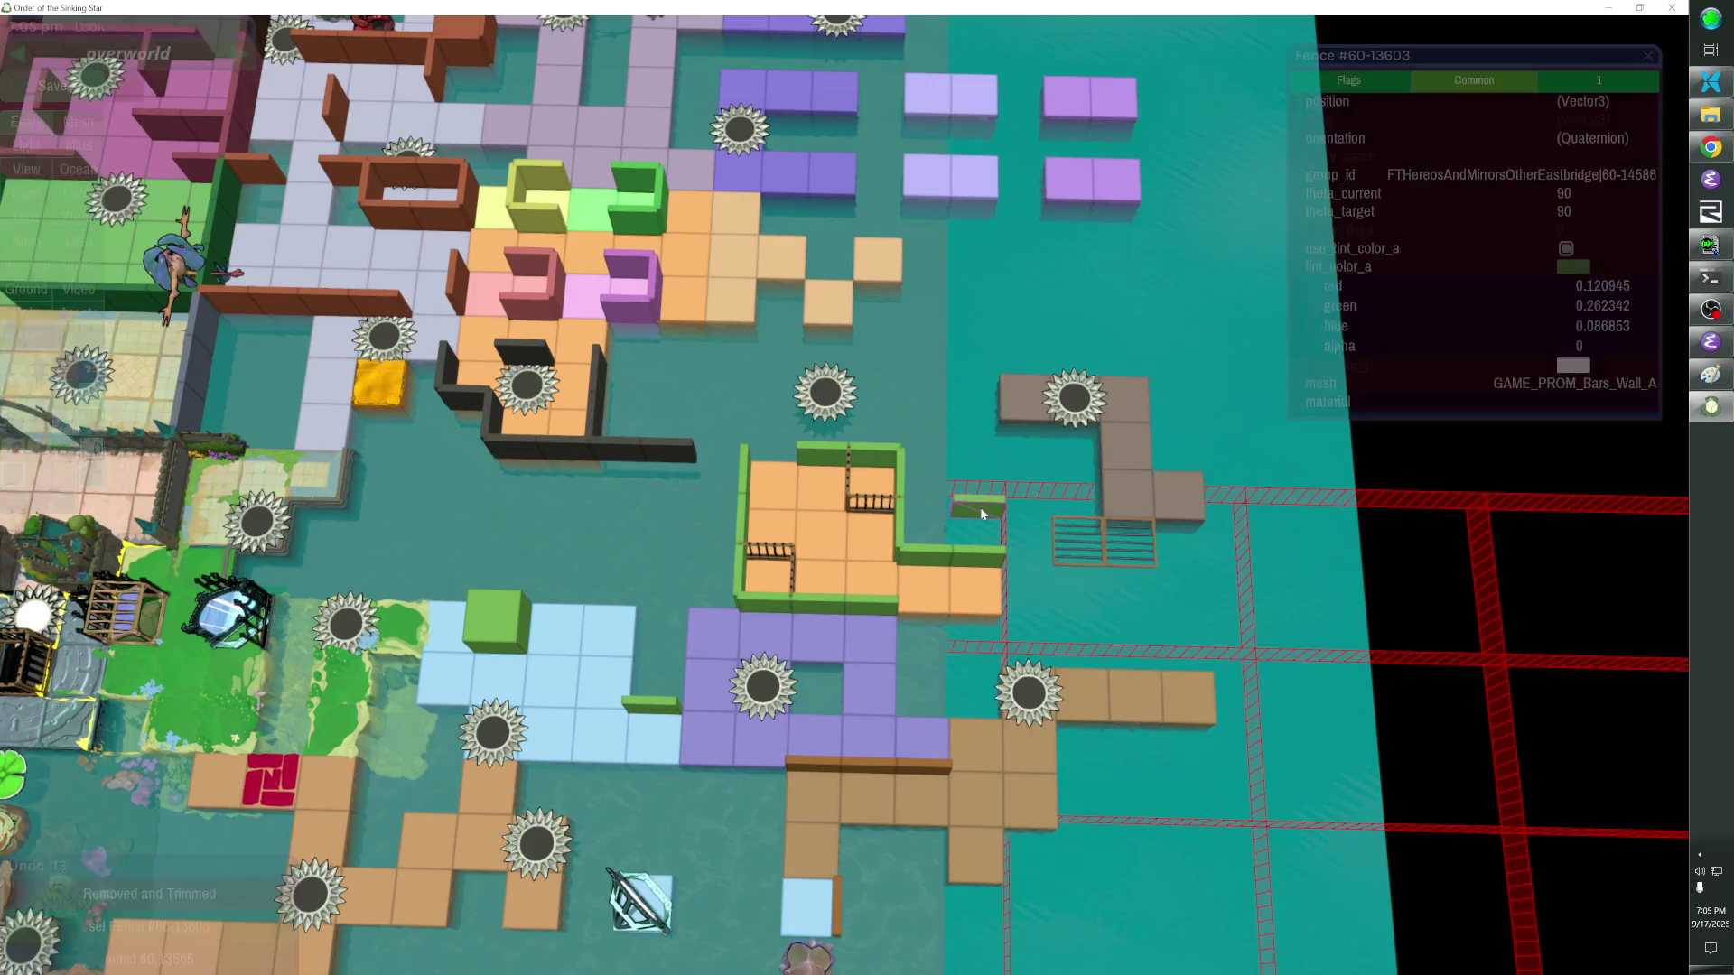
key("Delete")
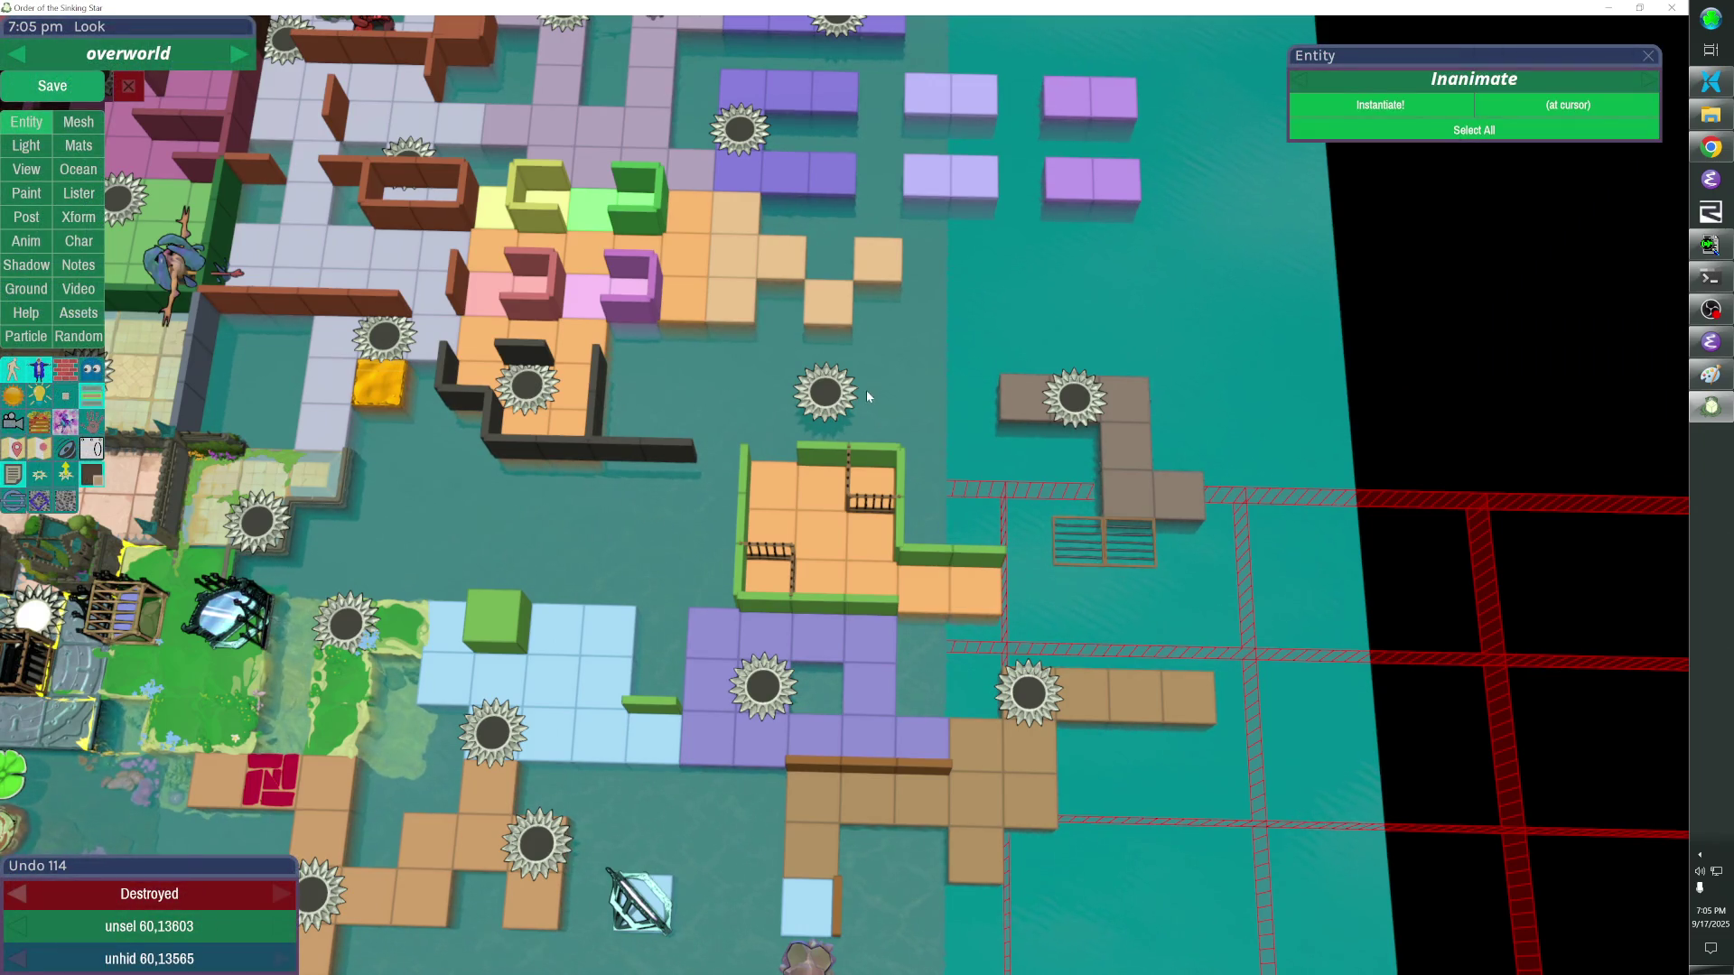
Drag out a block of orange floor tiles beside the green-walled room.
left_click_drag(825, 482, 542, 487)
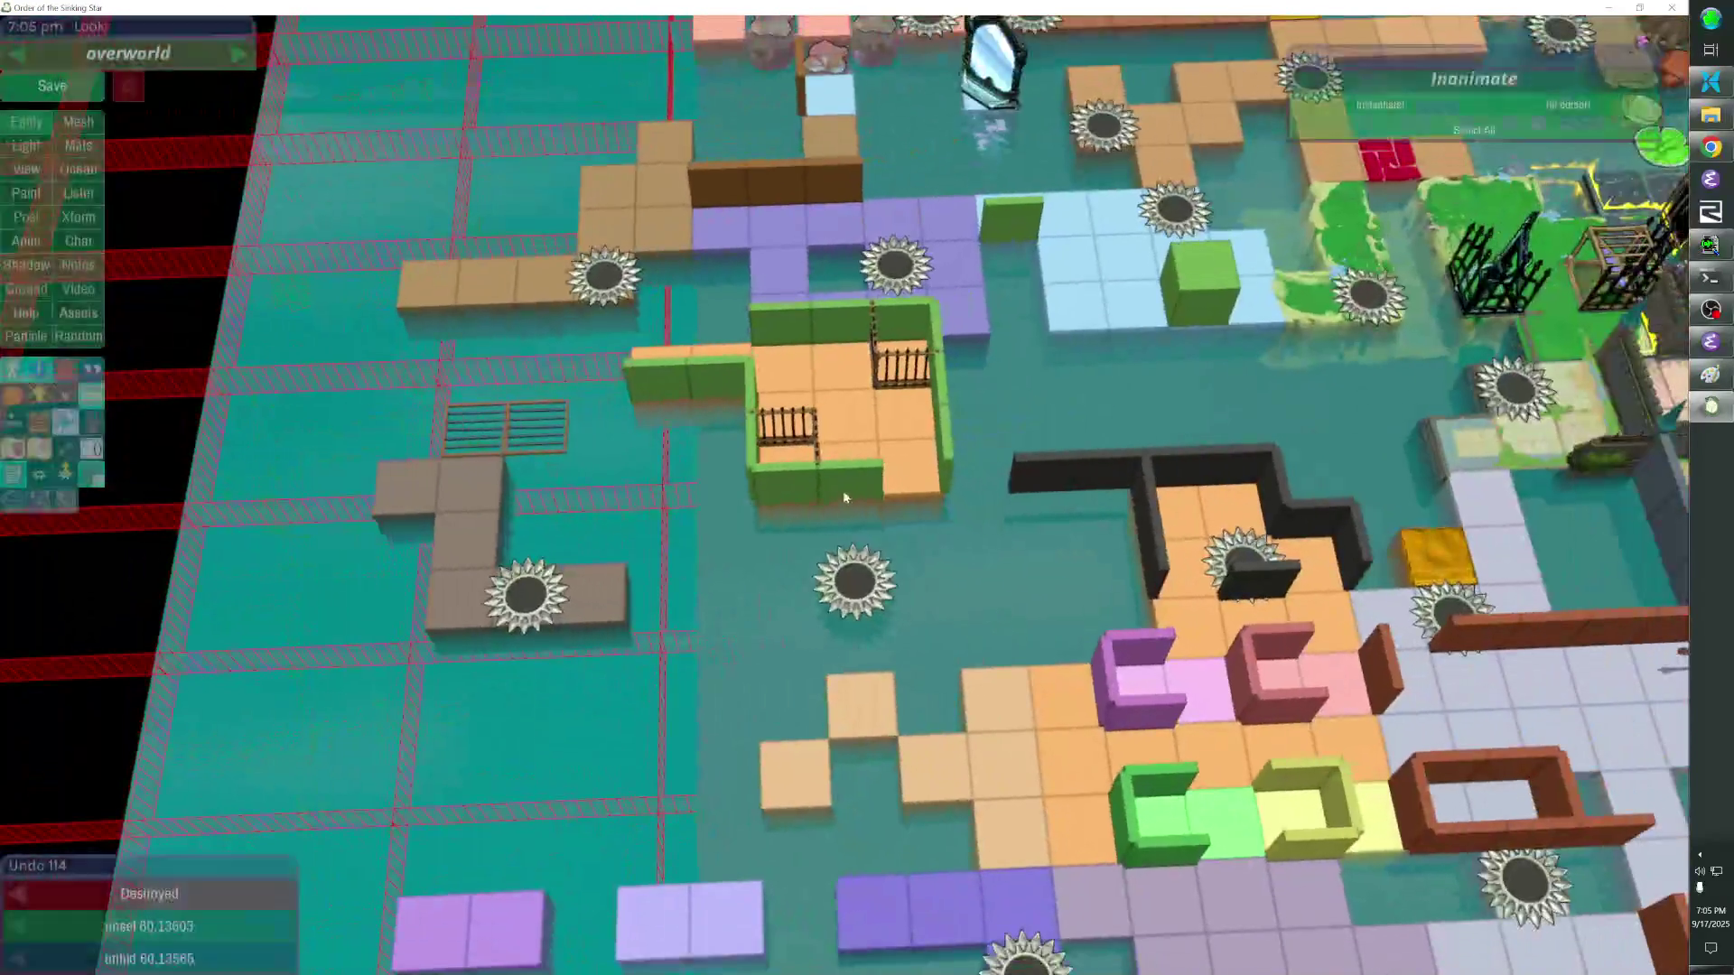
left_click(899, 498)
mouse_move(927, 601)
left_mouse_down()
mouse_move(782, 658)
mouse_move(610, 638)
left_mouse_up()
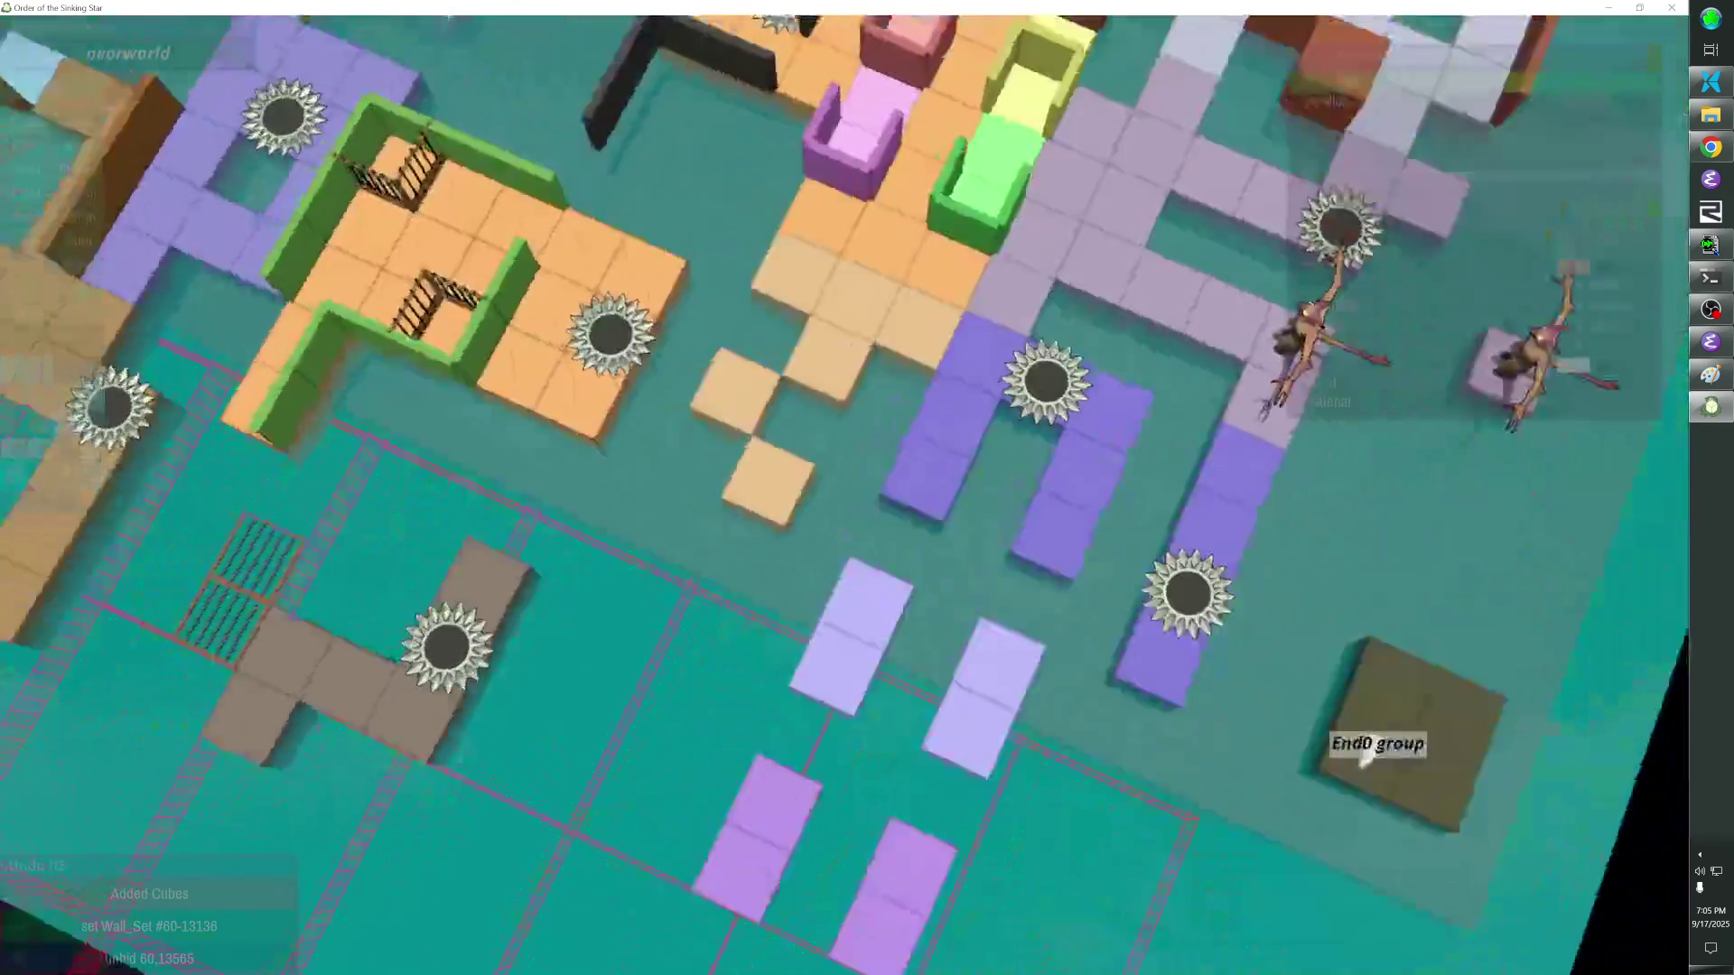
Check the reference screenshot in Paint, return to the editor and select the sawblade teleporter.
key("alt+Tab")
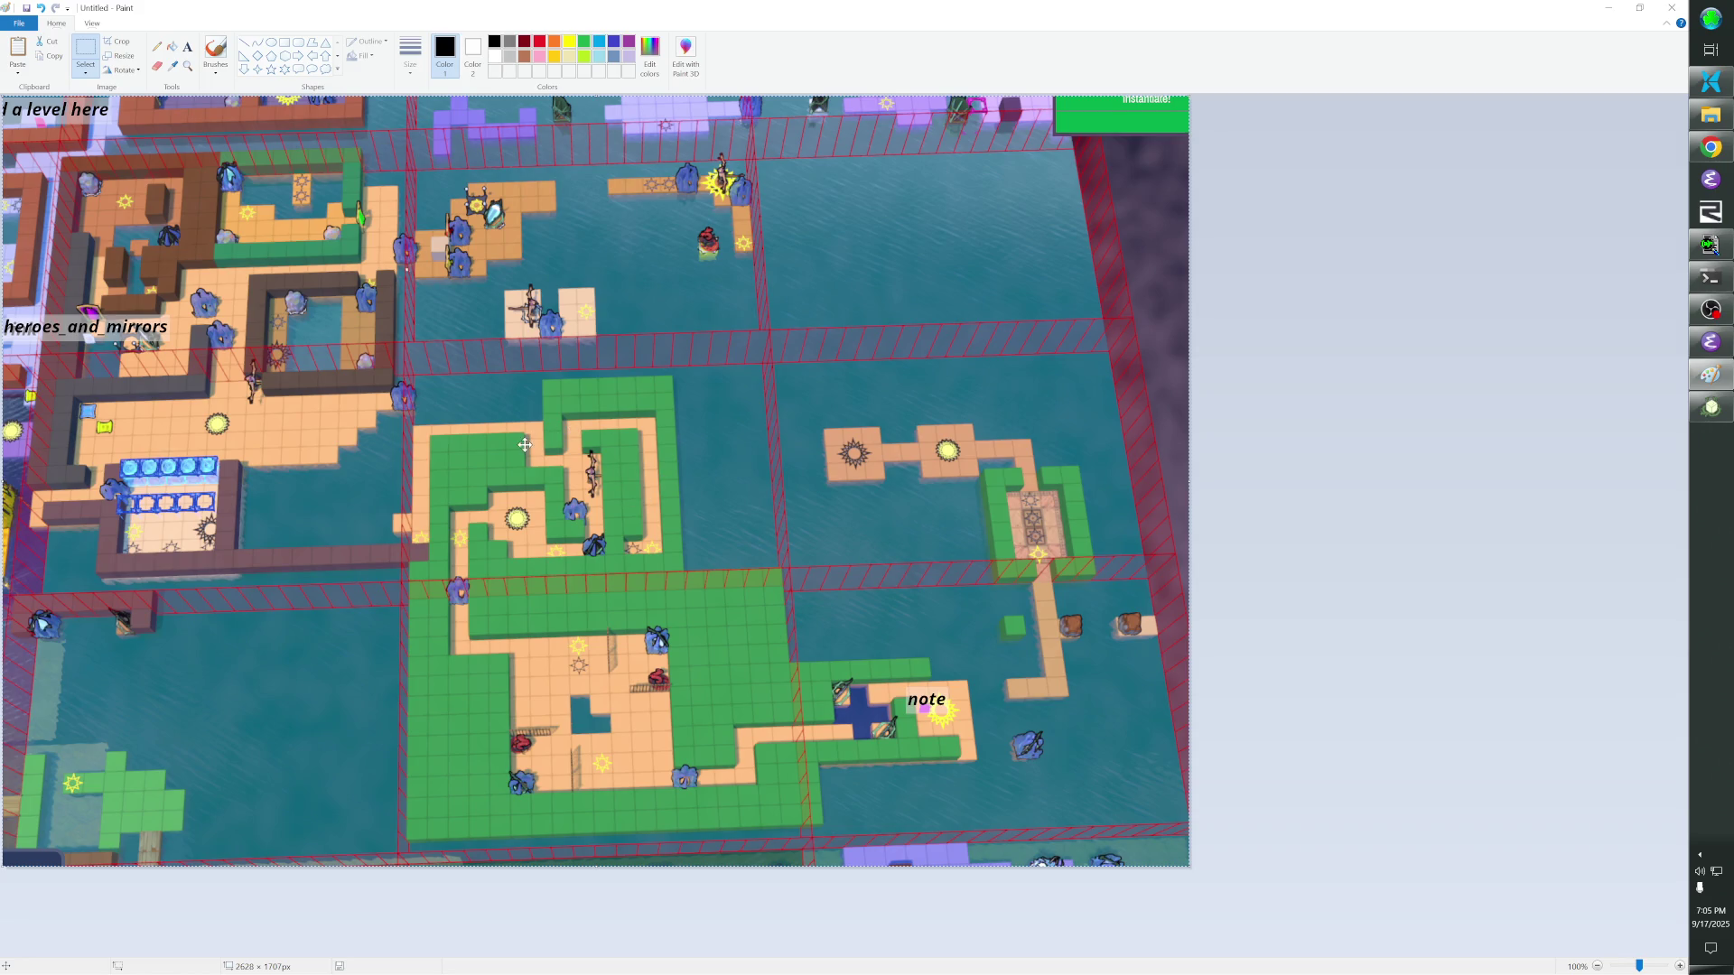
key("alt+Tab")
key("alt+Tab")
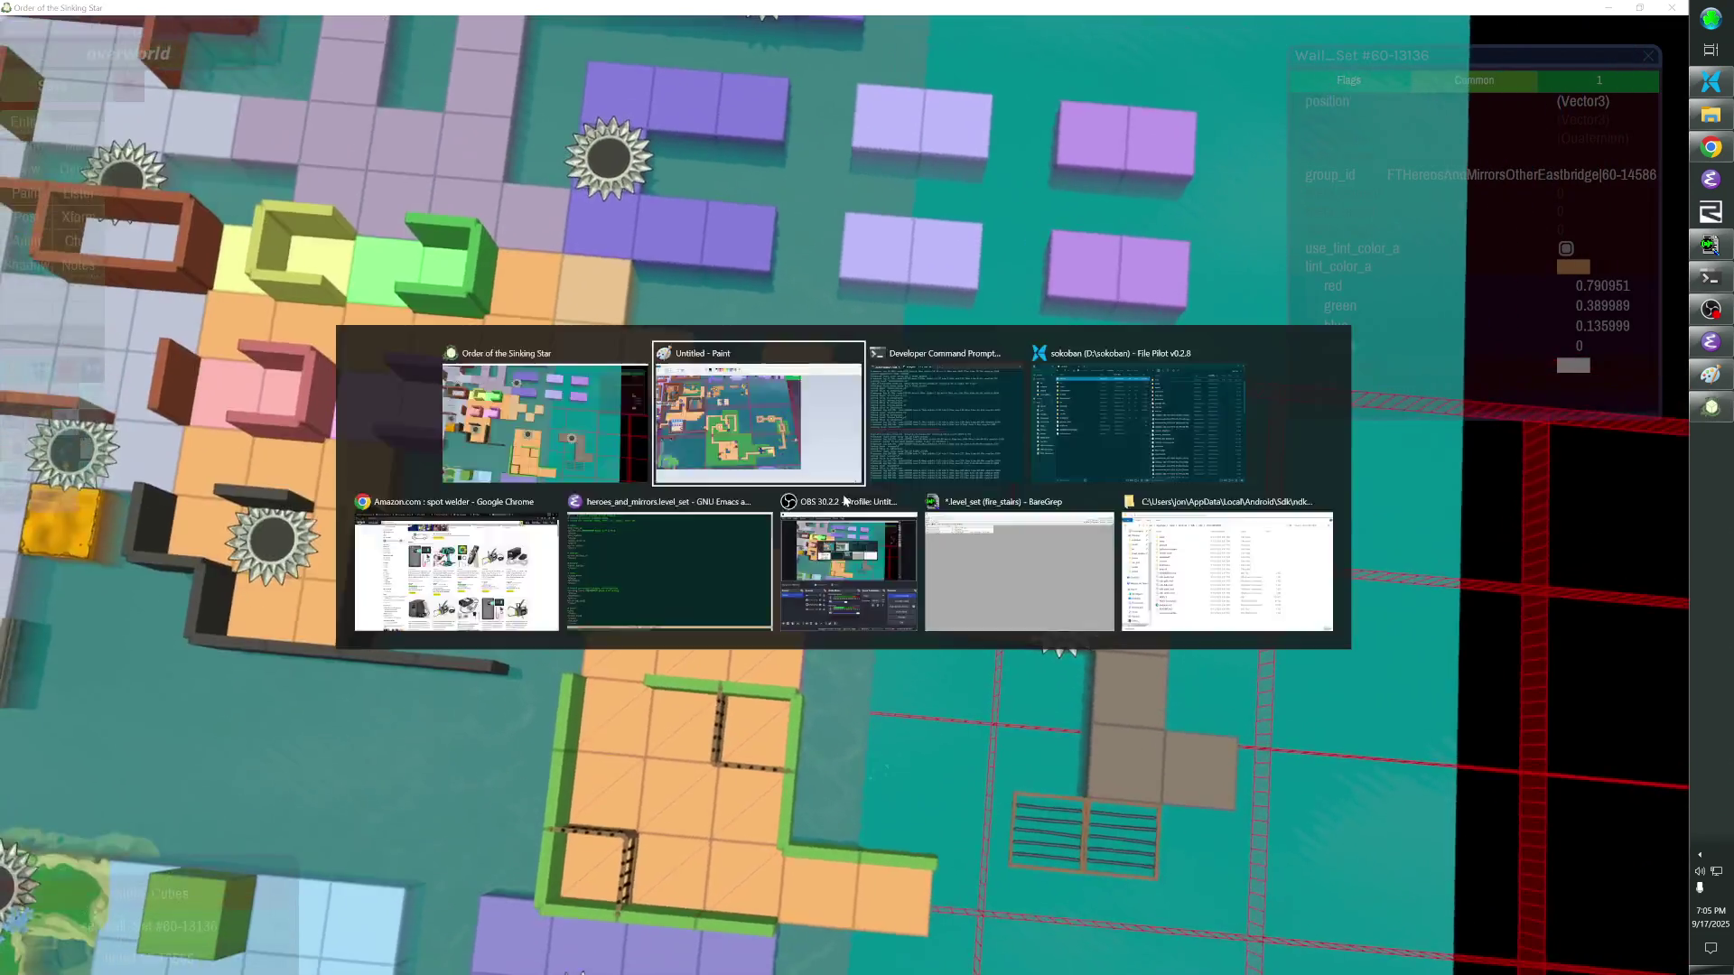
key("alt+Tab")
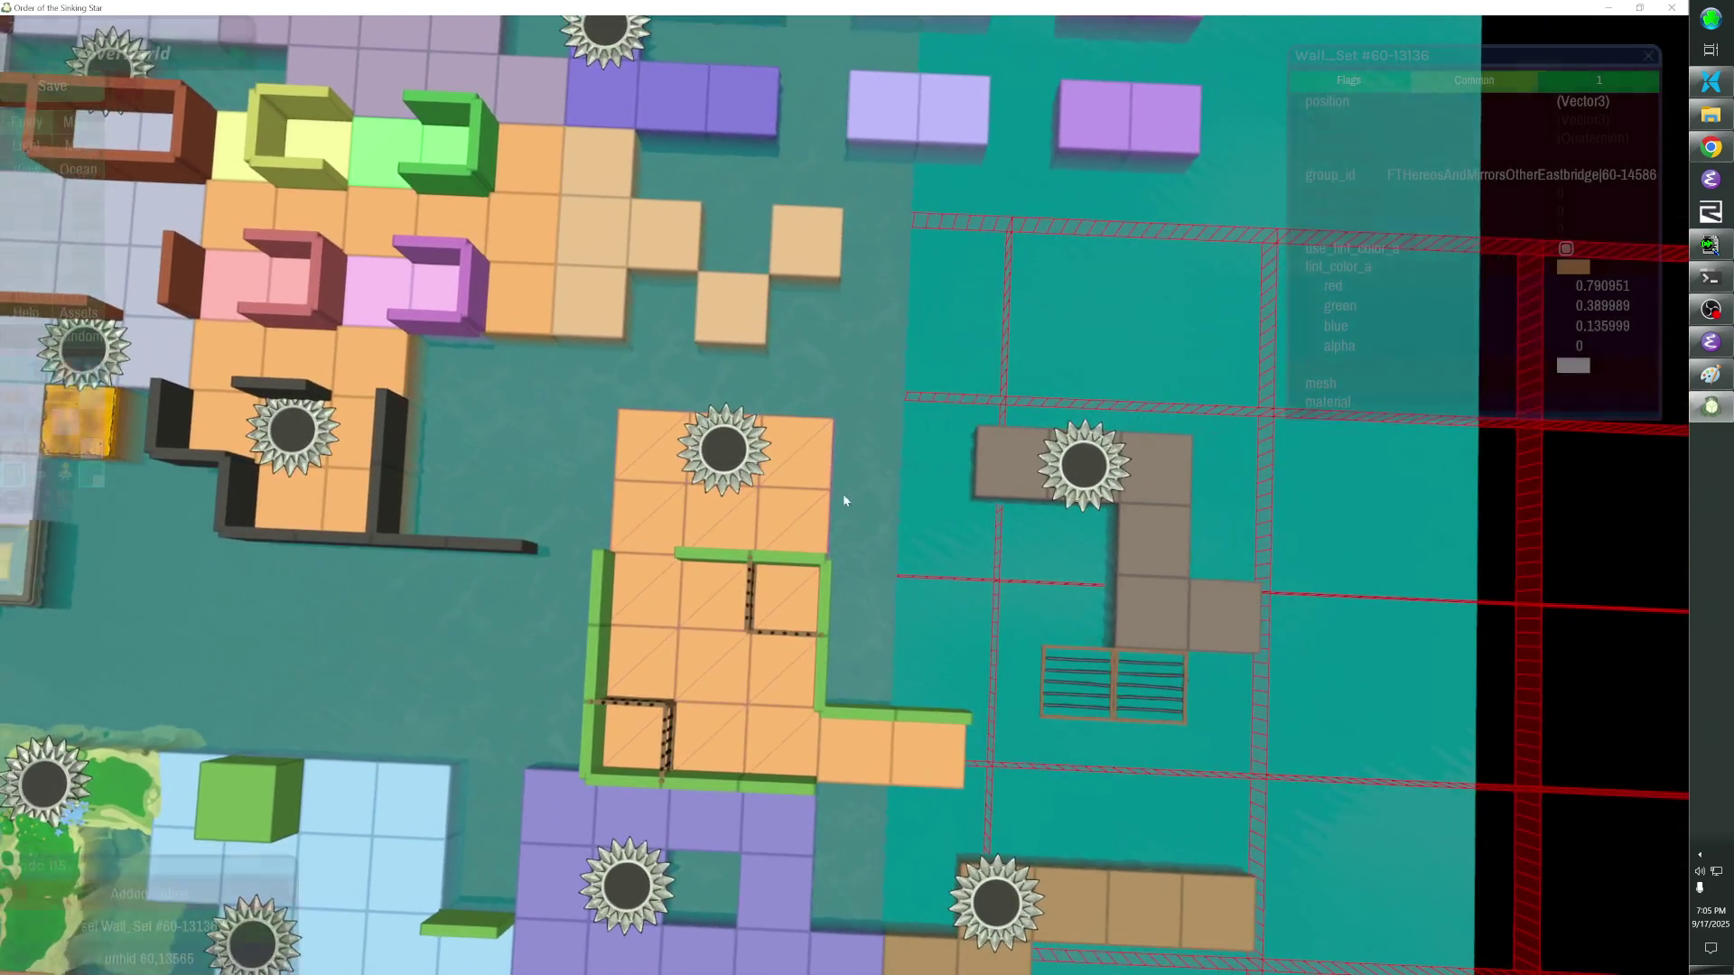
left_click(733, 450)
Move the teleporter down-left into the room and paste two rotated fence copies along its edge.
key("Left")
key("Down")
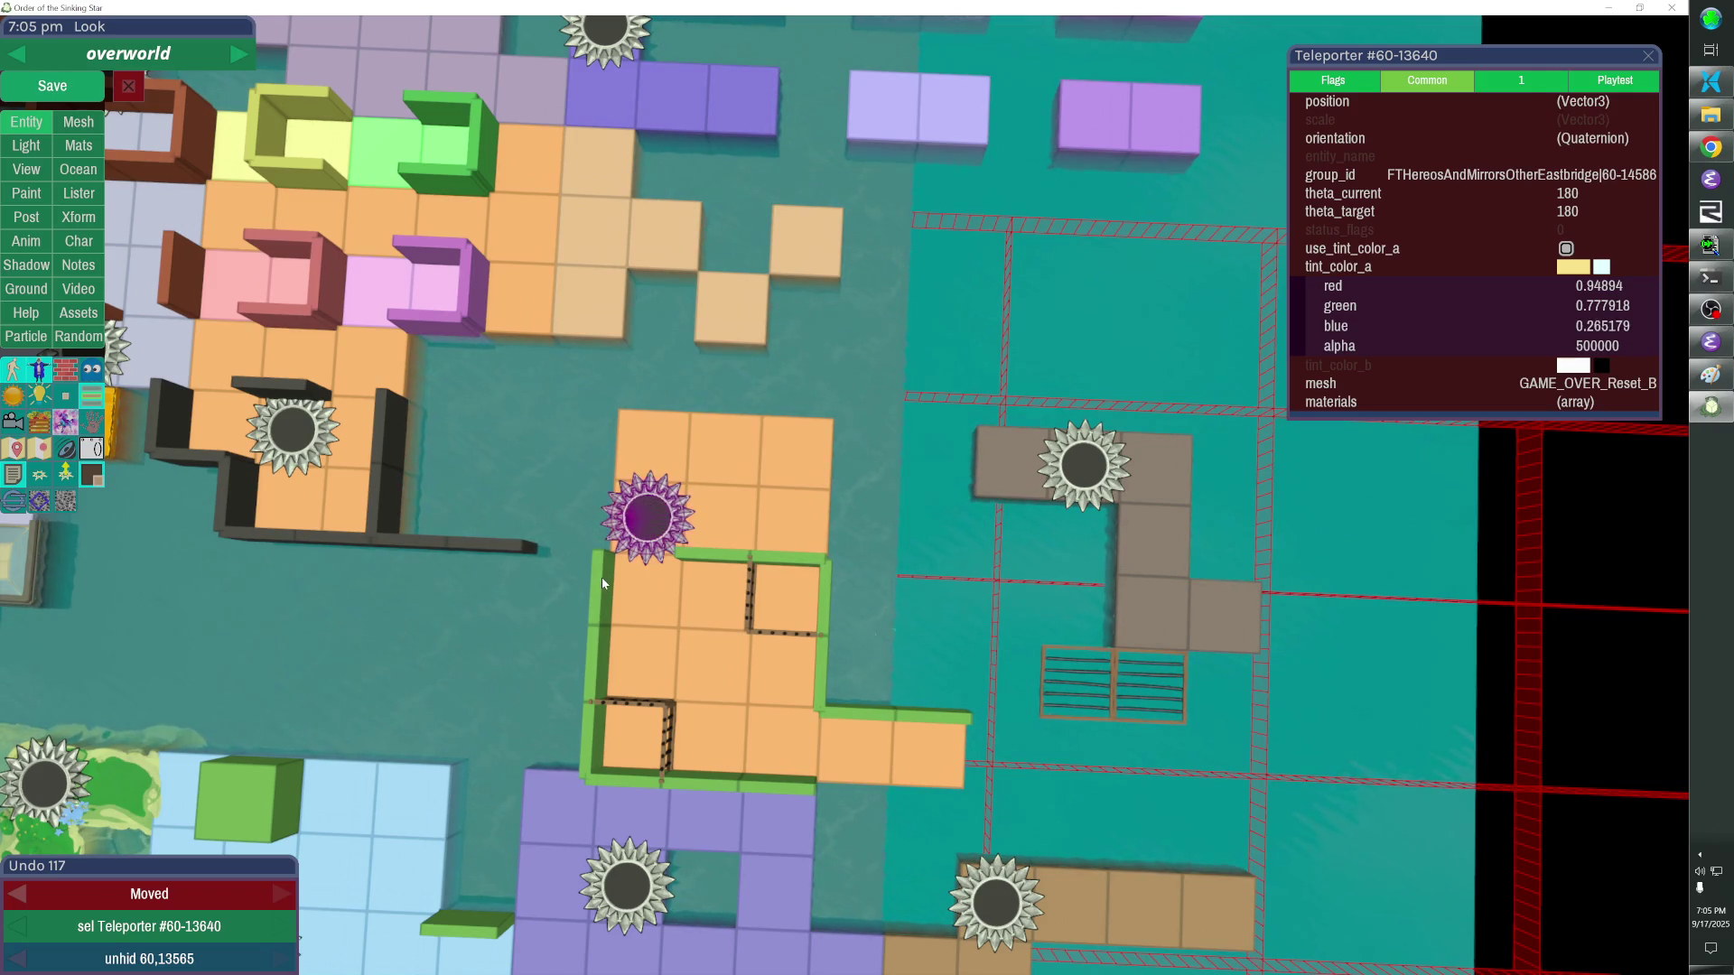
key("ctrl+v")
key("Up")
key("r")
key("ctrl+v")
key("Up")
key("Left")
key("Up")
key("Right")
key("r")
key("Down")
Raise the horizontal fence, add an upright fence on the top tile's edge and preview from the game camera.
left_click(638, 479)
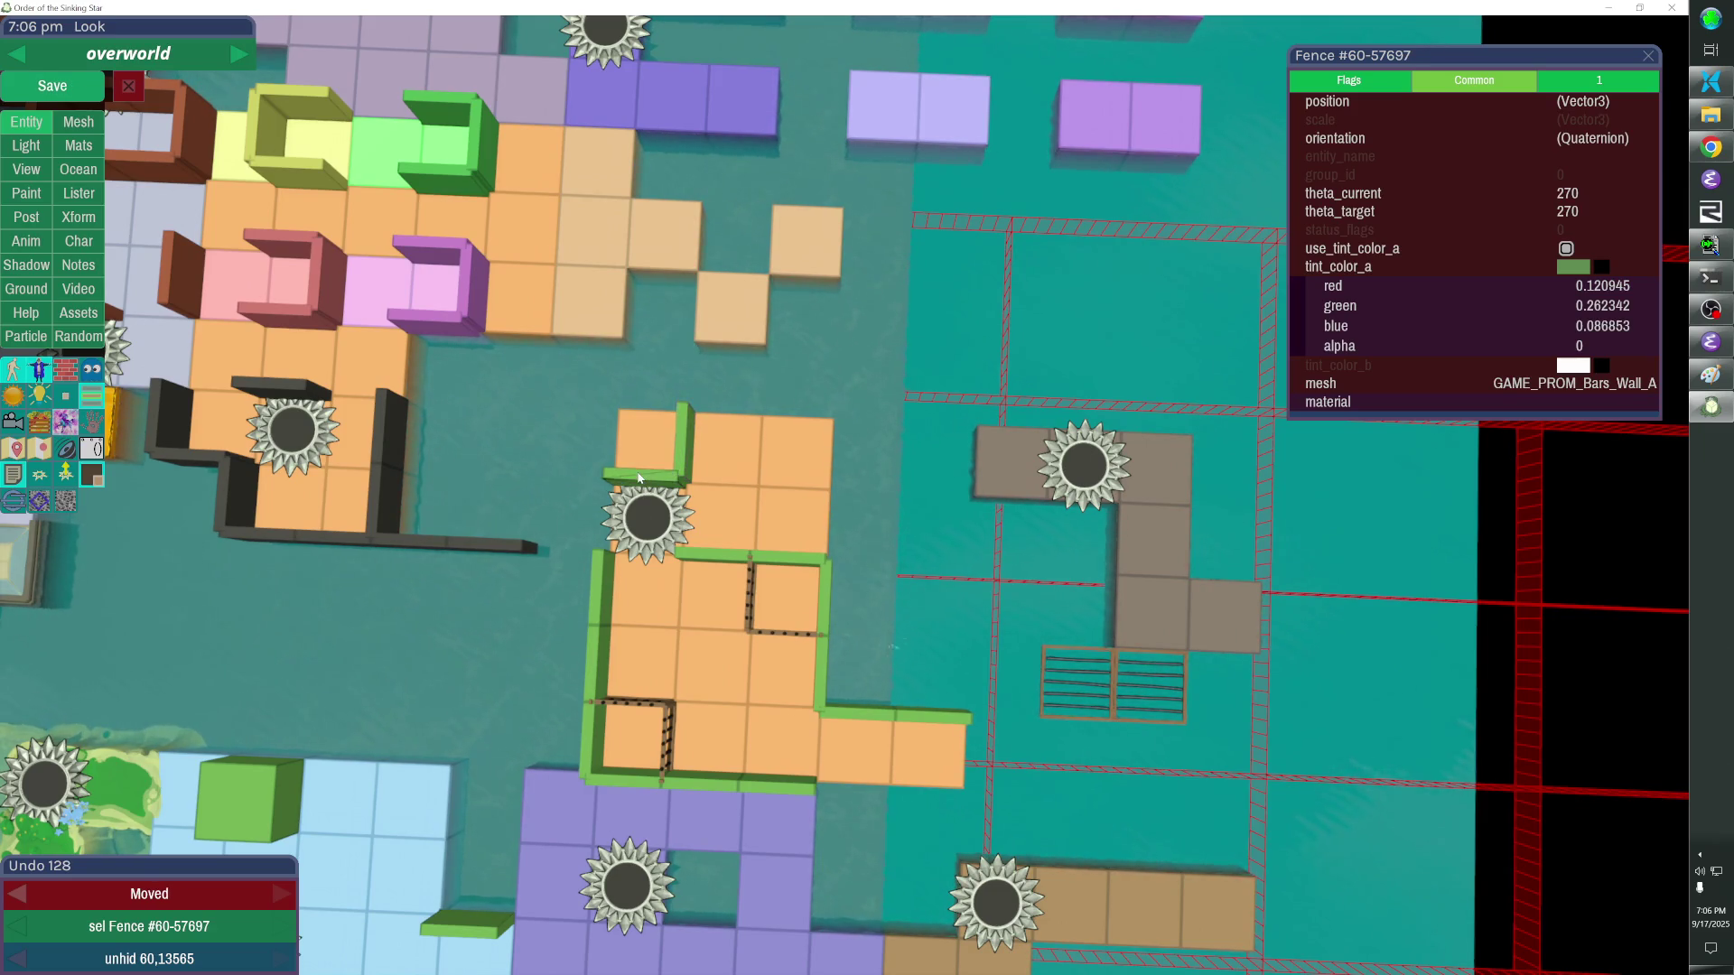
key("Up")
key("ctrl+v")
key("r")
key("Left")
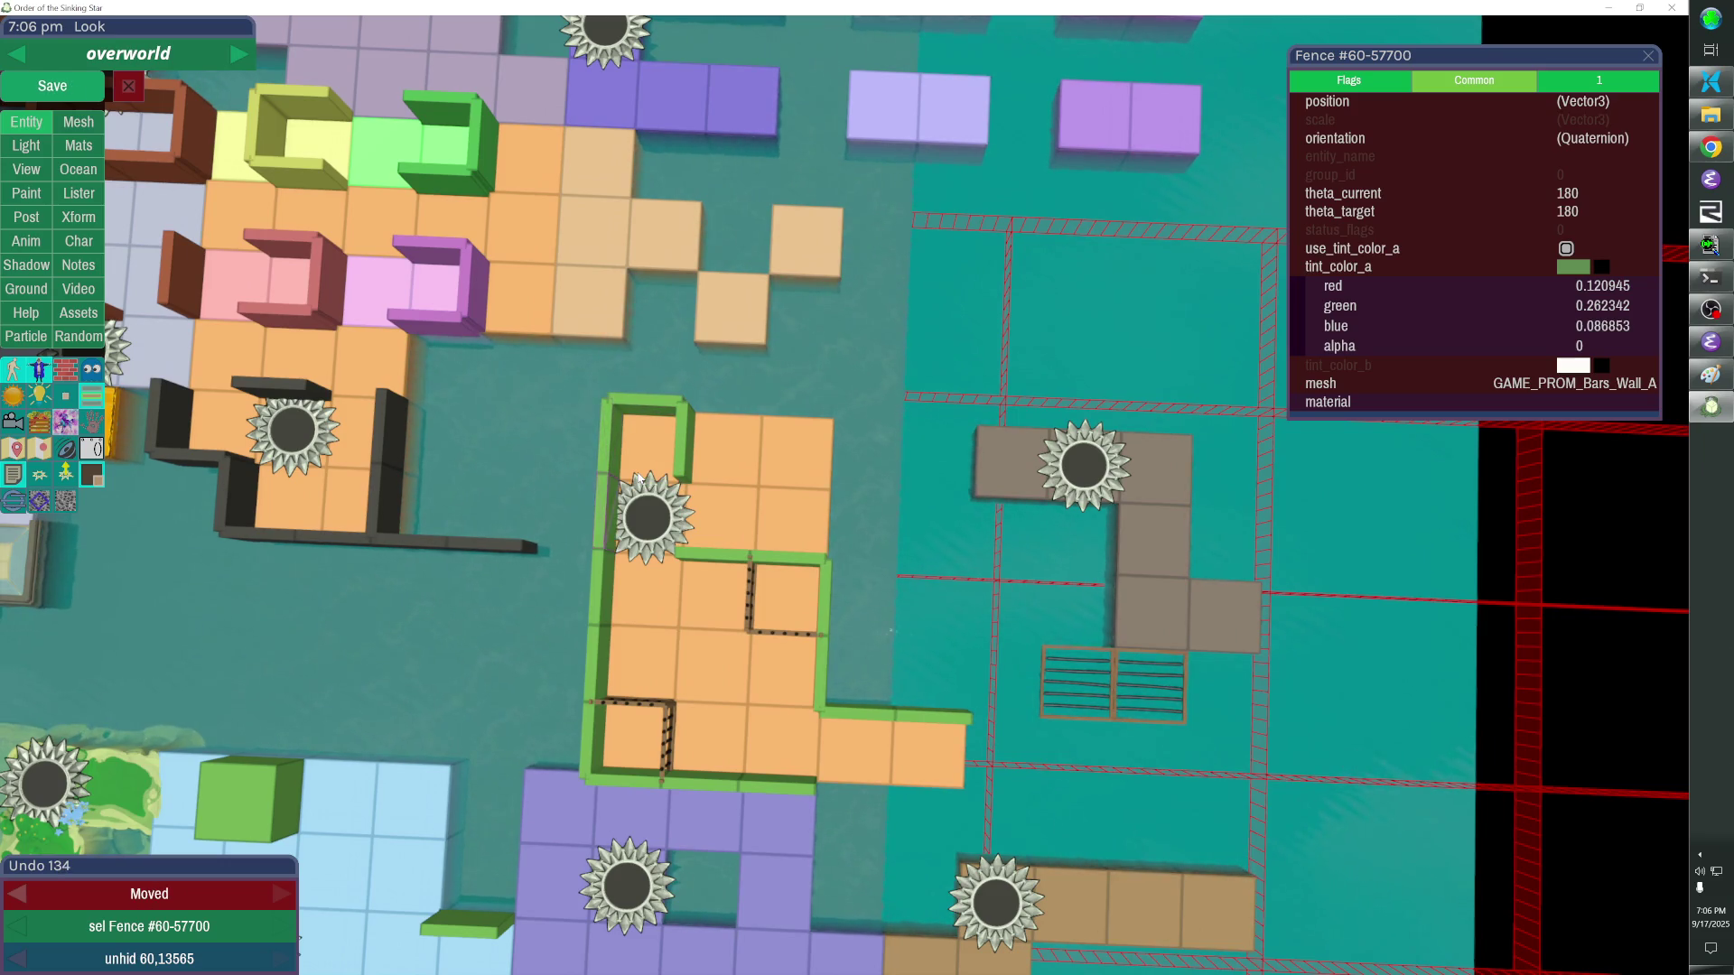
key("Escape")
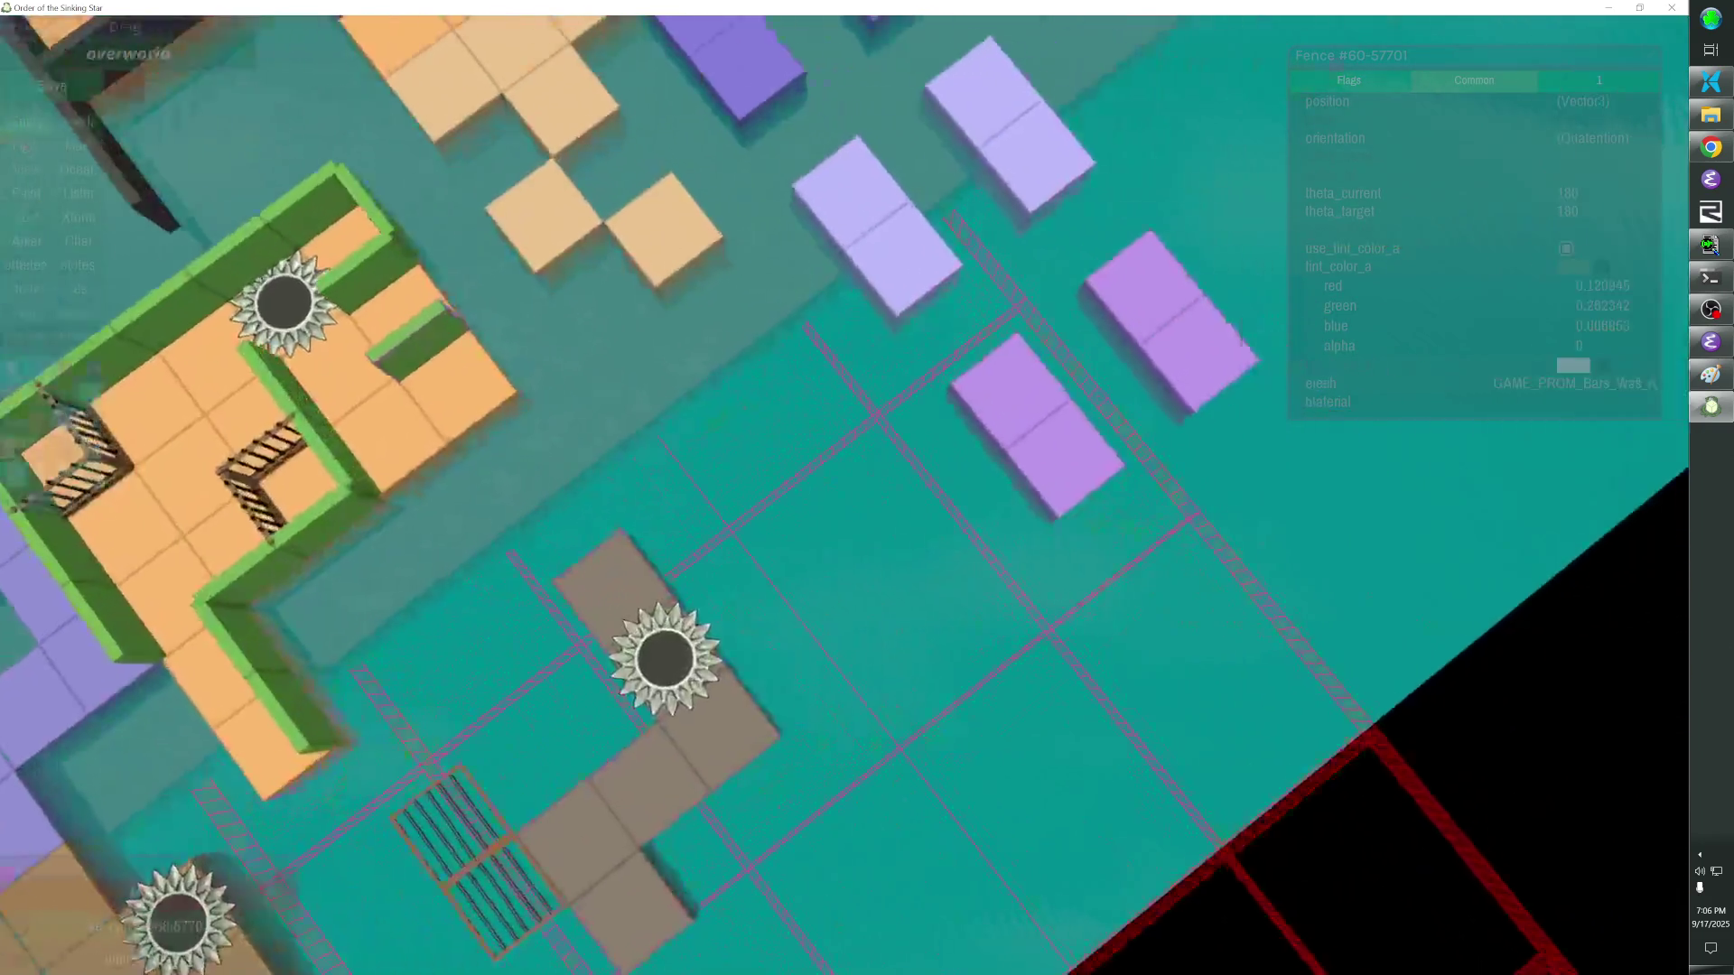
key("Escape")
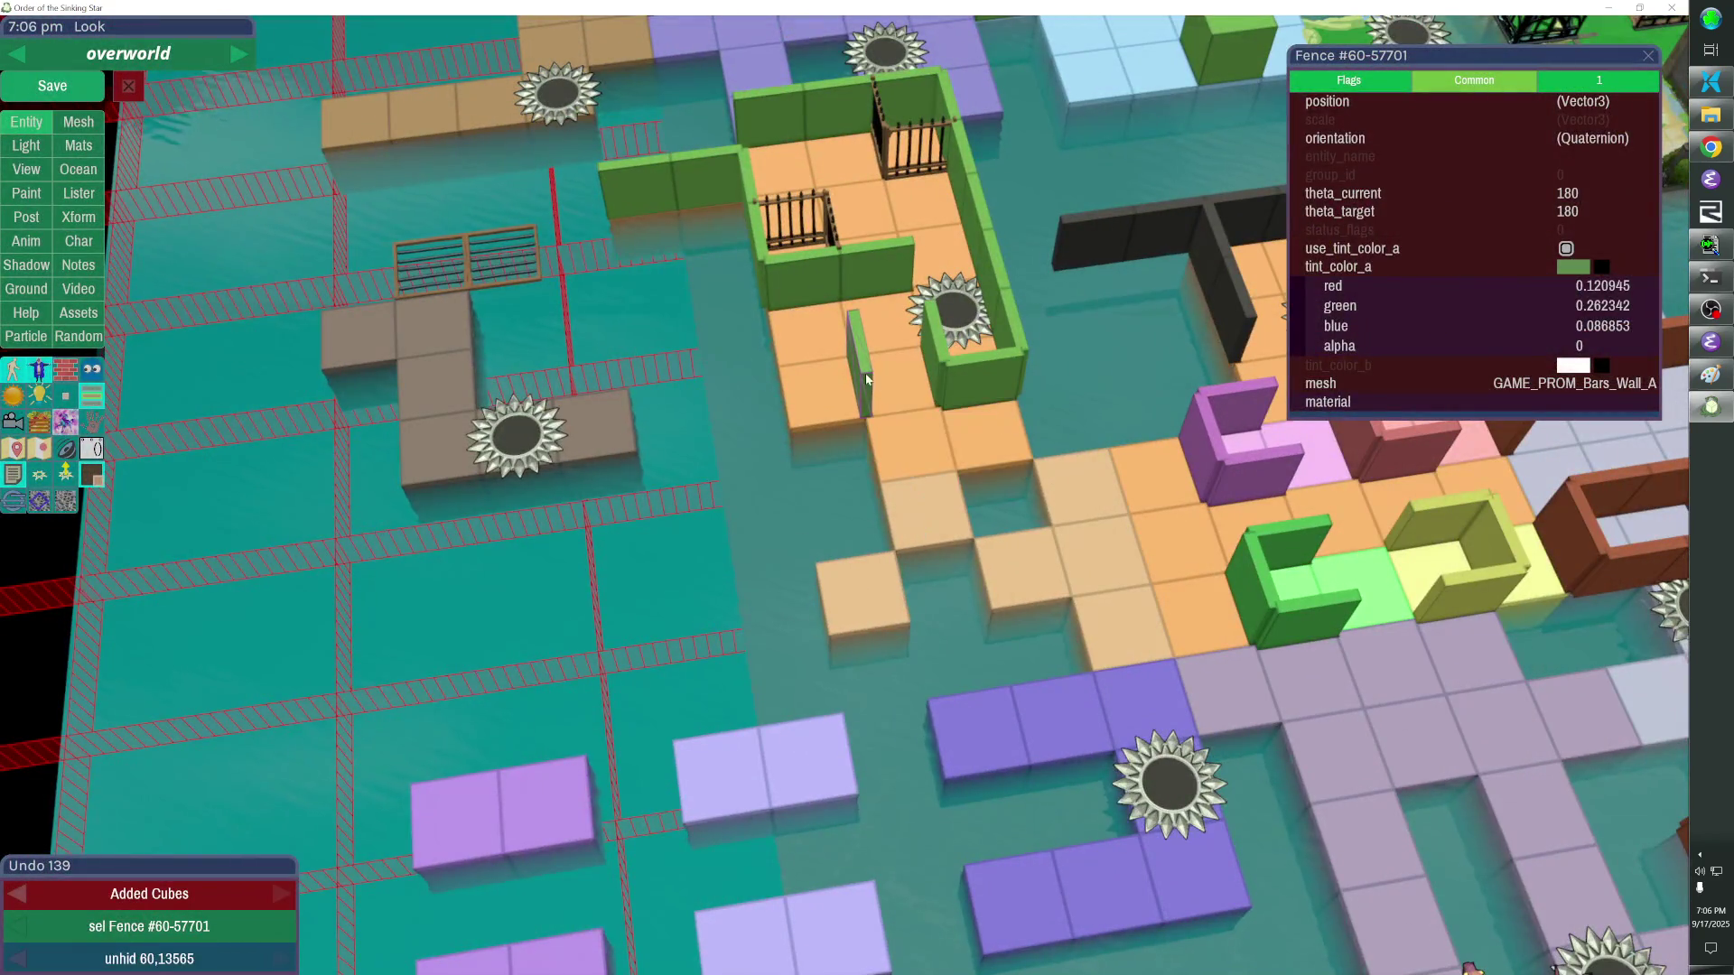
Paste fence pieces to close the room's bottom and left edges, turning the corner piece to fit.
key("ctrl+v")
key("Down")
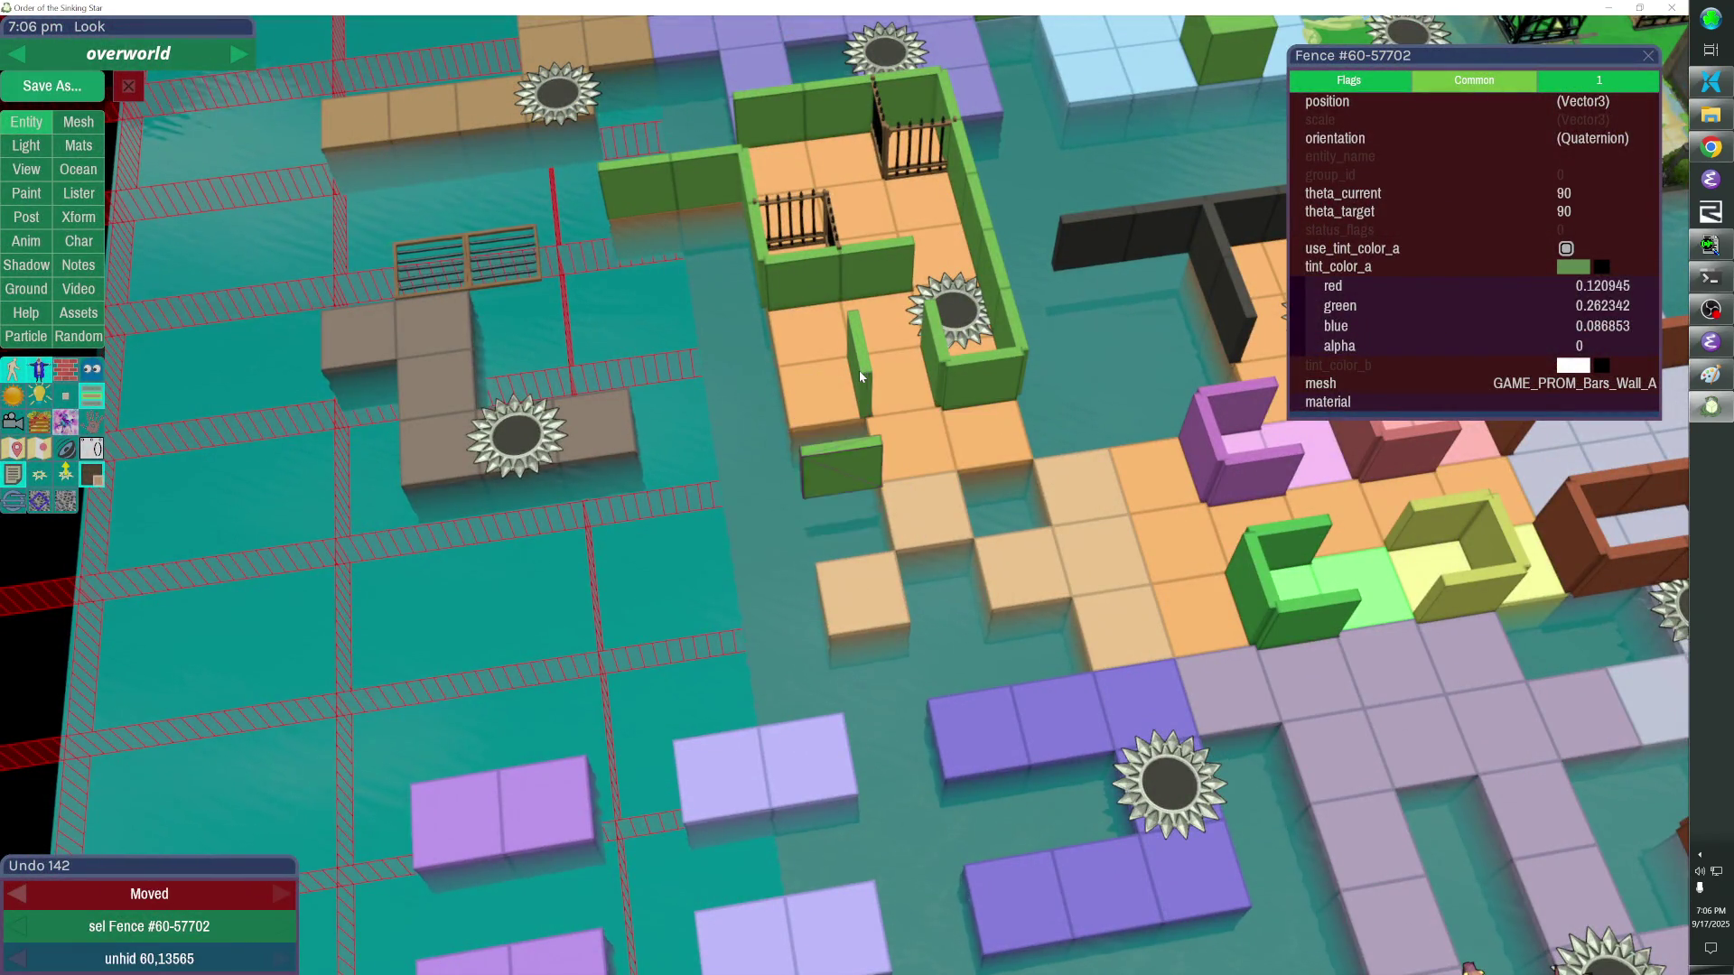
key("r")
key("Right")
key("r")
key("Left")
key("ctrl+v")
key("Up")
key("ctrl+v")
key("Down")
key("Down")
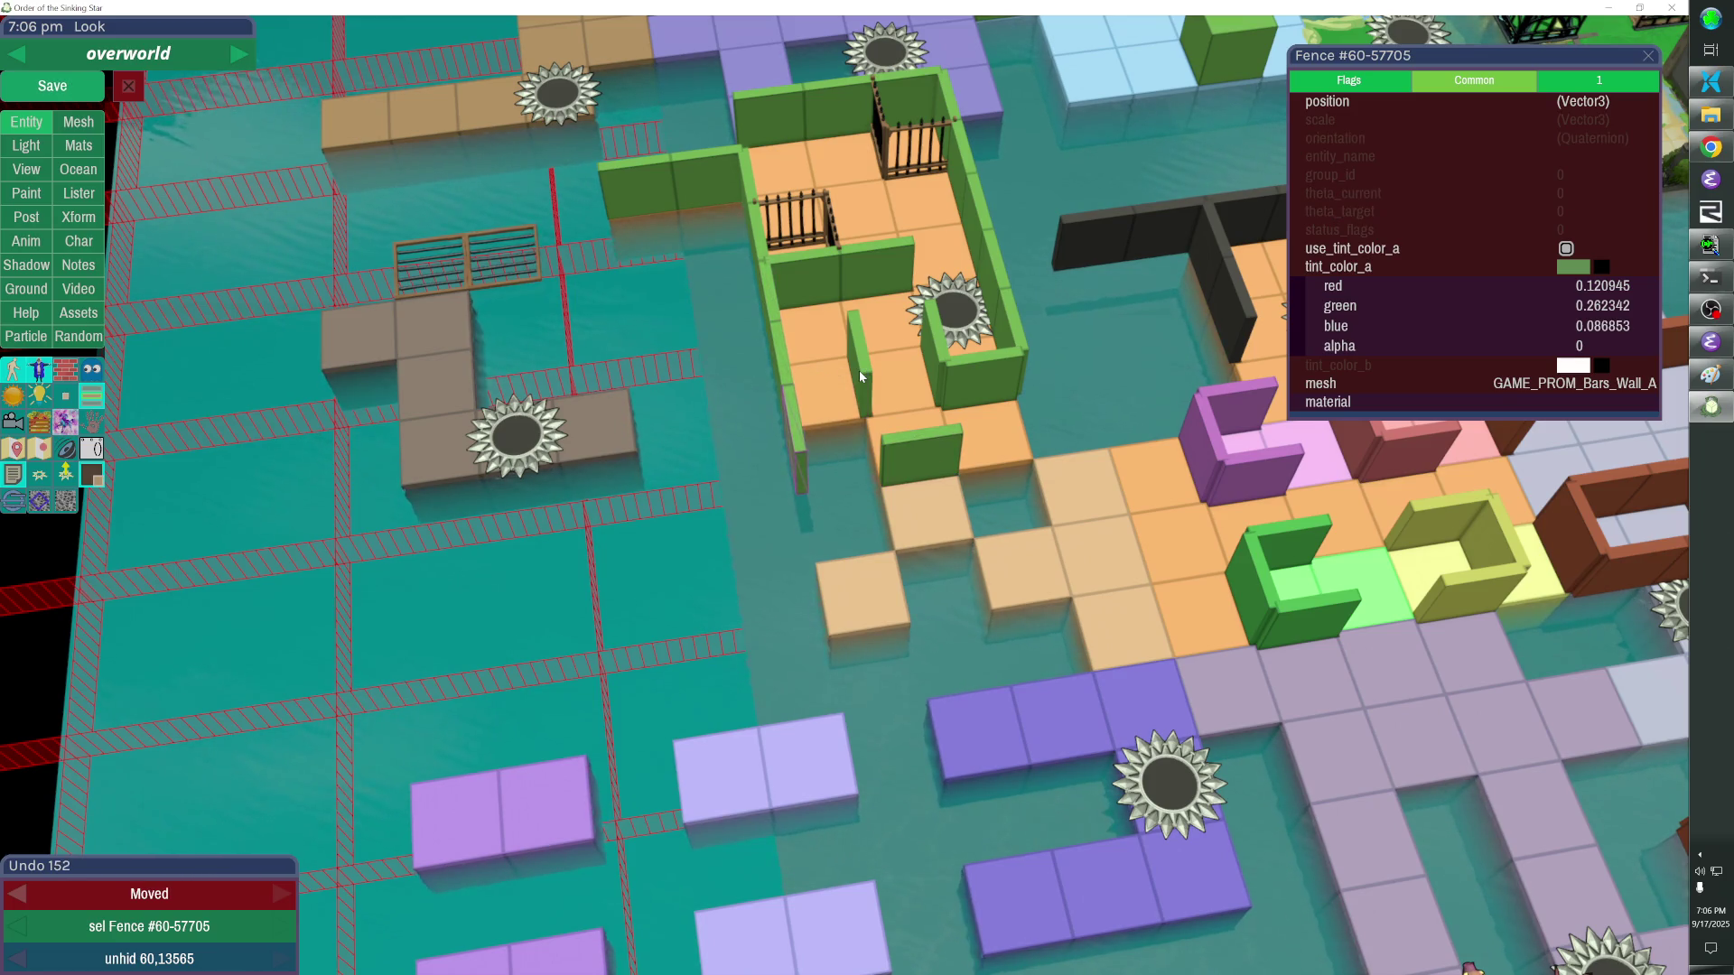
key("r")
key("Right")
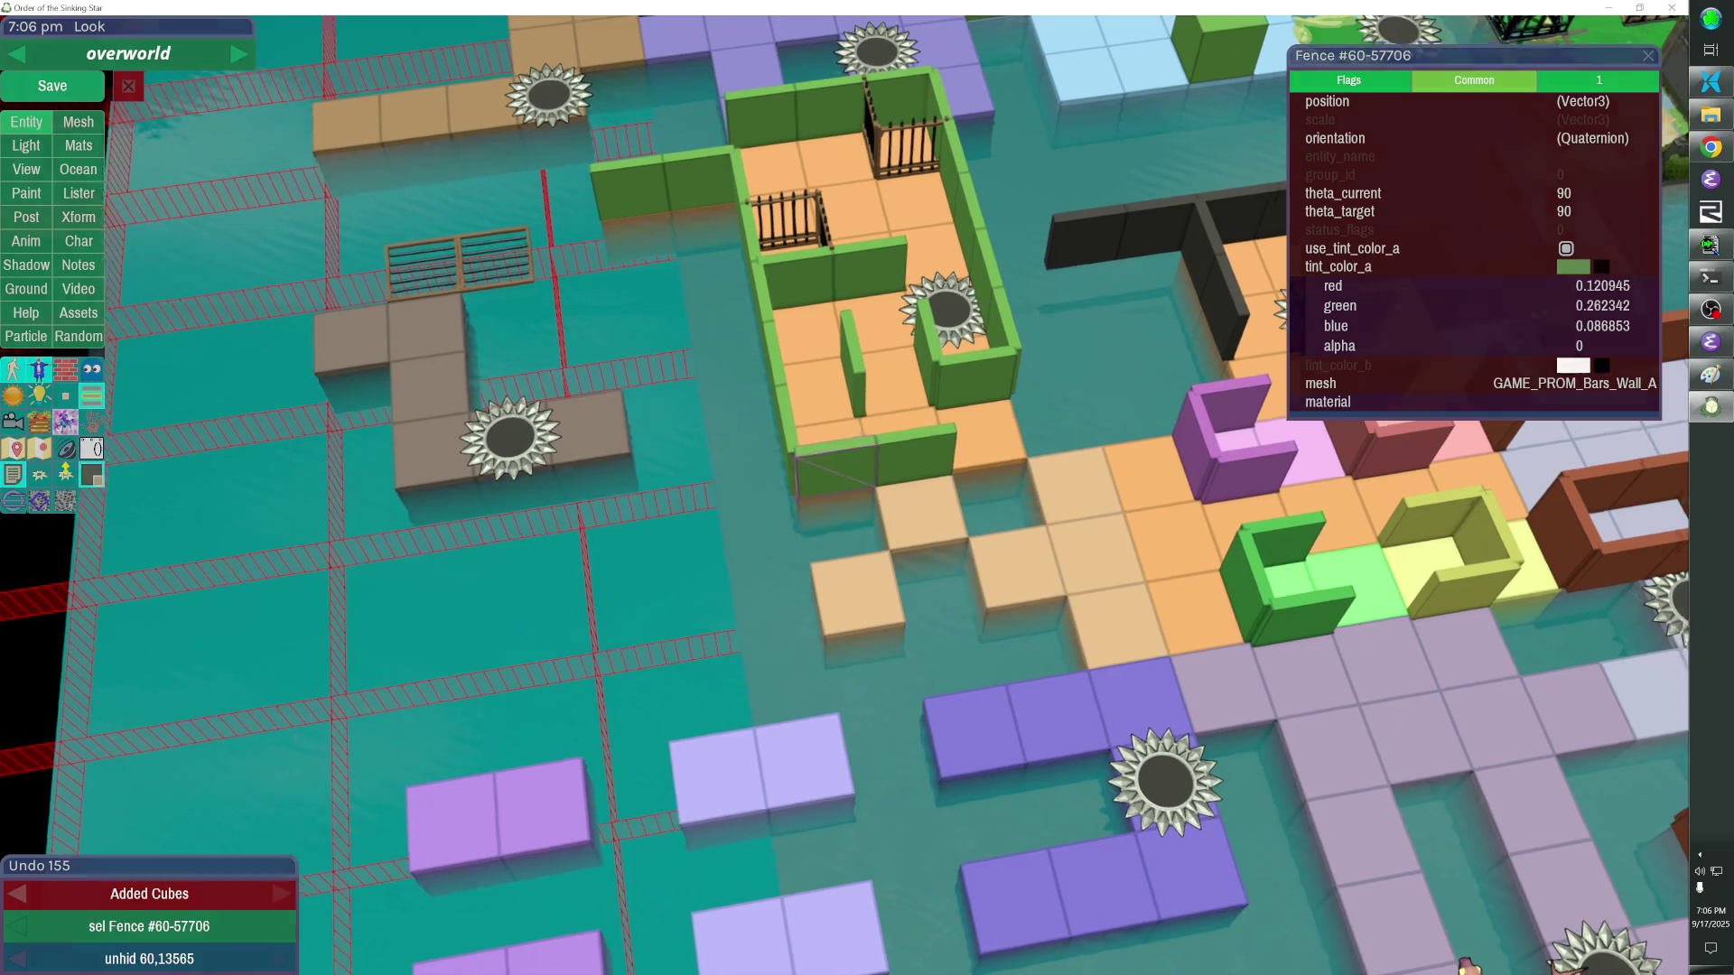
Preview from the game camera, compare with the reference screenshot in Paint and return to the editor.
key("Escape")
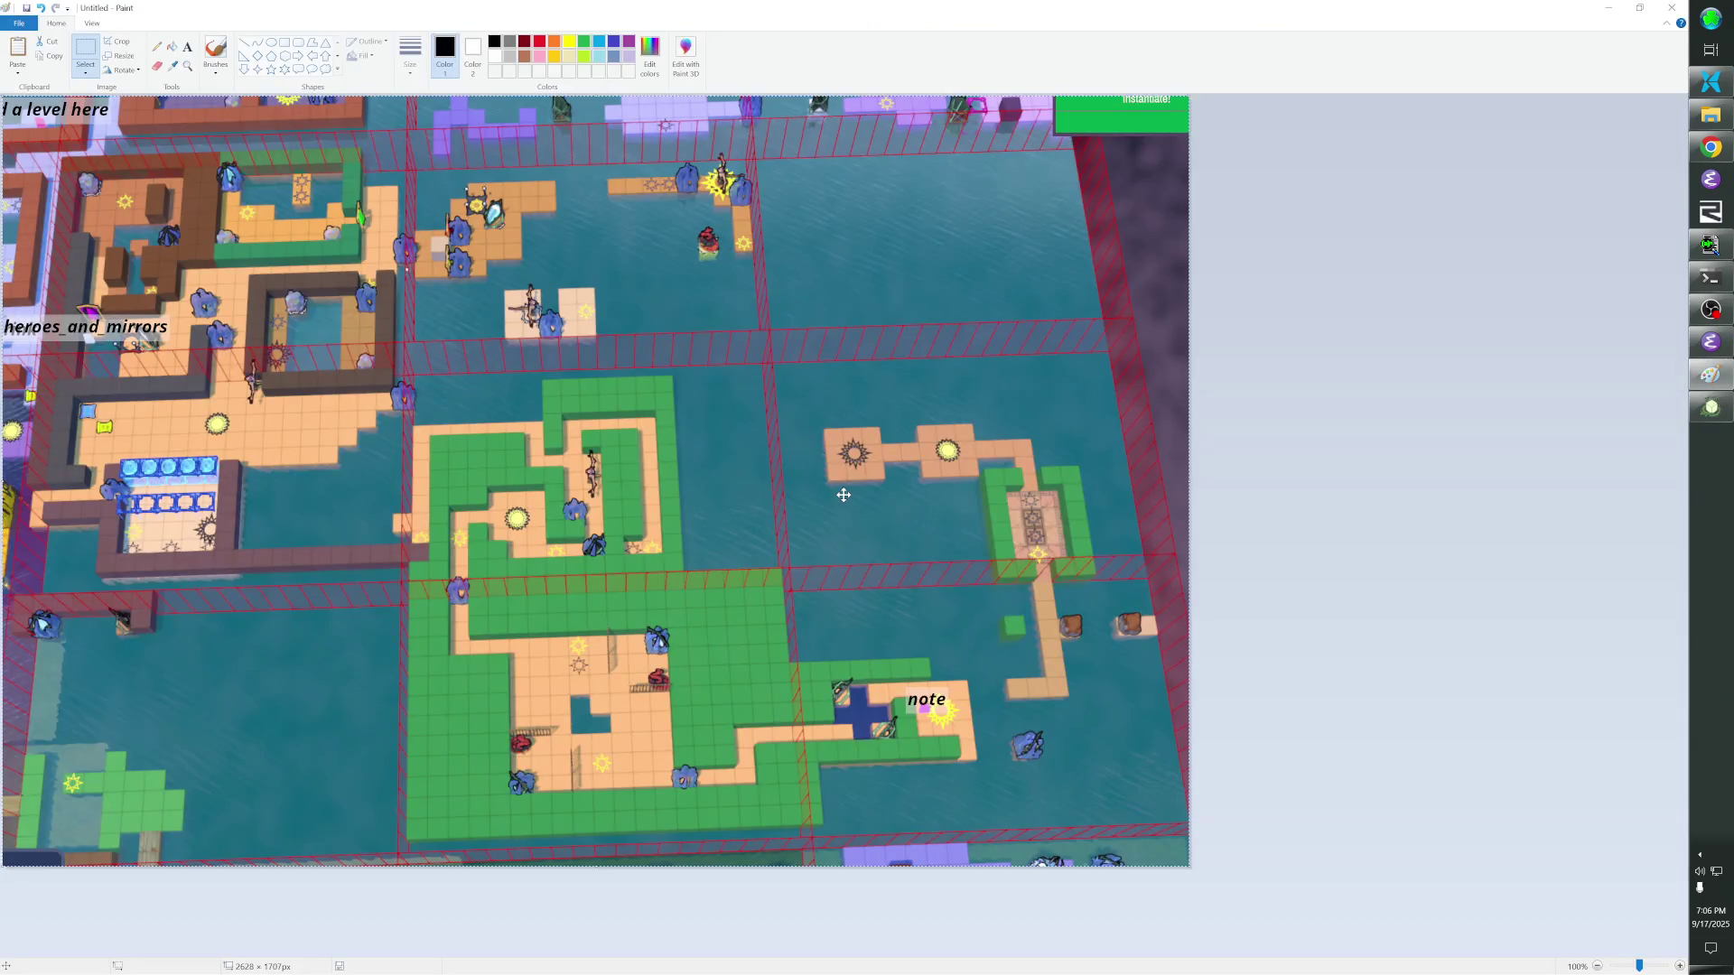
key("alt+Tab")
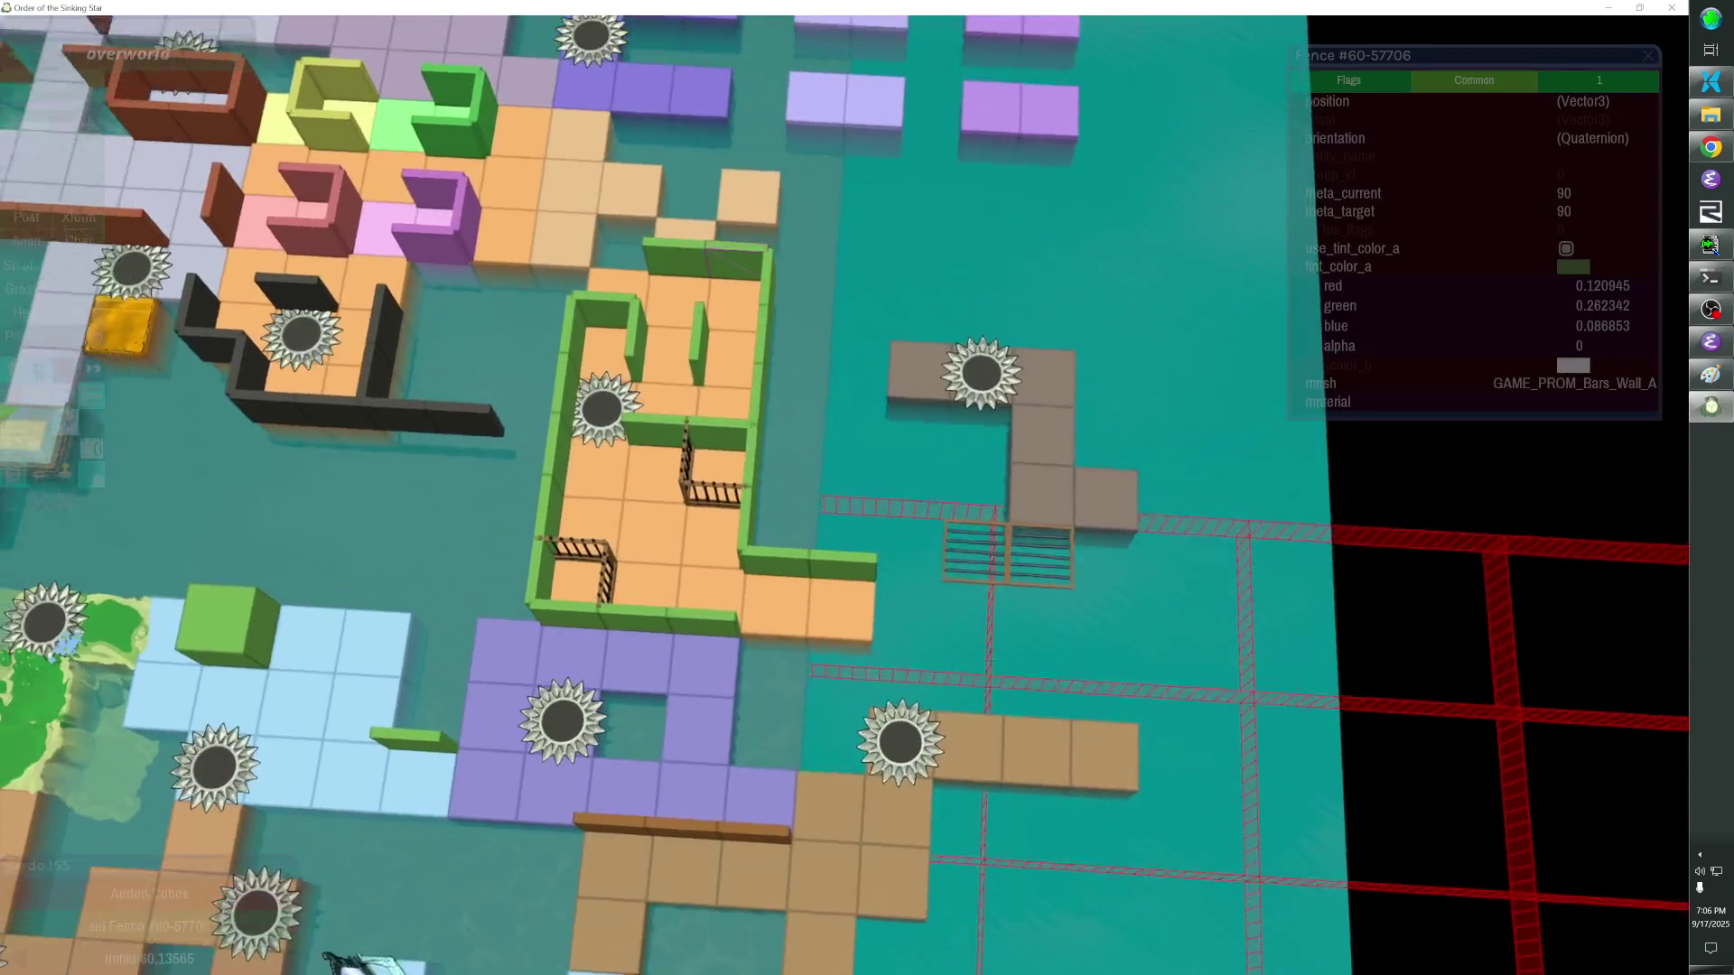
key("alt+Tab")
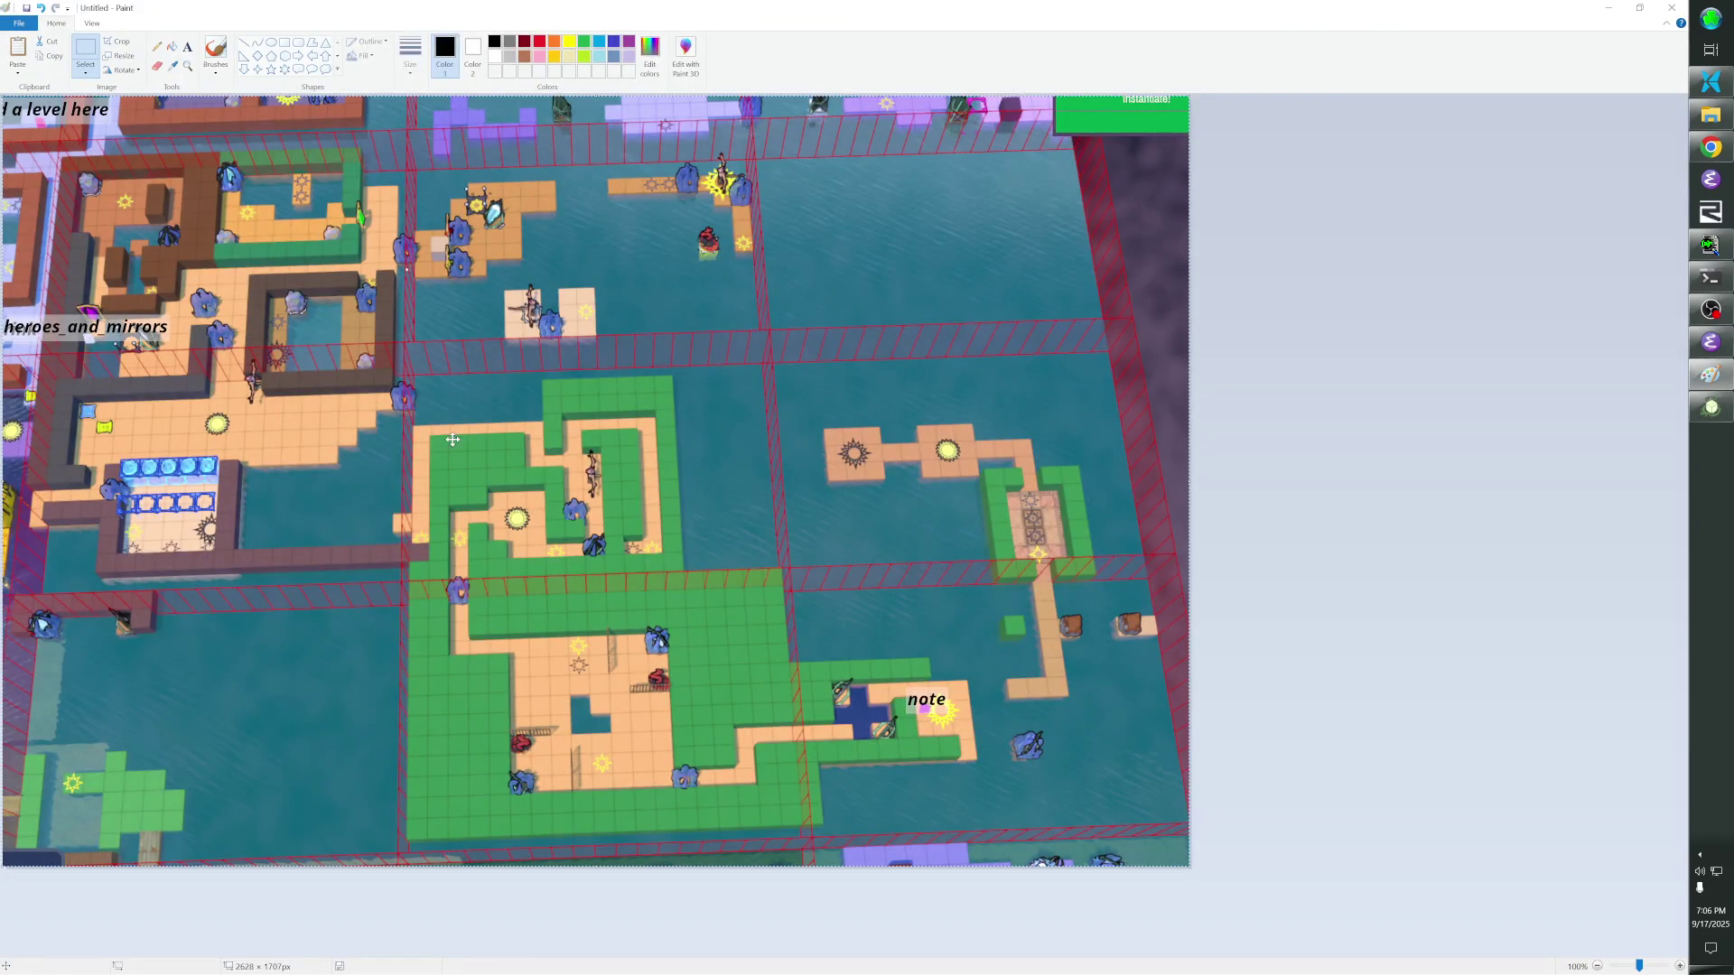
key("alt+Tab")
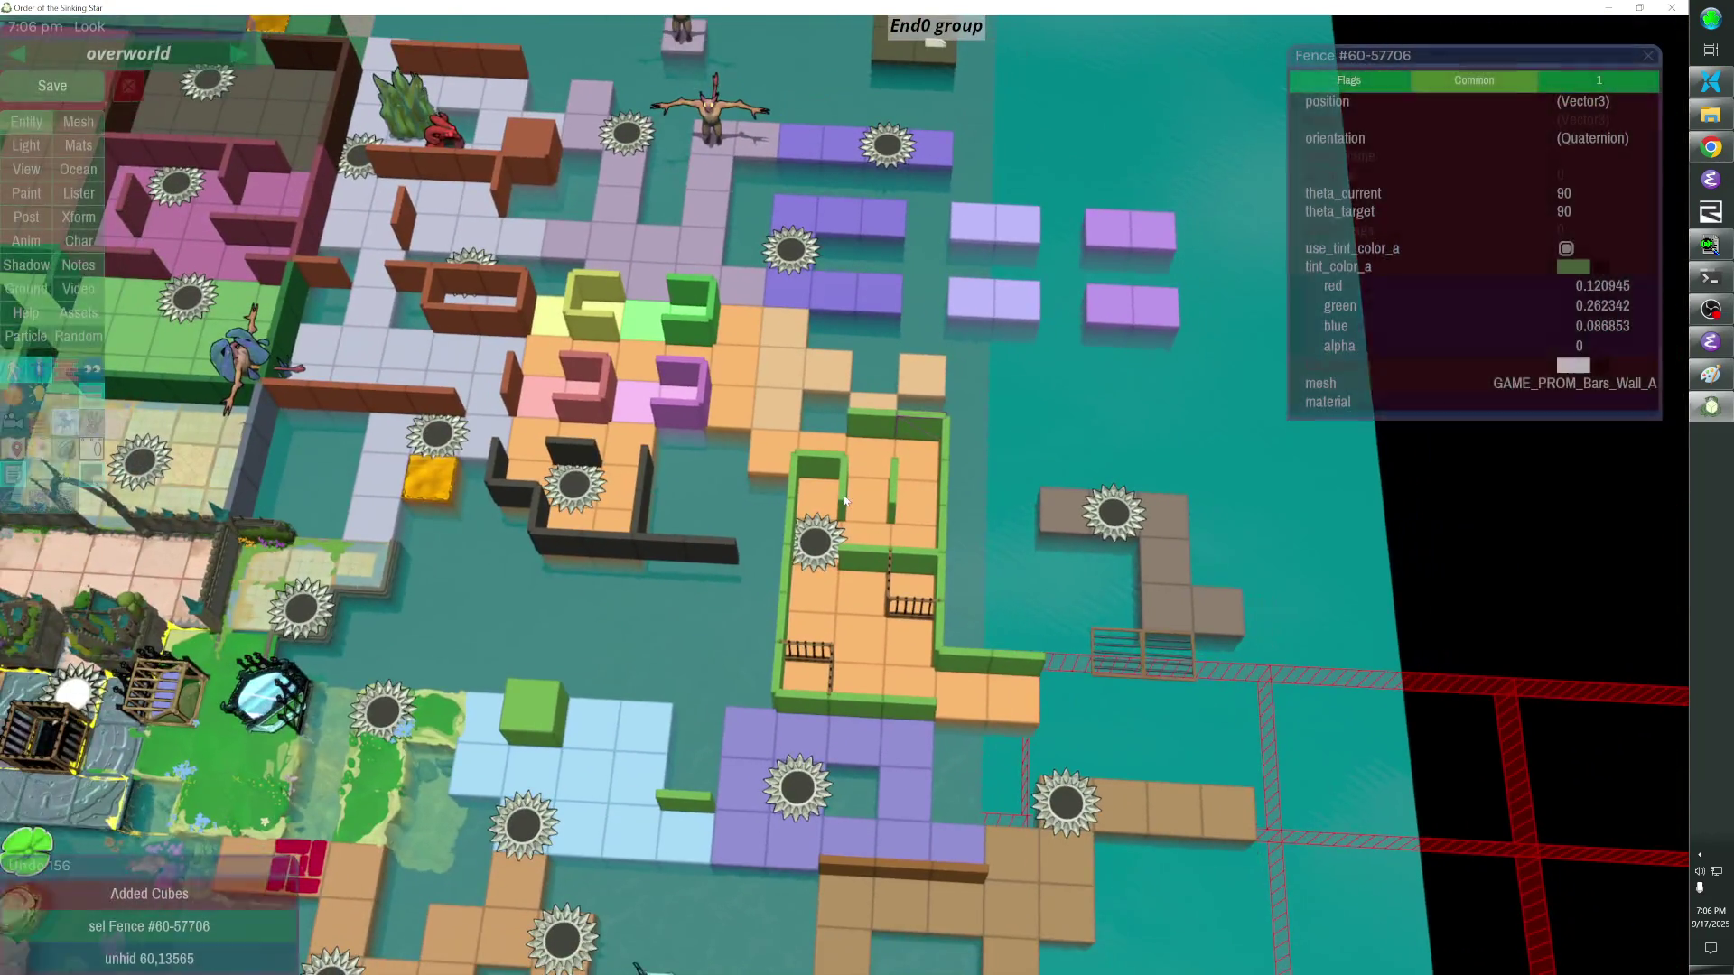
Give the new fences the room's FTHereosAndMirrorsOtherEastbridge group_id.
left_click(860, 555)
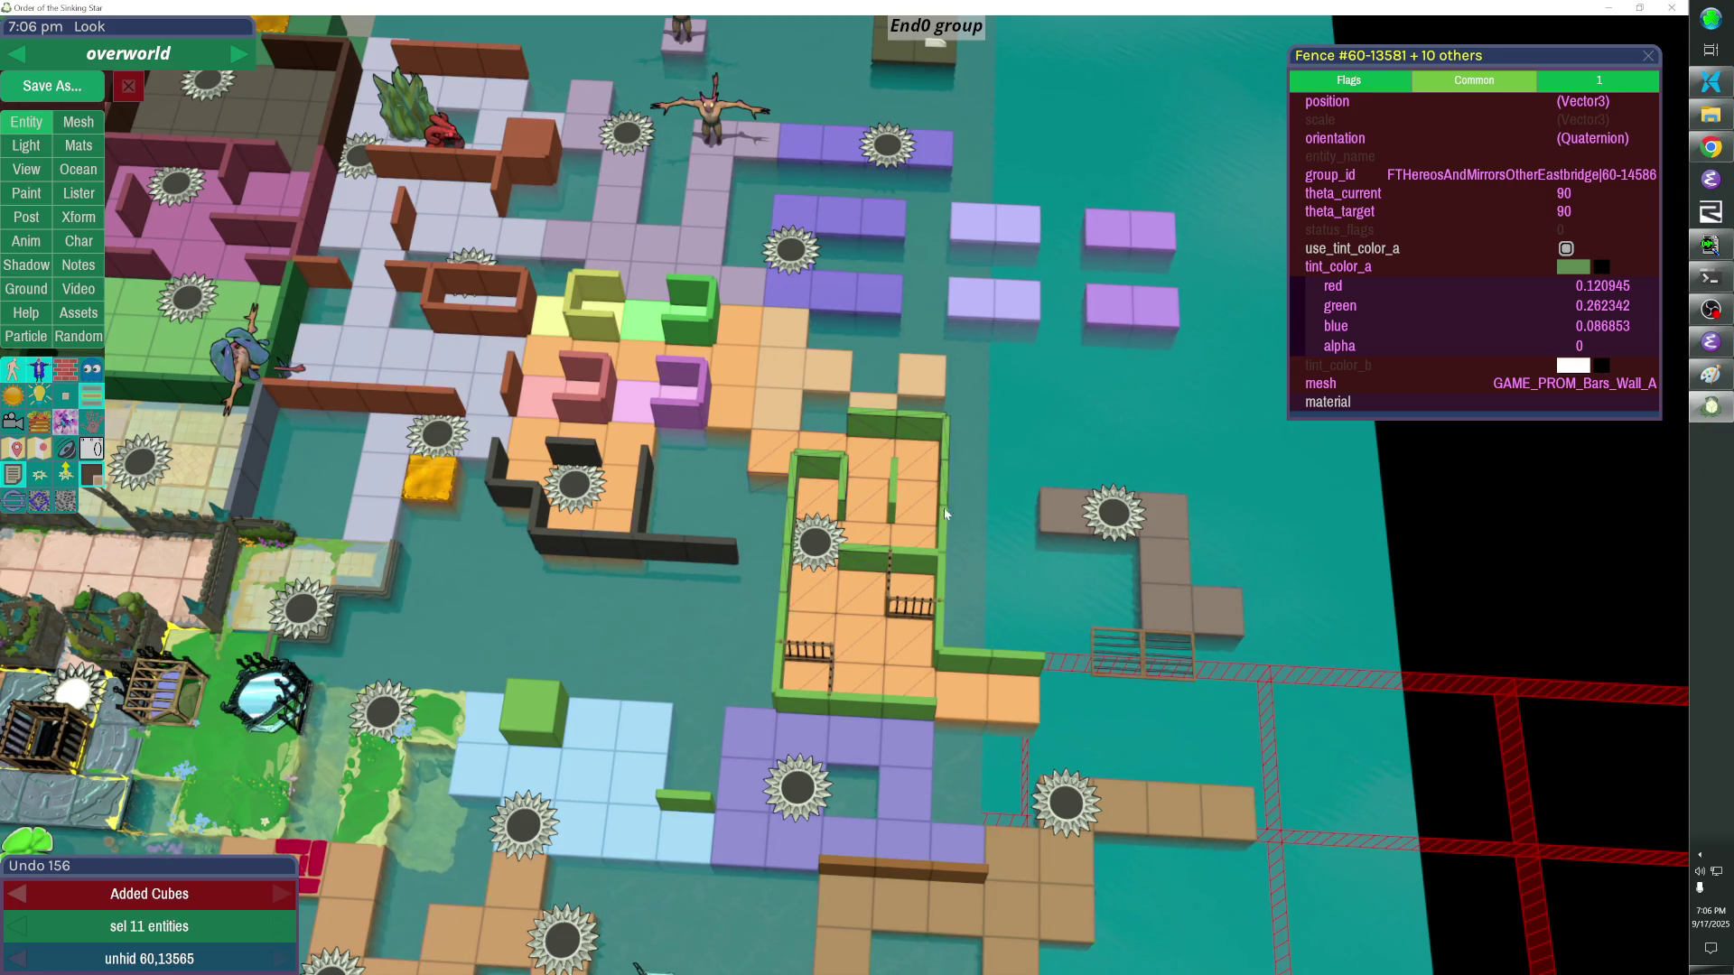
left_click(893, 503, "shift")
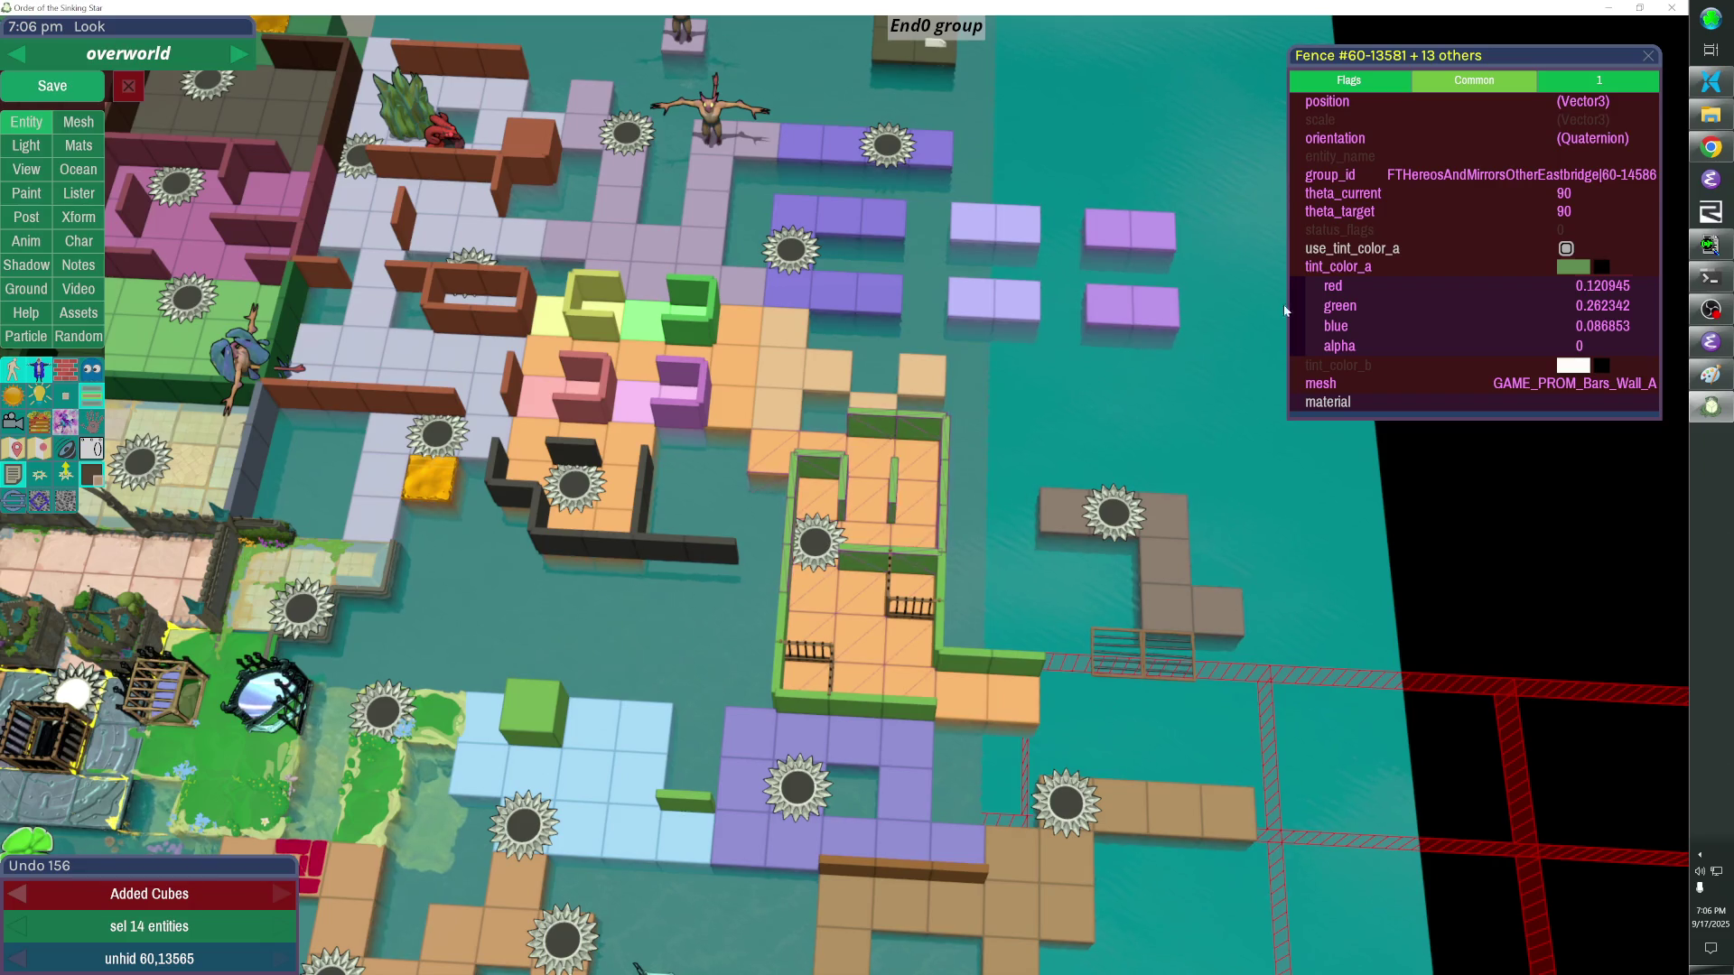
left_click(1373, 180)
left_click(1165, 372)
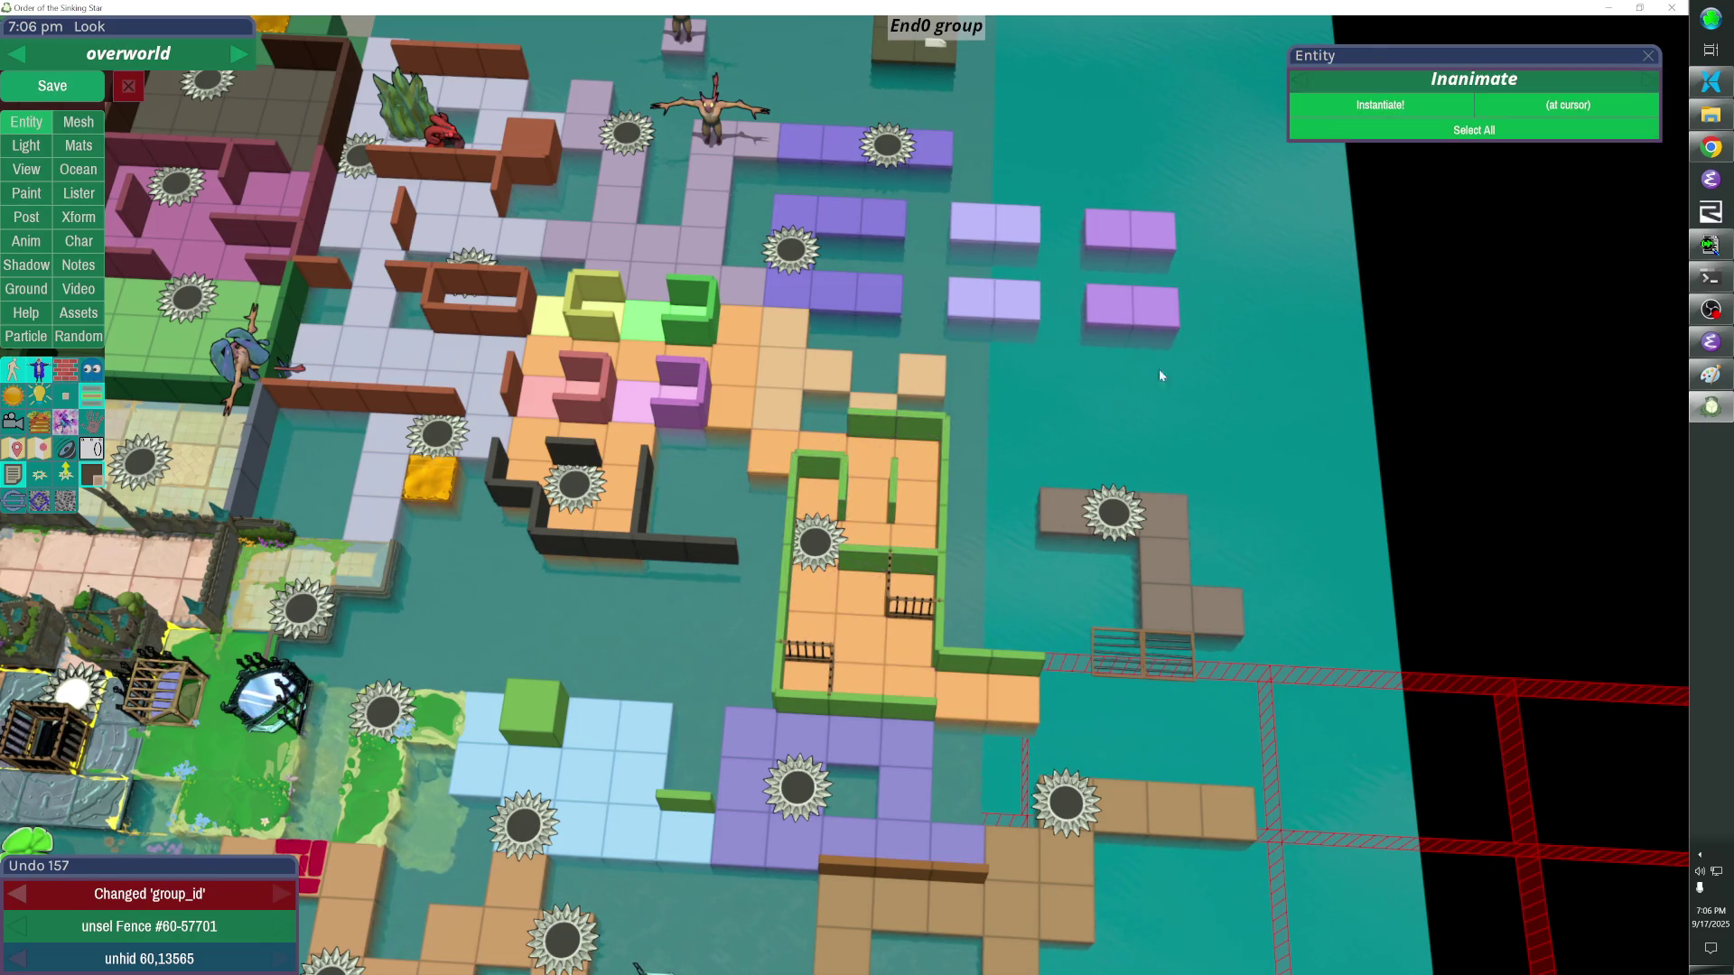
Verify a fence's group_id, clear the selection and fly the view toward the ocean edge.
left_click(938, 583)
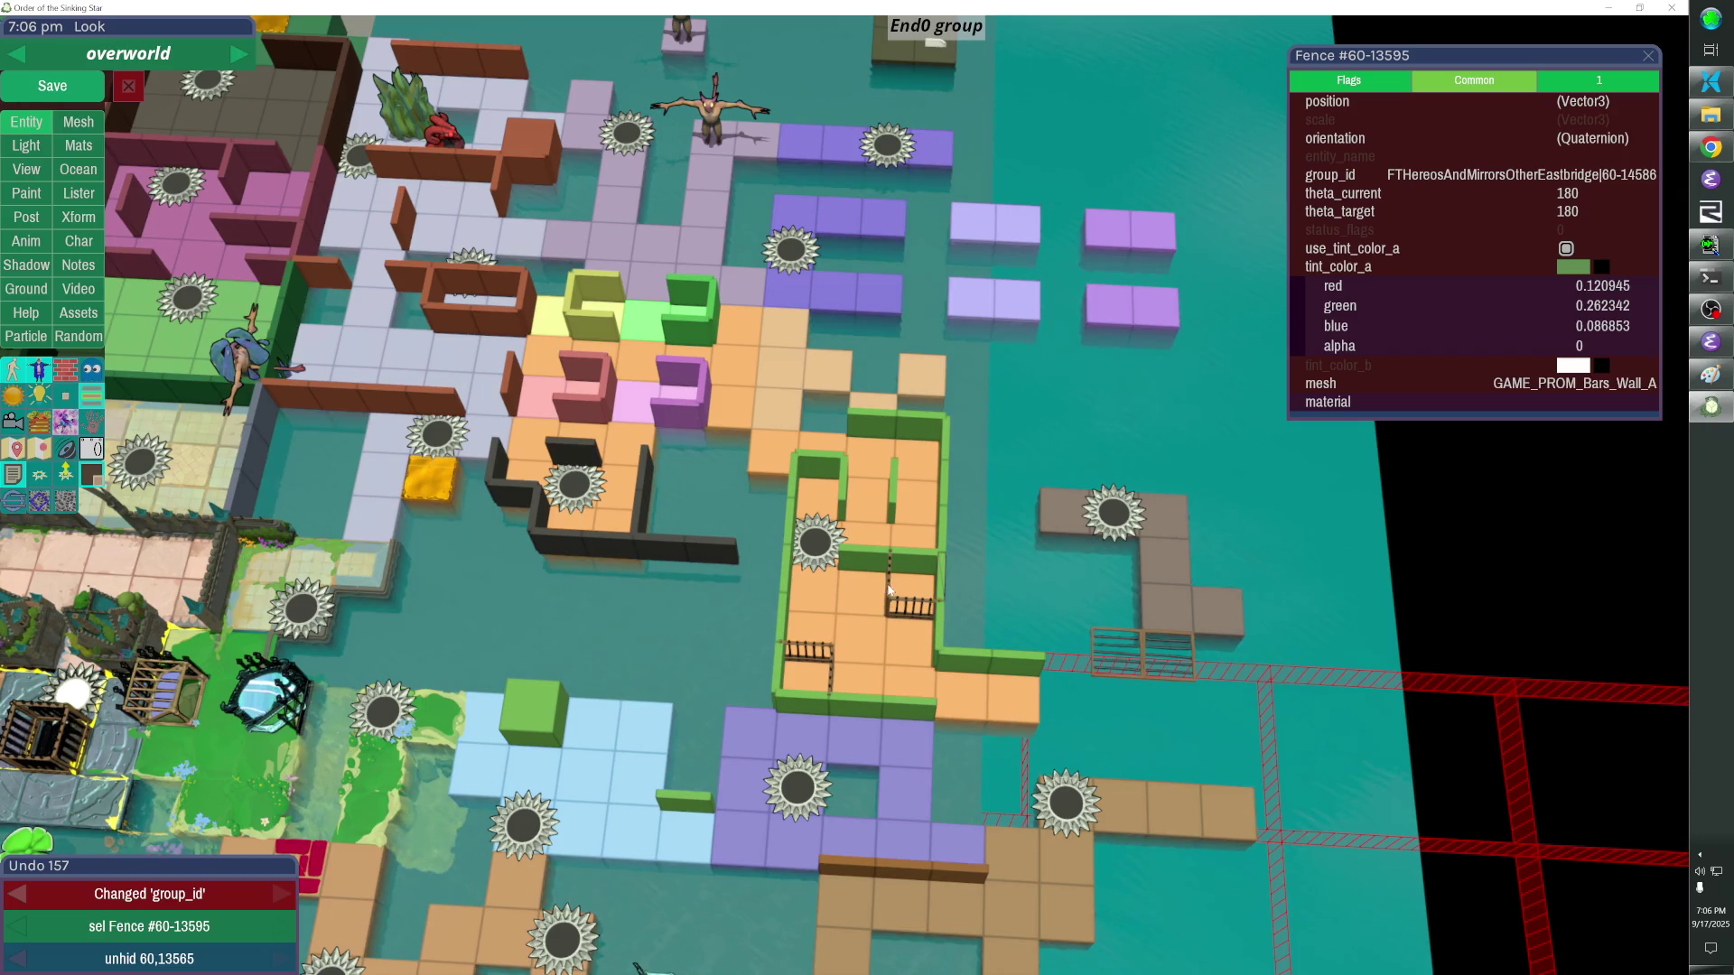
left_click(889, 588)
left_click(865, 529)
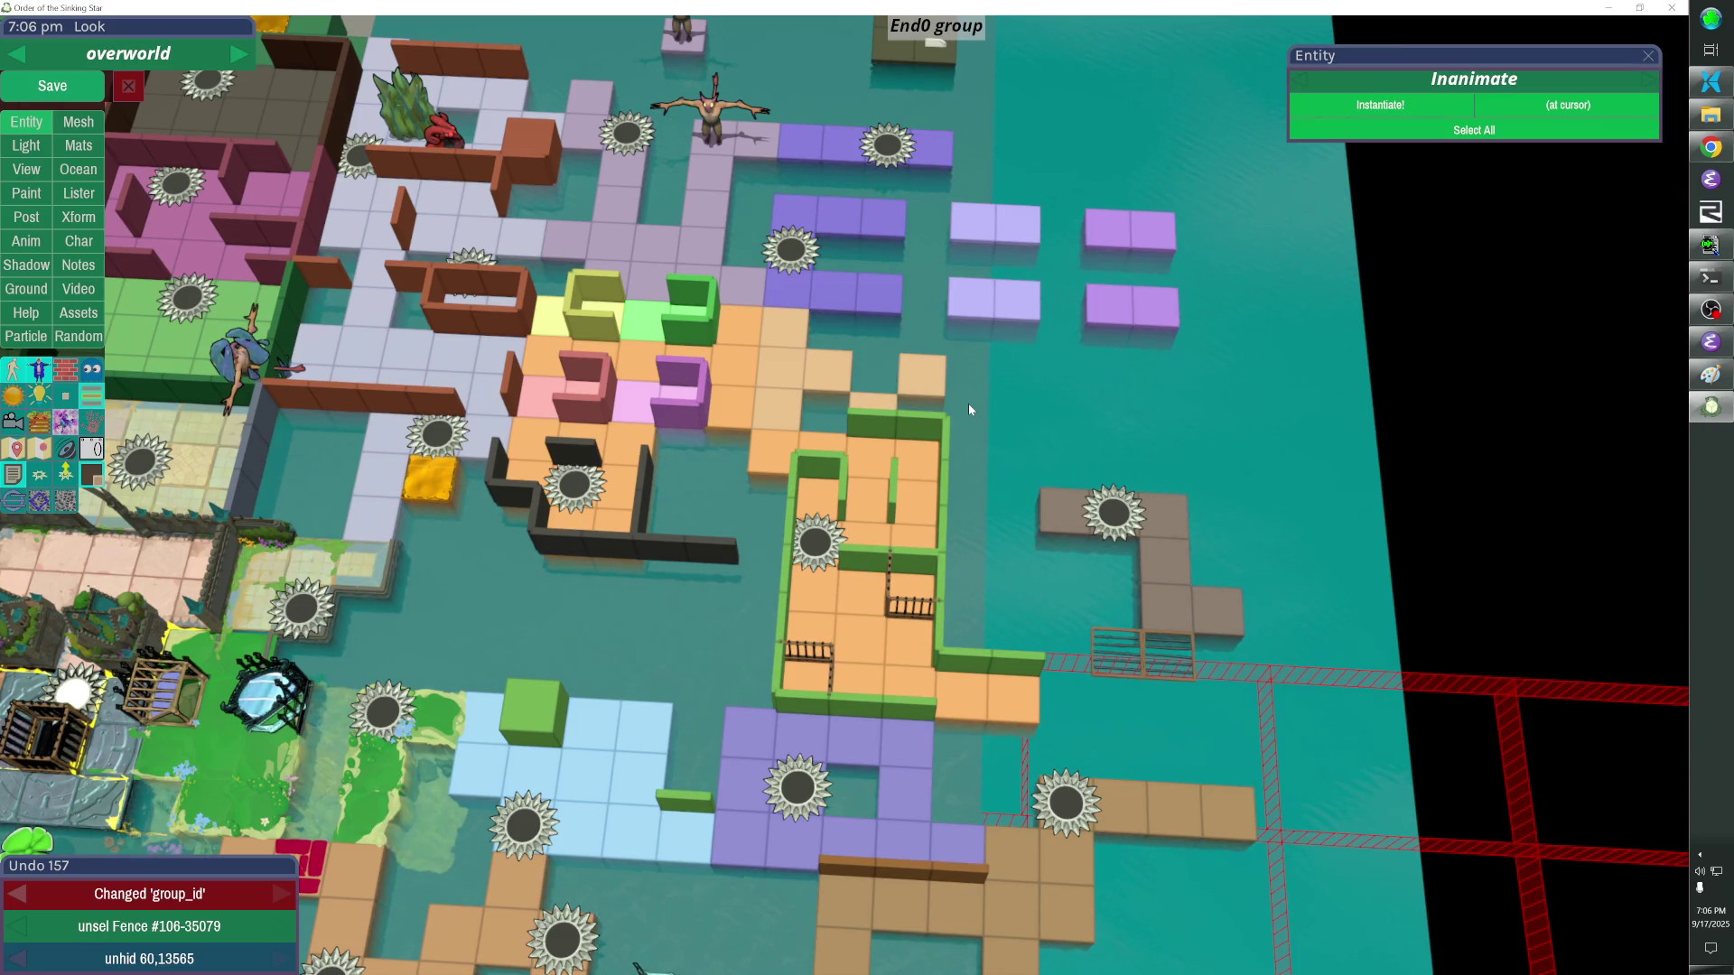
key("w")
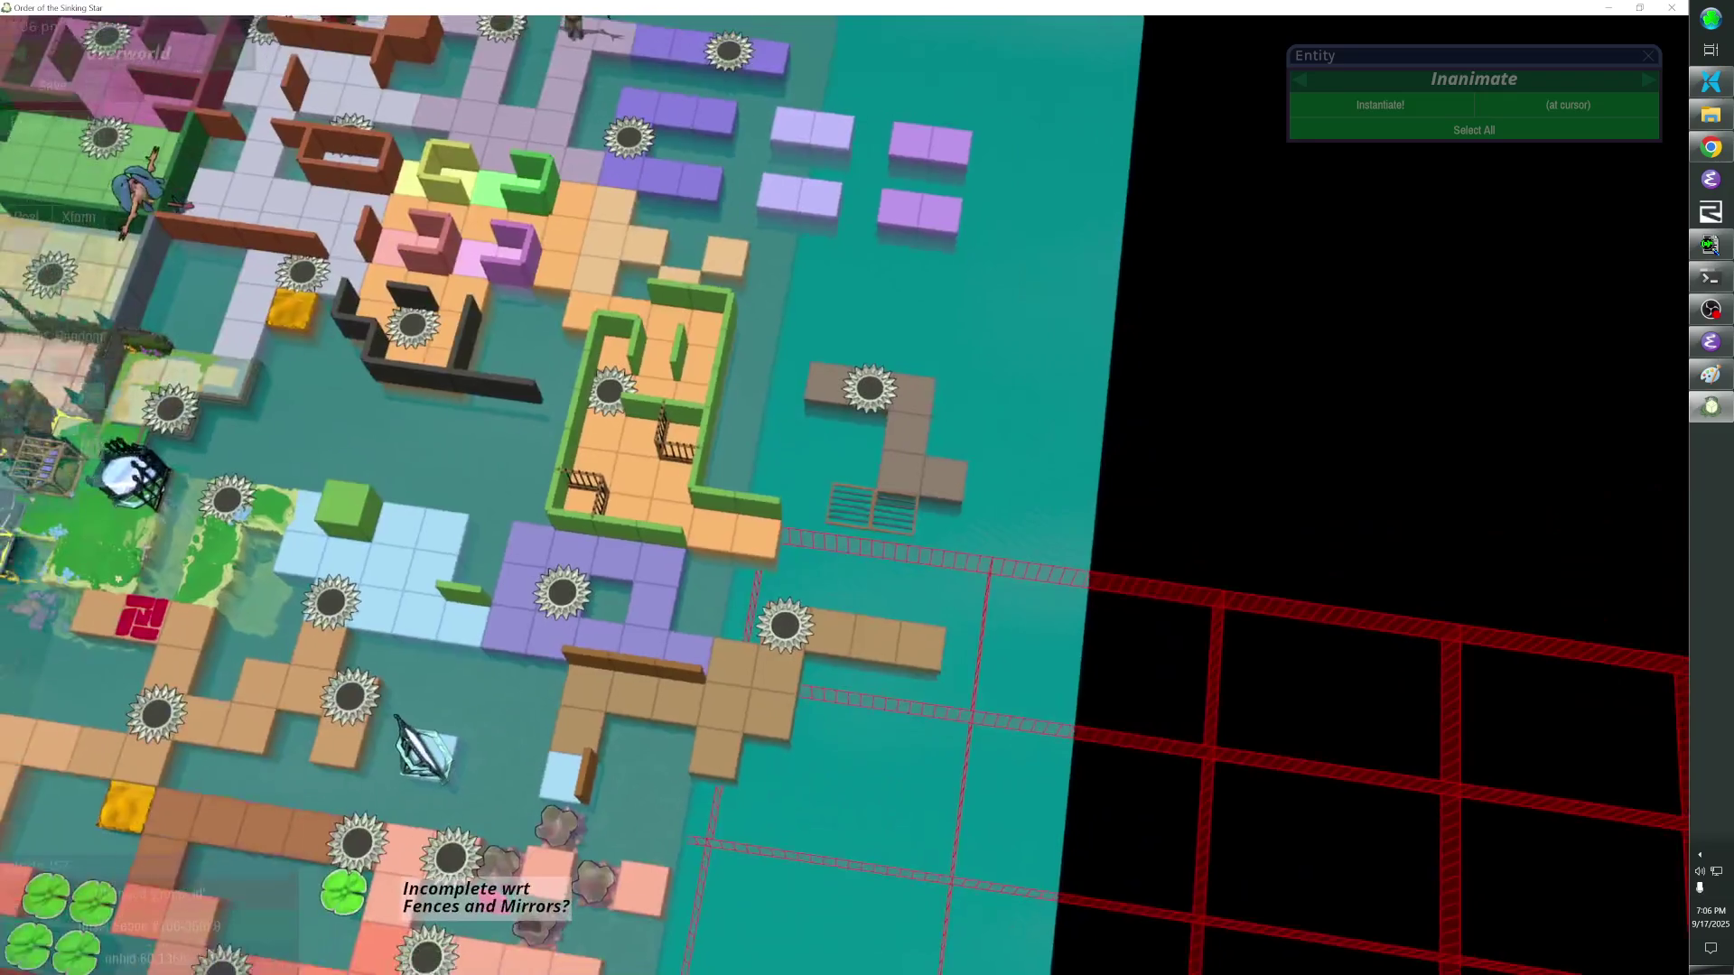
Select the pair of grate tiles and fly the camera around them.
key("s")
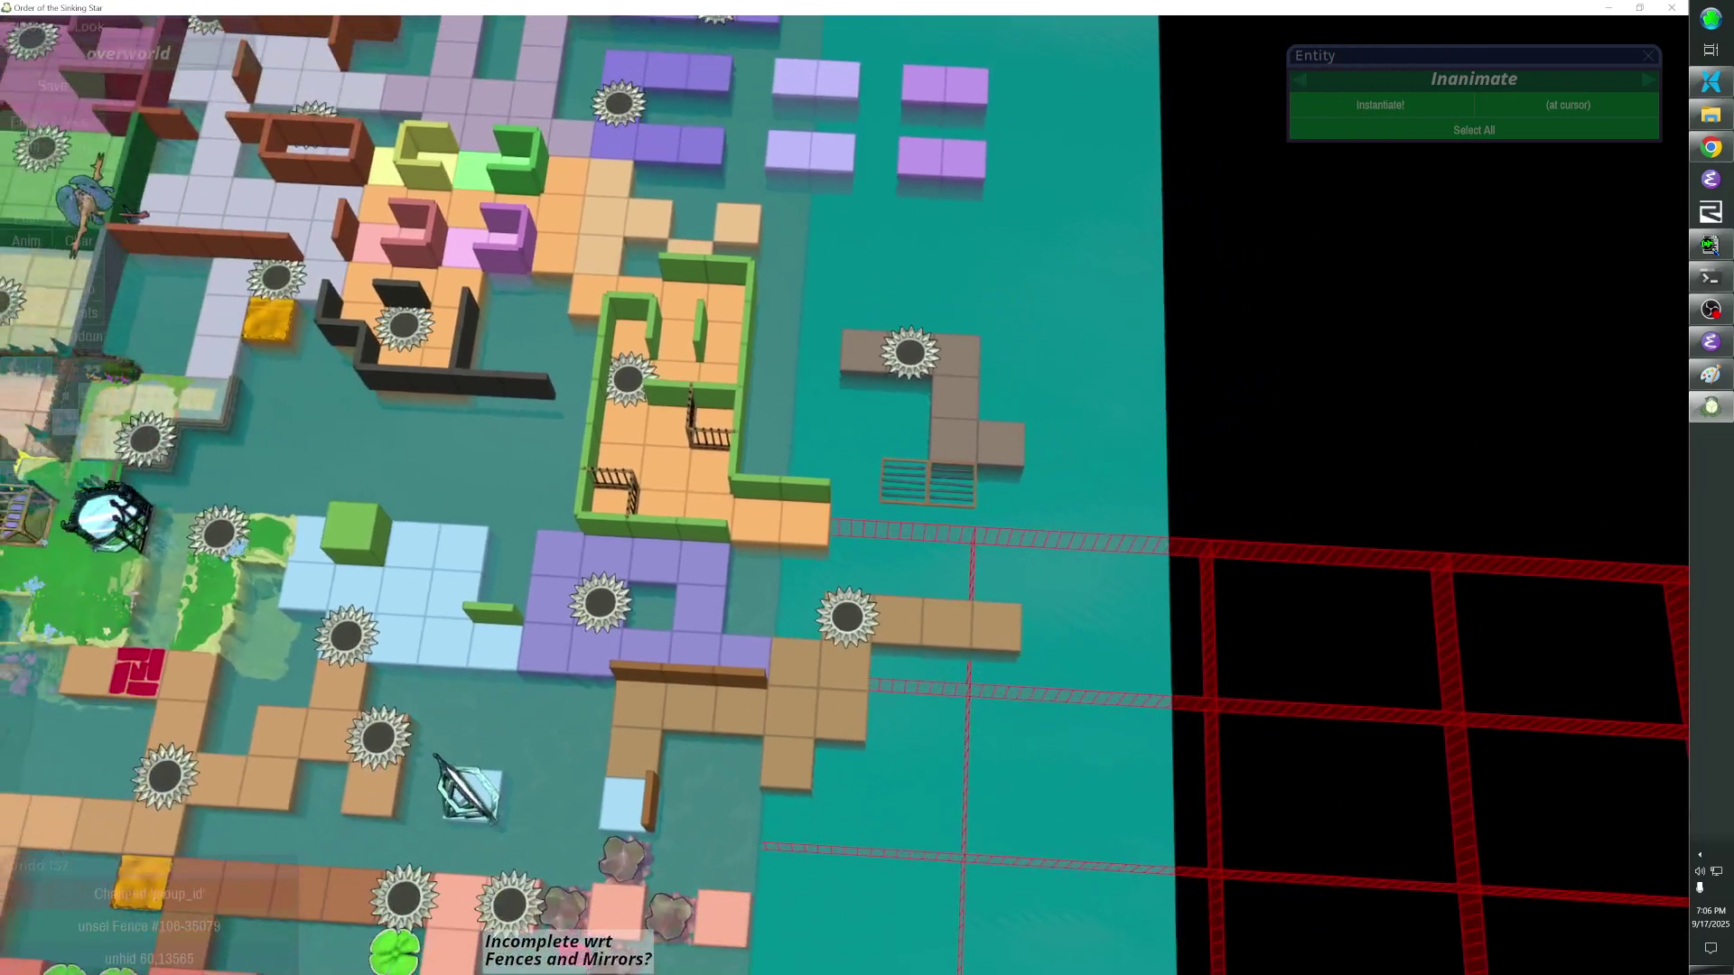
left_click(920, 484)
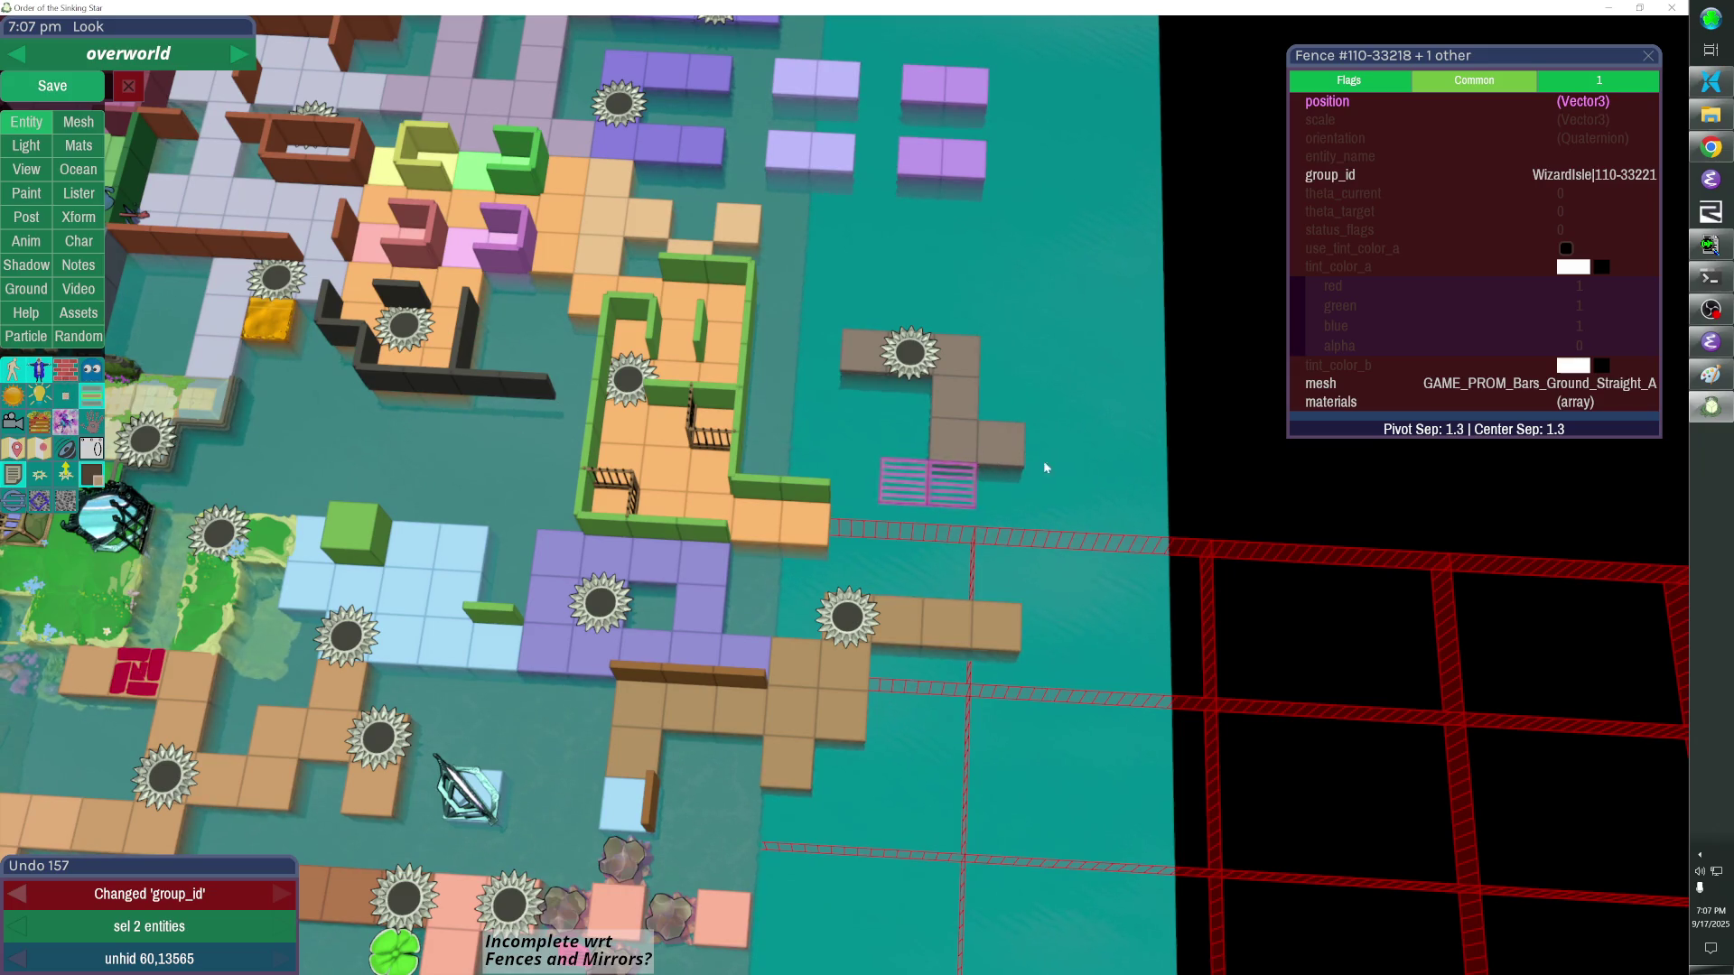
scroll(1099, 460, "down", 5)
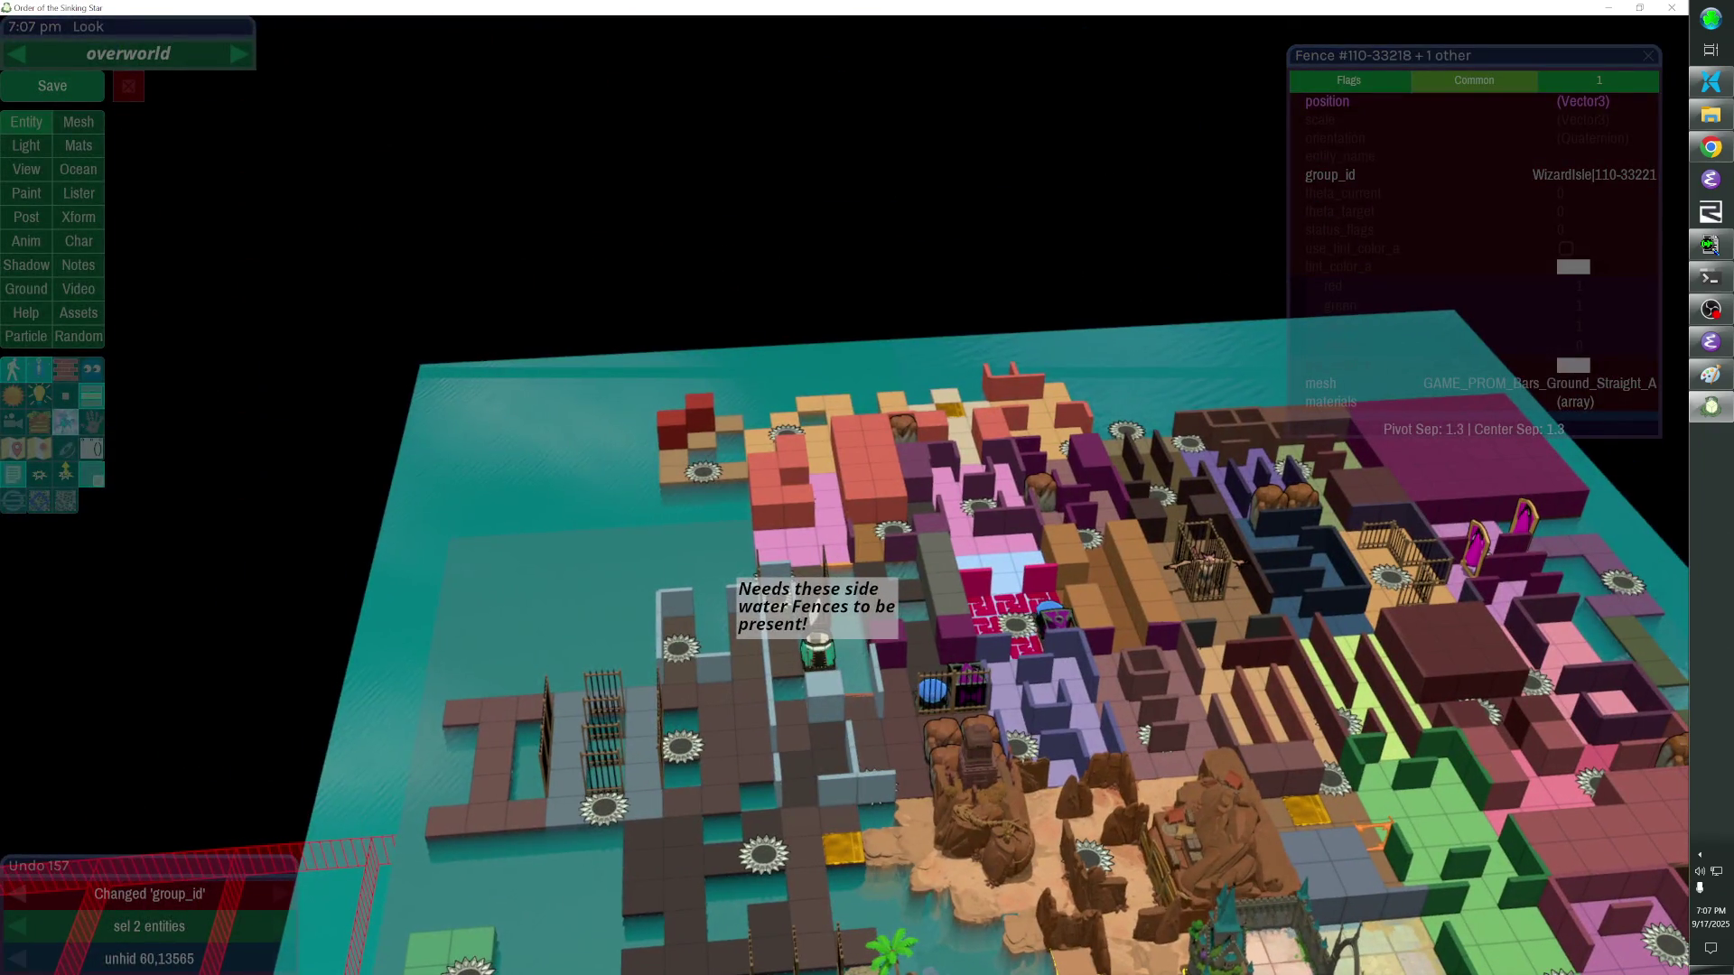
key("f")
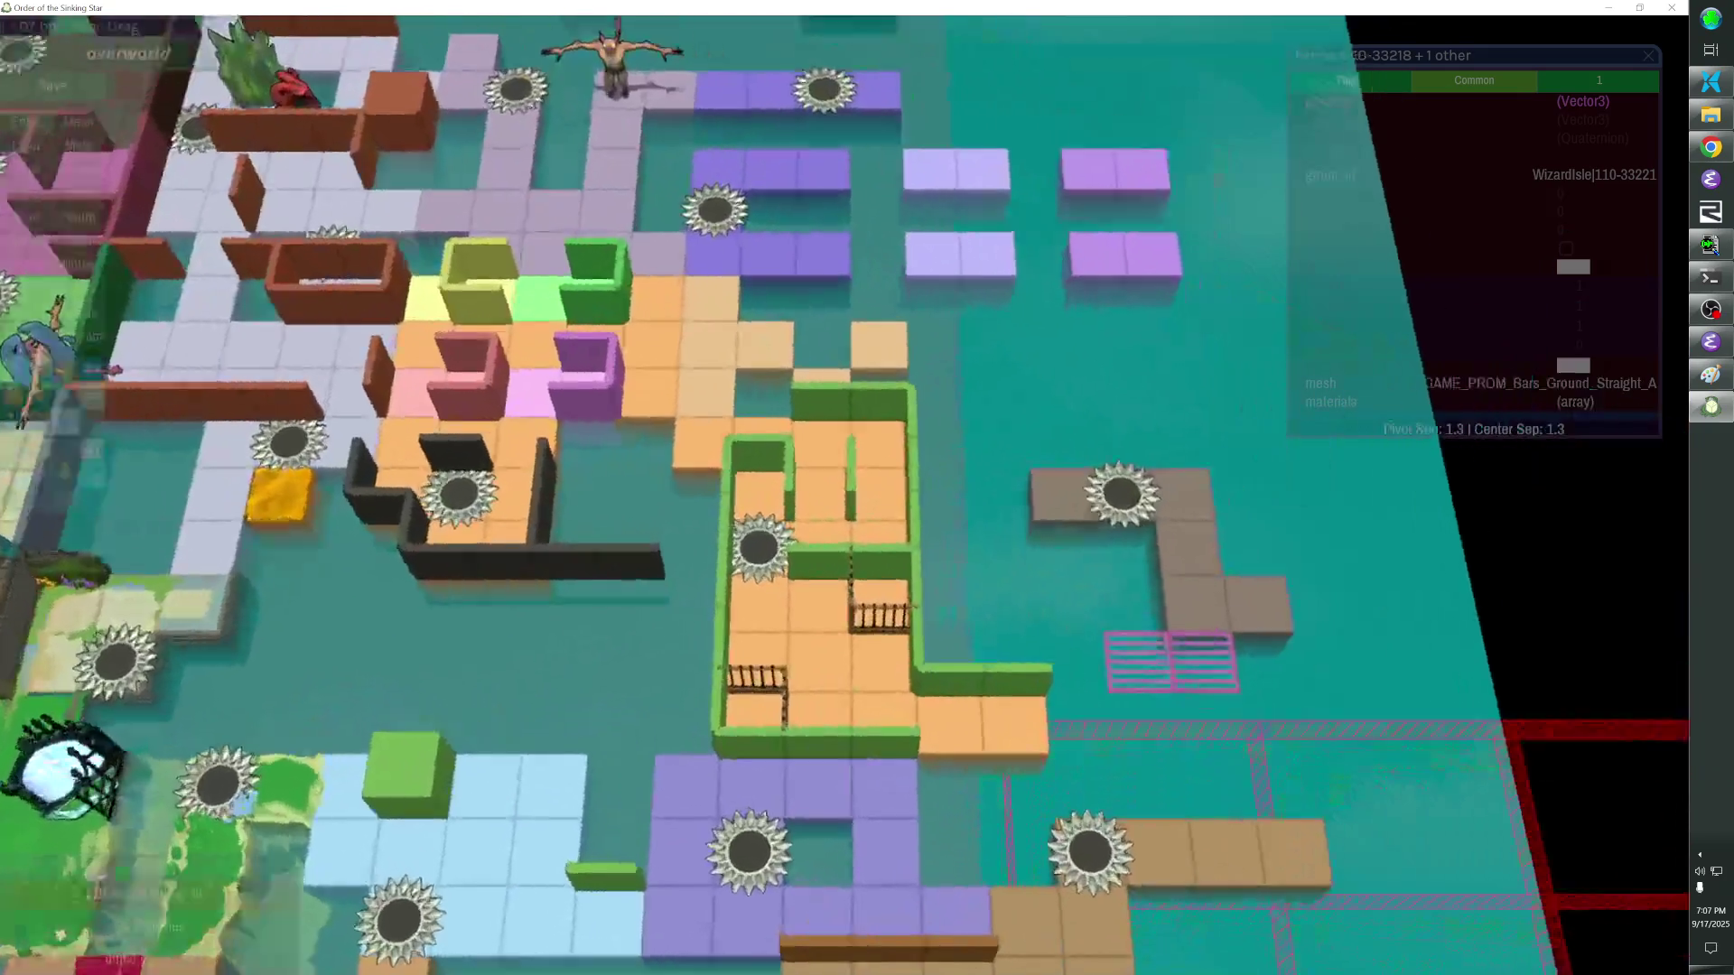
scroll(867, 487, "down", 5)
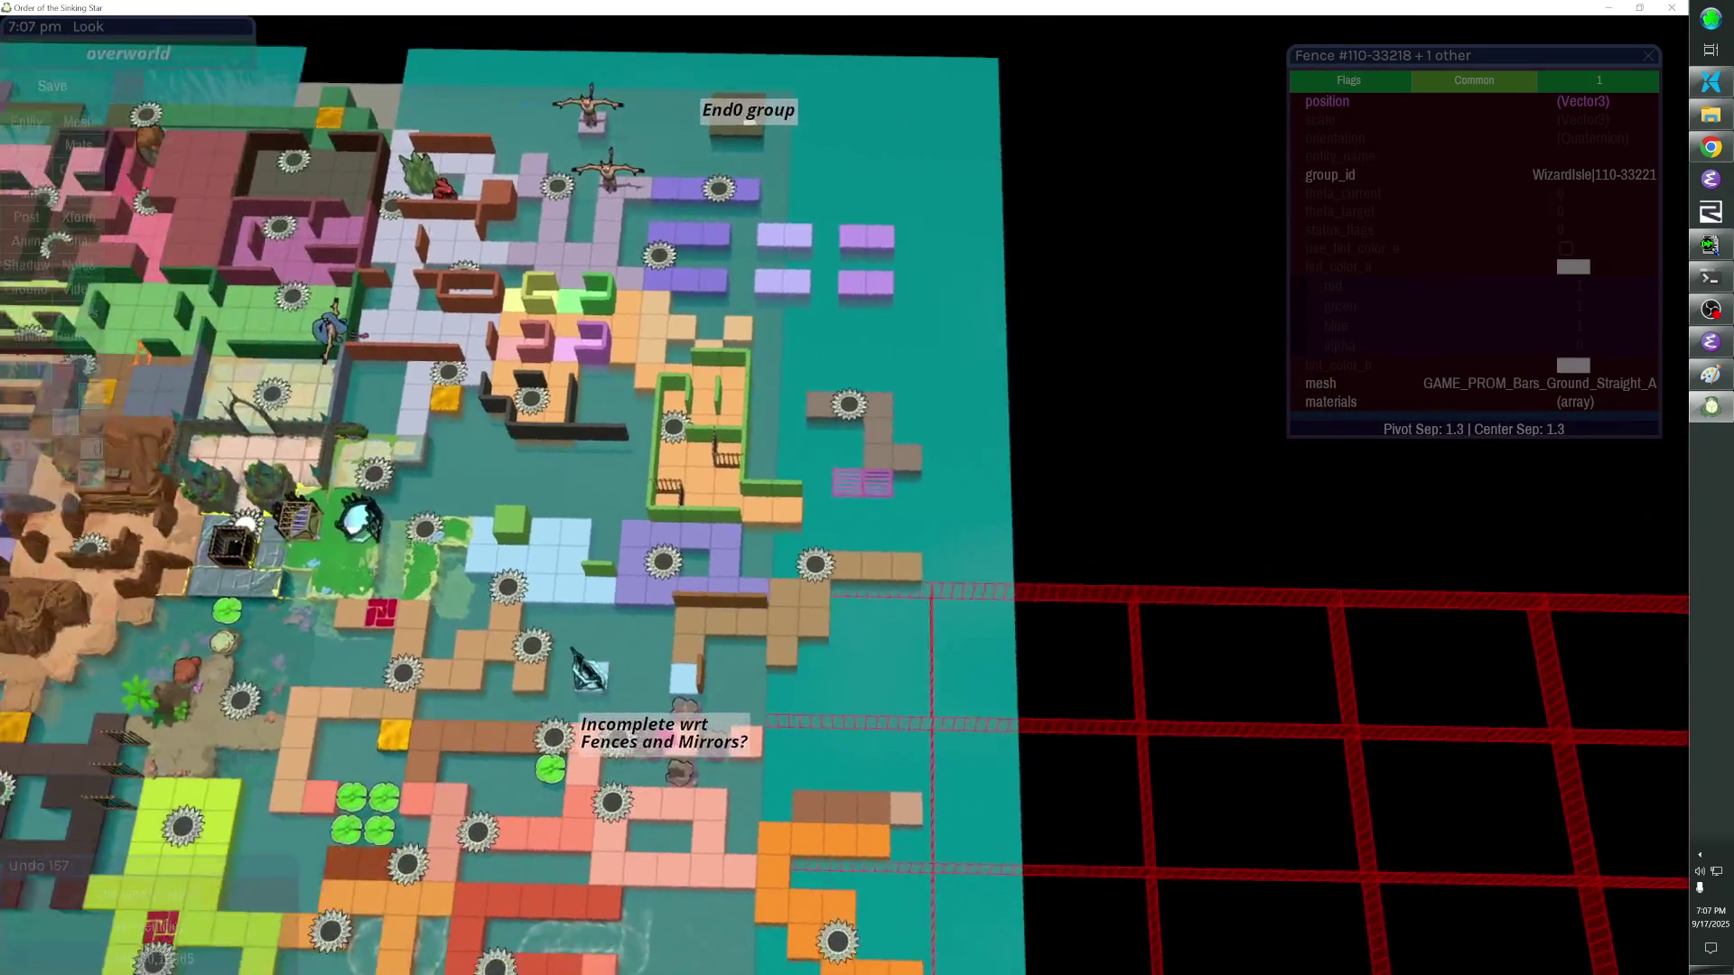
scroll(867, 488, "up", 3)
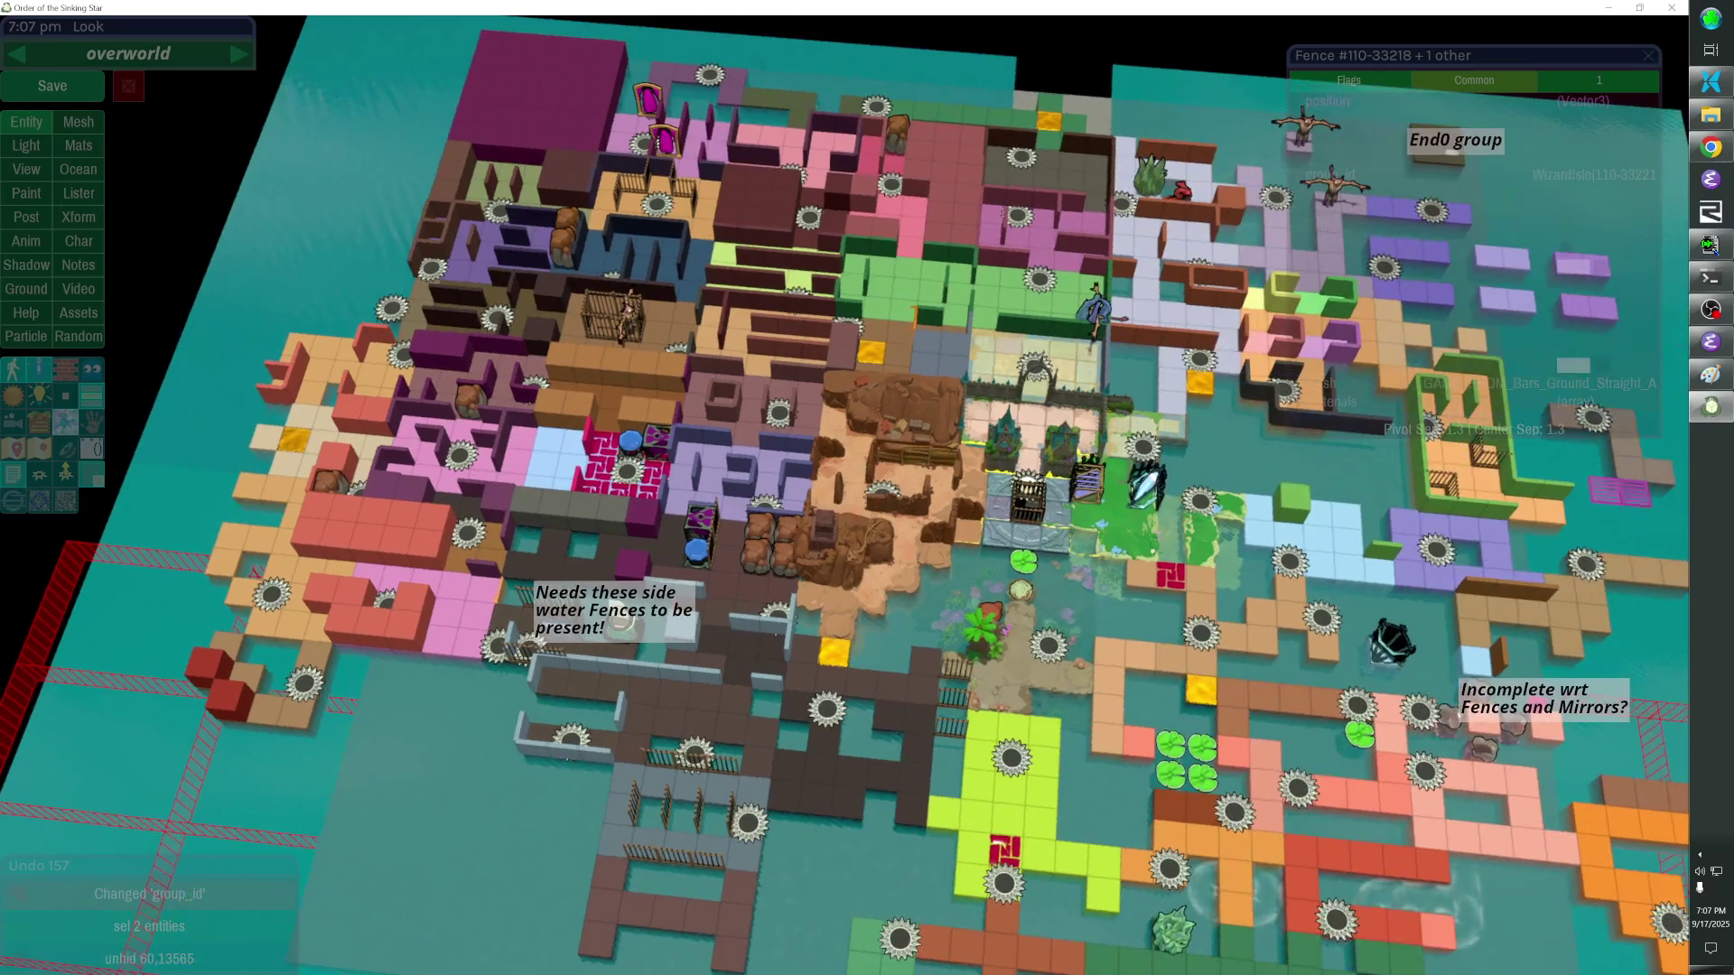
scroll(867, 487, "up", 1)
key("d")
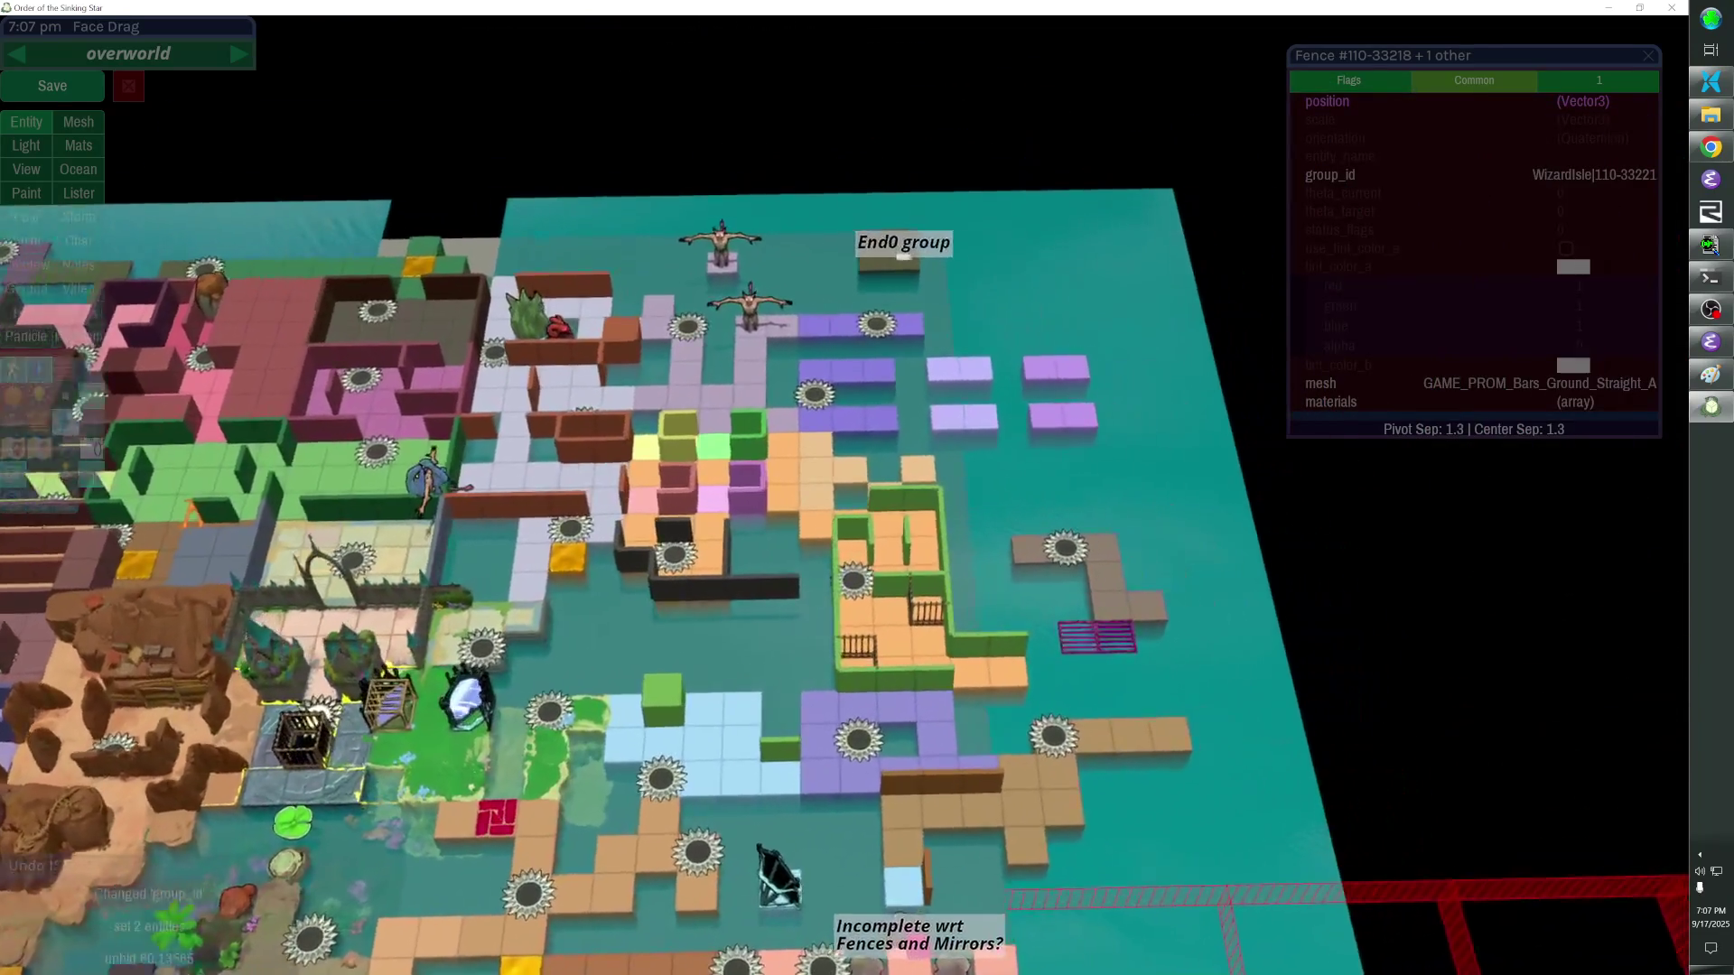
key("a")
scroll(867, 487, "down", 3)
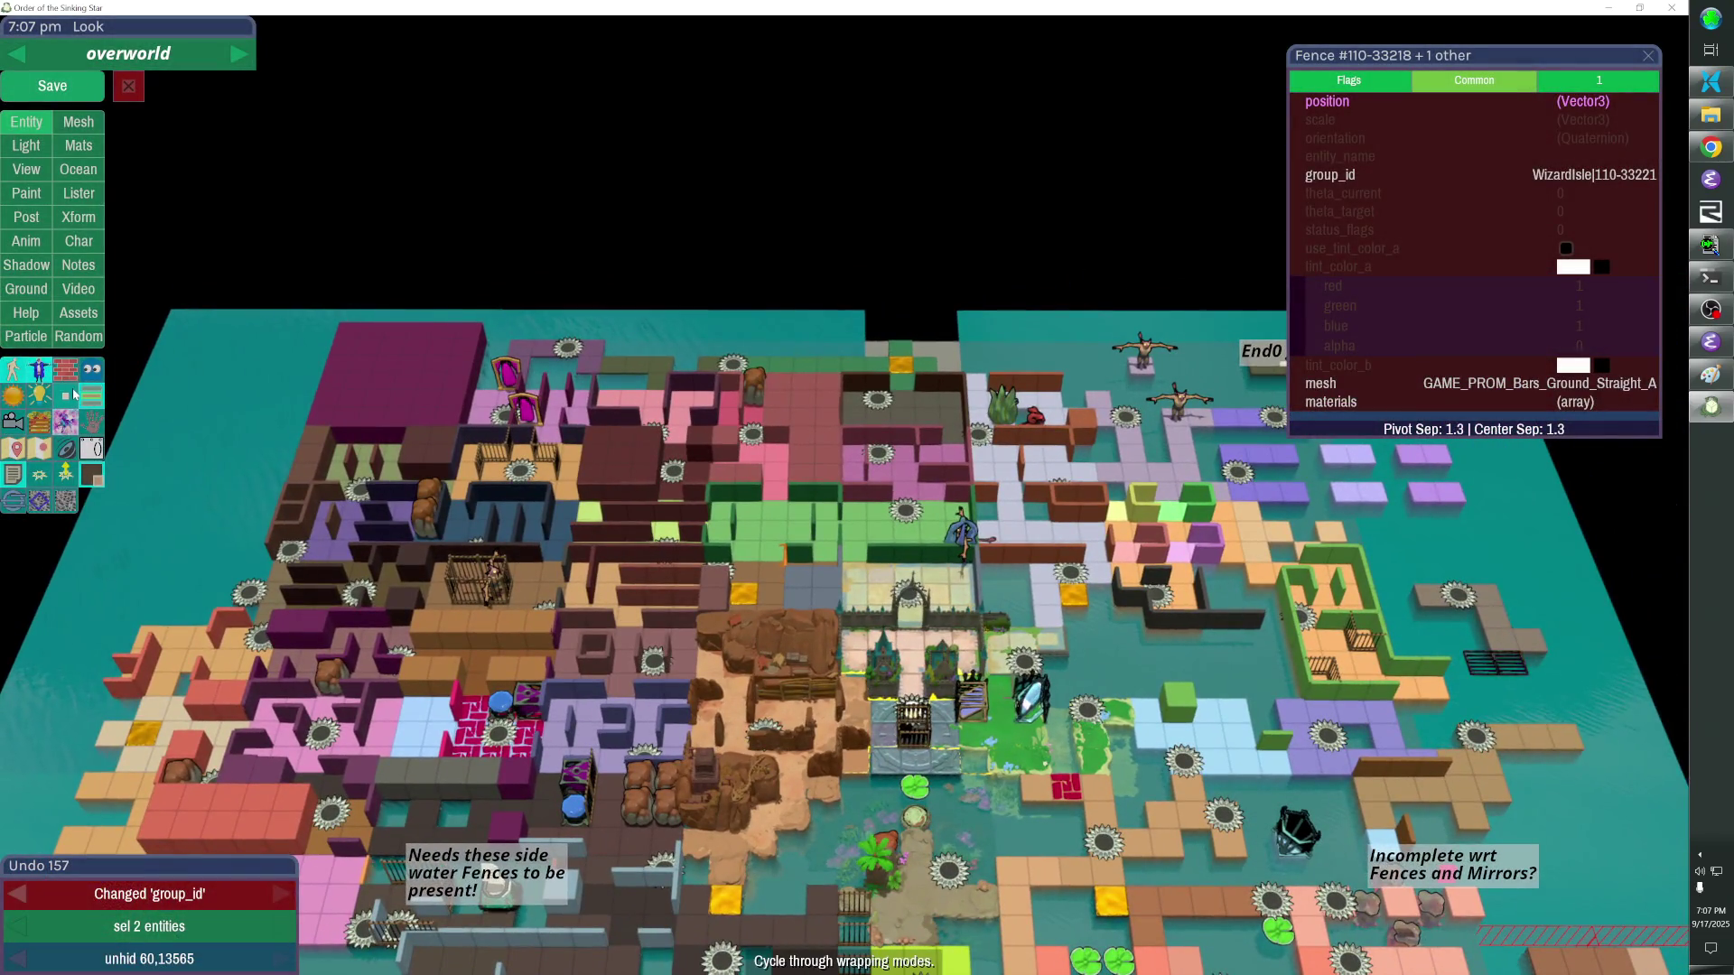
key("d")
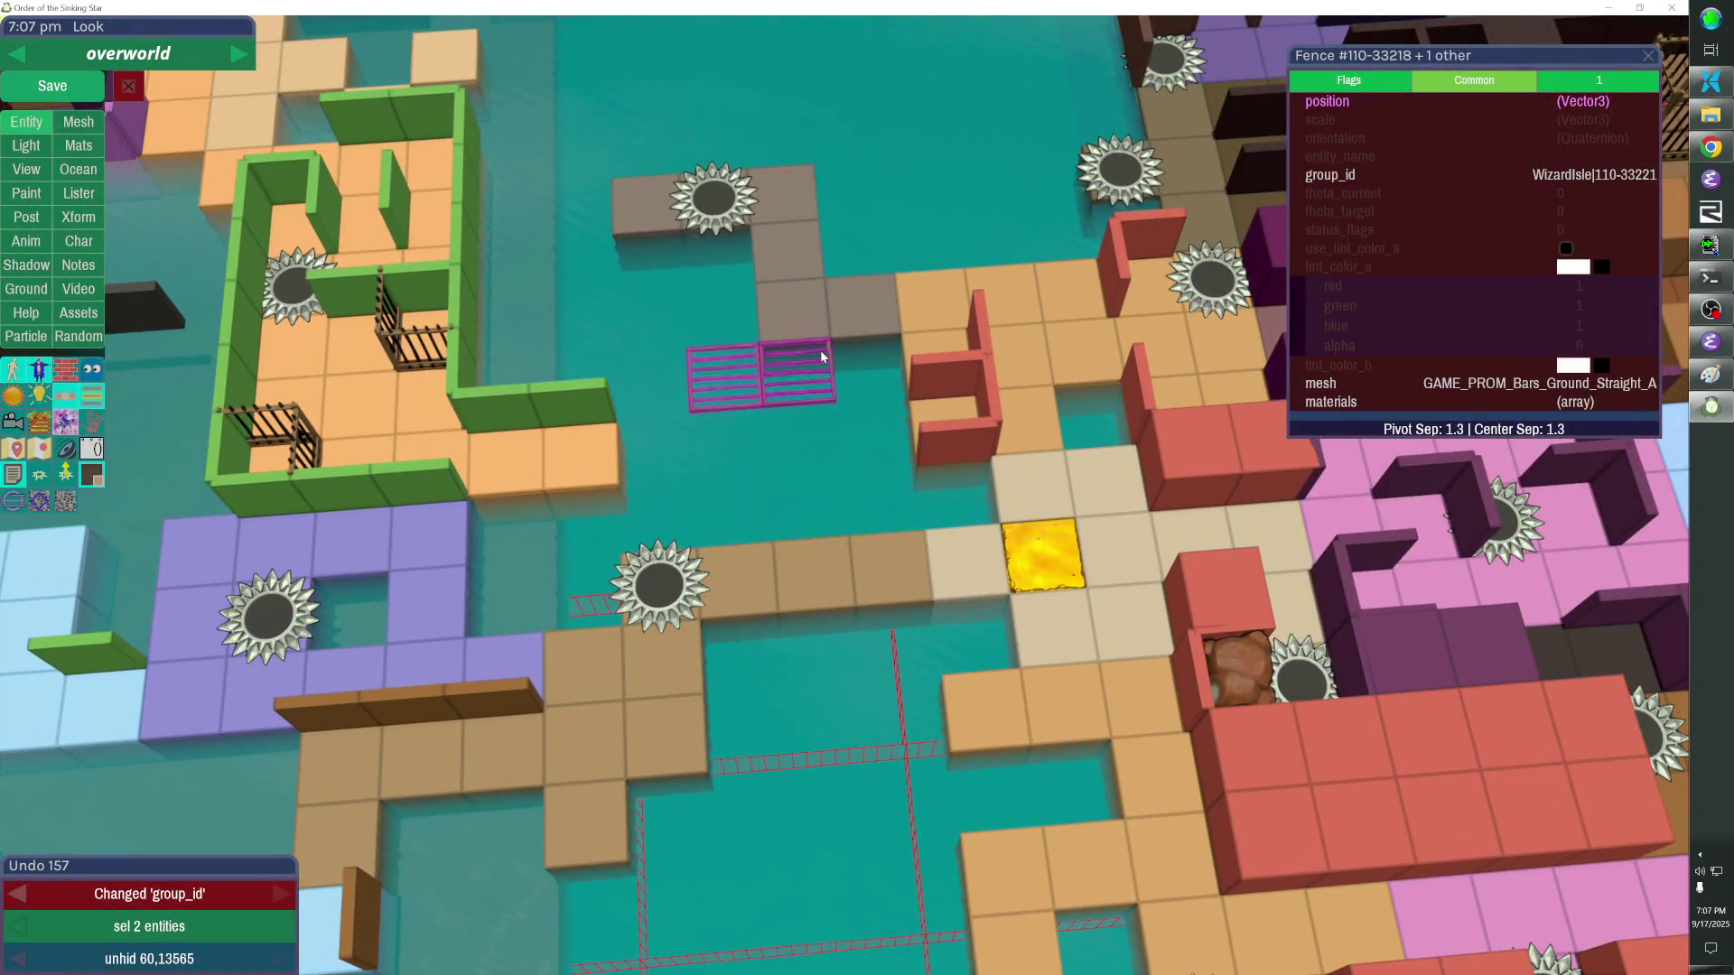
Shift the grate pair one tile against the room, add a cube under the grey column and save.
key("shift")
key("Left")
key("Down")
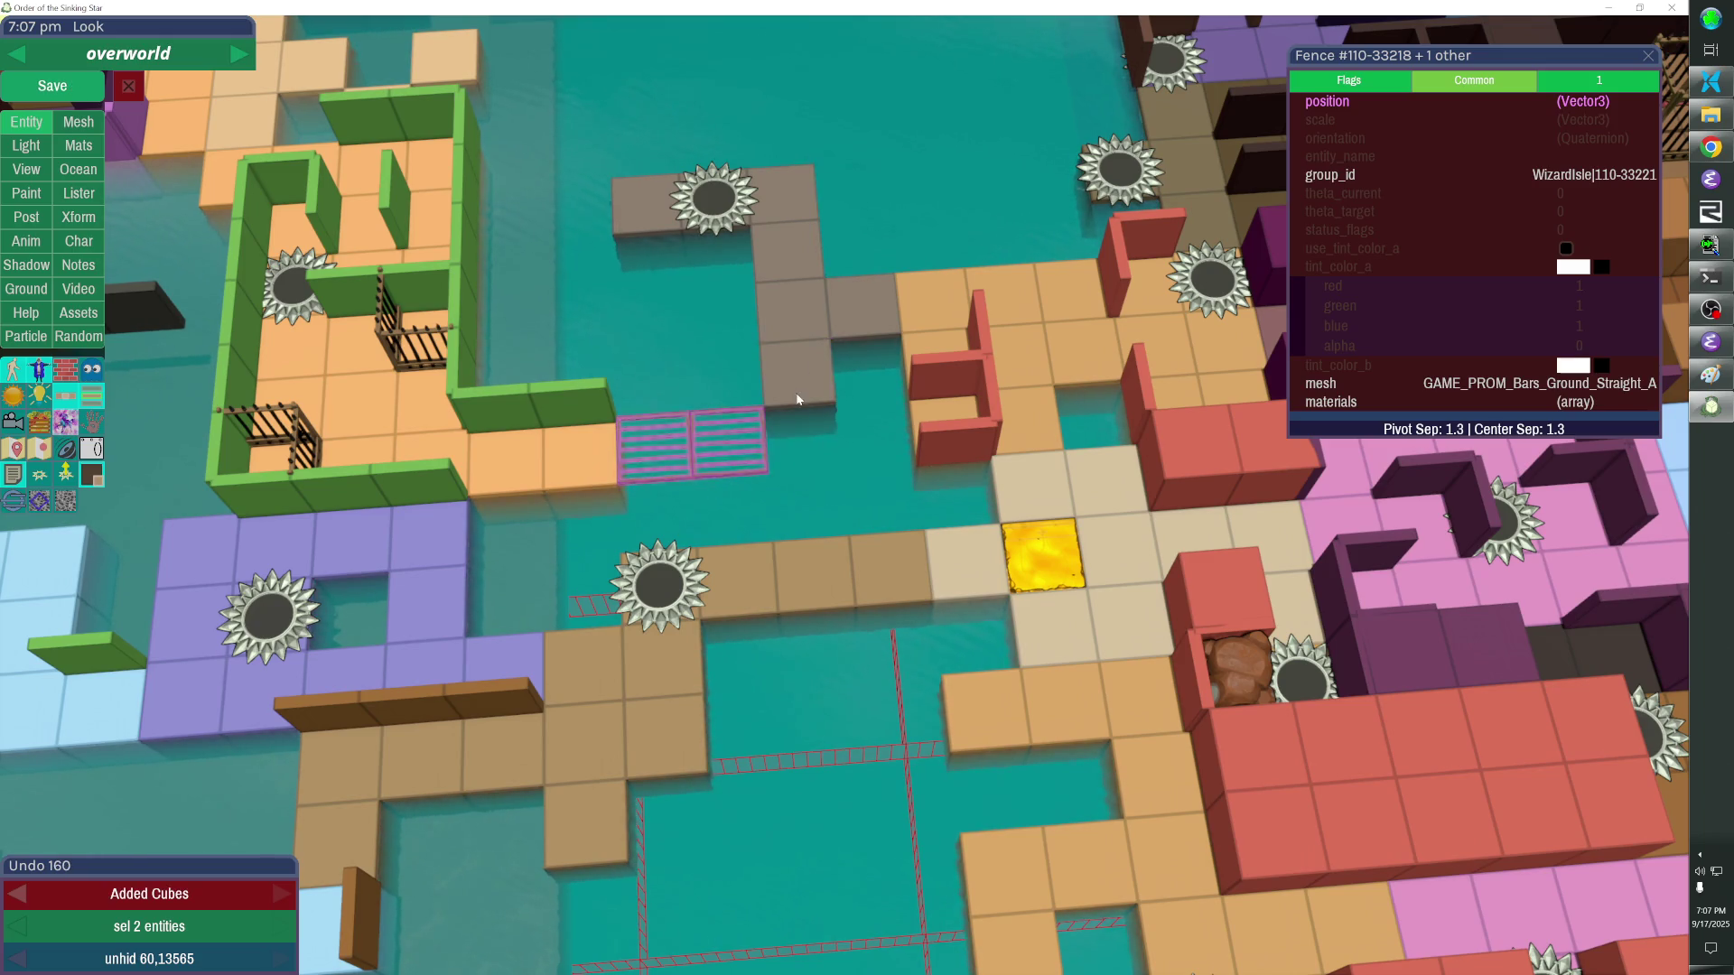
left_click(798, 400)
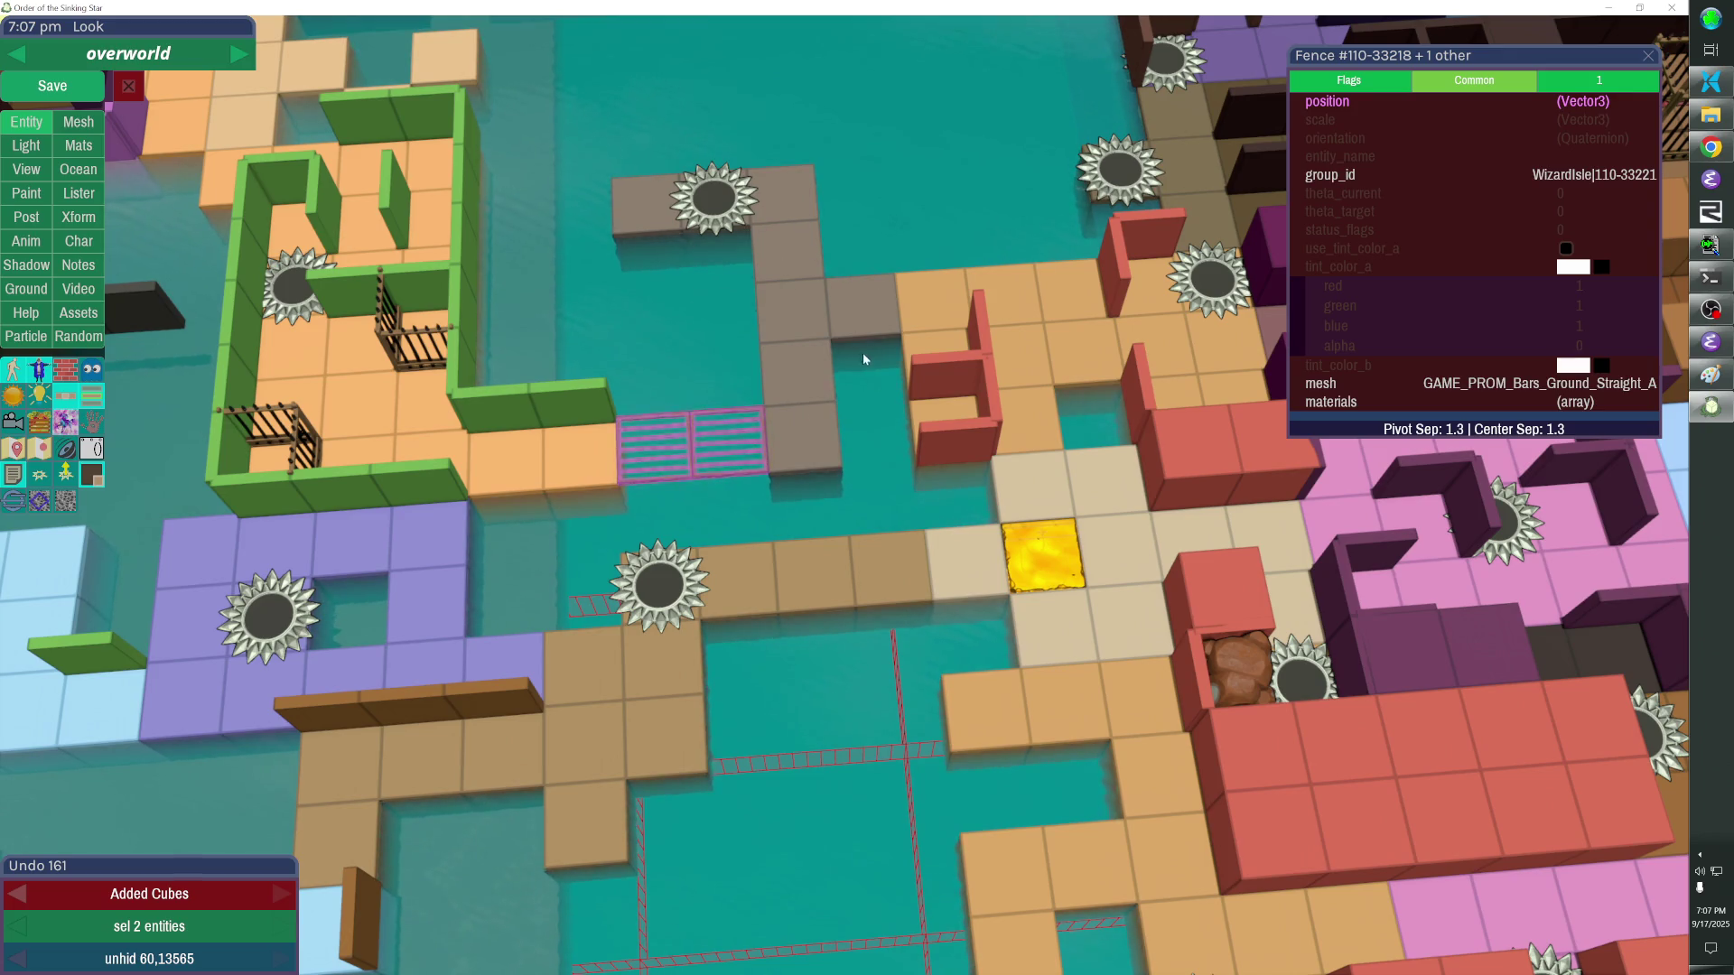
key("Escape")
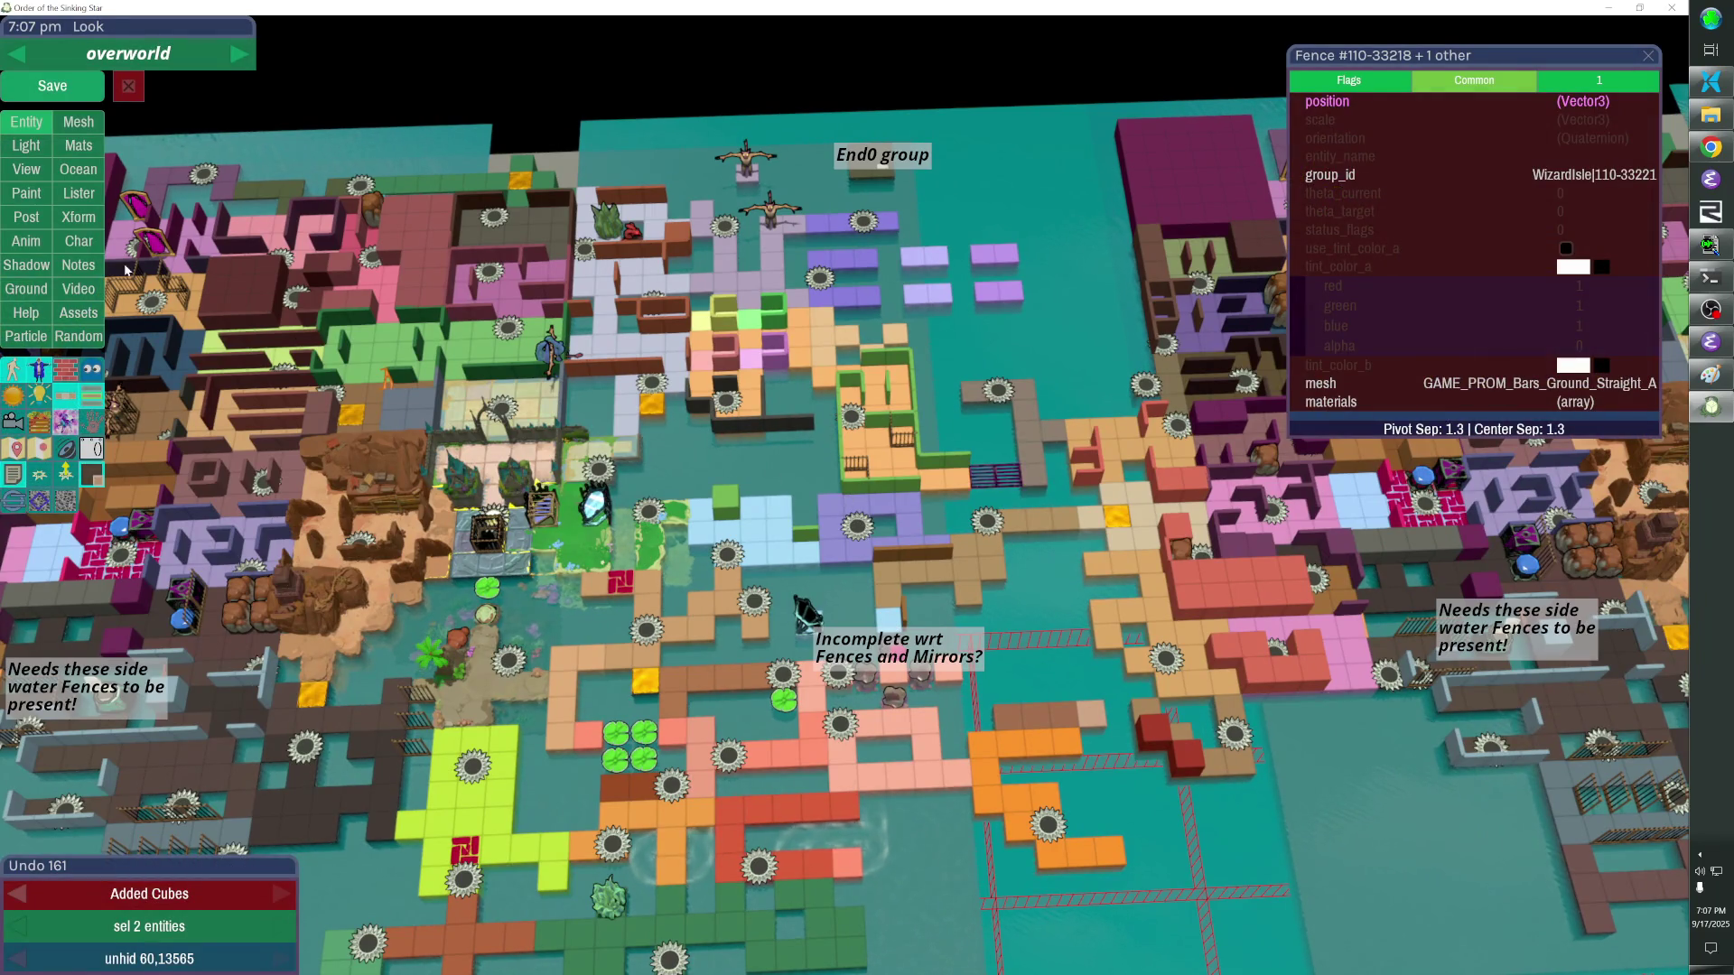
left_click(52, 85)
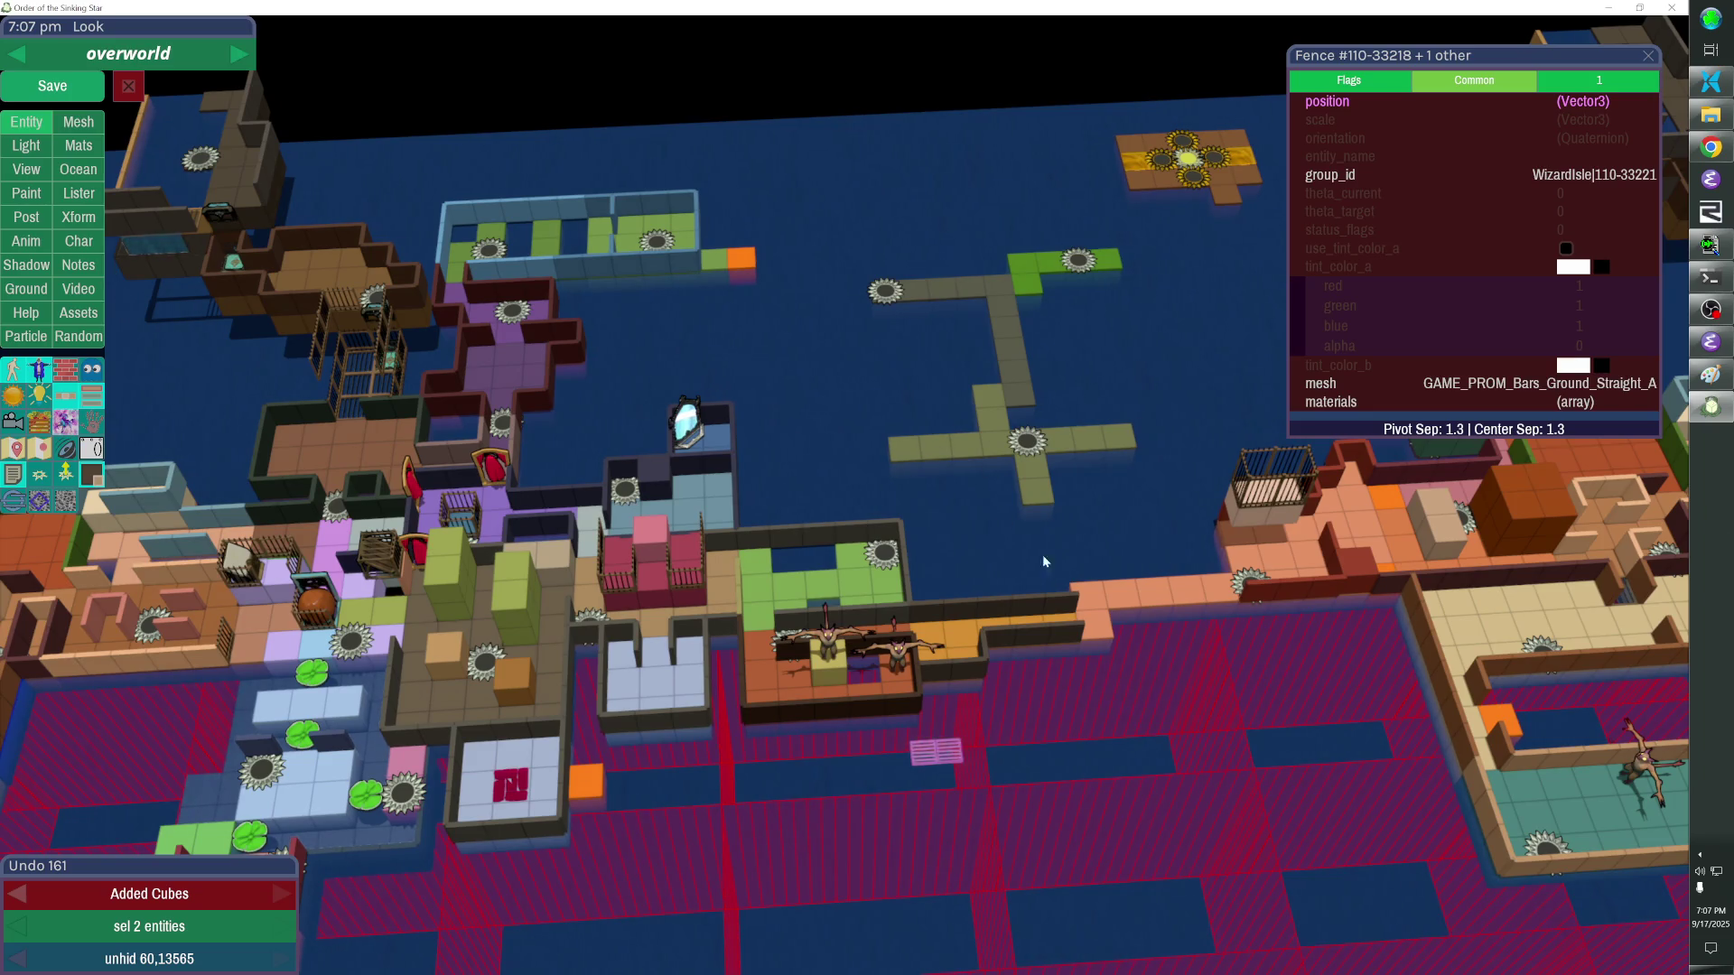
Delete a stray fence on the wall edge and extend the olive wall column down to the orange path.
left_click(1025, 484)
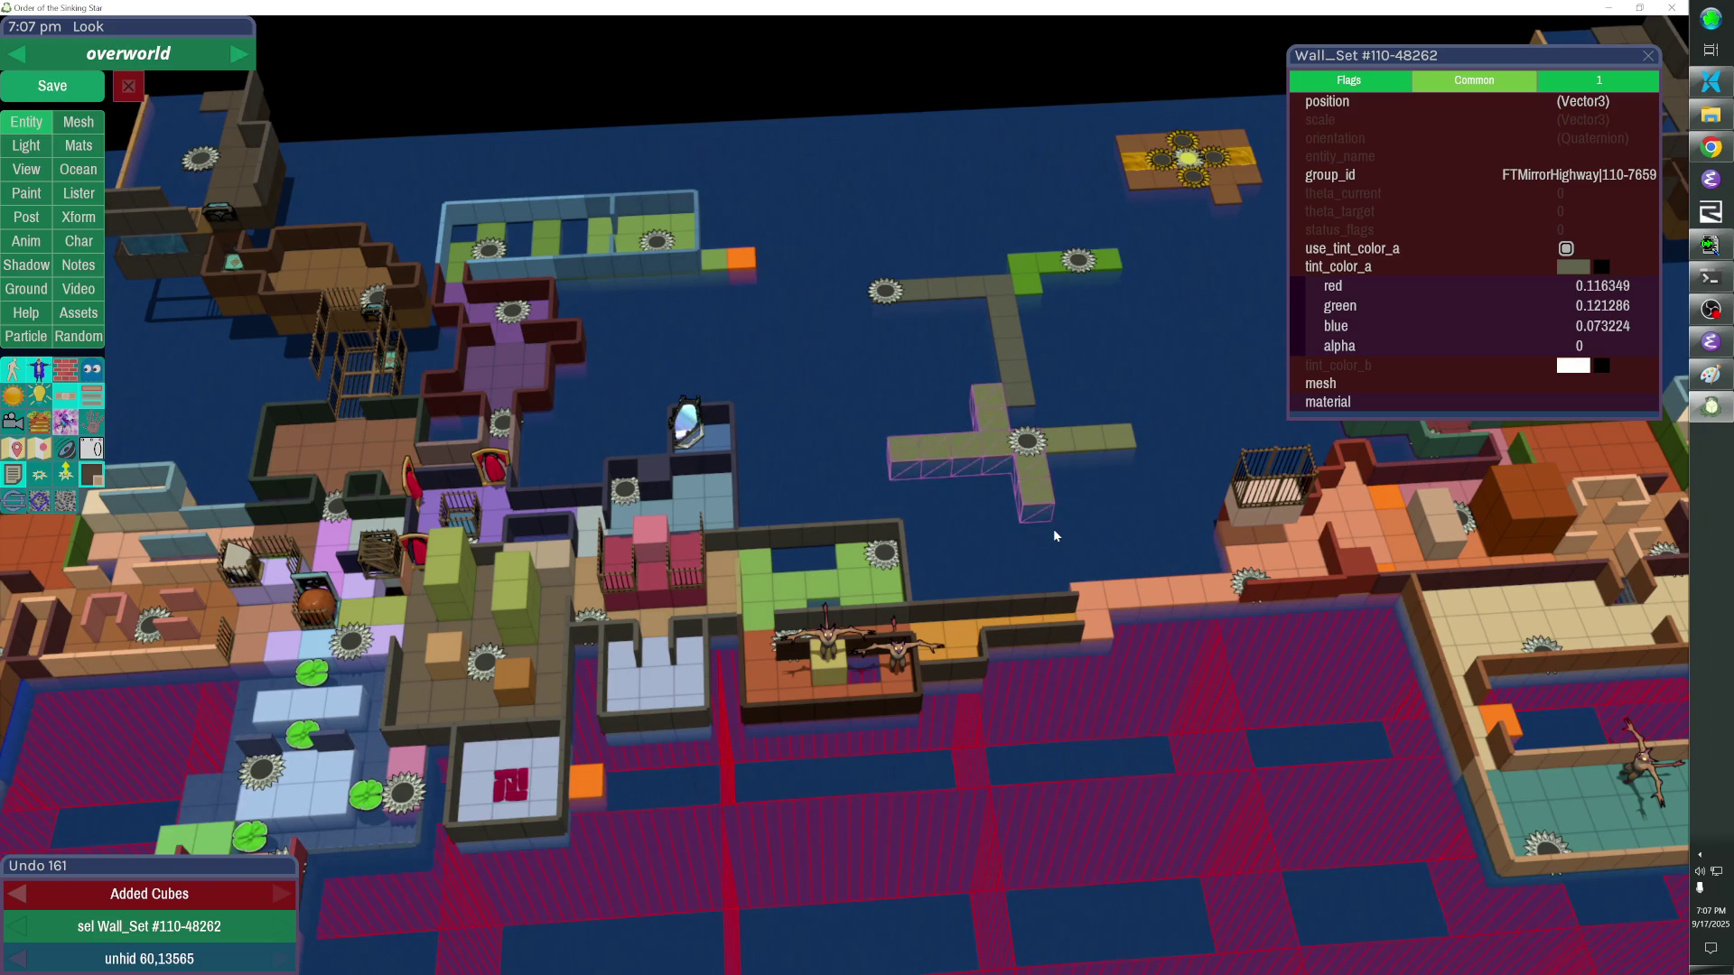
scroll(1058, 637, "up", 2)
scroll(1057, 637, "up", 2)
scroll(1057, 636, "up", 2)
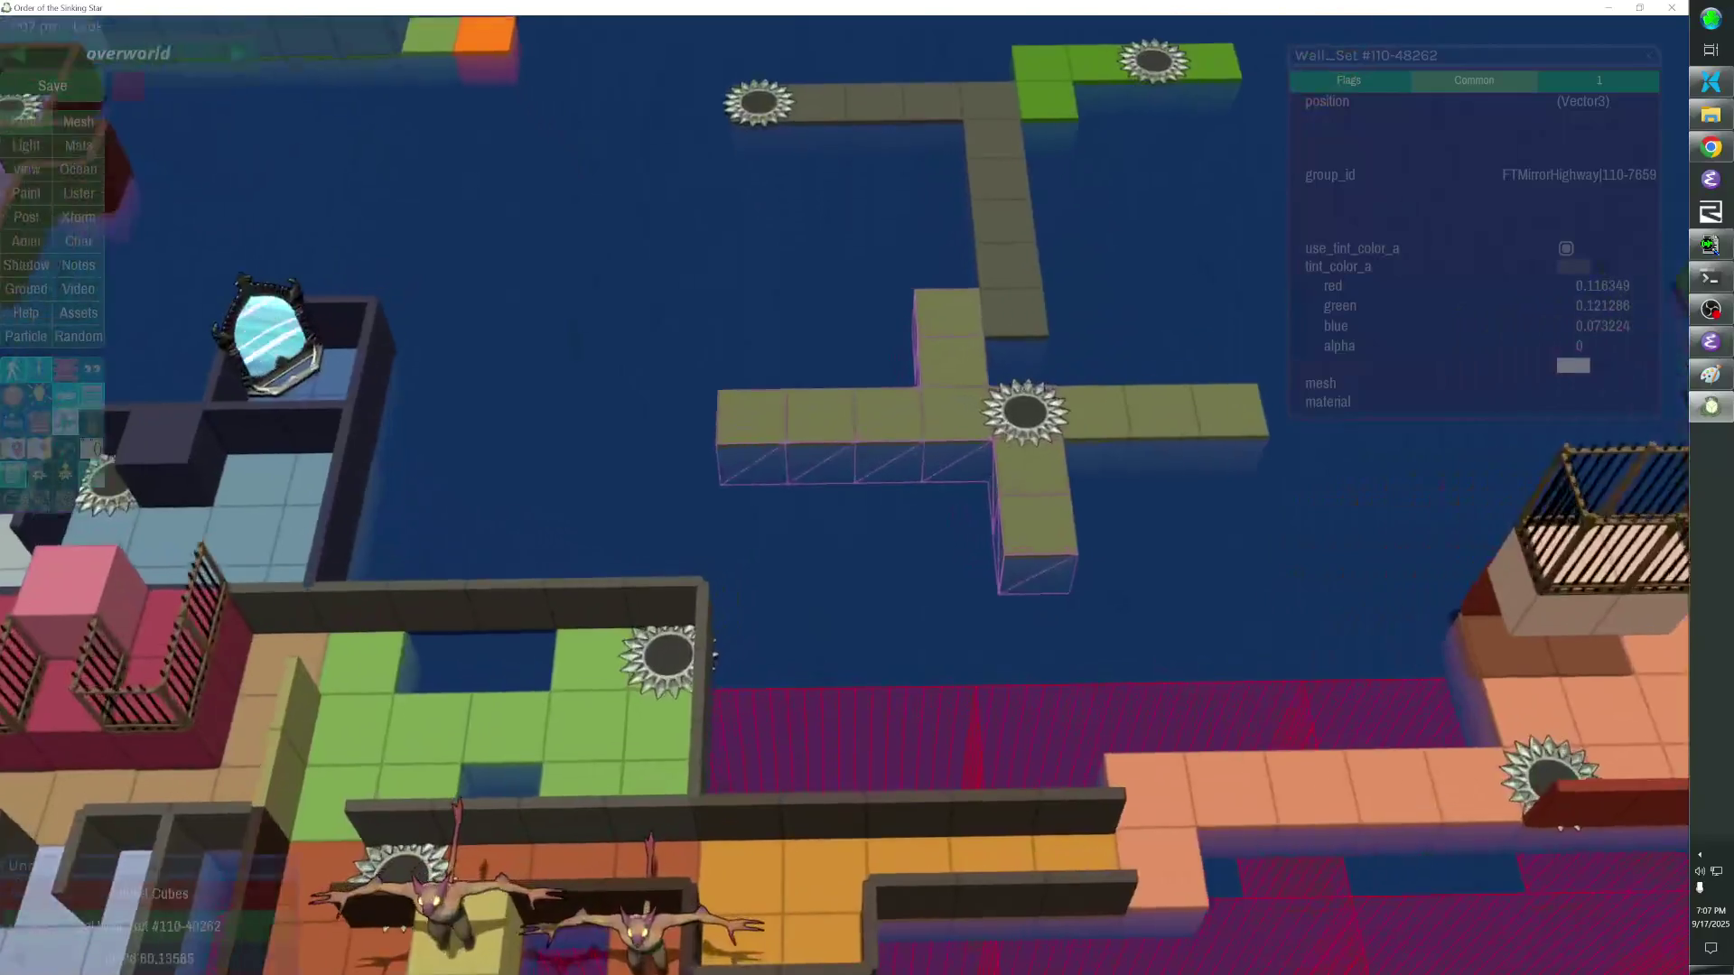
scroll(1056, 638, "up", 2)
scroll(755, 542, "down", 3)
scroll(755, 542, "down", 3)
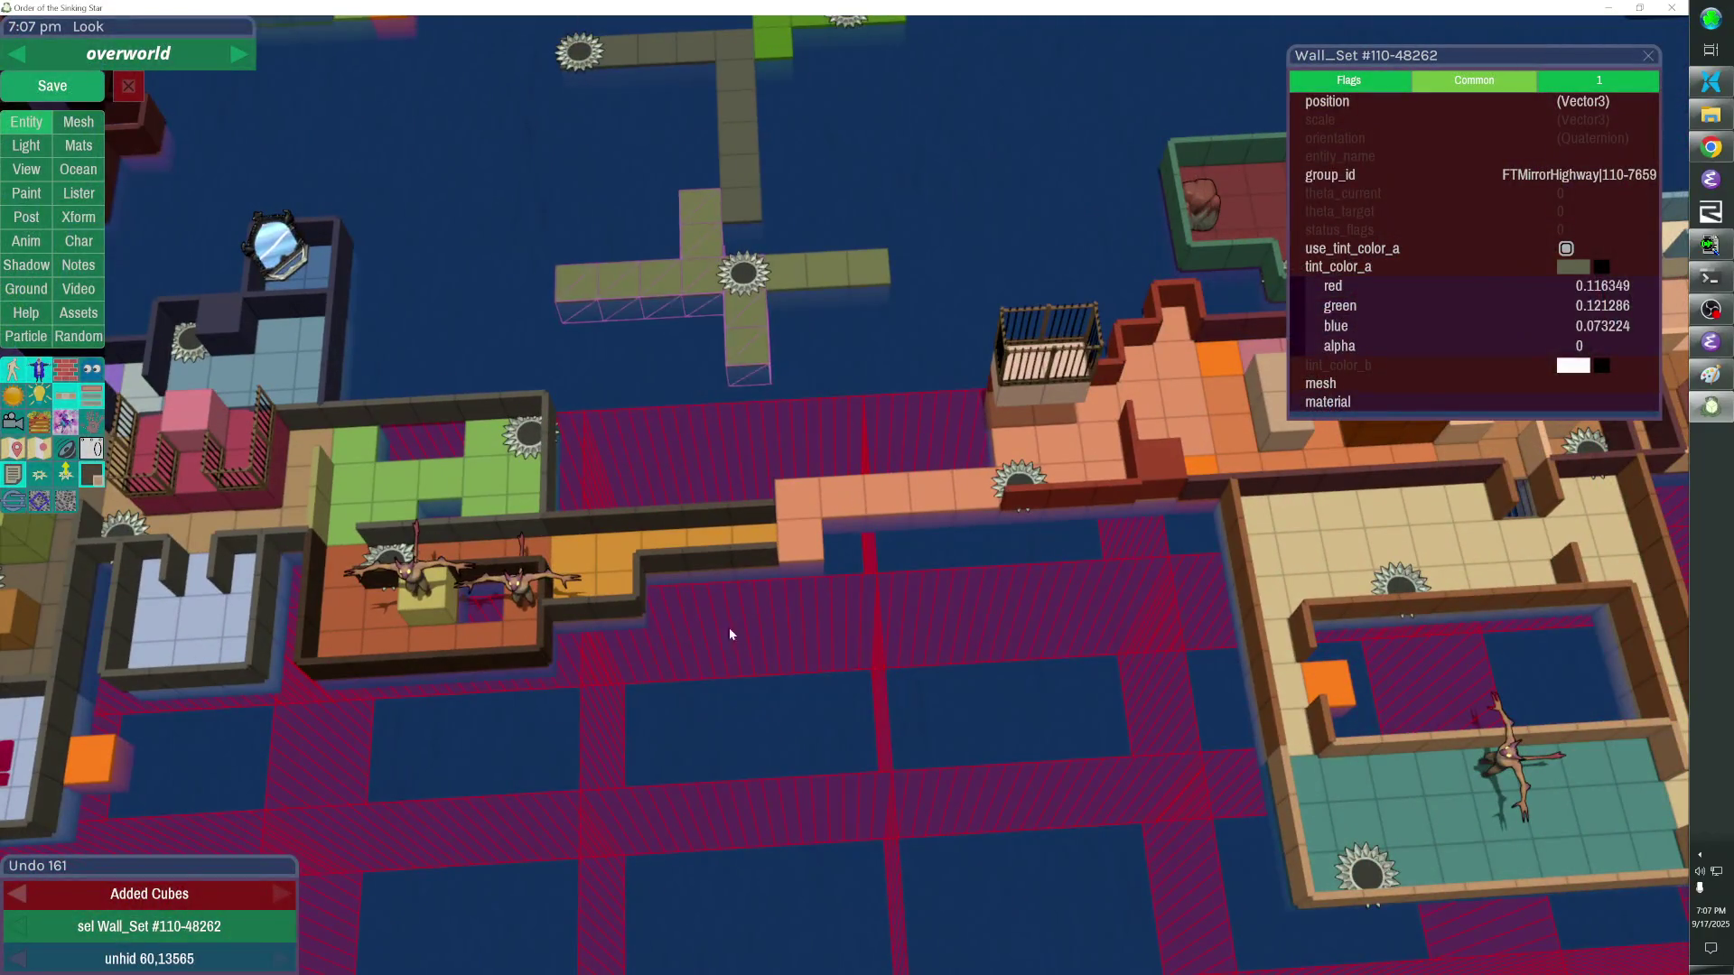
left_click(748, 512)
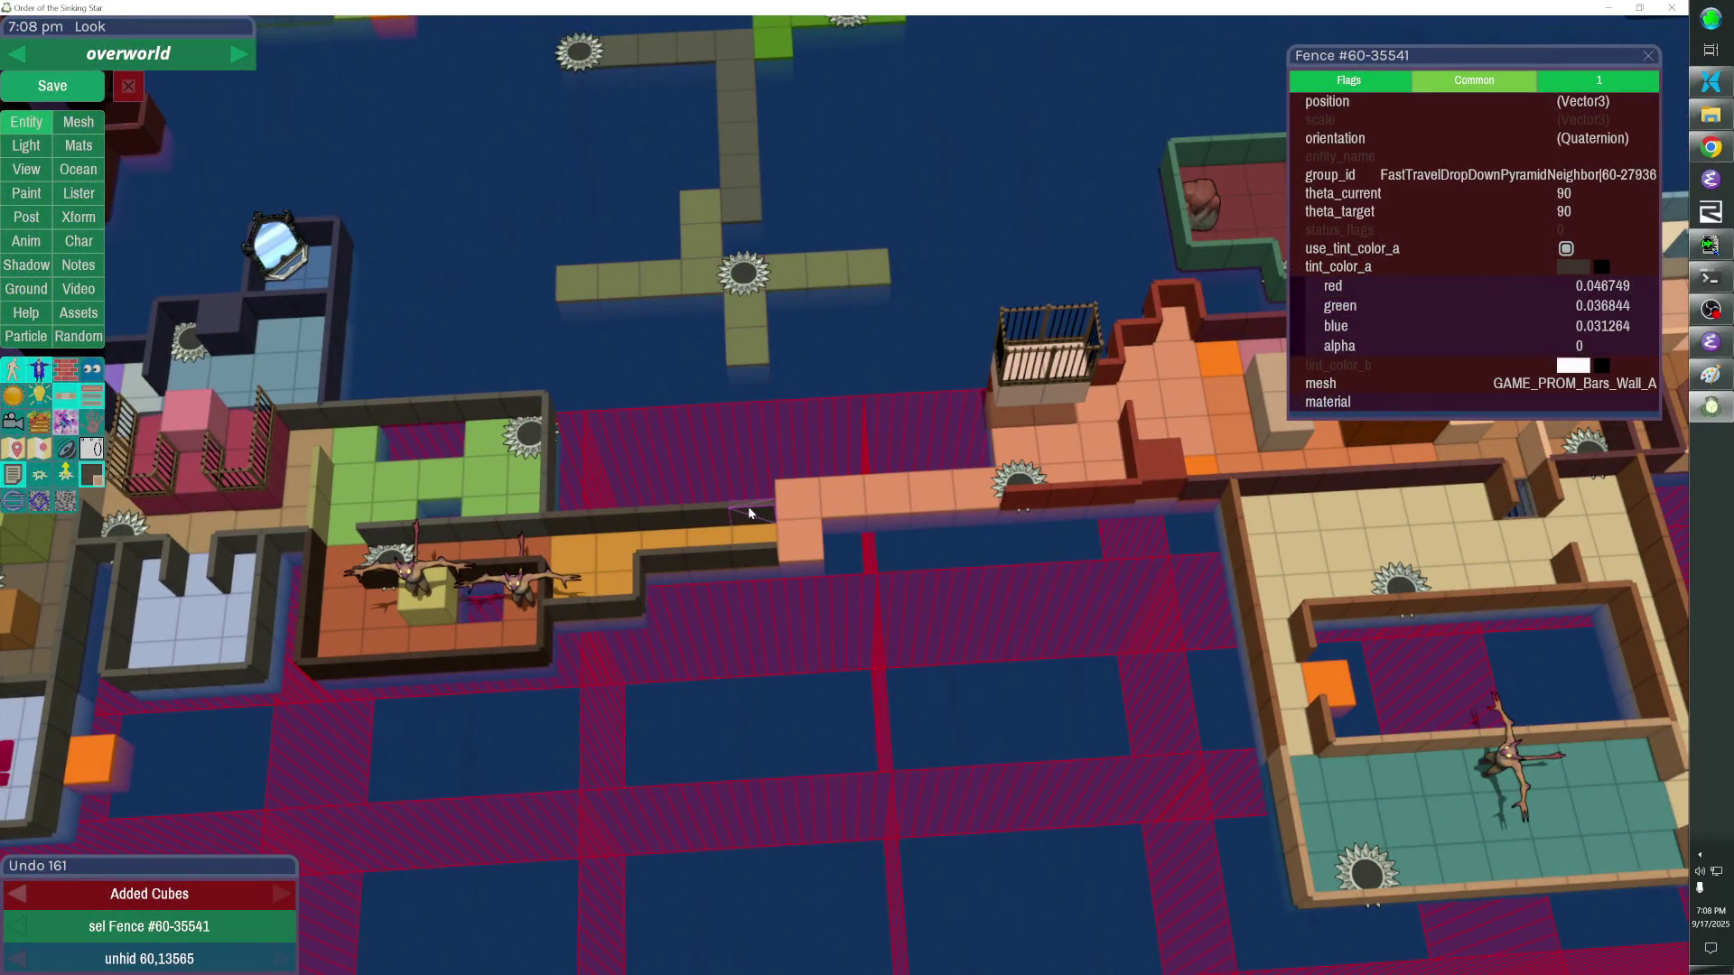
key("Delete")
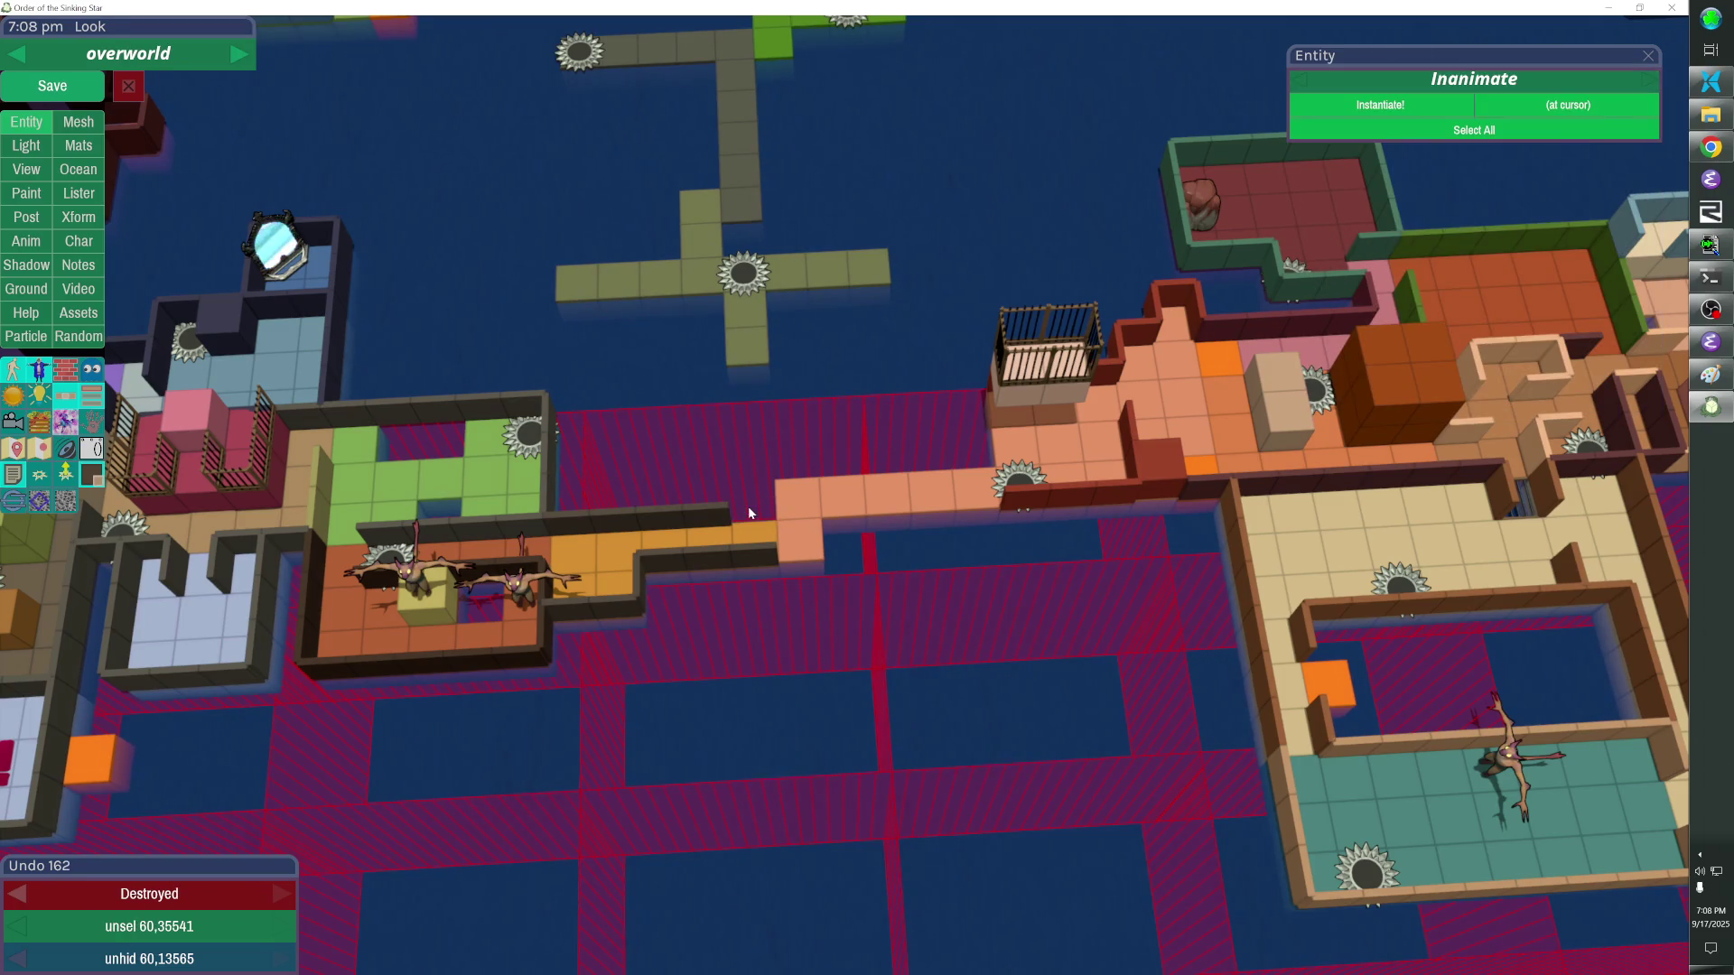
left_click(754, 377)
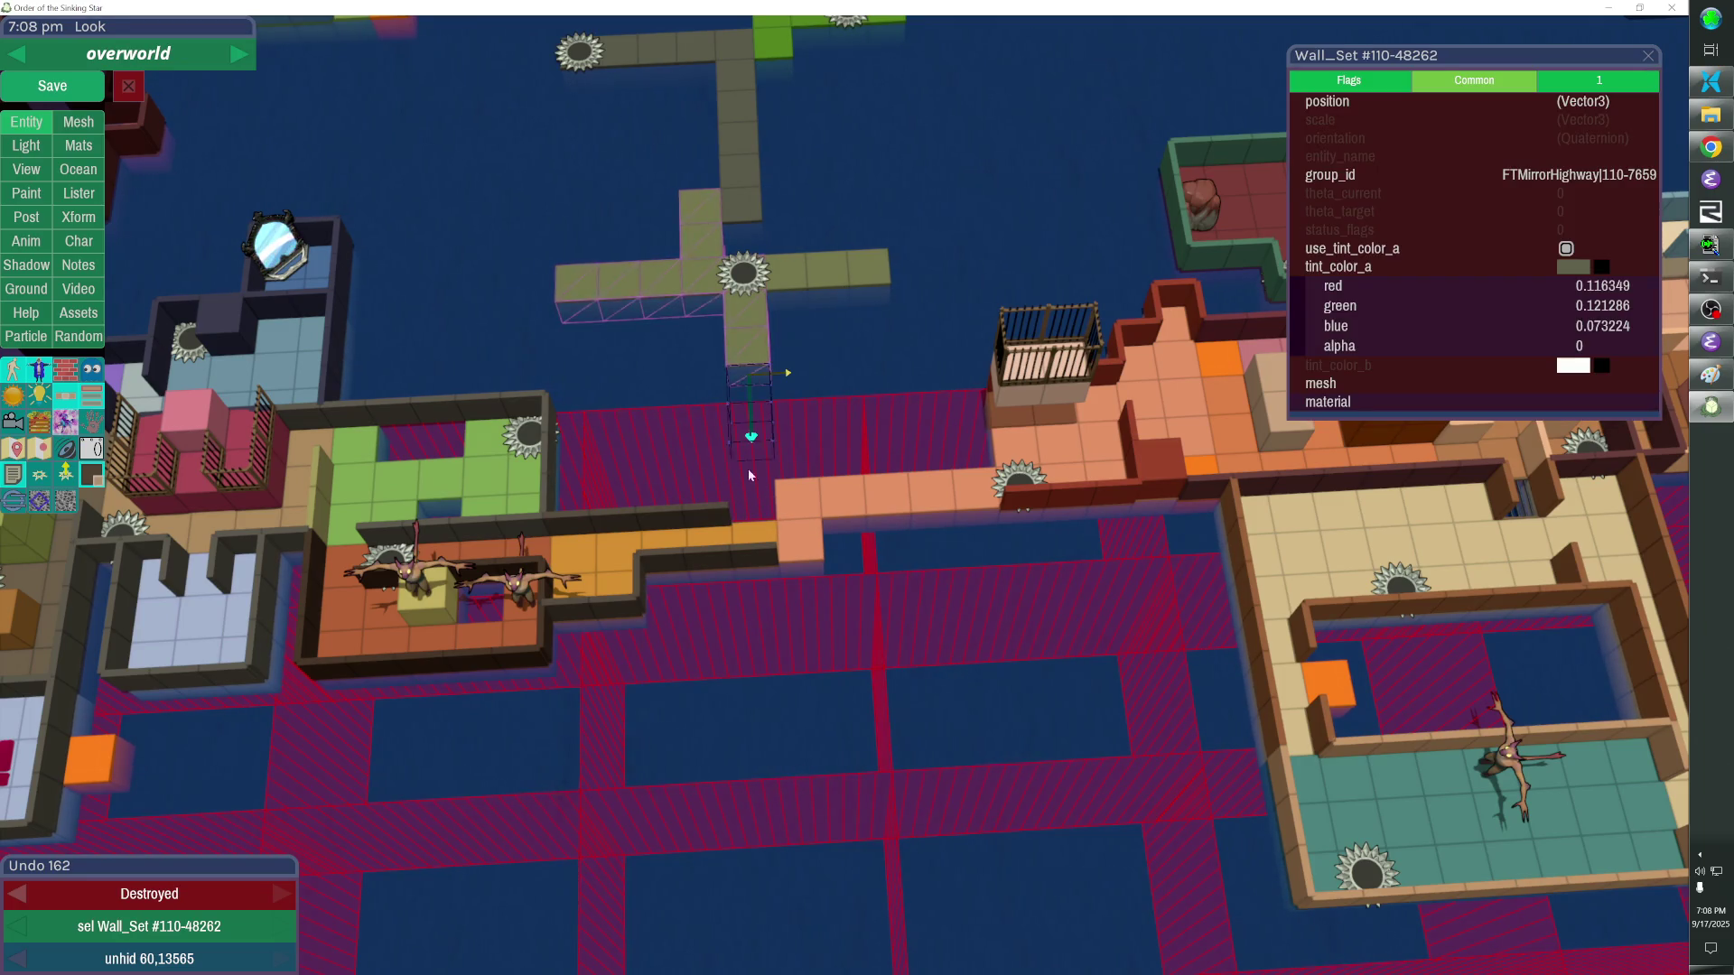
left_click_drag(750, 438, 749, 523)
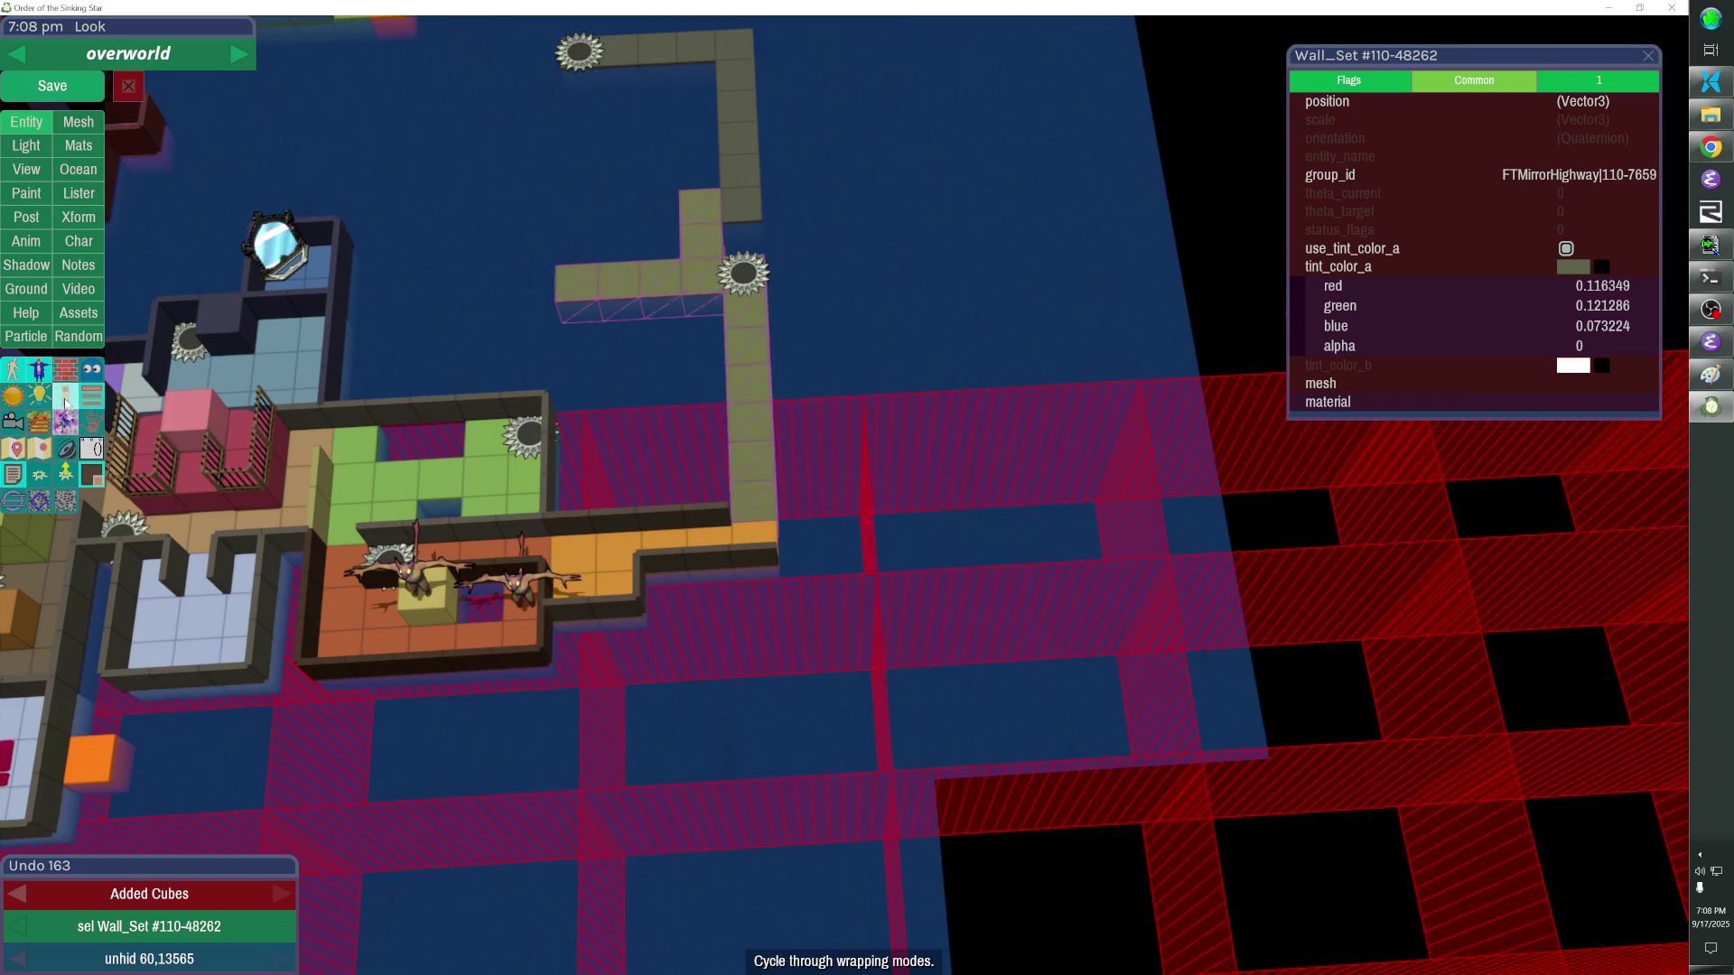
left_click(65, 401)
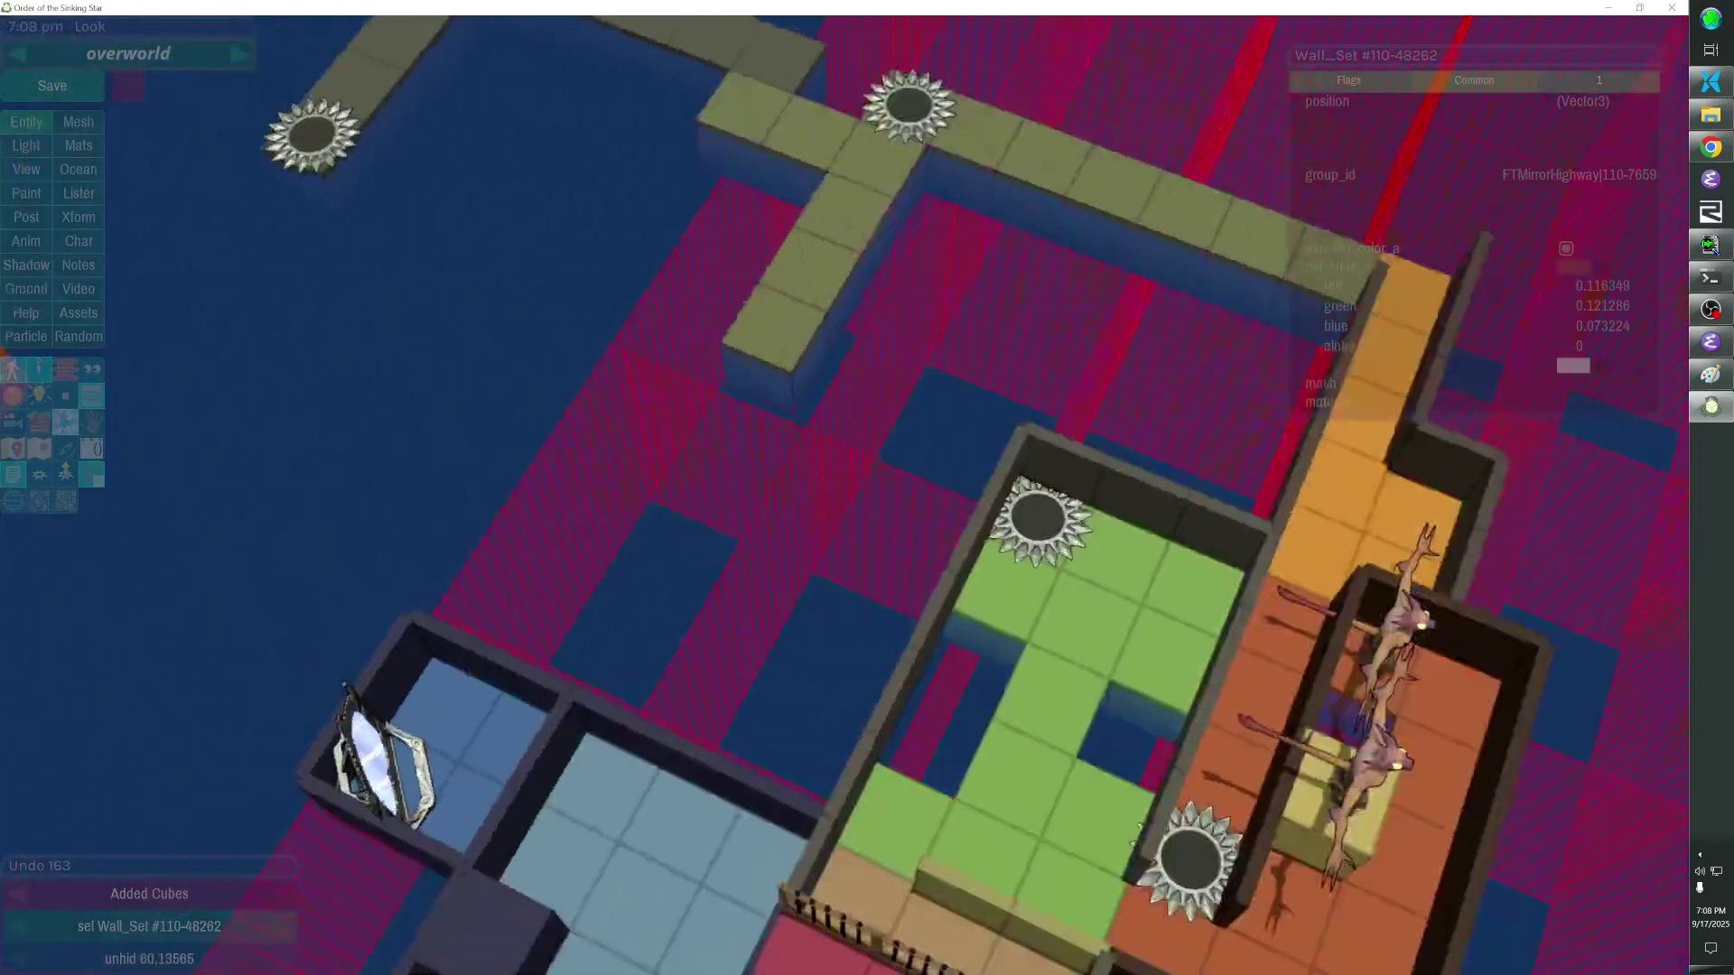
Delete two more stray fence pieces and extend the wall column down to the blue room.
left_click(891, 628)
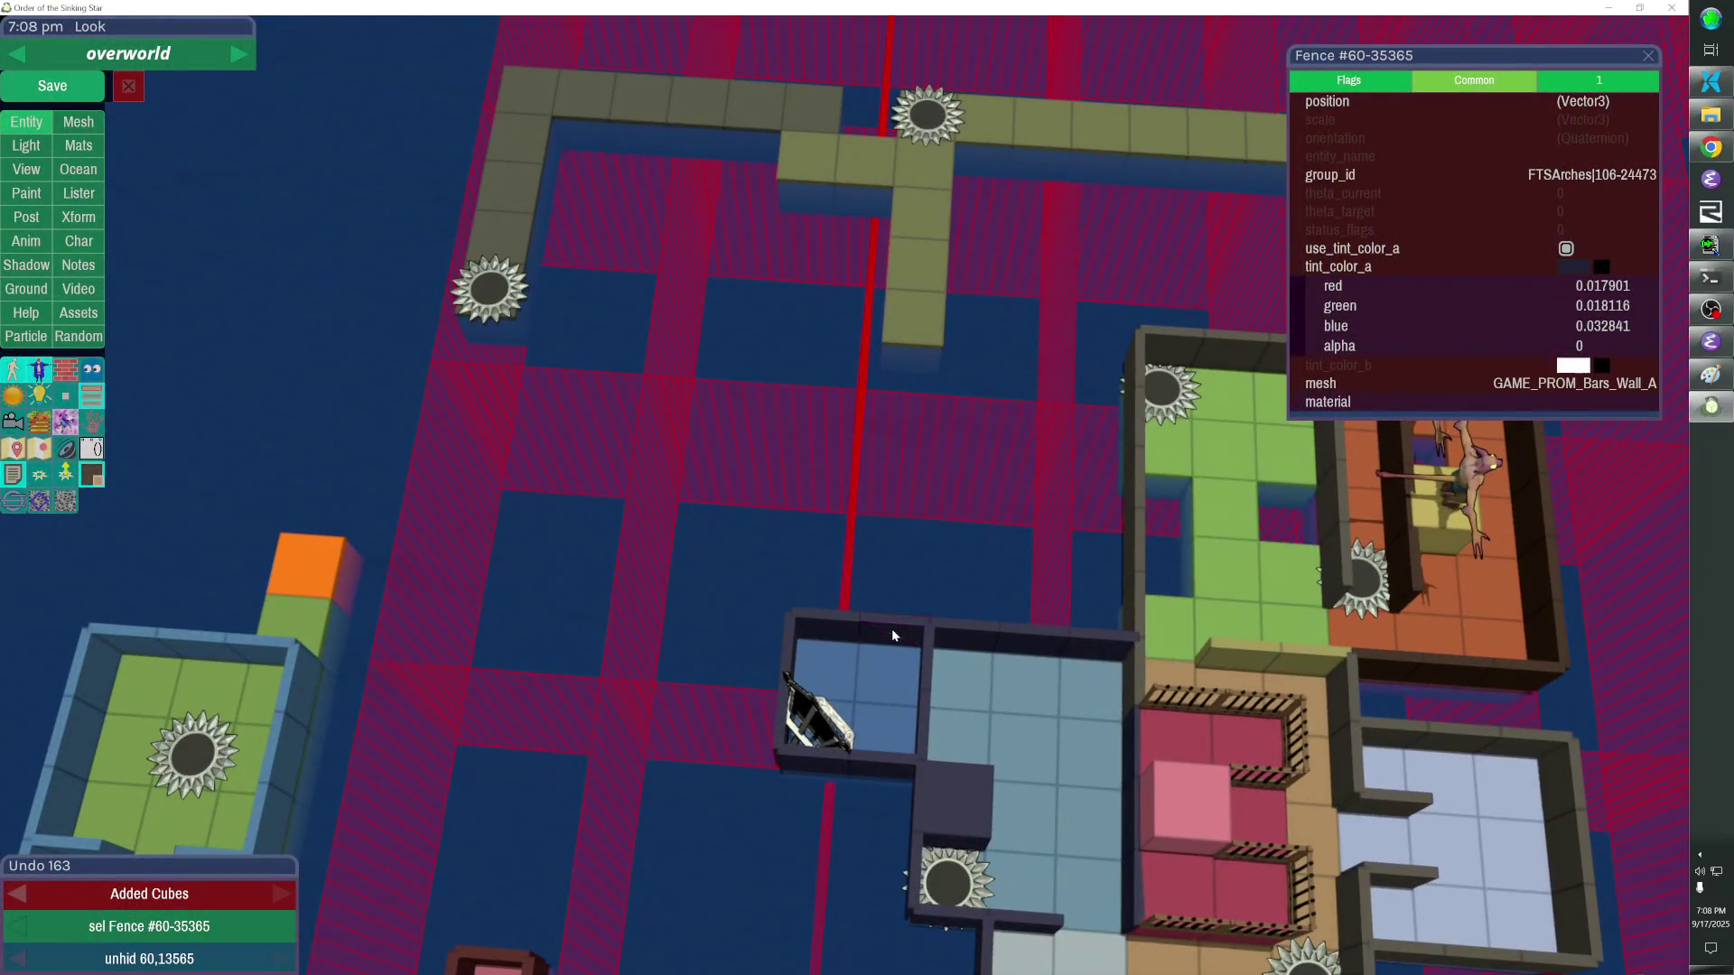
key("Delete")
left_click_drag(908, 351, 902, 635)
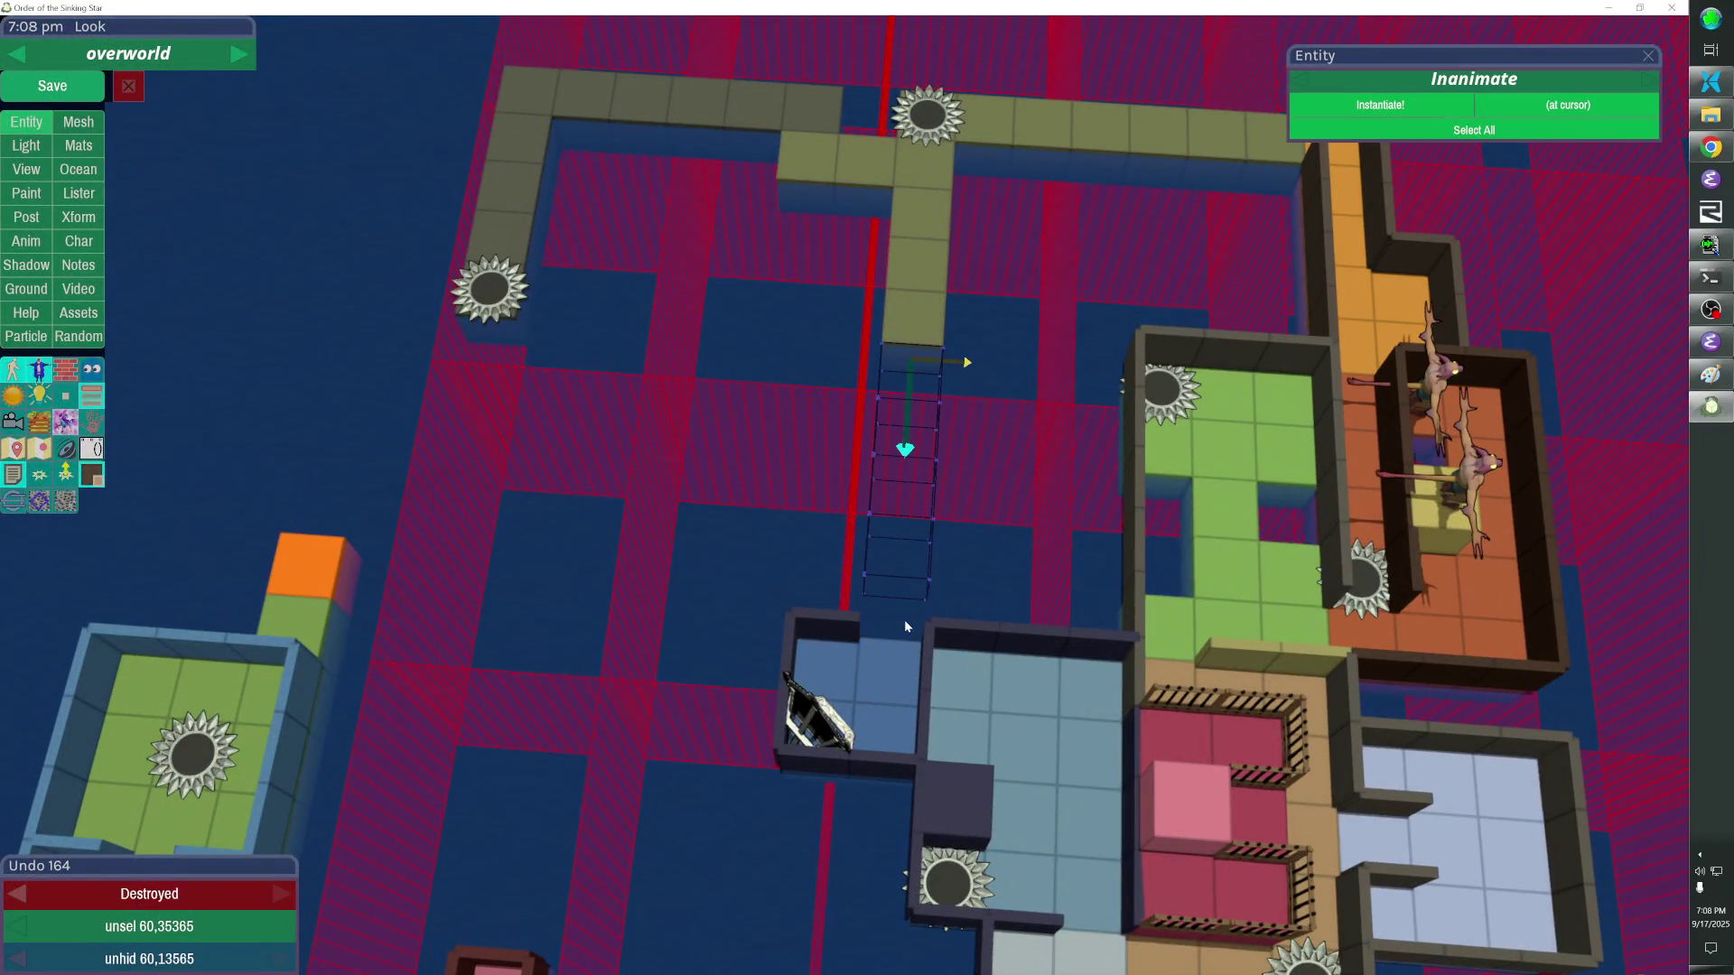
mouse_move(962, 527)
left_mouse_down()
mouse_move(759, 542)
mouse_move(835, 490)
left_mouse_up()
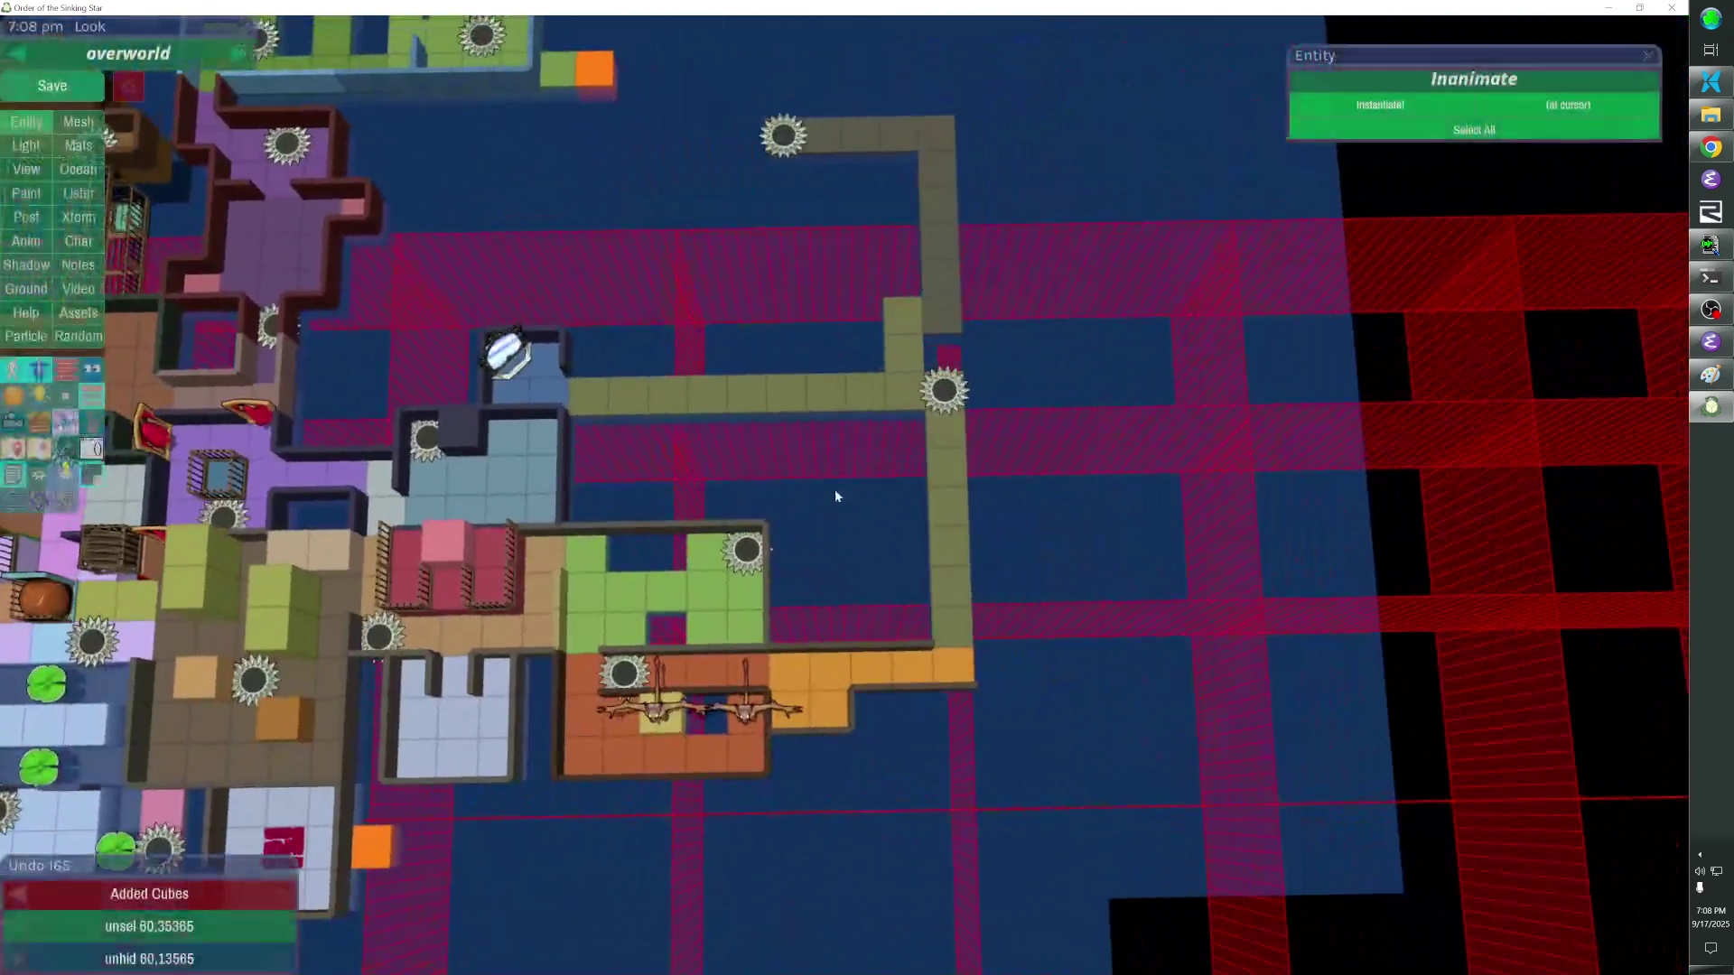
left_click(505, 402)
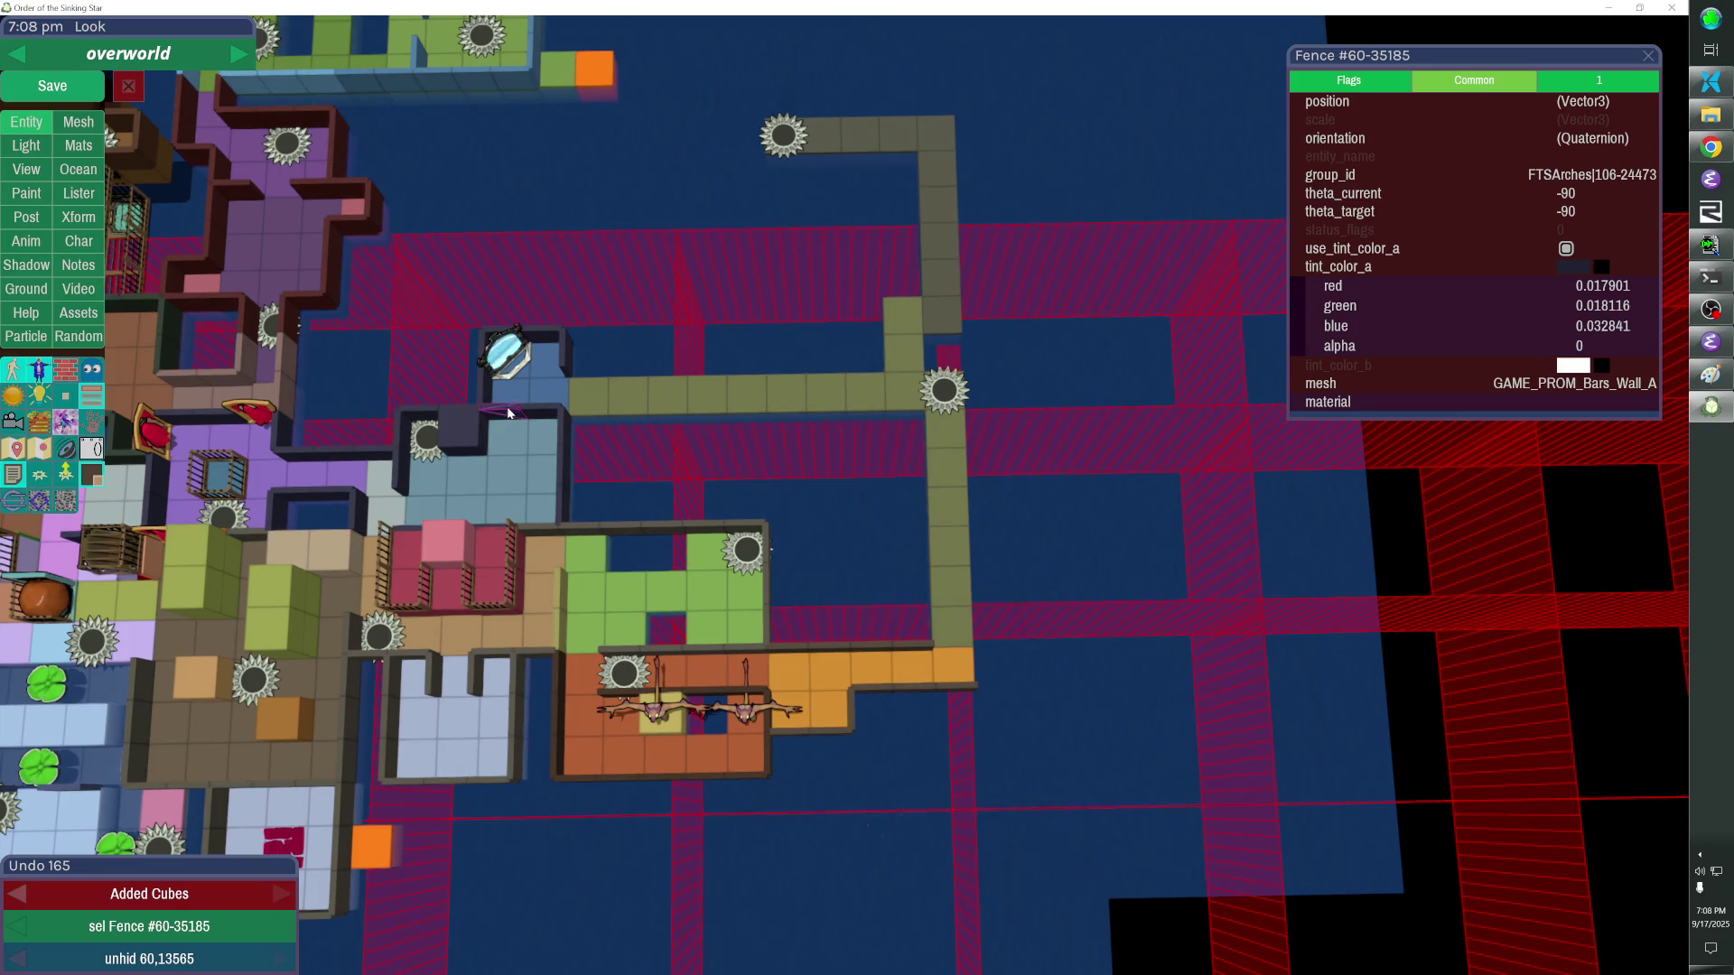
key("Delete")
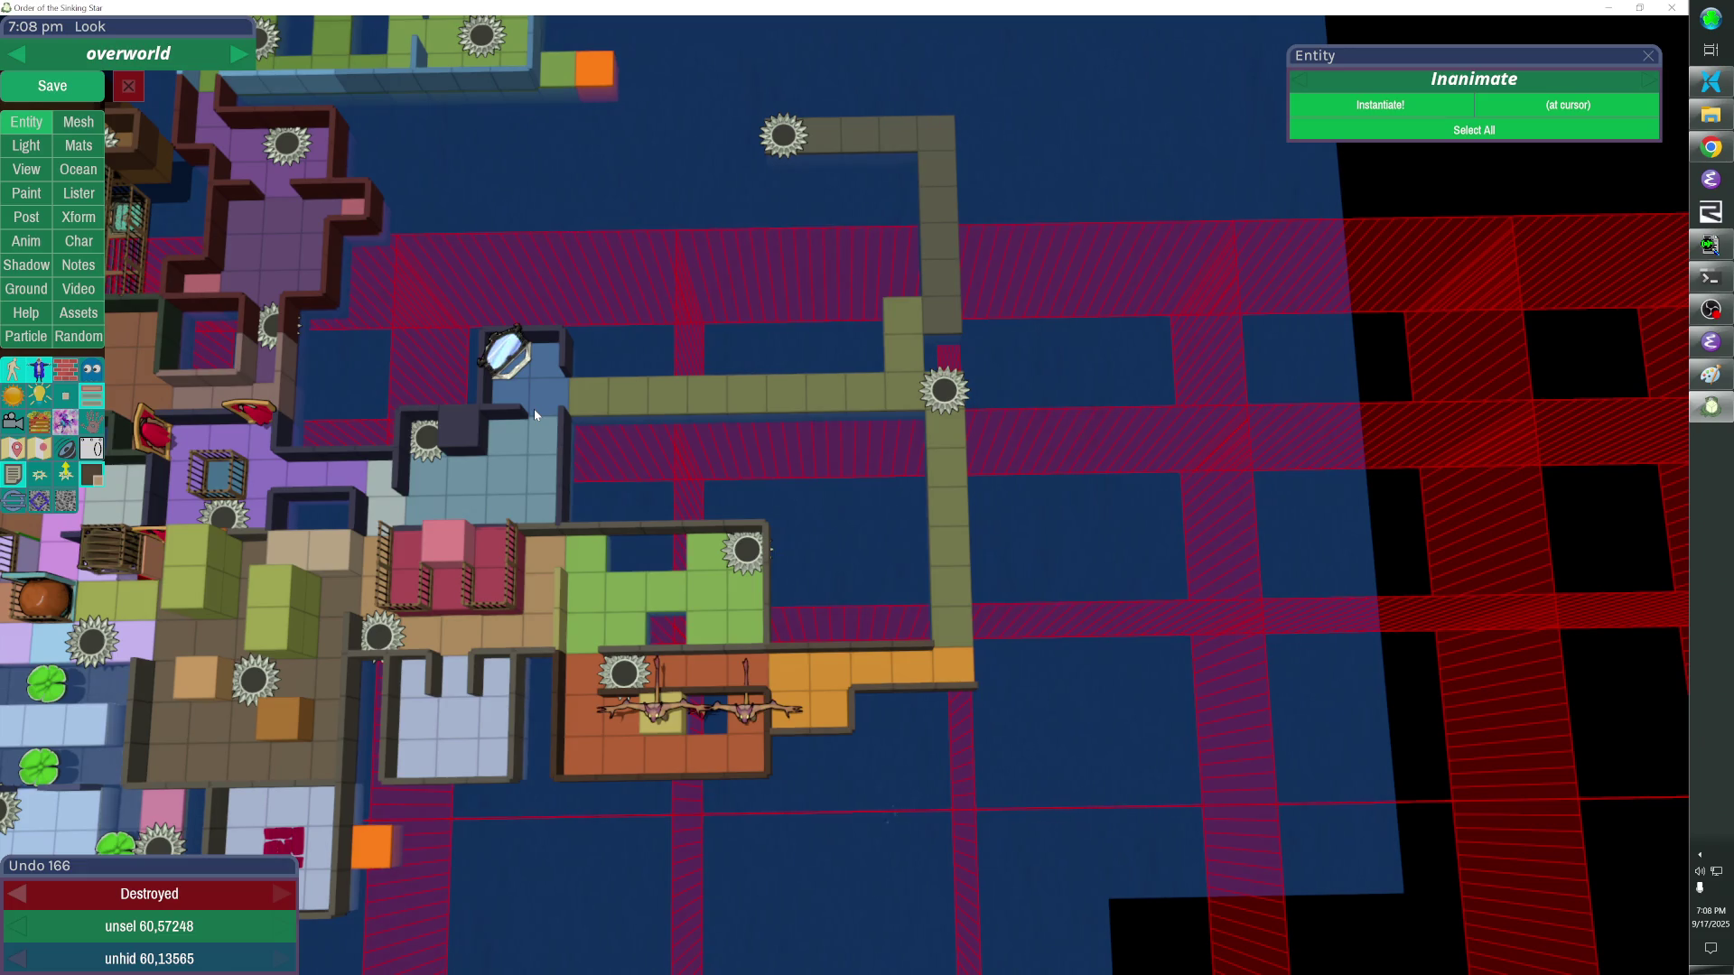
mouse_move(578, 350)
left_mouse_down()
mouse_move(582, 760)
mouse_move(433, 434)
left_mouse_up()
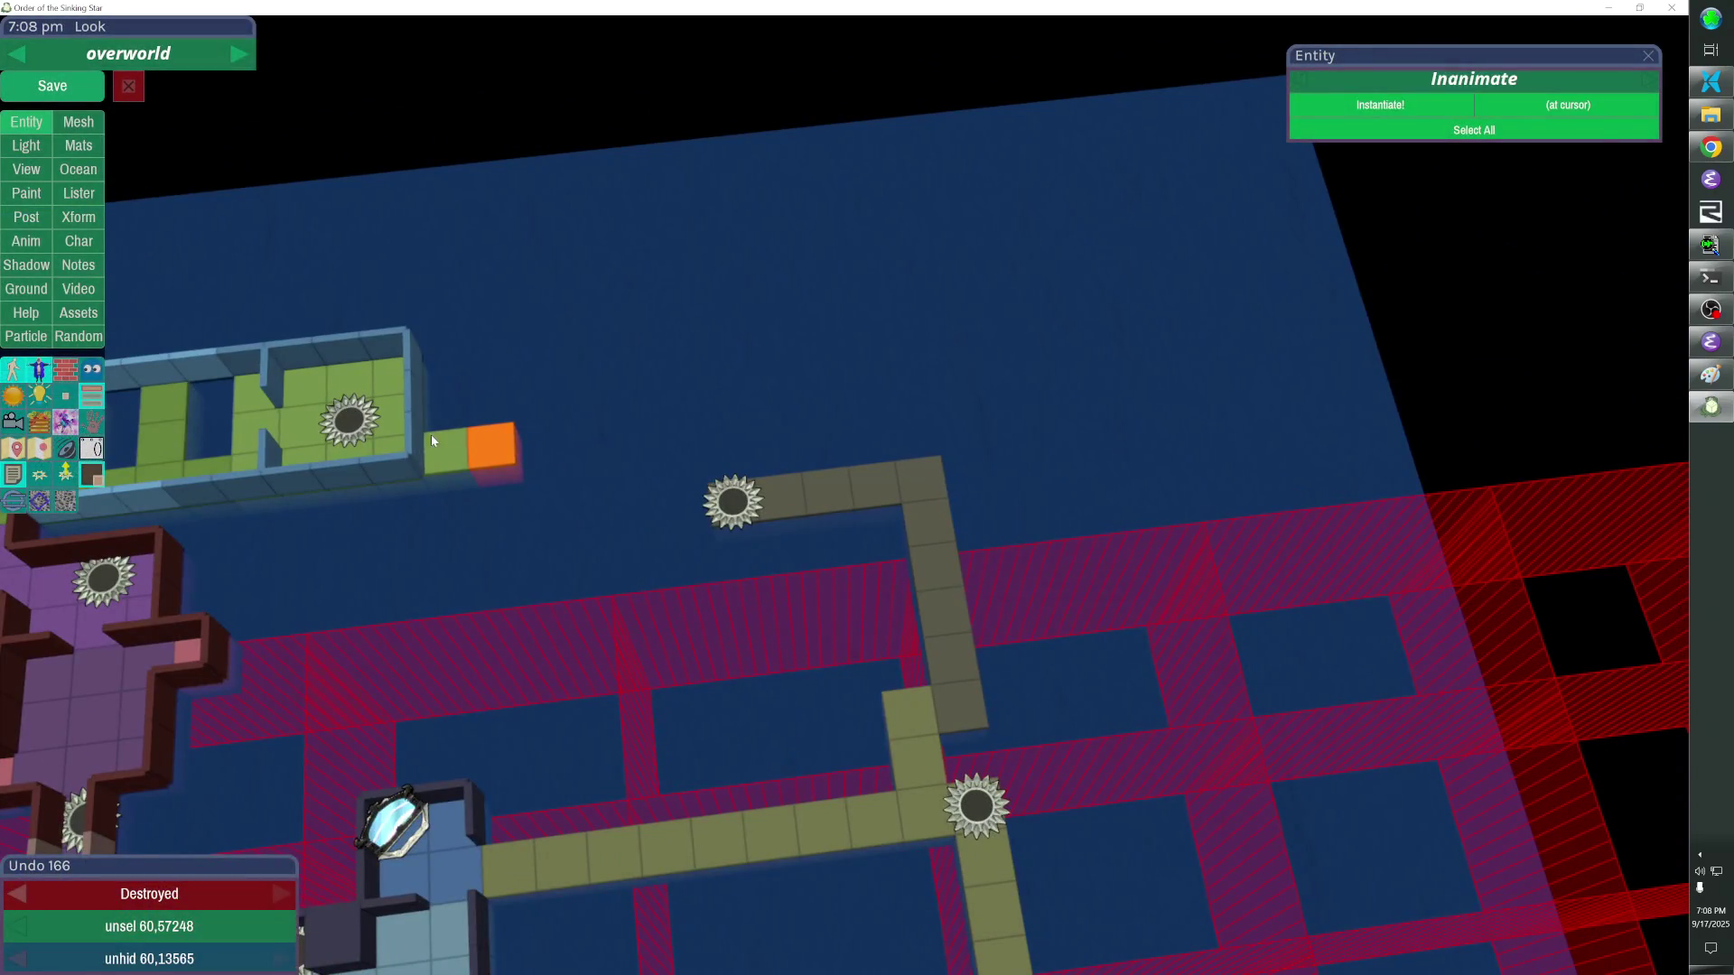
Add grey wall cubes toward the orange block, trim them back to one stub and pick the ground fence to copy.
left_click(413, 435)
left_click(412, 435)
mouse_move(695, 498)
left_mouse_down()
mouse_move(948, 498)
mouse_move(716, 515)
left_mouse_up()
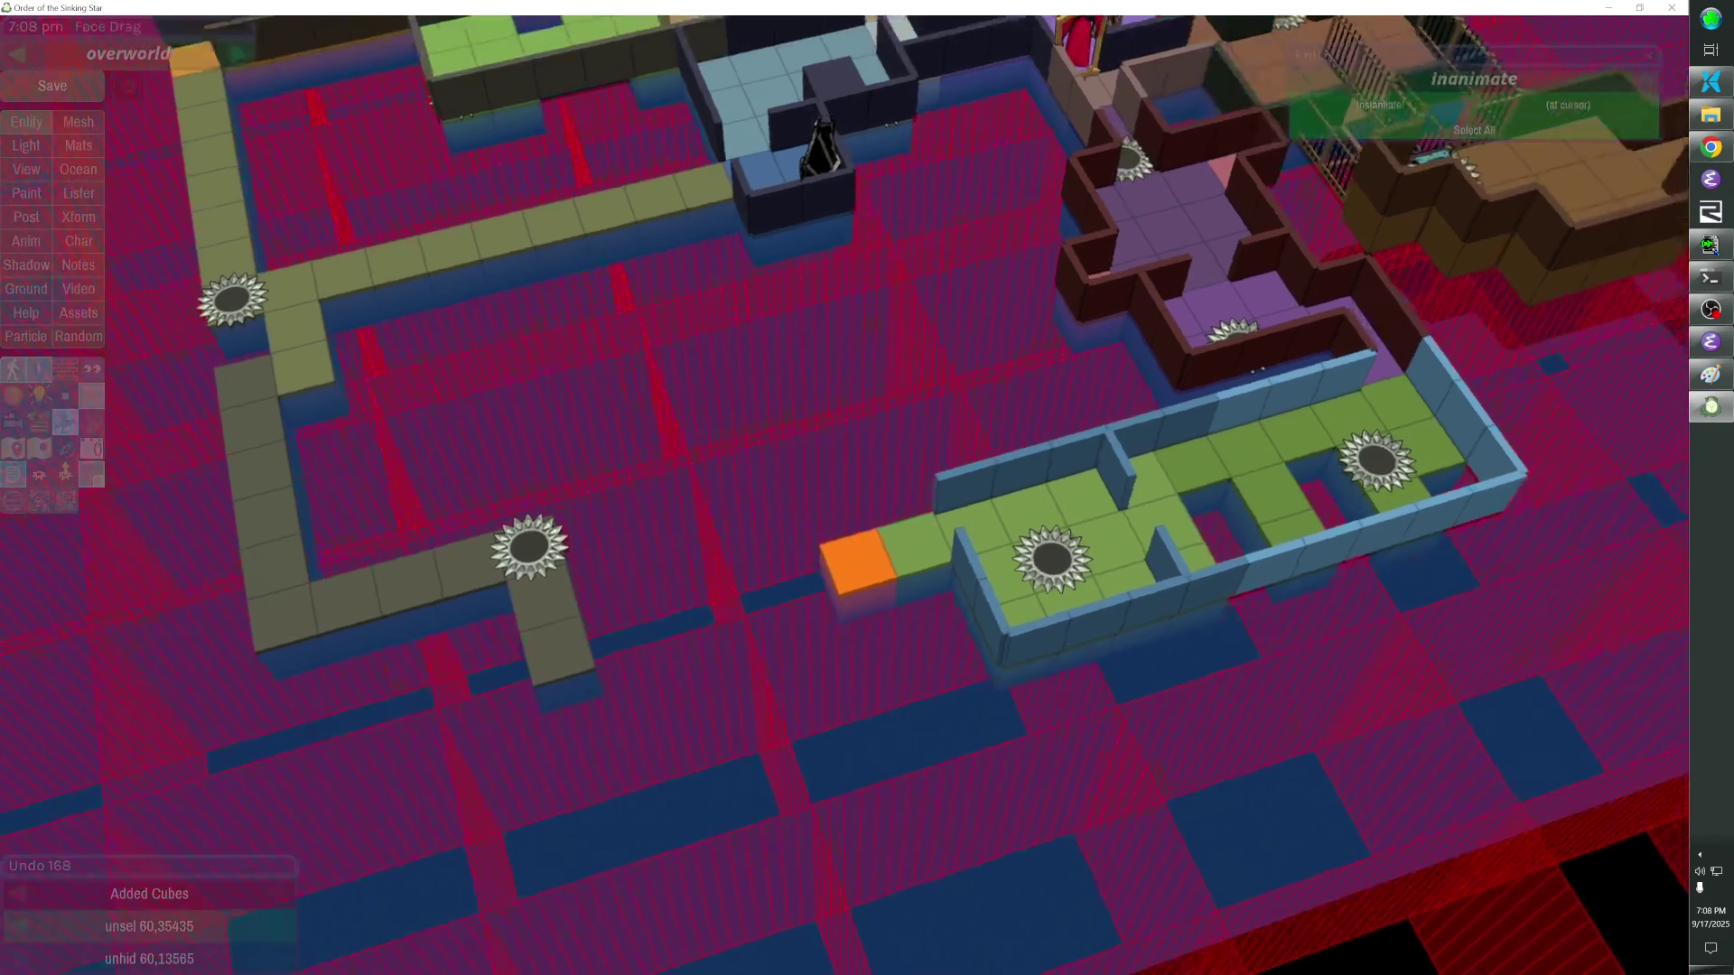
left_click_drag(733, 629, 846, 434)
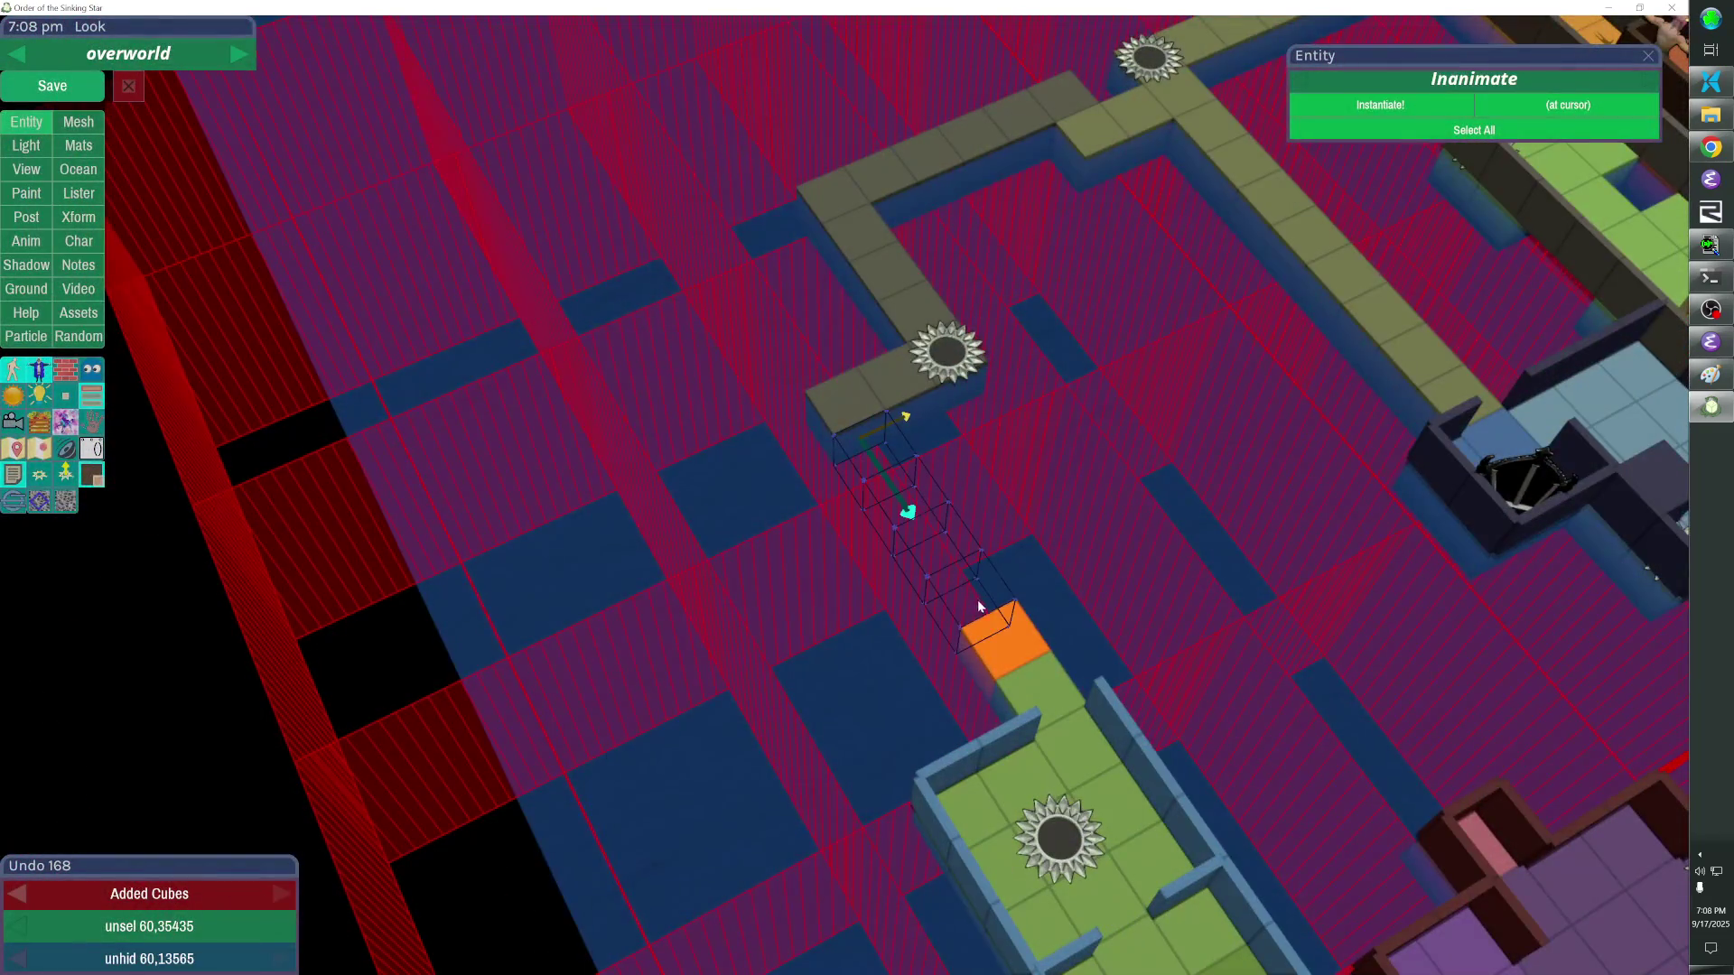
left_click_drag(978, 604, 982, 616)
left_click(894, 406)
left_click(845, 421)
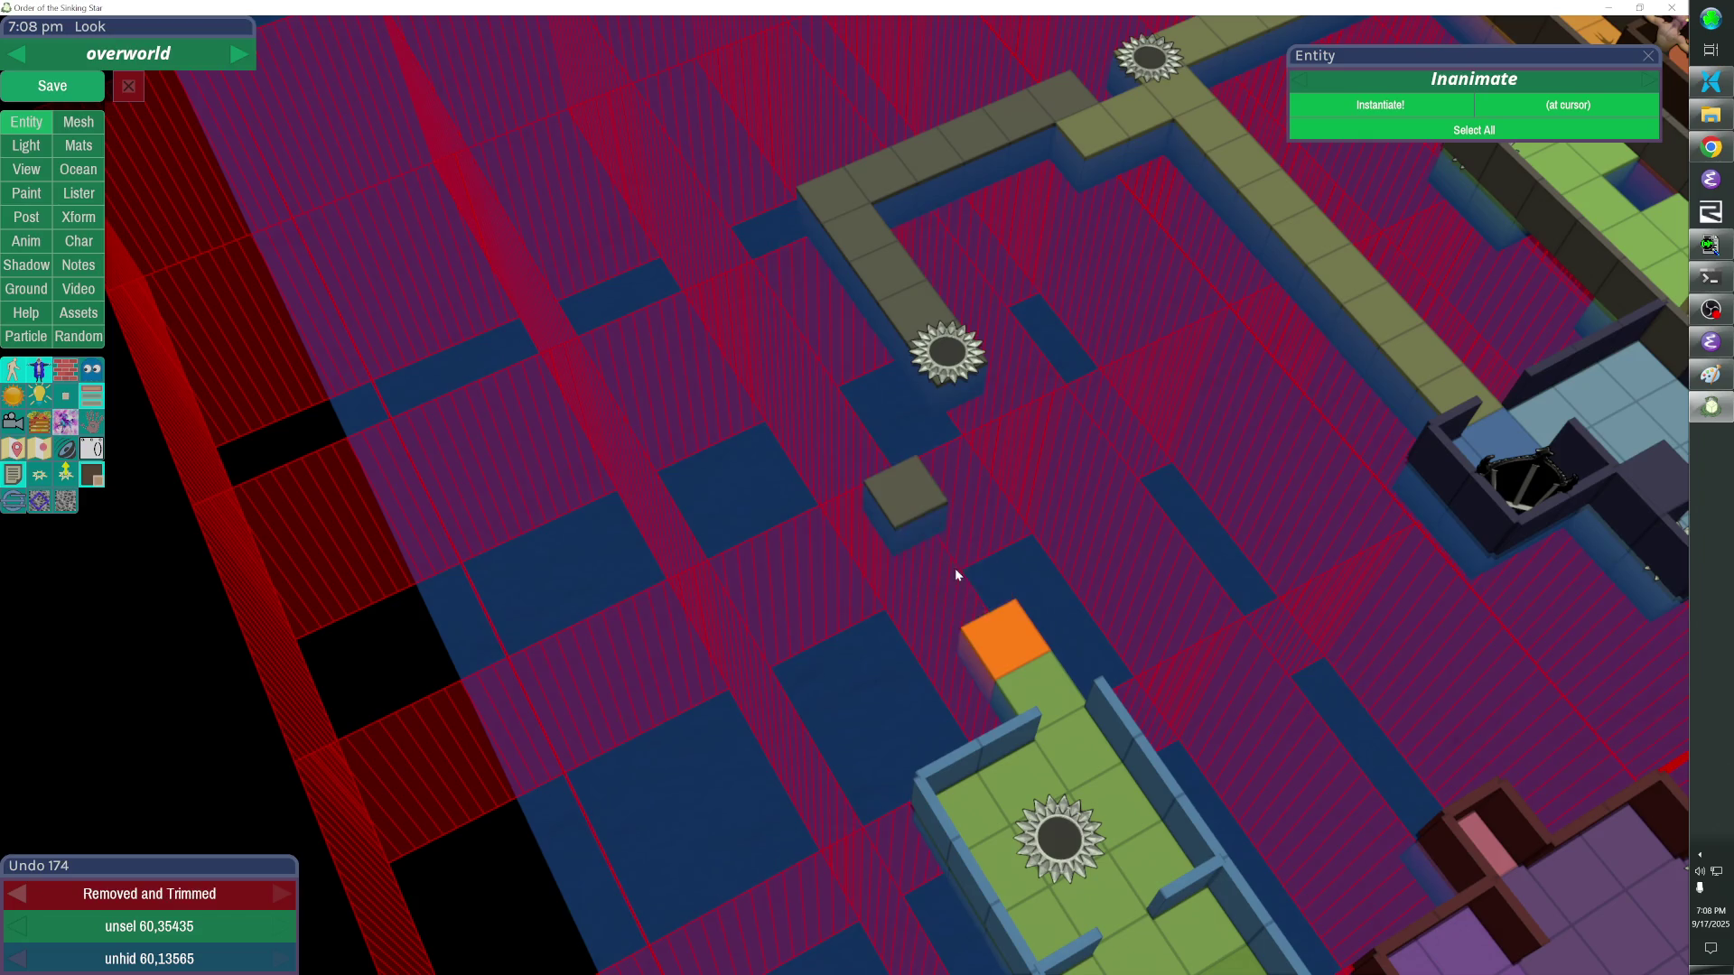
left_click_drag(921, 499, 921, 499)
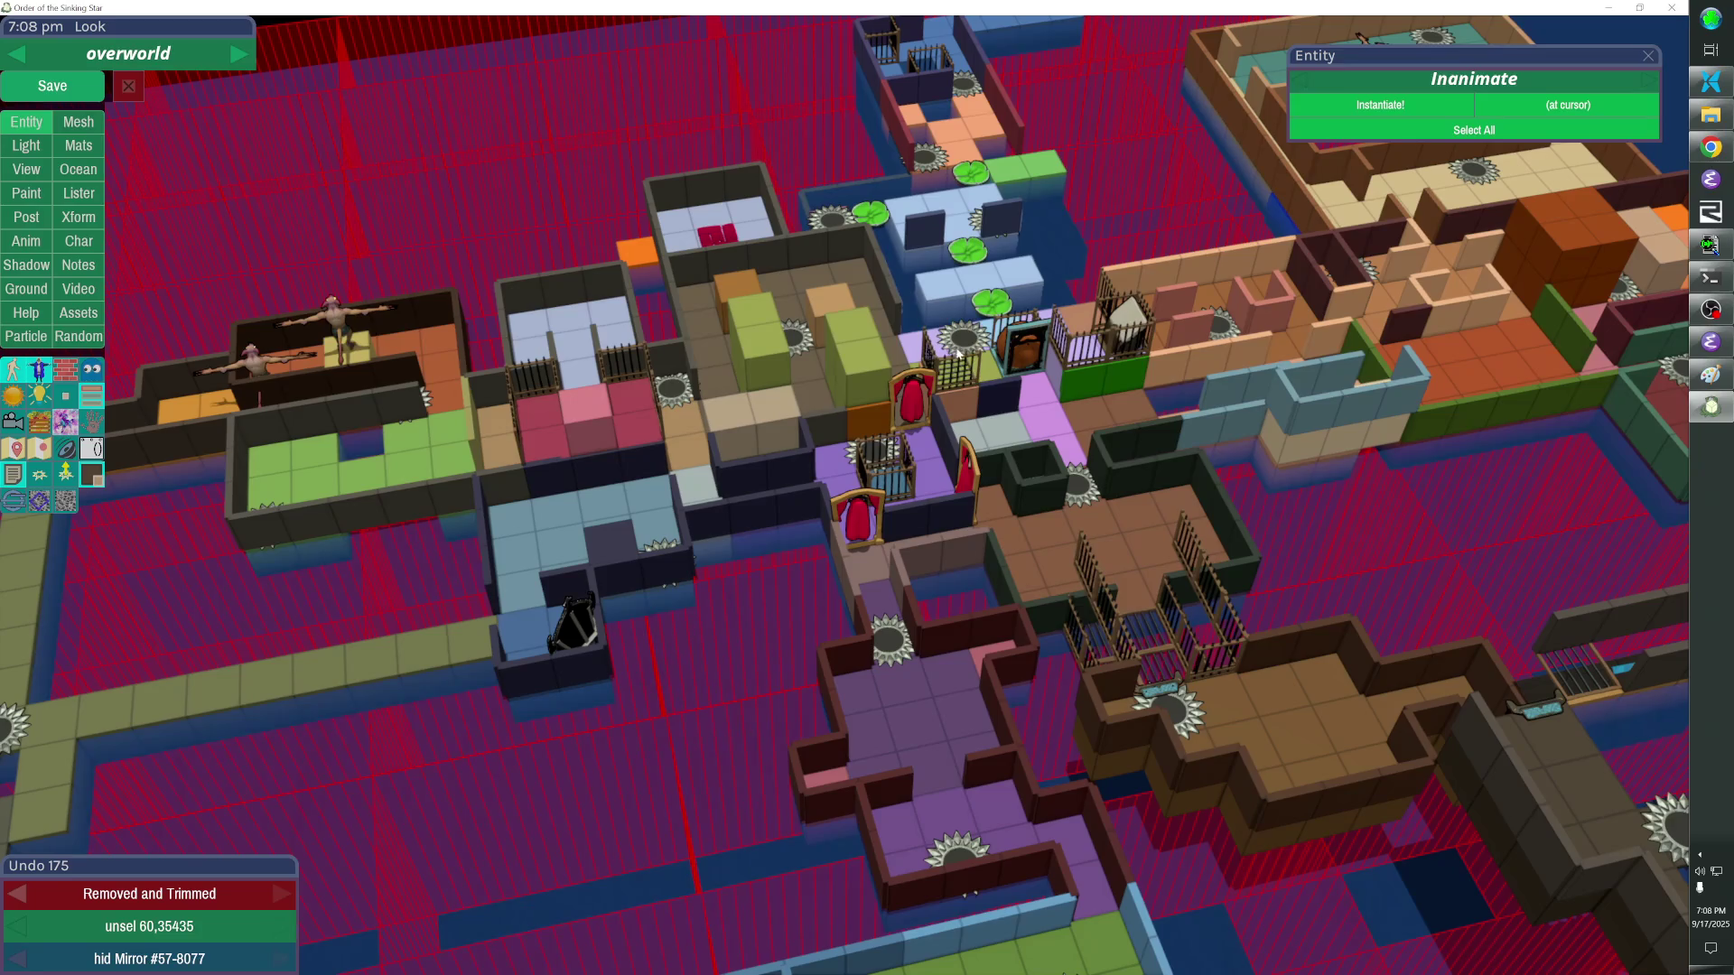
left_click(953, 369)
Unhide entities and paste a five-piece fence row plus a rotated end piece bridging to the spike corner.
key("shift+h")
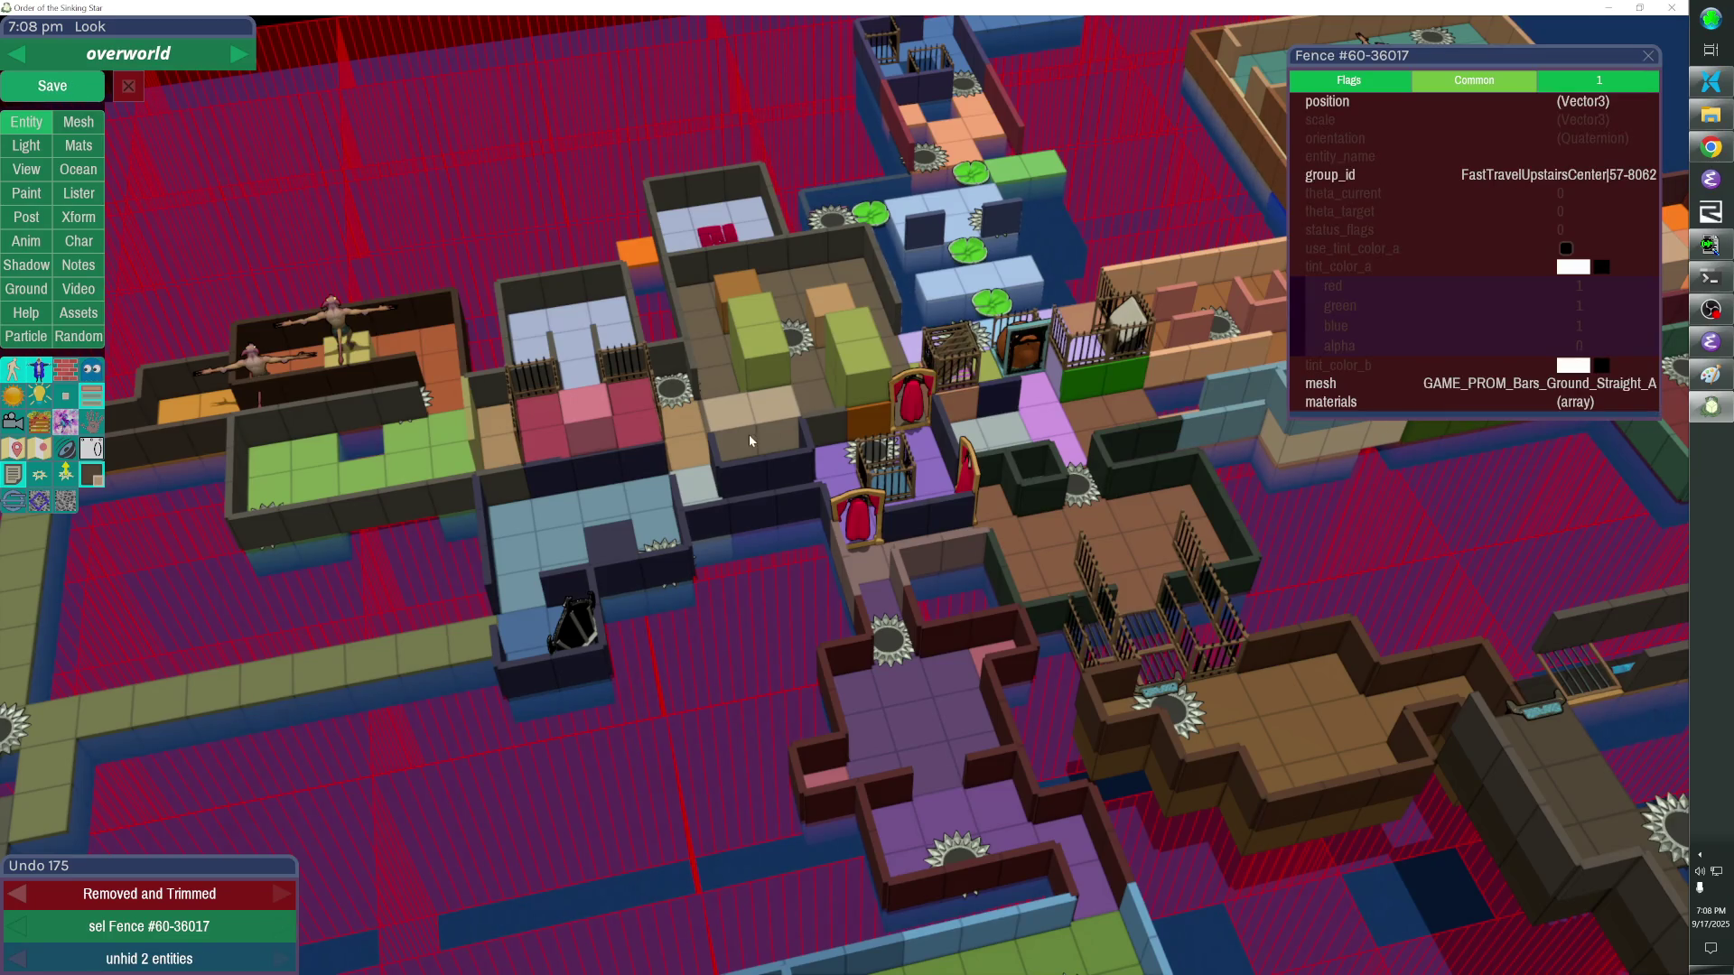
scroll(748, 434, "up", 5)
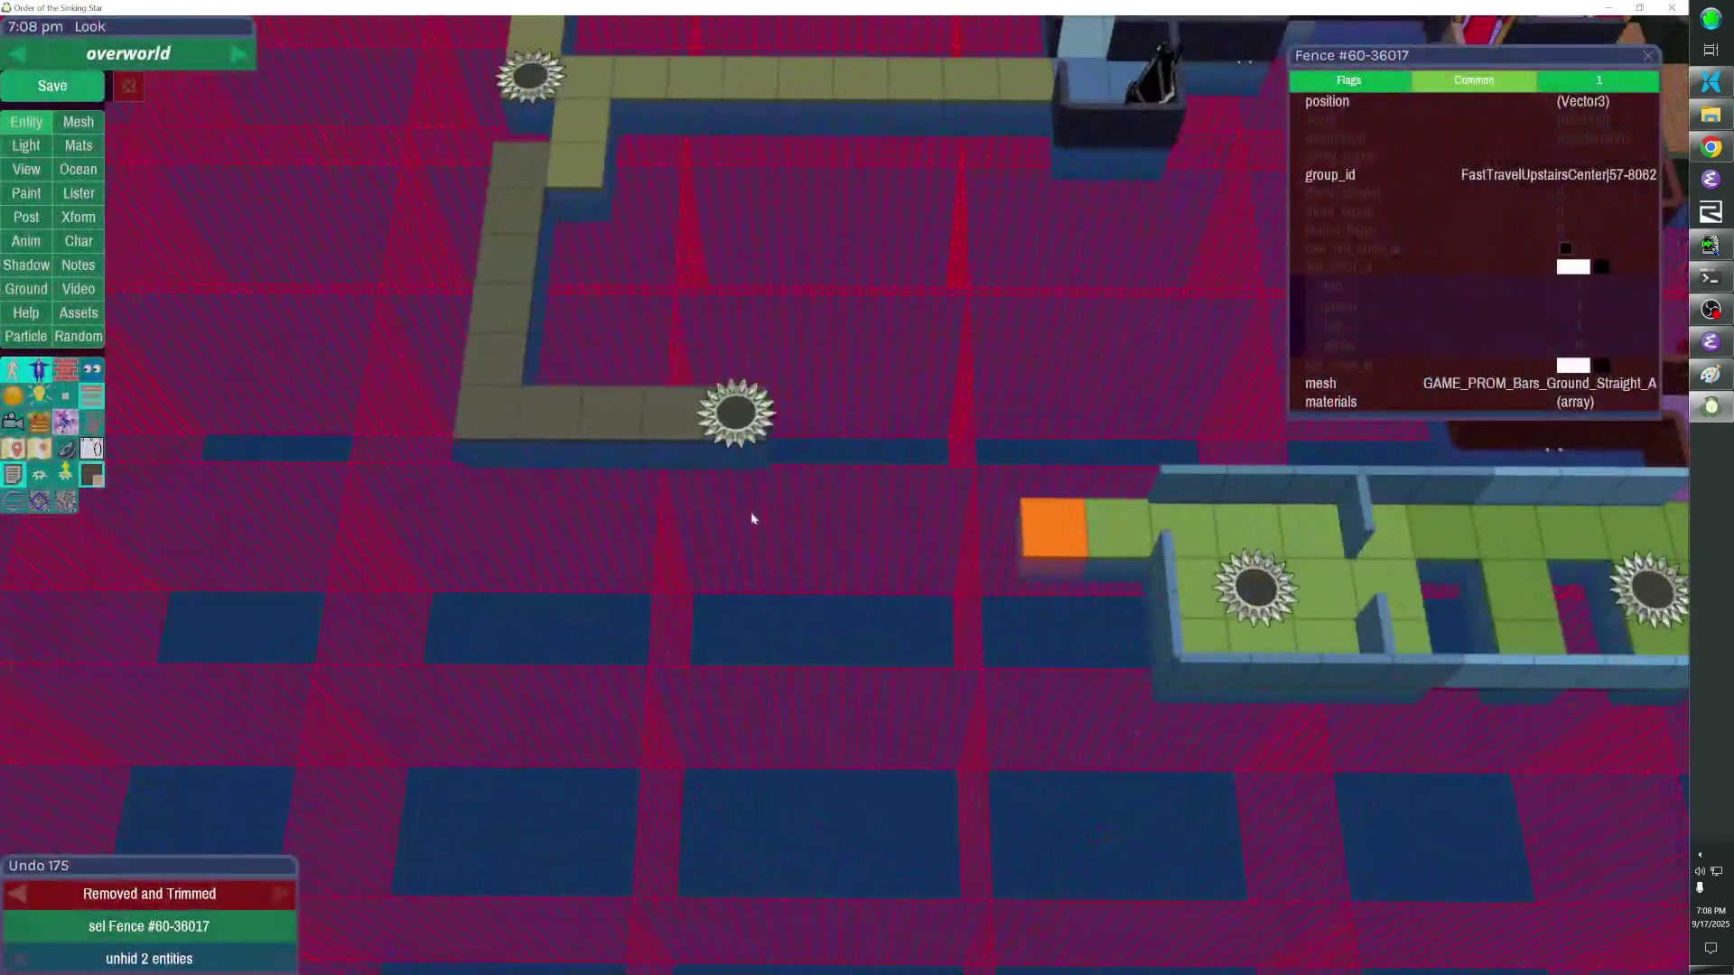
key("ctrl+v")
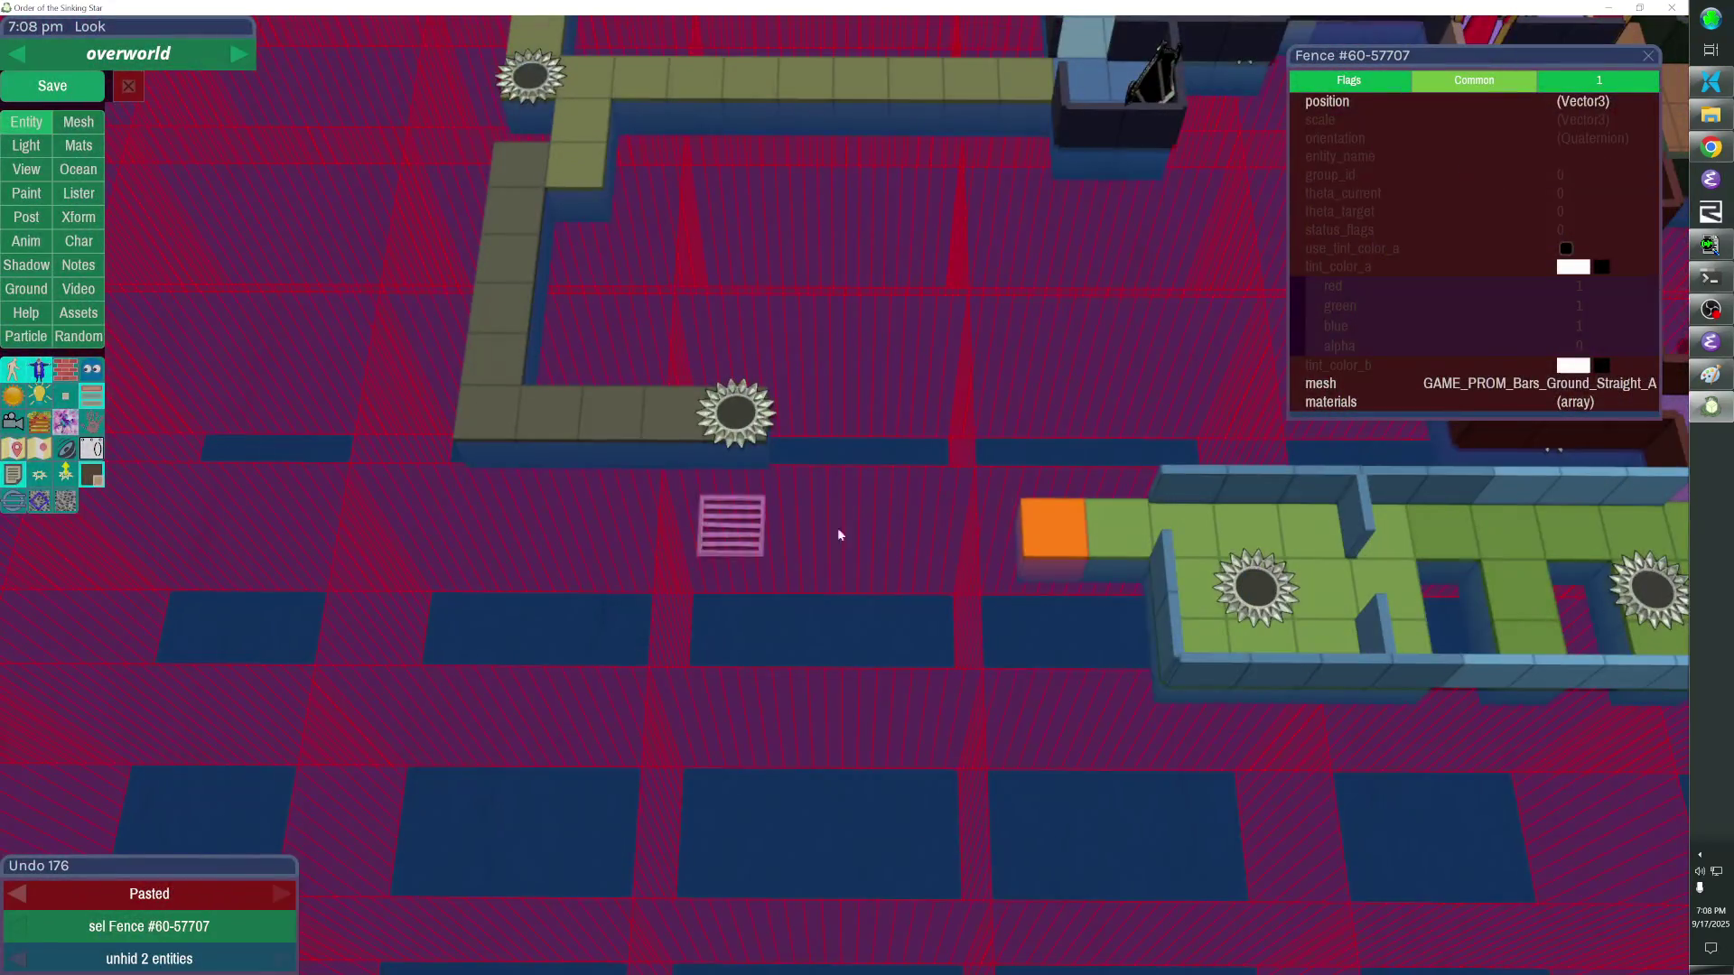
key("ctrl+v")
key("Right")
key("ctrl+v")
key("Right")
key("ctrl+v")
key("Right")
key("ctrl+v")
key("Right")
key("ctrl+v")
key("Up")
key("Left")
key("Left")
key("Left")
key("Left")
key("r")
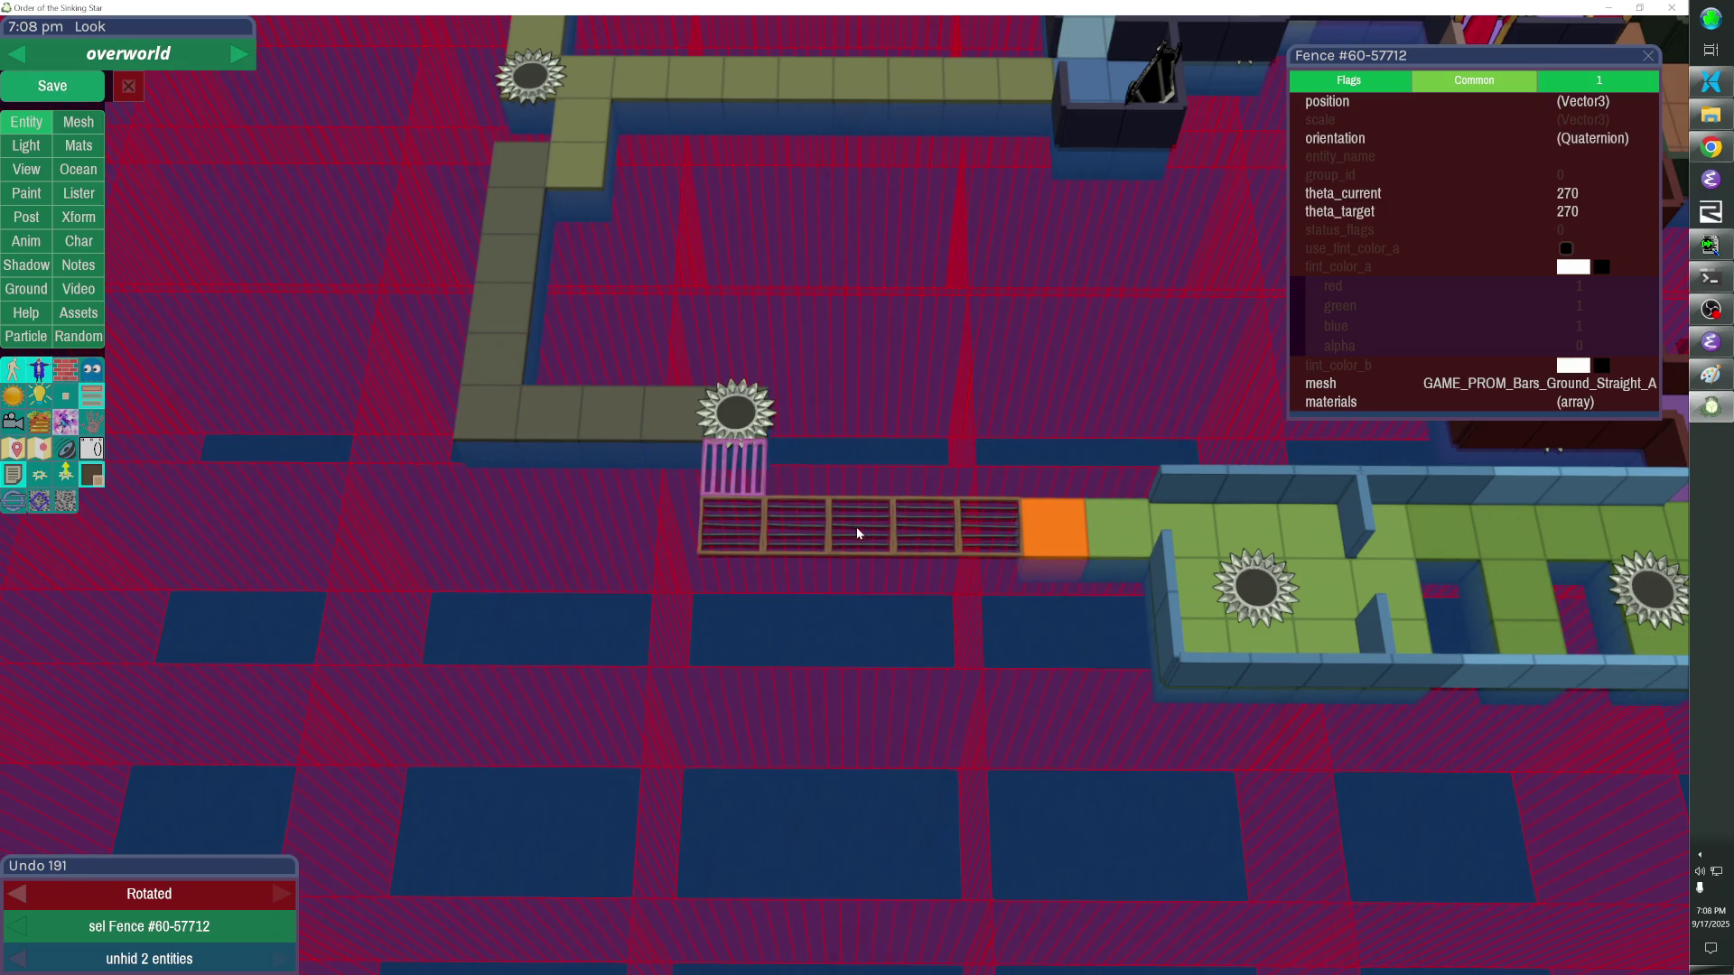
Select the wall and all bridge fence pieces and apply the shared FTFloatingIslands group_id.
left_click(669, 397)
left_click(737, 467, "shift")
left_click(756, 529, "shift")
left_click(862, 526, "shift")
left_click(925, 528, "shift")
left_click(989, 527, "shift")
left_click(1385, 175)
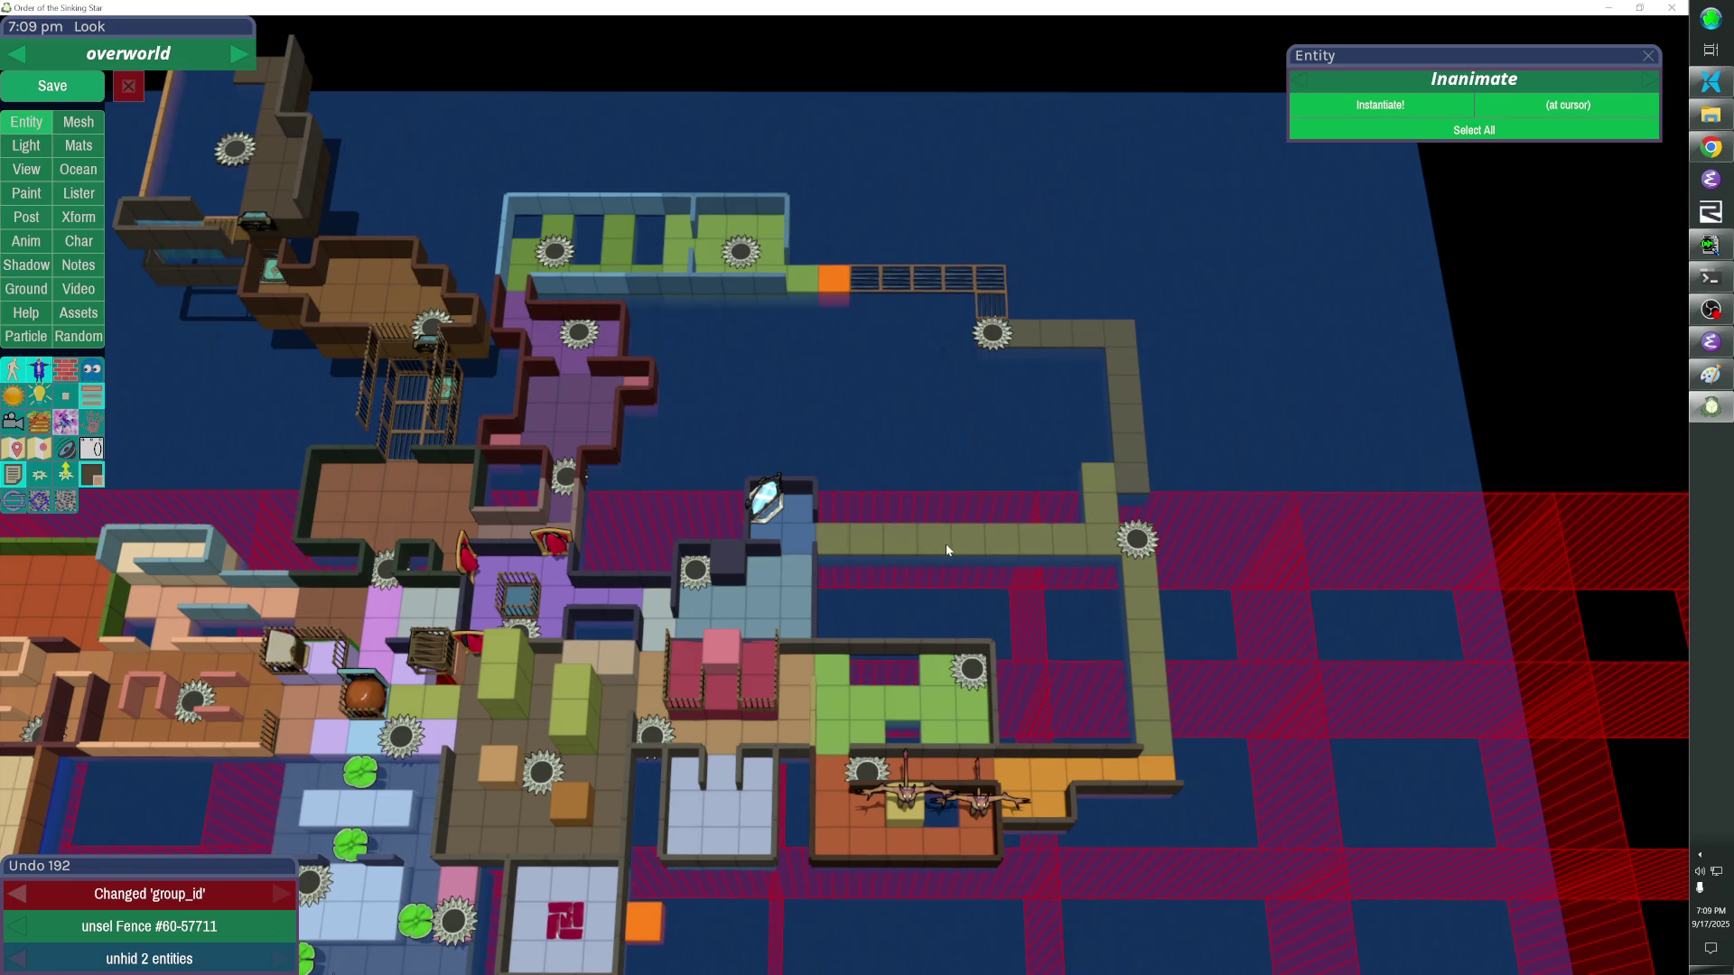
Cut back the olive wall's left end and paste the fence row down into the gap.
mouse_move(834, 535)
left_mouse_down()
mouse_move(914, 542)
mouse_move(975, 522)
left_mouse_up()
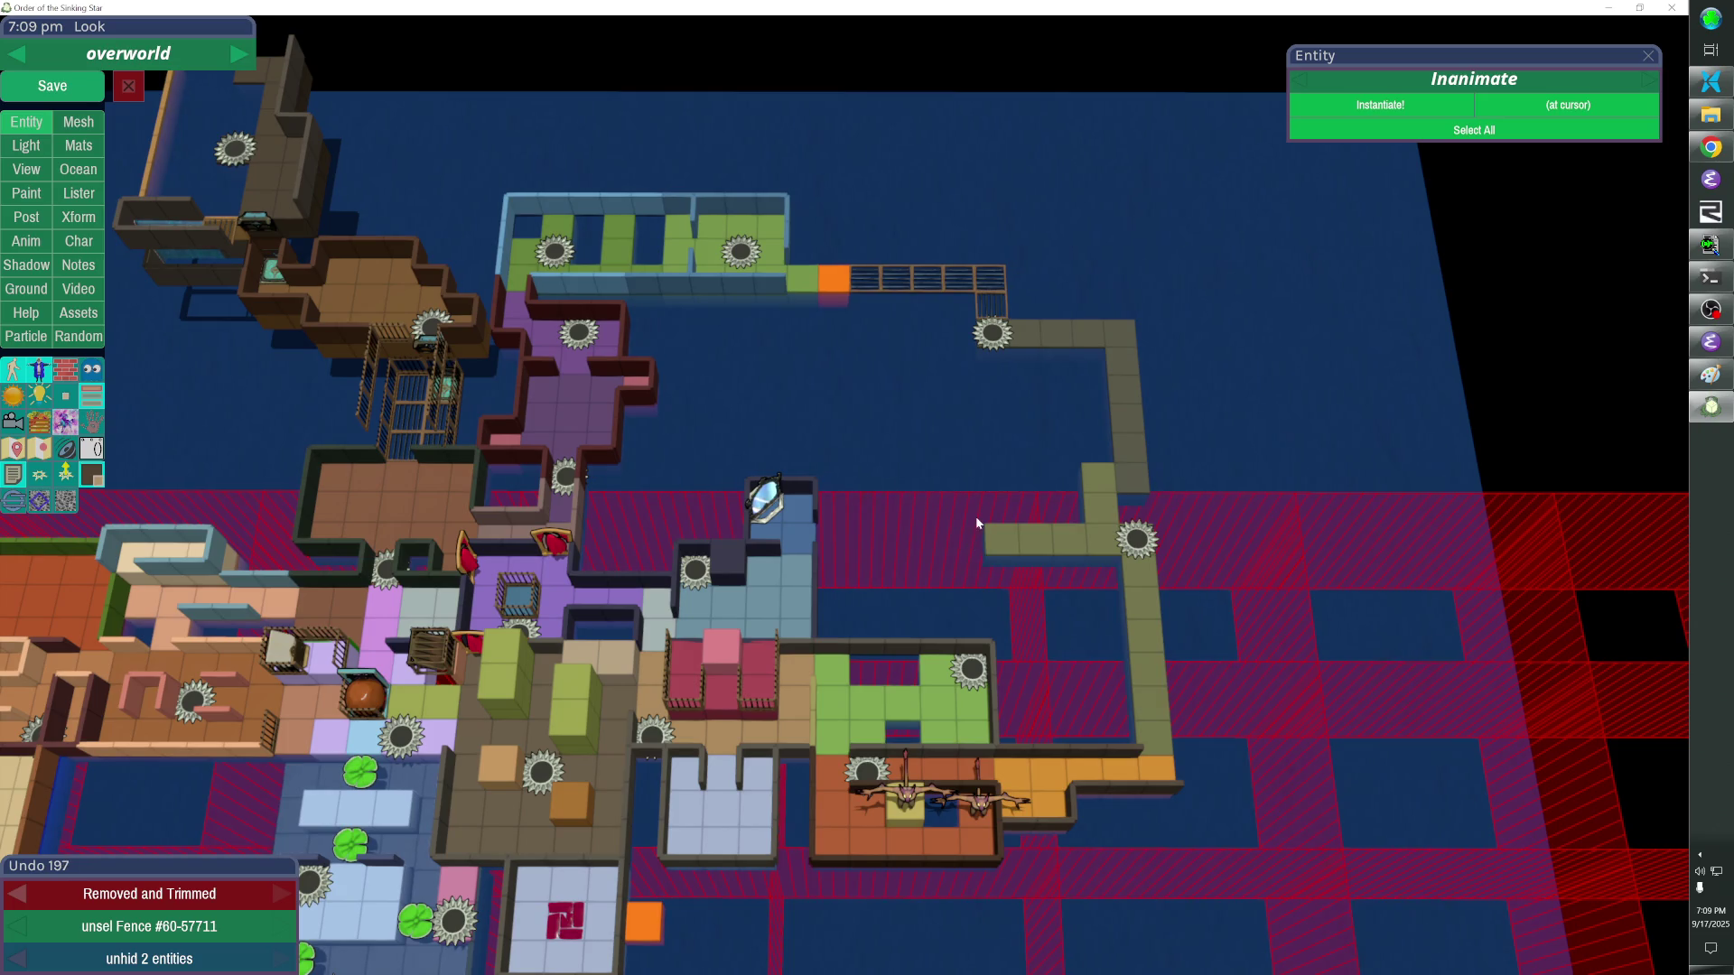
key("ctrl+v")
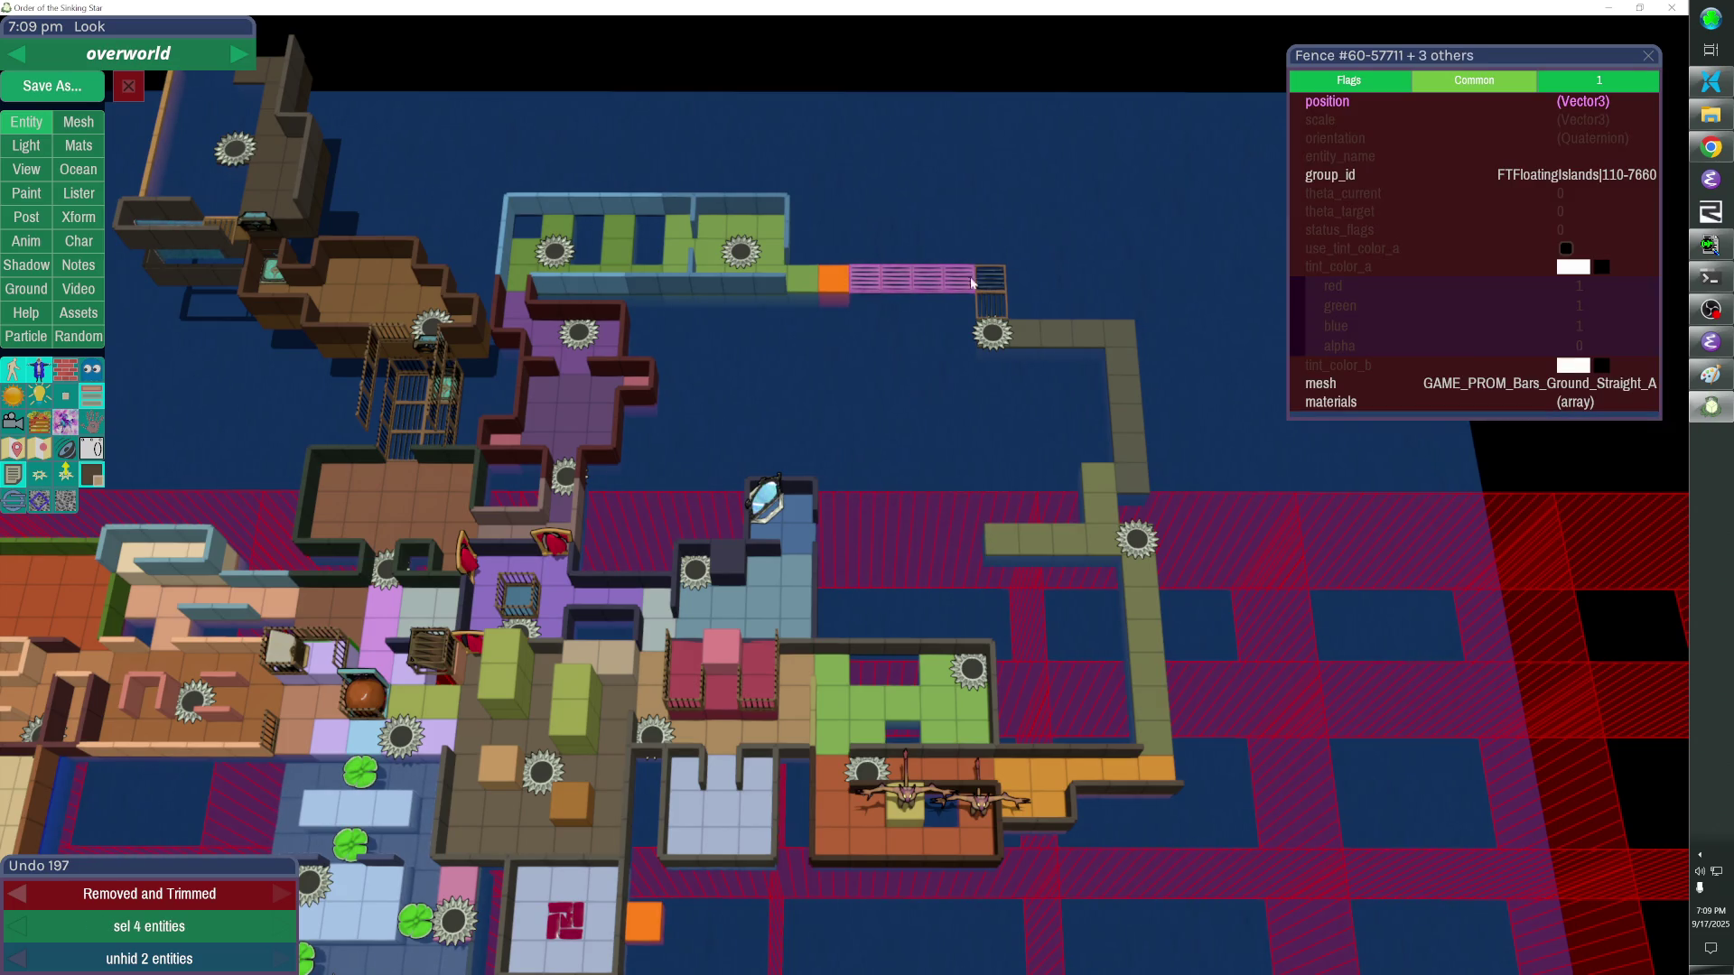
key("Down")
key("Down")
key("Down")
key("Down")
key("Down")
key("Down")
key("Down")
key("Down")
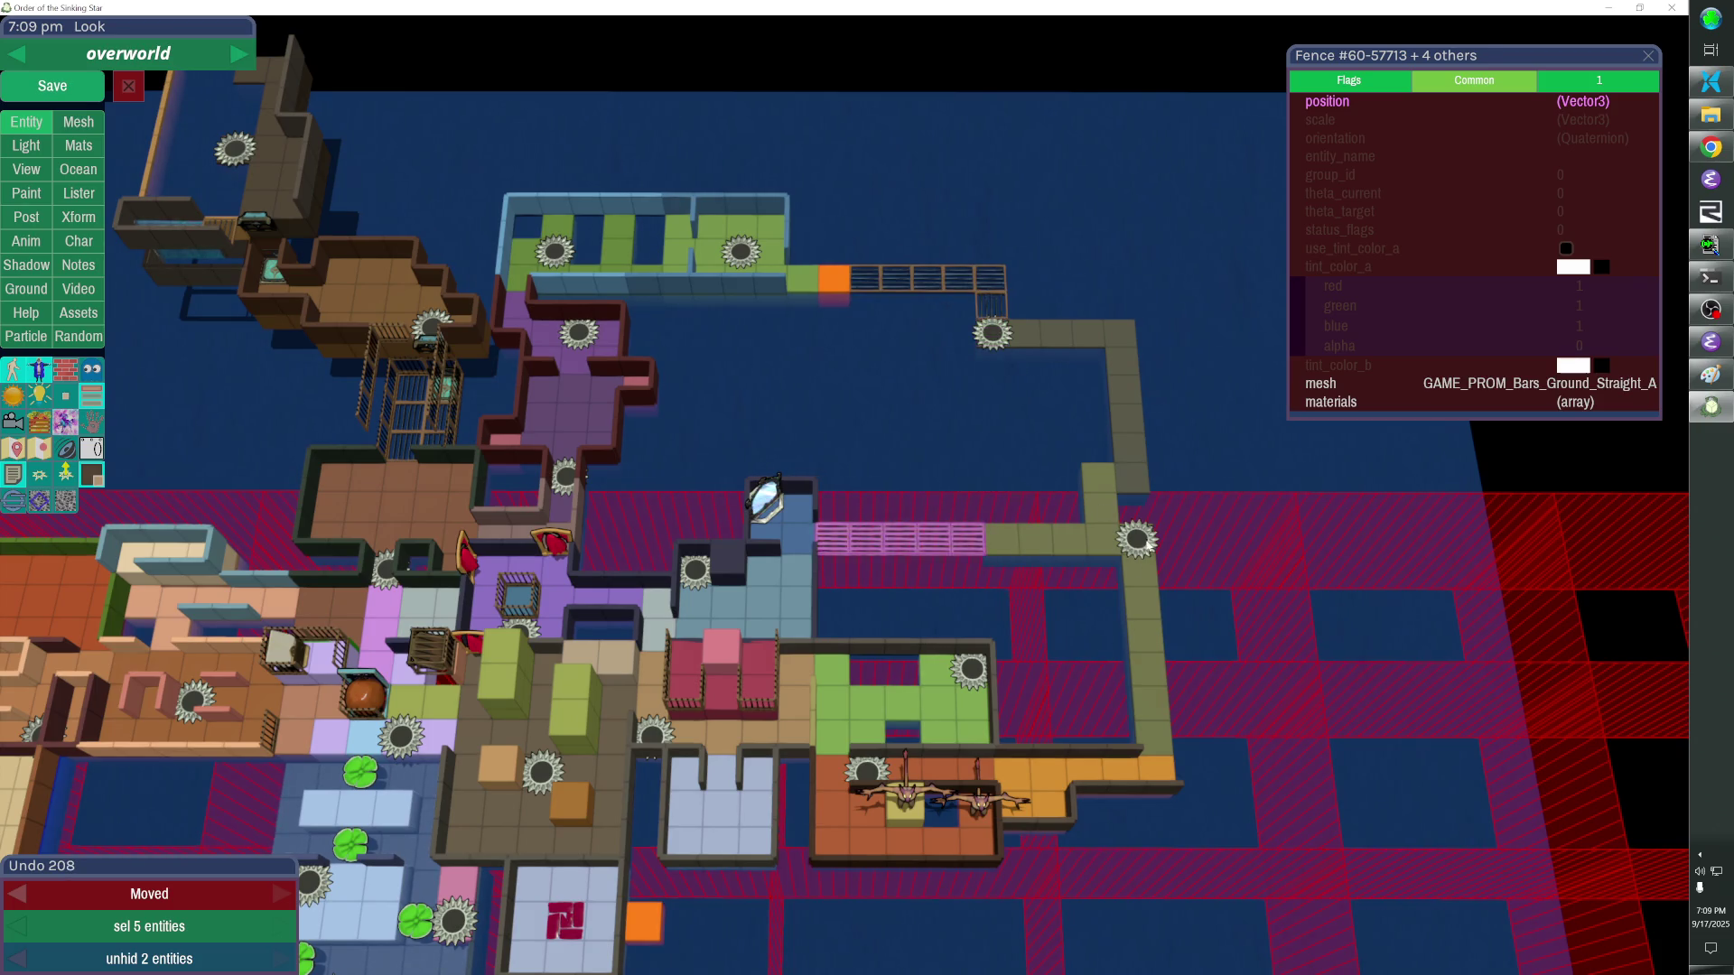
Set the second bridge's group_id together with the teleporter and save the overworld level.
left_click(1137, 539)
left_click(967, 539, "shift")
left_click(933, 539, "shift")
left_click(866, 539, "shift")
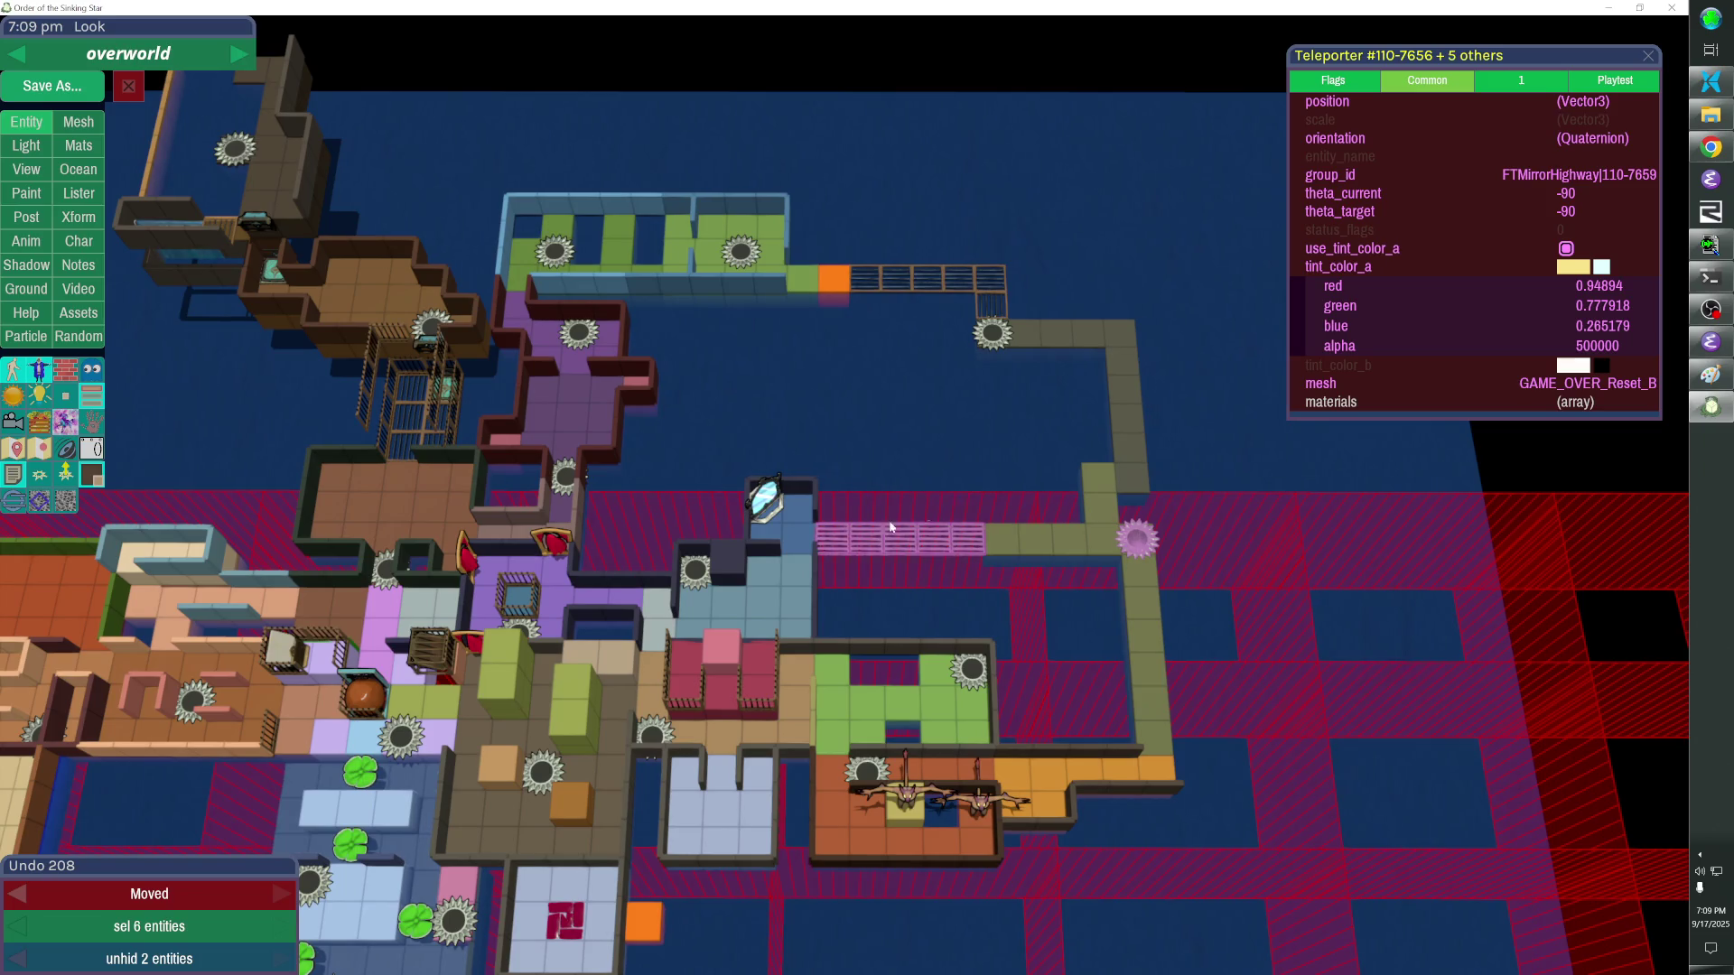
left_click(1474, 175)
key("Return")
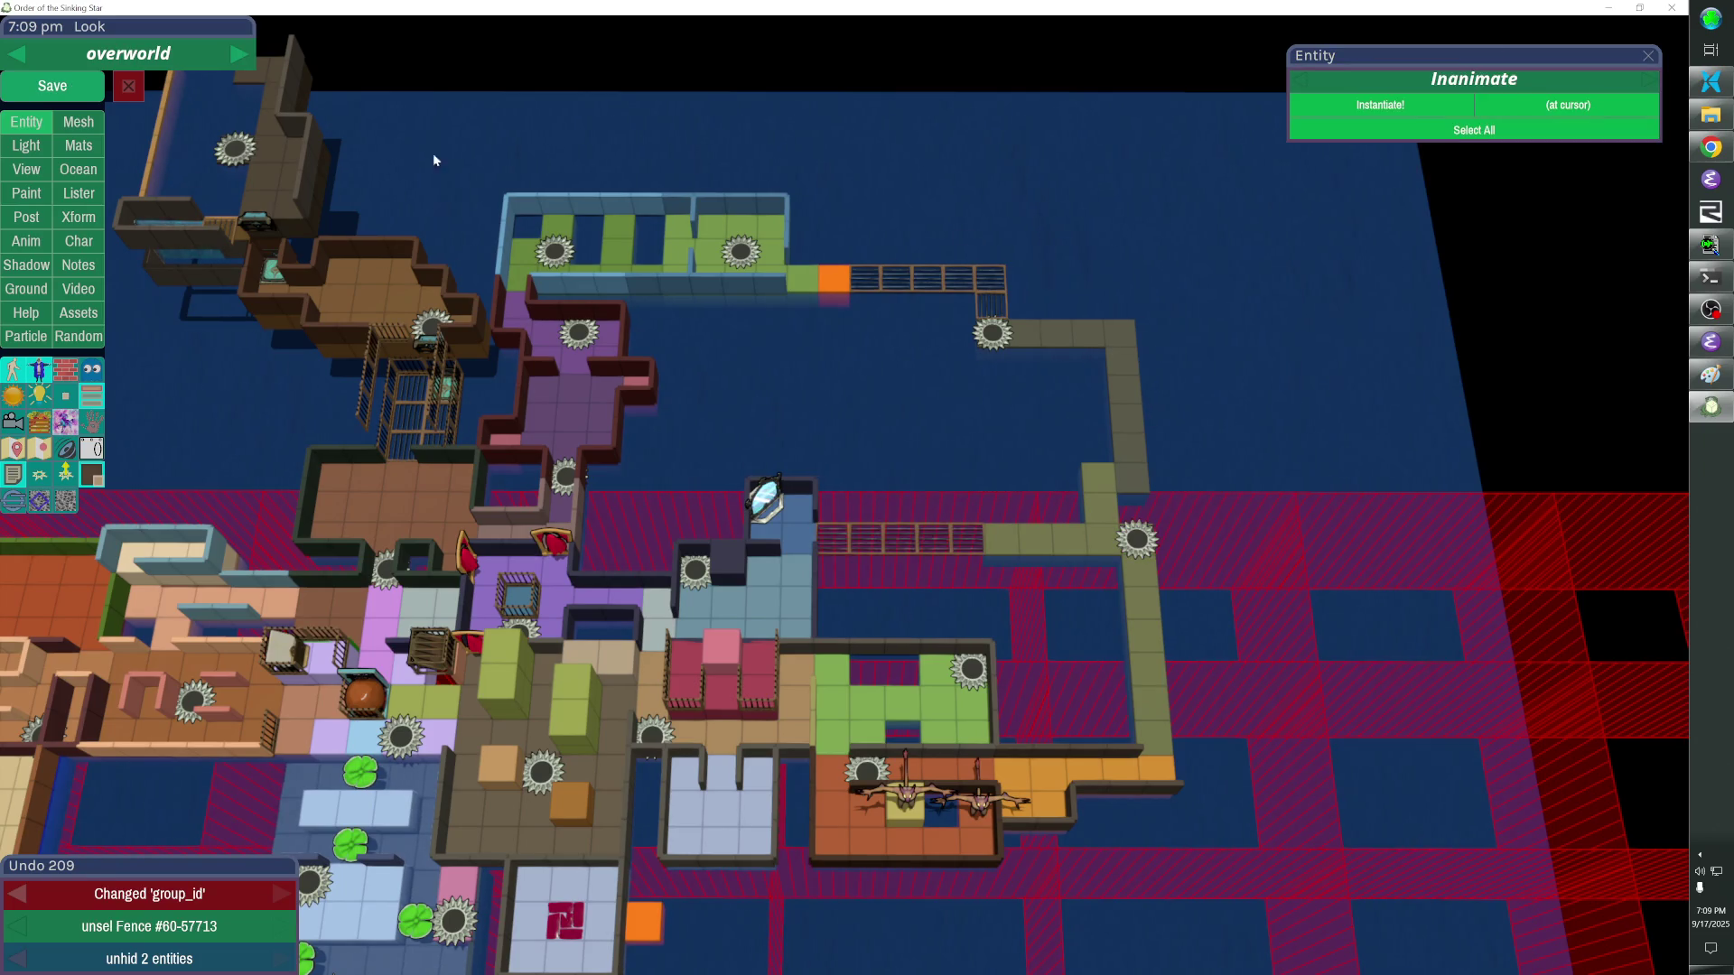
left_click(53, 86)
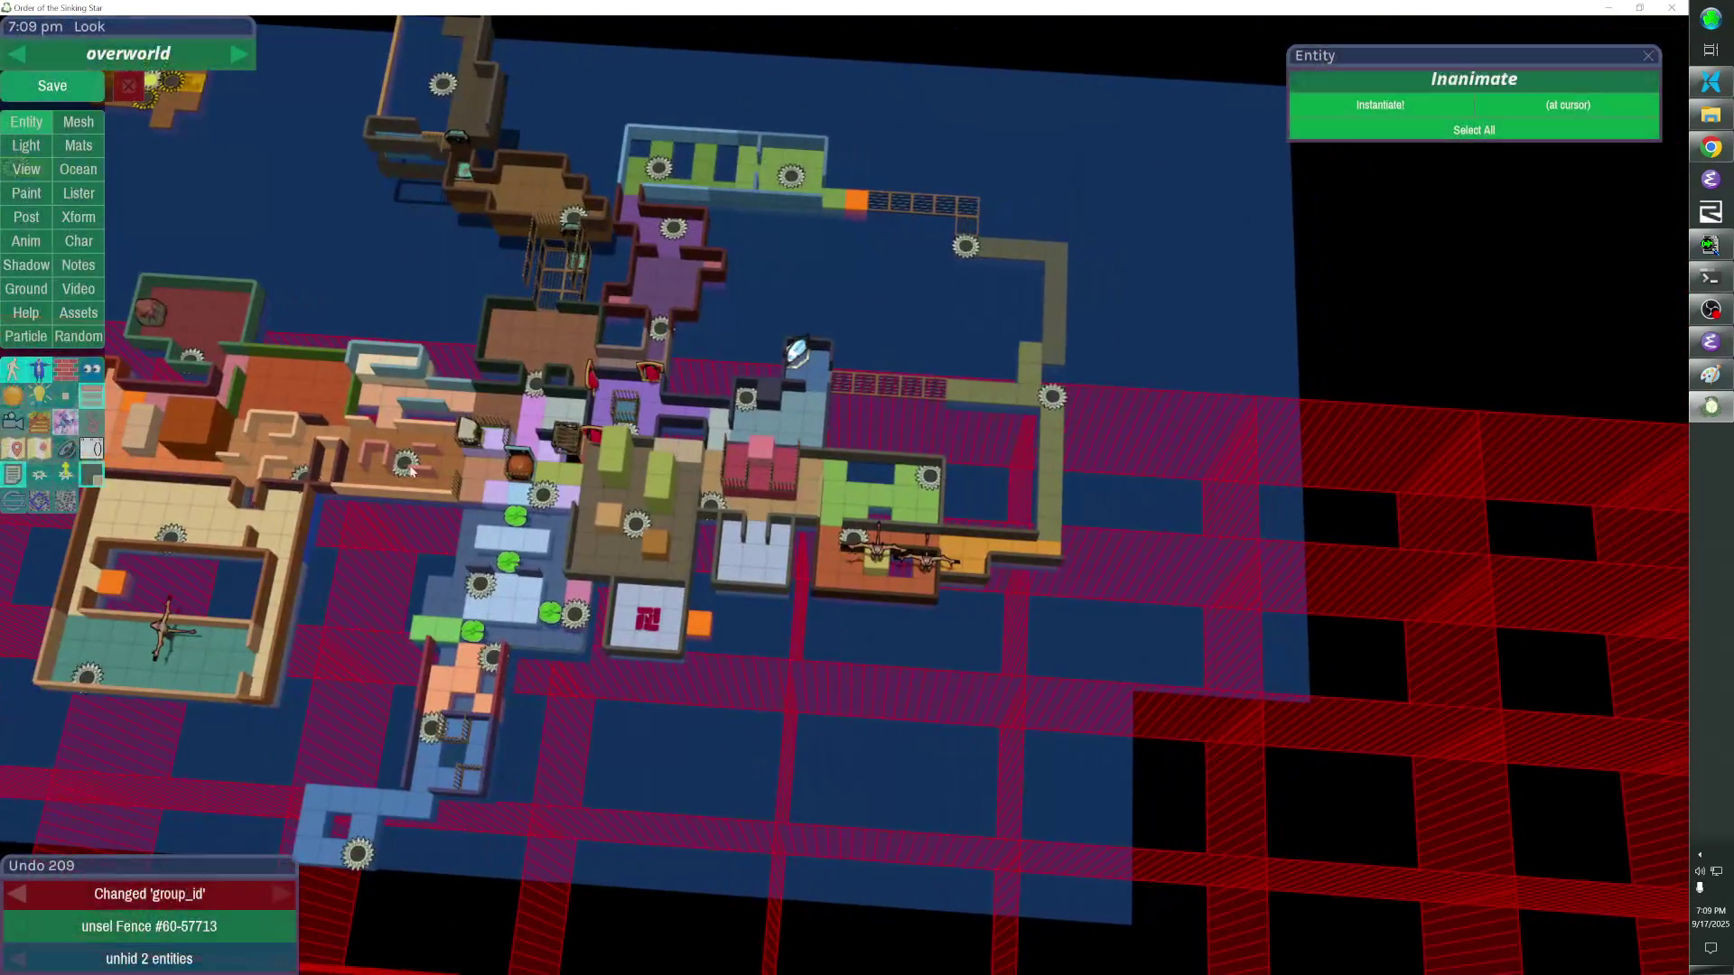
Cycle the wrapping display off again and switch the overworld from fast travel to the main map.
left_click(63, 398)
left_click(63, 399)
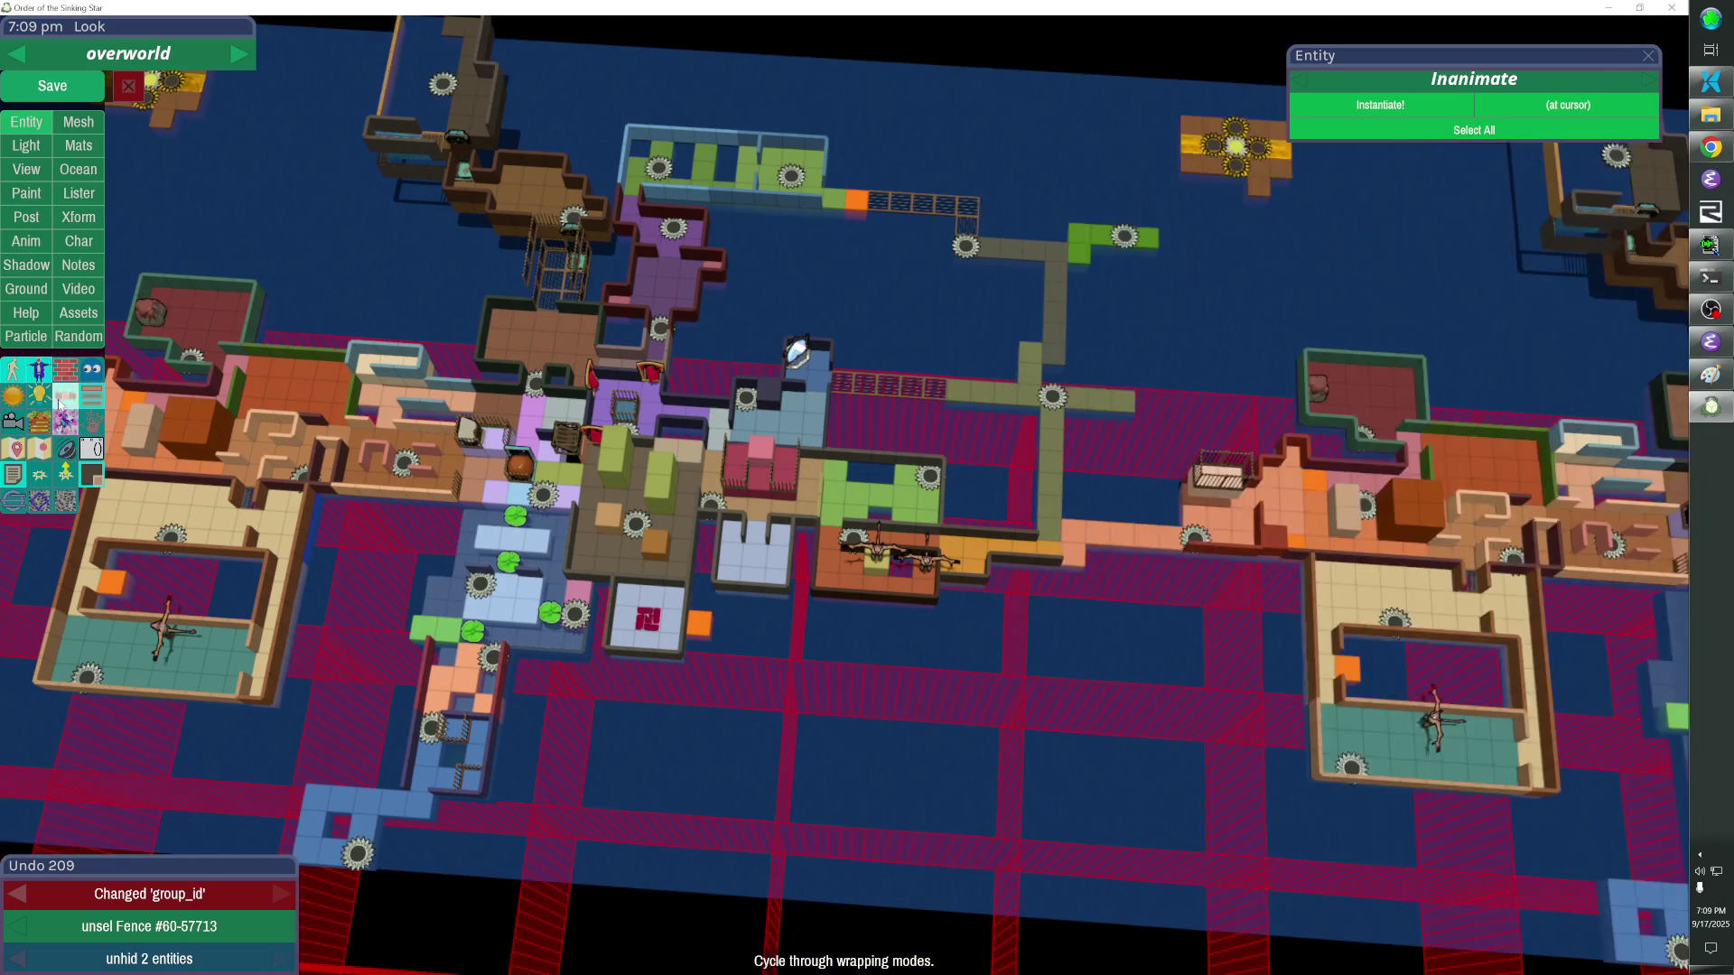
left_click(62, 398)
left_click(63, 400)
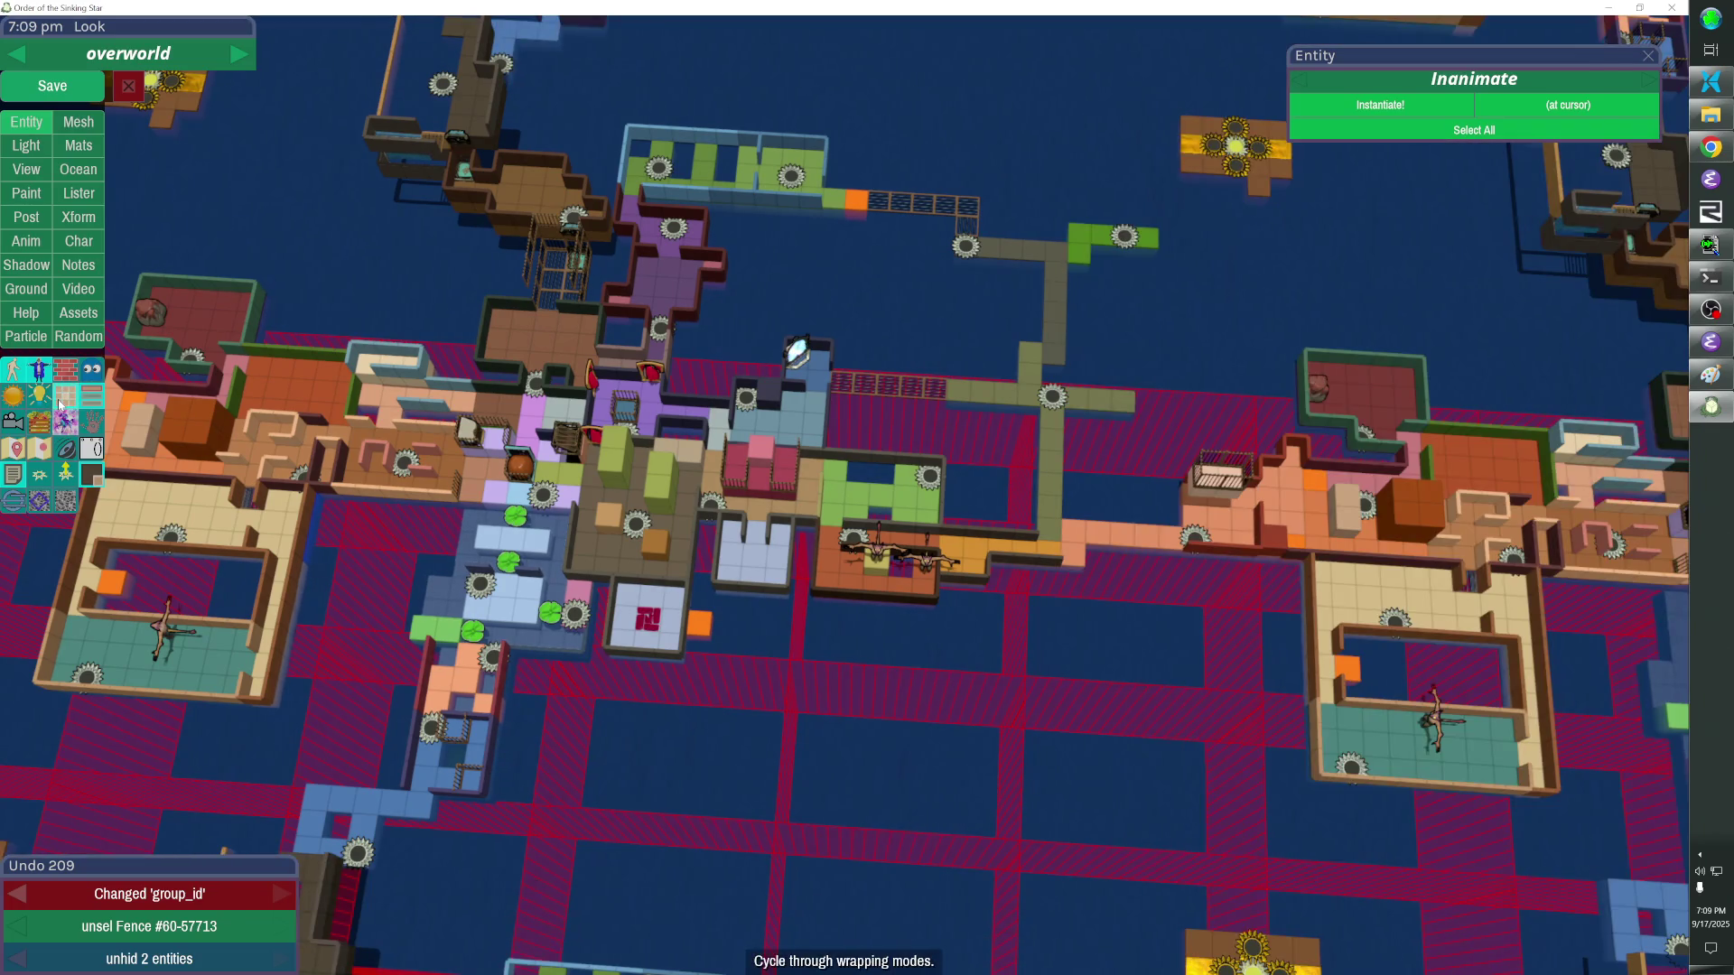
left_click(63, 401)
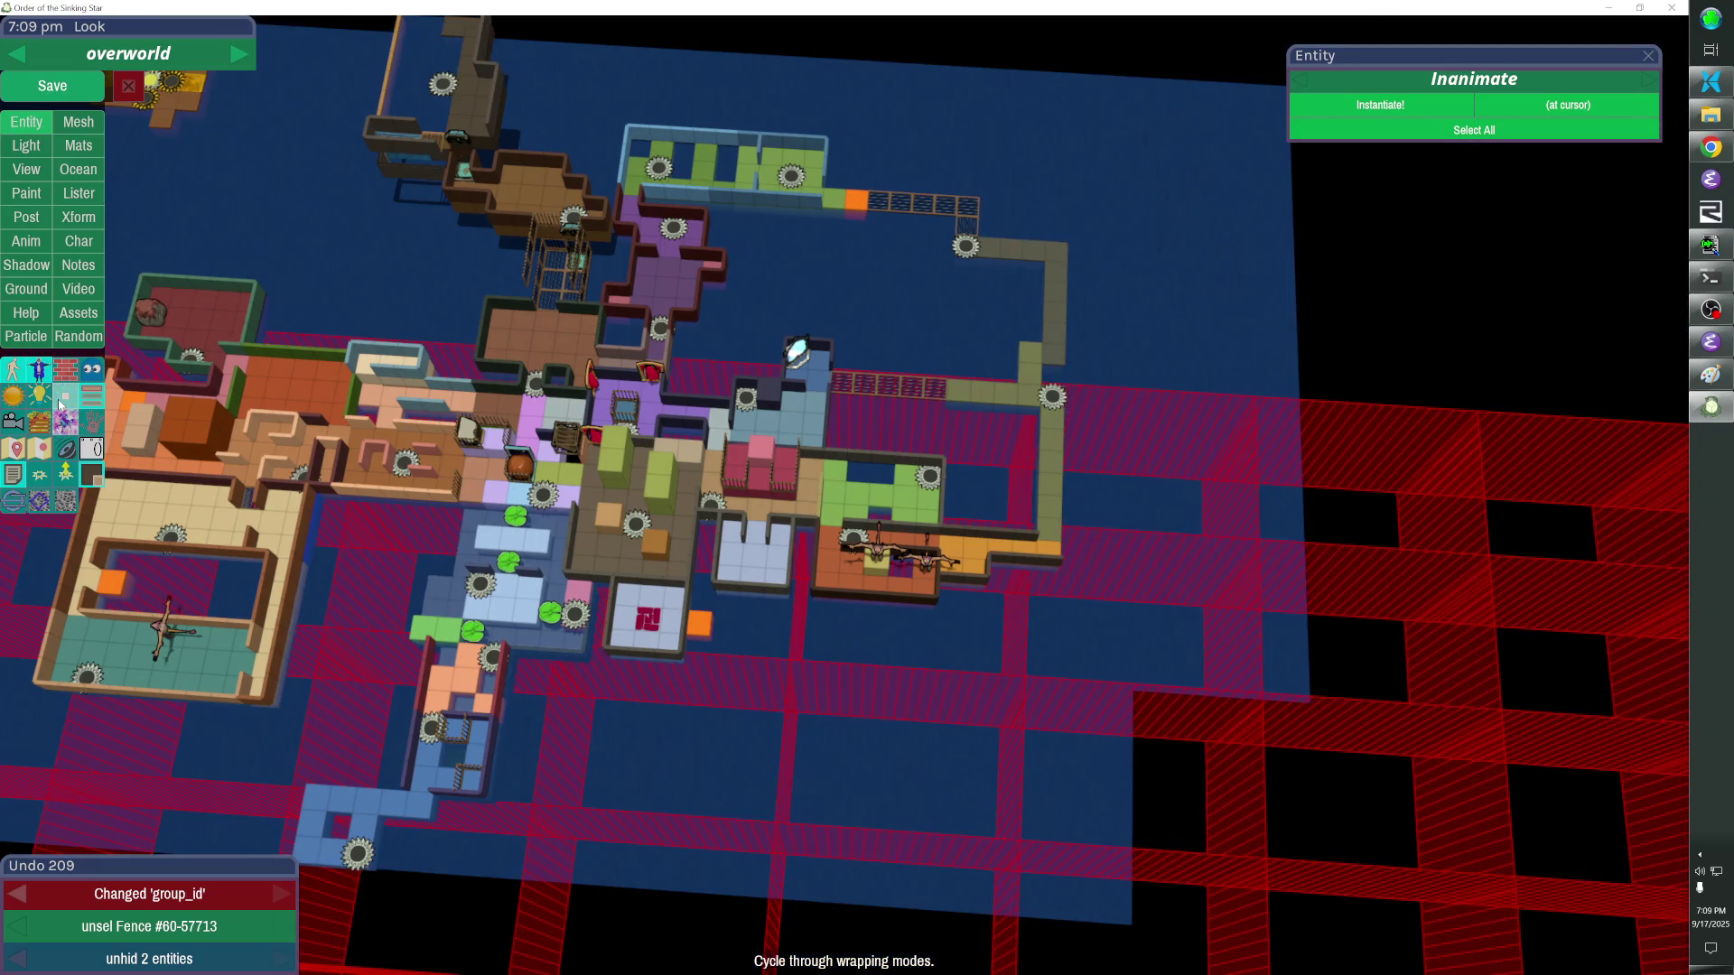
left_click(92, 470)
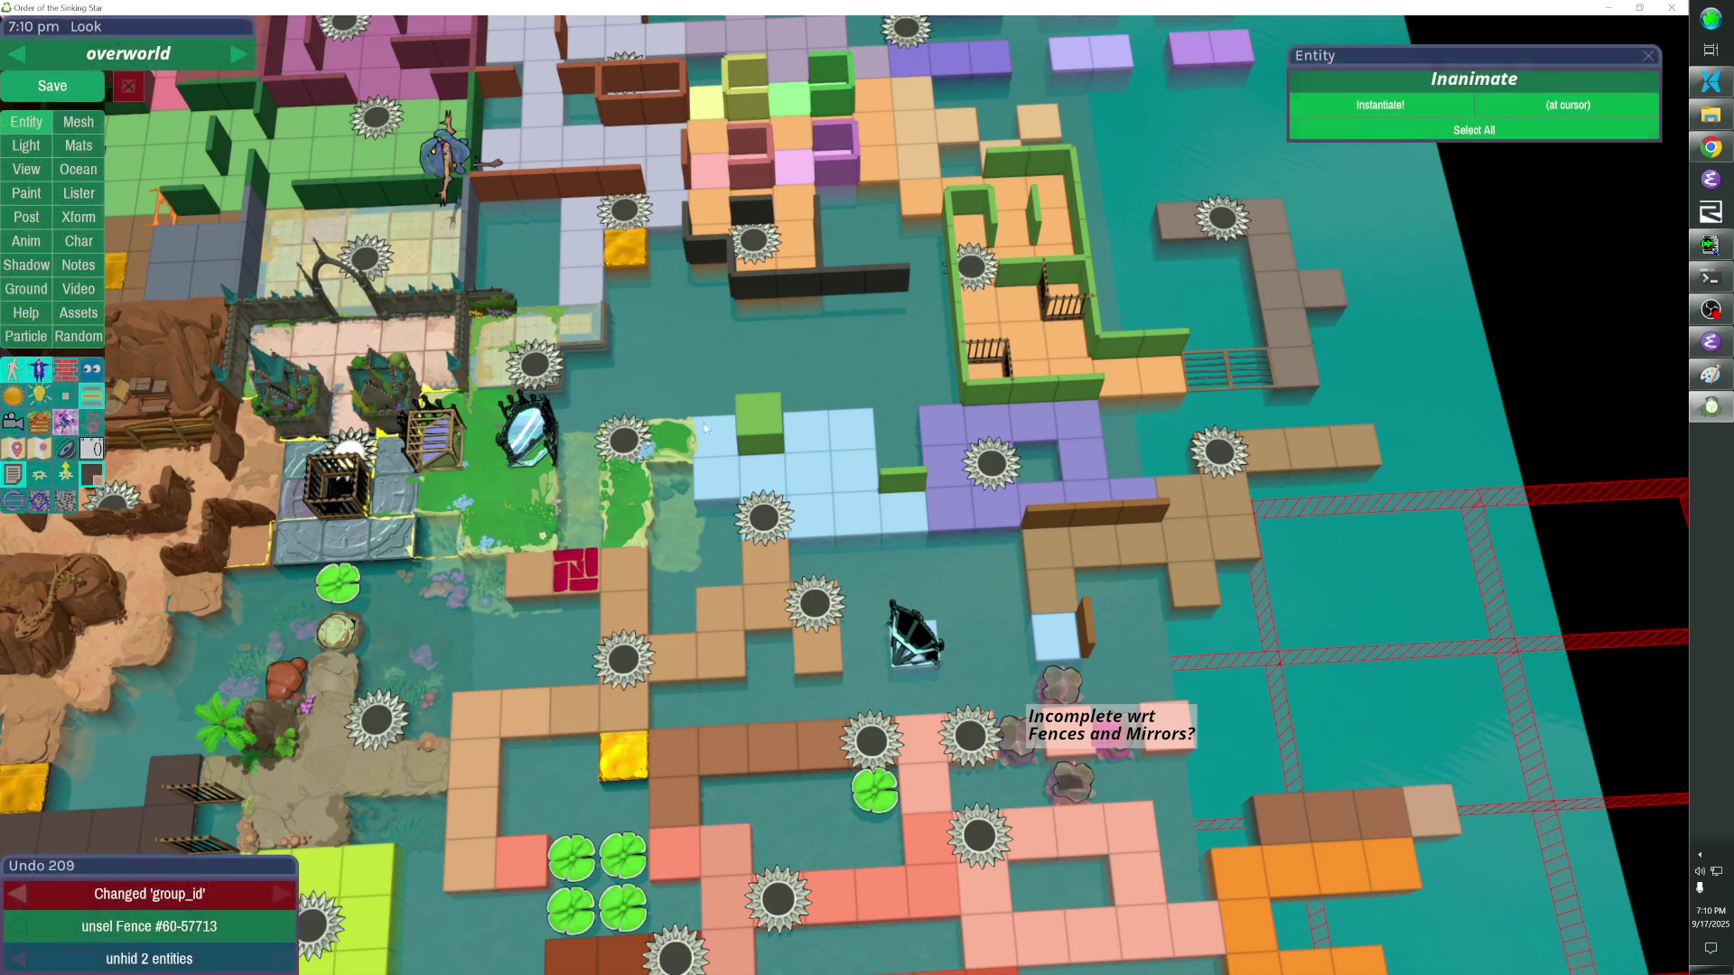
Save the level, show wrapped geometry and compare against the reference screenshot in Paint.
key("ctrl+s")
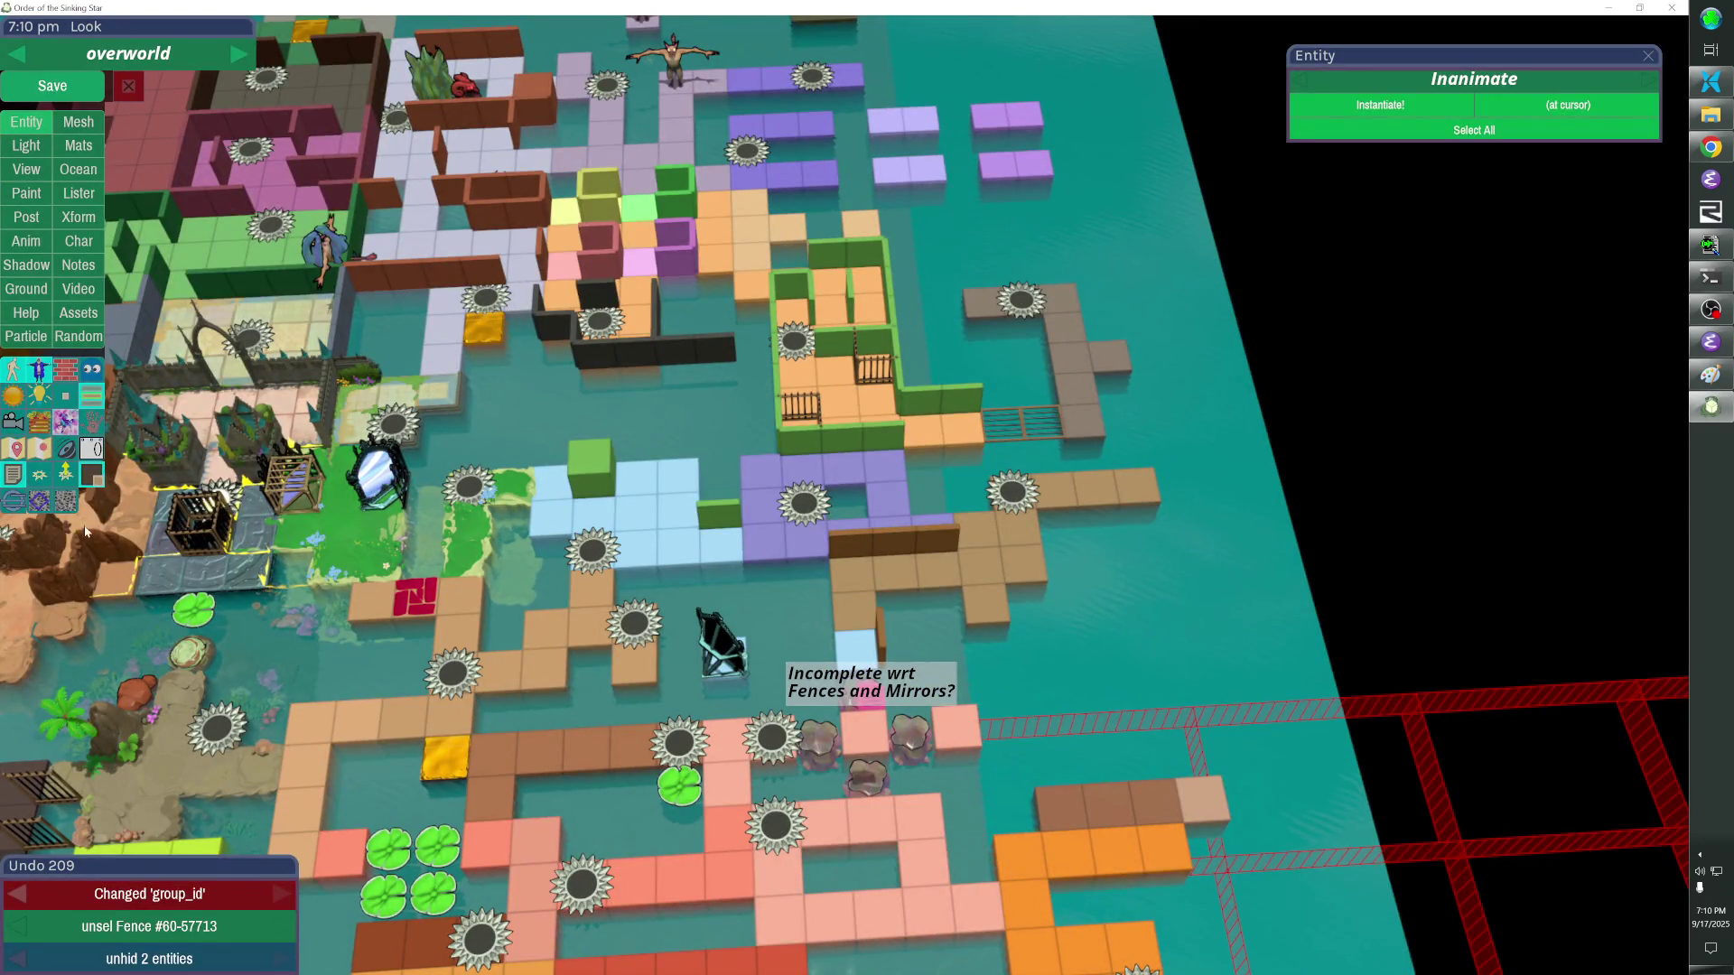
left_click(65, 406)
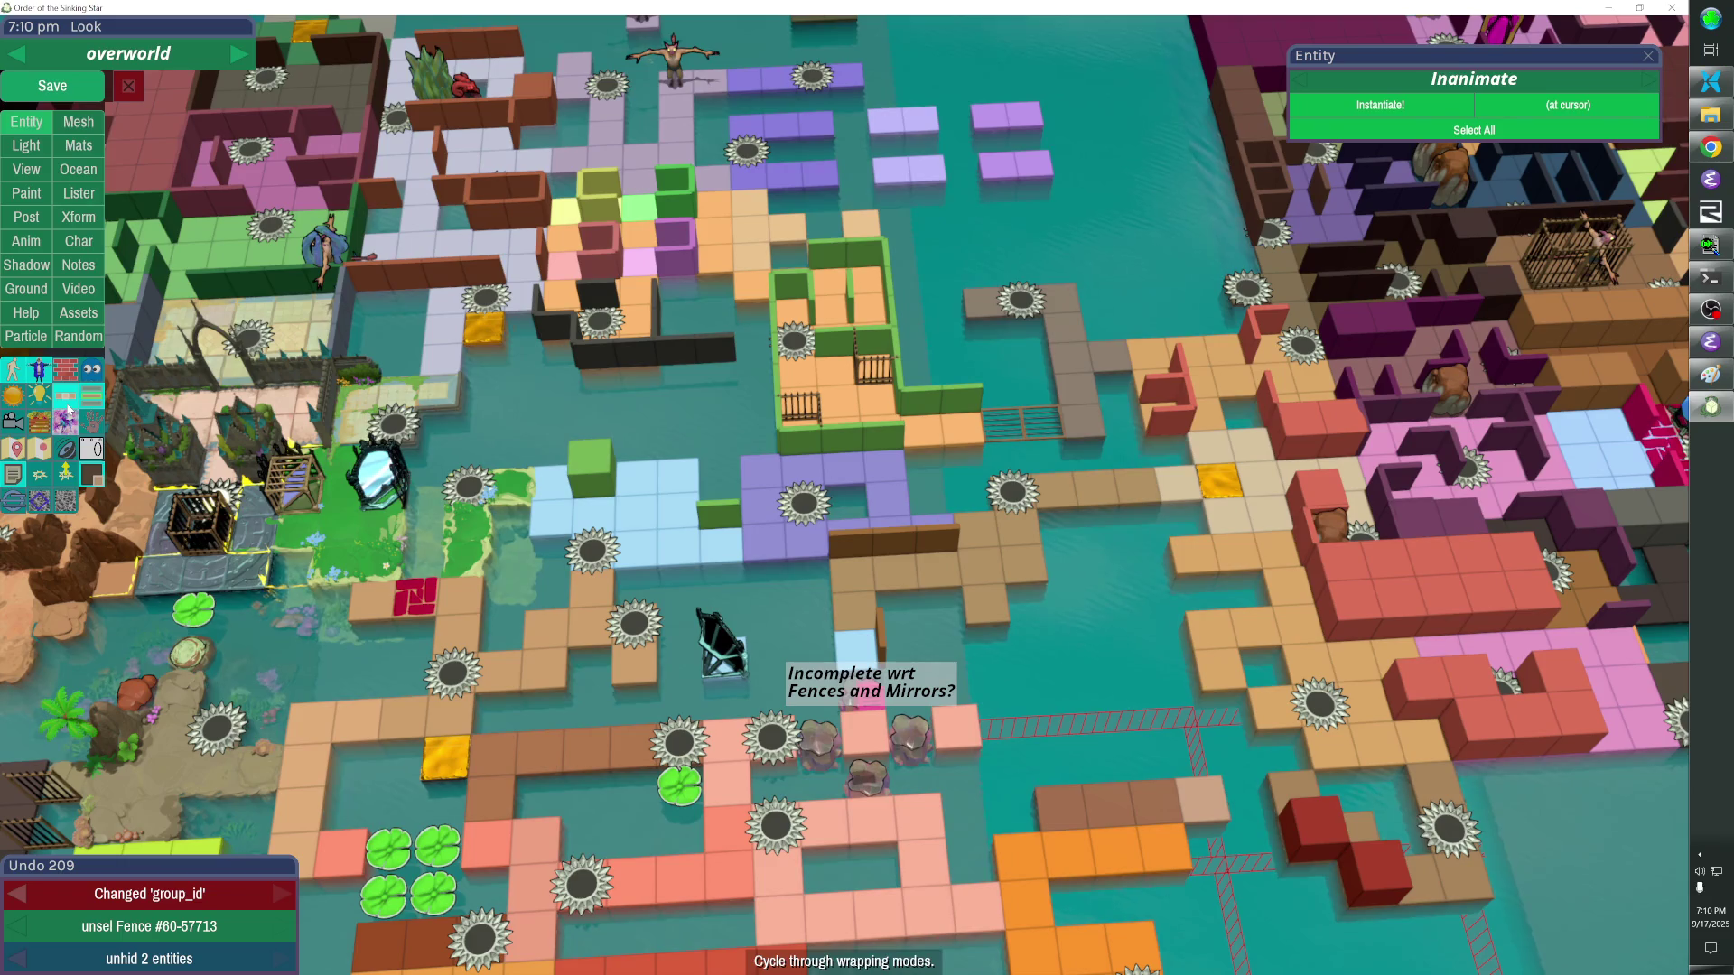
key("alt+Tab")
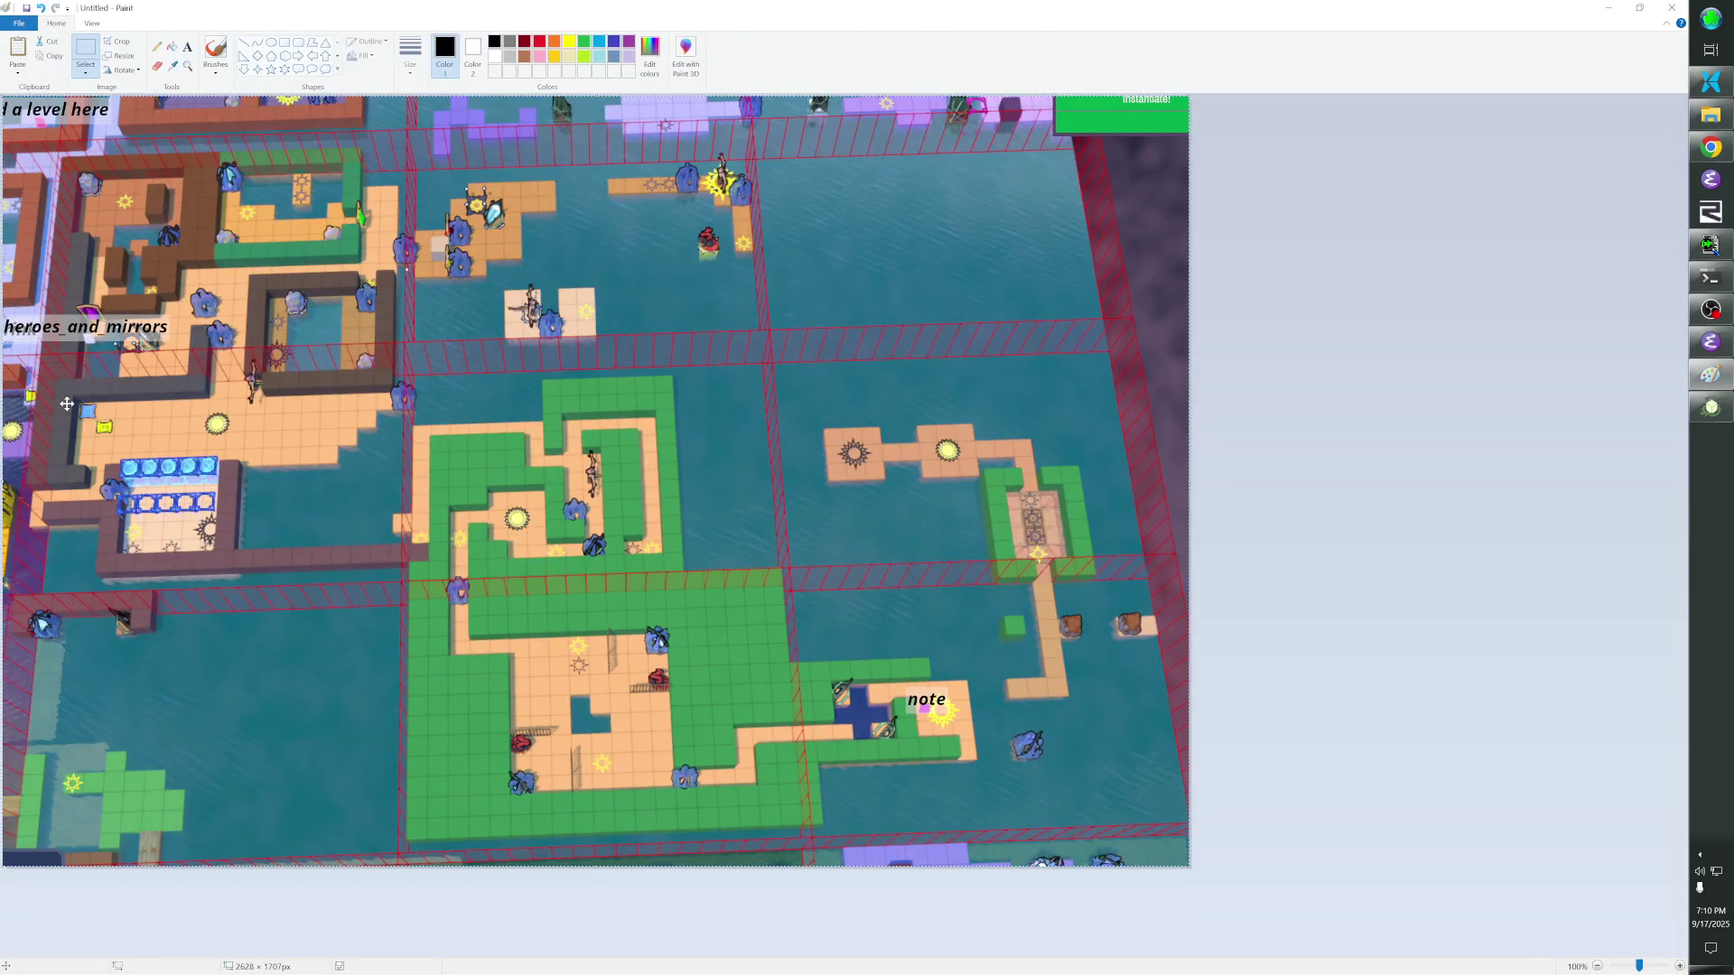
key("alt+Tab")
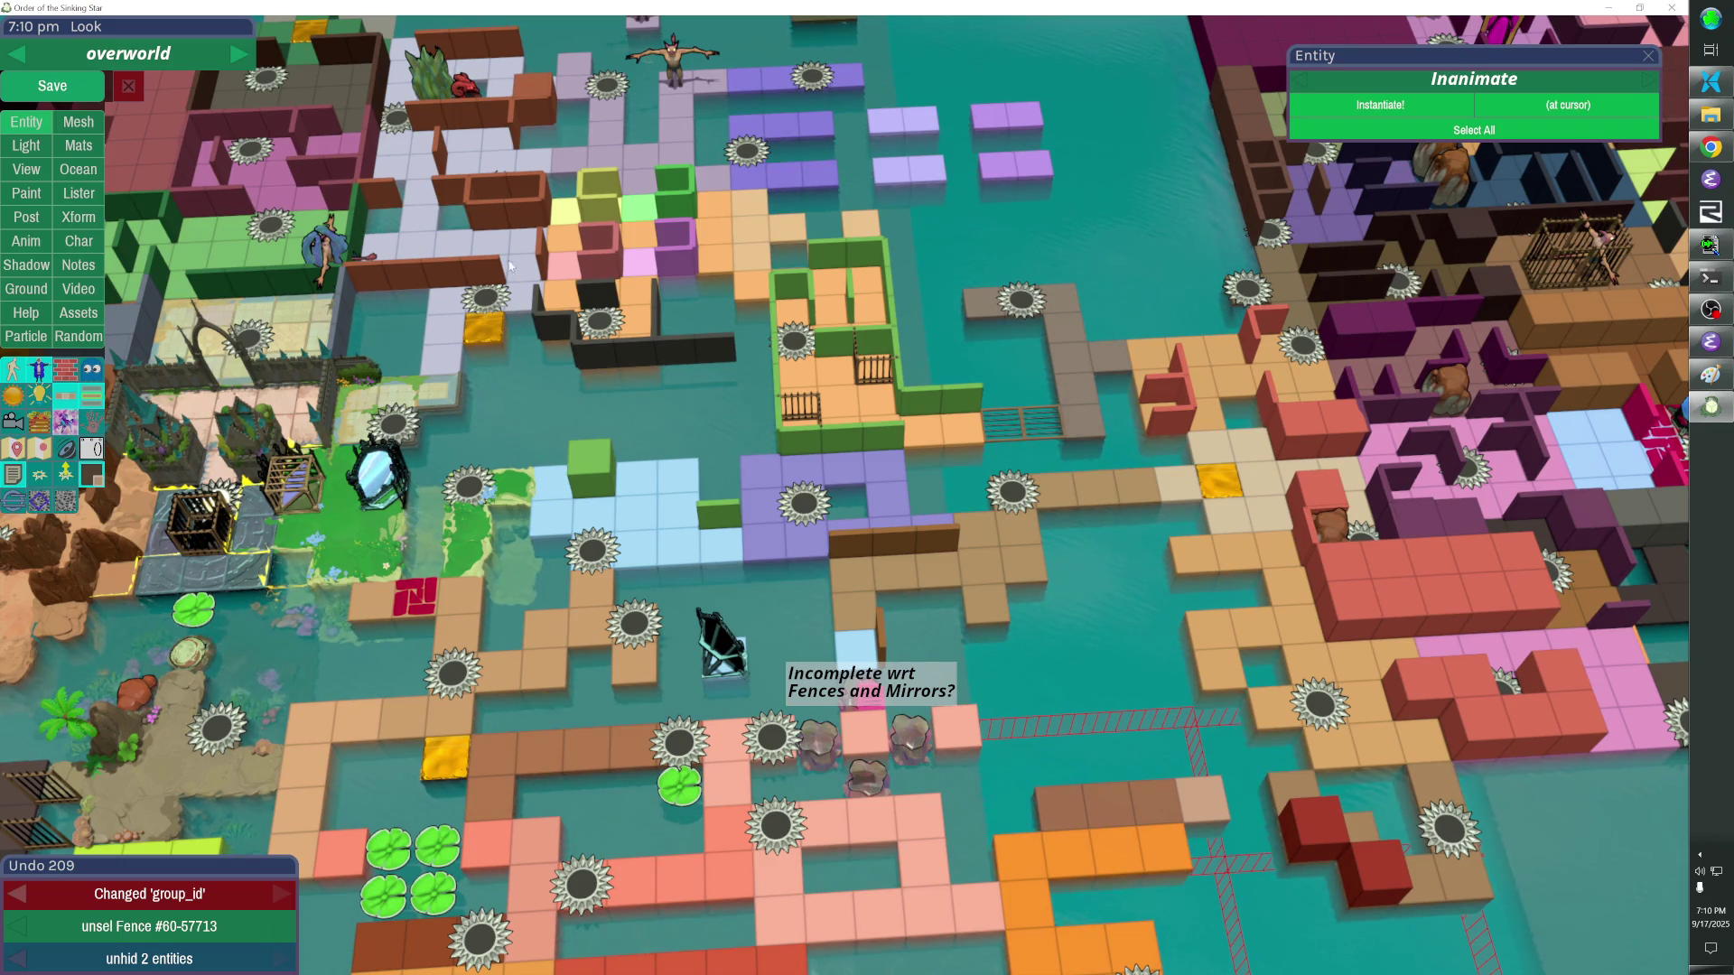
Pitch the view toward the horizon, recheck the screenshot and switch to the main map view.
mouse_move(508, 259)
left_mouse_down()
mouse_move(507, 163)
mouse_move(944, 551)
left_mouse_up()
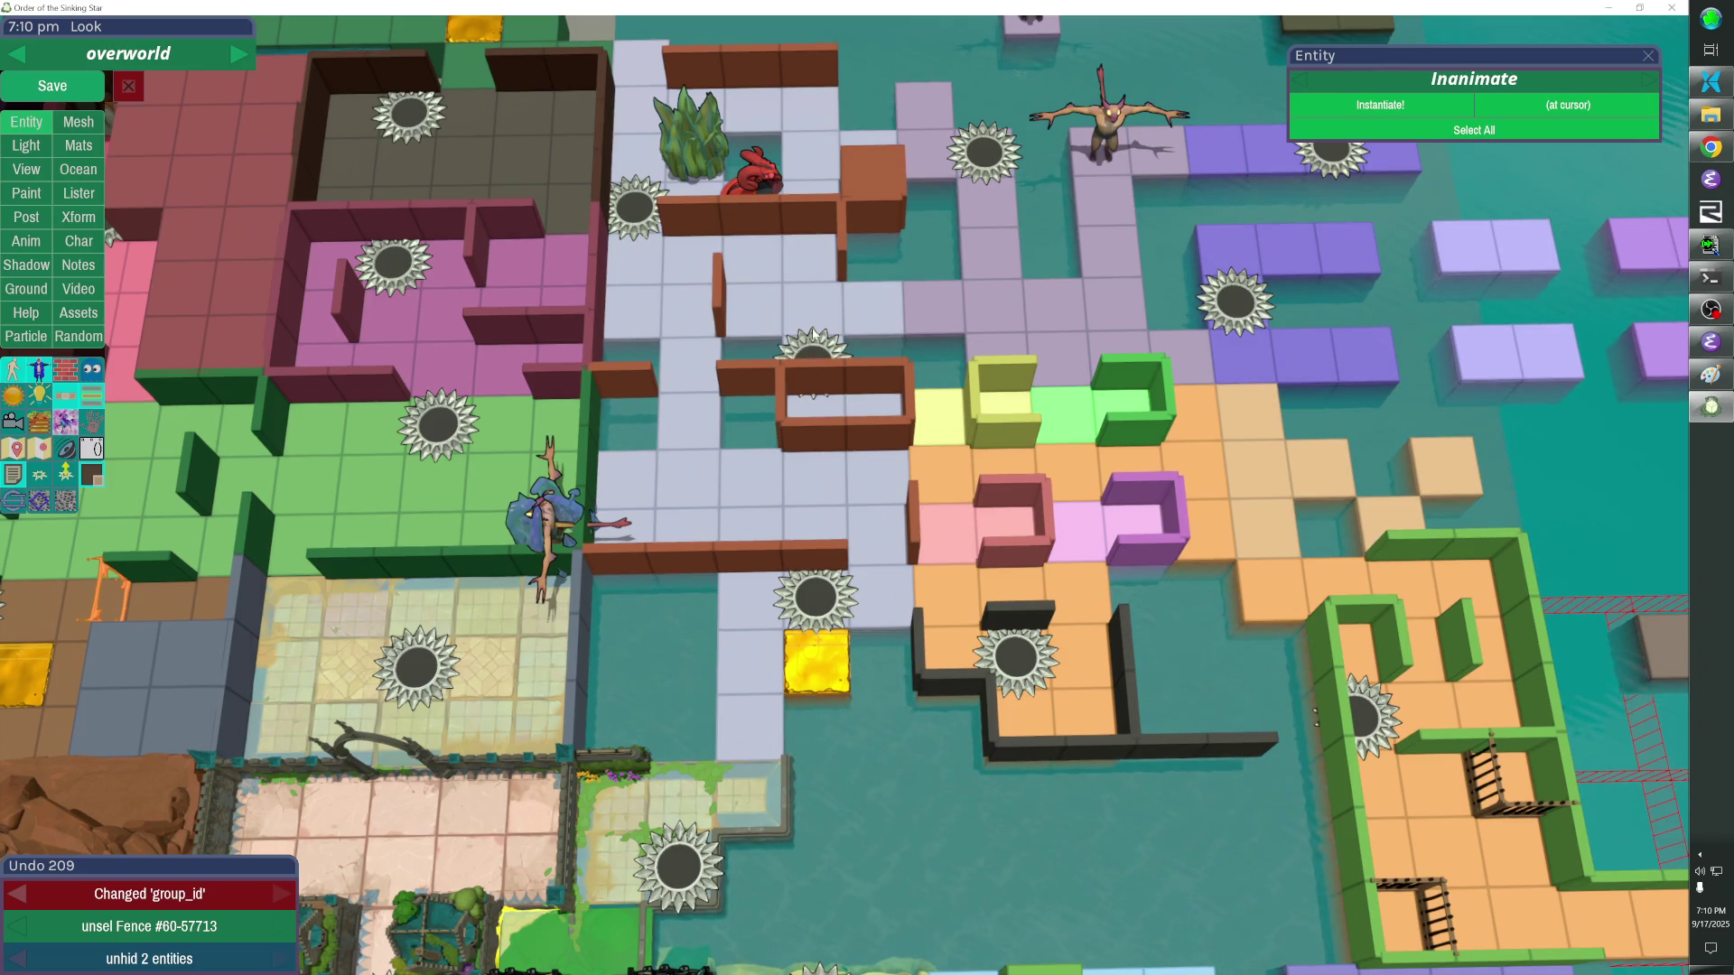
key("alt+Tab")
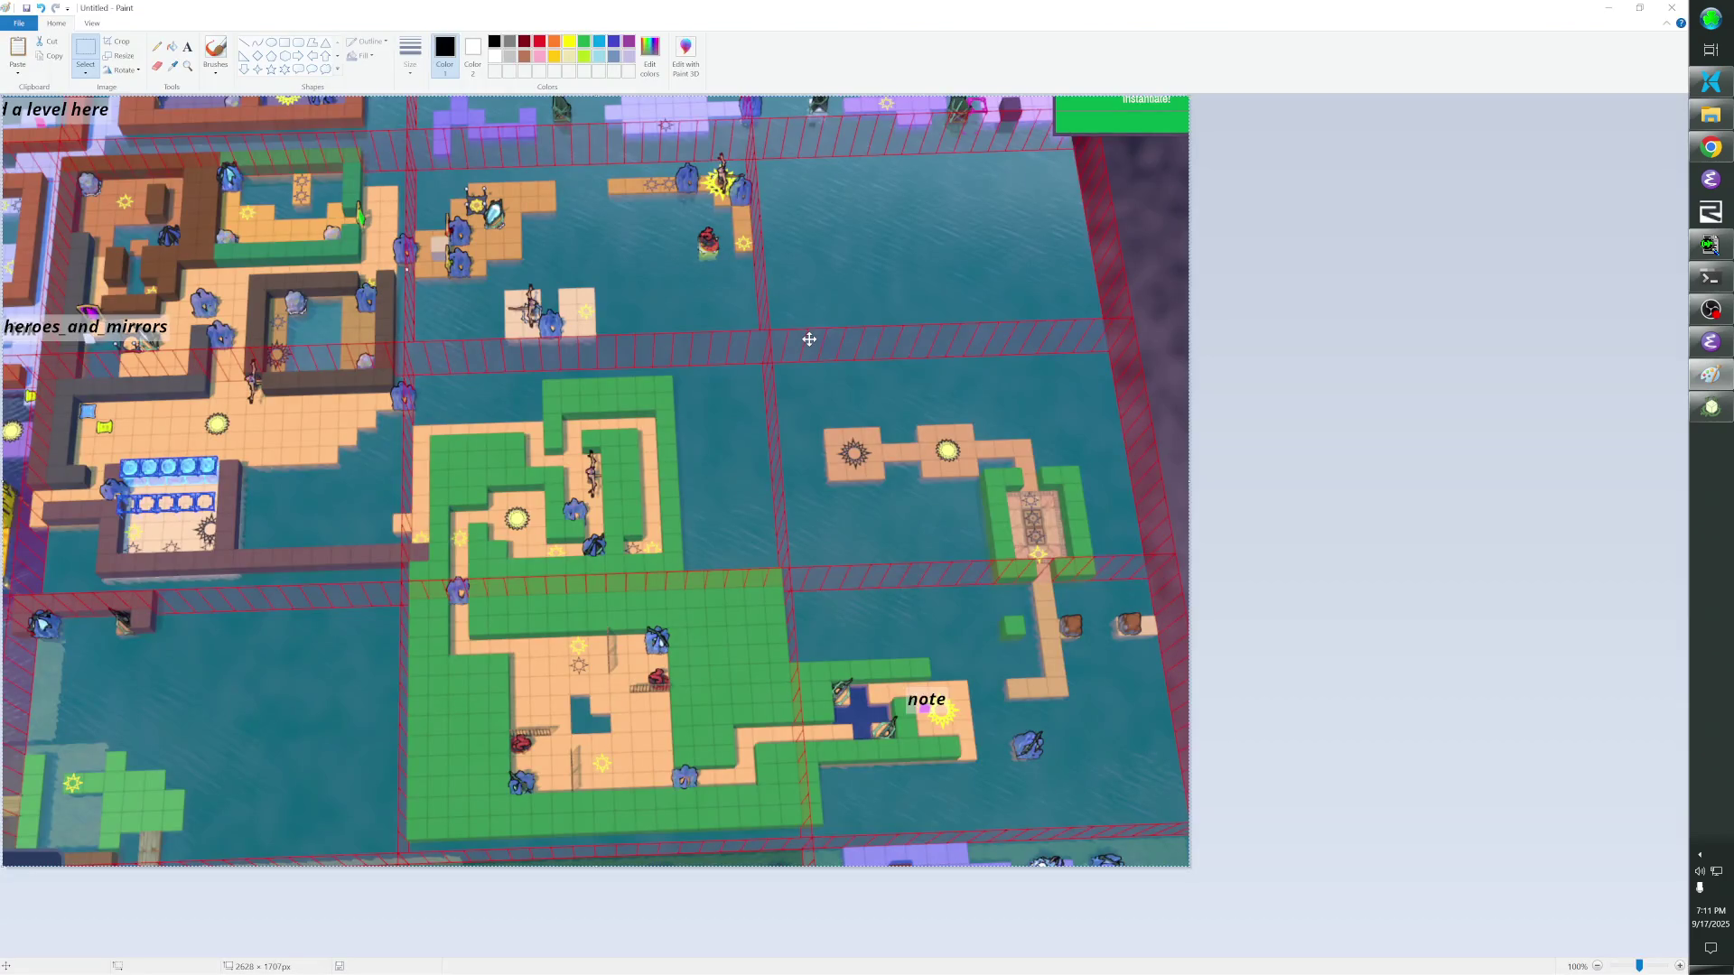
key("alt+Tab")
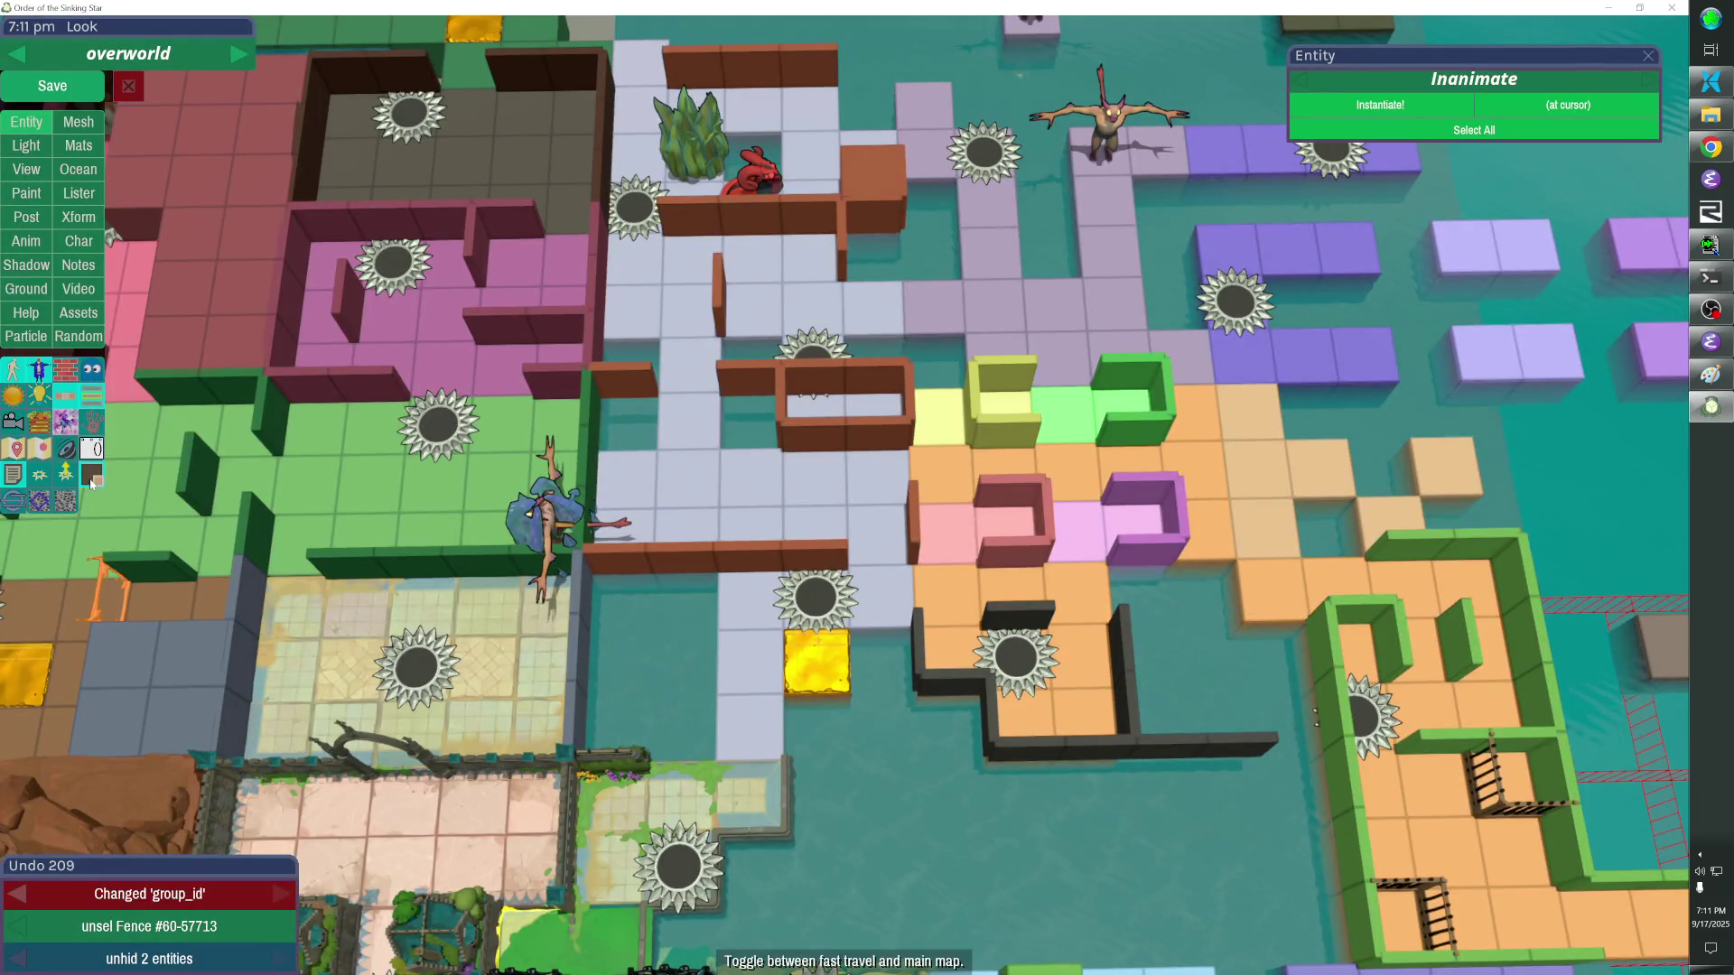
left_click(91, 478)
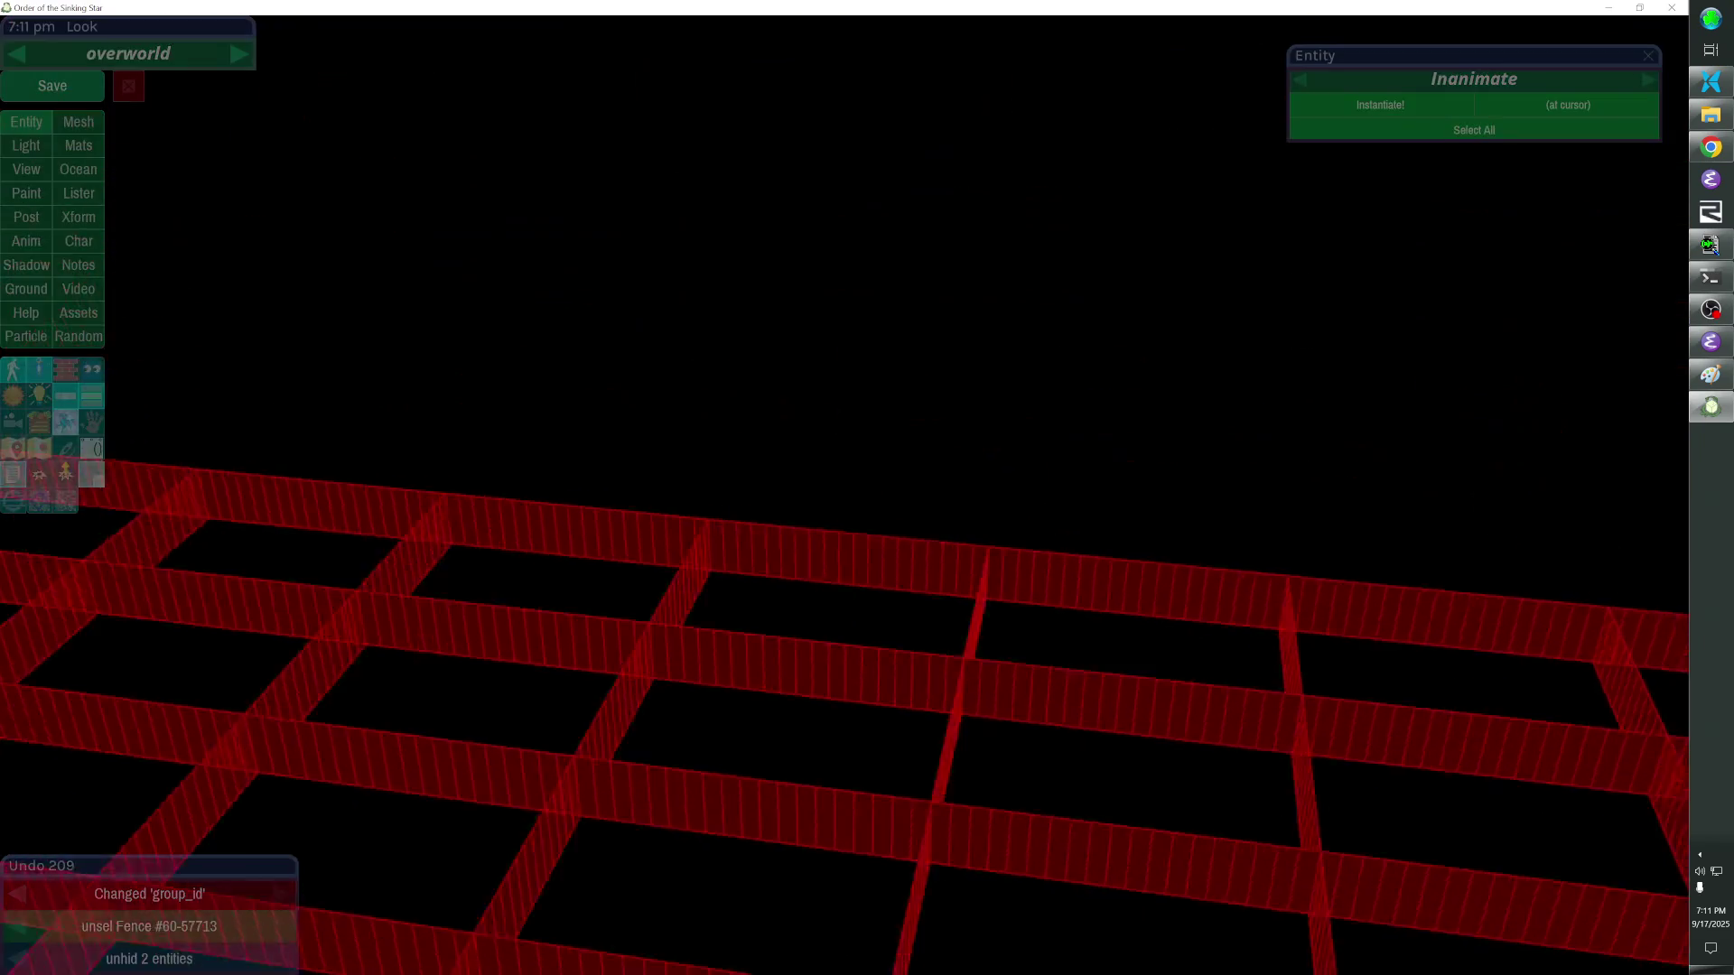
Remove the stray brown fence piece sitting over the spike wheel.
left_click(855, 438)
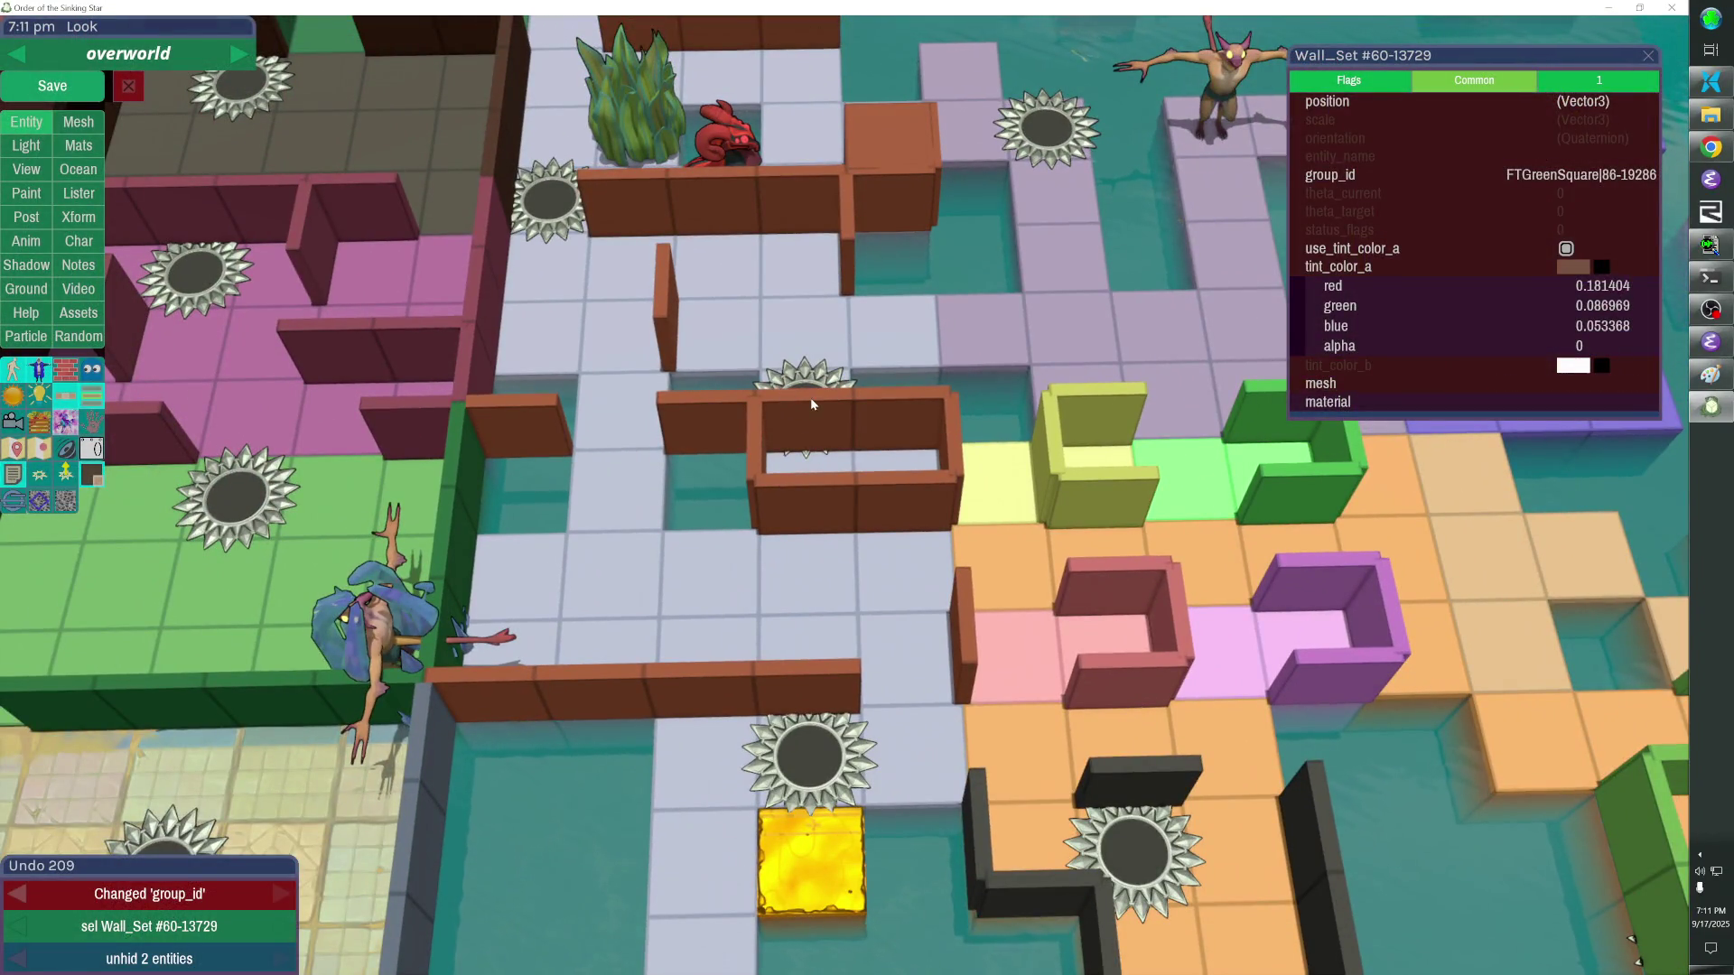
left_click(813, 405)
key("Left")
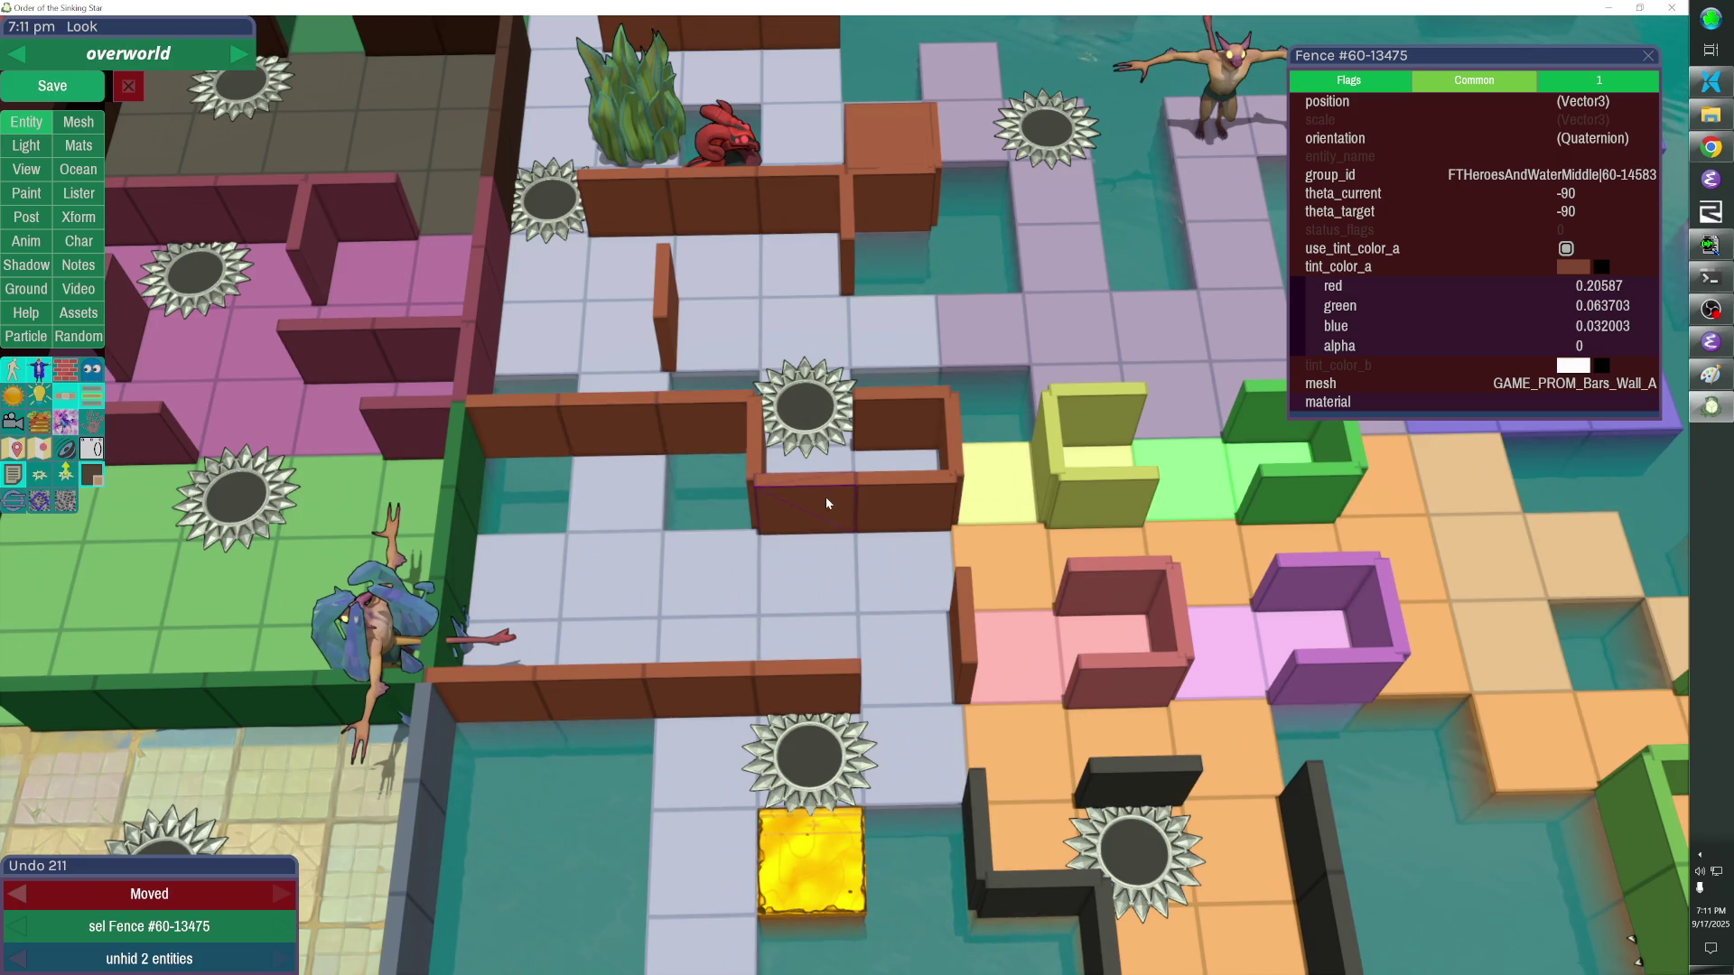
key("Delete")
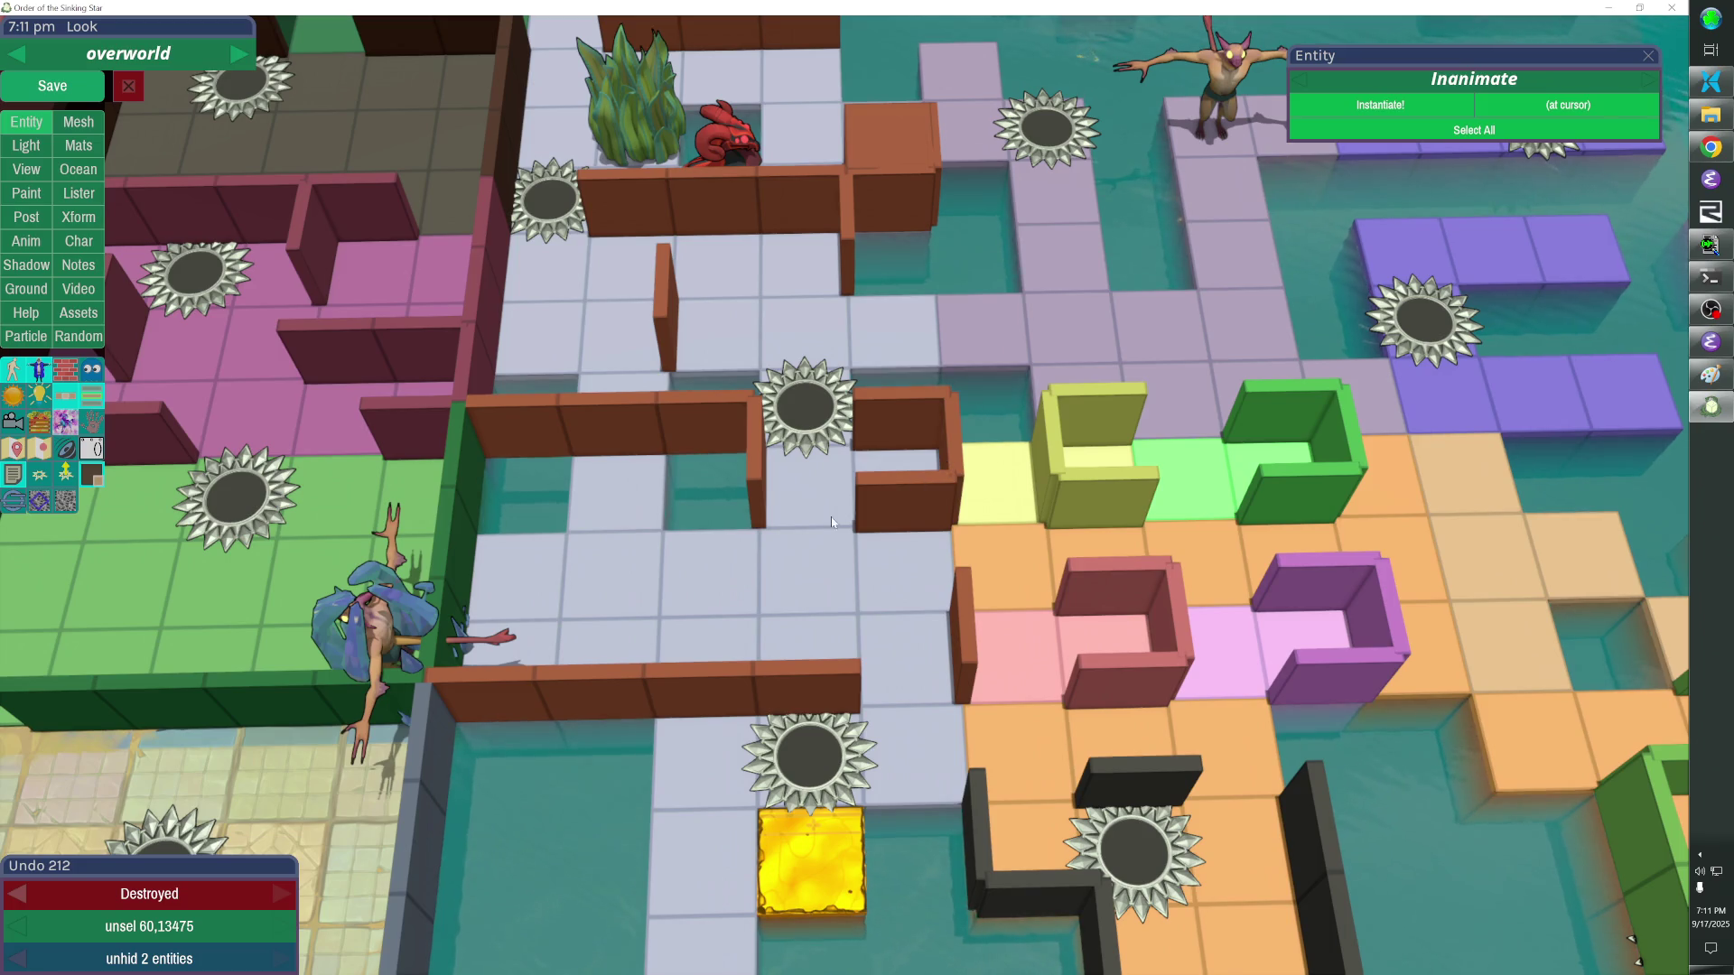
Move the neighbouring vertical fence down a tile and give both fence pieces a new group_id.
left_click(764, 510)
key("Down")
left_click(764, 510)
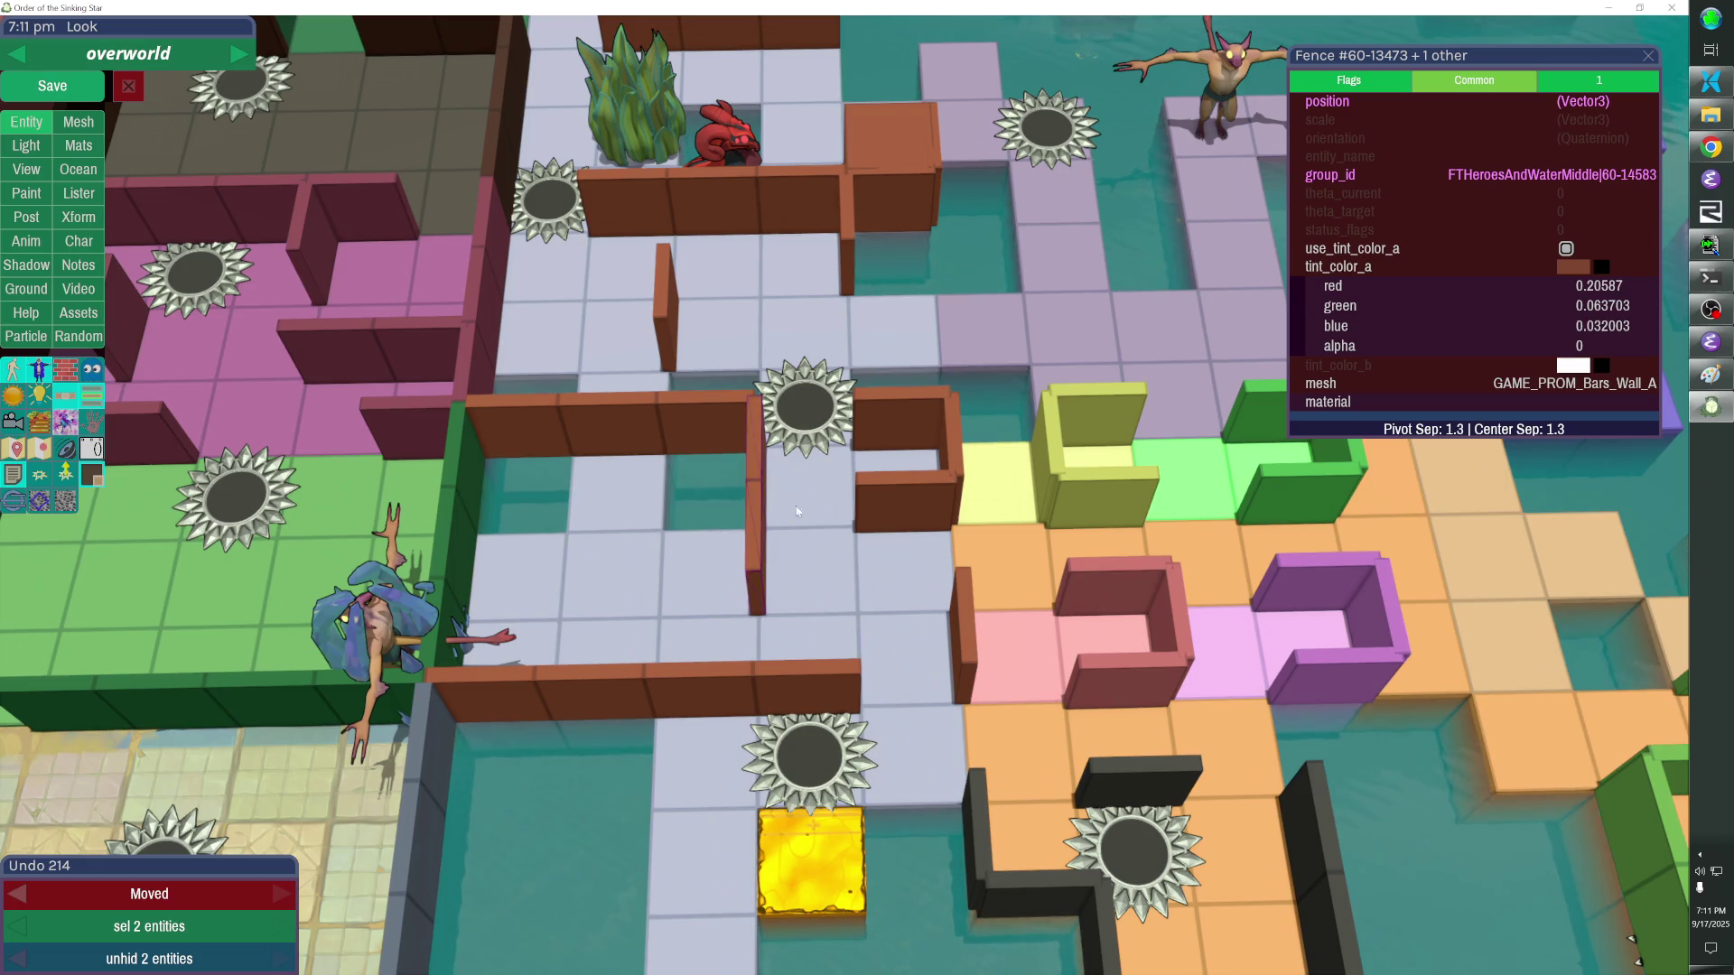
left_click(1417, 174)
key("Return")
key("Escape")
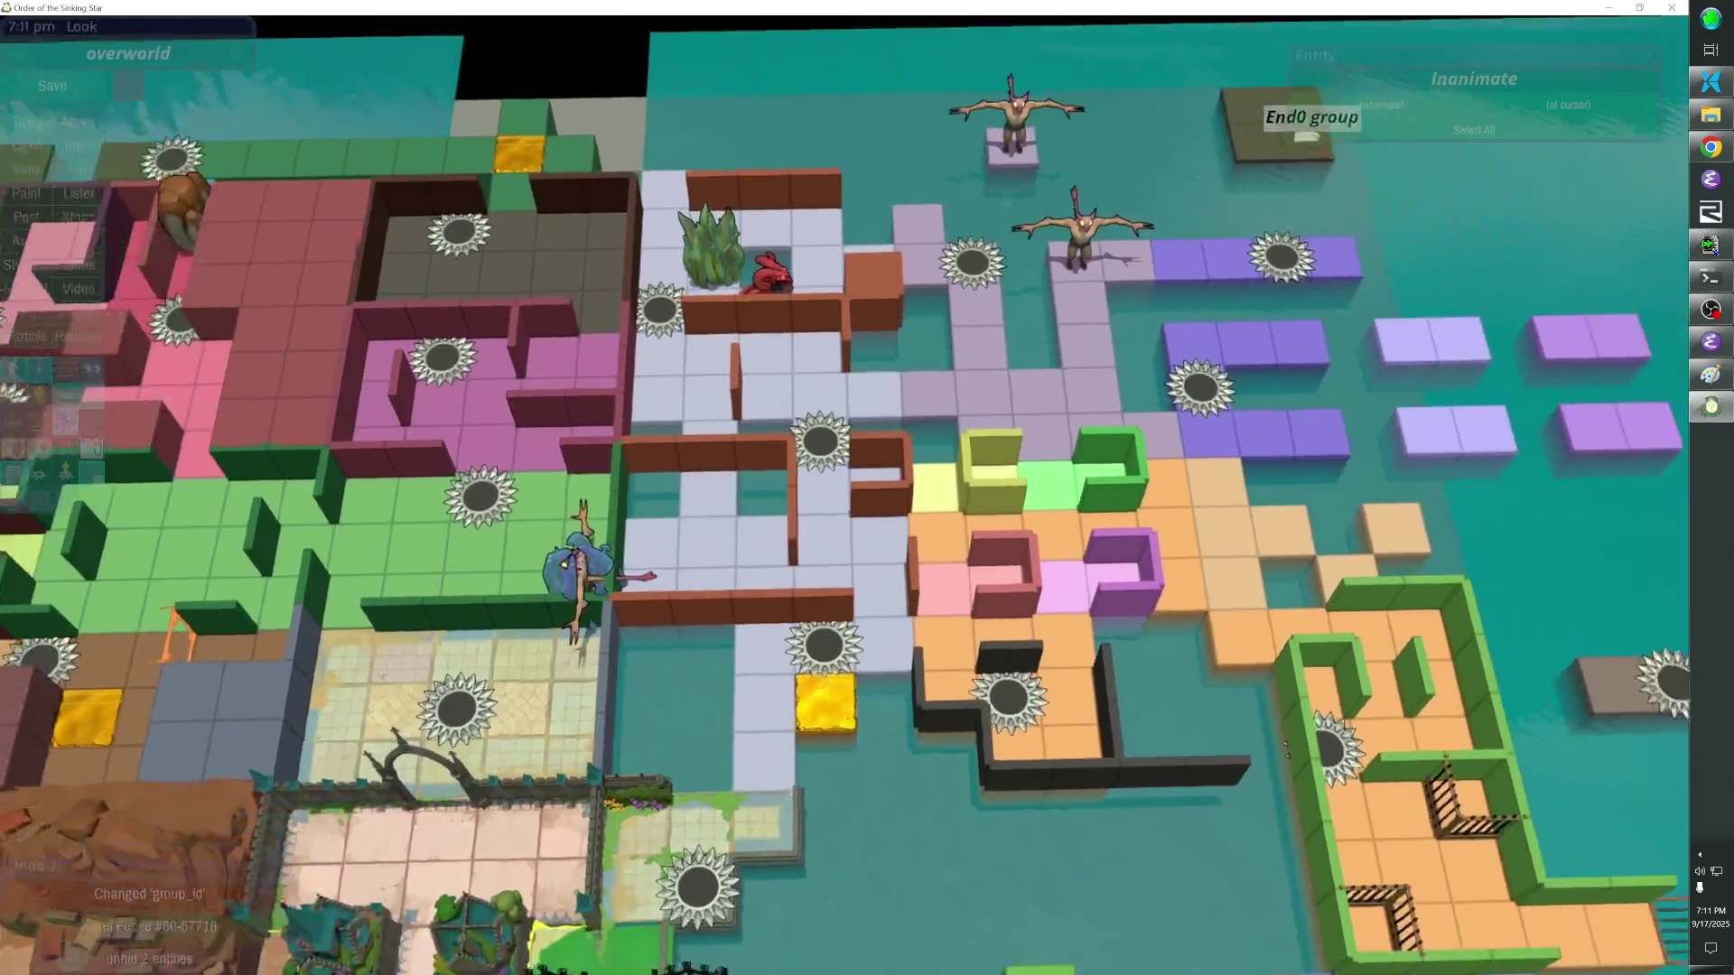
scroll(880, 936, "down", 5)
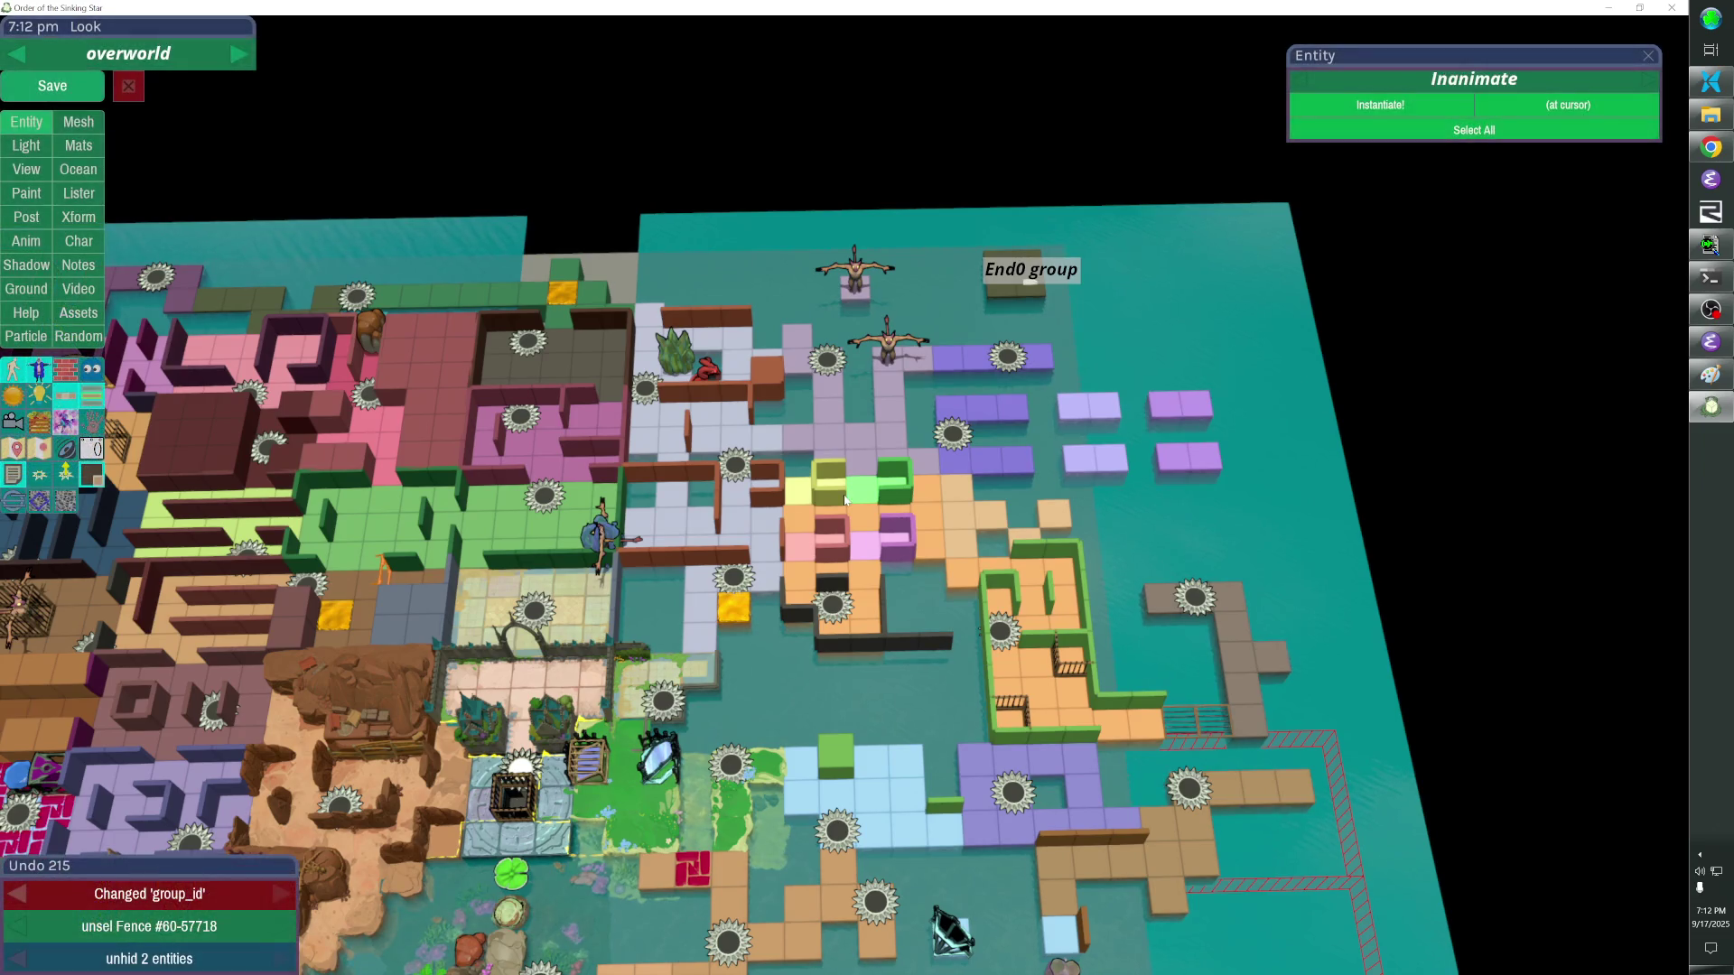
Check the group_id of another fence piece and deselect it.
left_click(687, 432)
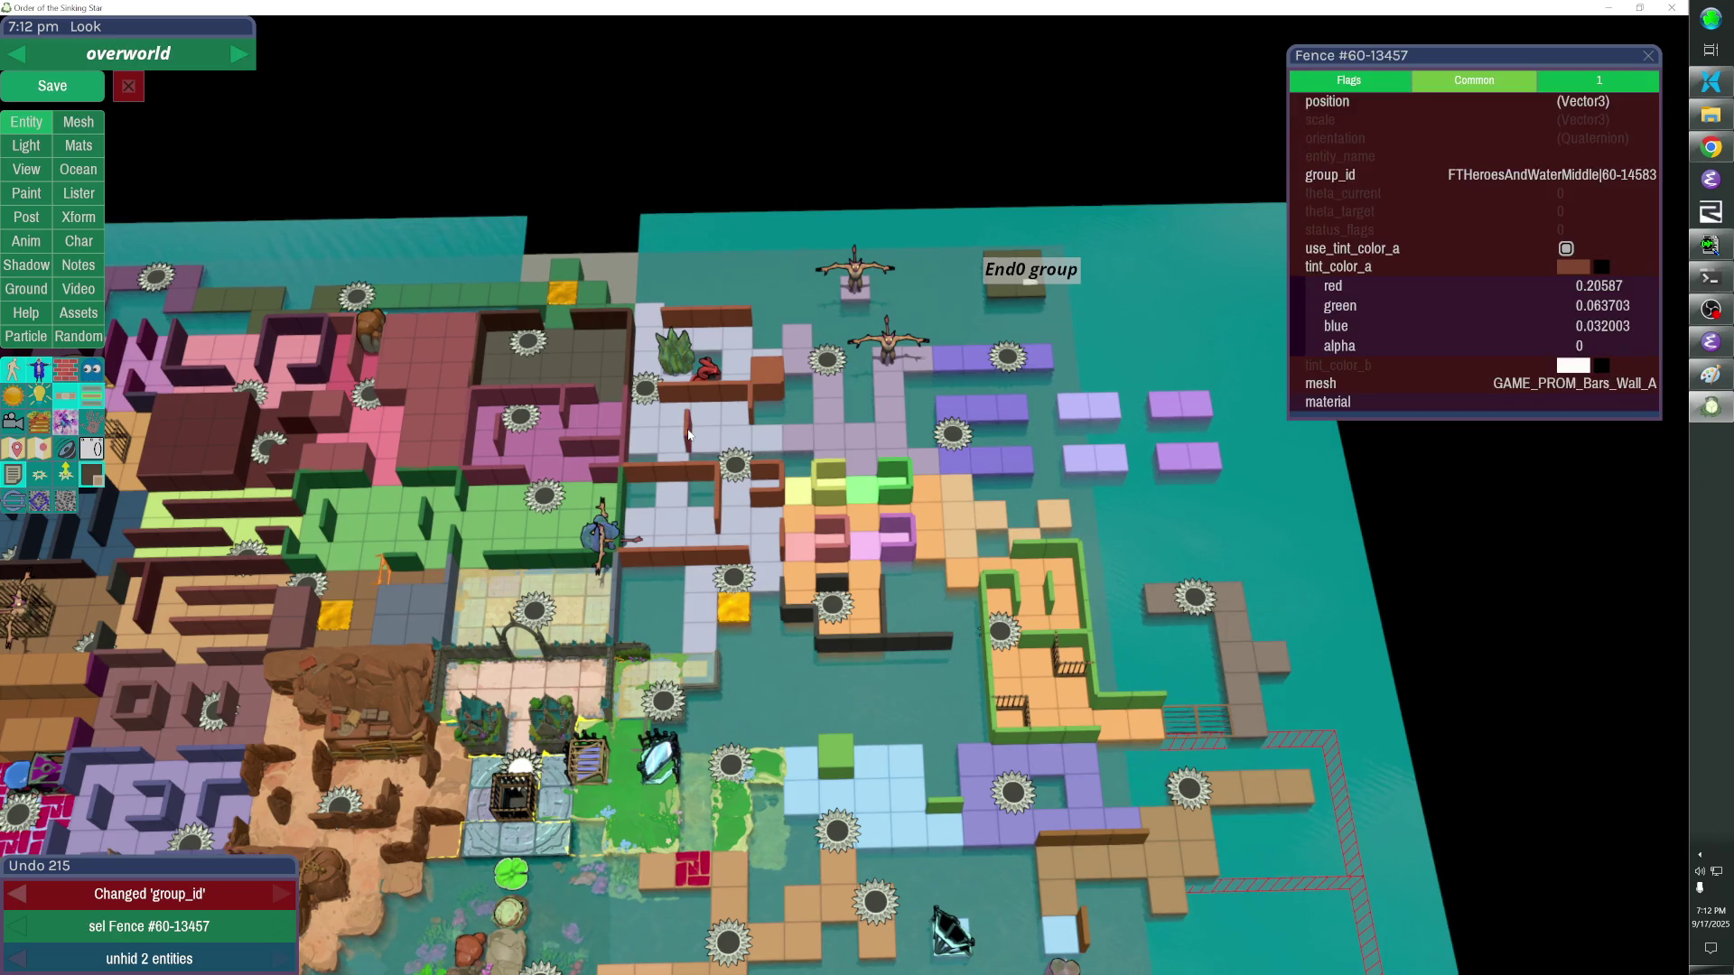
left_click(835, 465)
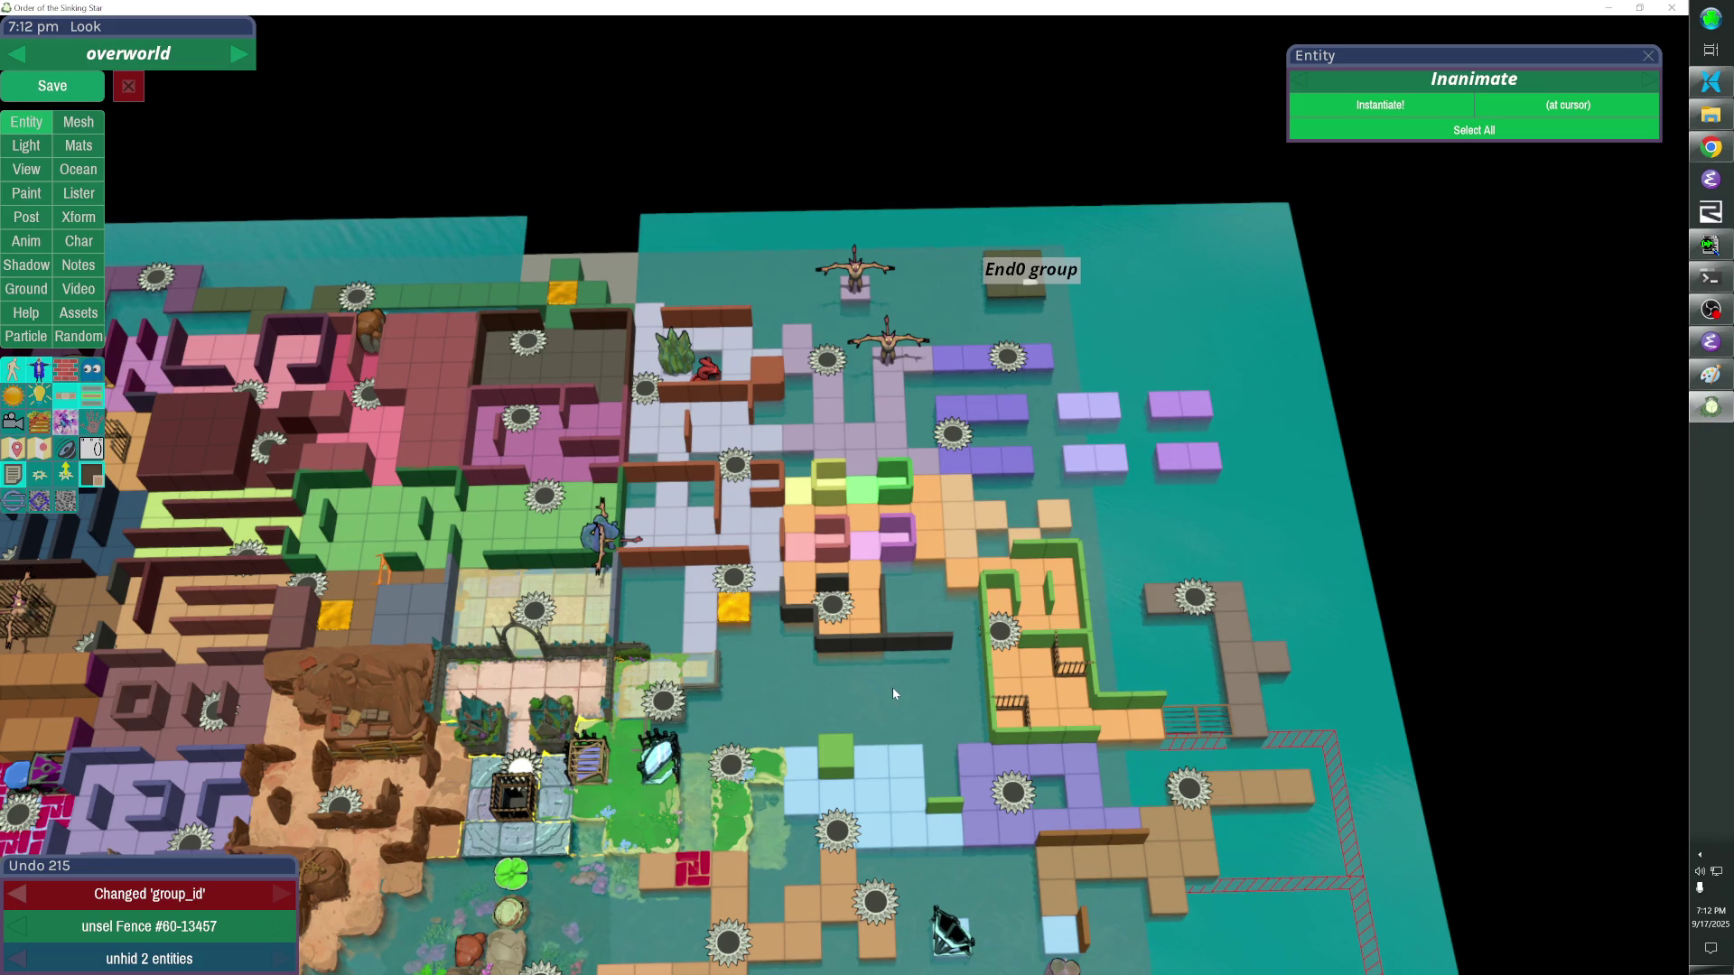
Compare the overworld against the reference screenshot and fly the free camera around the ocean area.
key("alt+Tab")
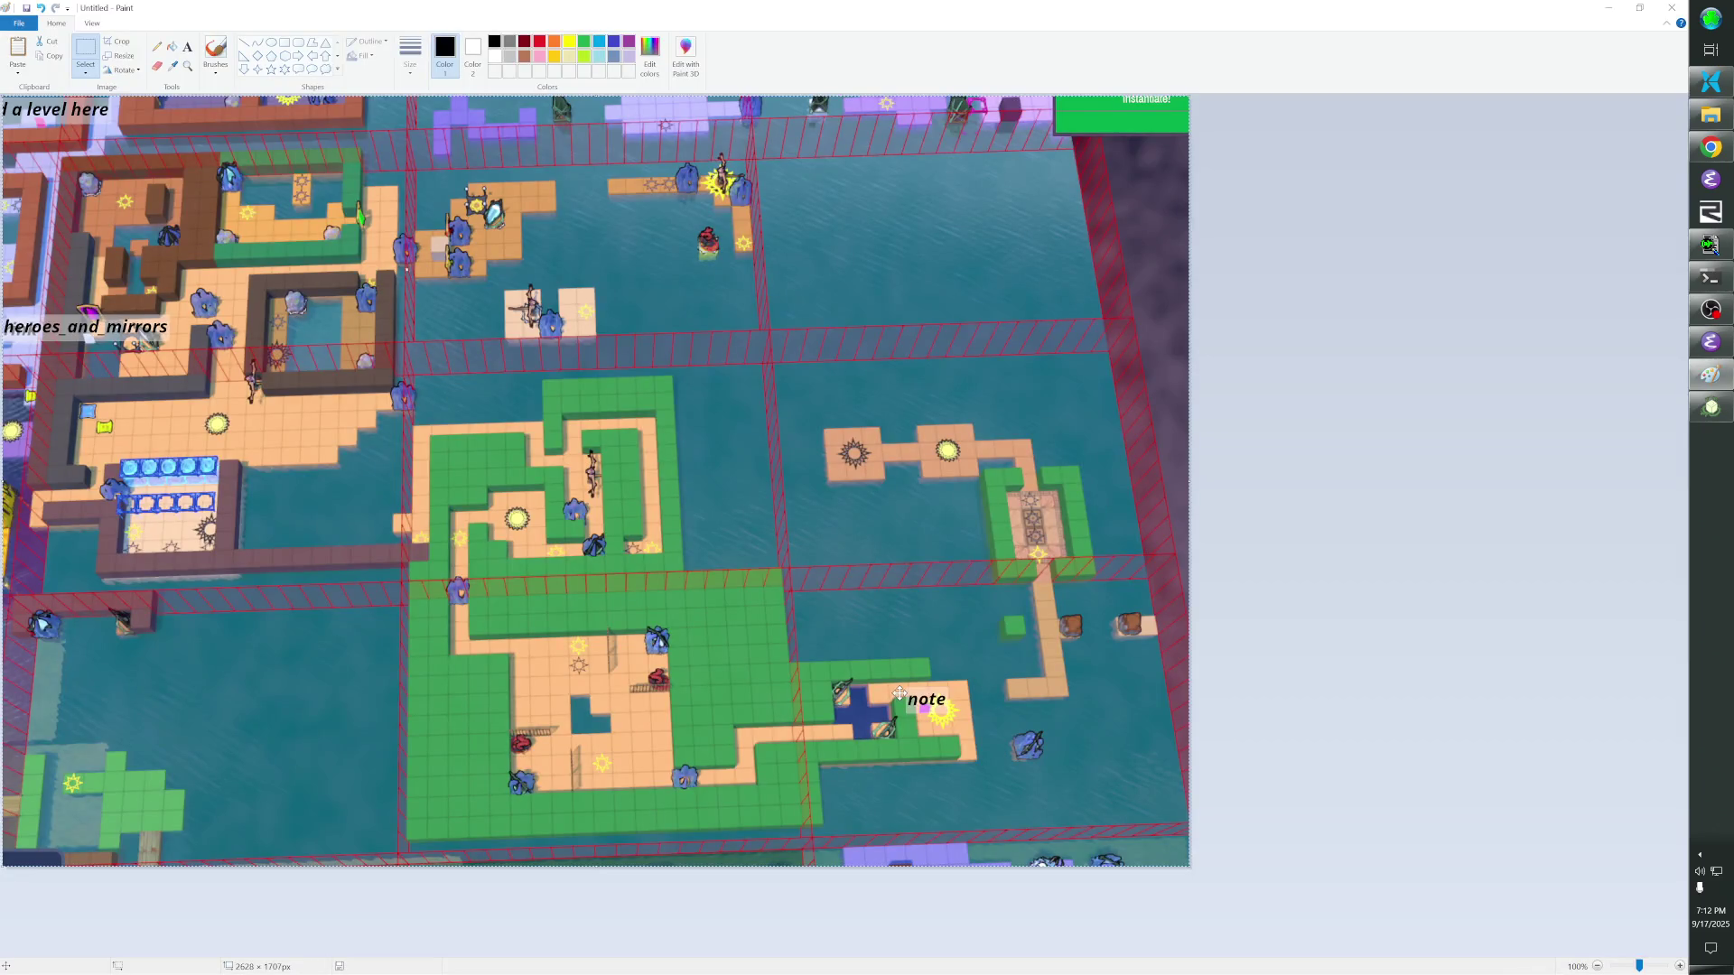
key("alt+Tab")
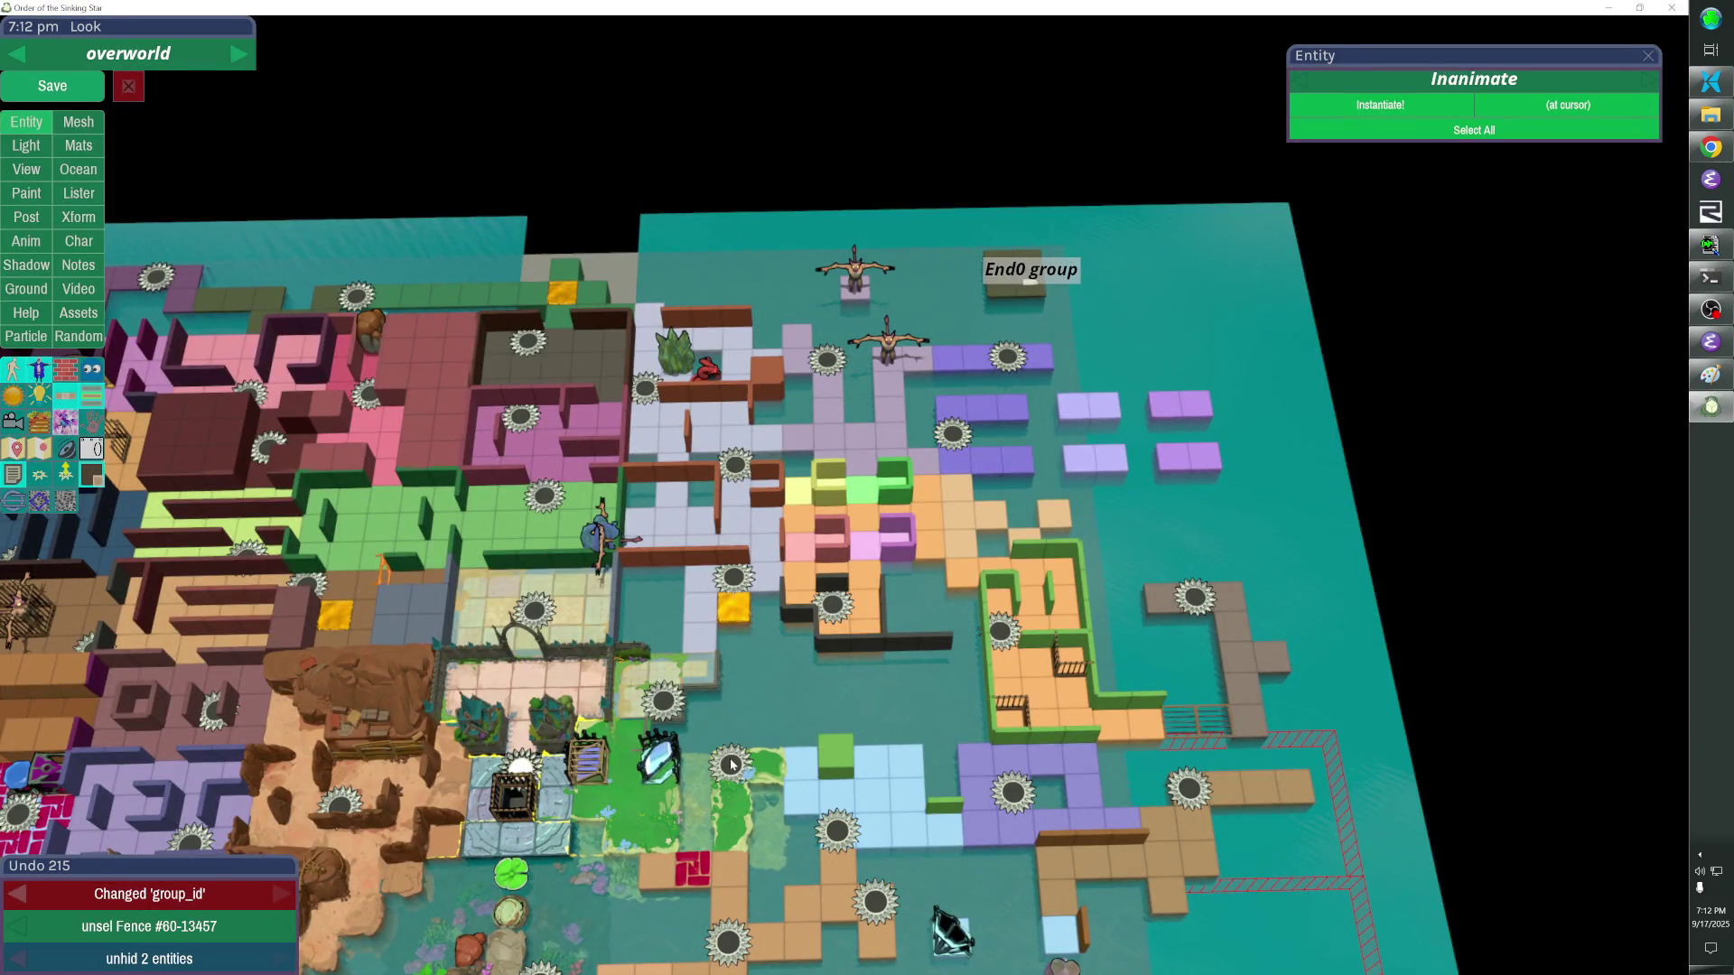
key("alt+Tab")
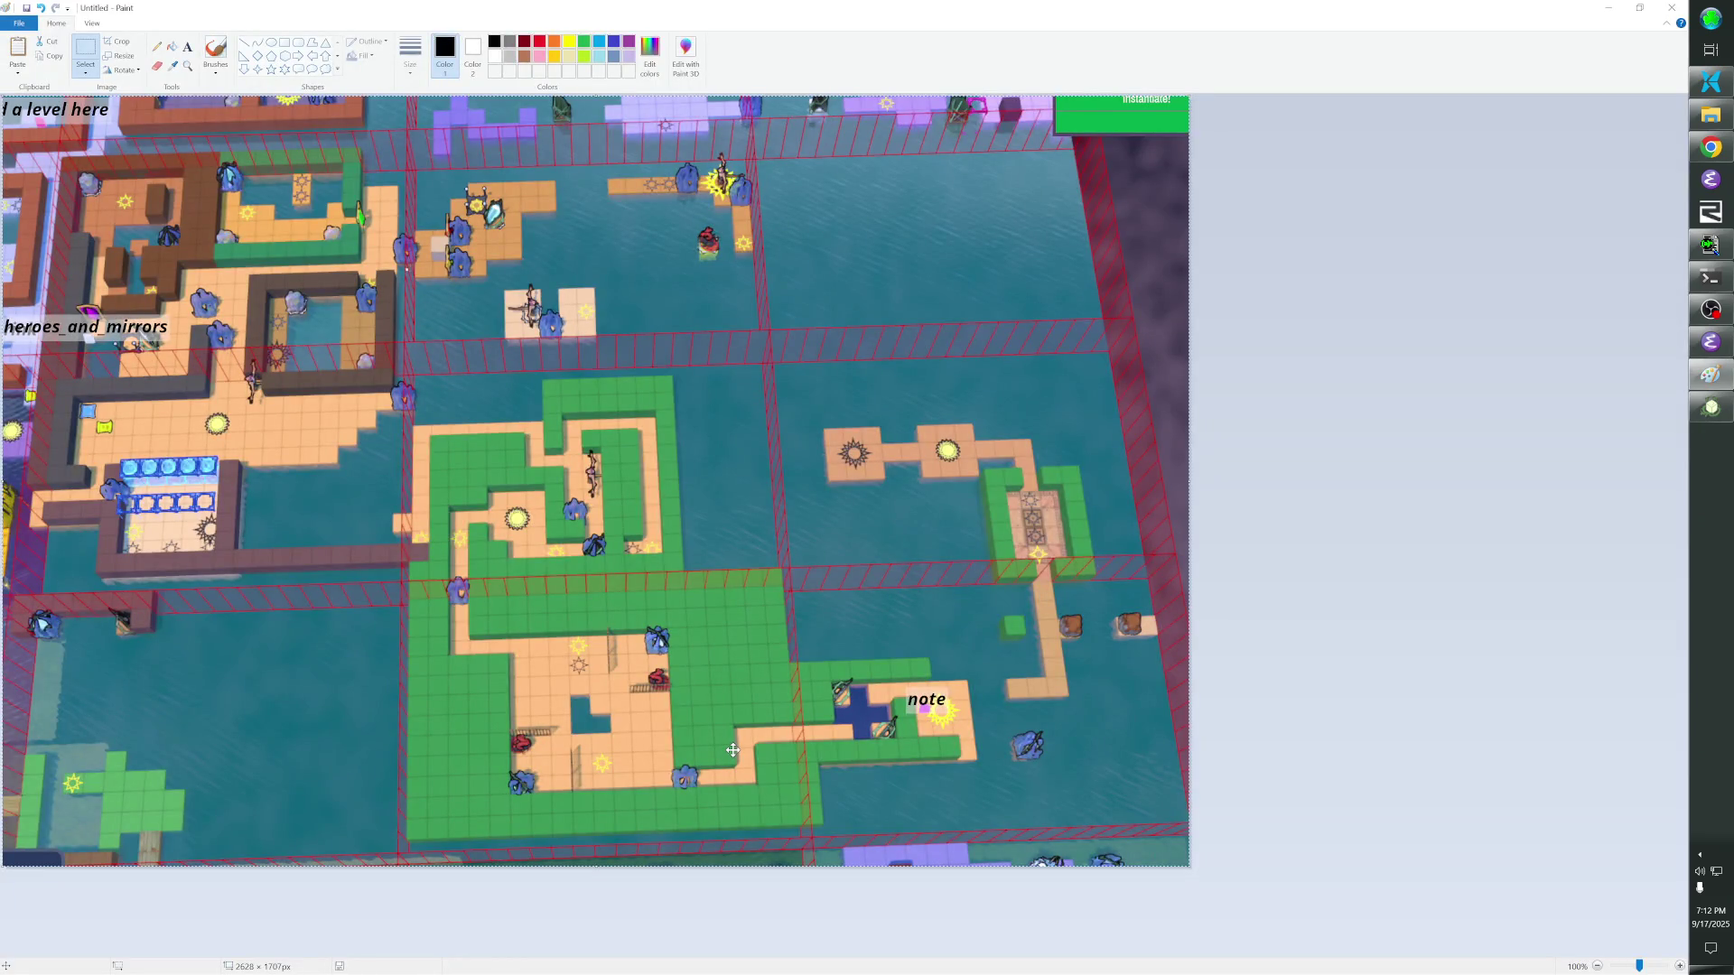
key("alt+Tab")
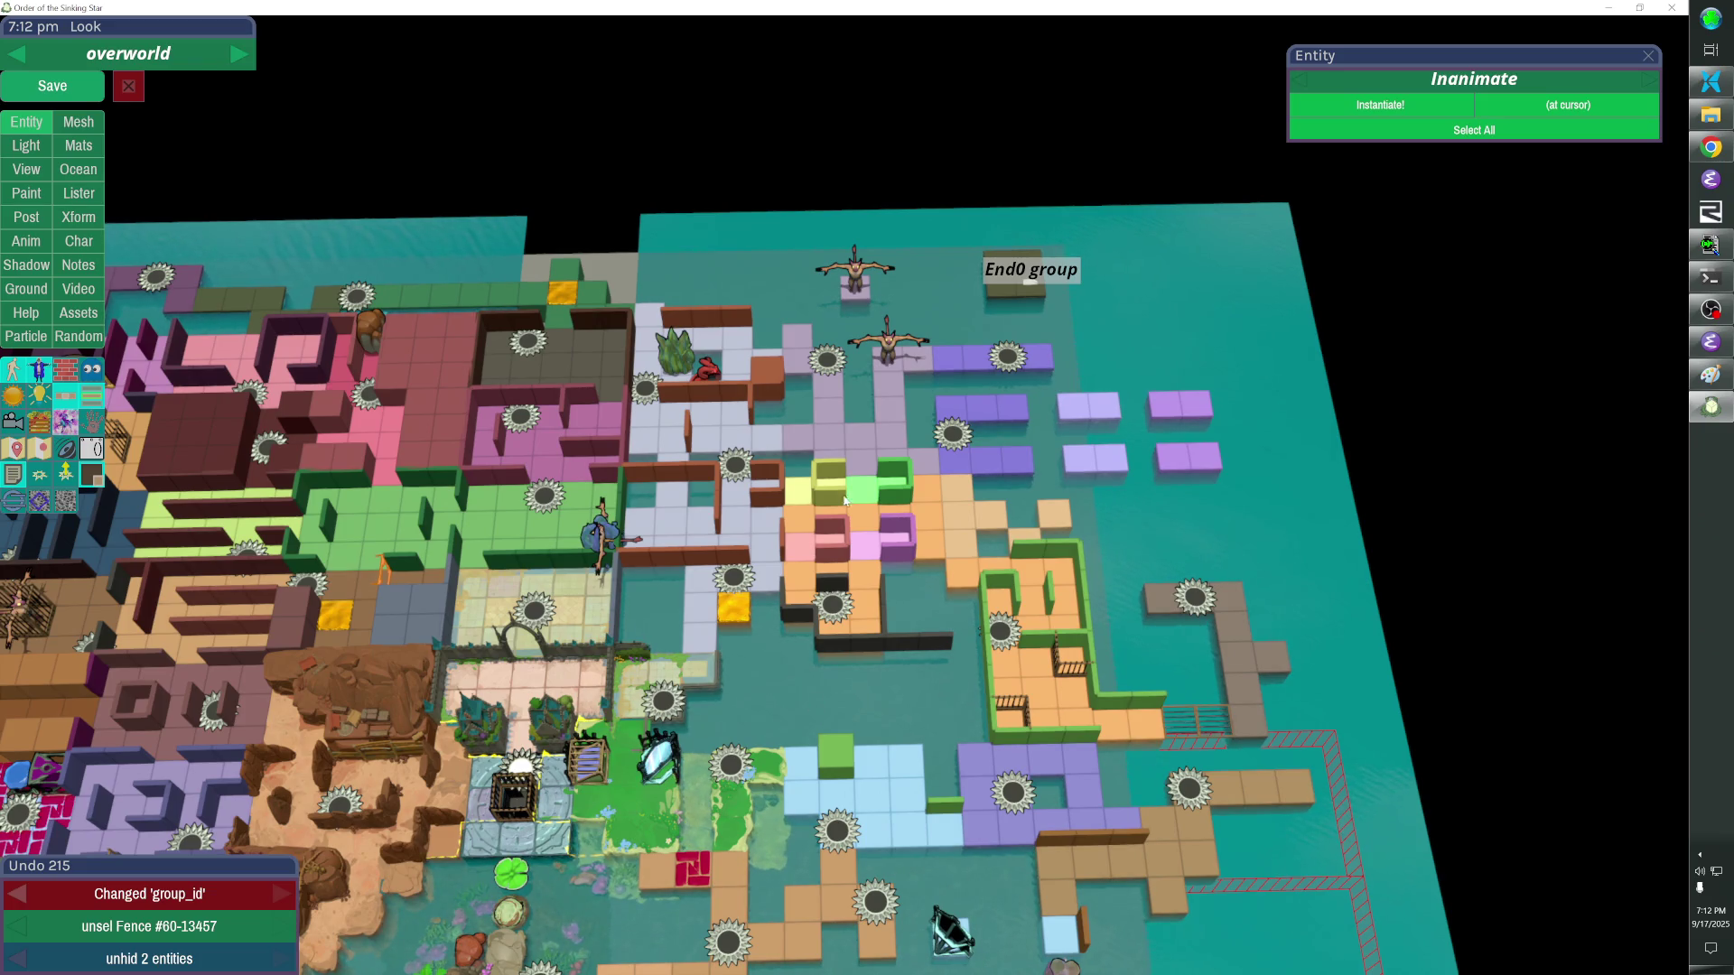
key("Escape")
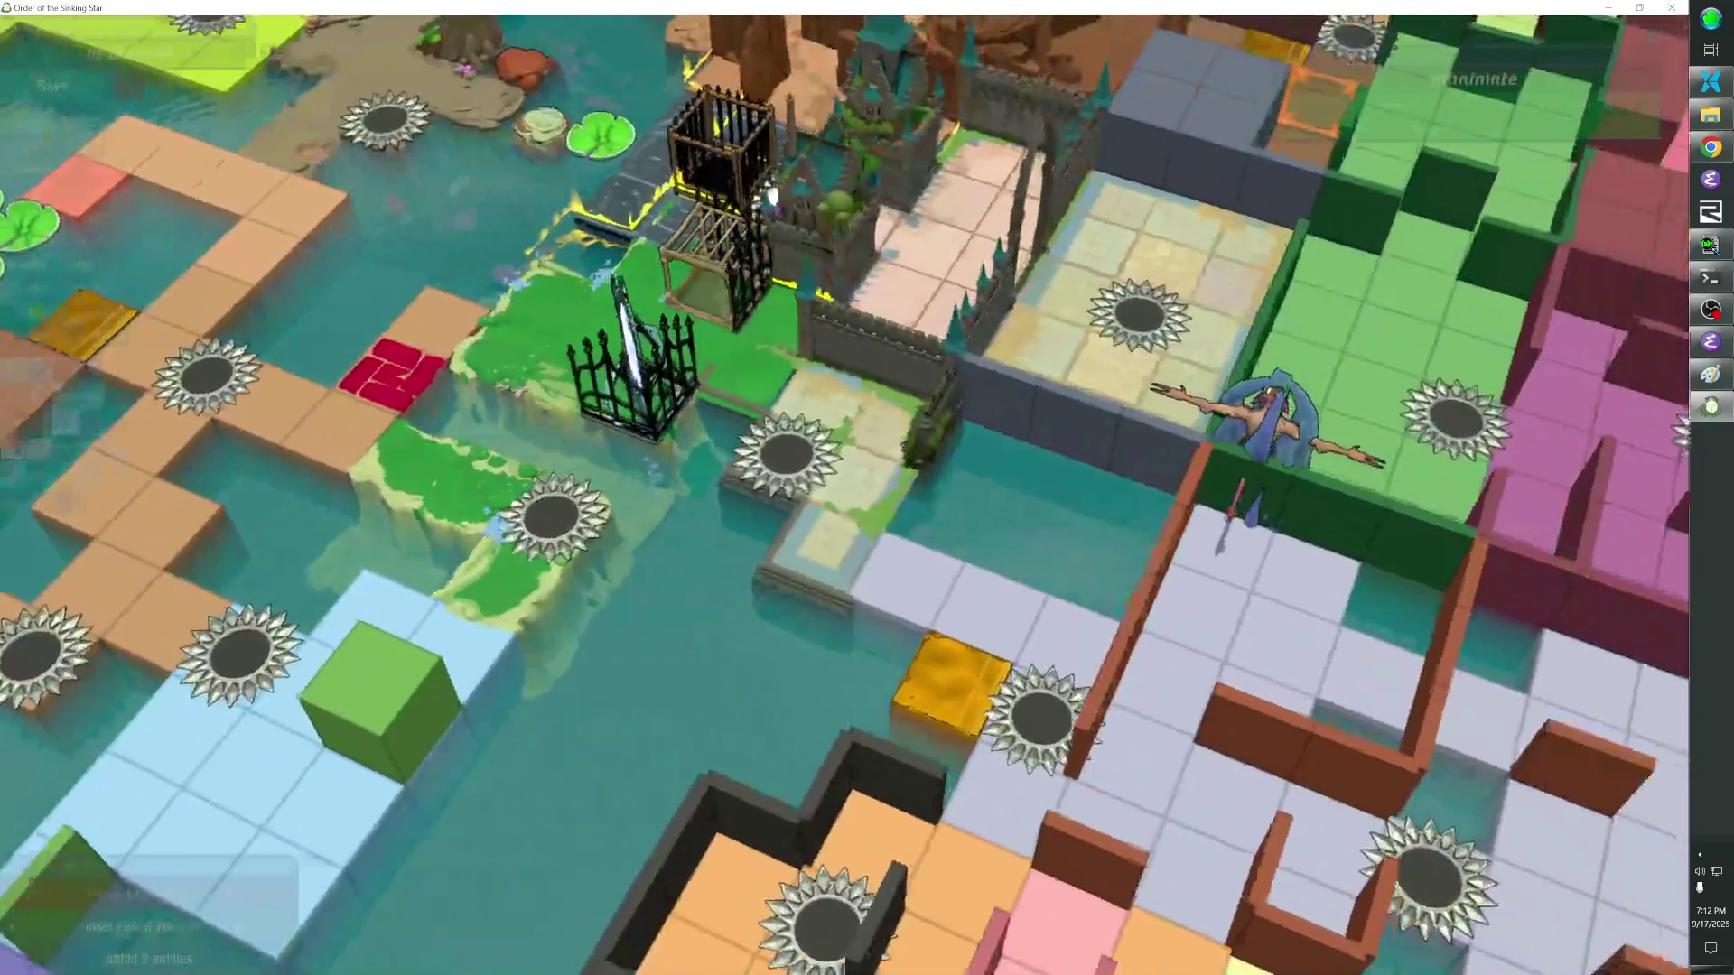
key("Escape")
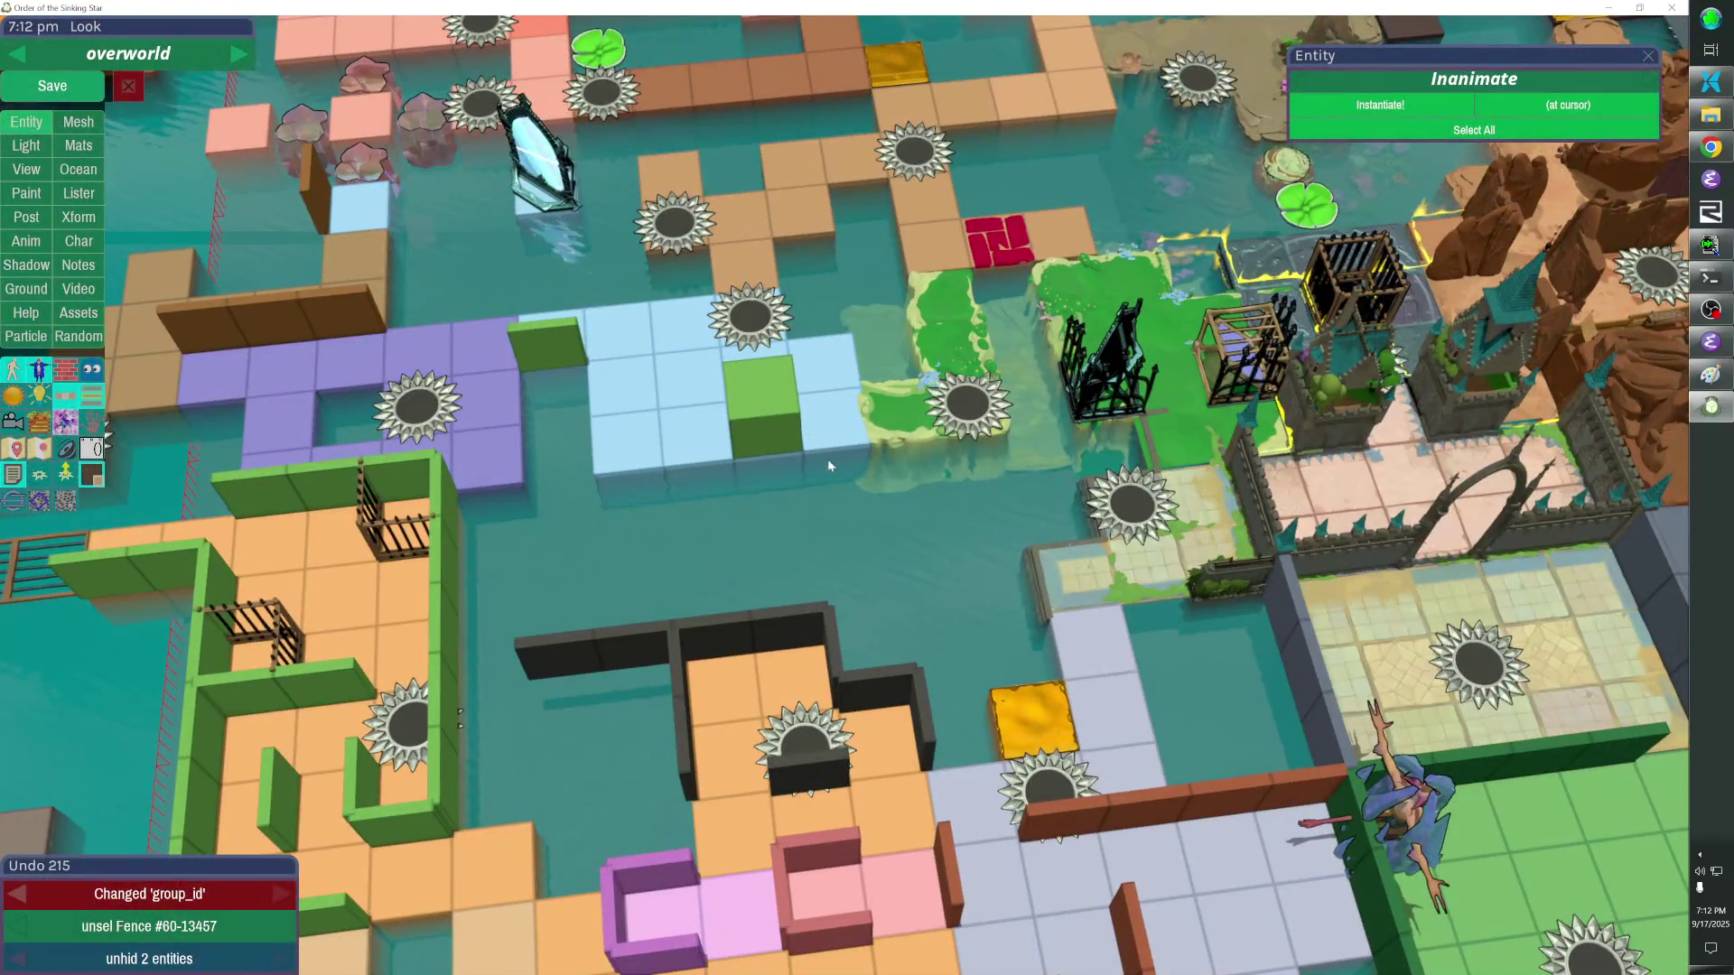
key("Escape")
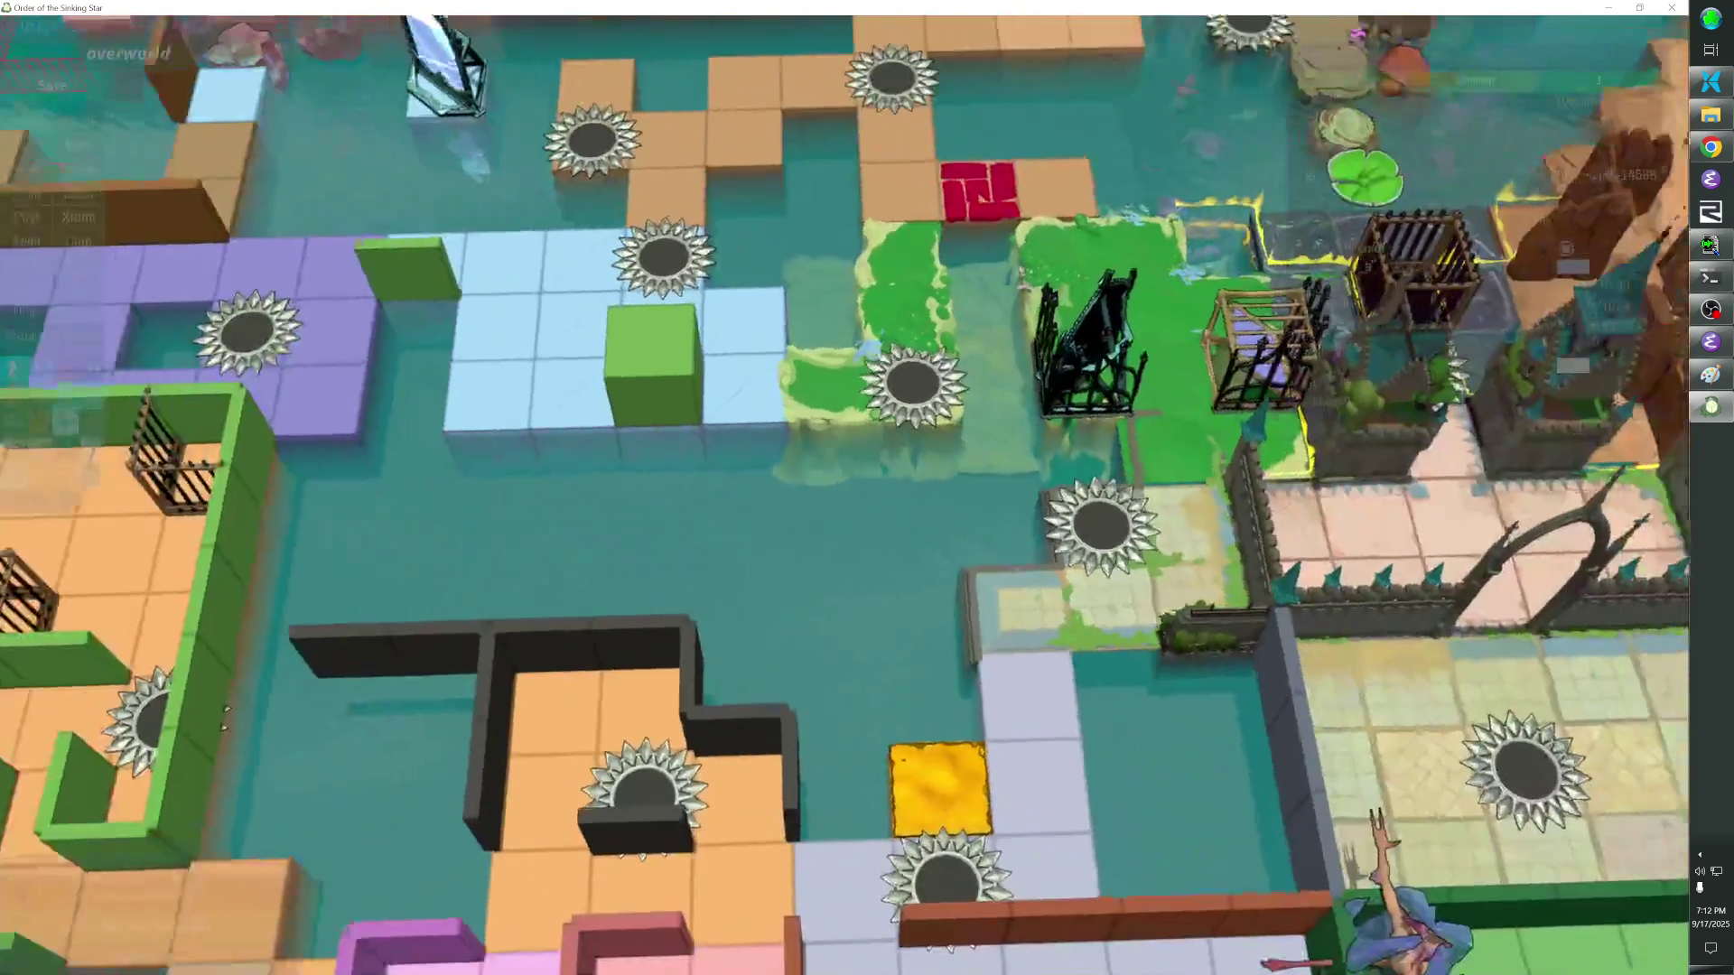
key("Escape")
Tour another part of the ocean, save the overworld level and bring up the reference screenshot.
left_click(710, 538)
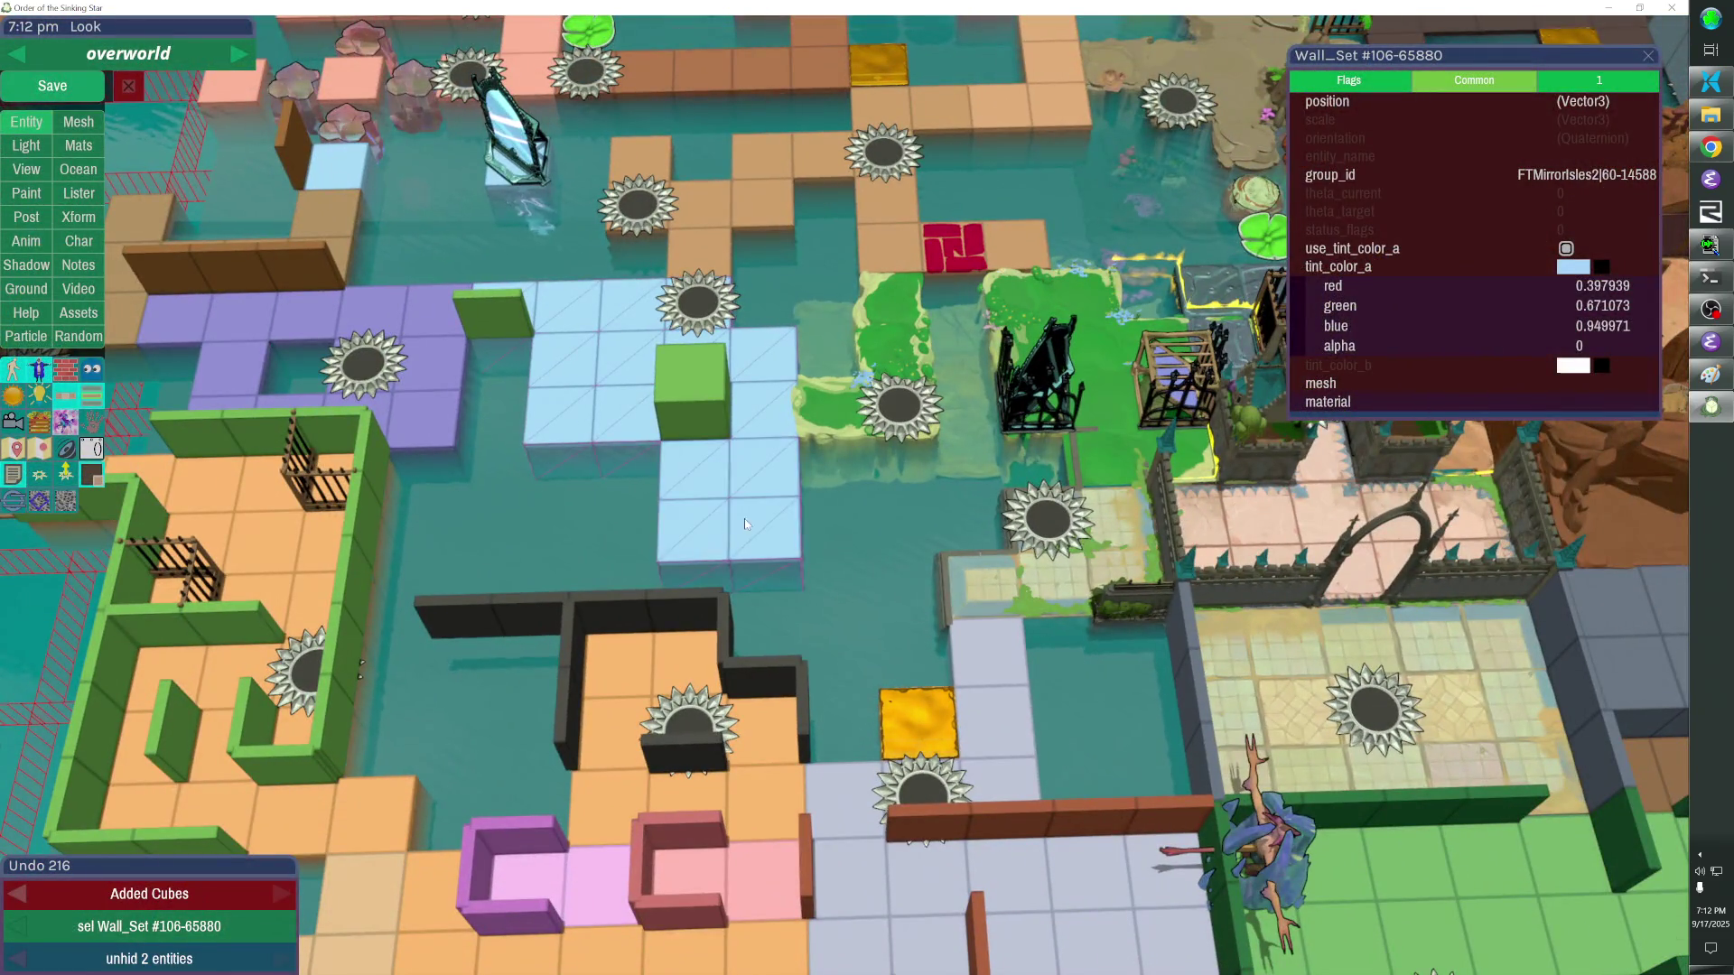
key("Escape")
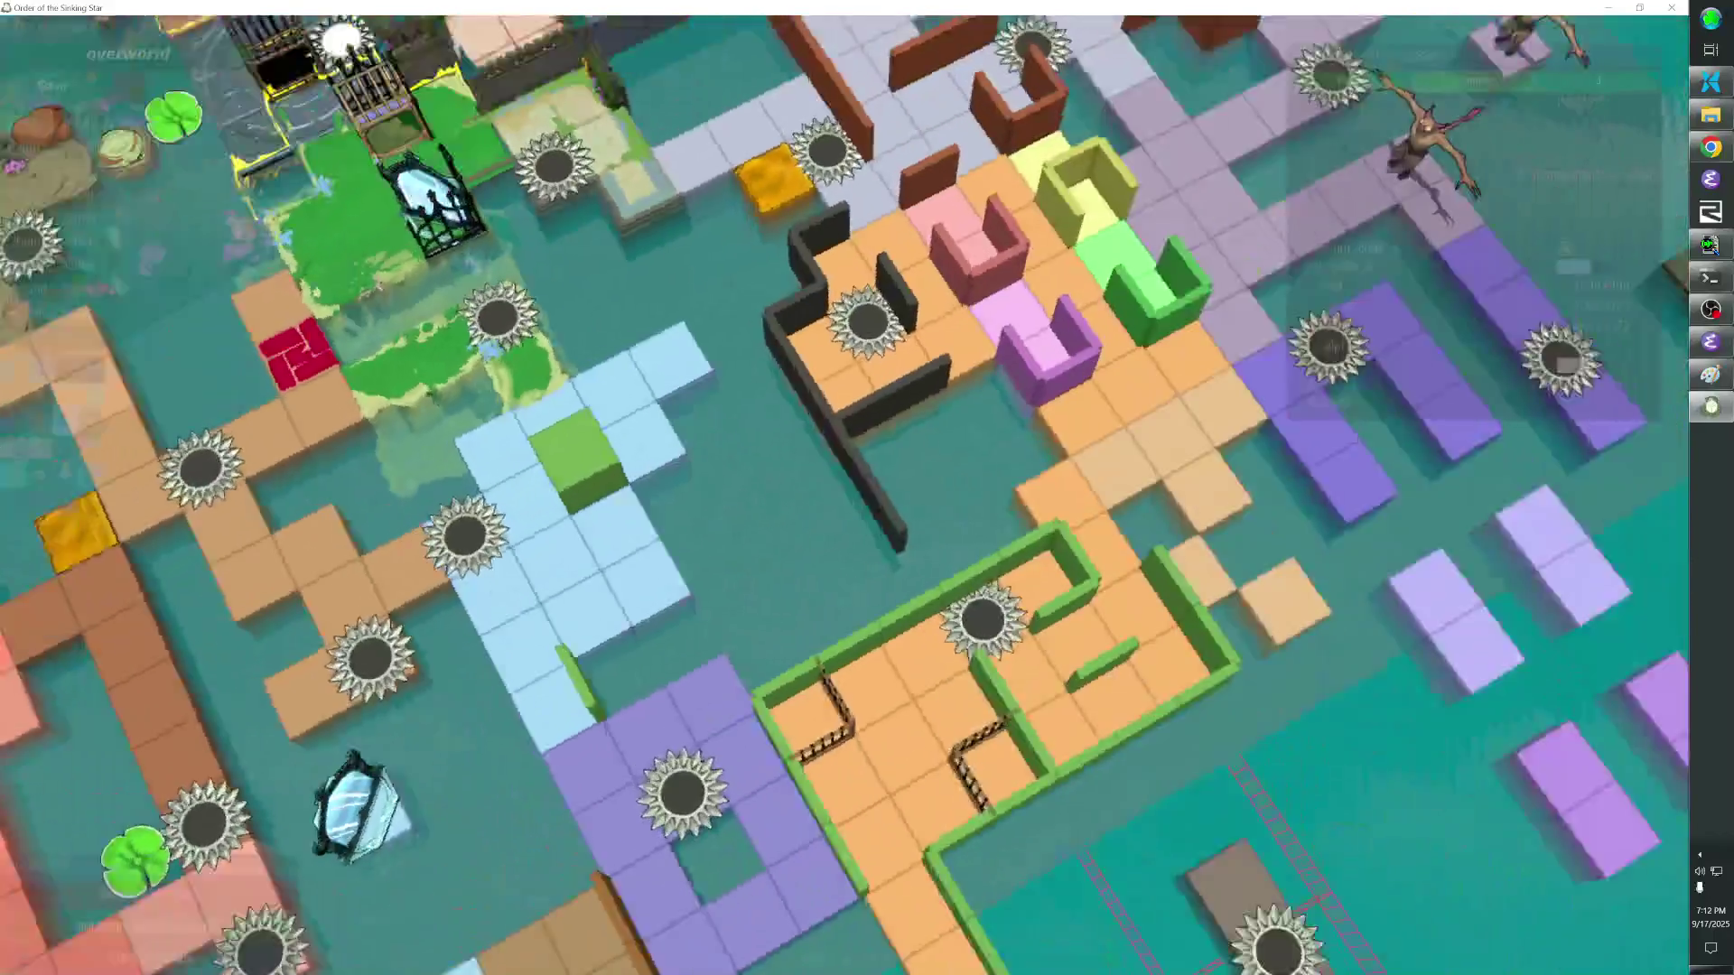
key("Escape")
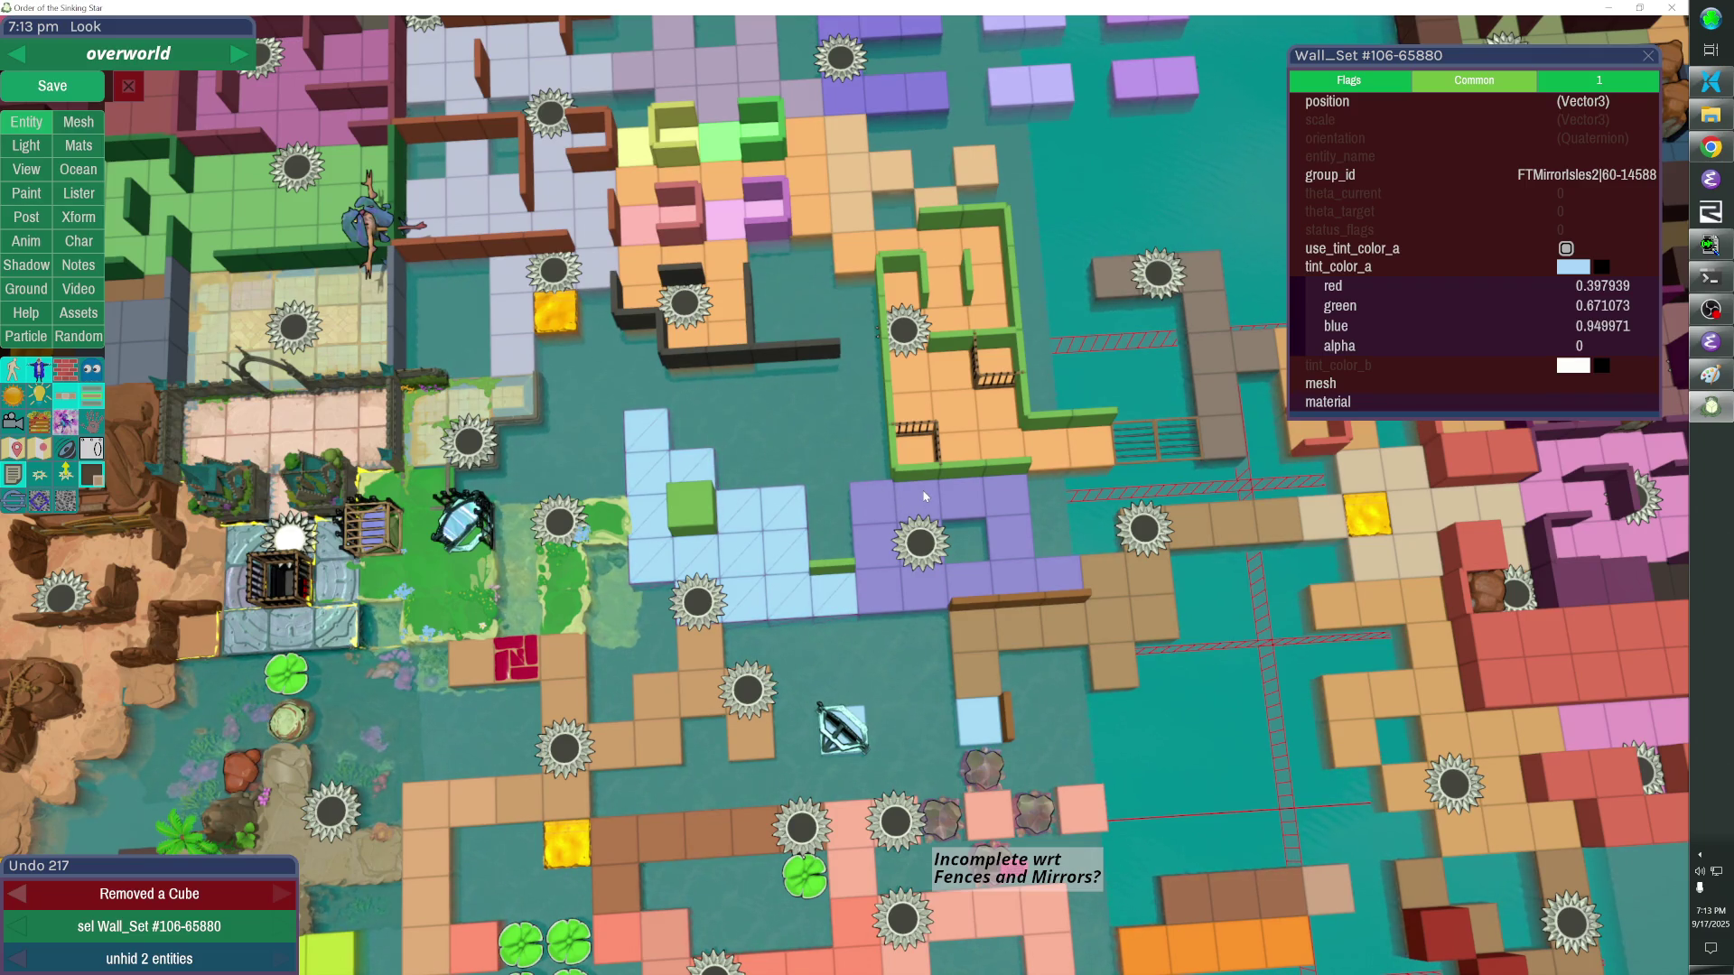
key("alt+Tab")
key("alt+Tab")
key("ctrl+s")
key("alt+Tab")
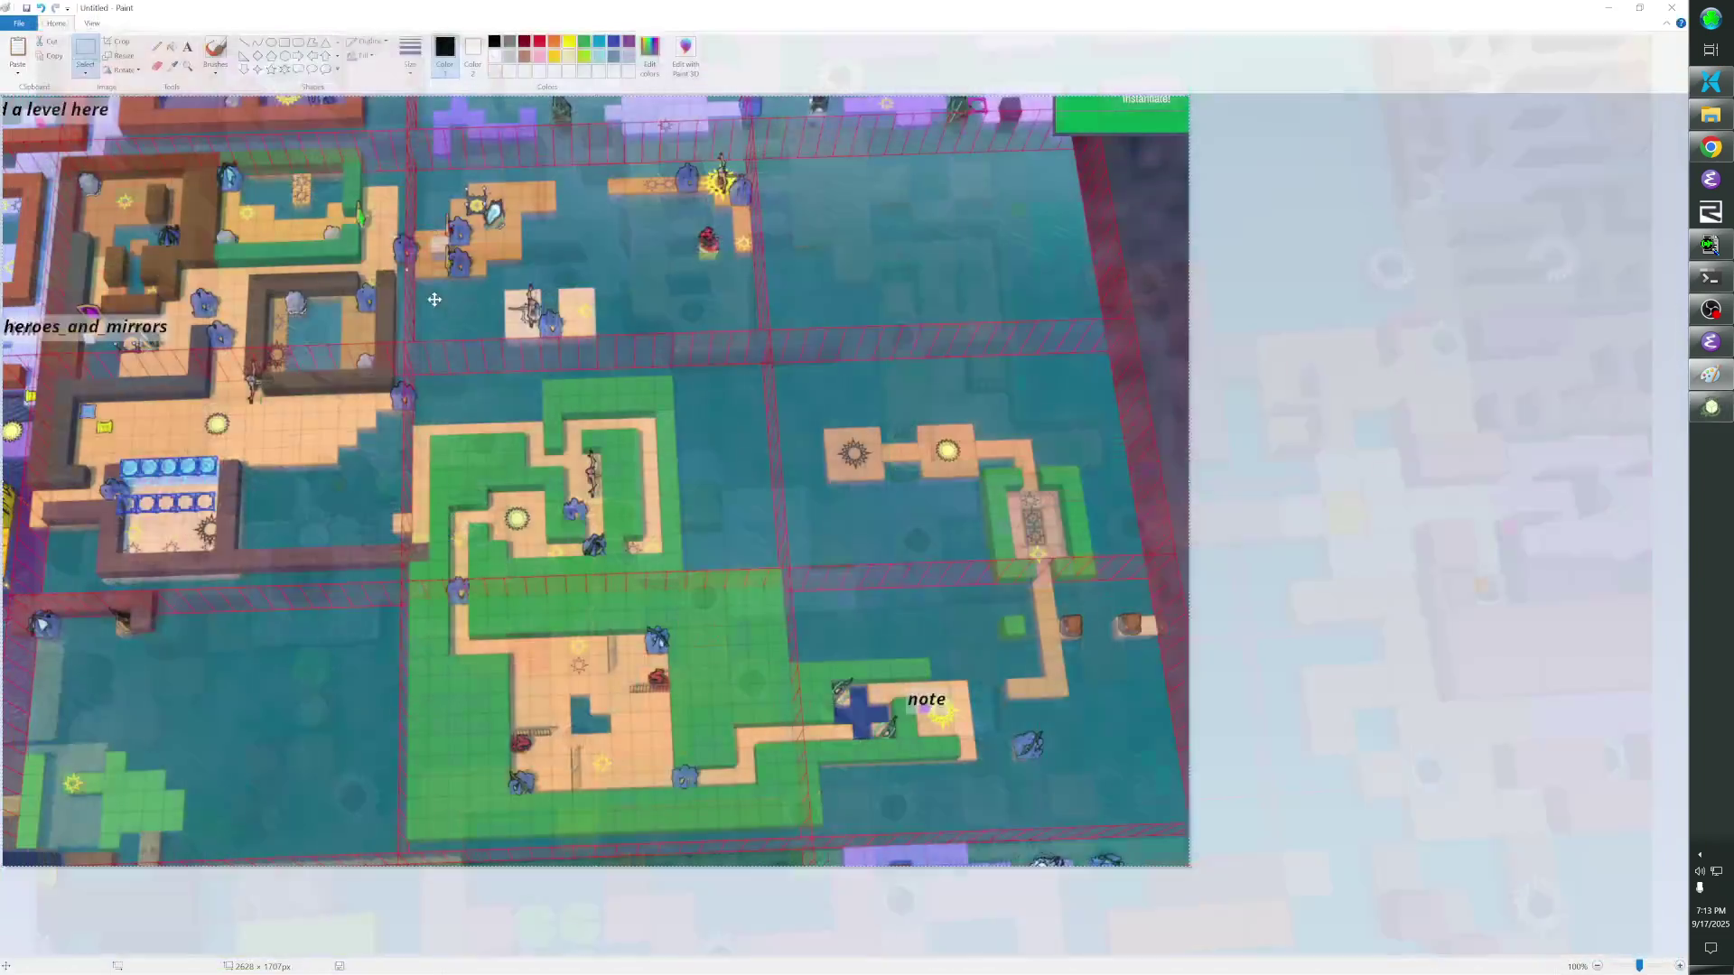
key("alt+Tab")
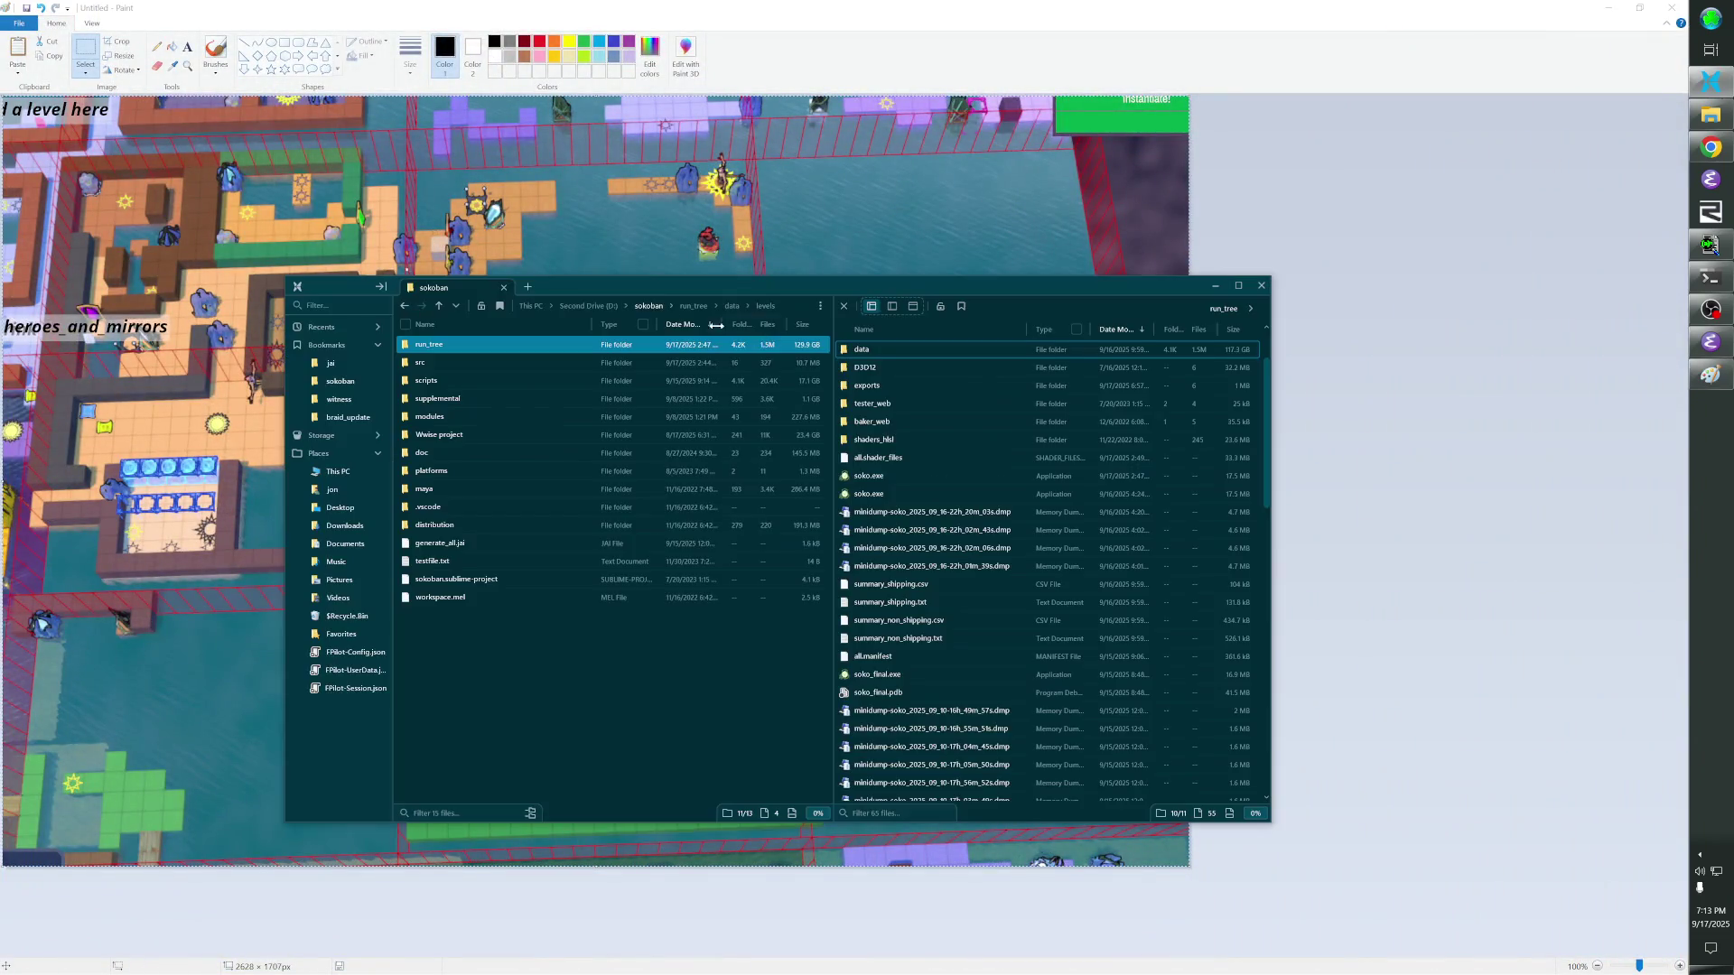
Start an SVN commit of the sokoban folder from its File Pilot bookmark and switch to Emacs.
right_click(350, 382)
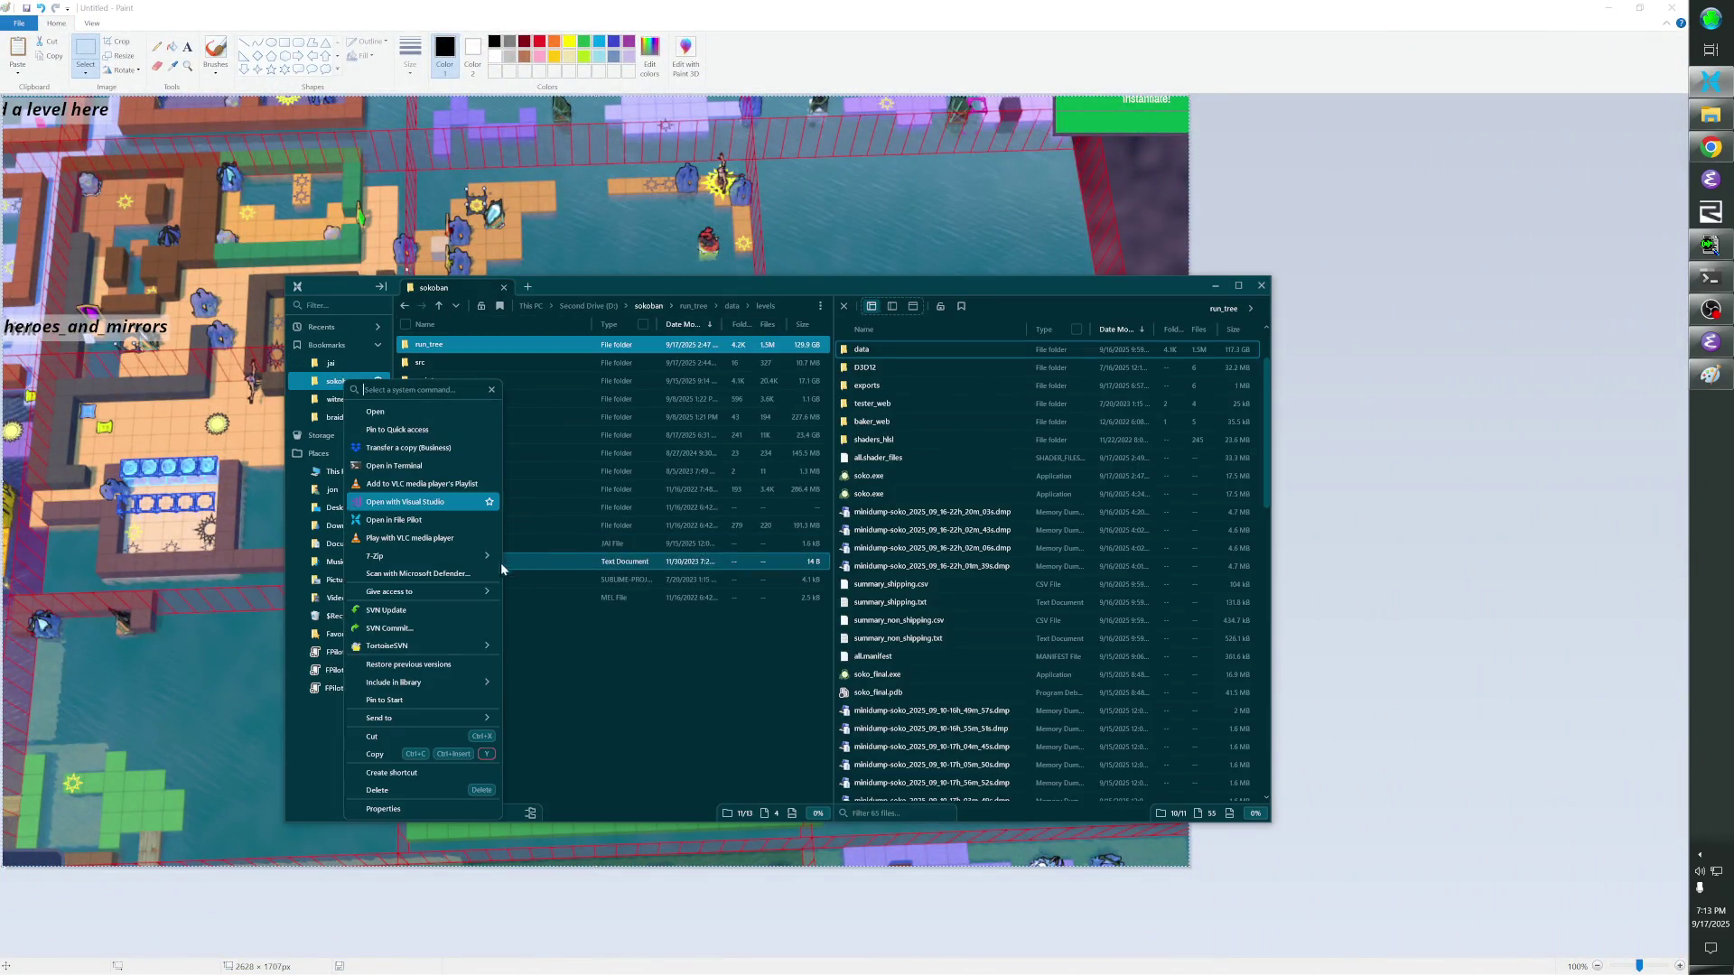
left_click(434, 625)
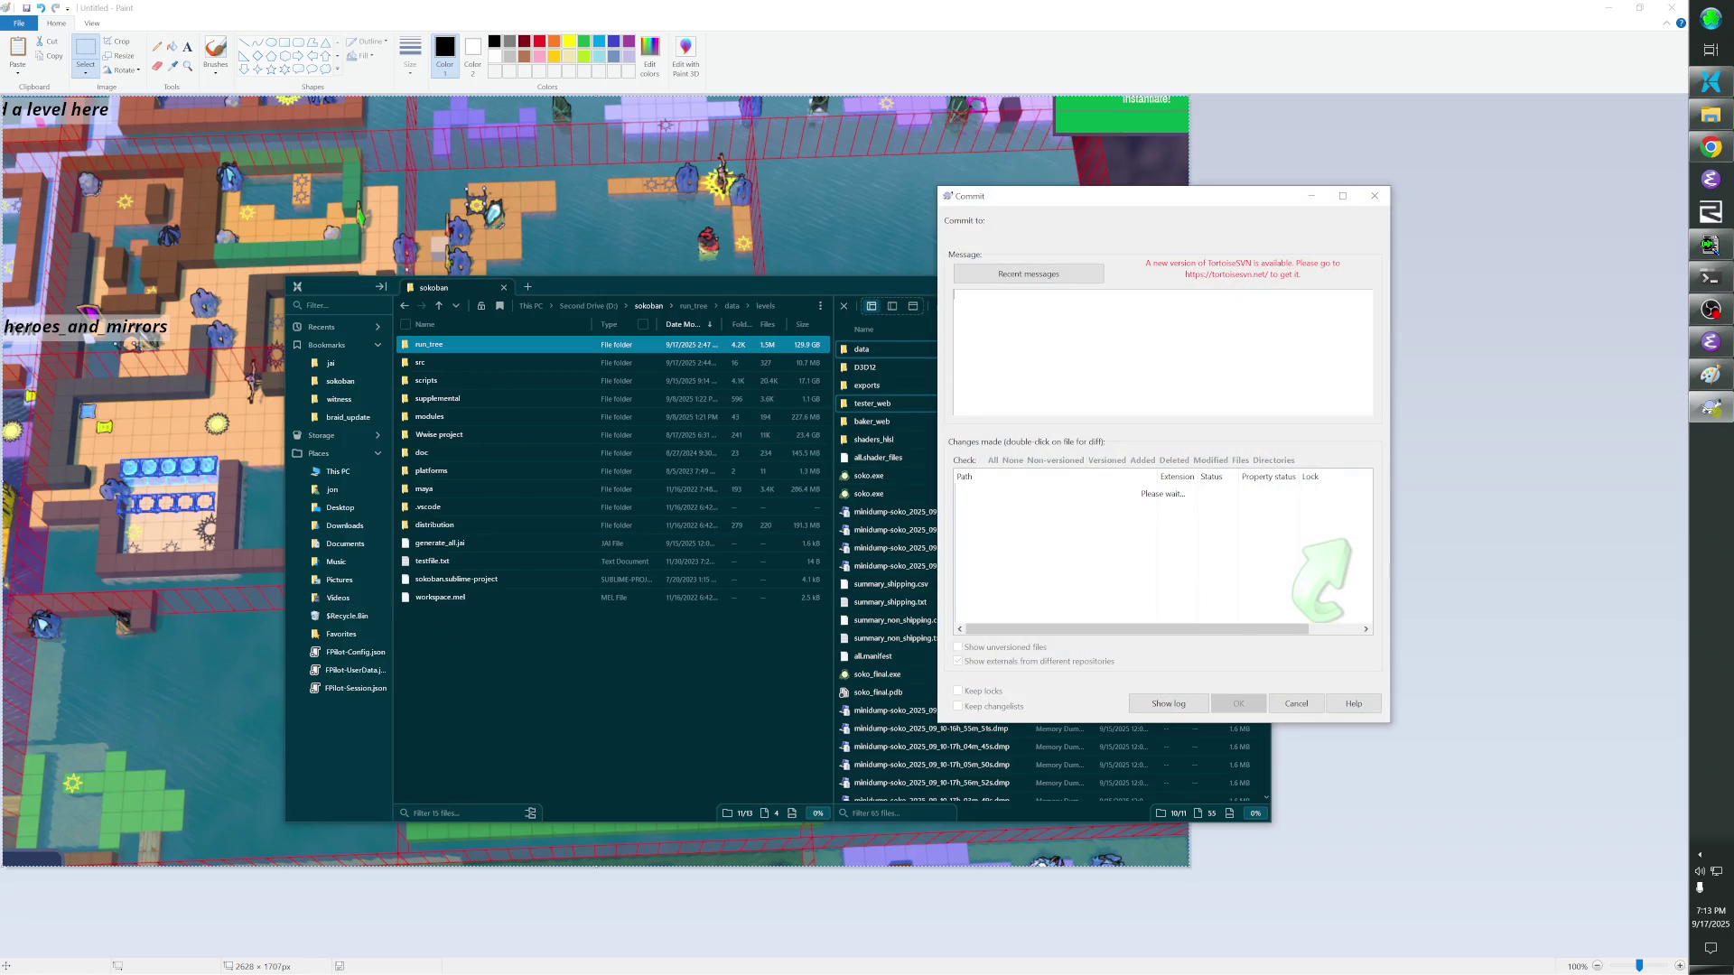
key("alt+Tab")
key("Tab")
key("Tab")
key("Tab")
type("de")
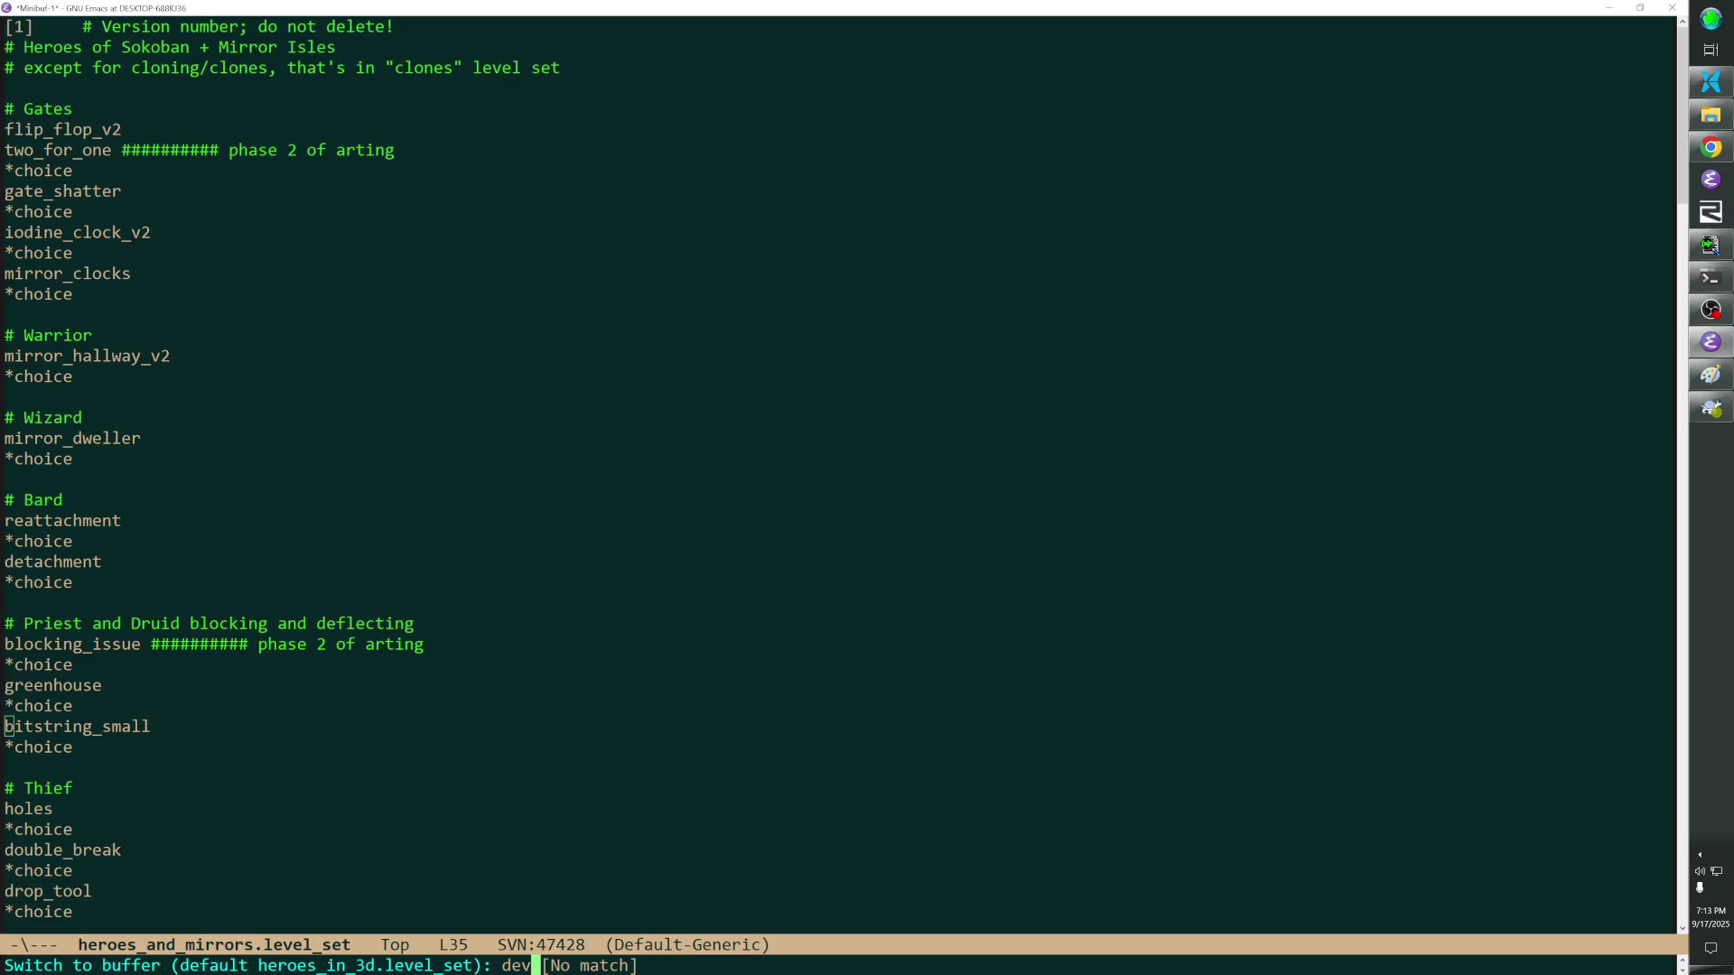
Open developer_commands.jai and search from the top through the sanity matches.
key("ctrl+f")
key("BackSpace")
key("BackSpace")
key("BackSpace")
key("BackSpace")
key("BackSpace")
key("BackSpace")
key("BackSpace")
type("src/developer_commands.jai")
key("Return")
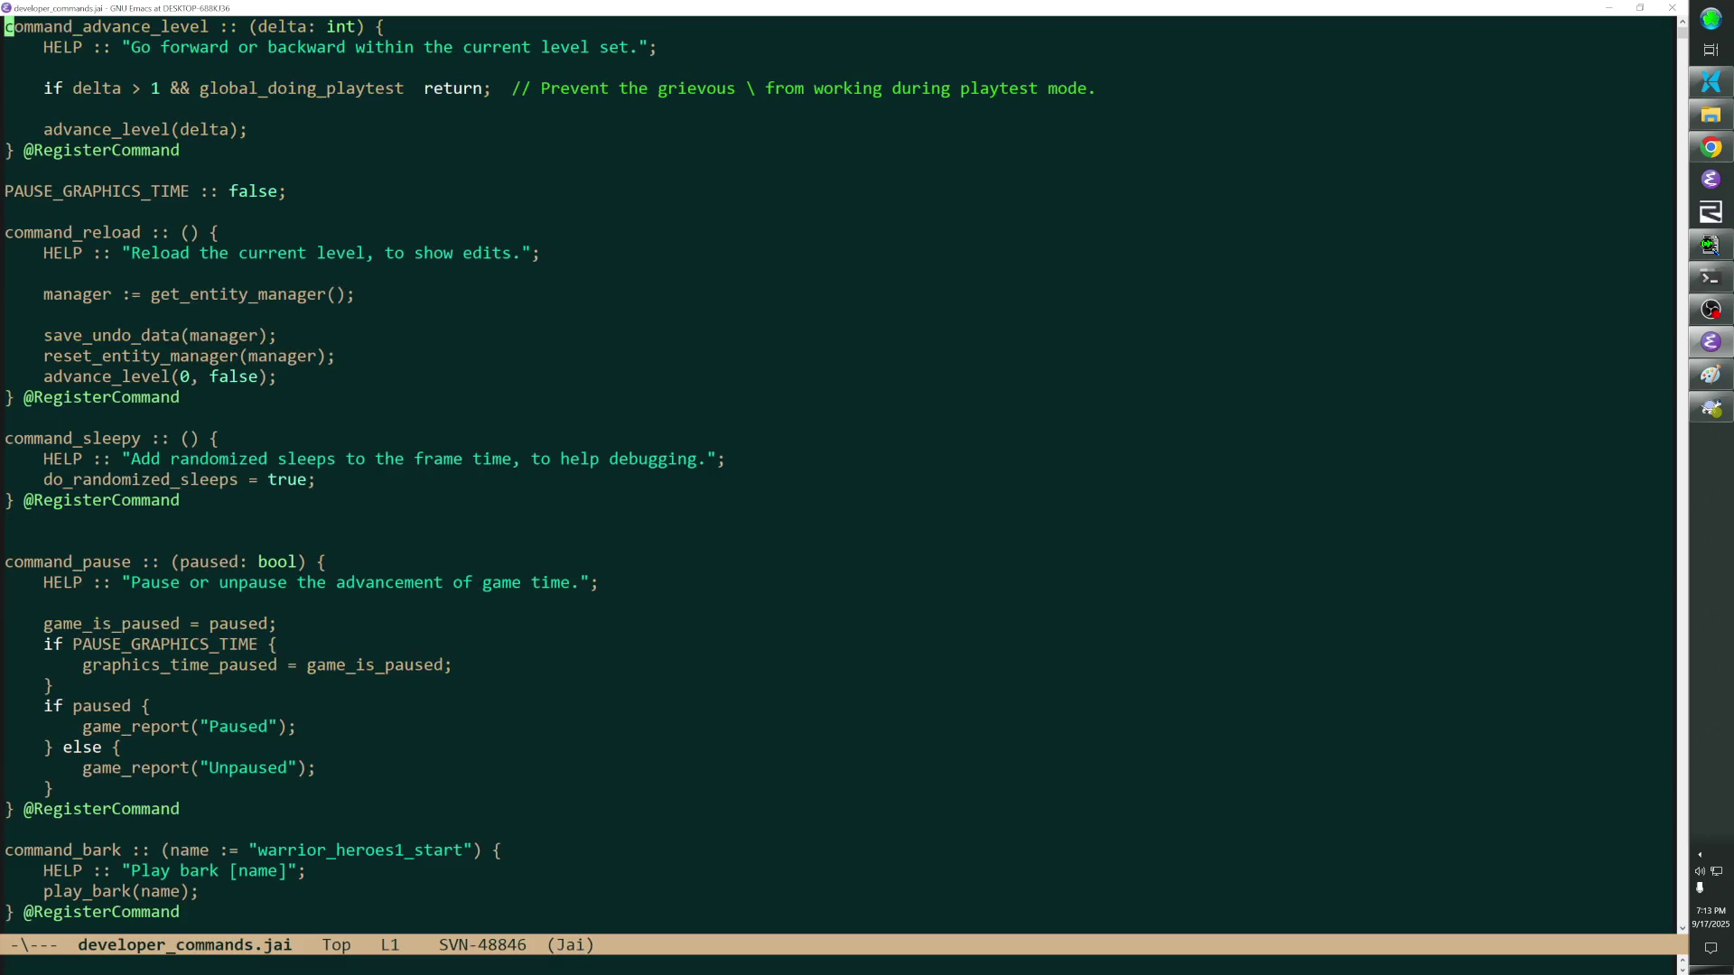
key("ctrl+space")
key("ctrl+s")
type("sanity")
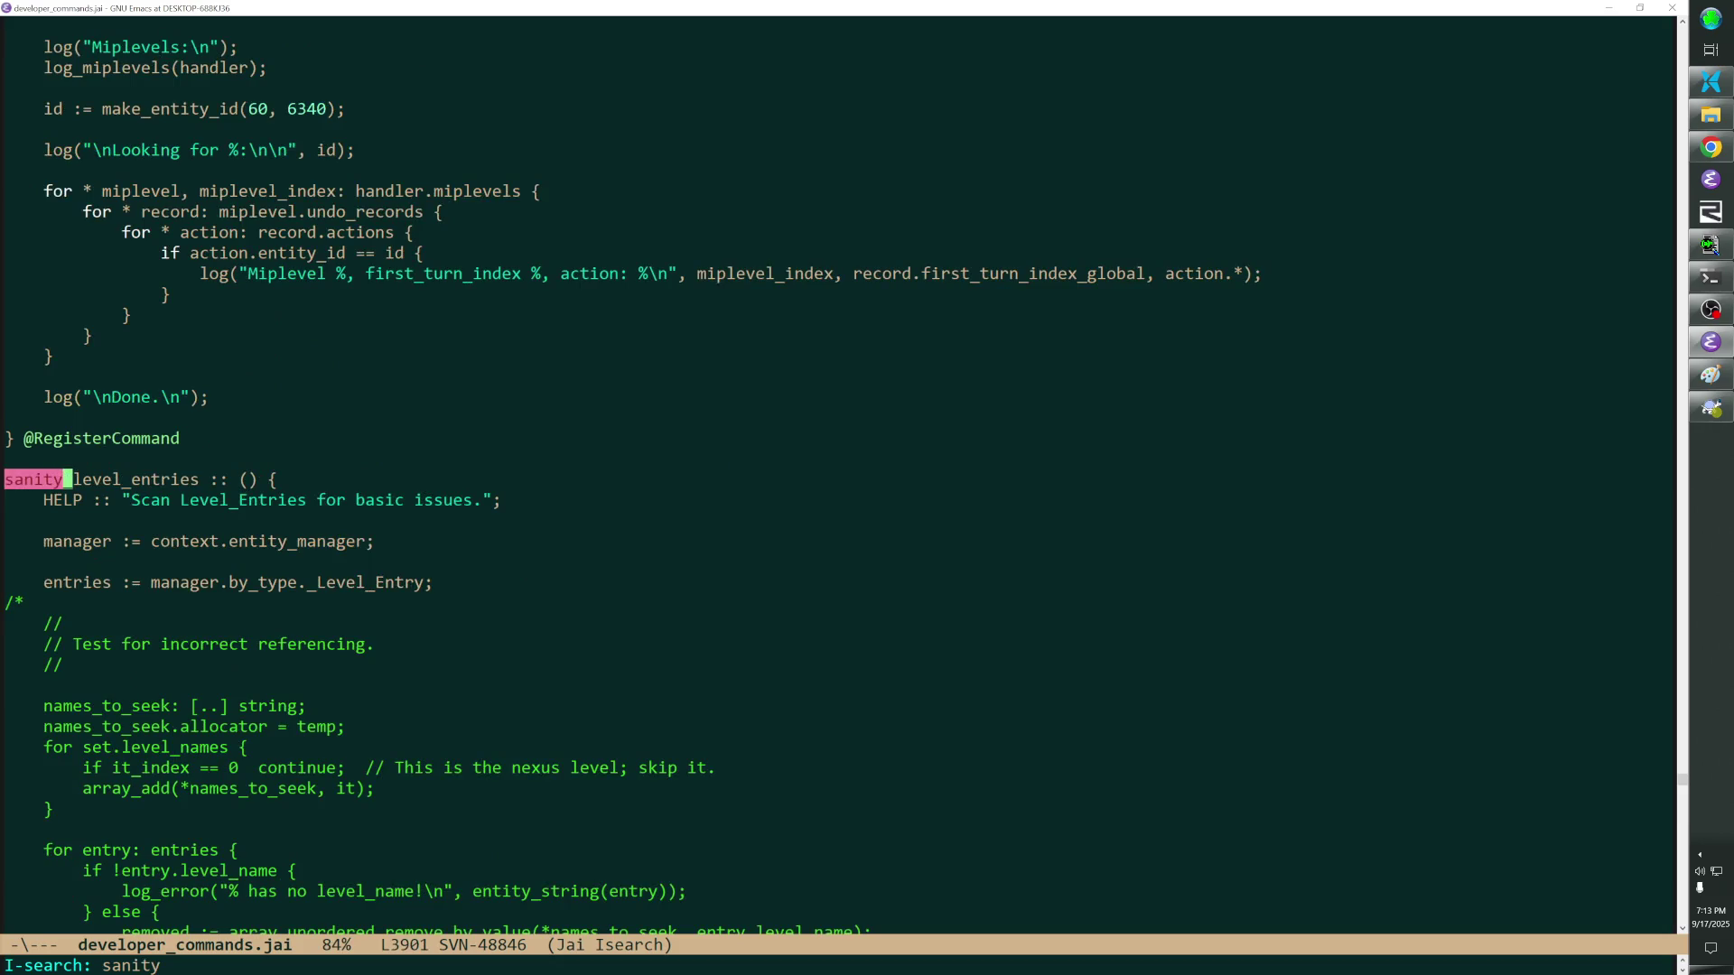
key("ctrl+s")
key("ctrl+s")
key("ctrl+s")
key("ctrl+s")
Search for overworld then fast travel, bring command_fast_travel_check into view and return to the commit dialog.
key("ctrl+g")
key("ctrl+s")
type("overworld")
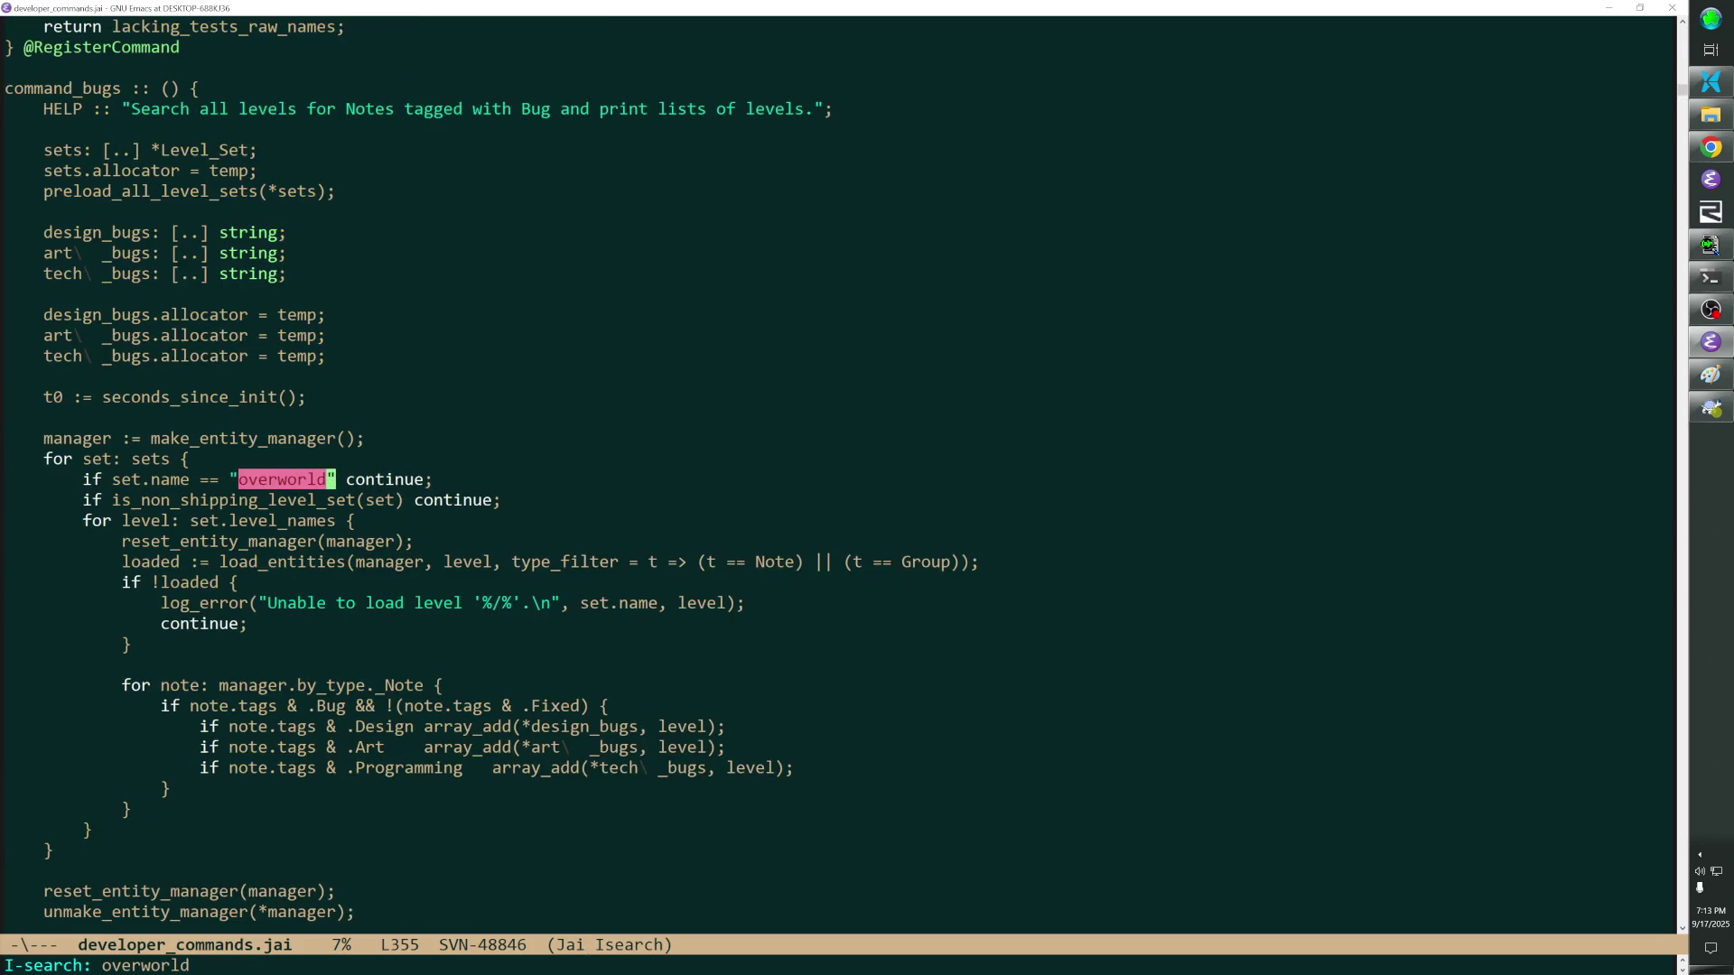
key("ctrl+s")
key("ctrl+s")
key("ctrl+s")
key("ctrl+s")
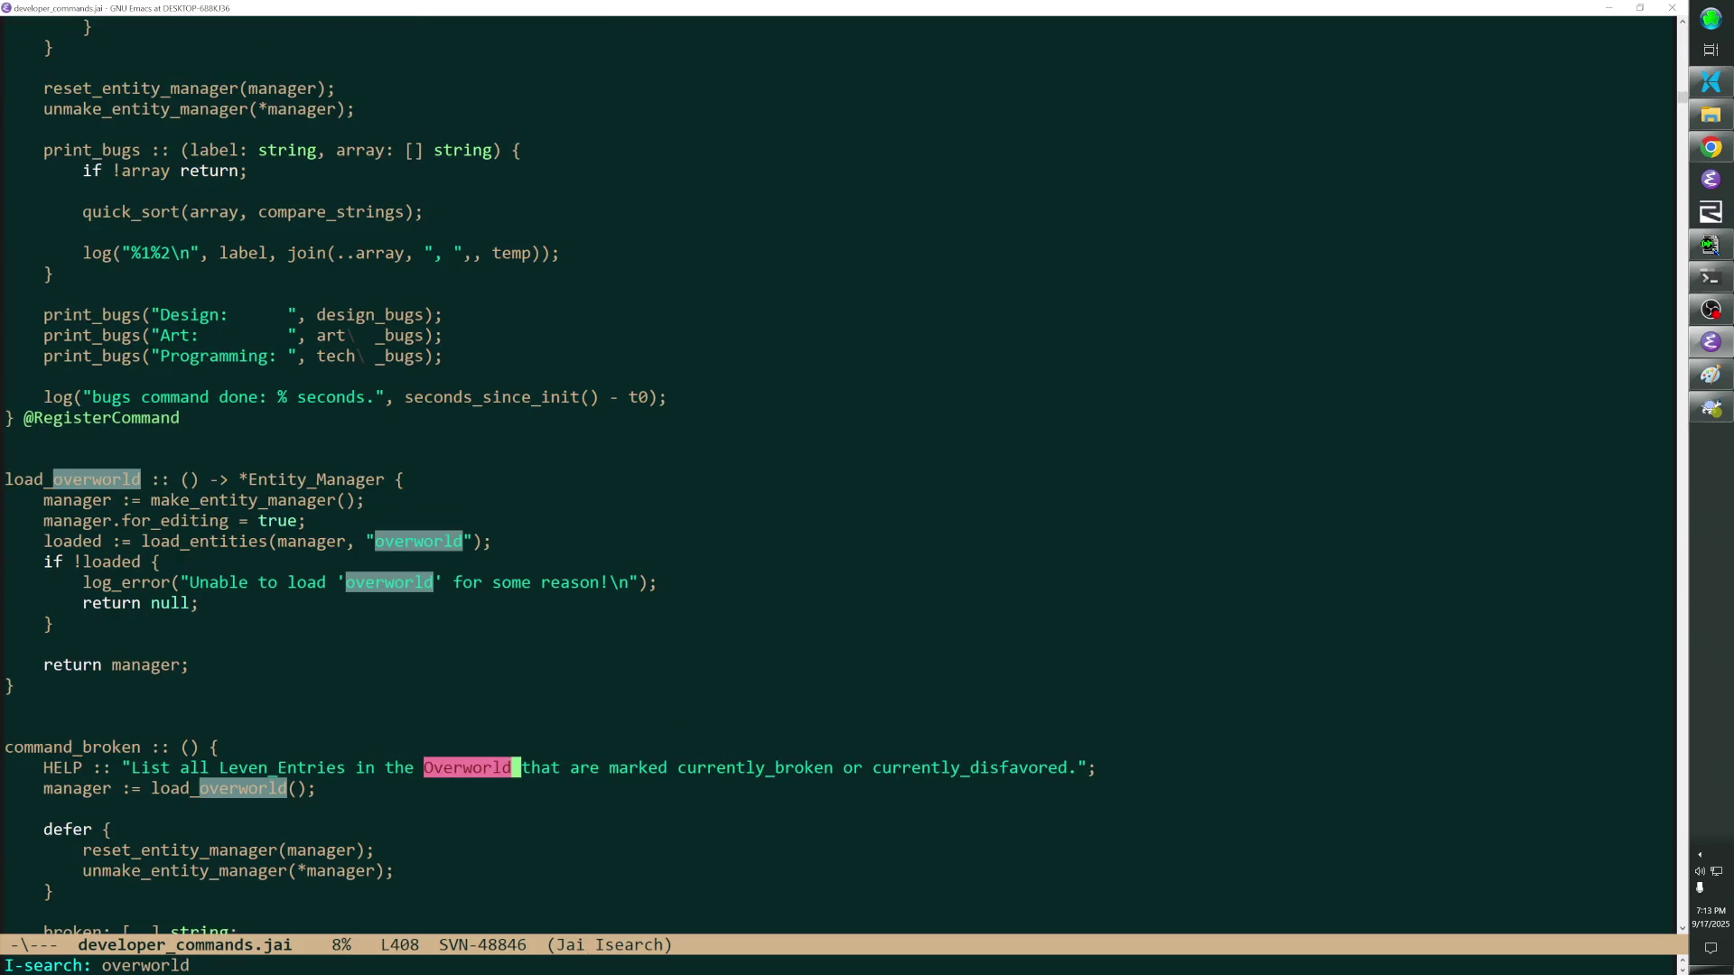
key("ctrl+g")
key("ctrl+s")
type("fast travel")
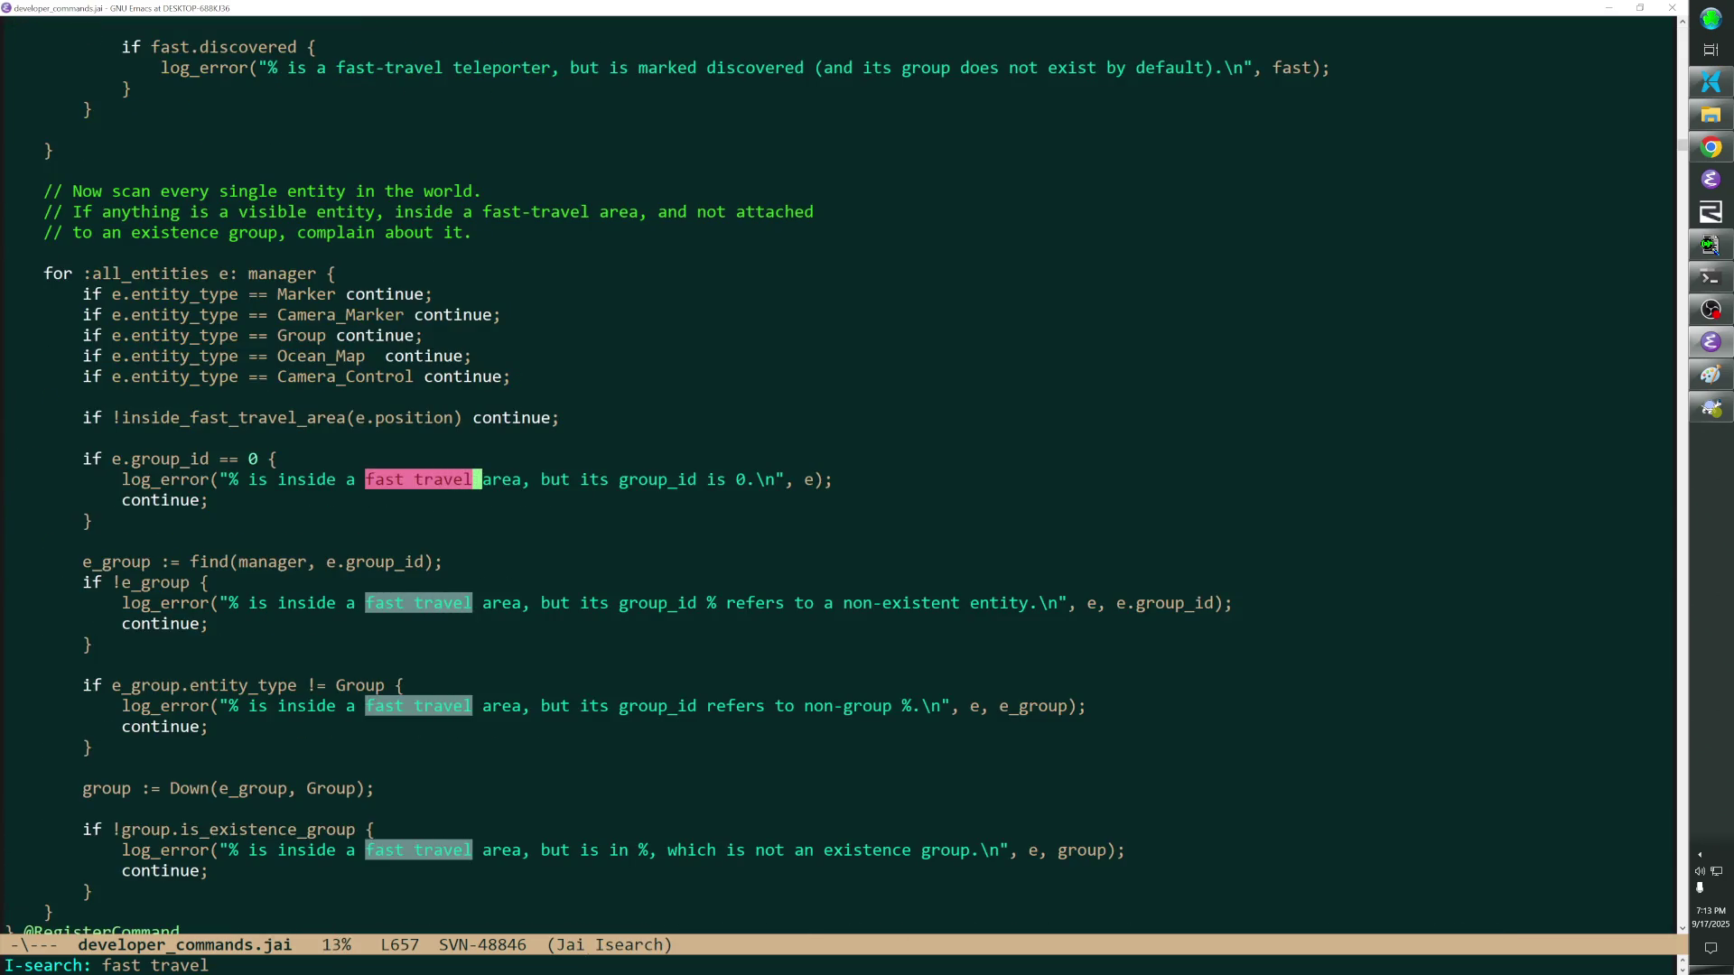
key("Return")
key("Page_Up")
key("Page_Up")
key("Page_Up")
key("Page_Down")
key("Down")
key("Down")
key("Down")
key("Down")
key("Down")
key("Down")
key("alt+Tab")
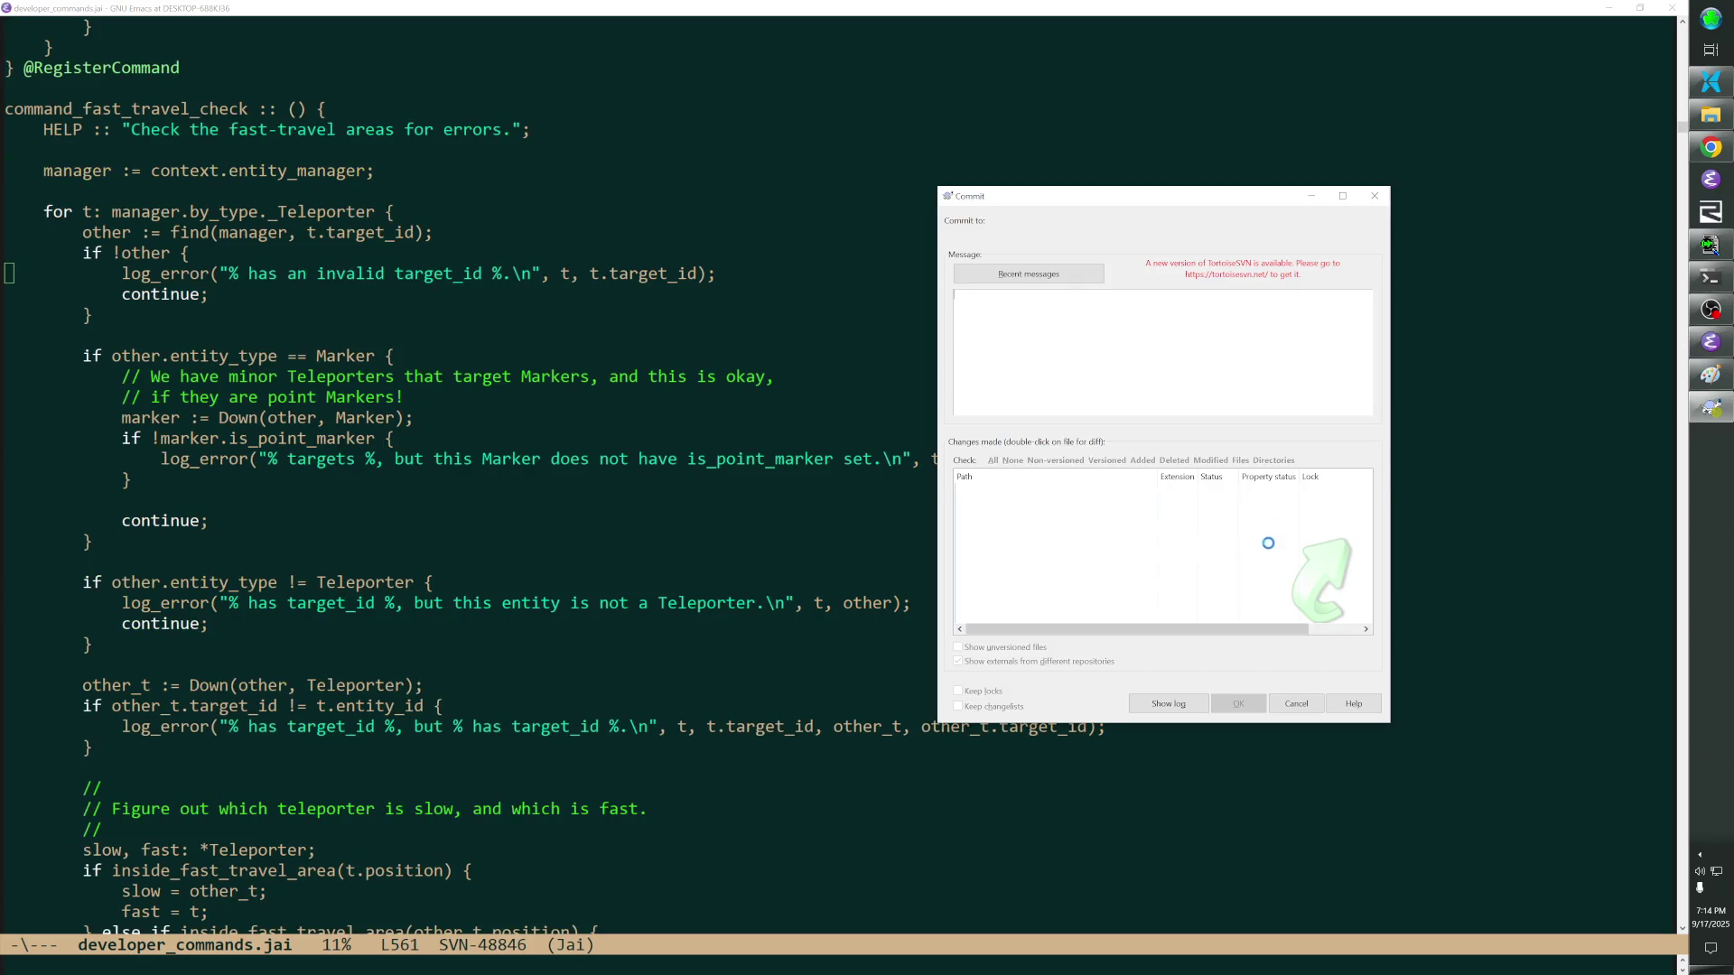
Commit the changes with the Steam distribution files and src/first.jai unchecked, closing at revision 48960.
left_click(959, 490)
left_click(960, 515)
scroll(1247, 545, "down", 2)
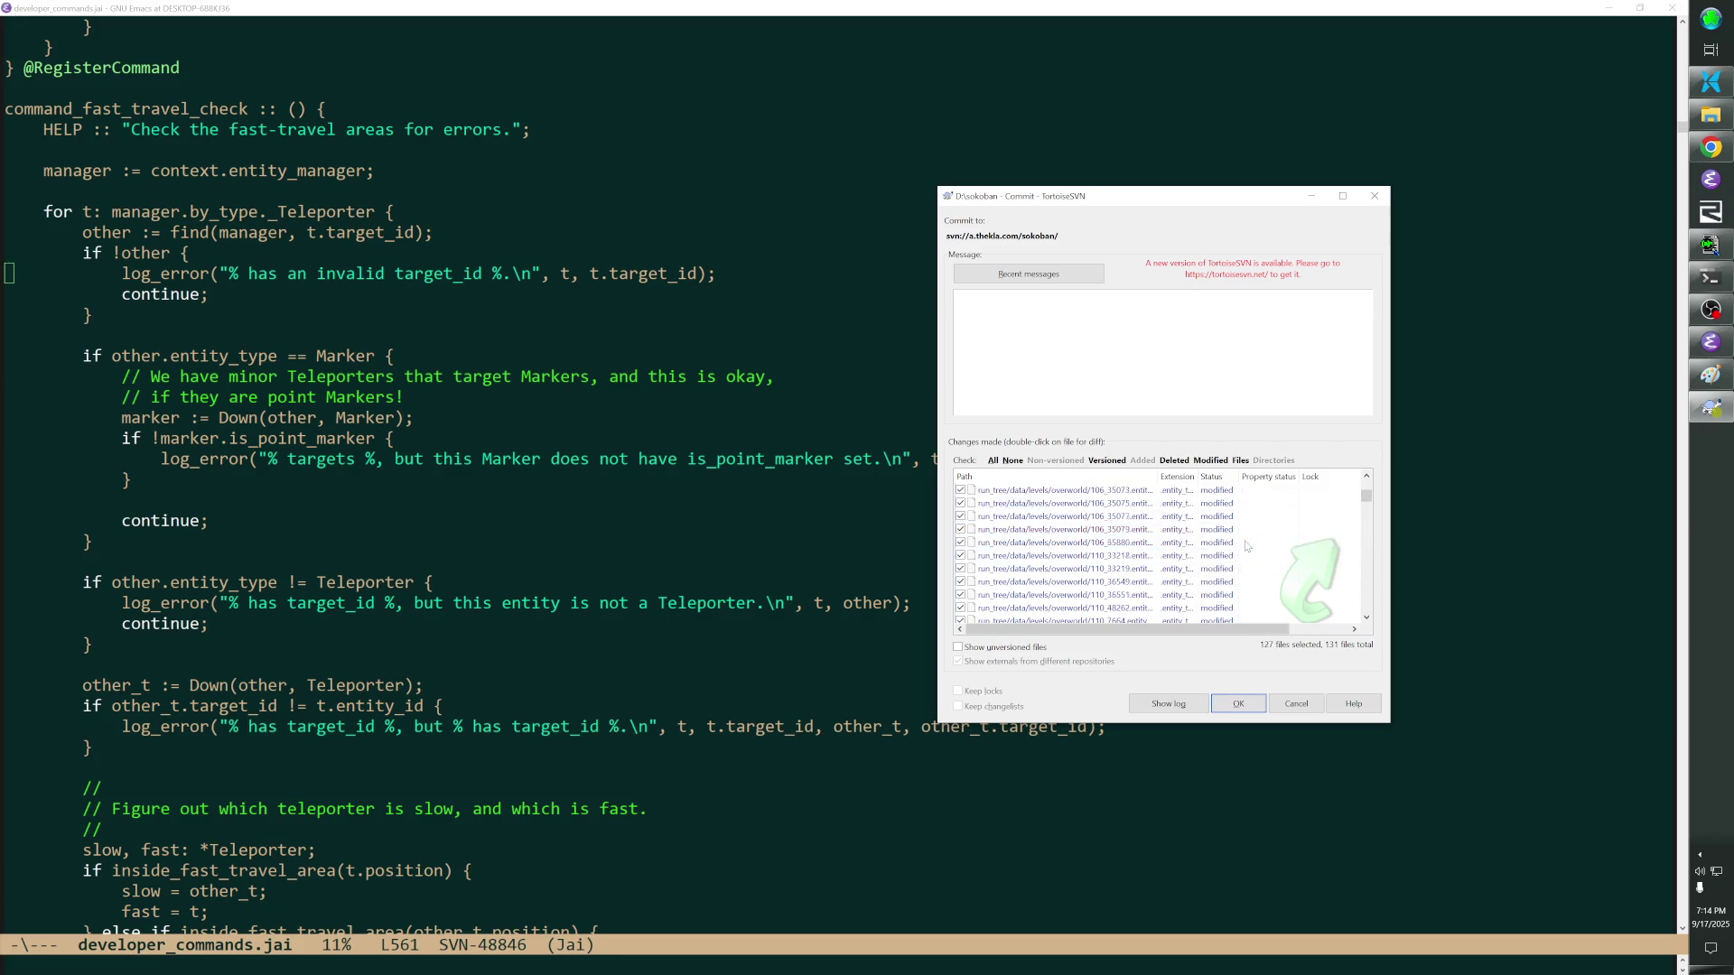
left_click_drag(1365, 497, 1366, 606)
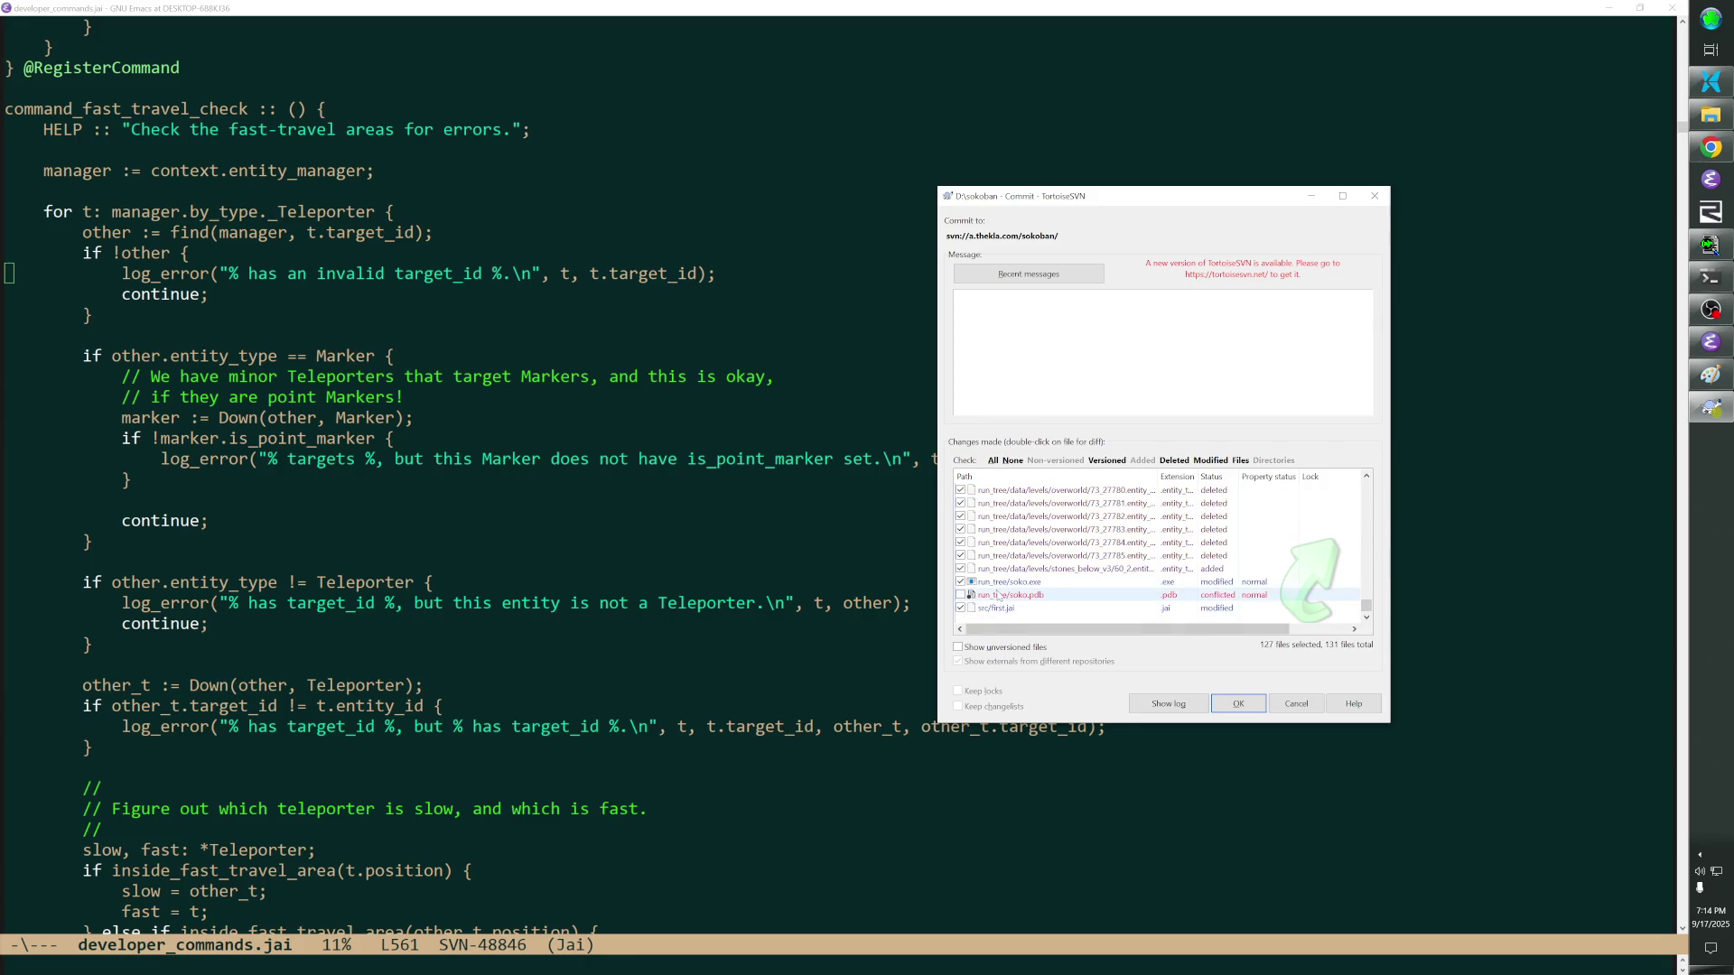
left_click(961, 608)
type("Fast: trave")
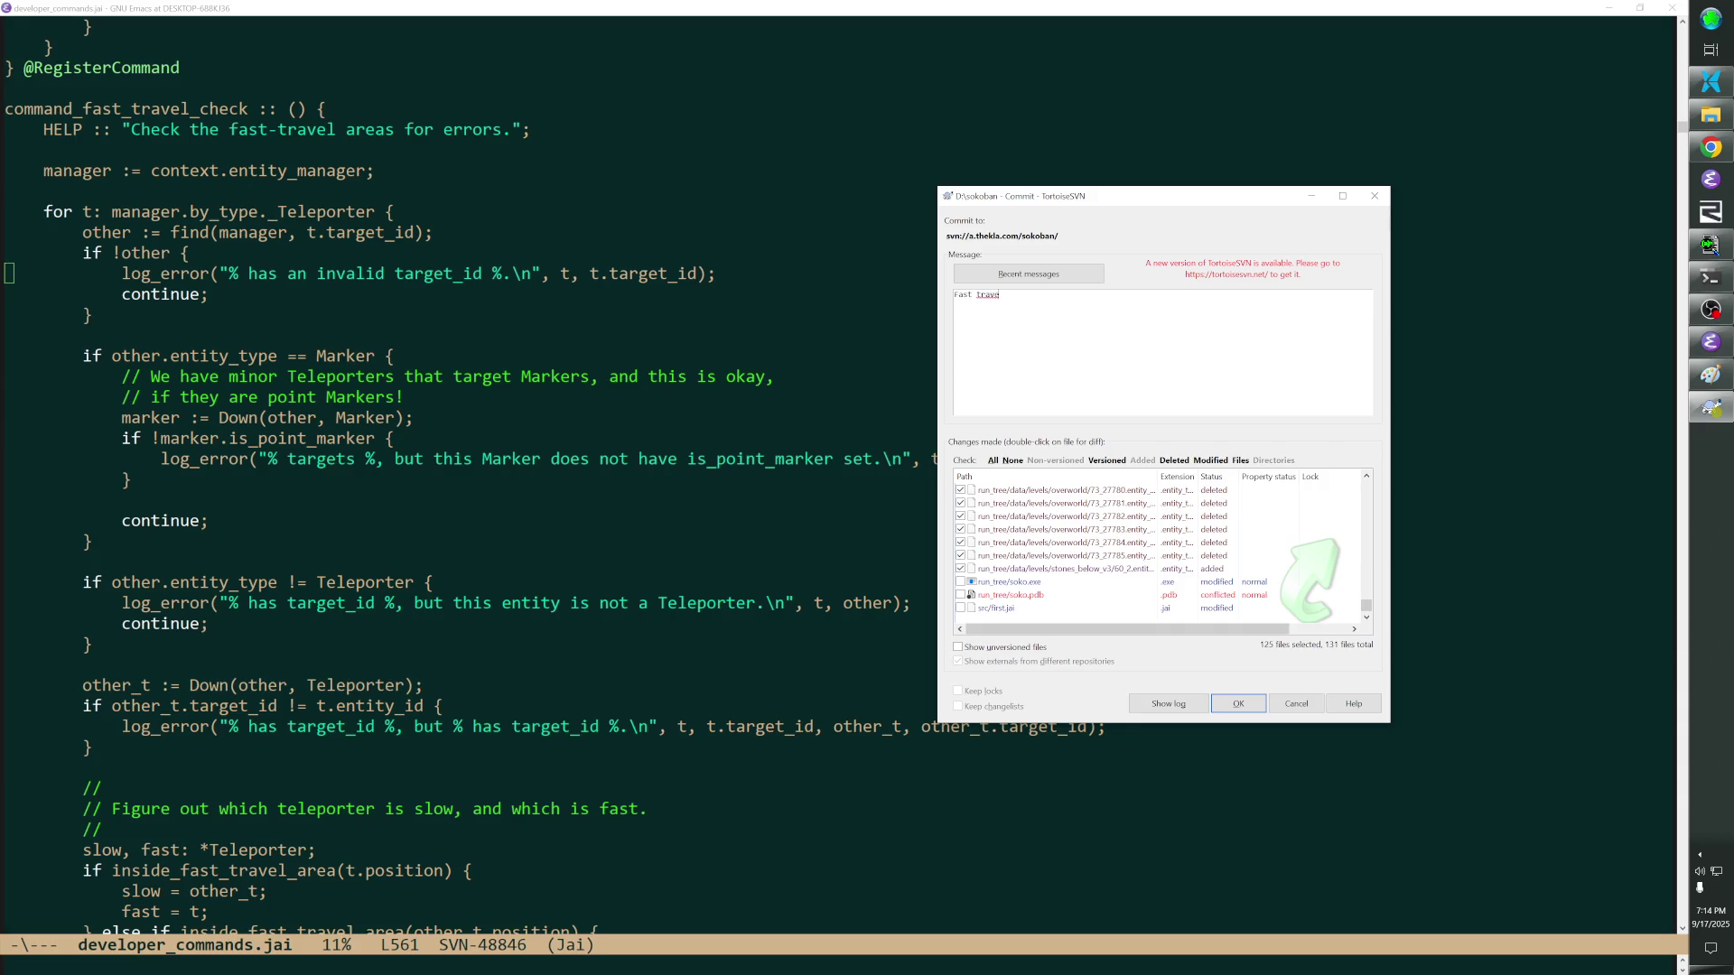
type("l changes to track overworld refactoring.")
key("ctrl+Return")
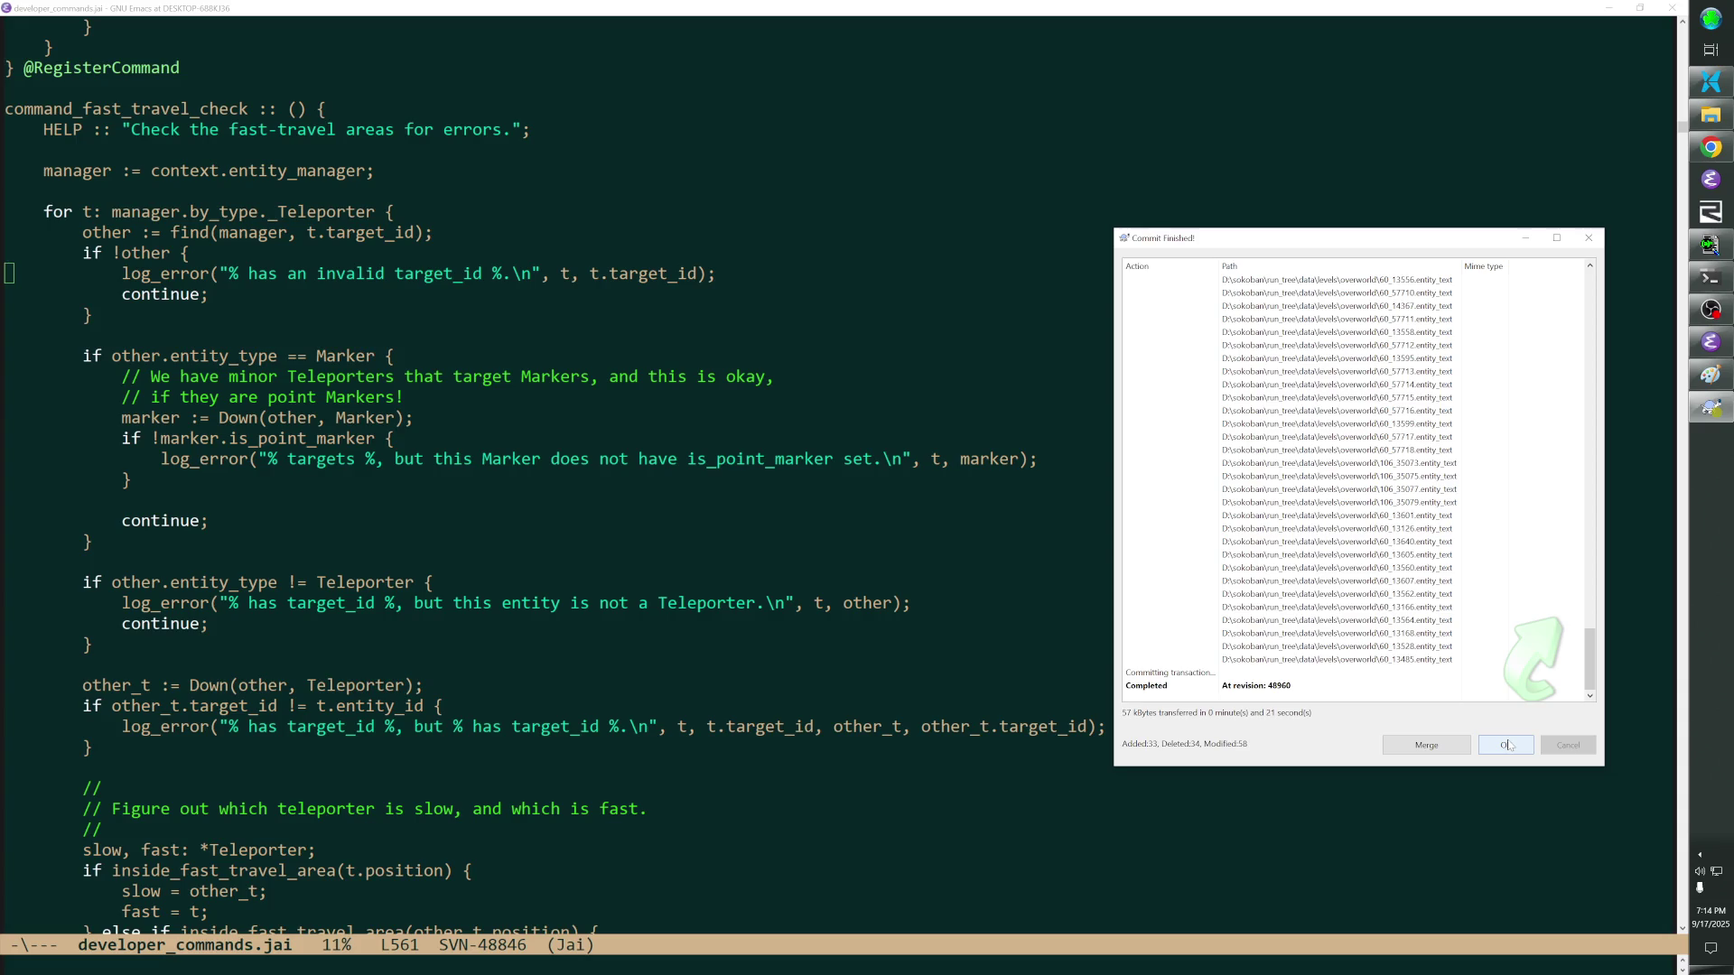
left_click(1506, 745)
triple_click(1235, 644)
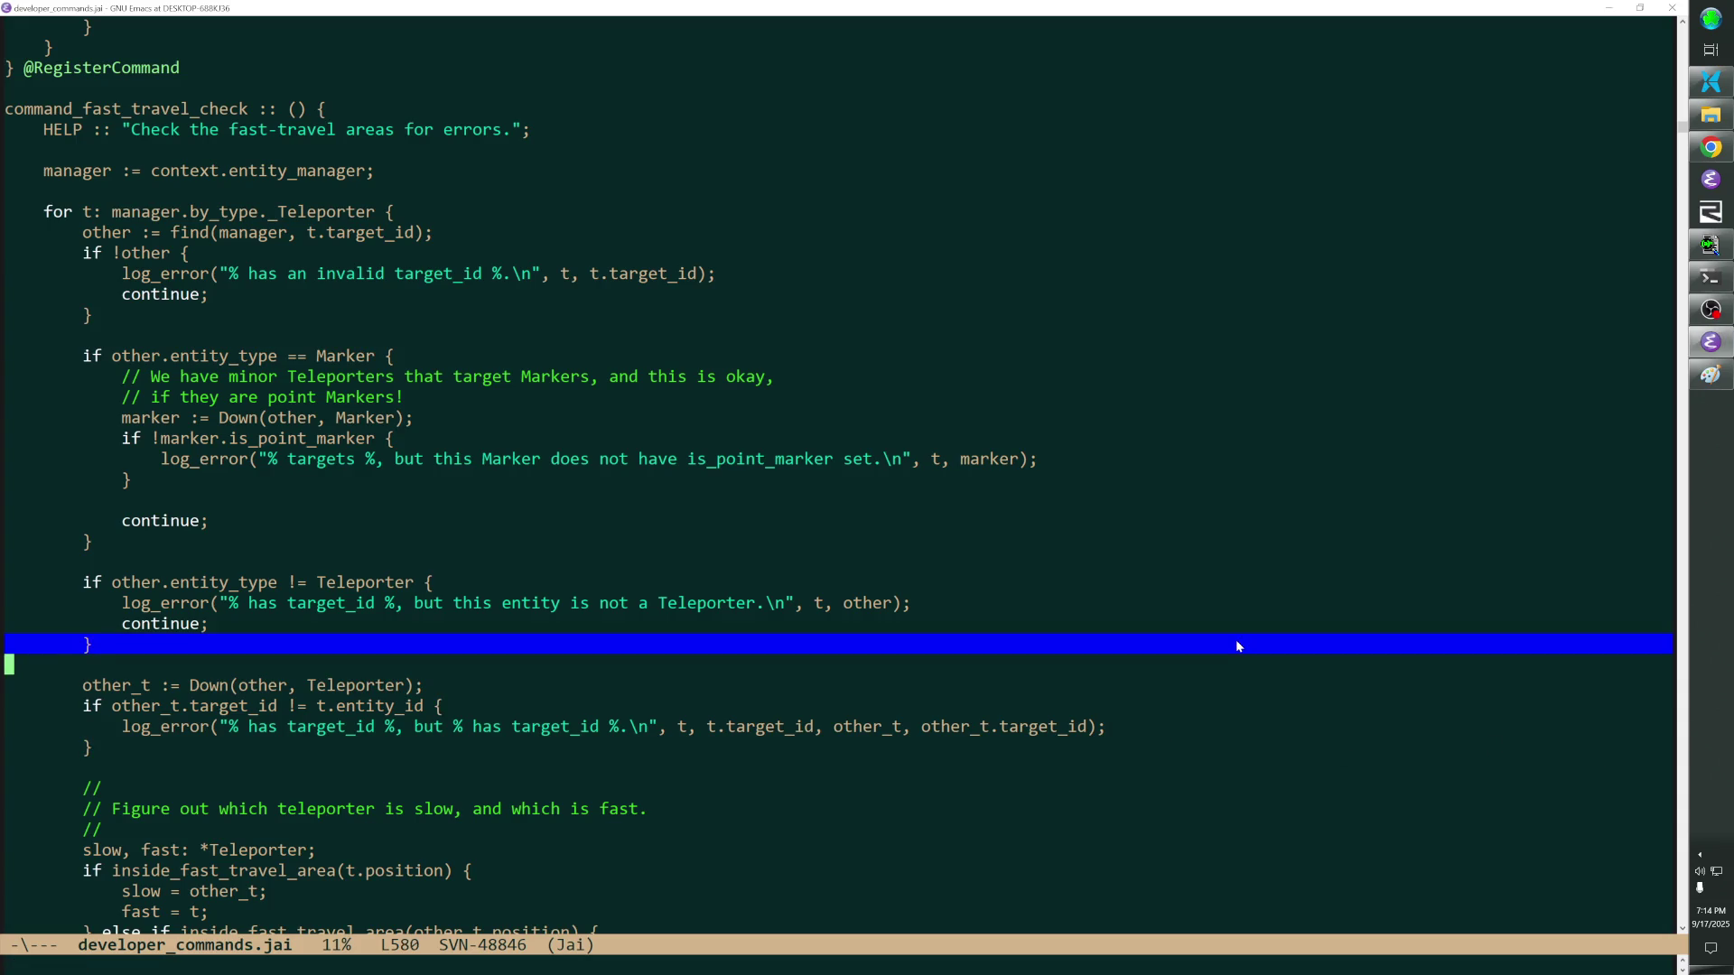
Review the fast-travel check function by selecting line ranges without editing, then bring File Pilot forward.
mouse_move(1236, 646)
left_mouse_down()
mouse_move(1238, 265)
mouse_move(1235, 697)
left_mouse_up()
triple_click(1237, 271)
double_click(1267, 287)
mouse_move(1266, 288)
left_mouse_down()
mouse_move(1298, 749)
mouse_move(1293, 265)
mouse_move(1279, 802)
mouse_move(1242, 212)
mouse_move(1261, 301)
mouse_move(1228, 761)
mouse_move(1176, 204)
mouse_move(1210, 647)
mouse_move(1193, 722)
left_mouse_up()
triple_click(1299, 750)
triple_click(1294, 252)
triple_click(1238, 792)
triple_click(1245, 216)
left_click(1219, 755)
triple_click(1220, 760)
triple_click(1175, 207)
left_click(1194, 721)
key("alt+Tab")
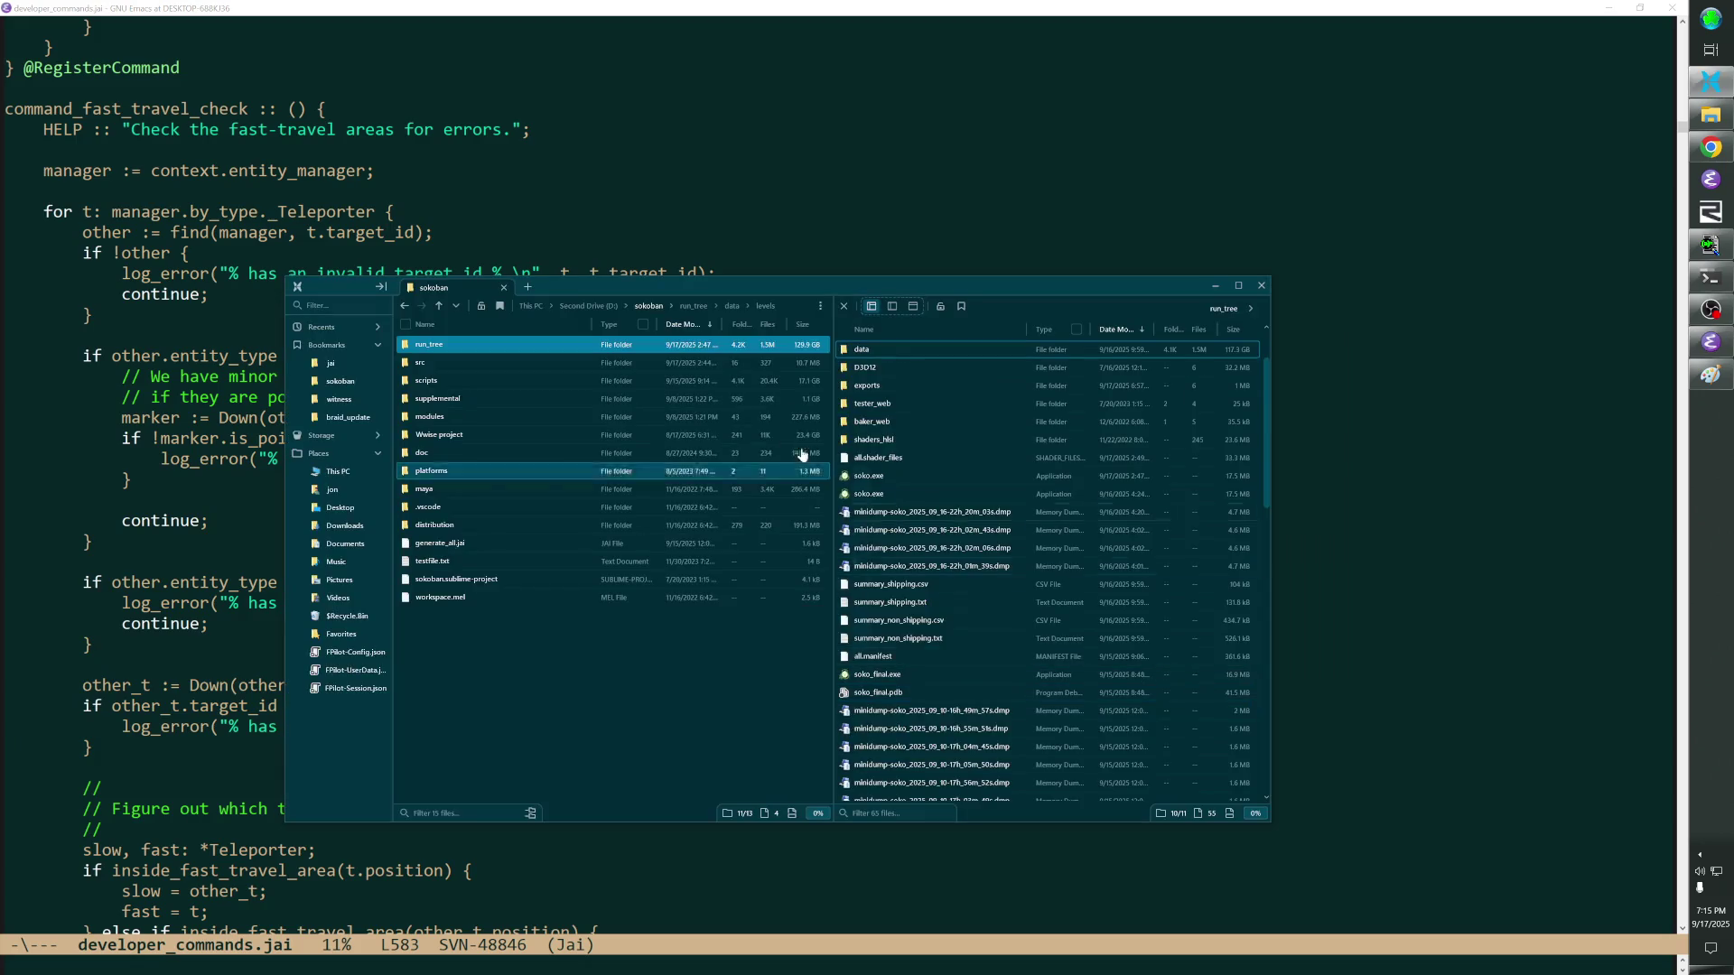
Launch the game, dismiss the console and pause menu, and enter the level editor on the palette level.
key("alt+Tab")
key("alt+Tab")
key("alt+Tab")
key("Return")
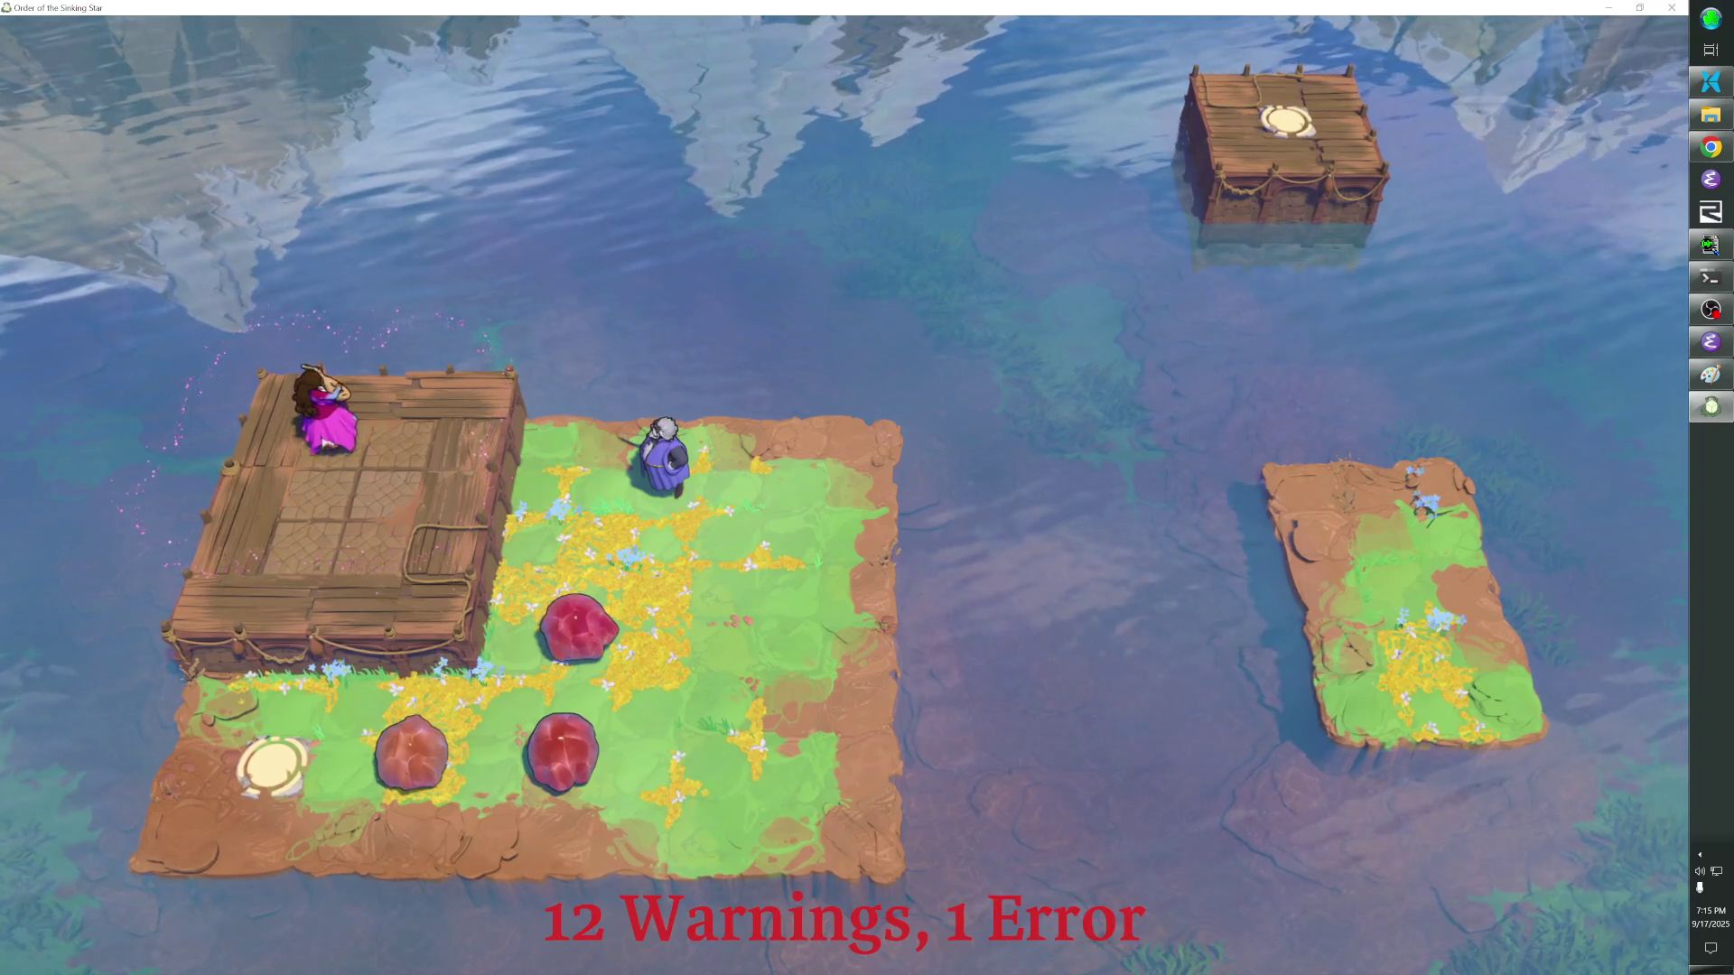
key("grave")
key("grave")
key("Escape")
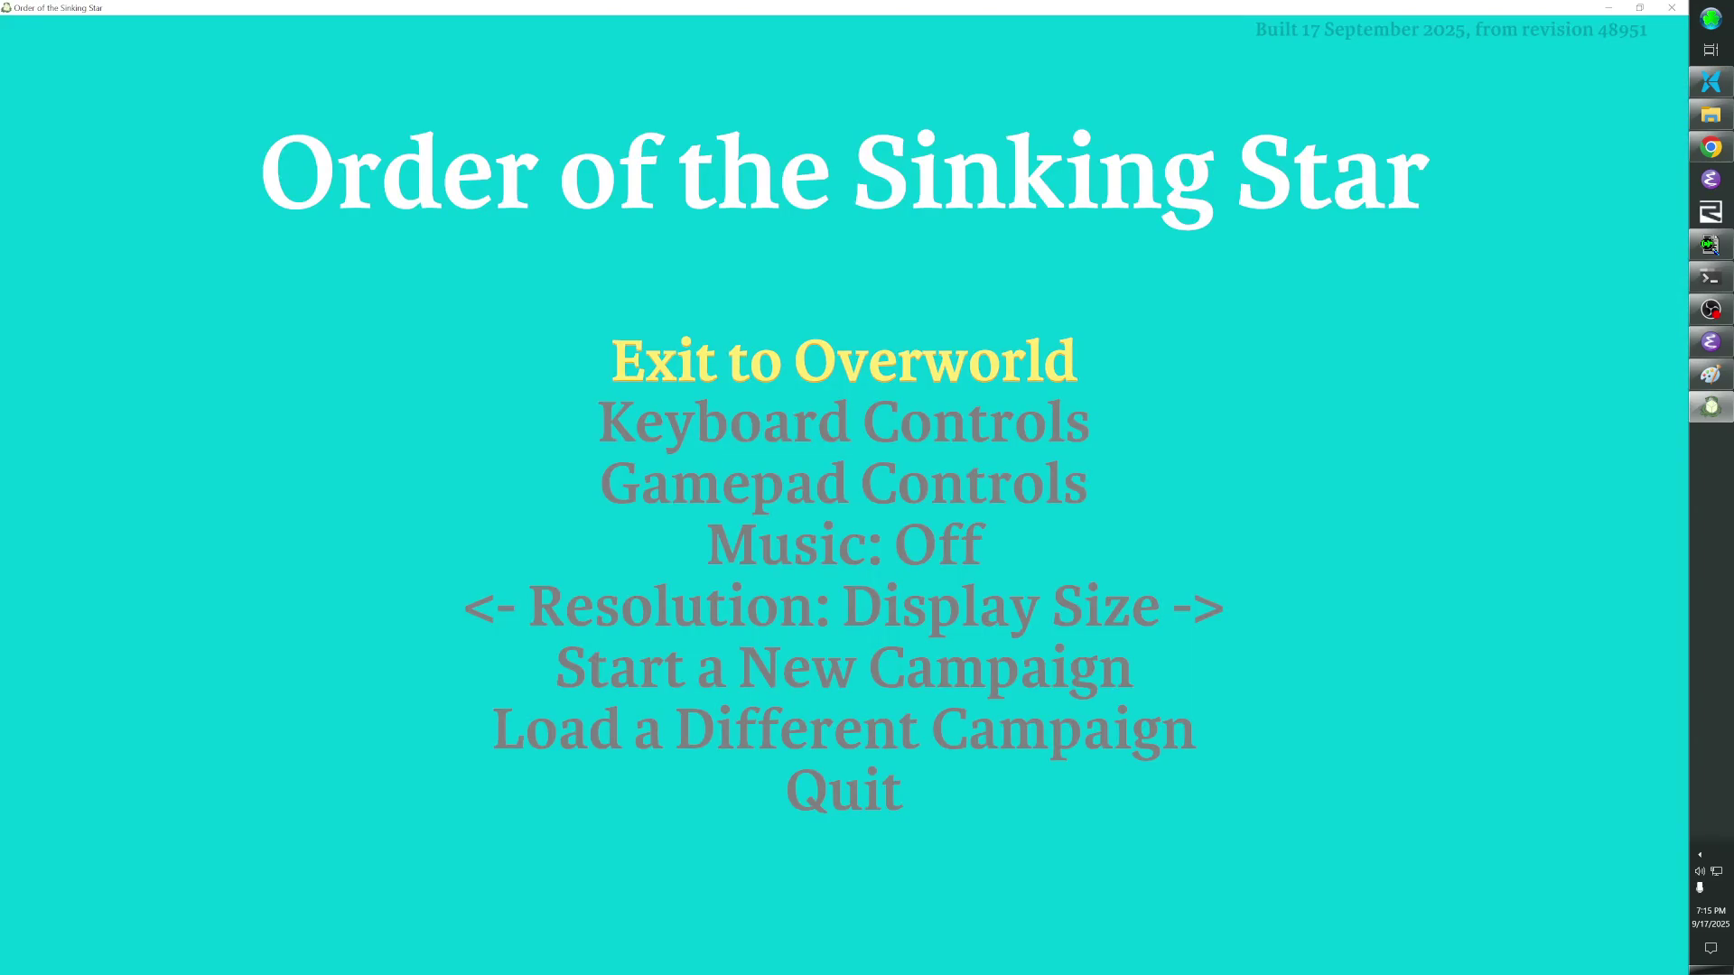
key("Escape")
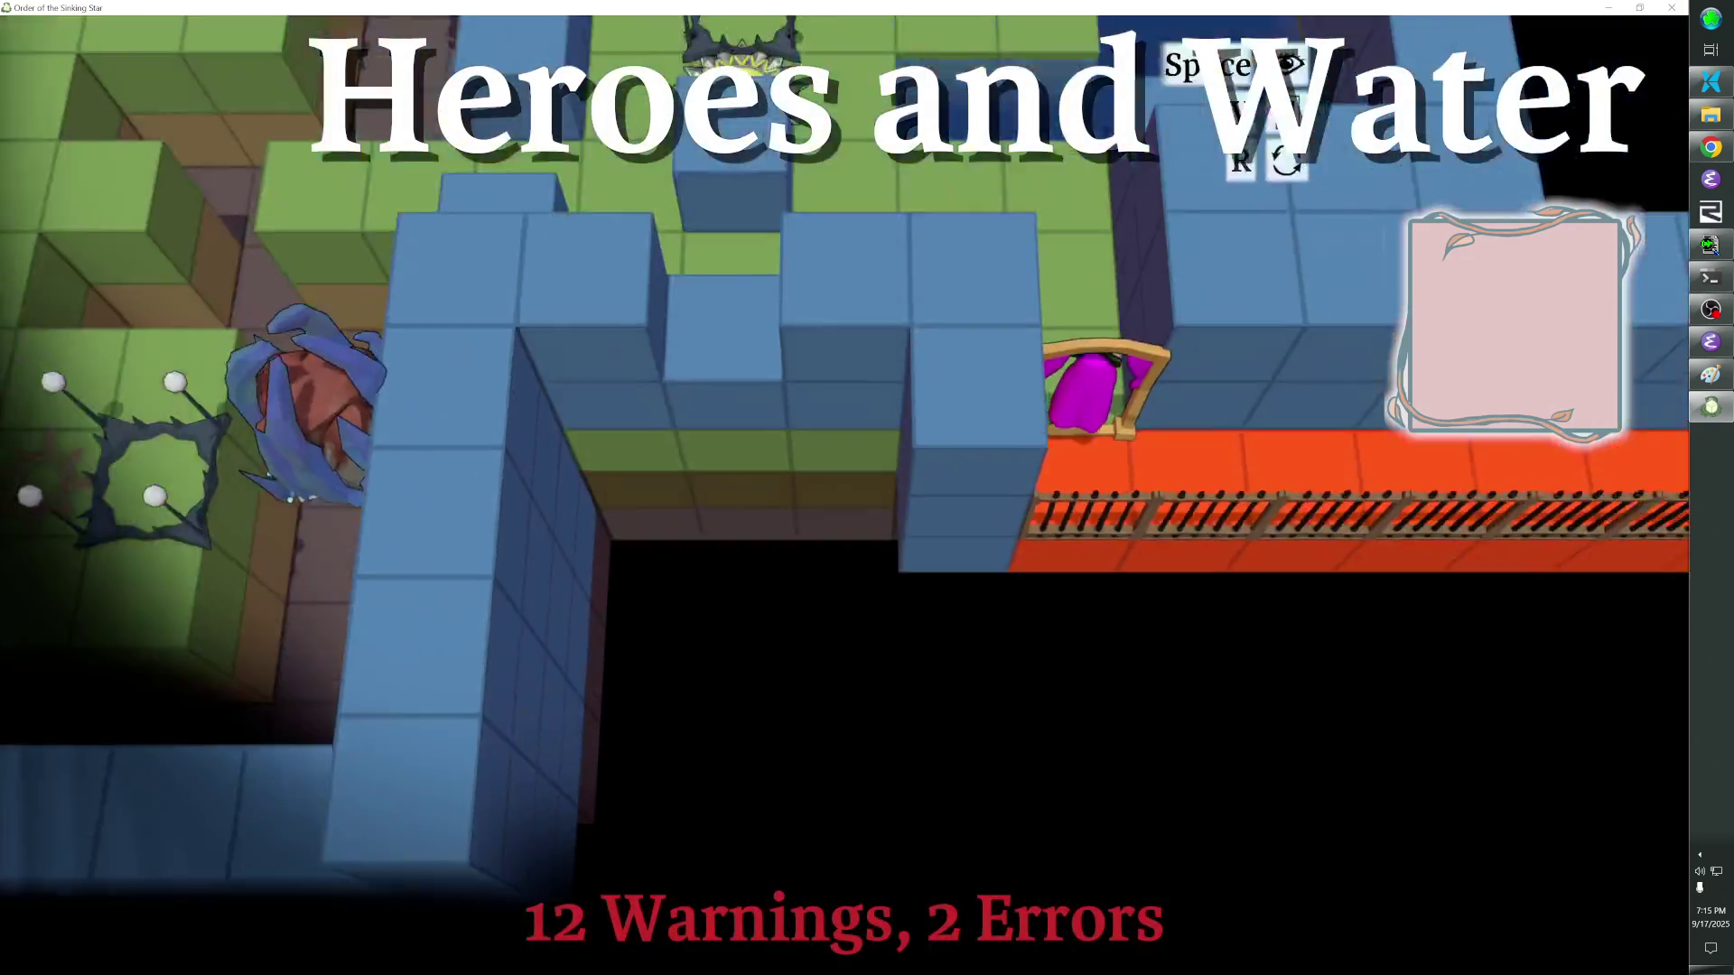
key("Tab")
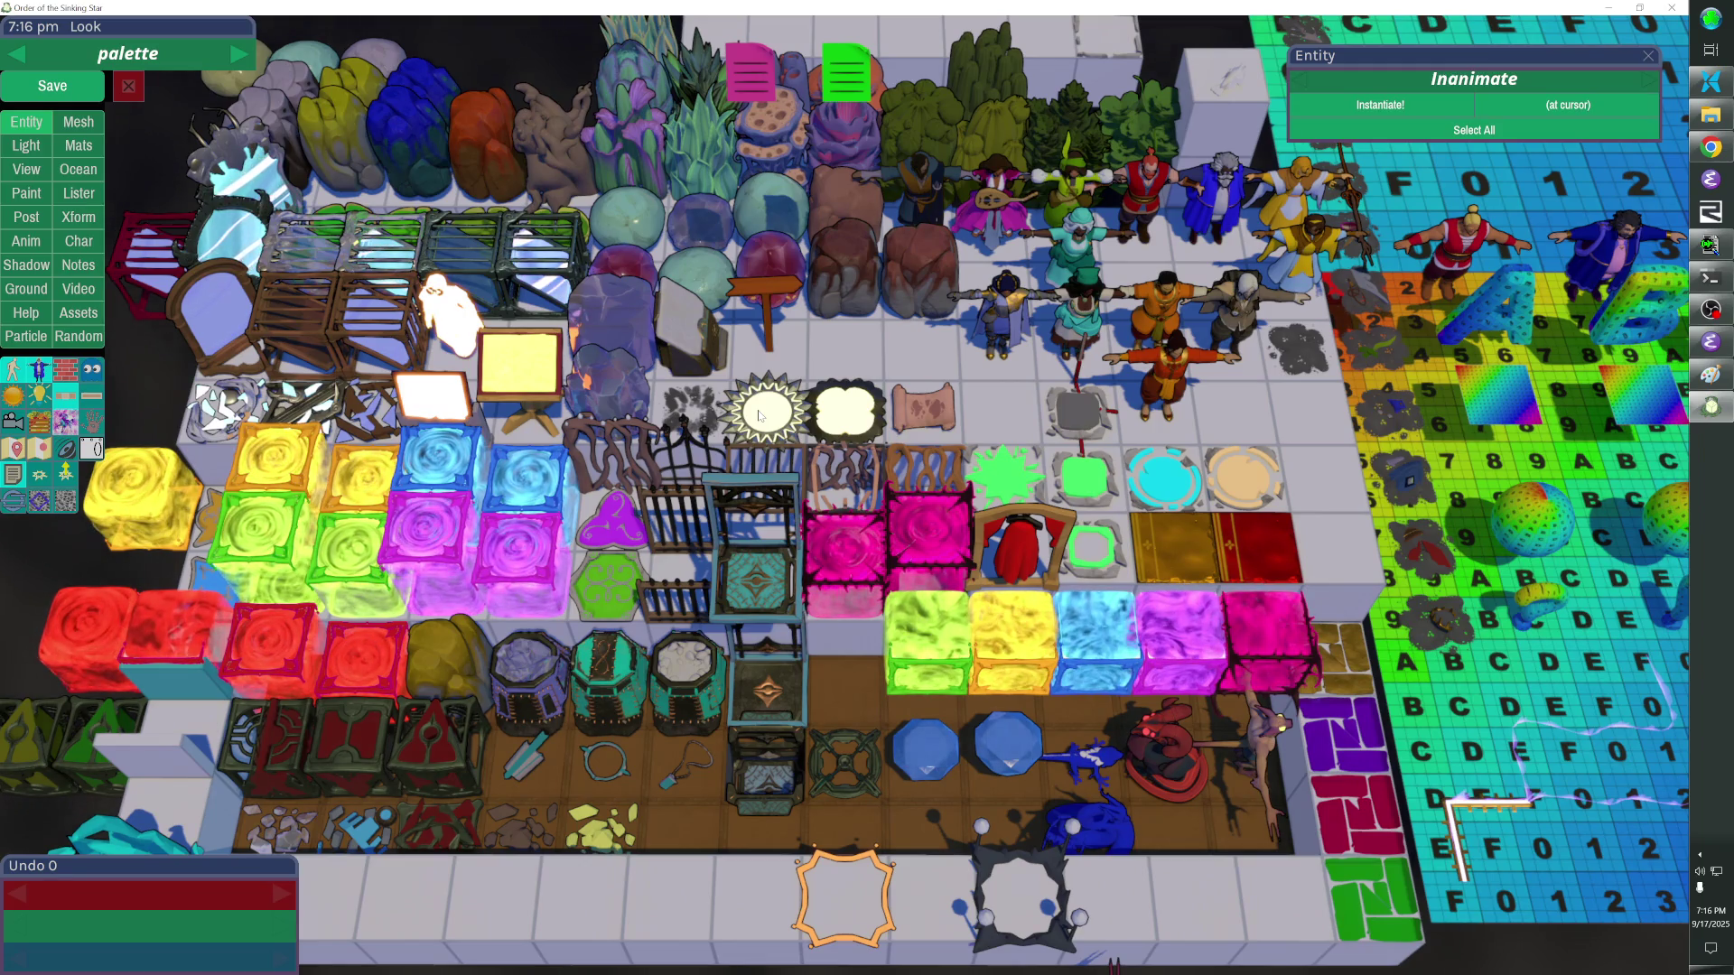
Switch the editor to the overworld and run fast_travel_check in the console.
key("Escape")
key("grave")
type("fast_travel_check")
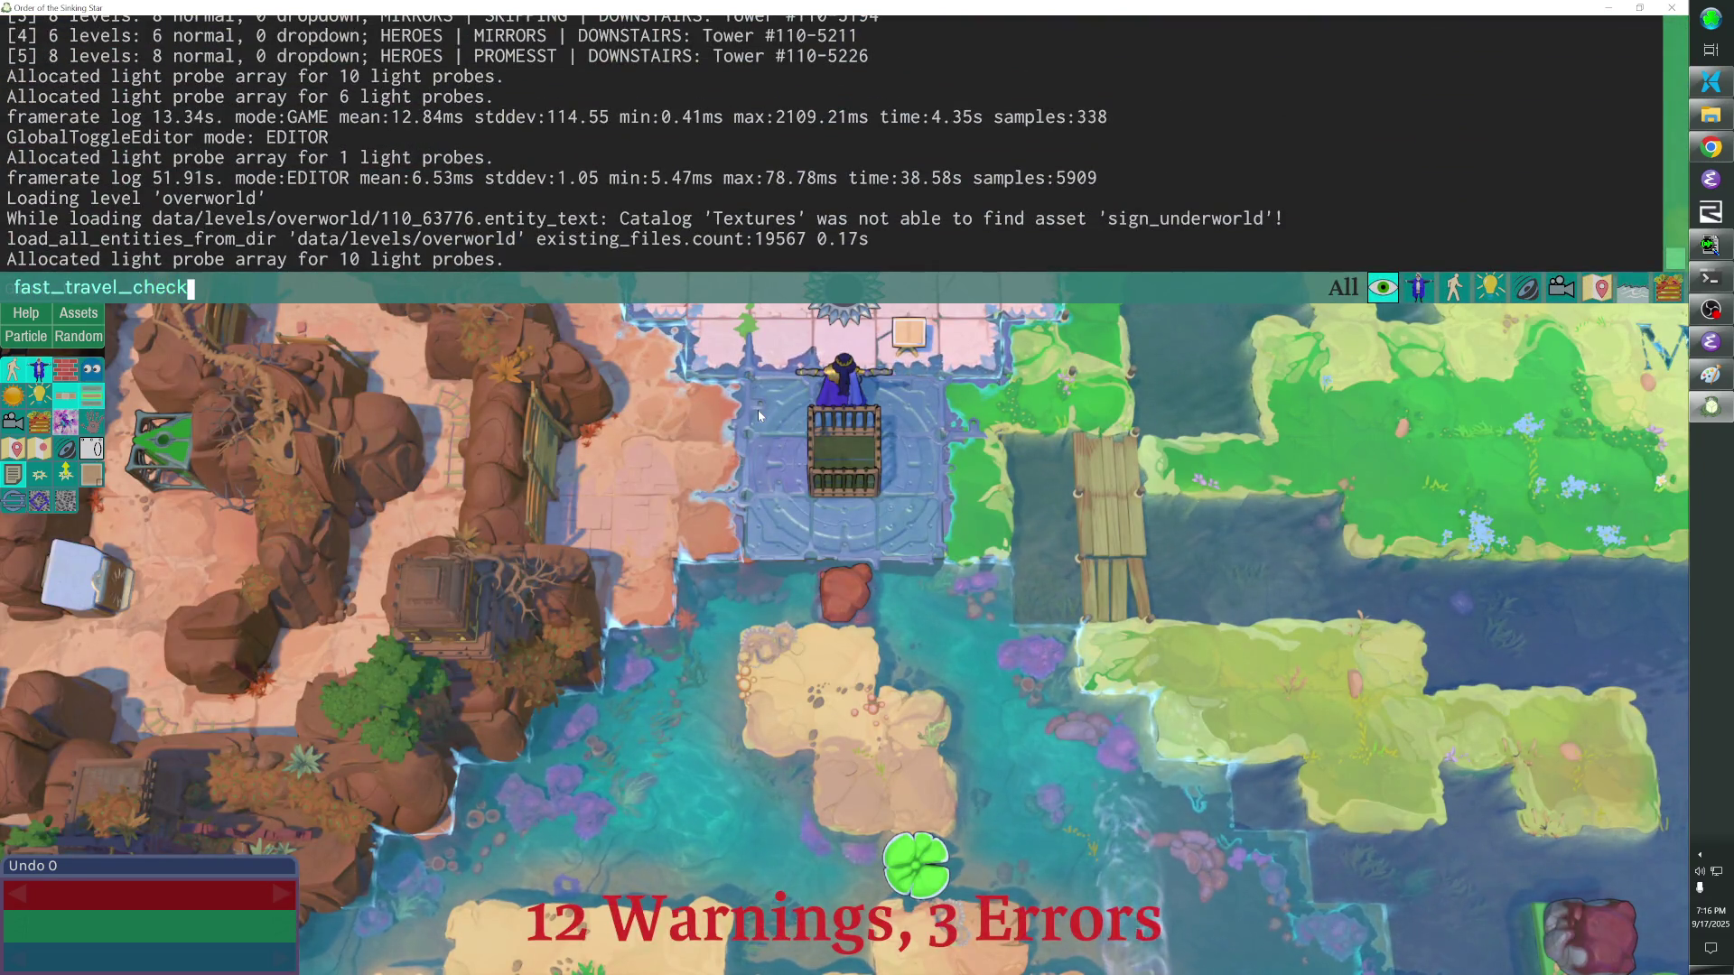
key("Return")
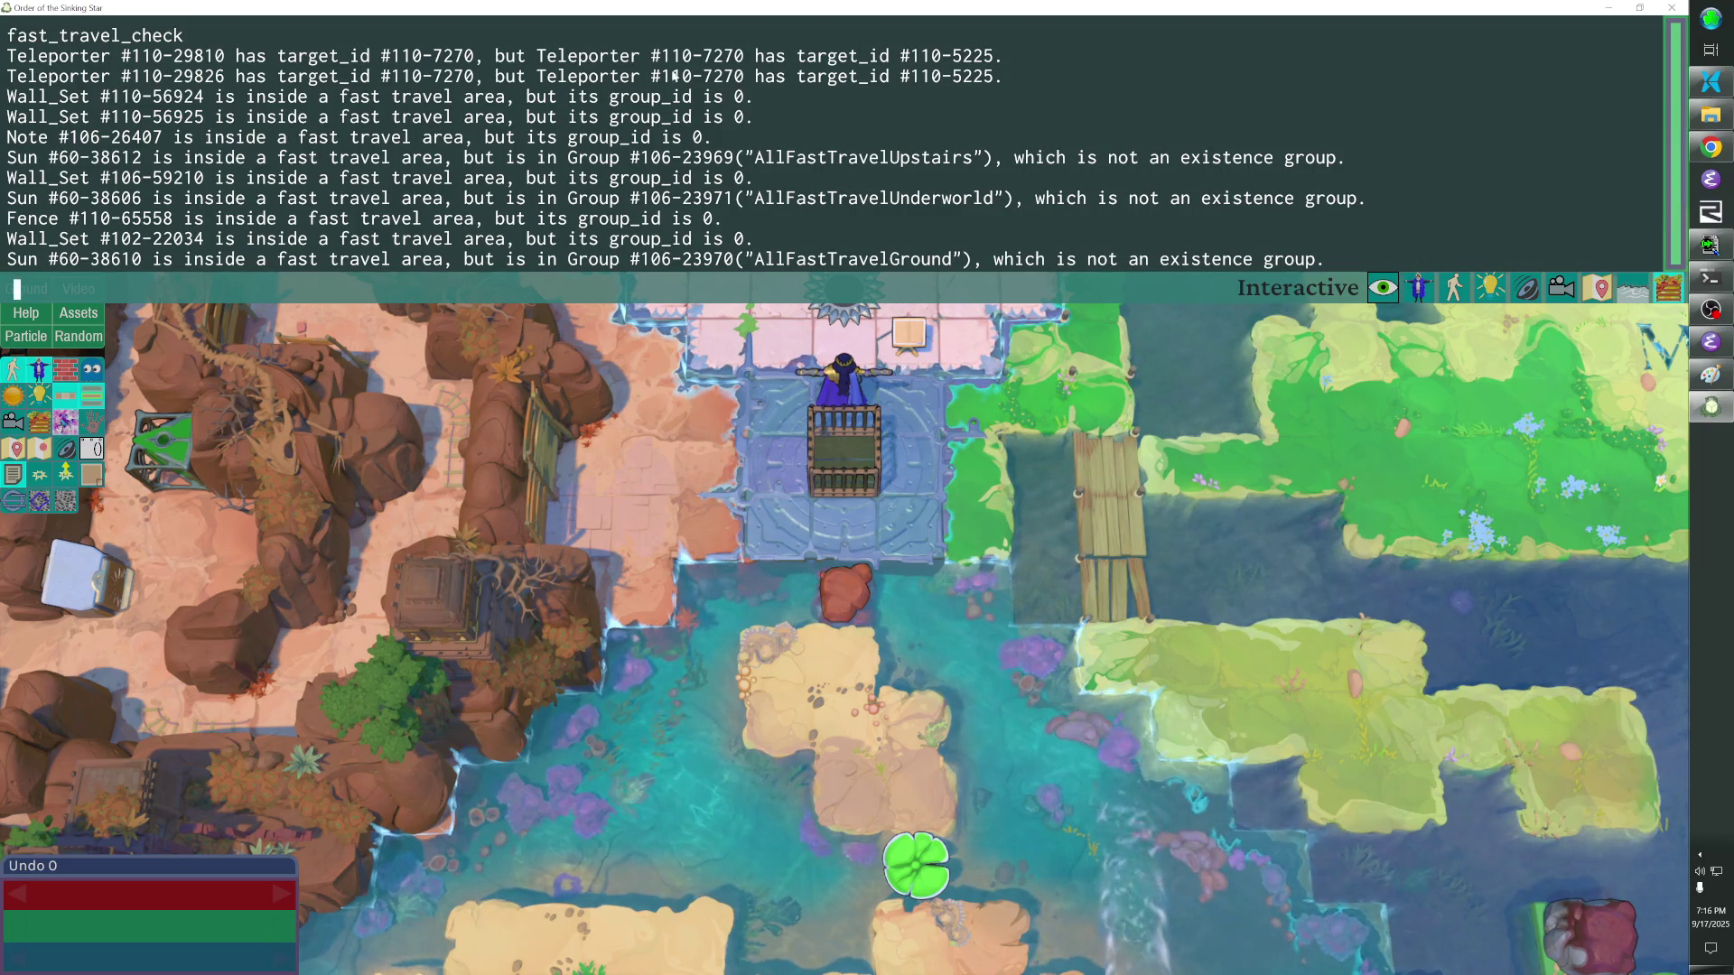
Copy the first flagged Teleporter ID #110-29810 and select it with the select command.
left_click_drag(137, 56, 218, 63)
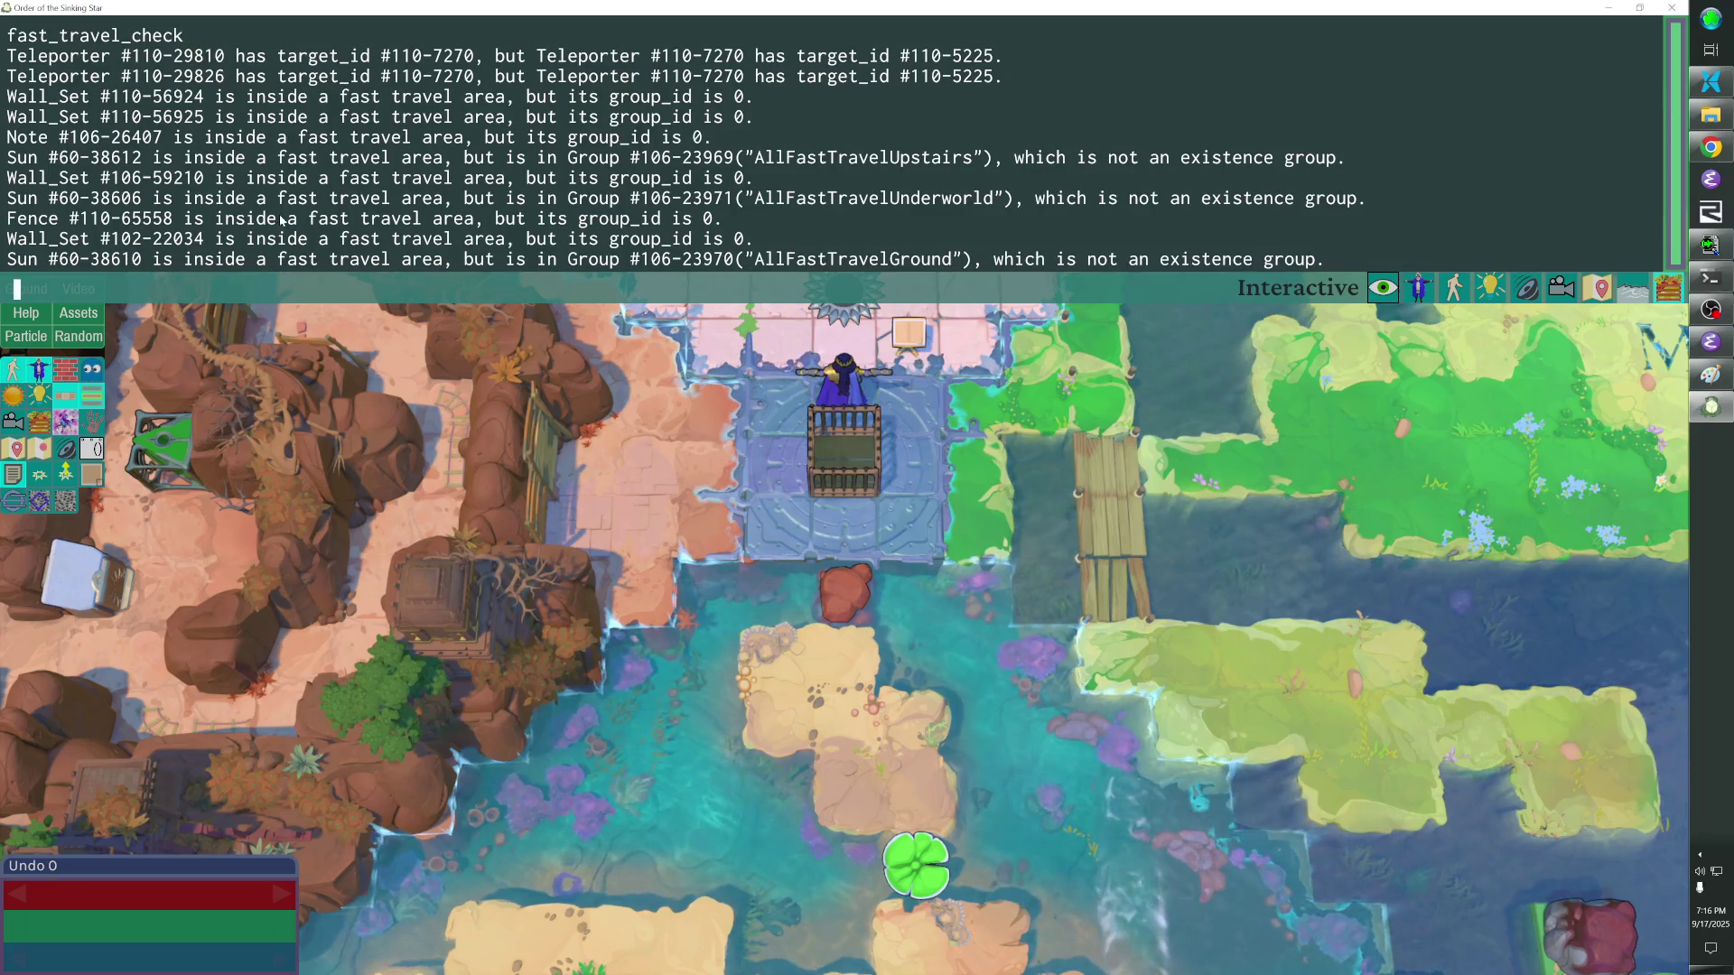
type("select s")
type("110-29810")
key("Return")
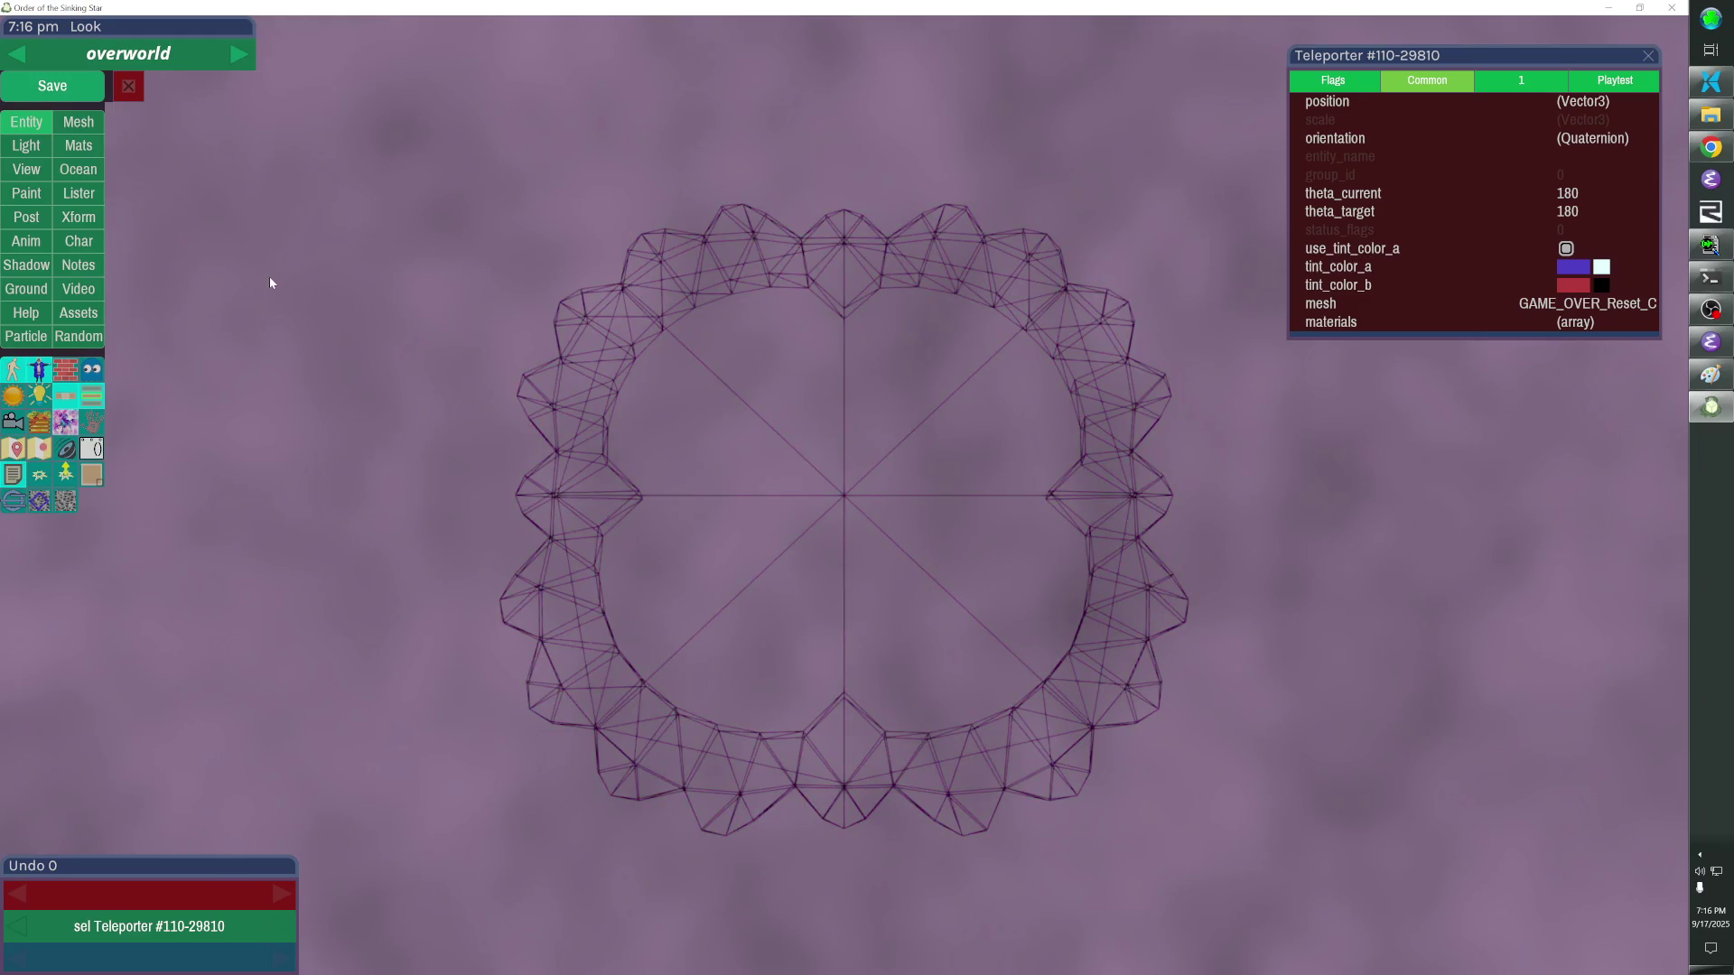
Select Teleporter #110-7270 then #110-29810 and fly the view to it.
left_click(89, 398)
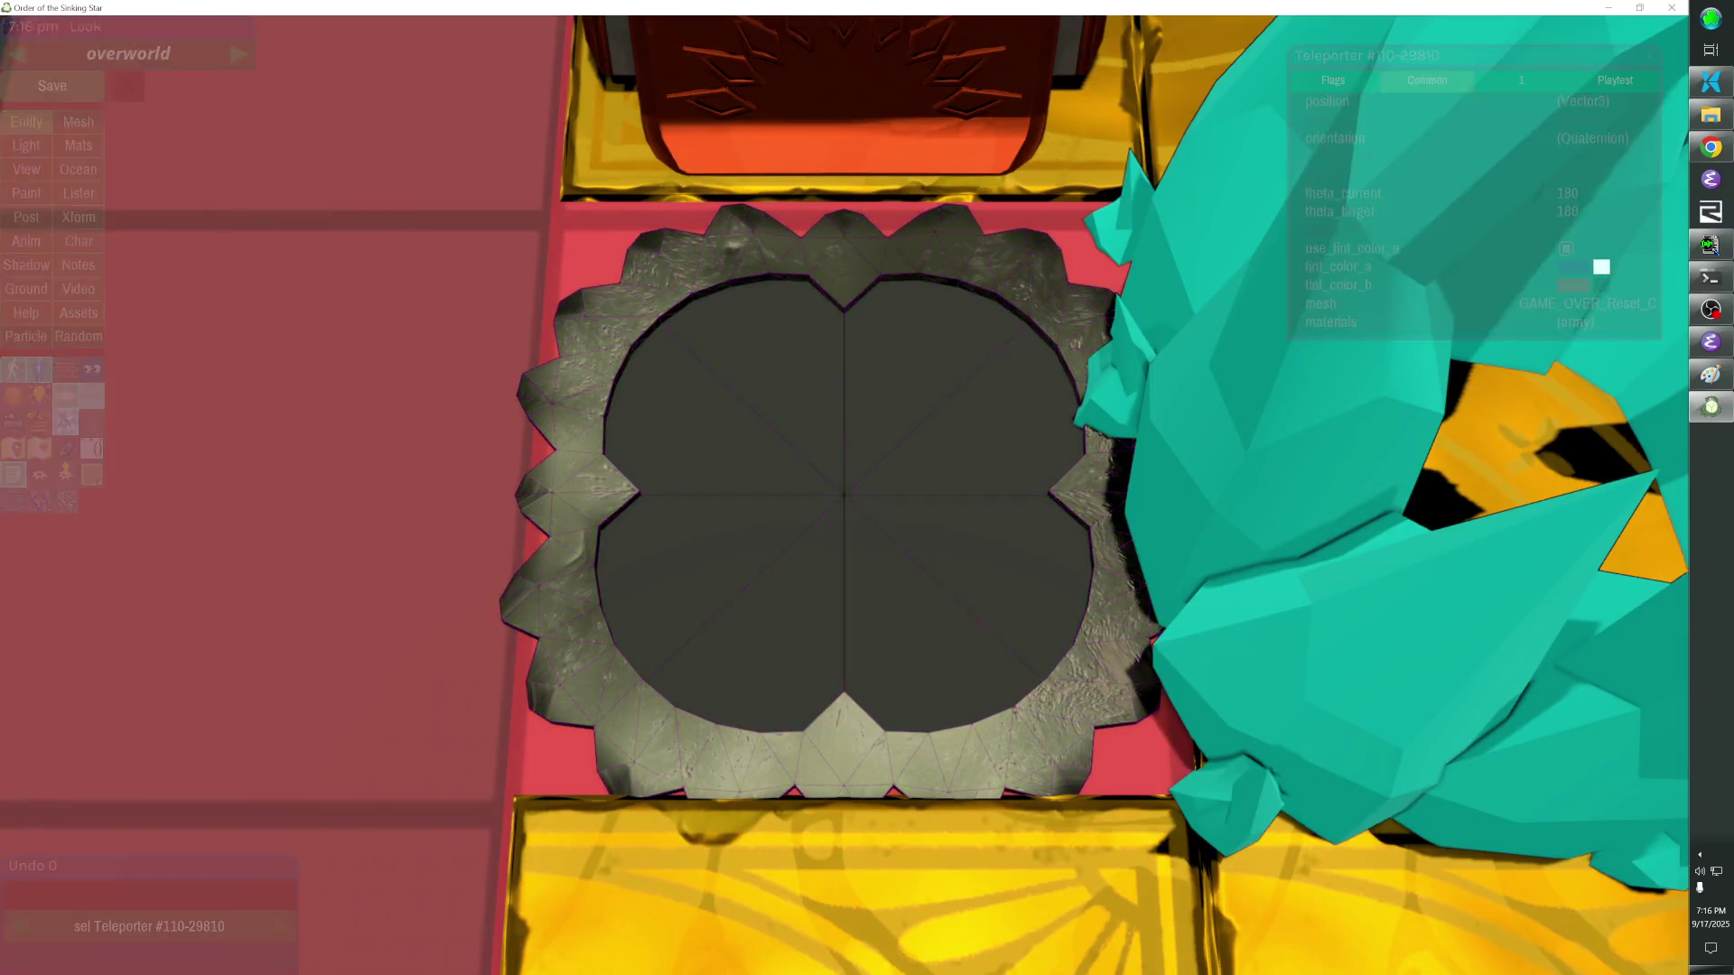
scroll(868, 488, "down", 10)
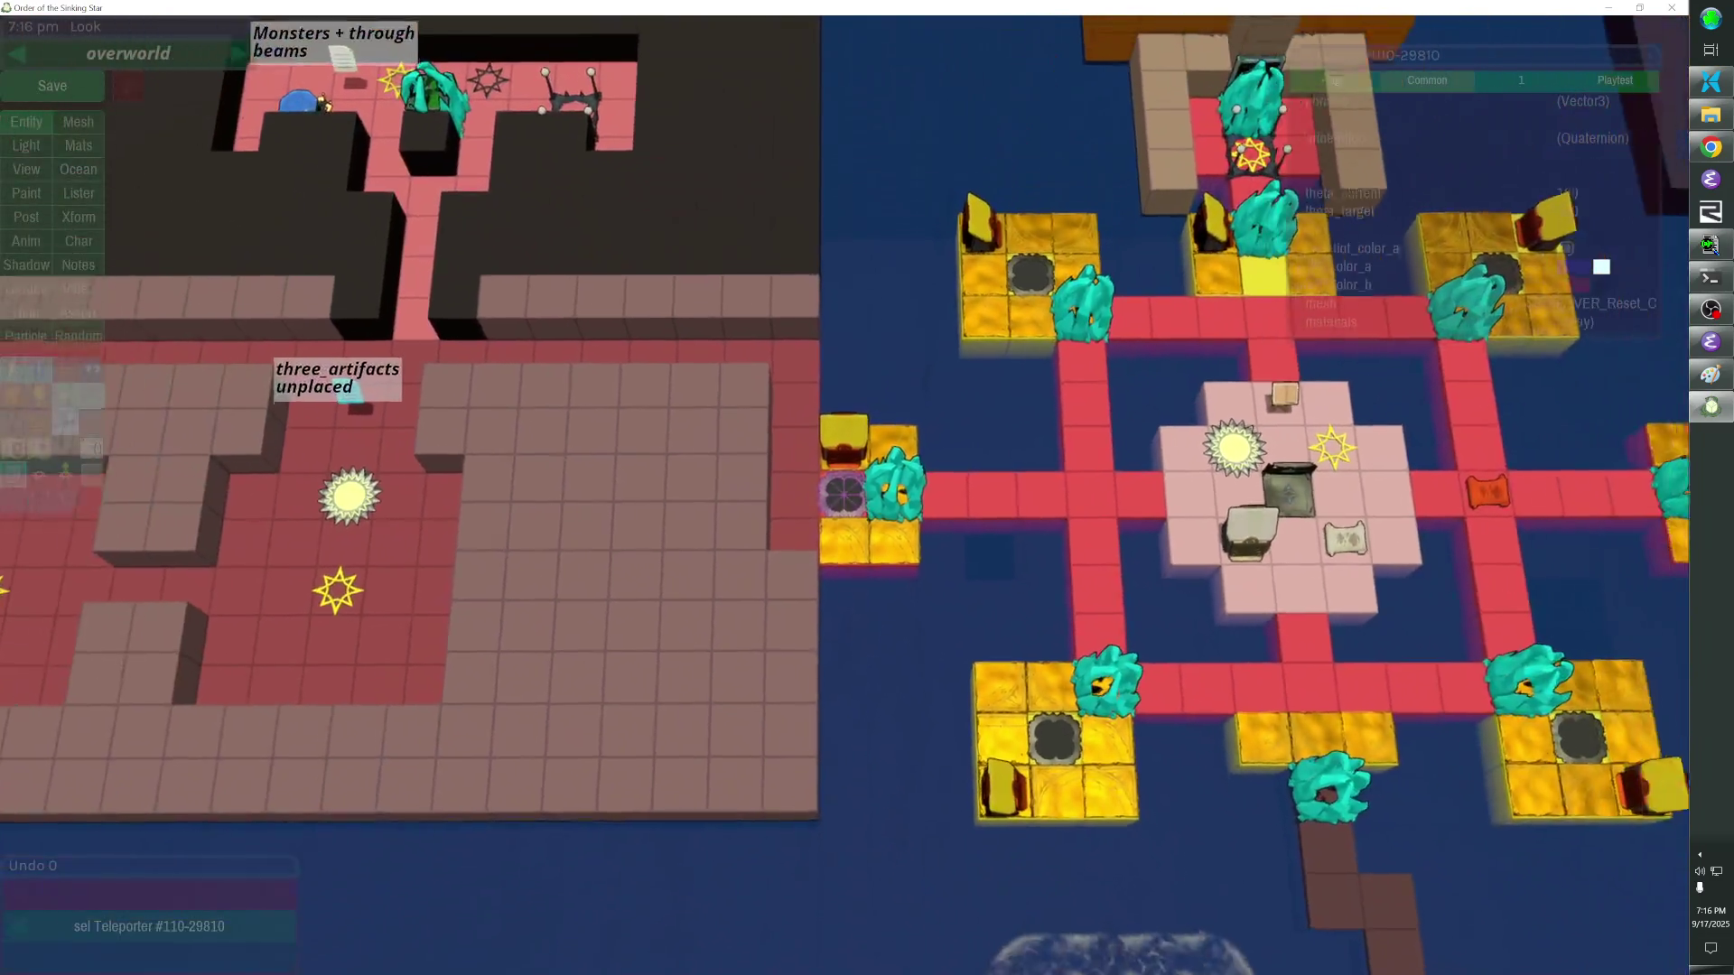
scroll(868, 489, "down", 3)
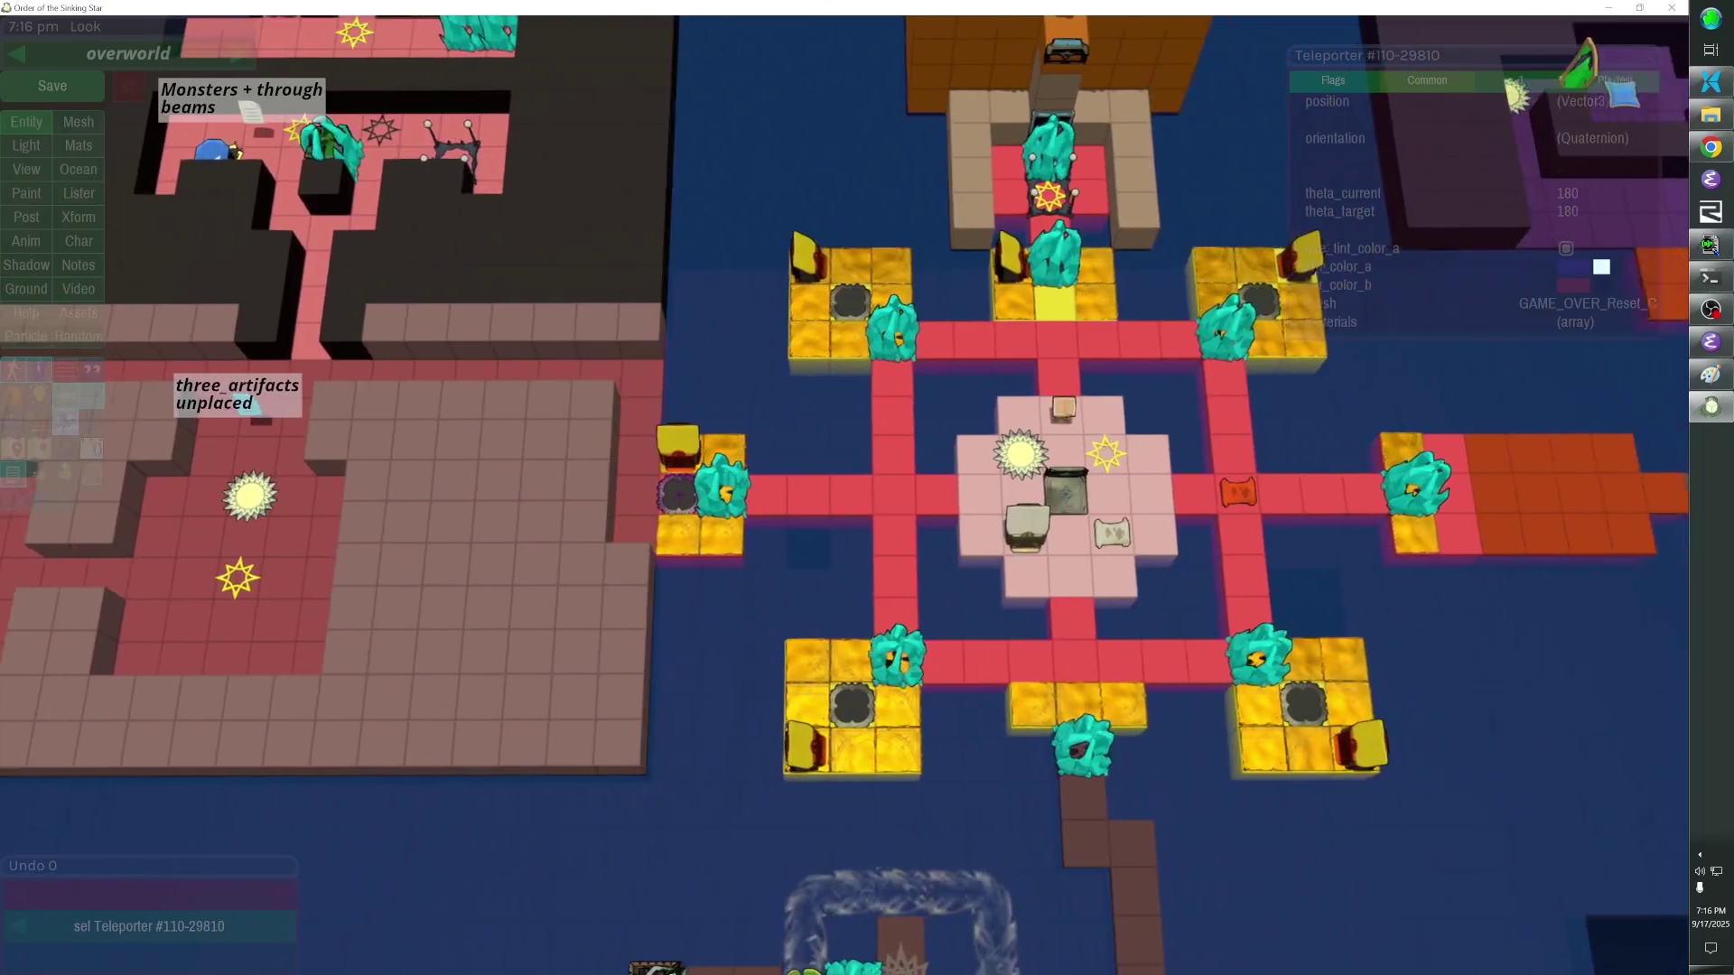
scroll(866, 488, "down", 5)
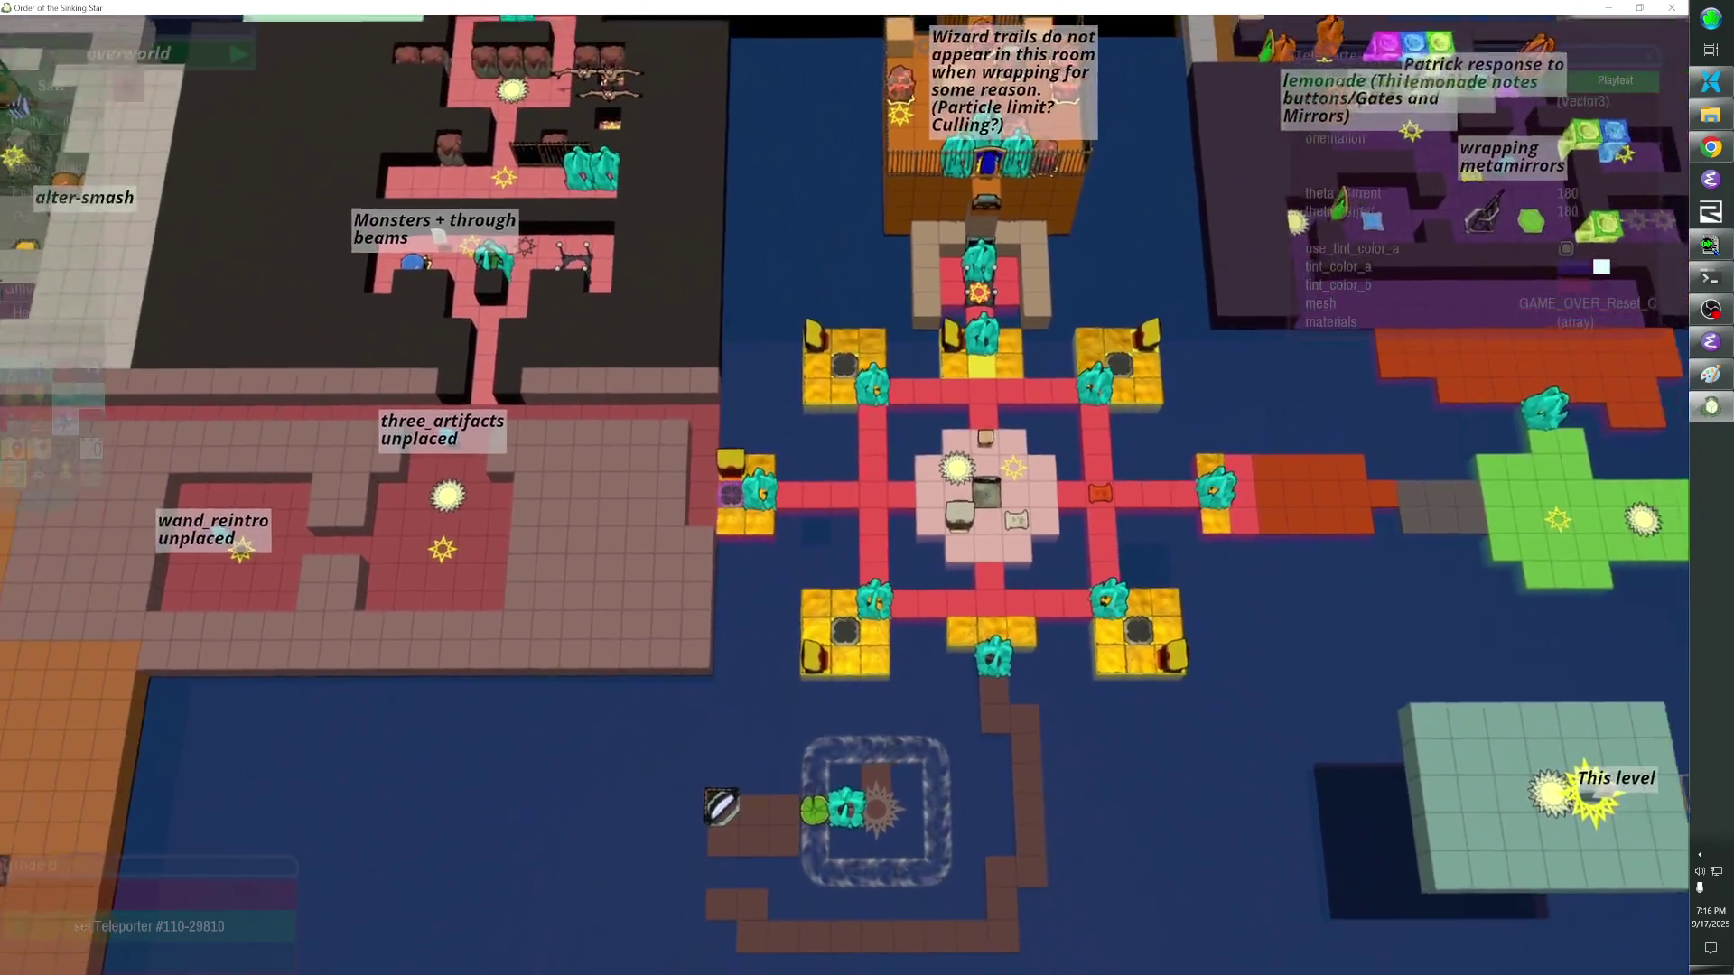
left_click(844, 493)
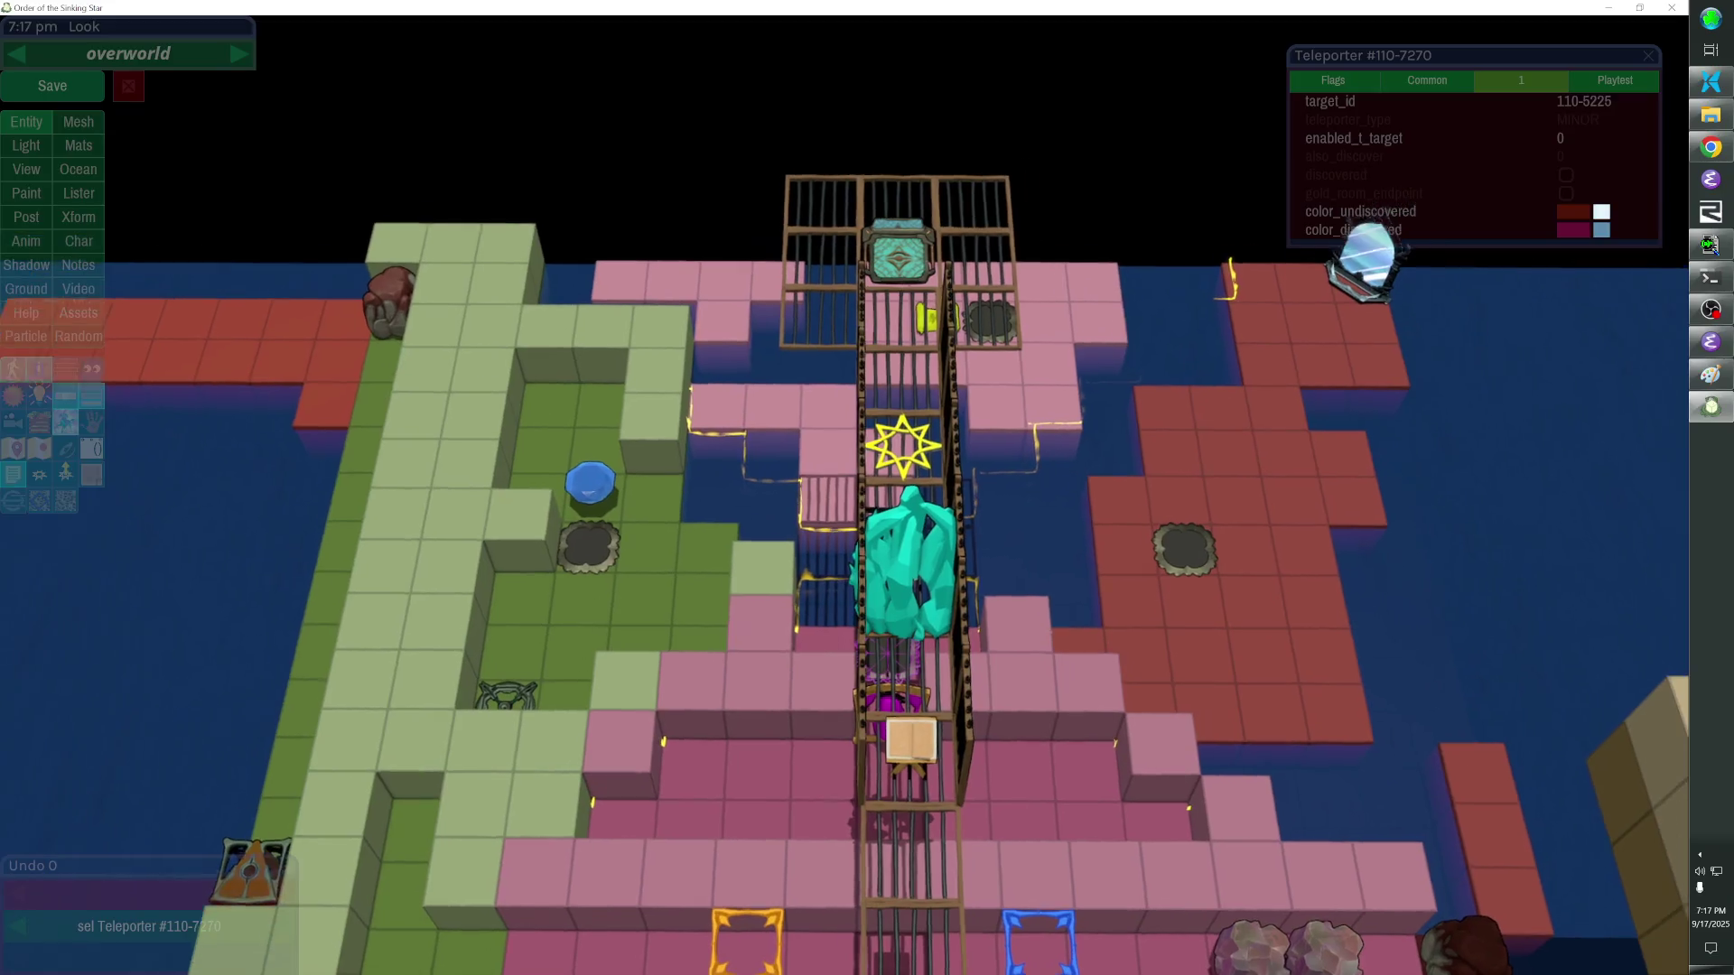
left_click(891, 560)
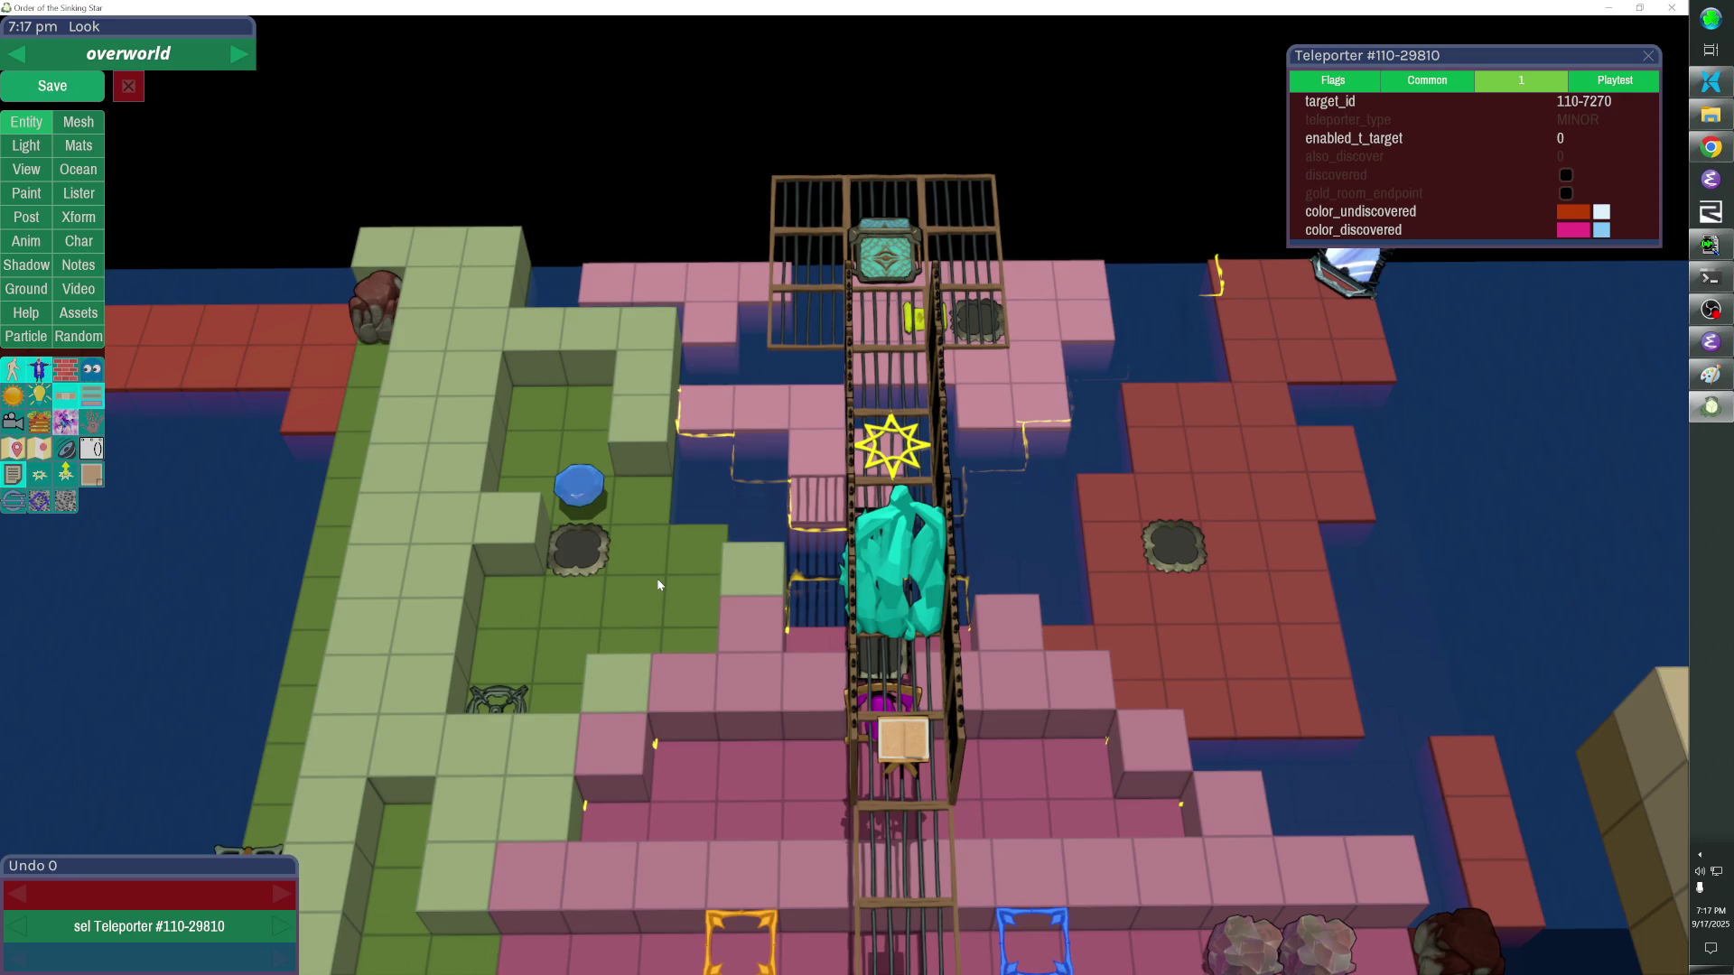
key("Return")
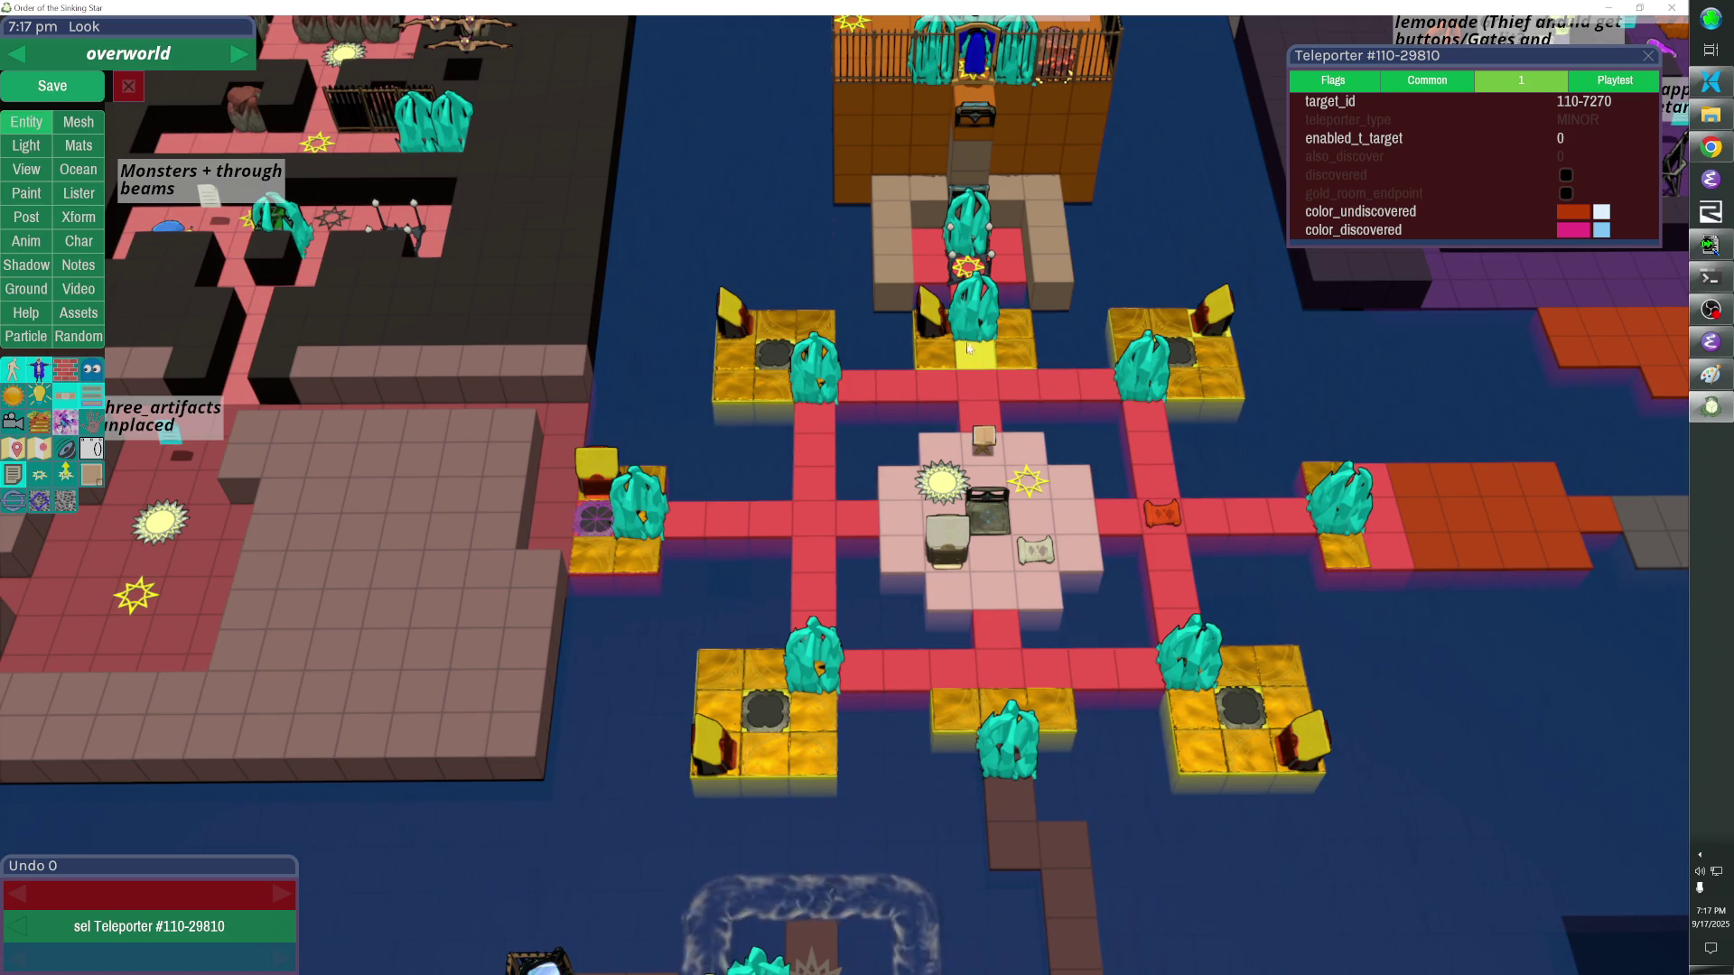
Unhide Freezer #110-29814 and bring up options for the teleporter's target_id.
key("h")
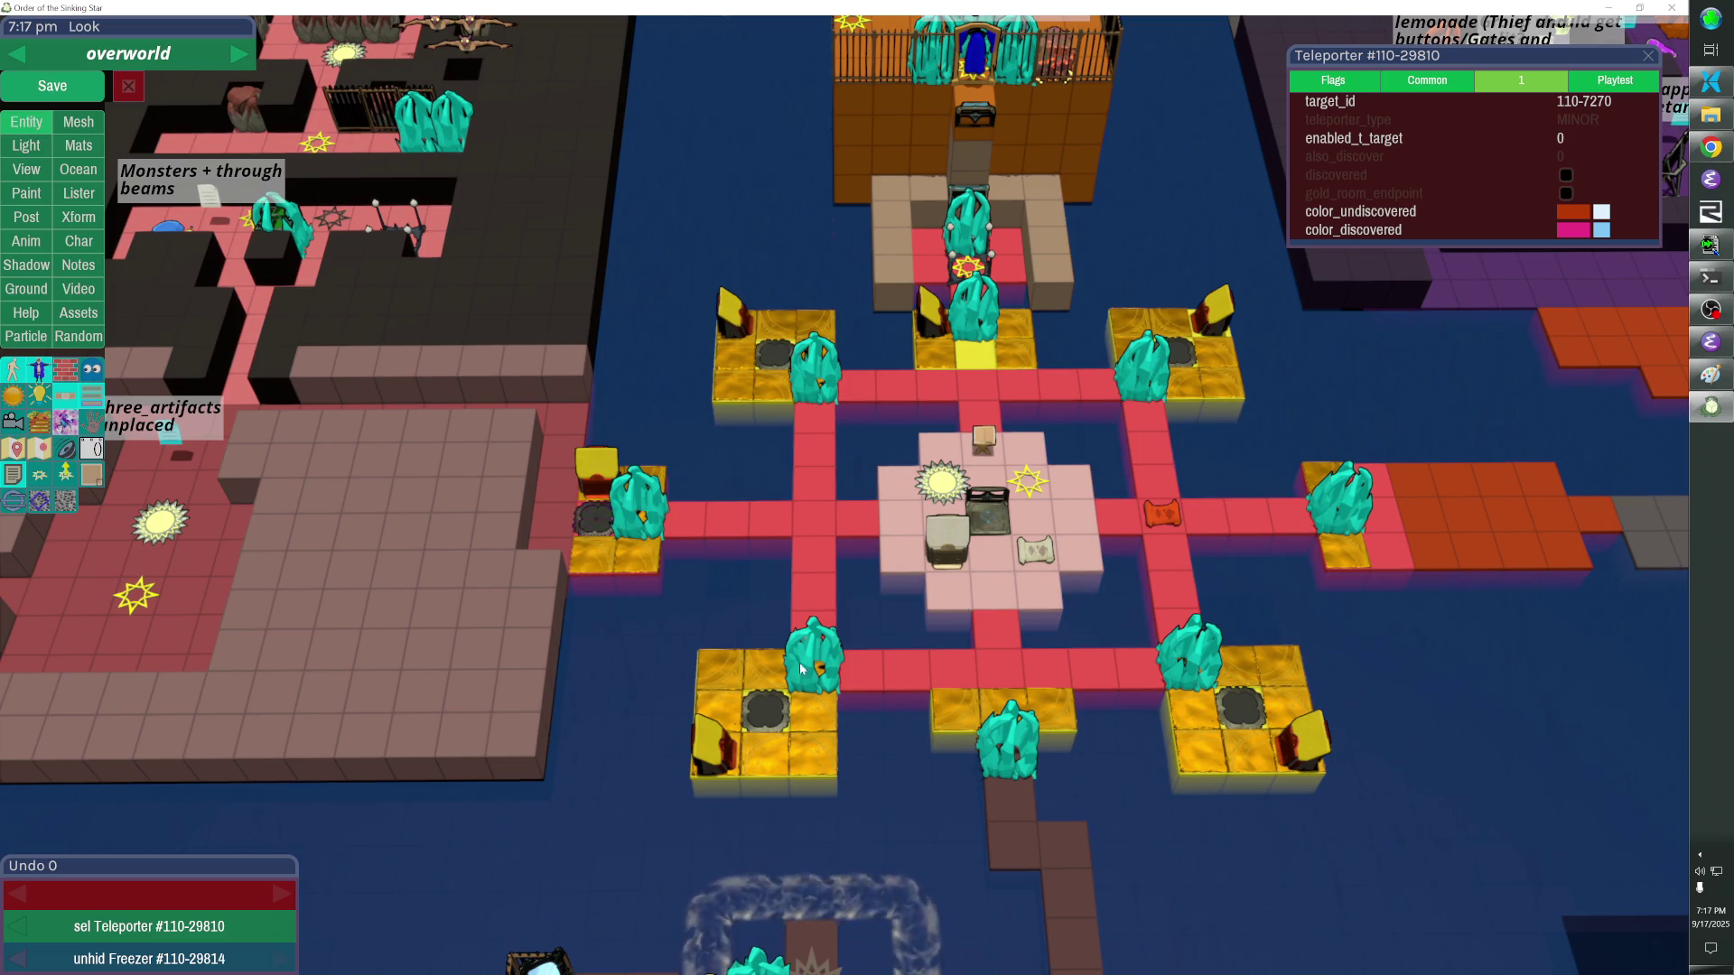
double_click(747, 384)
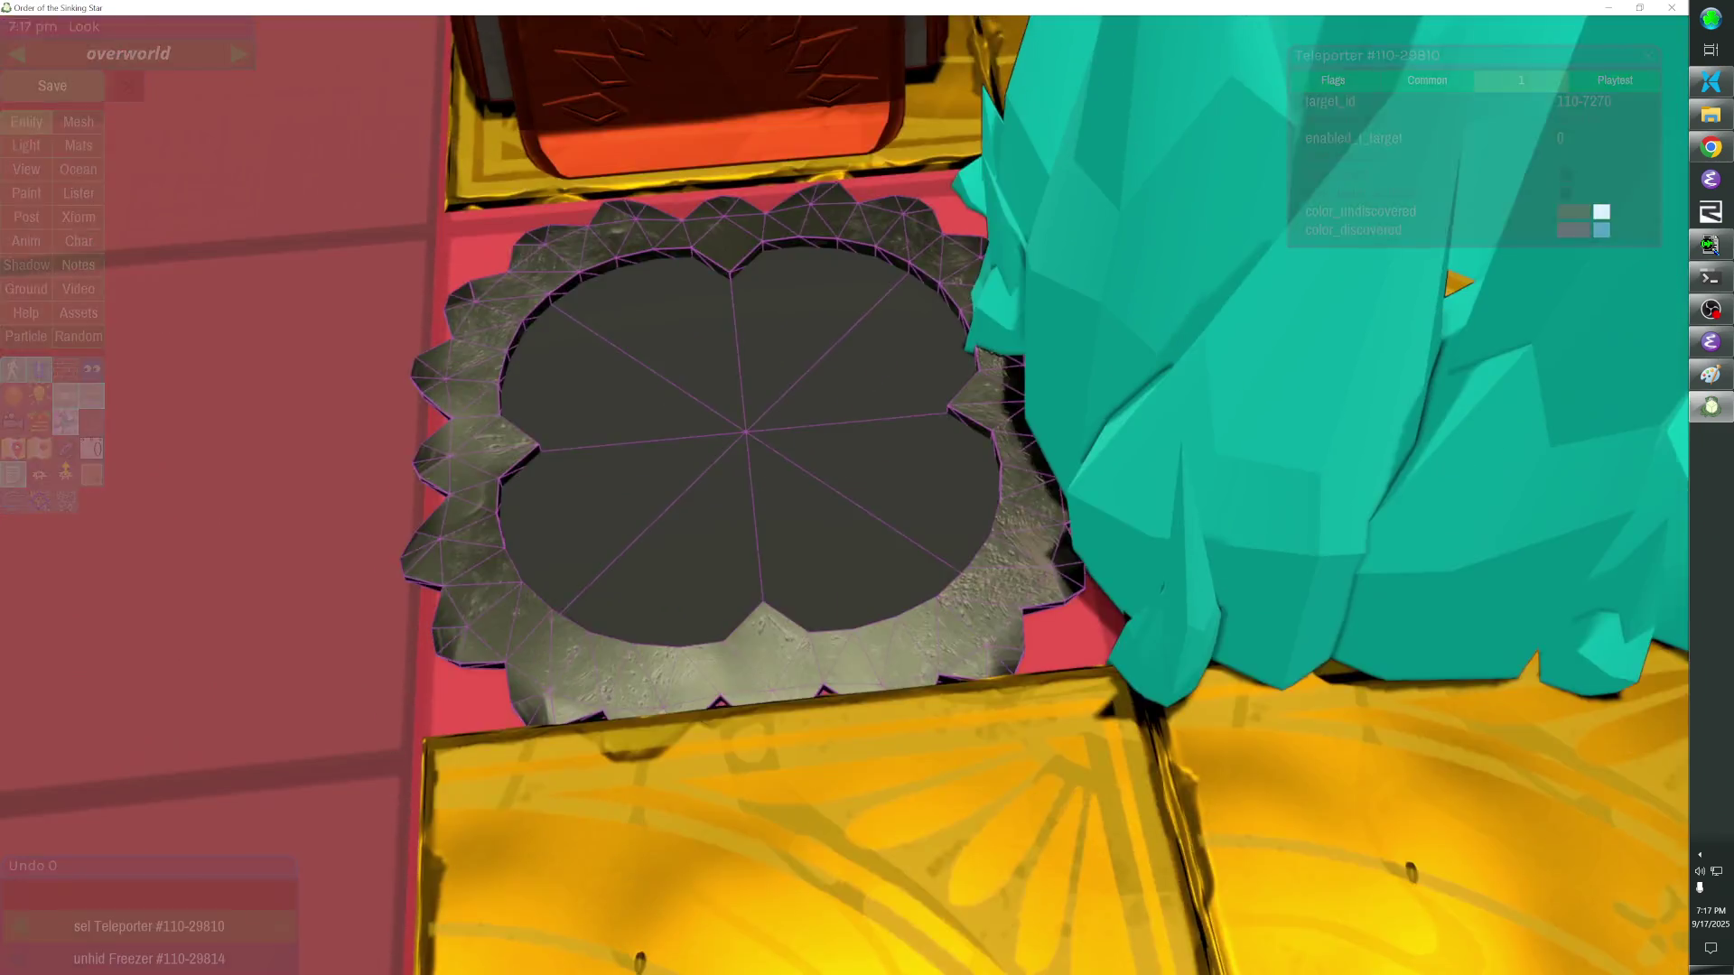
scroll(746, 378, "down", 10)
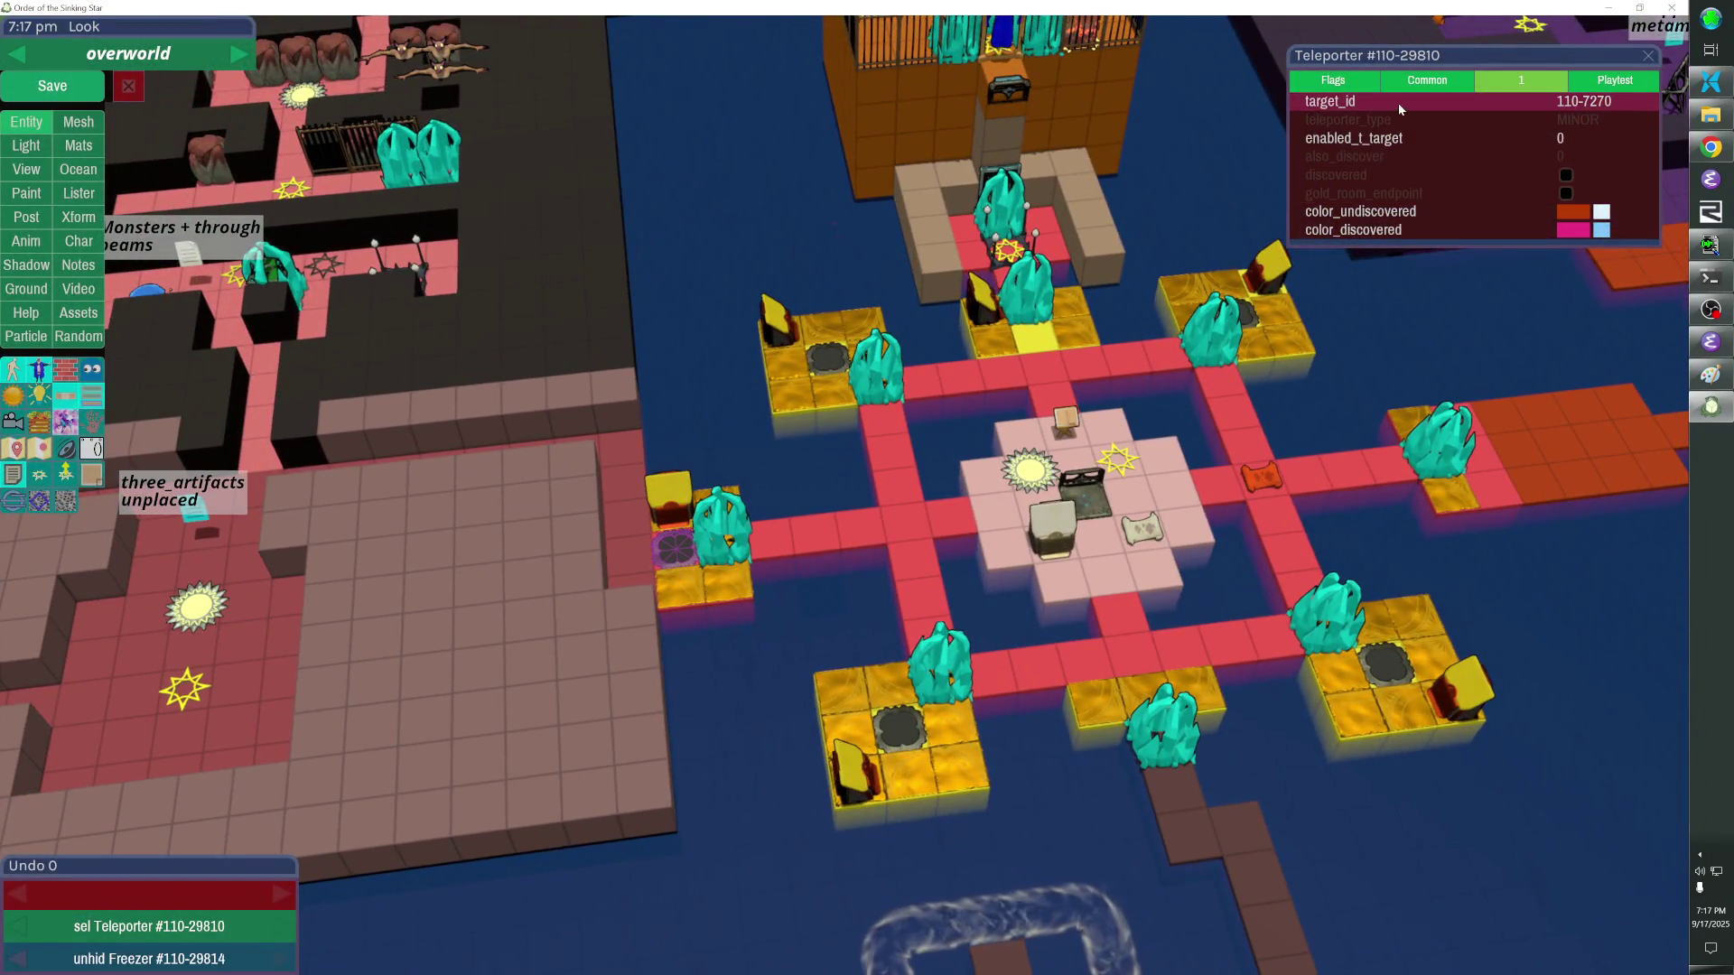
right_click(1398, 103)
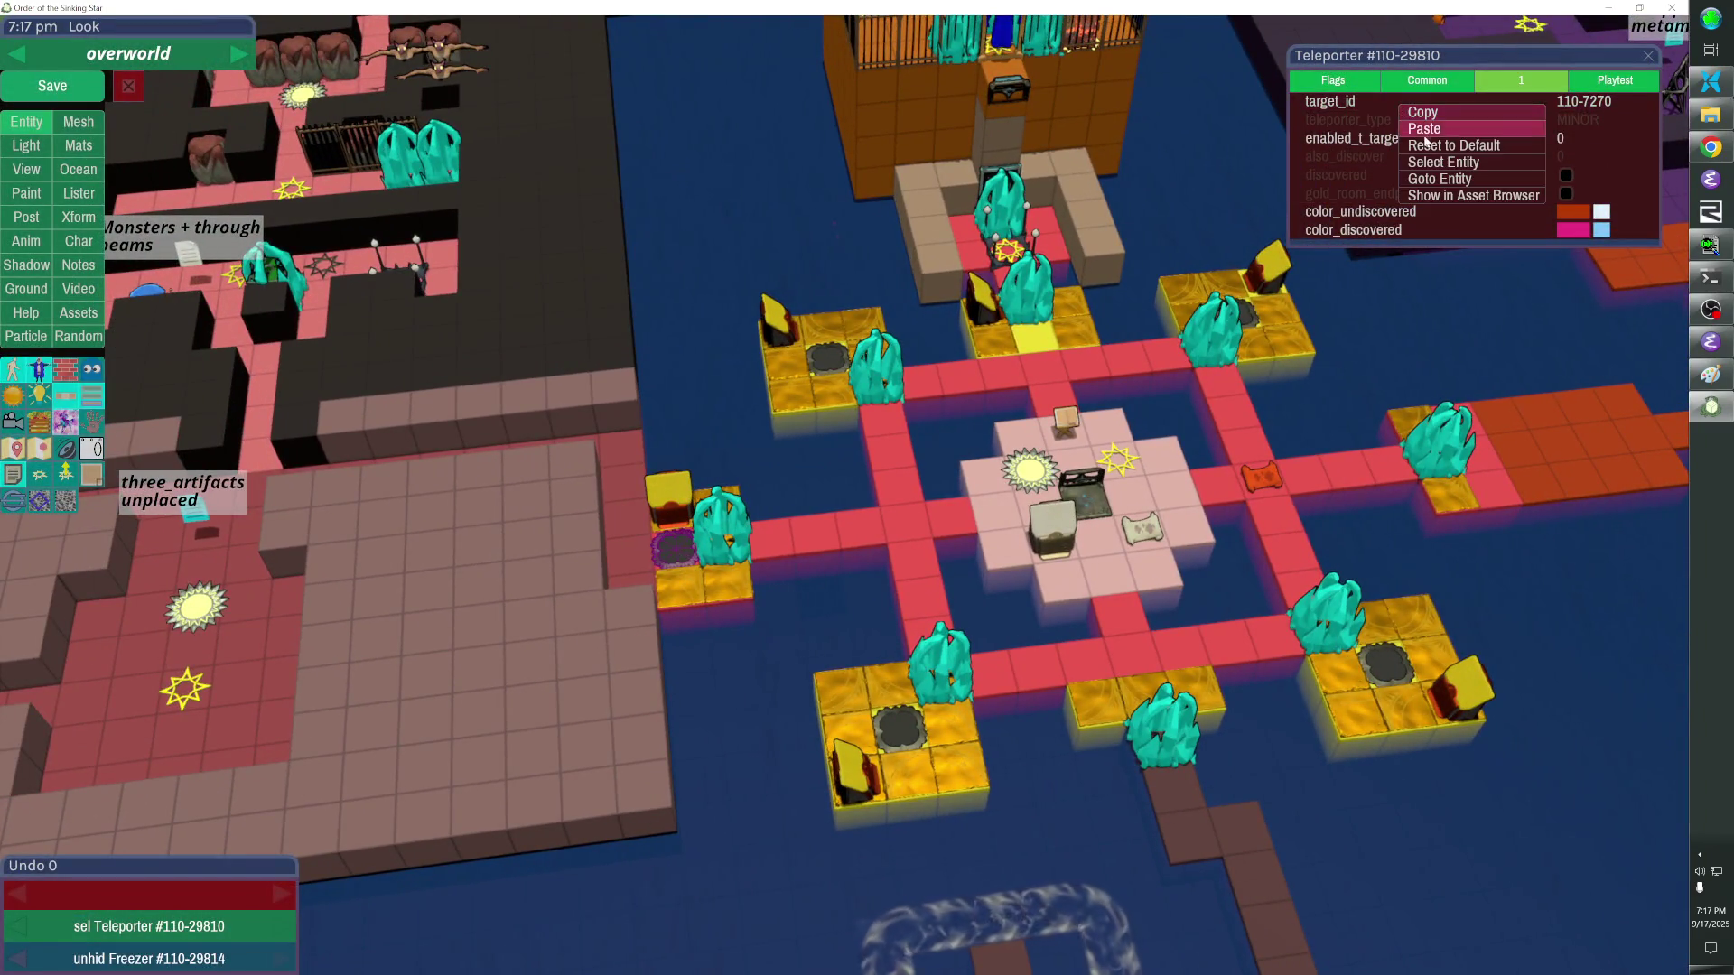
left_click(1440, 178)
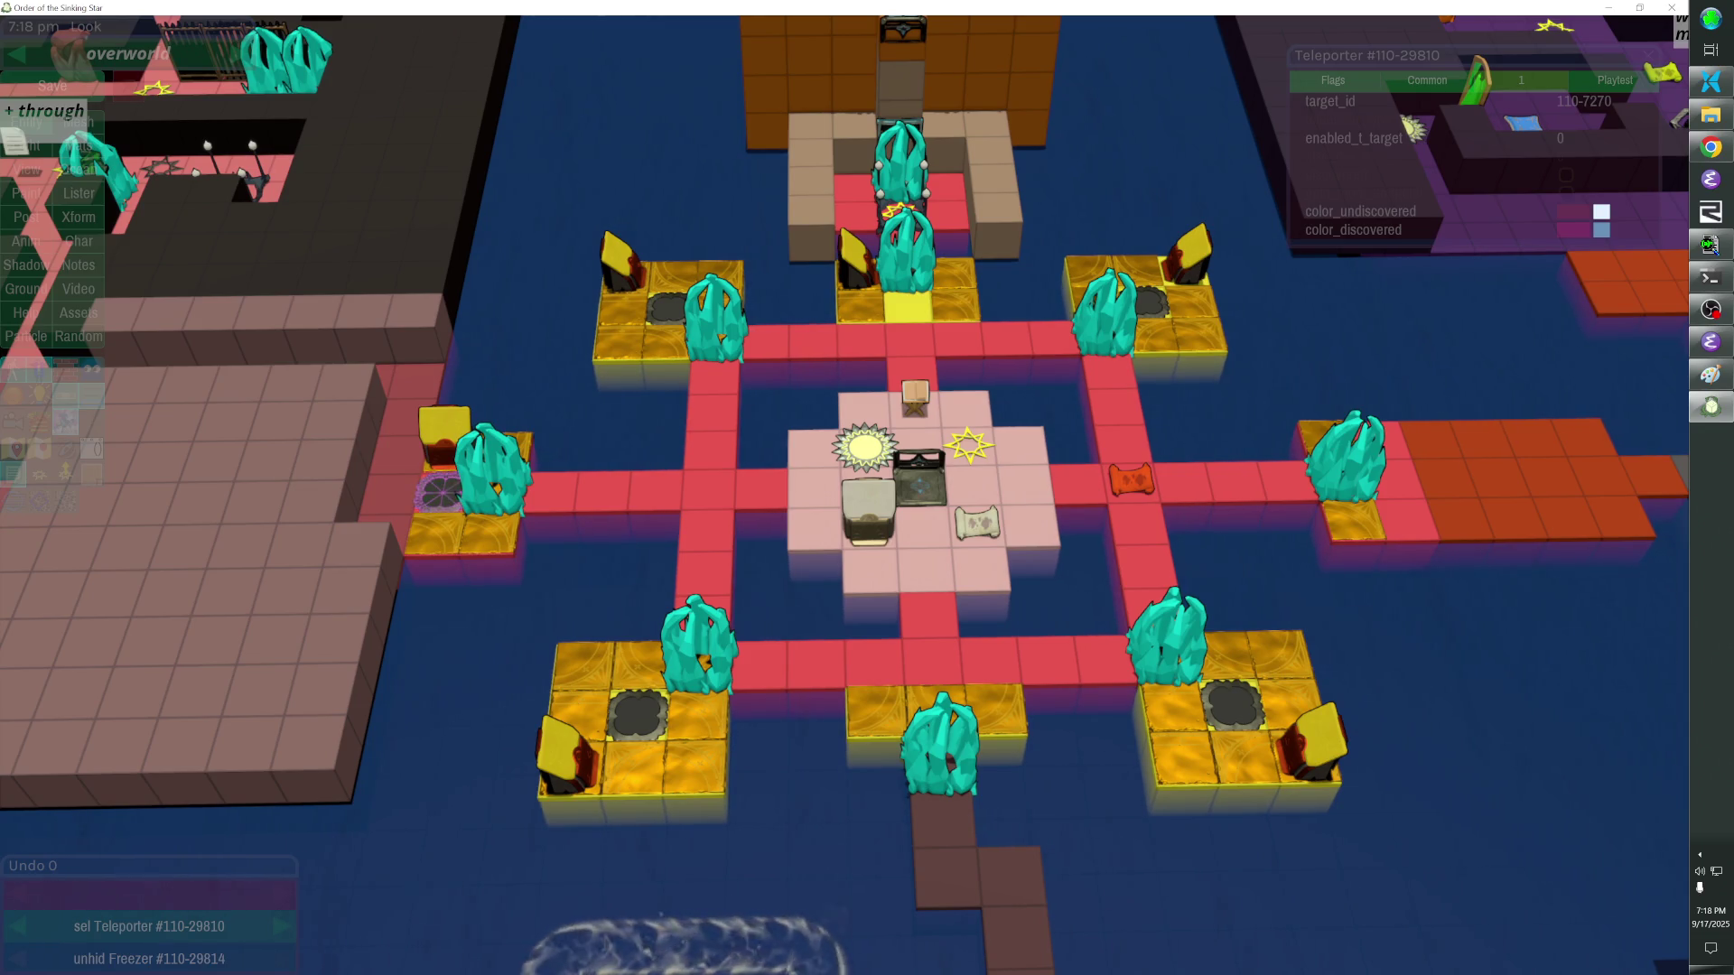
key("alt+Tab")
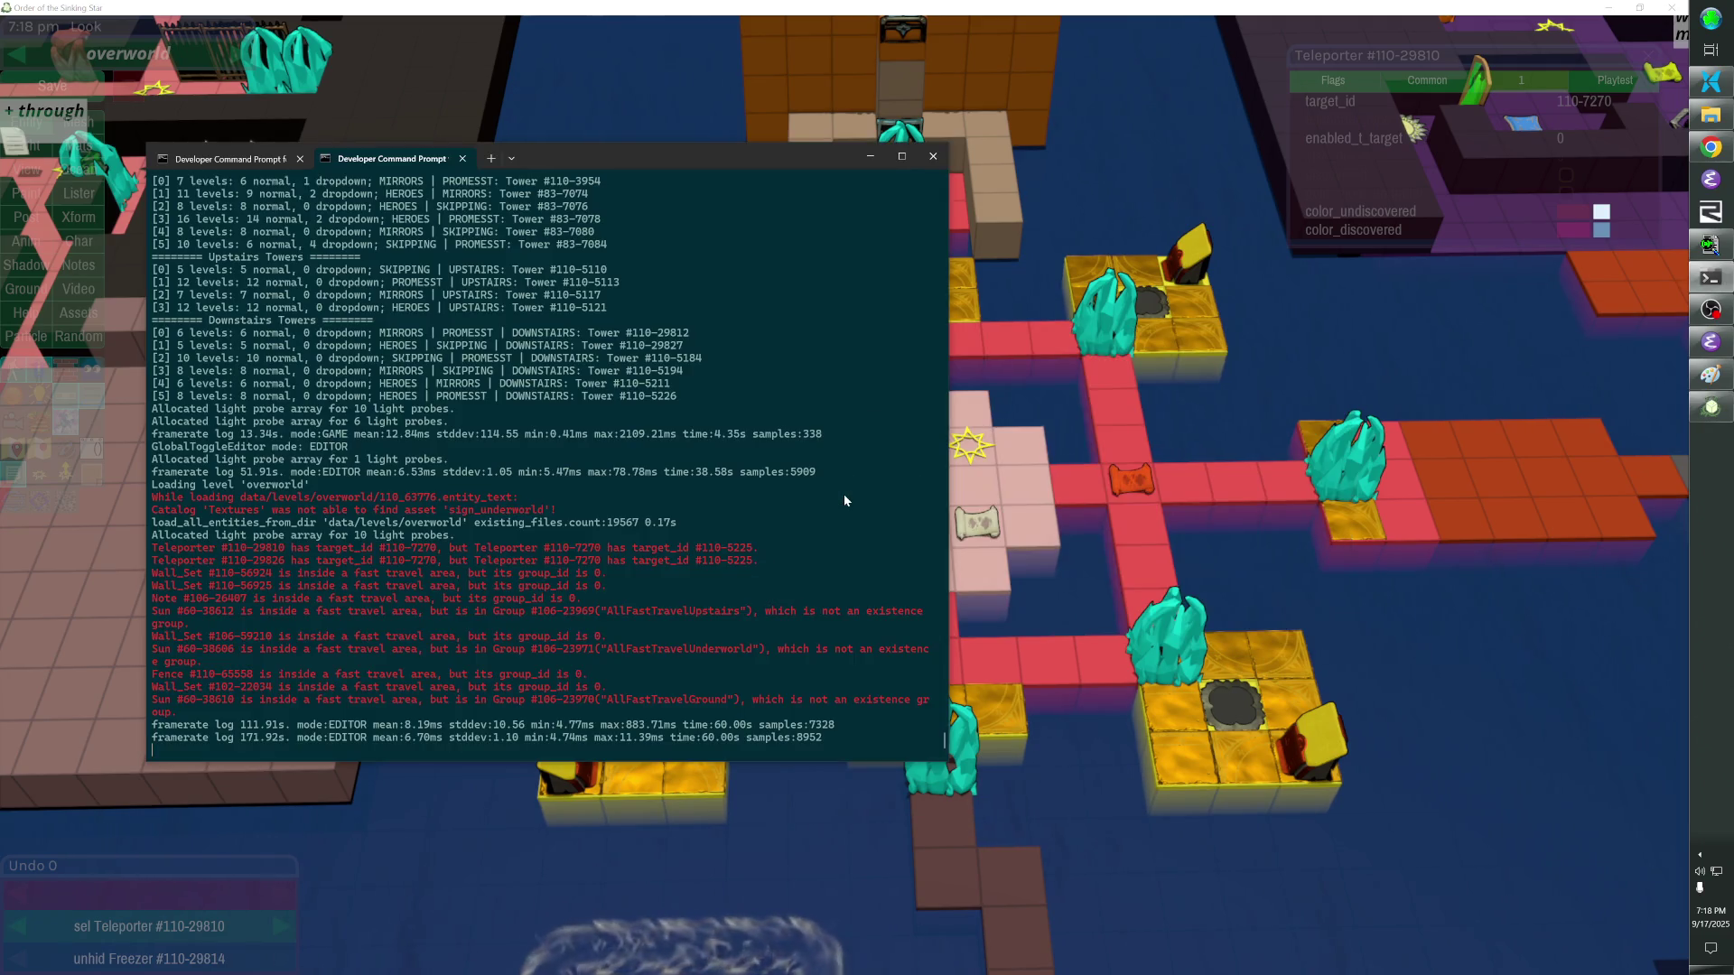
Copy the flagged Fence #110-65558 ID from the command prompt error log.
key("alt+Tab")
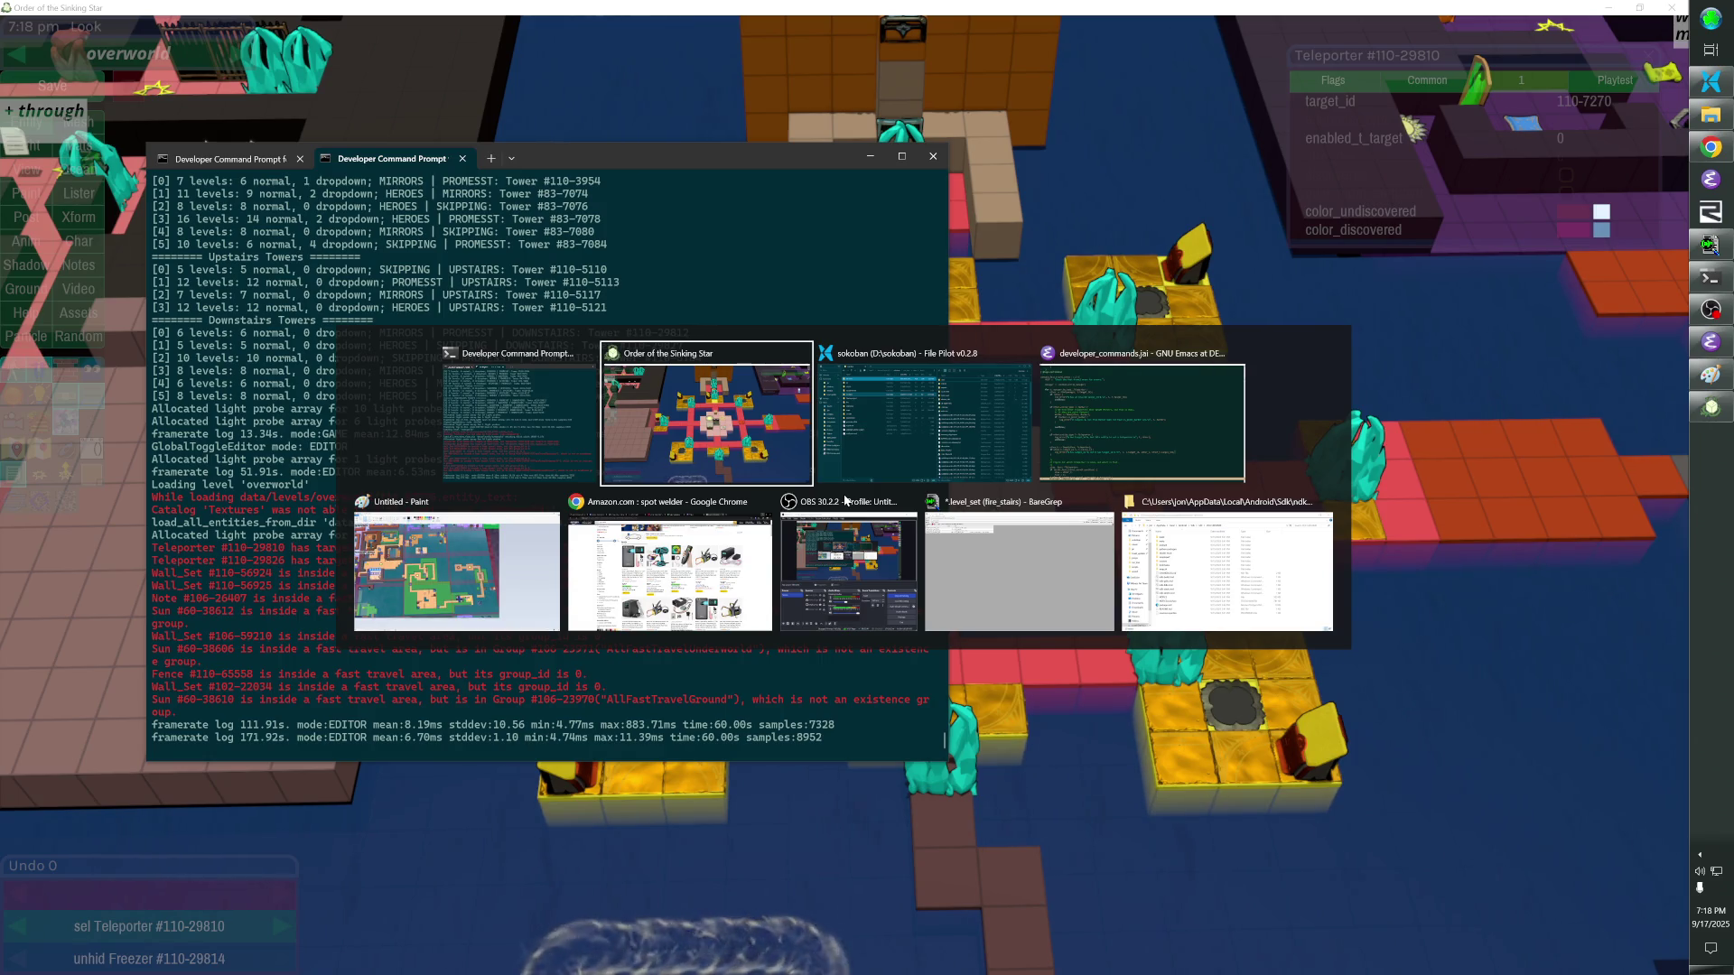
key("alt+Tab")
key("alt+Tab")
key("alt+Tab")
key("alt+Tab")
key("alt+Tab")
key("alt+Tab")
key("alt+Tab")
key("alt+Tab")
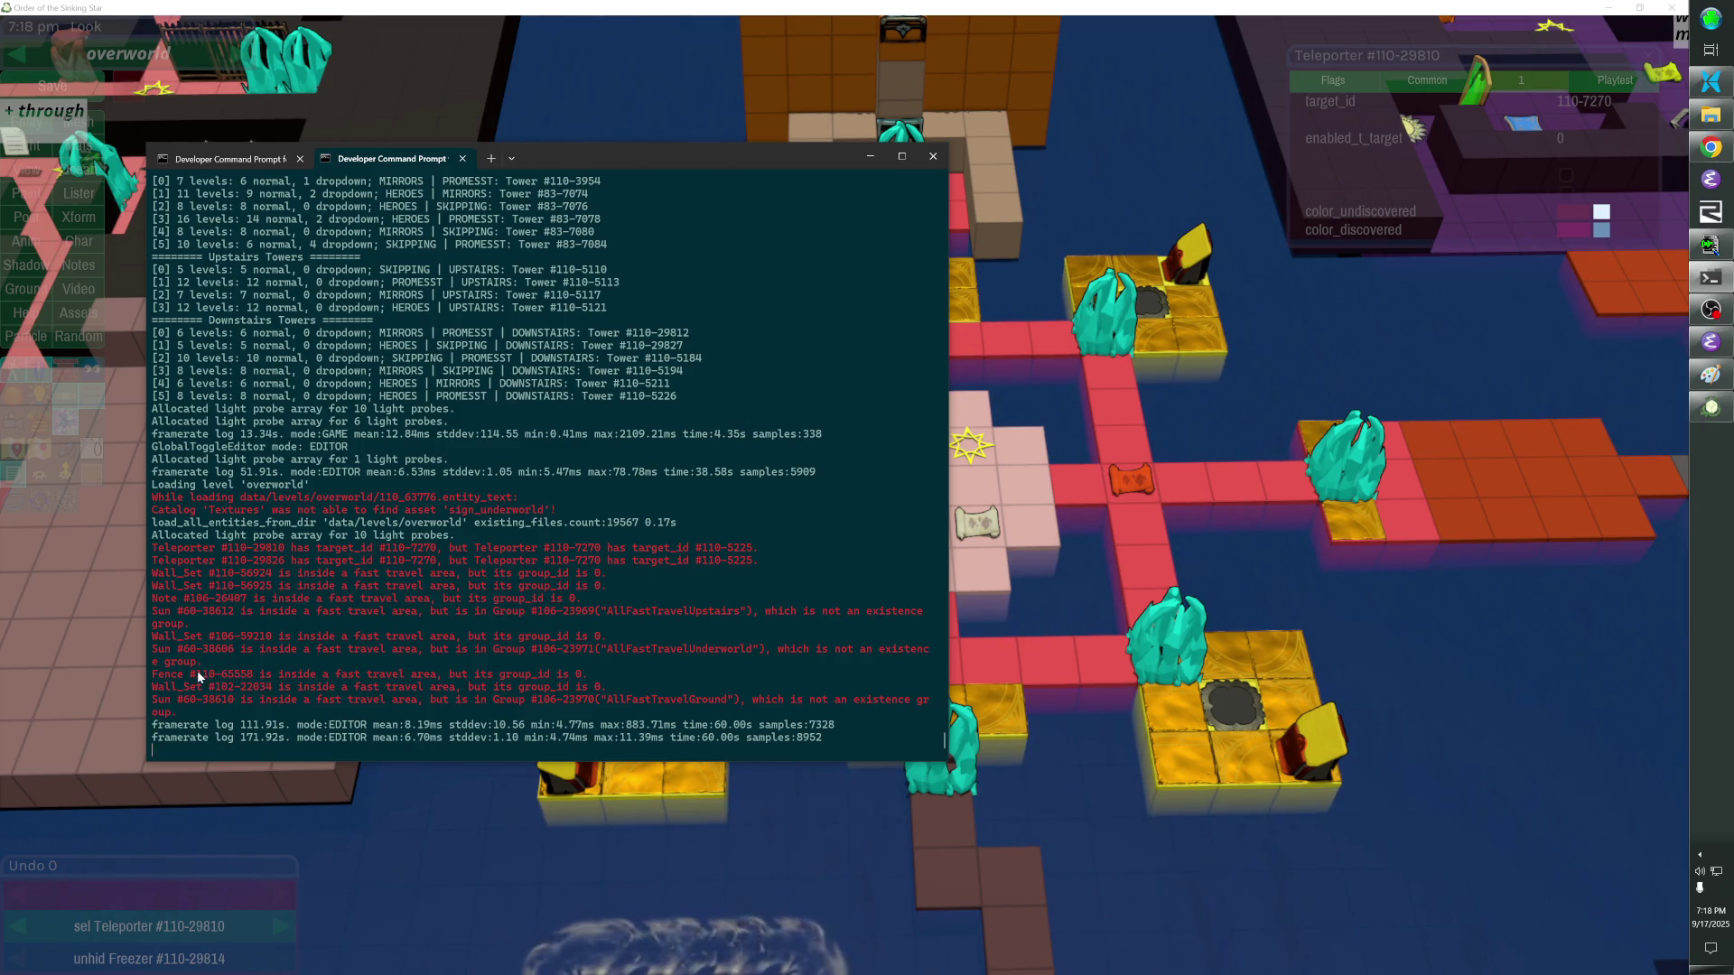
key("ctrl+c")
Back in the editor console, run the select command to jump to Fence #110-65558.
key("alt+Tab")
type("select")
key("ctrl+v")
key("Return")
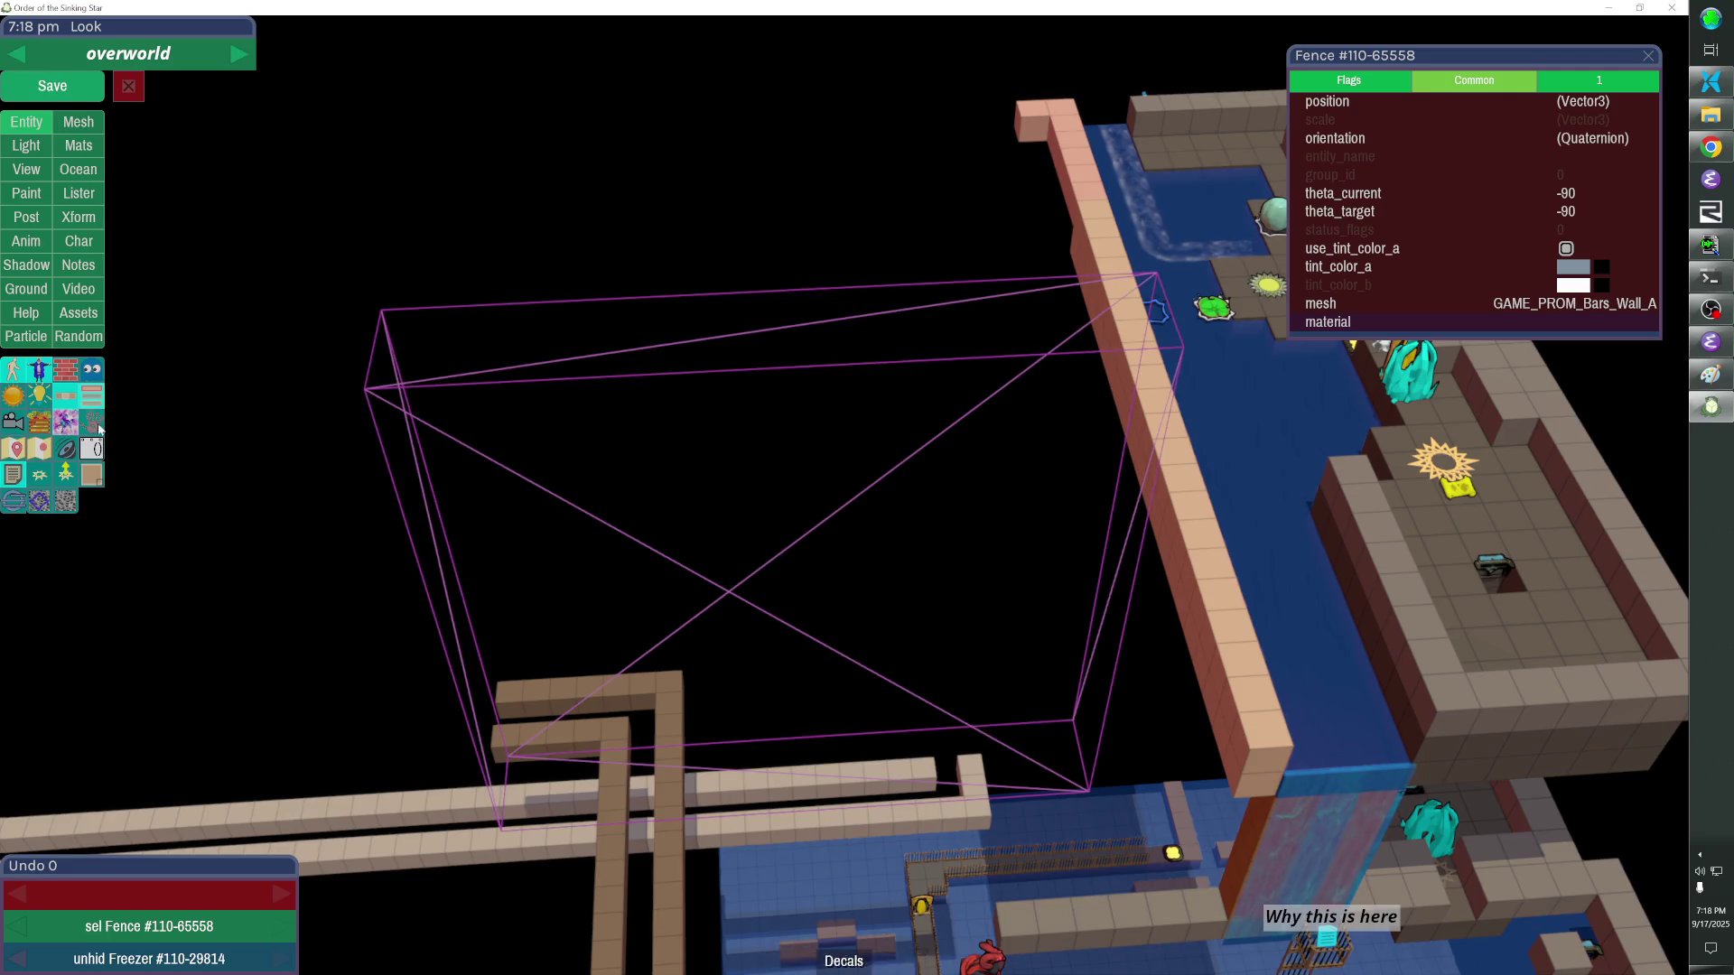
Adjust the floor display and add the neighbouring grouped fences to the selection.
left_click(91, 474)
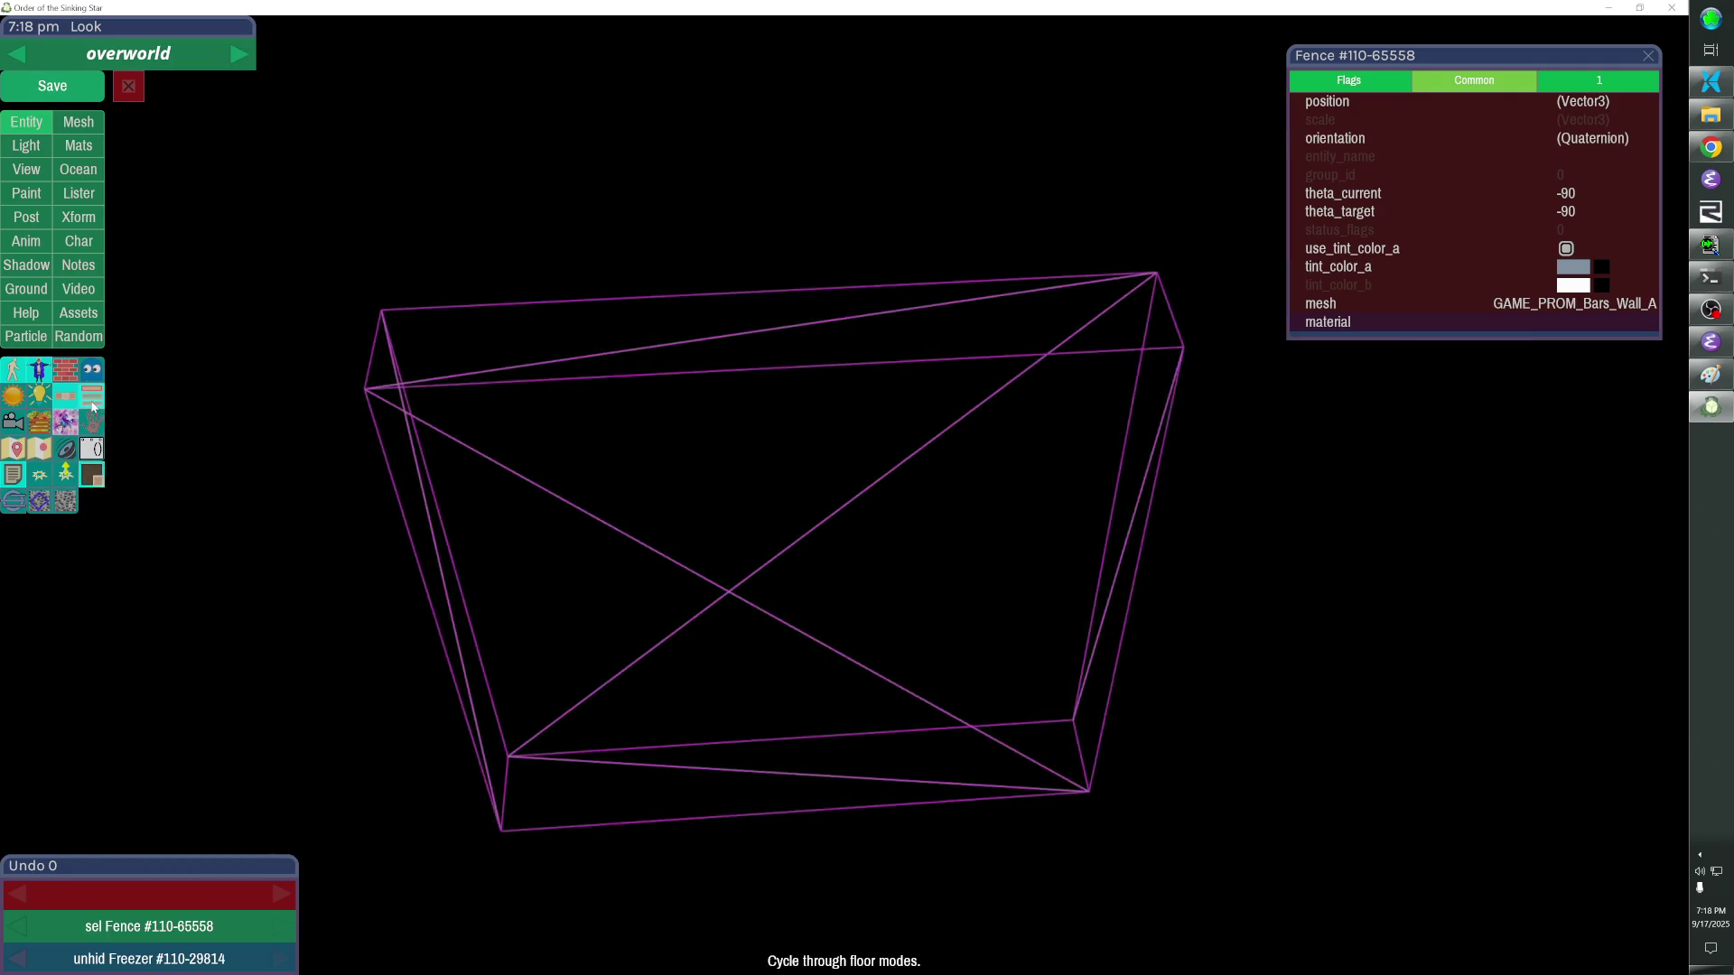
left_click(91, 407)
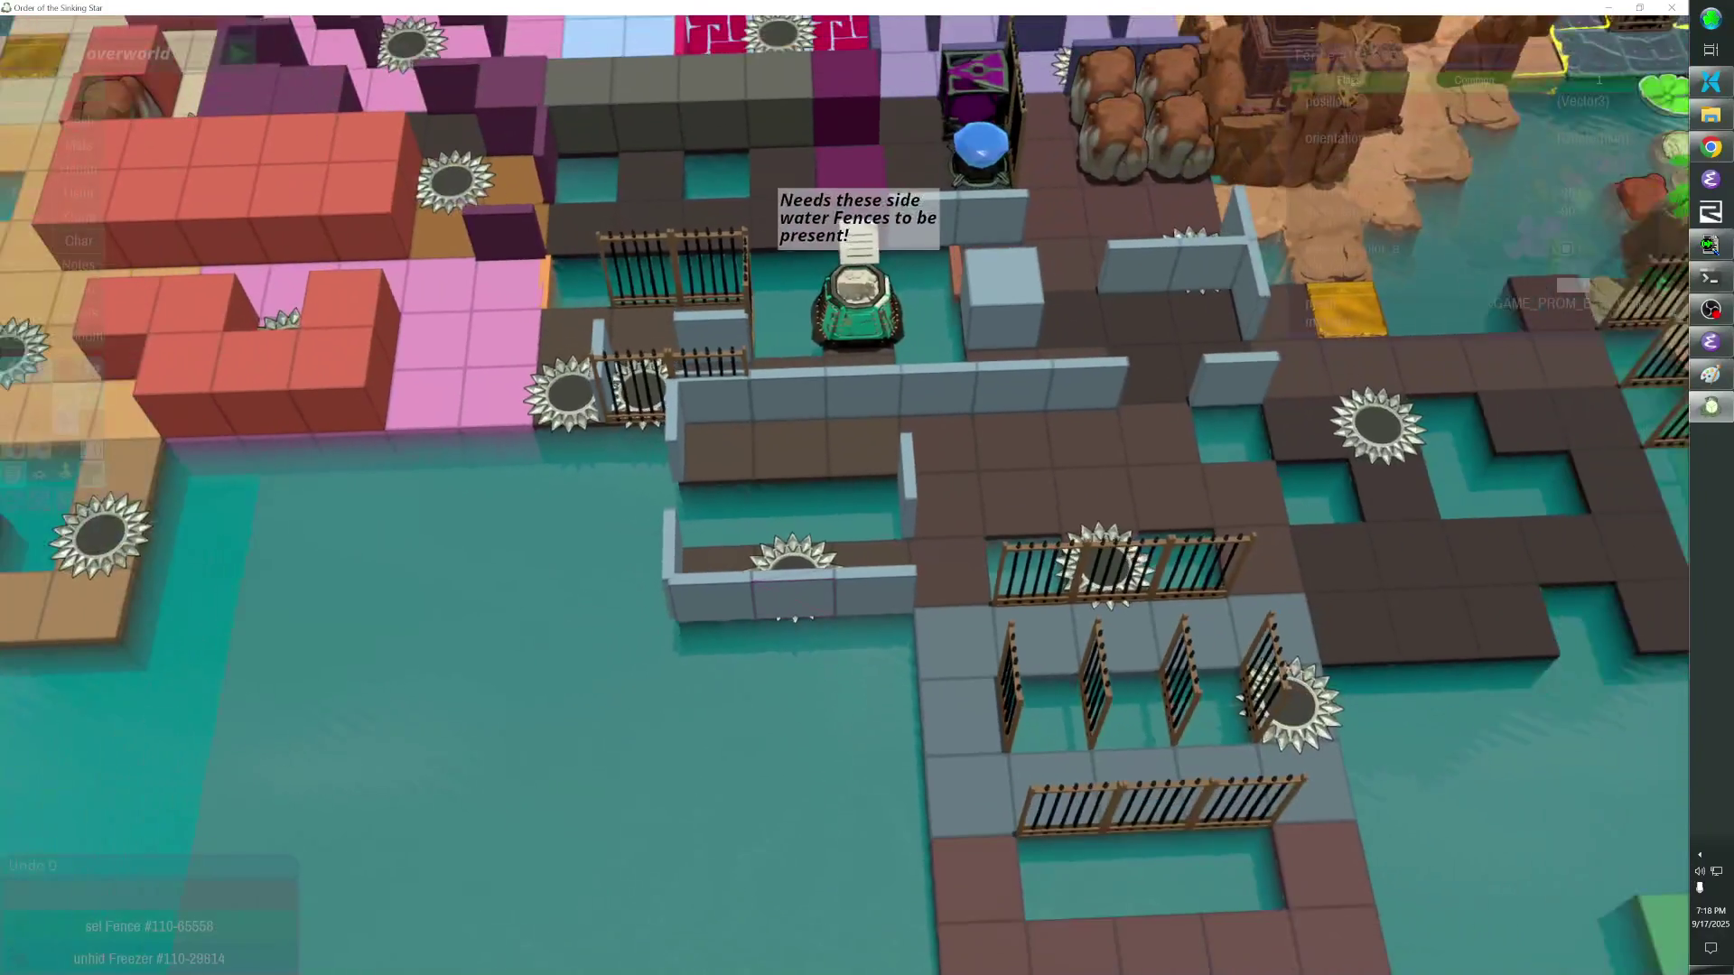
left_click(869, 583)
left_click(739, 593)
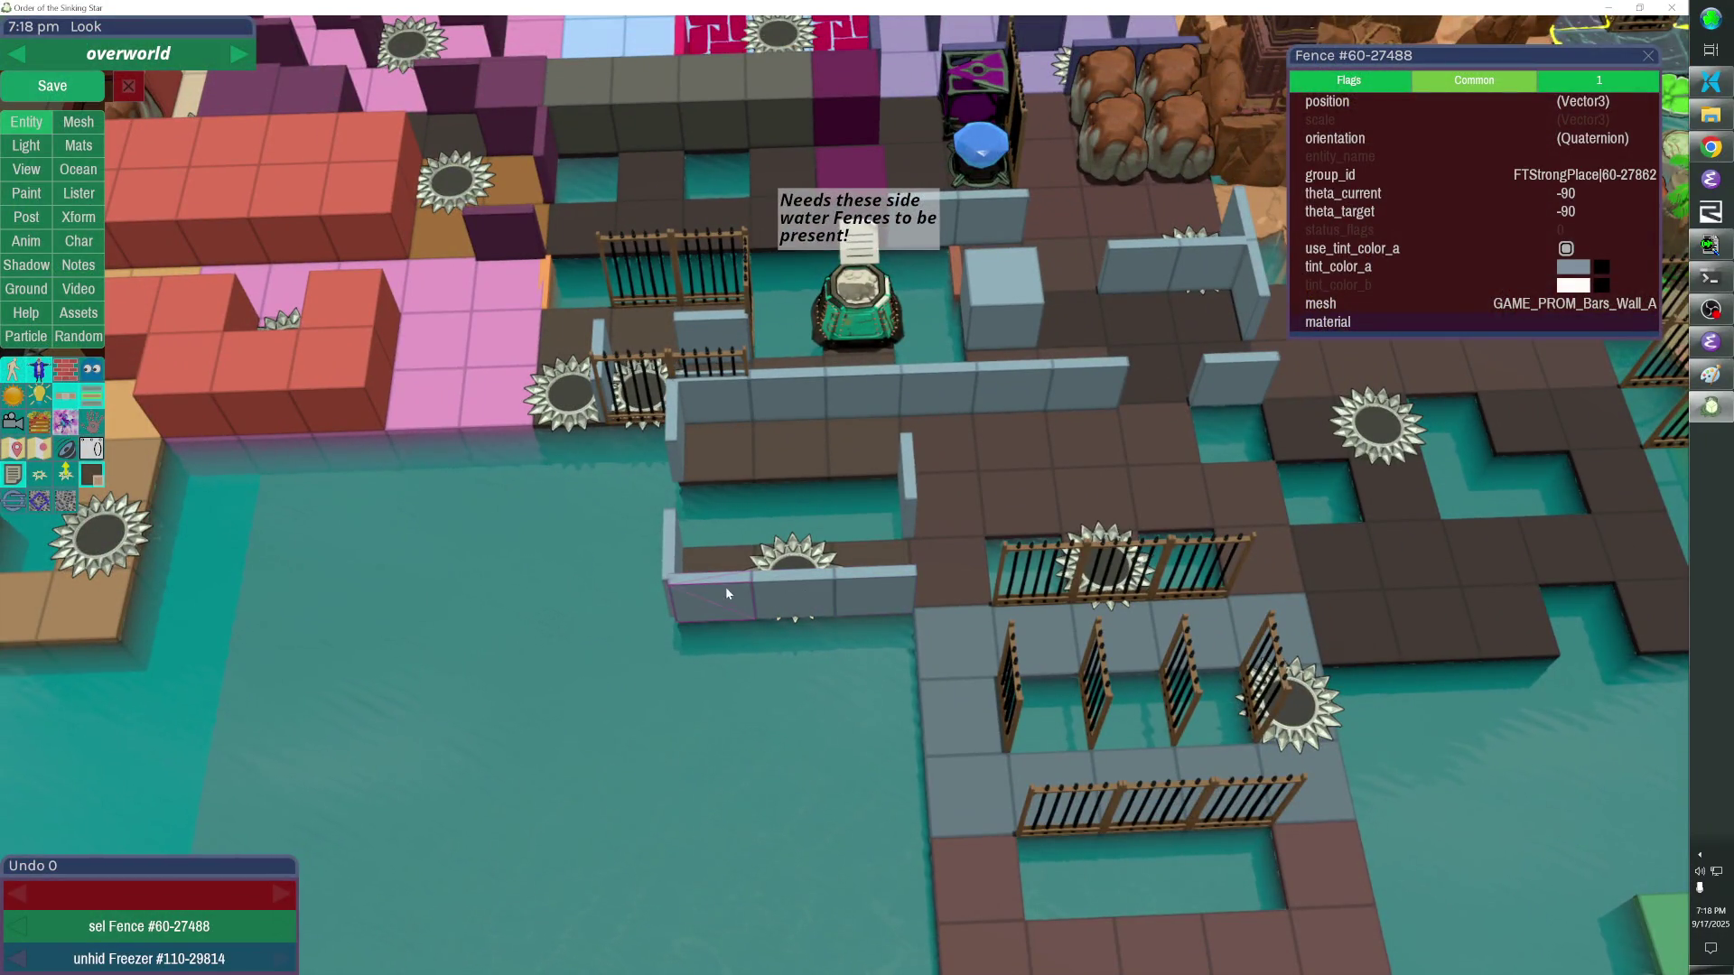
Give both fences the shared FTStrongPlace group_id, save the overworld, and return to the error log.
left_click(1503, 178)
key("ctrl+s")
key("alt+Tab")
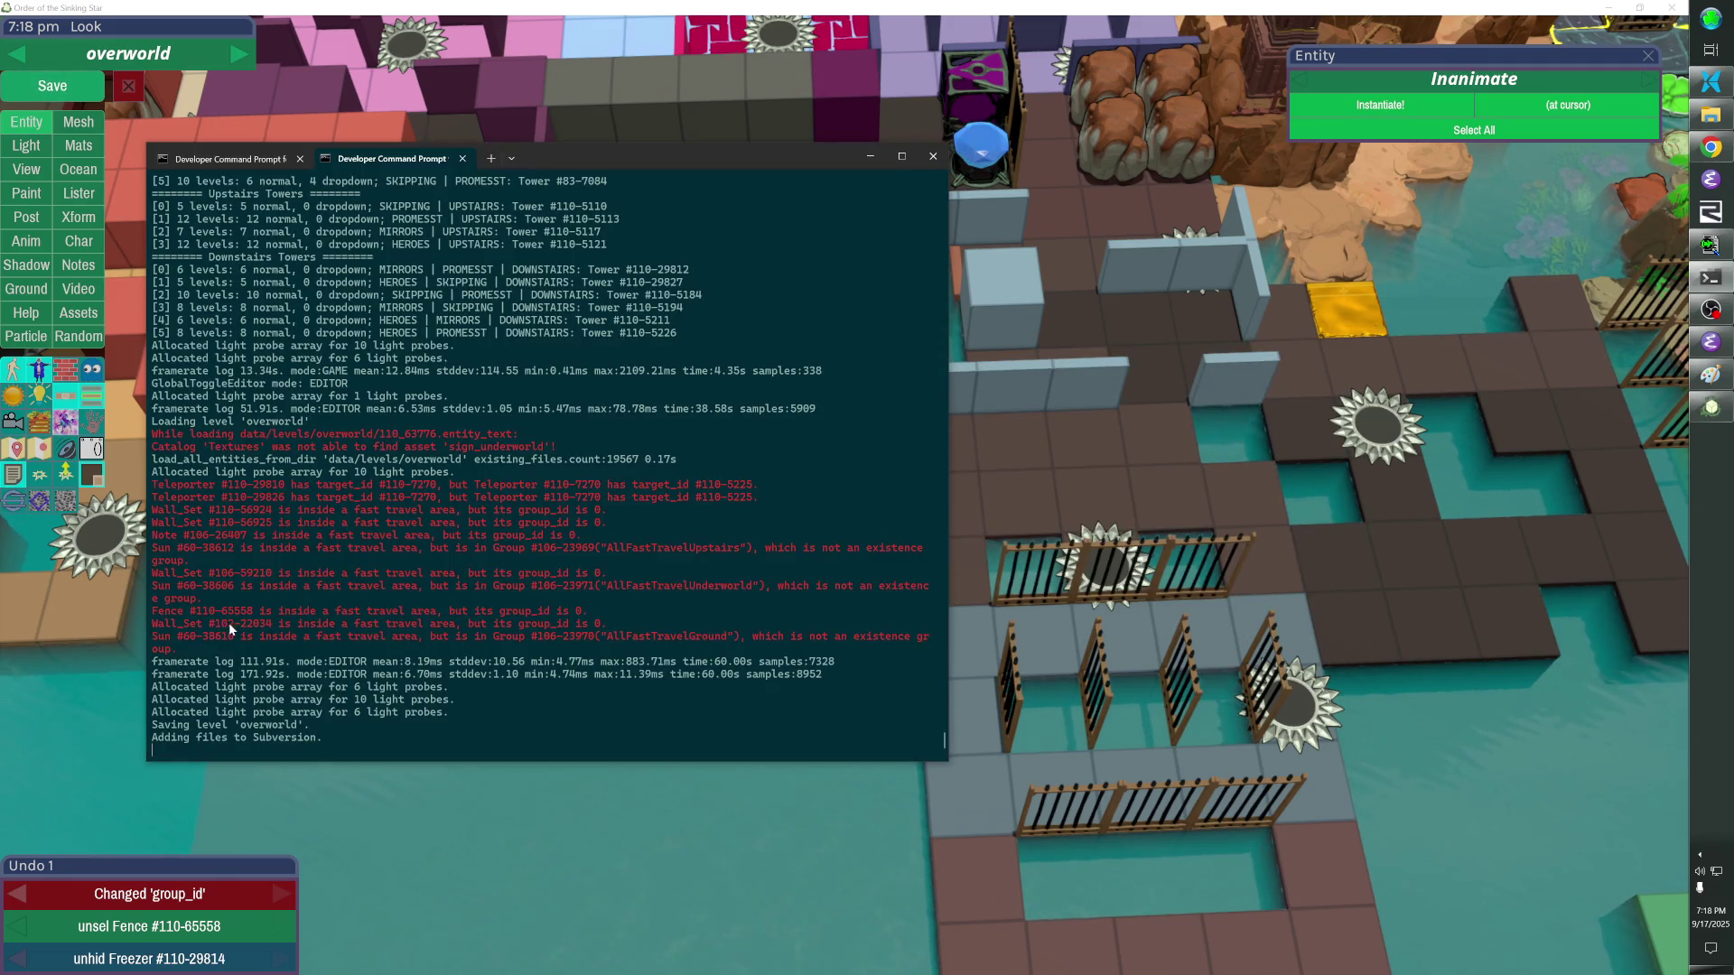
Copy id 102-22034 from the log and run 'select 102-22034' in the editor console.
left_click_drag(216, 620, 277, 625)
key("alt+Tab")
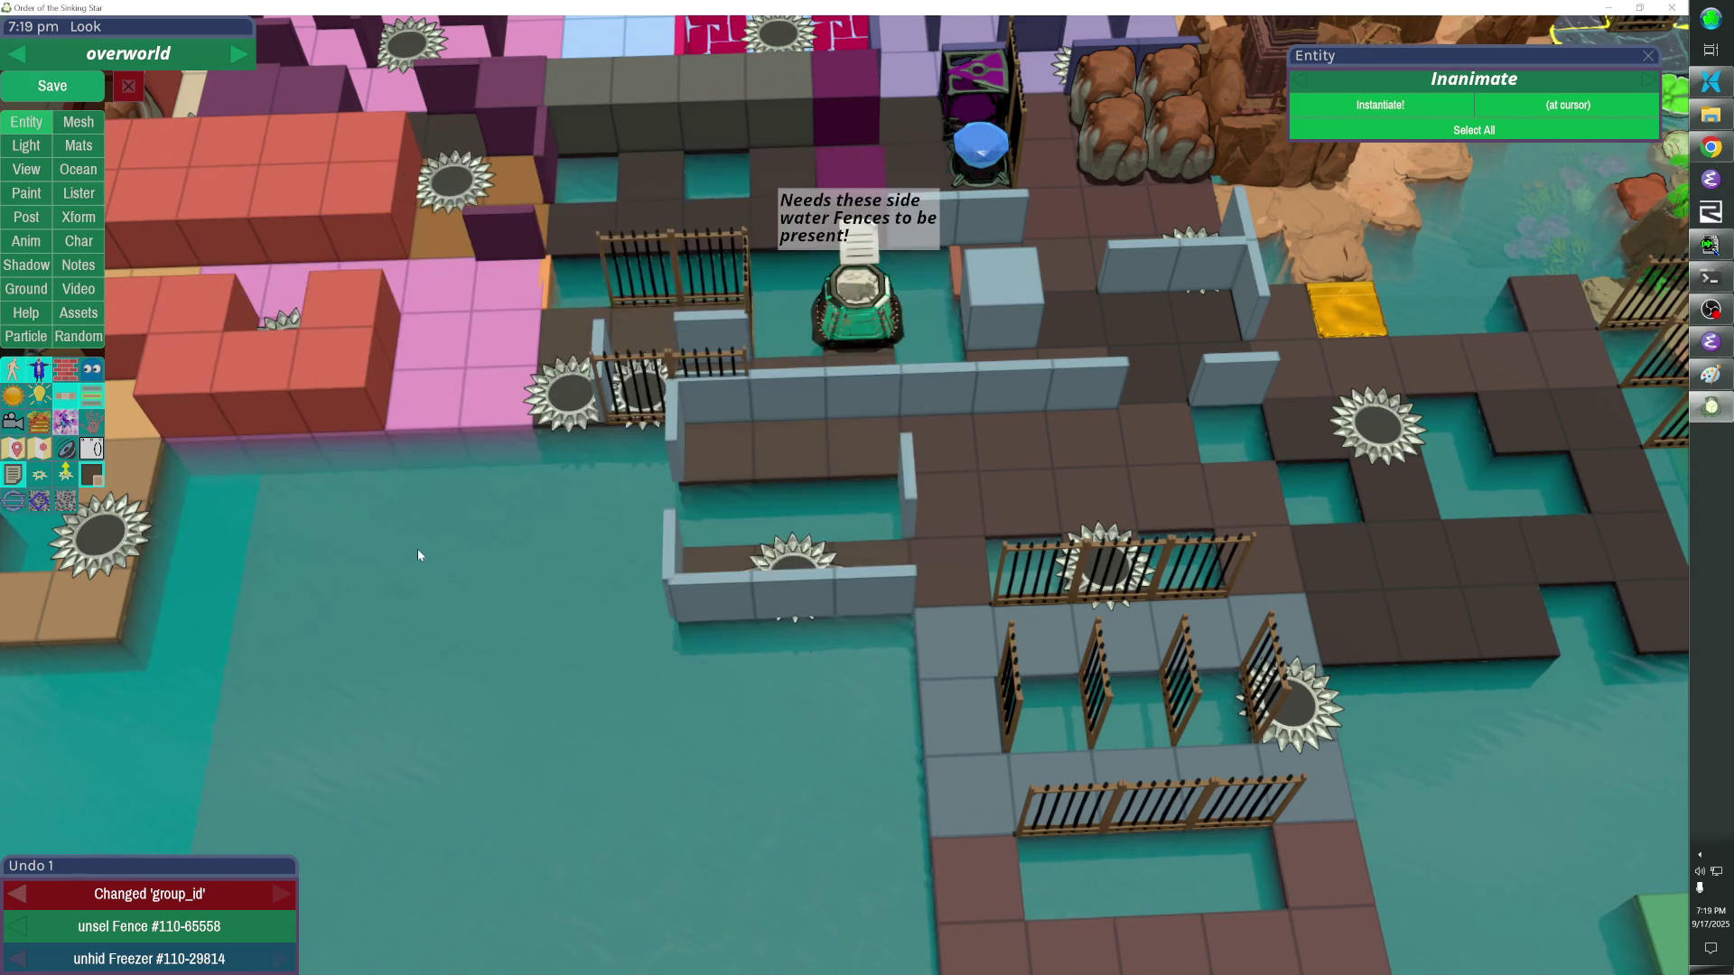
key("grave")
type("select")
key("ctrl+v")
key("Return")
key("grave")
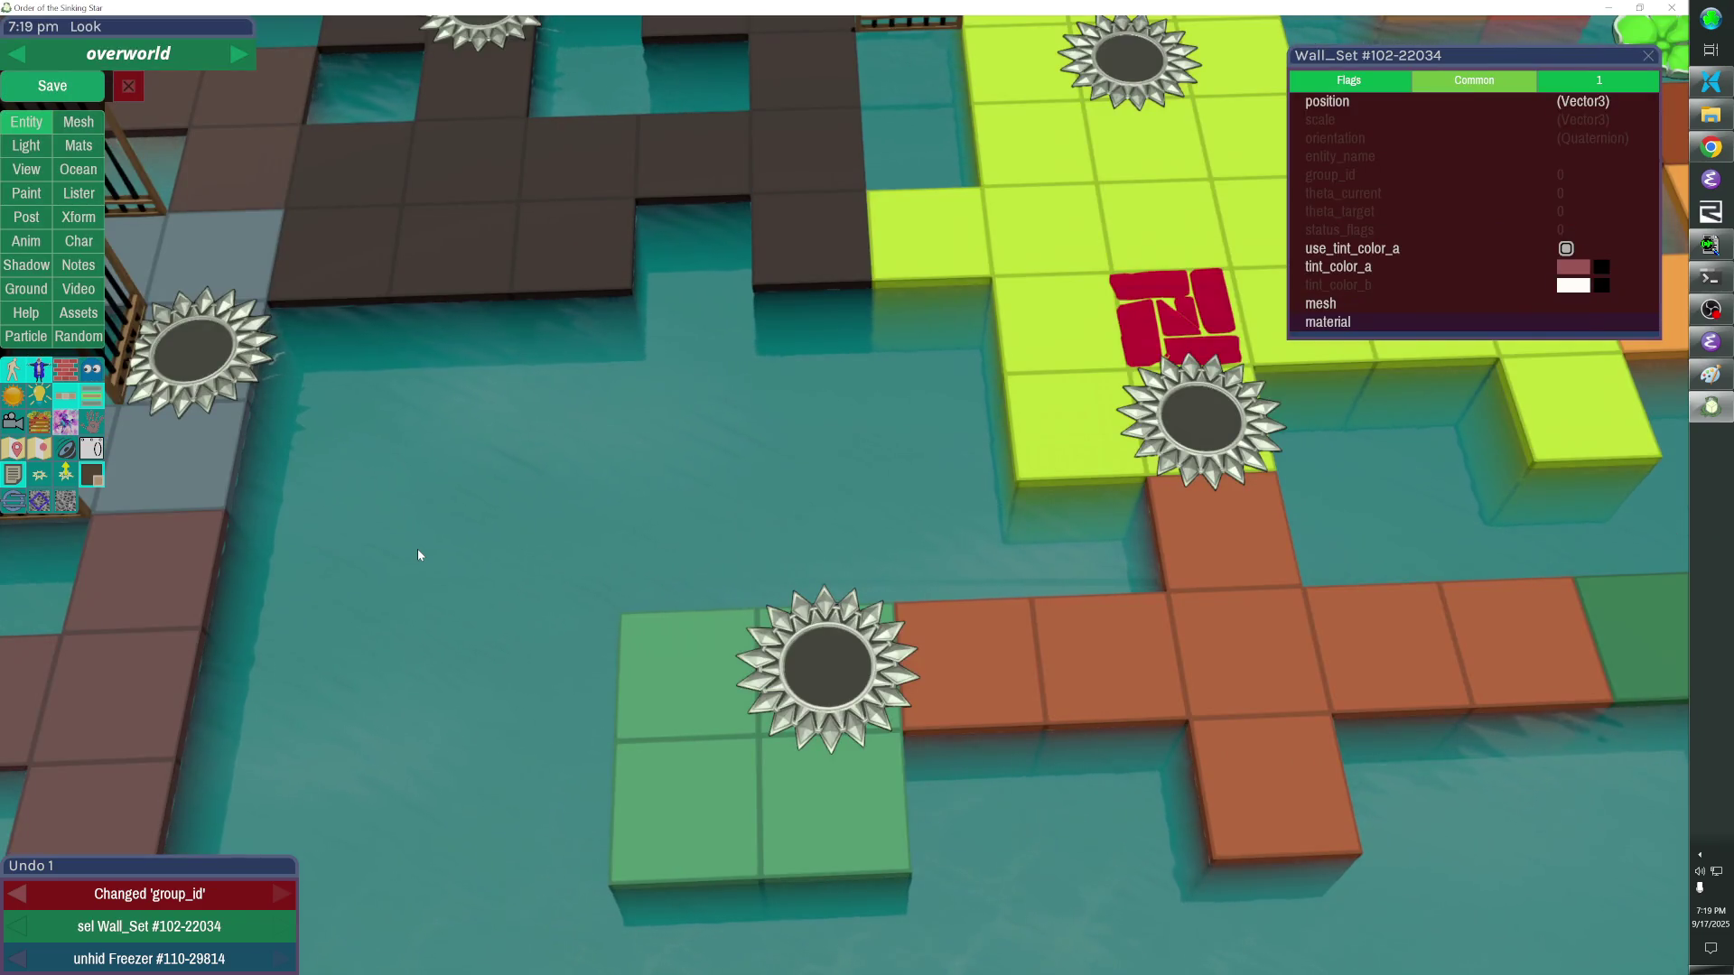
Check beneath the flagged wall by toggling game view, hiding the ocean, and cycling floor modes.
key("Escape")
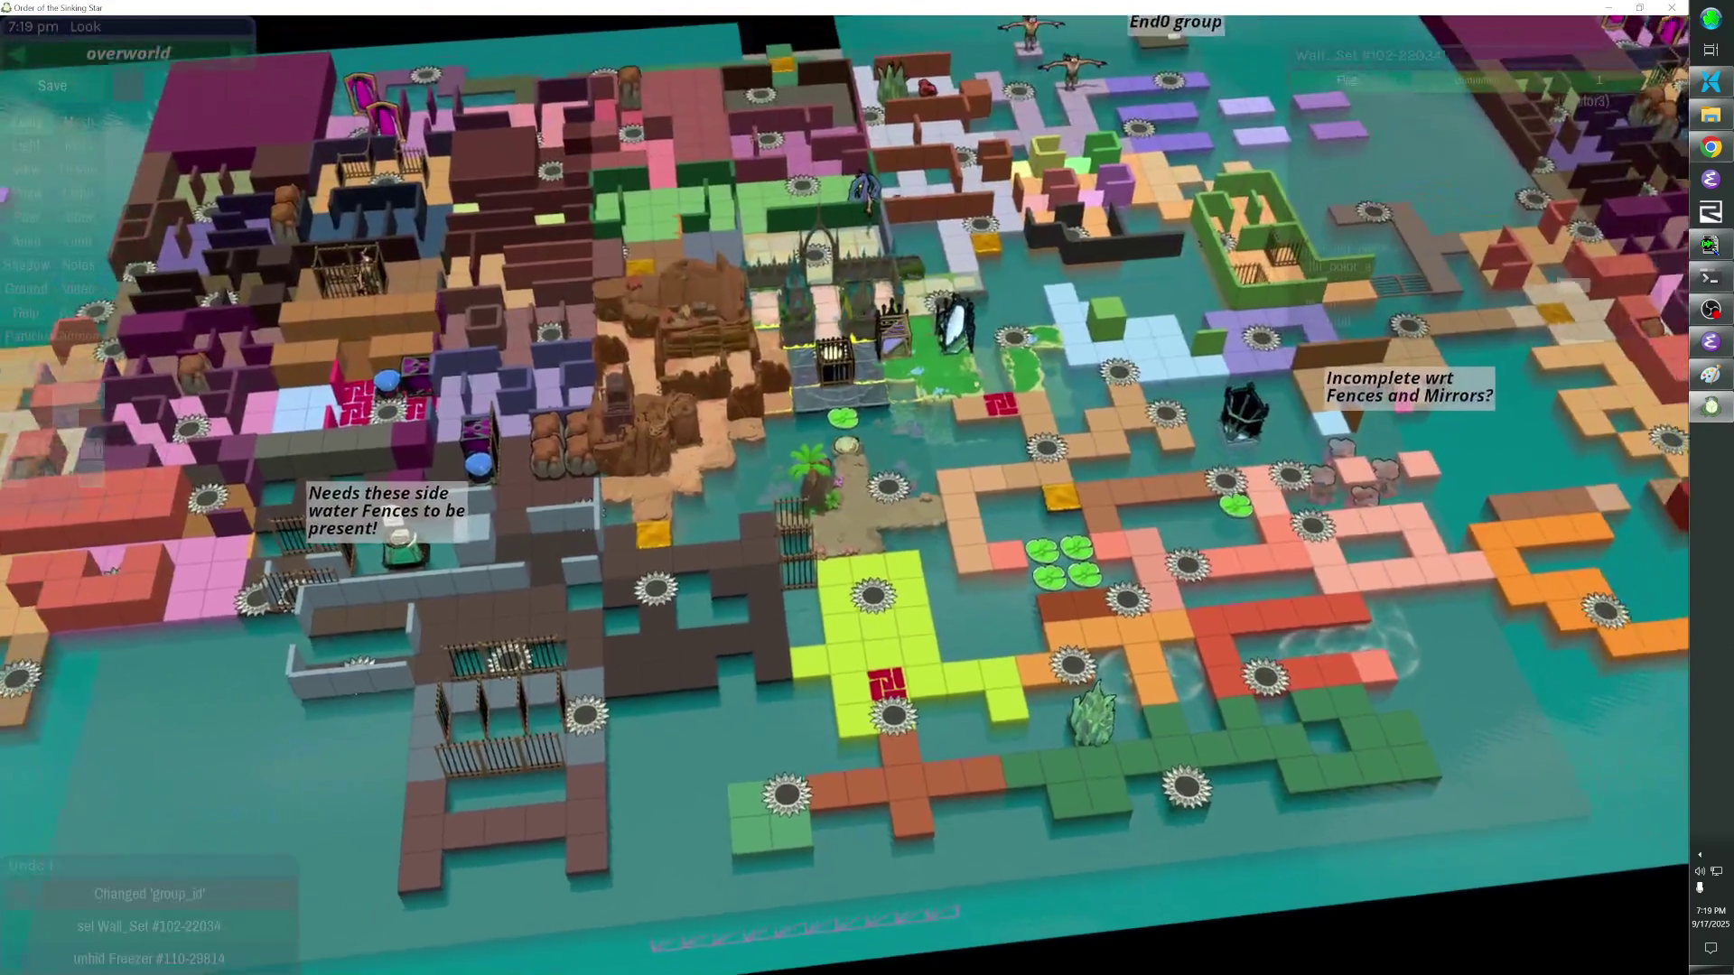
key("Escape")
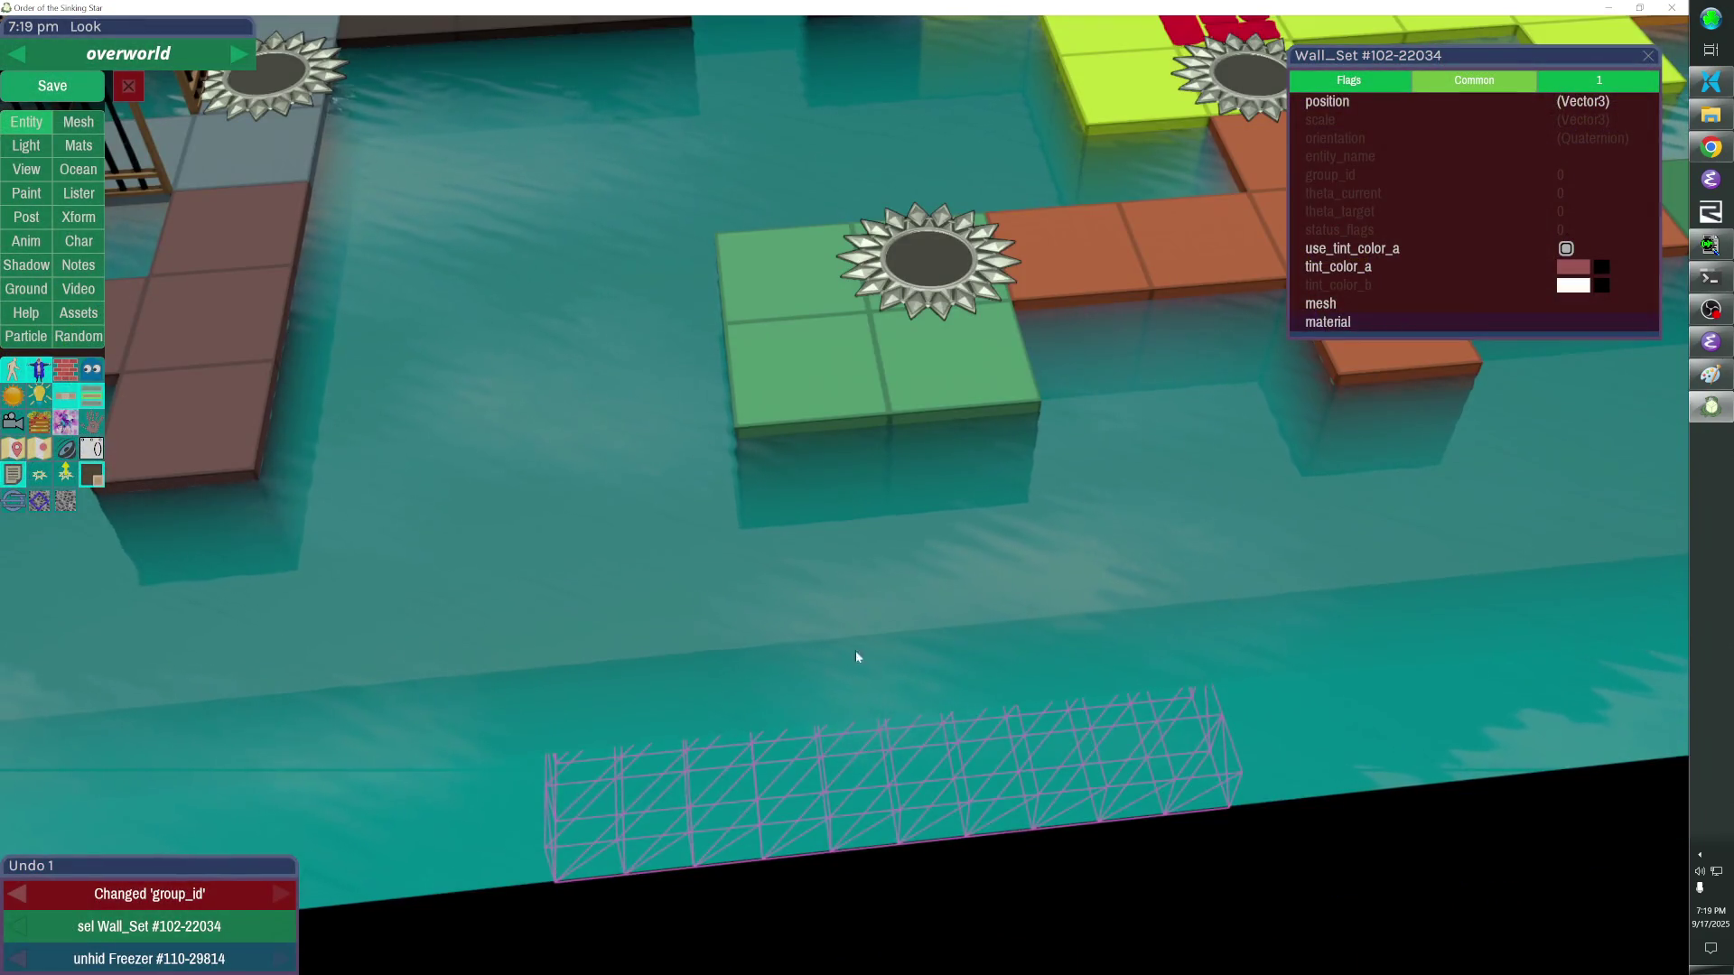
key("h")
key("shift+h")
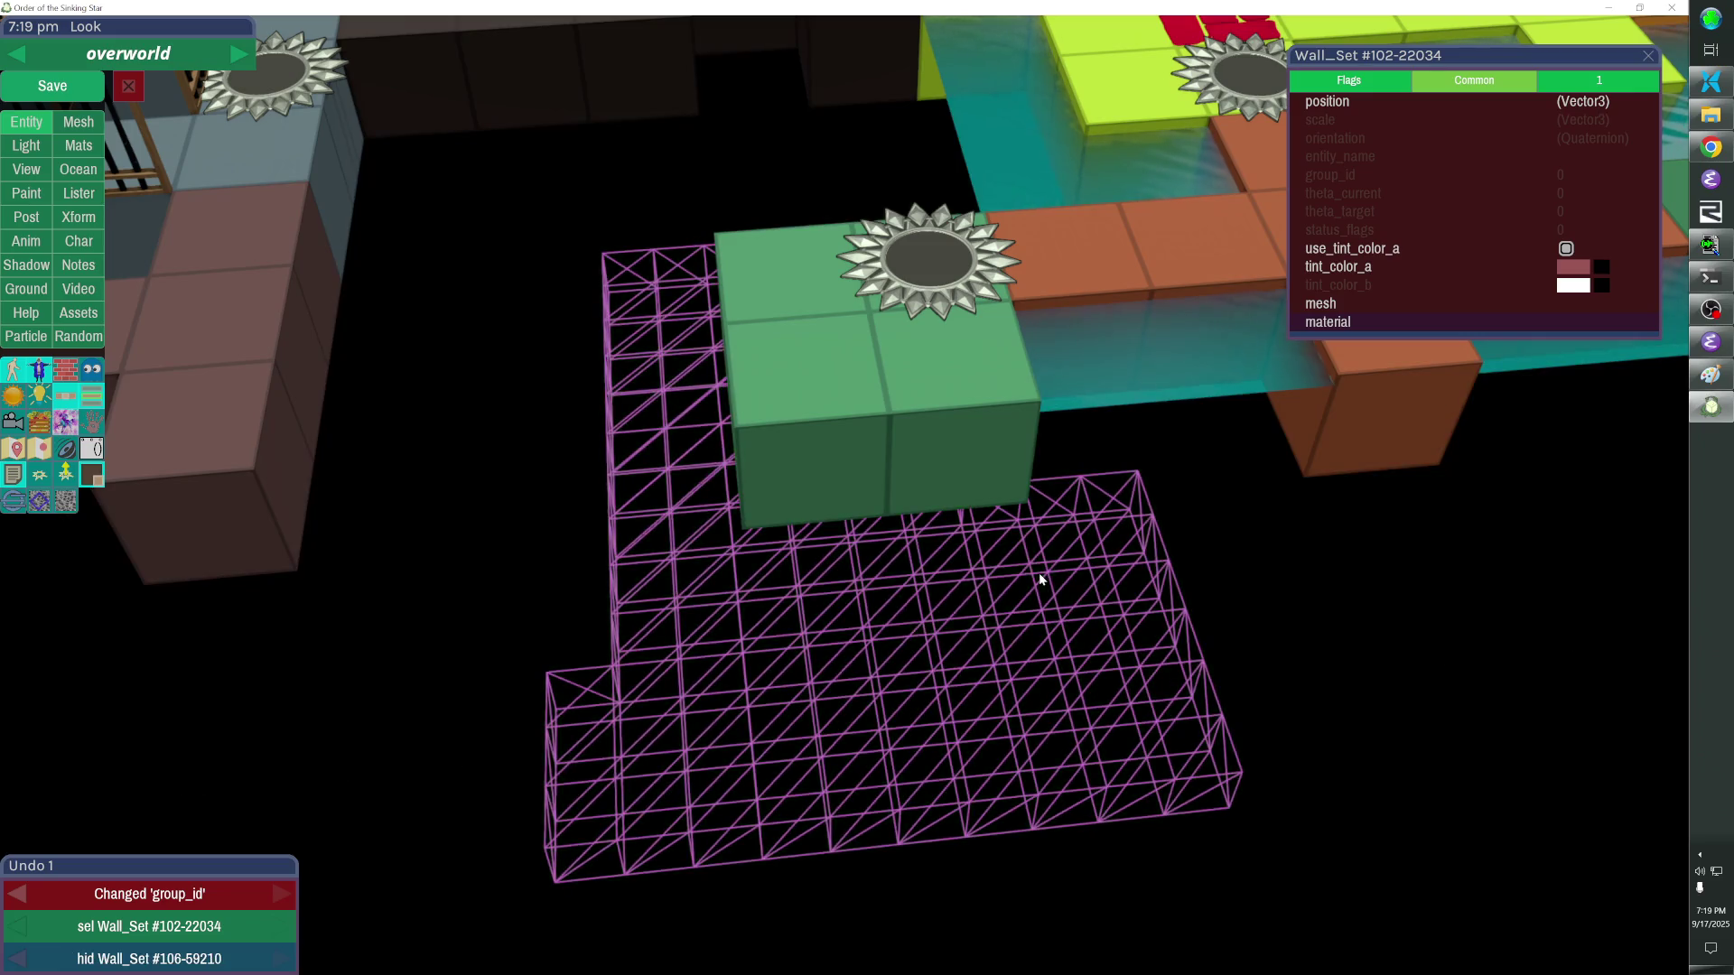
key("f")
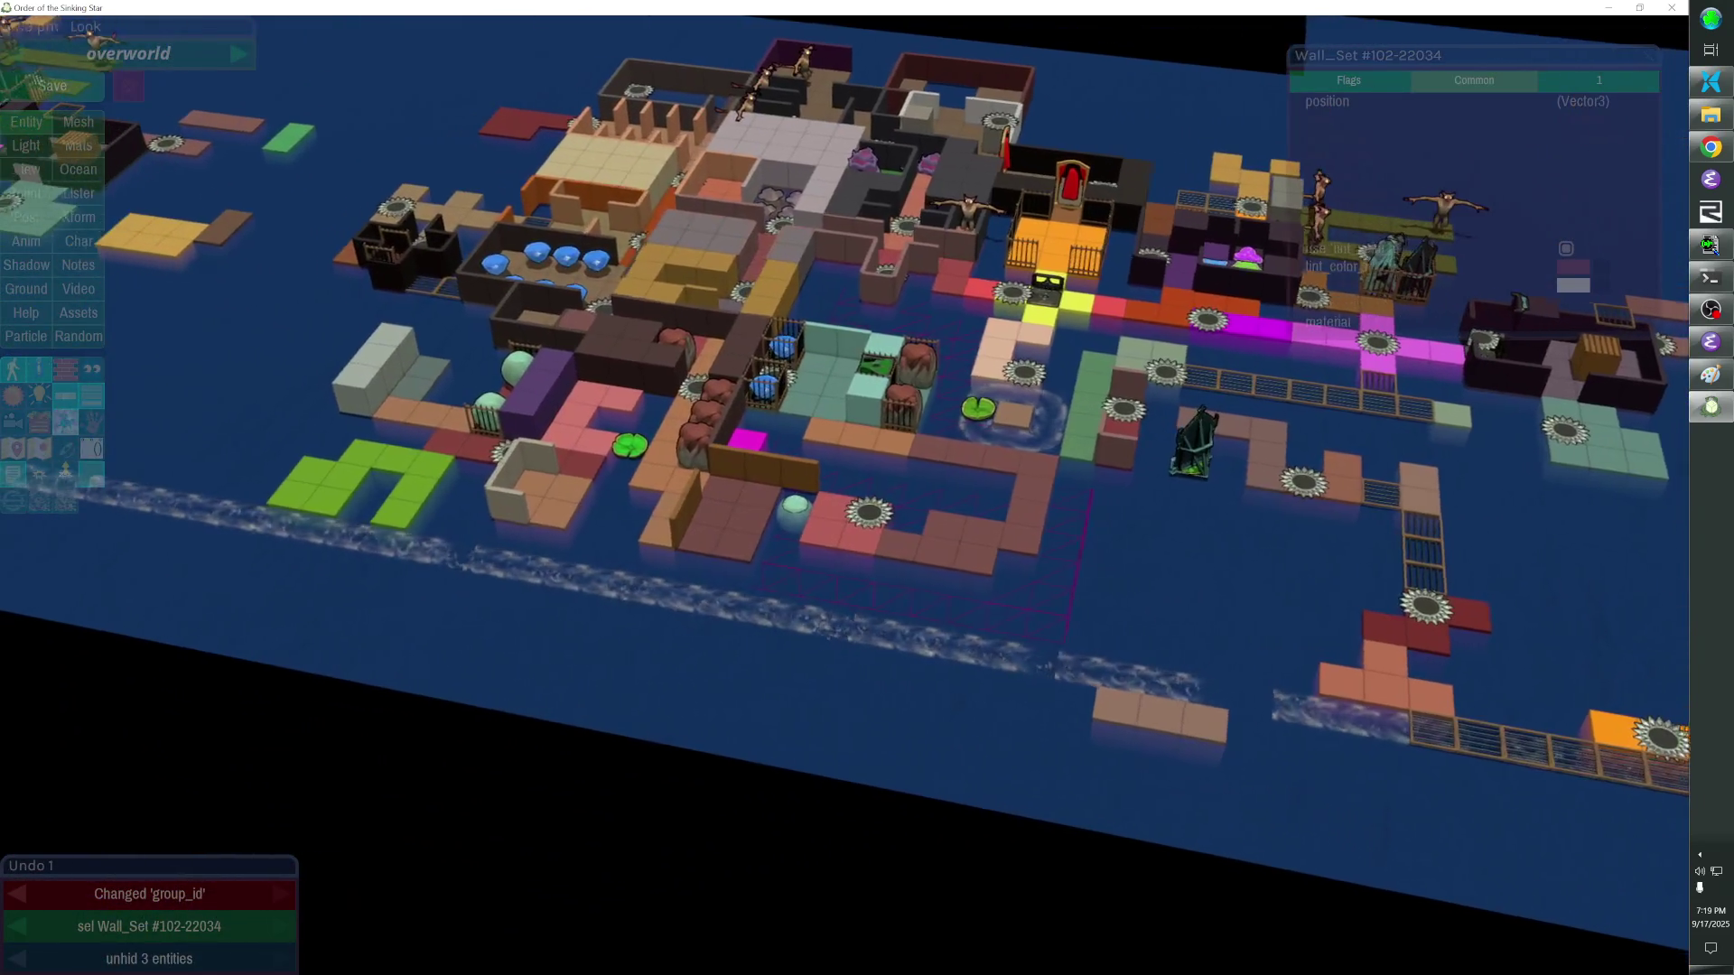
After a look at the log, select Ocean_Map #106-28111 and the second ocean map.
key("alt+Tab")
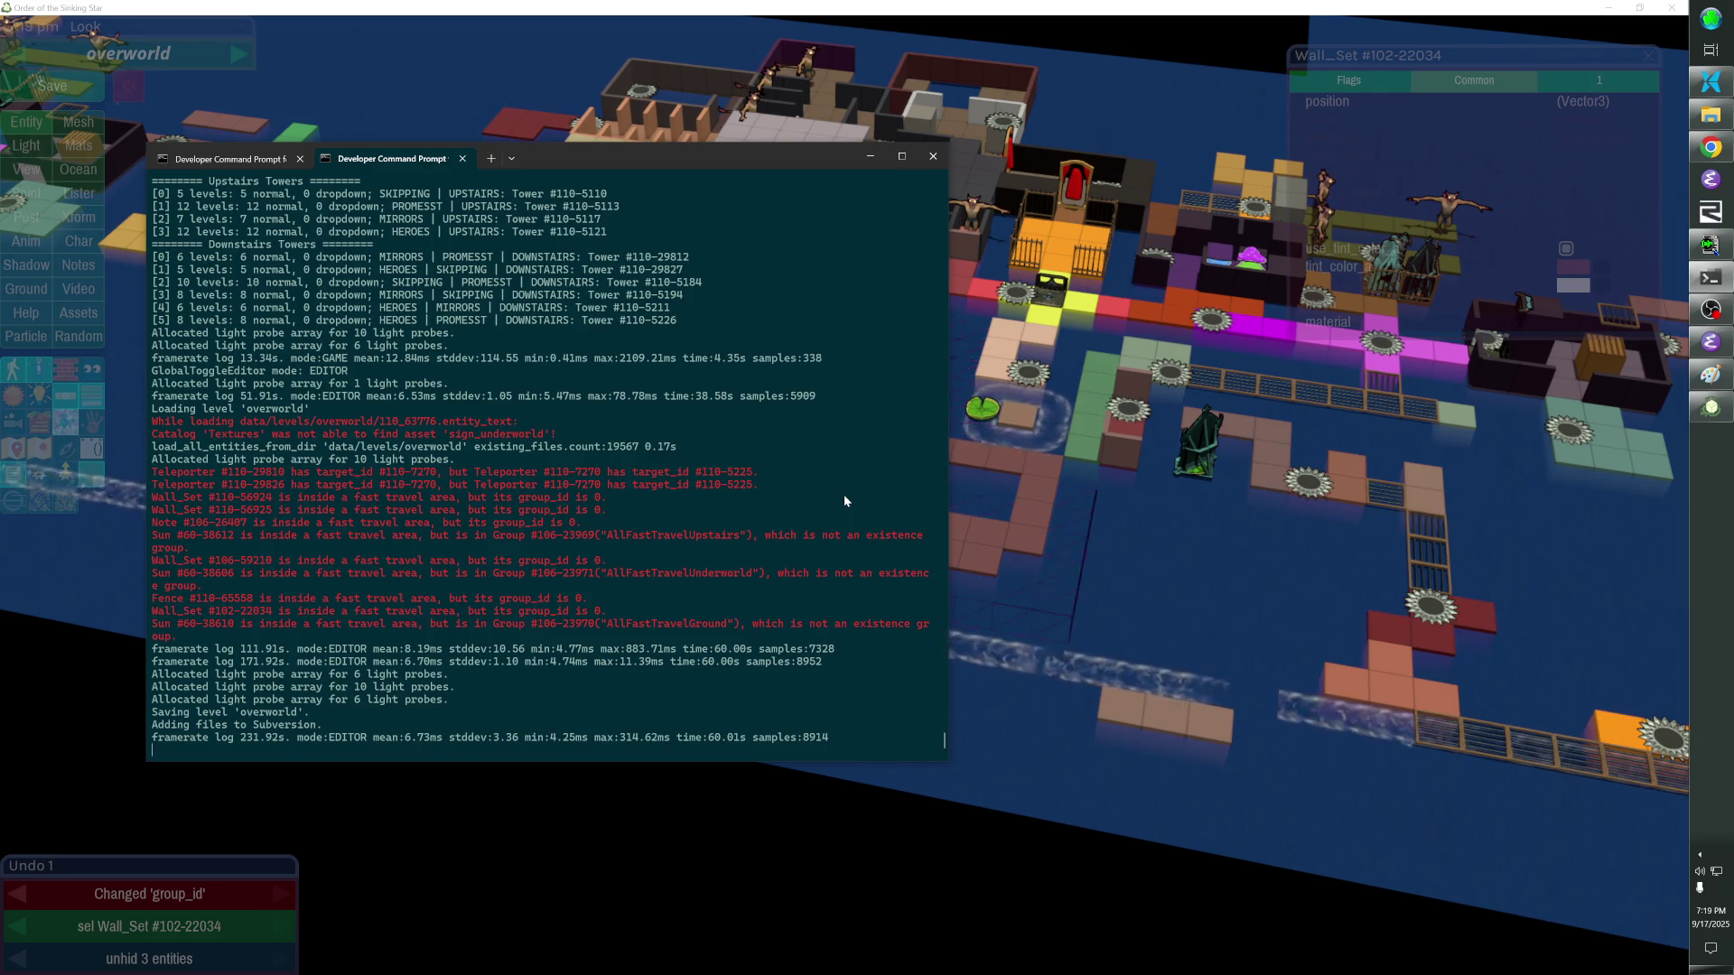
key("alt+Tab")
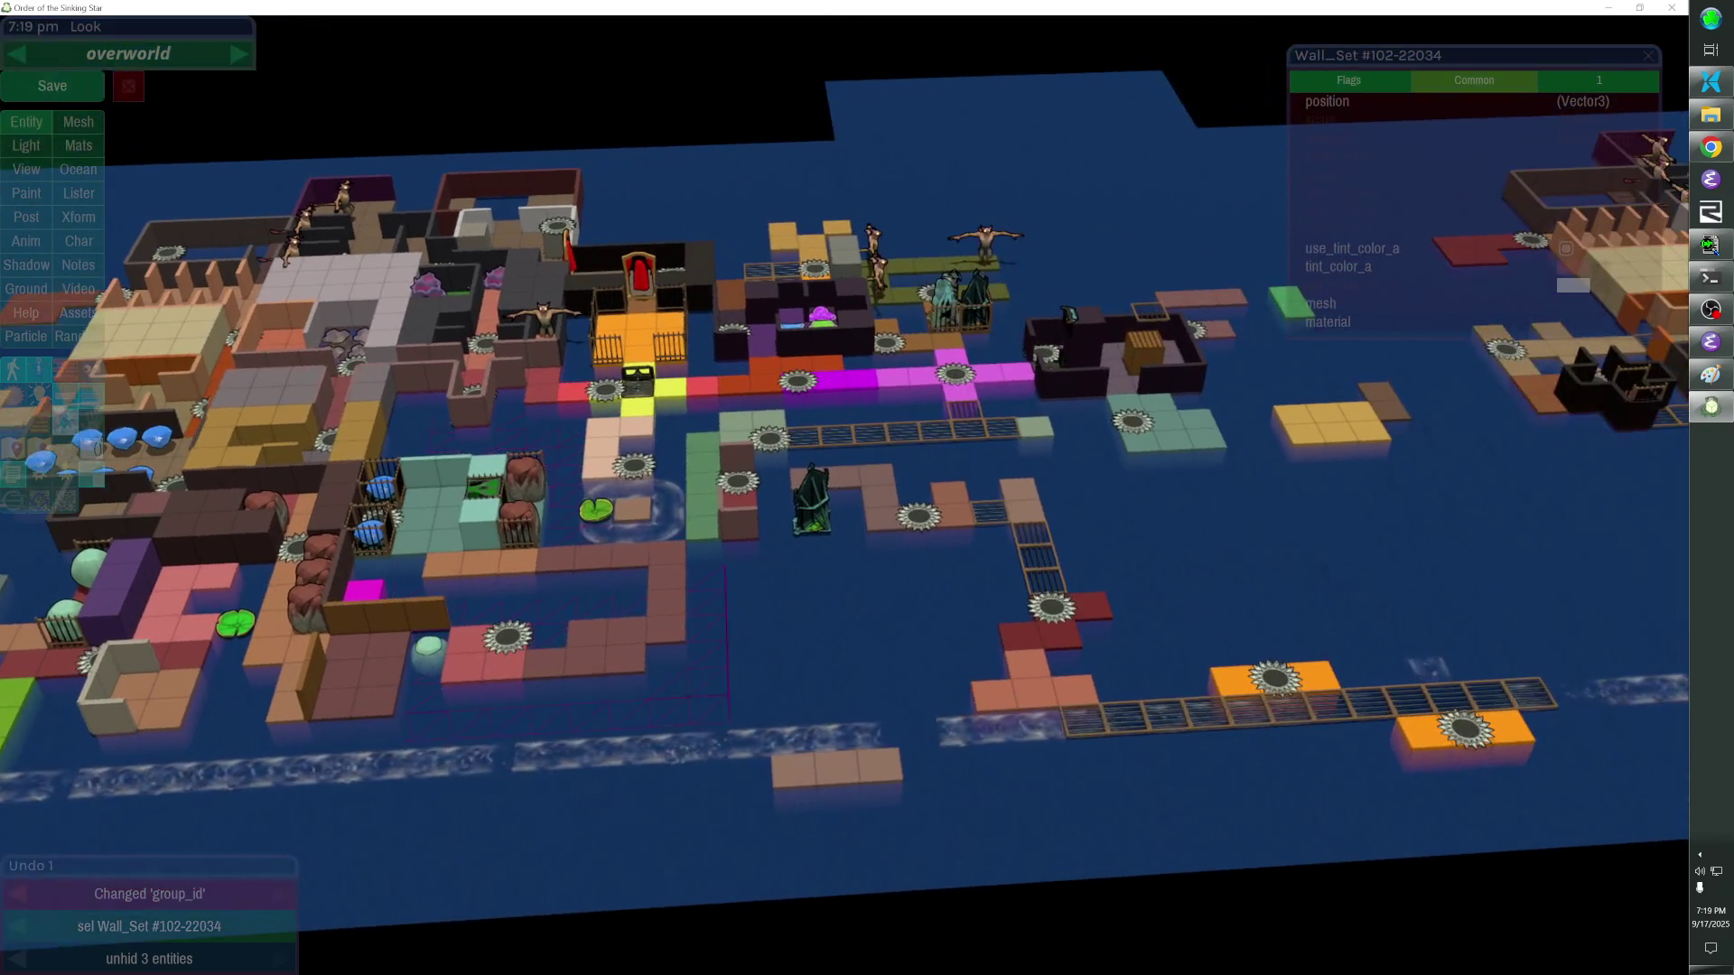
key("d")
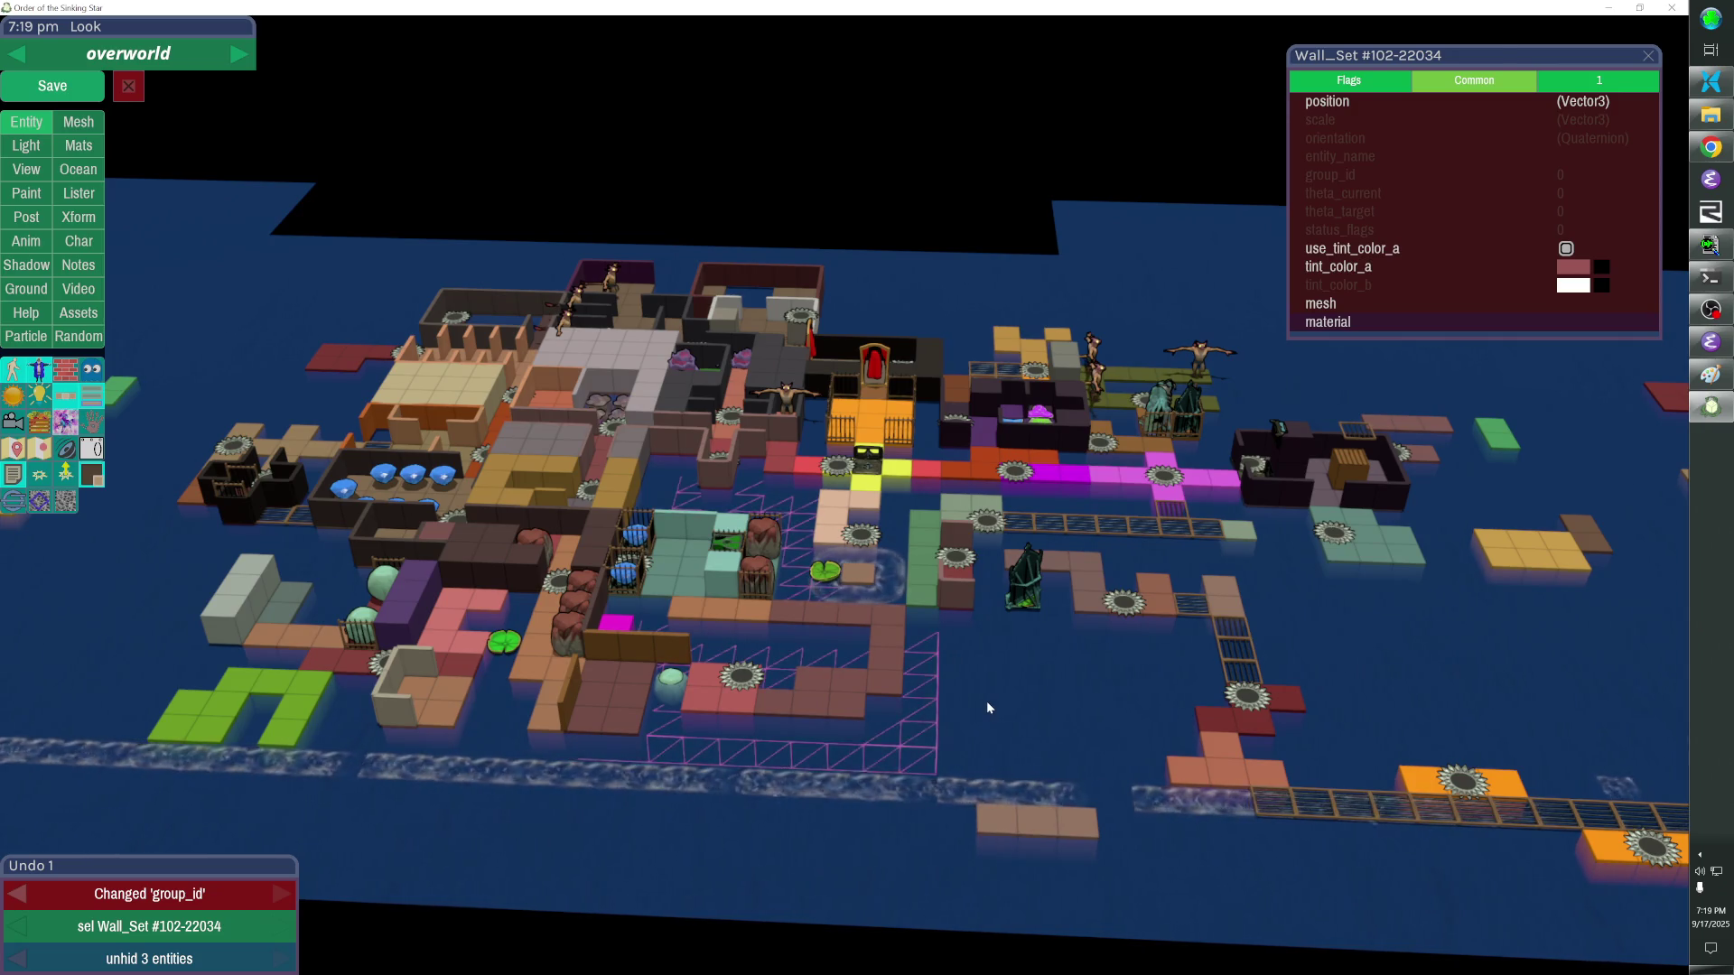
left_click(987, 700)
left_click(923, 704, "shift")
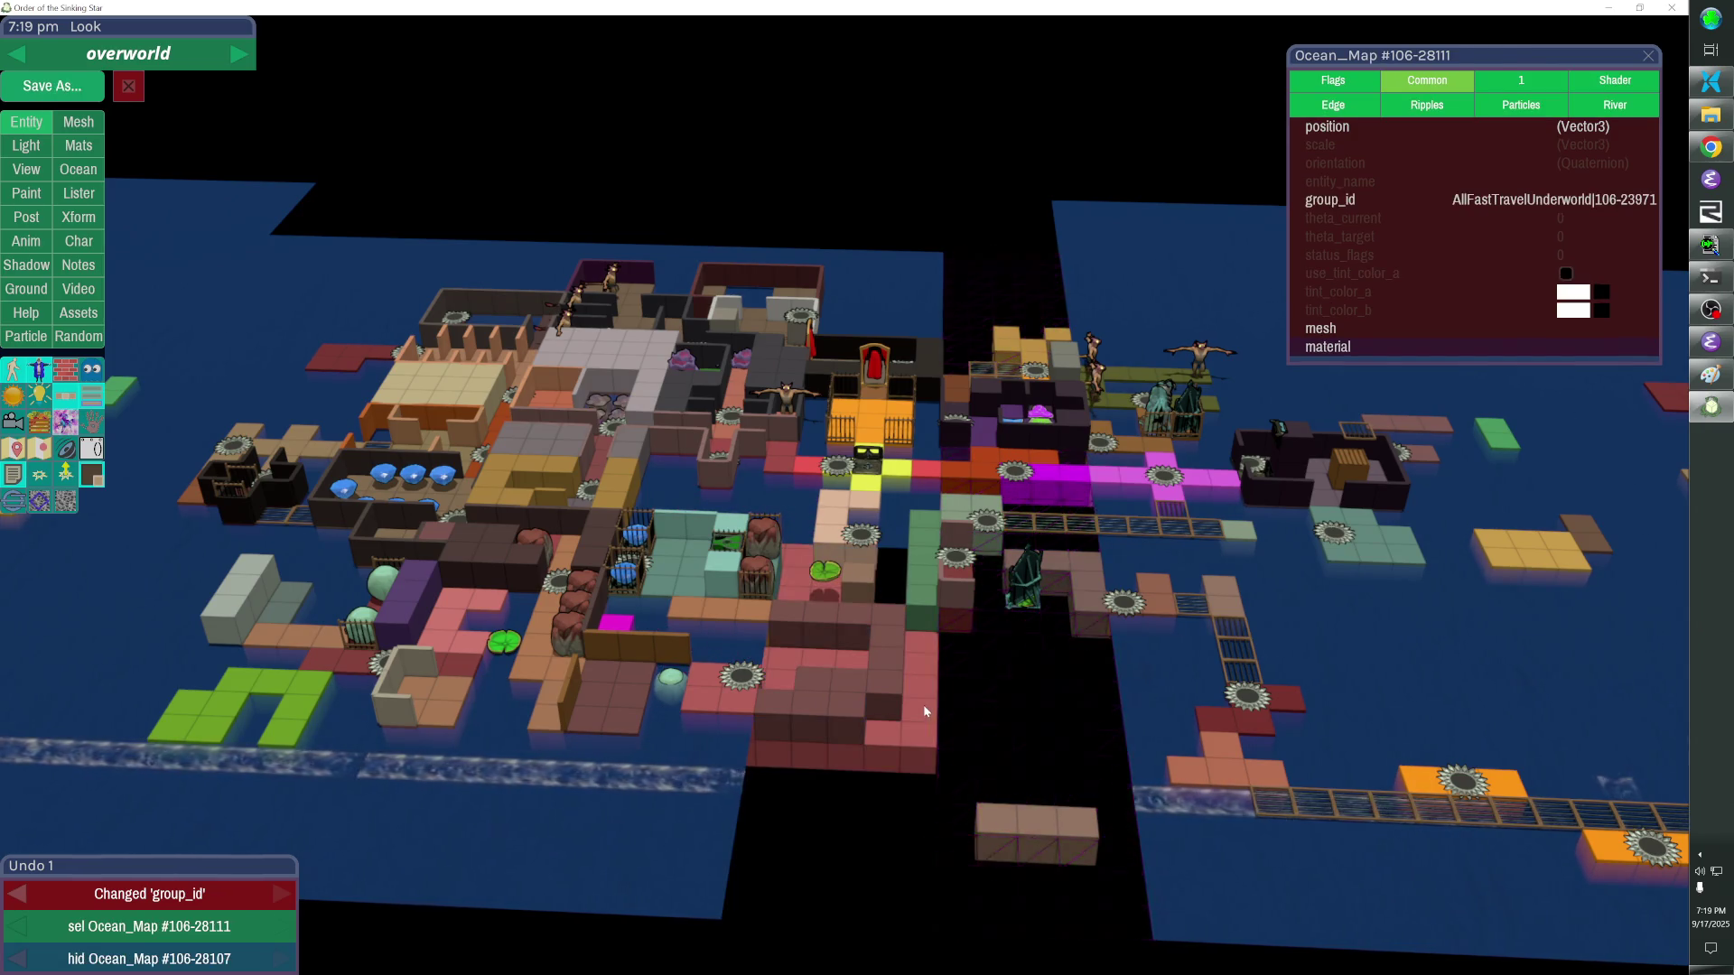
Apply the AllFastTravelUnderworld group_id to both ocean maps and save the overworld.
left_click(1407, 203)
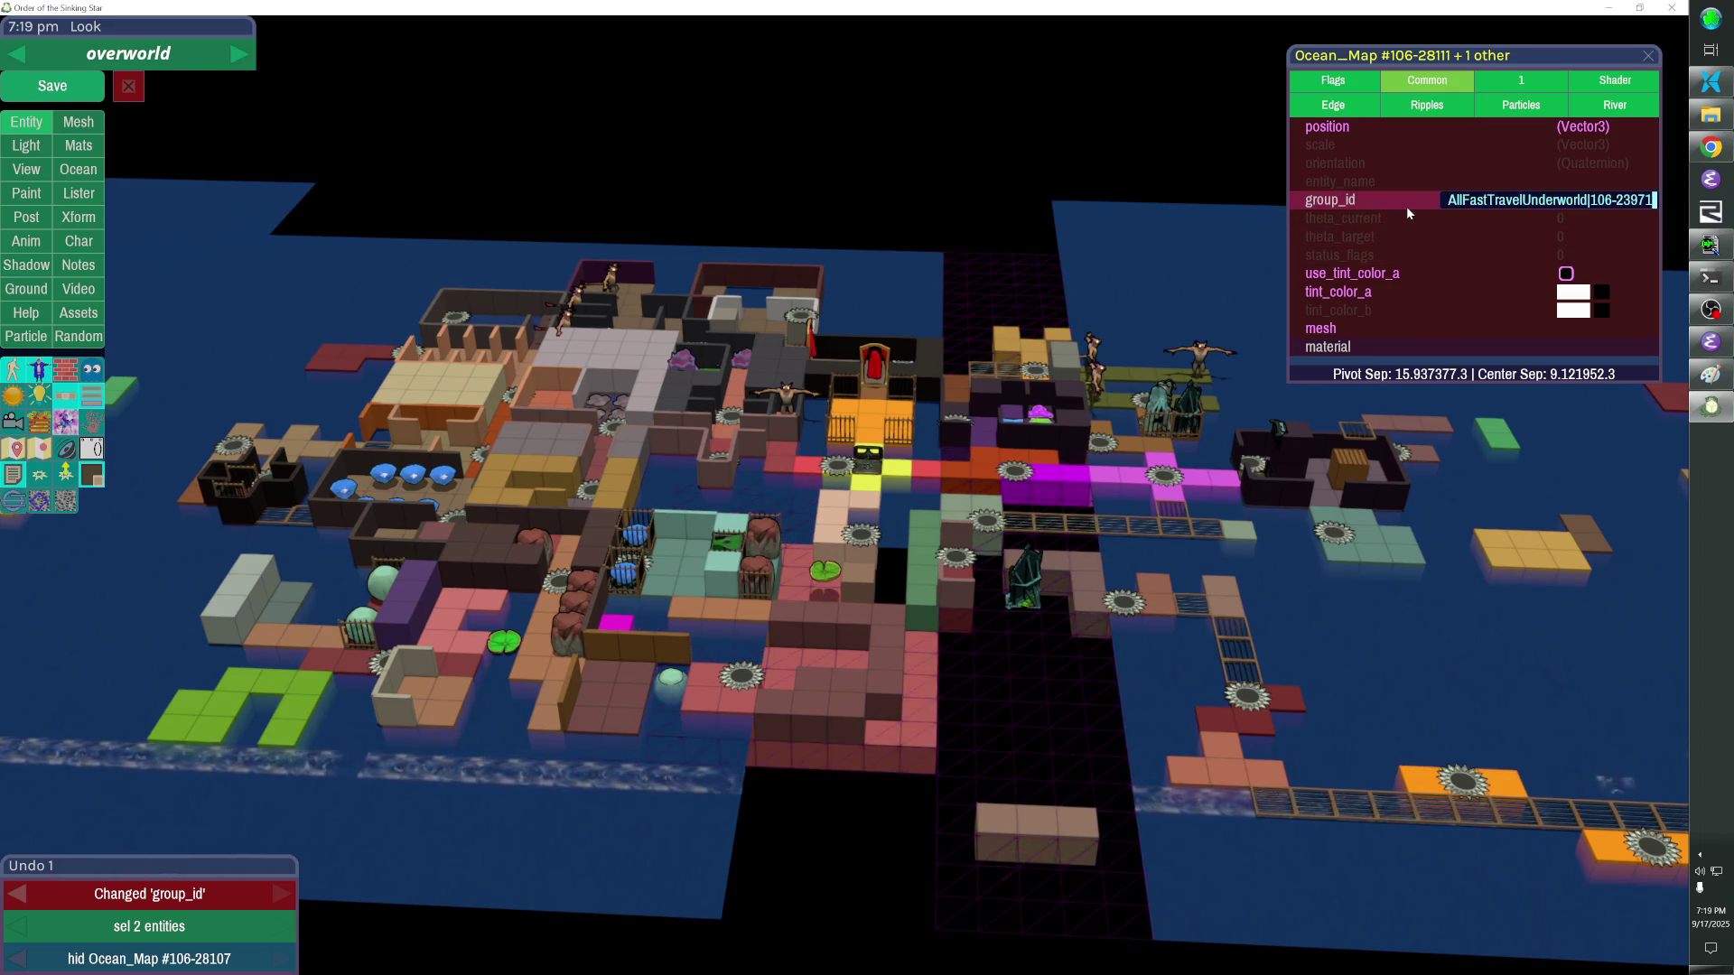
key("Return")
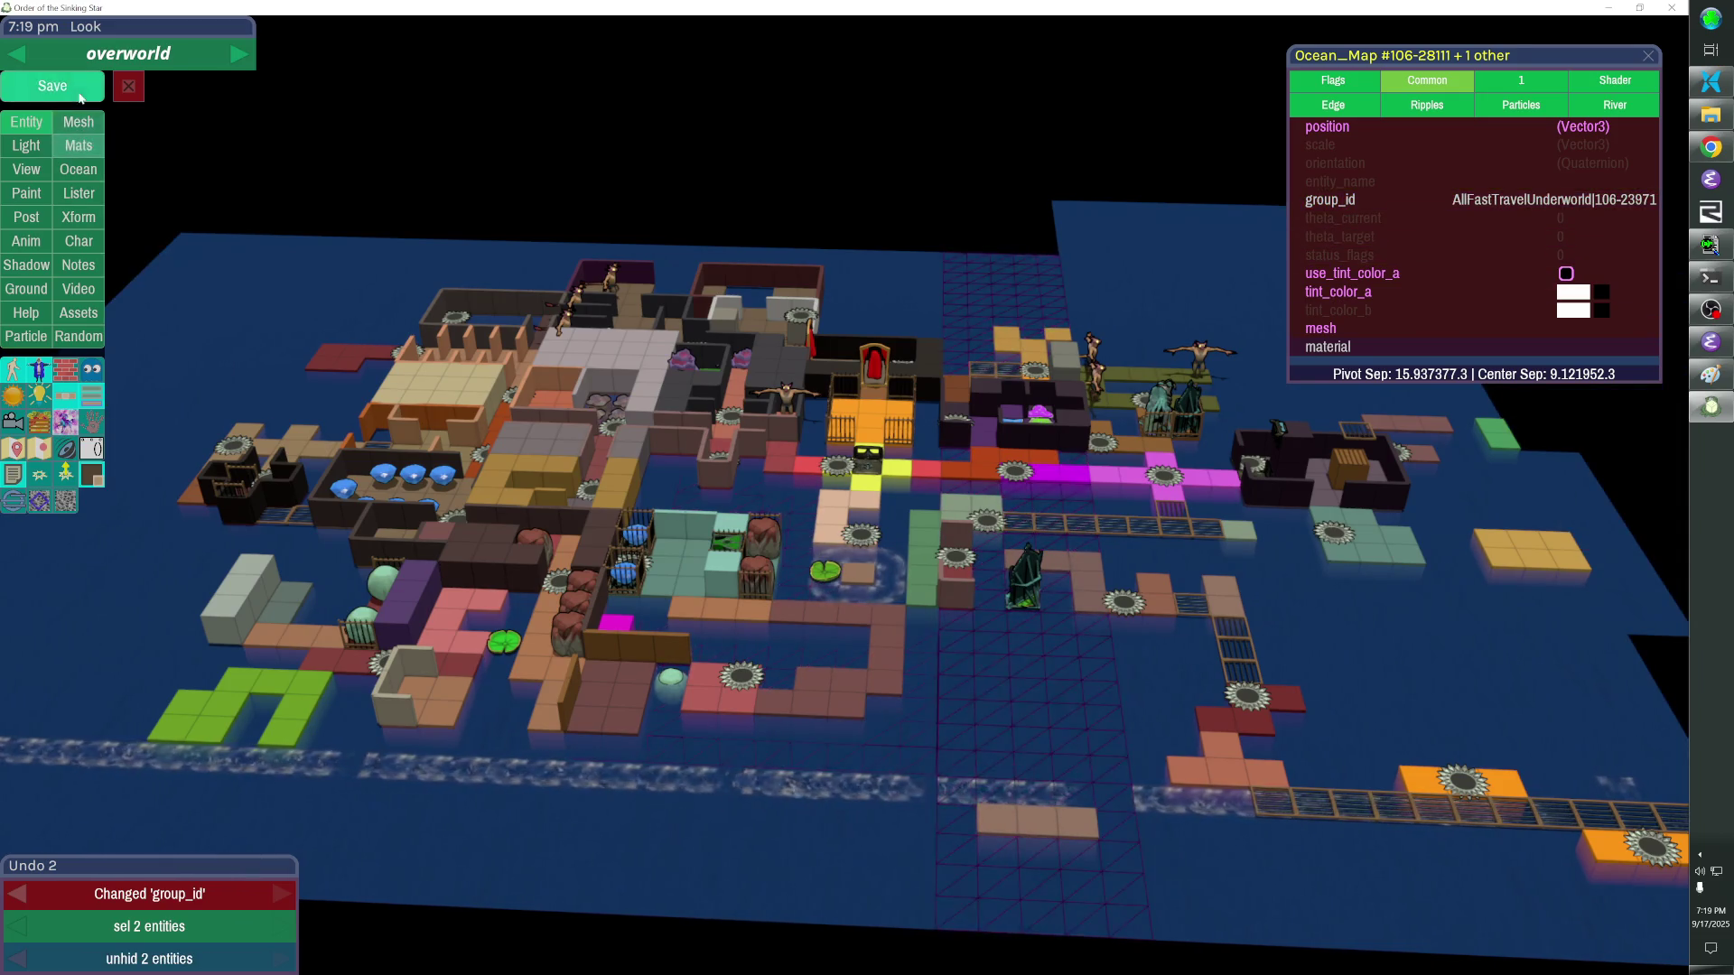
left_click(51, 85)
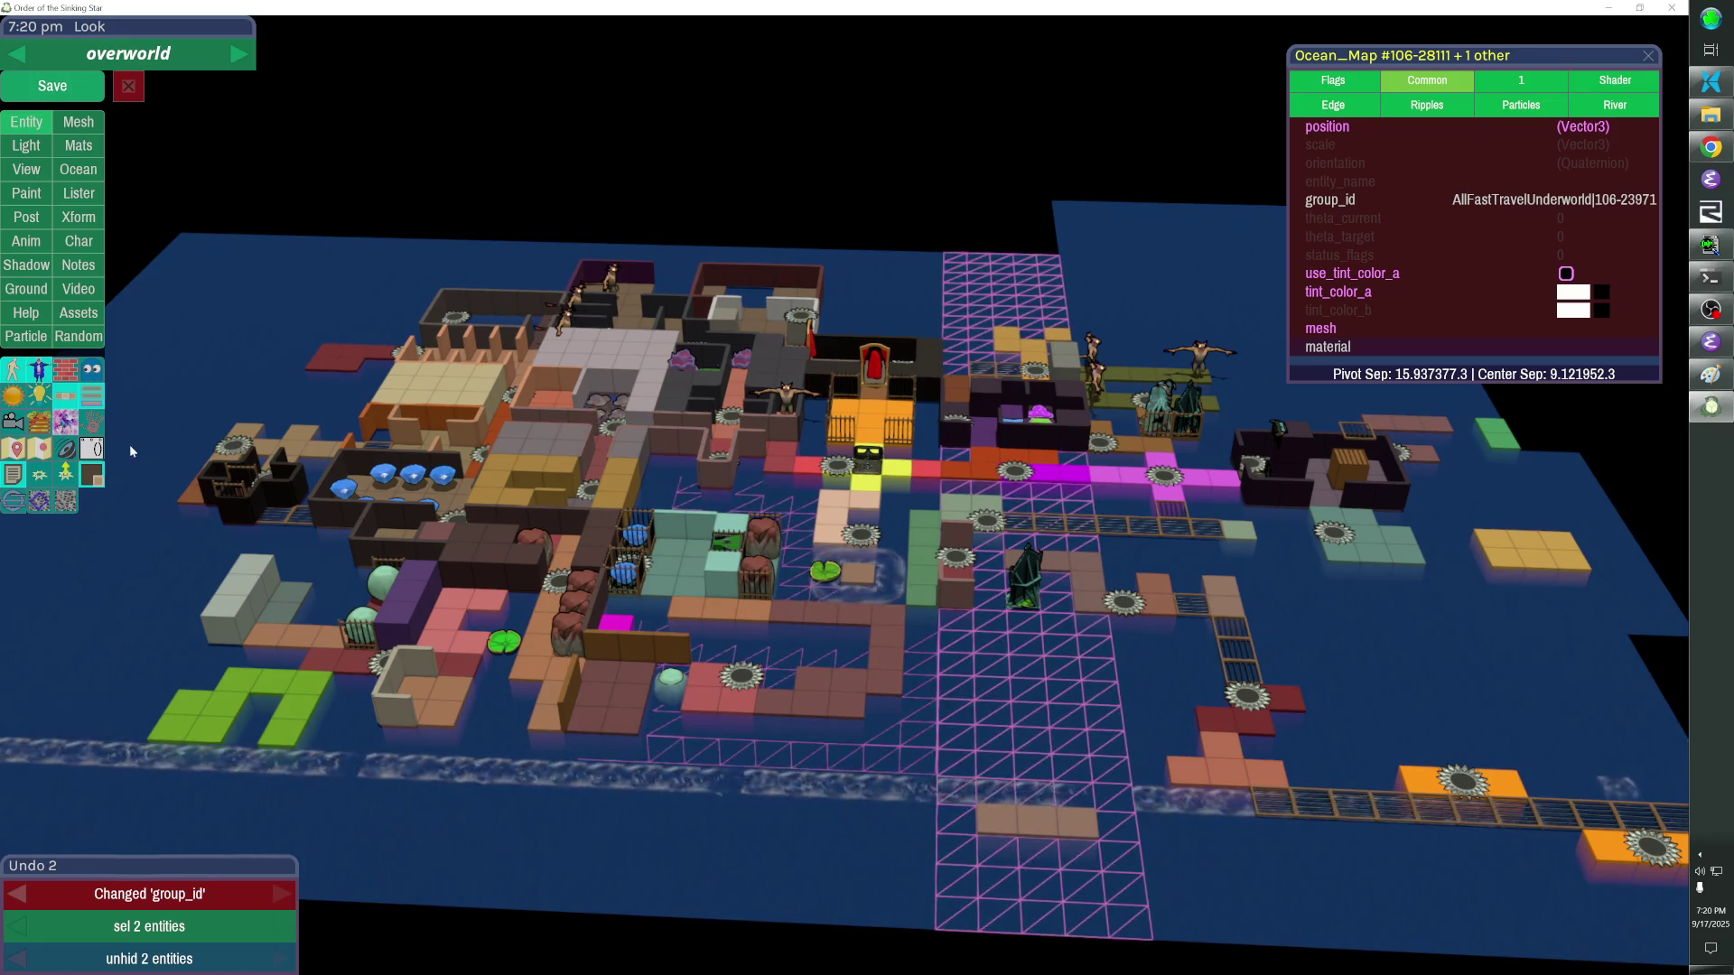
Switch from the fast-travel wireframe to the main map, save, and paste a wall set copy beside the Mirror Isles.
left_click(91, 396)
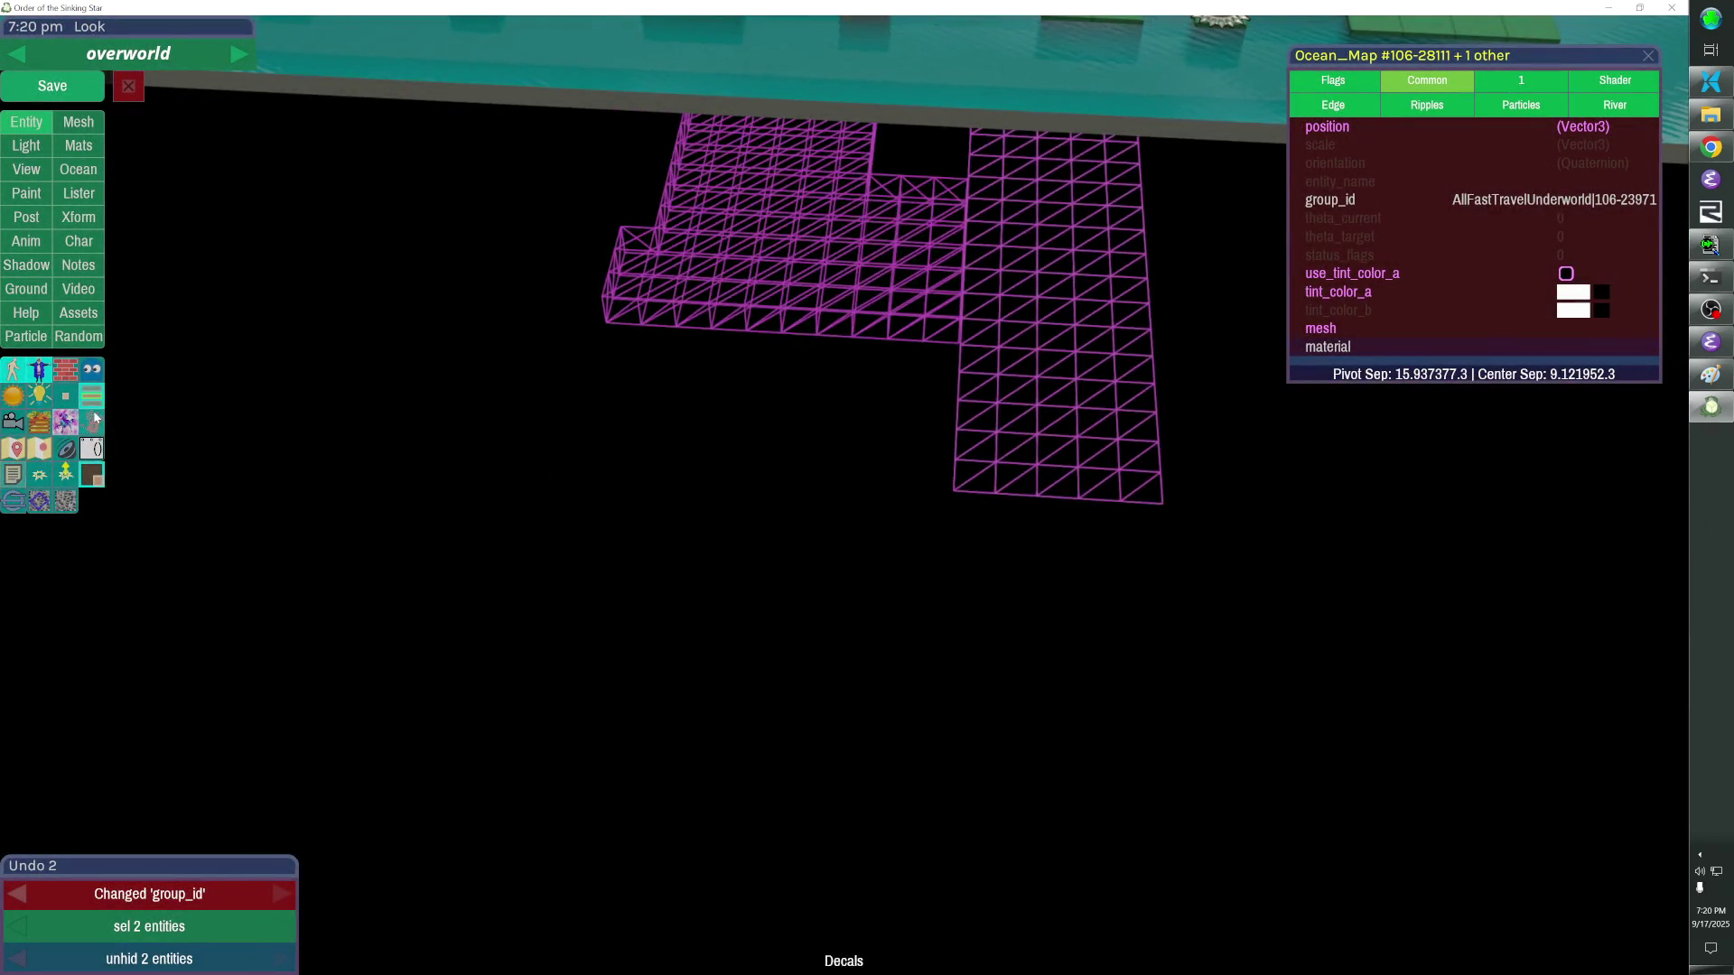
left_click(91, 474)
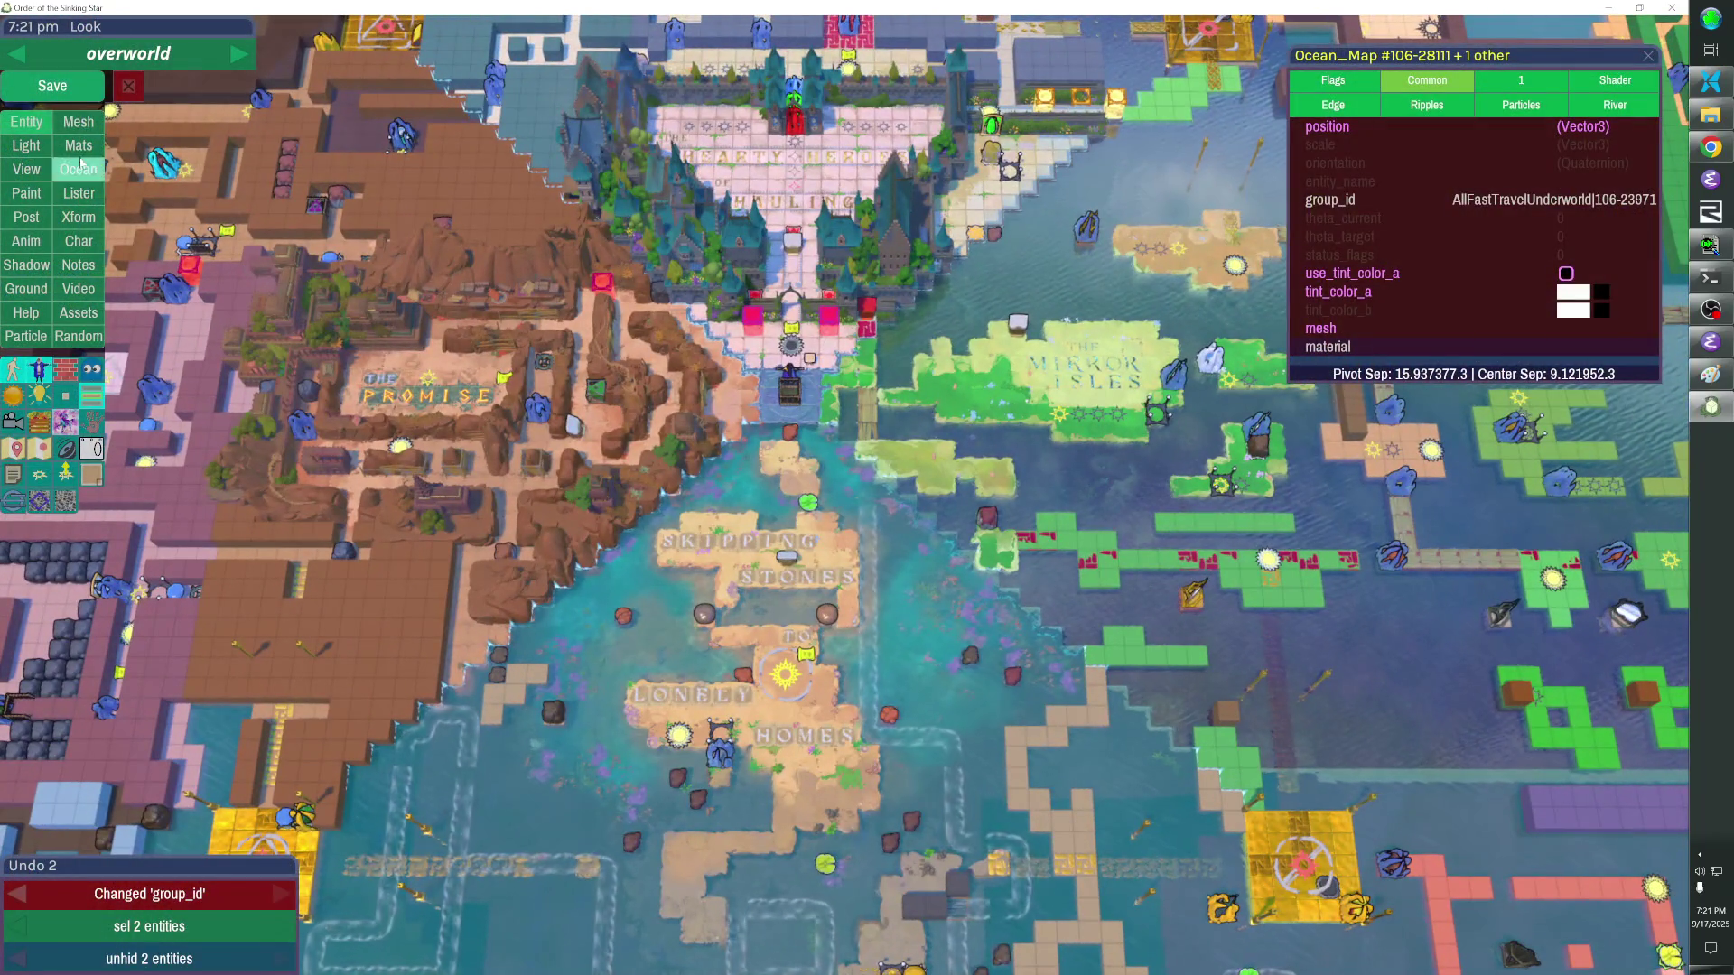
left_click(51, 86)
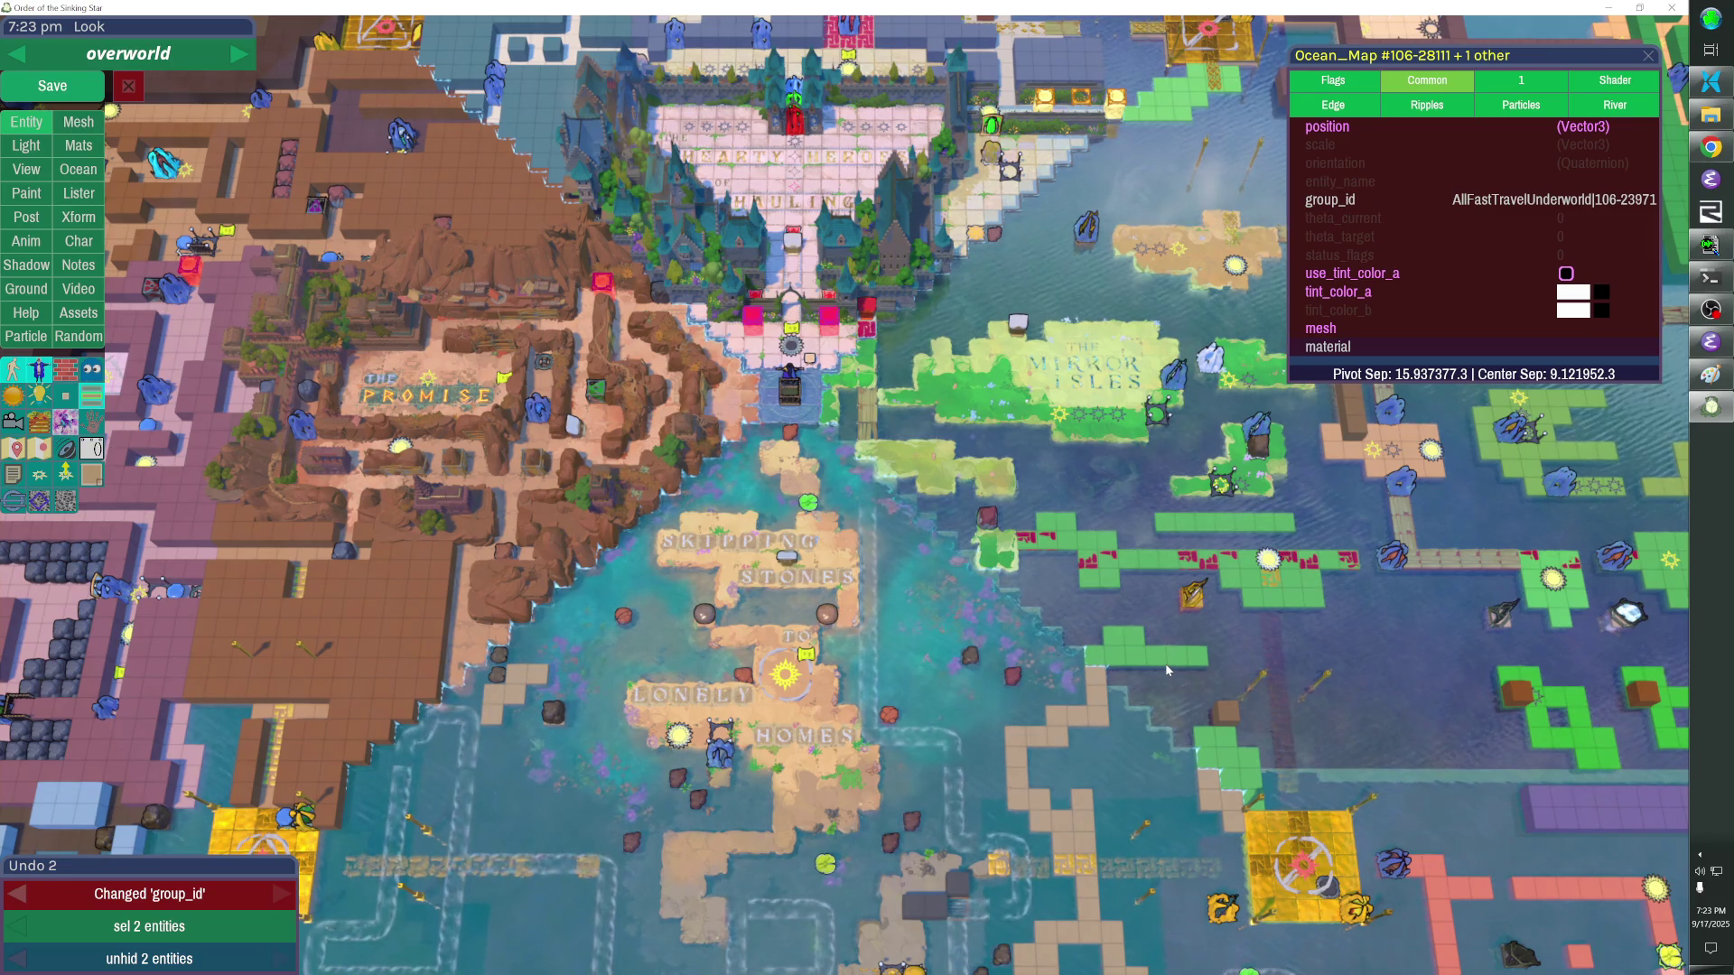
key("Escape")
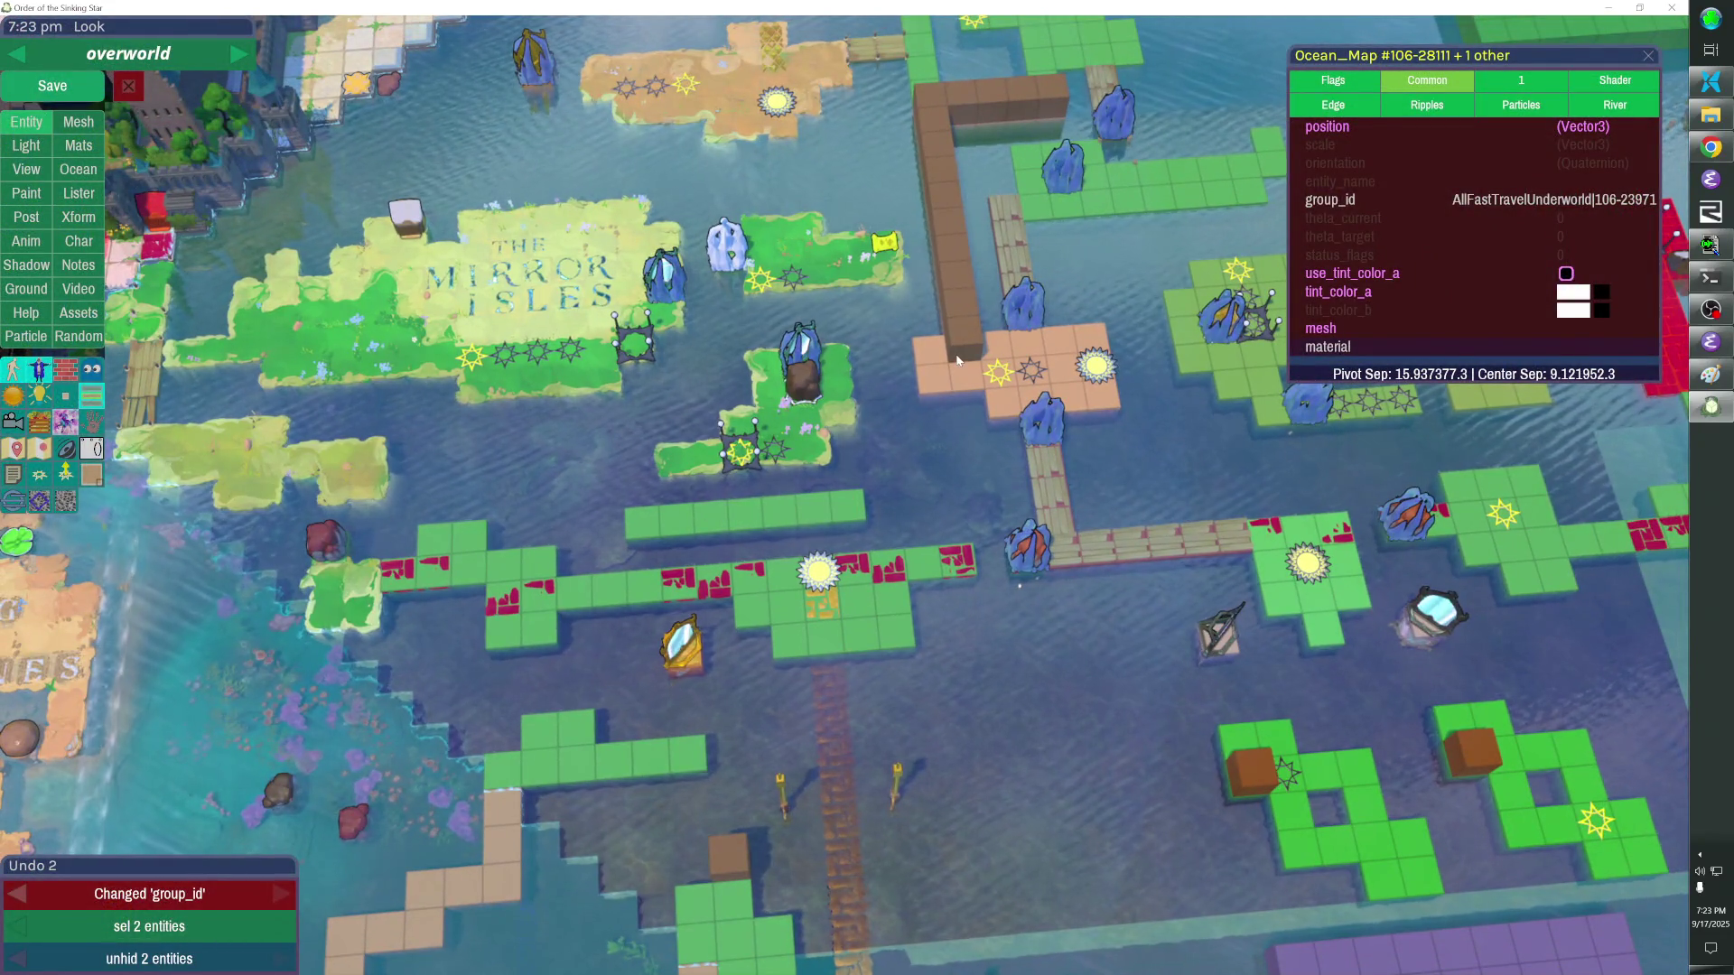
key("ctrl+v")
Drag the pasted wall copy onto the green path, delete it, and save the overworld.
mouse_move(974, 352)
left_mouse_down()
mouse_move(727, 749)
mouse_move(786, 637)
left_mouse_up()
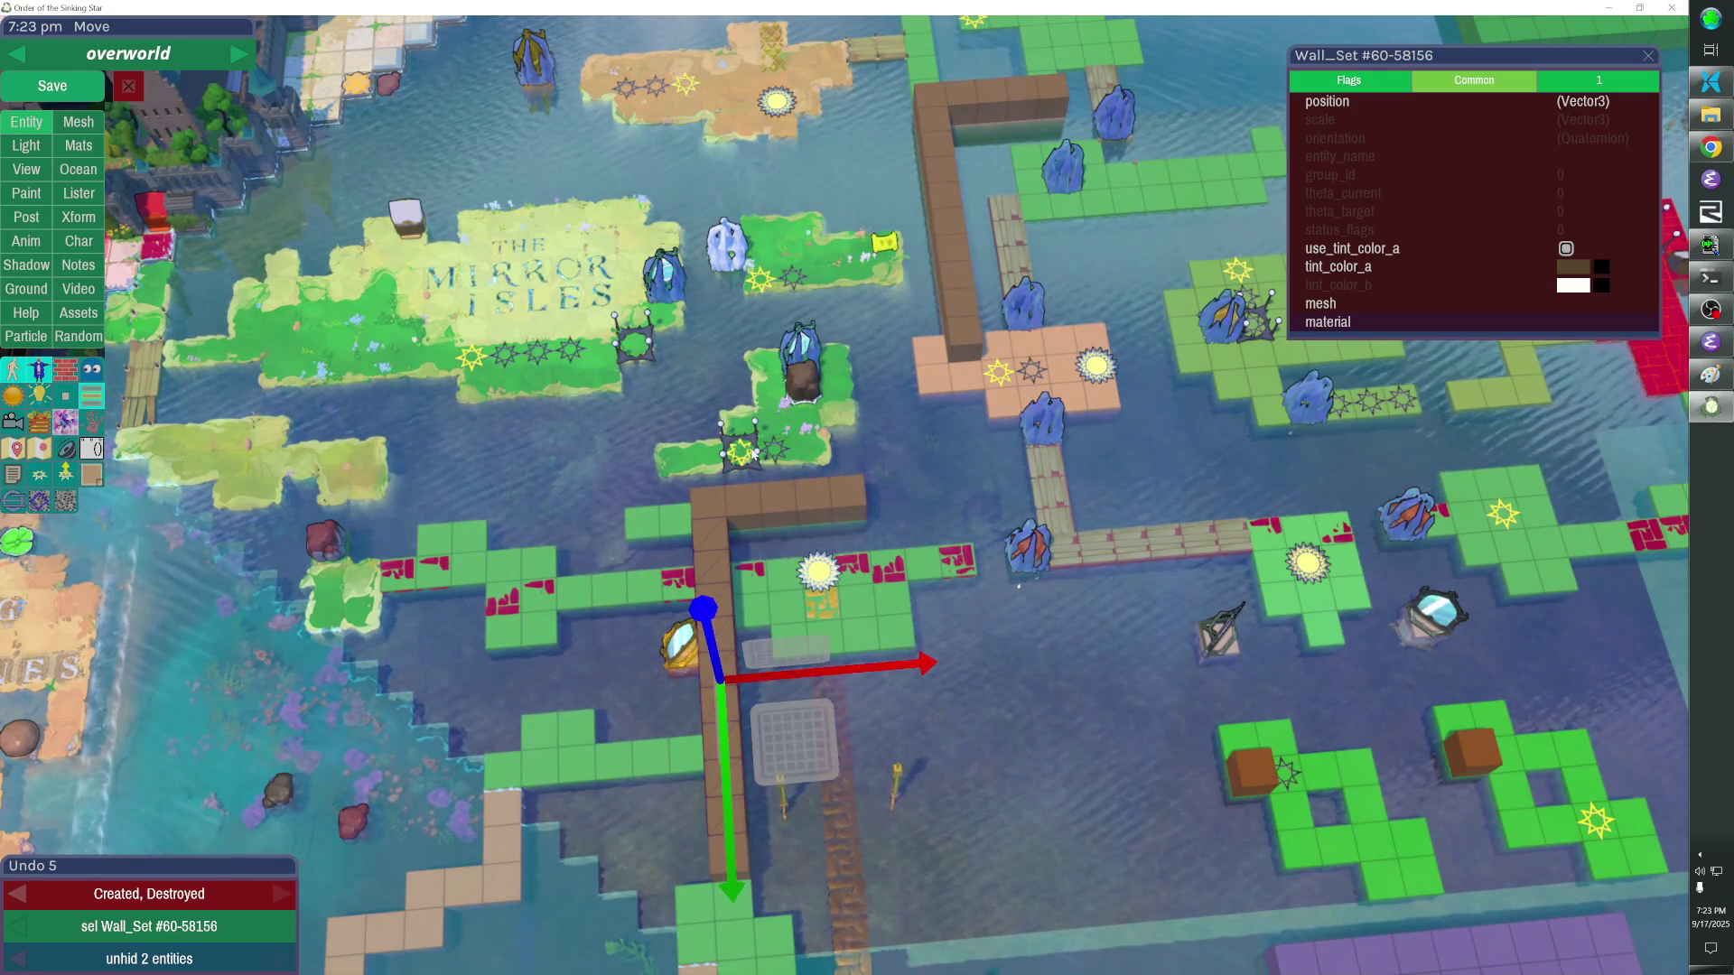
key("Delete")
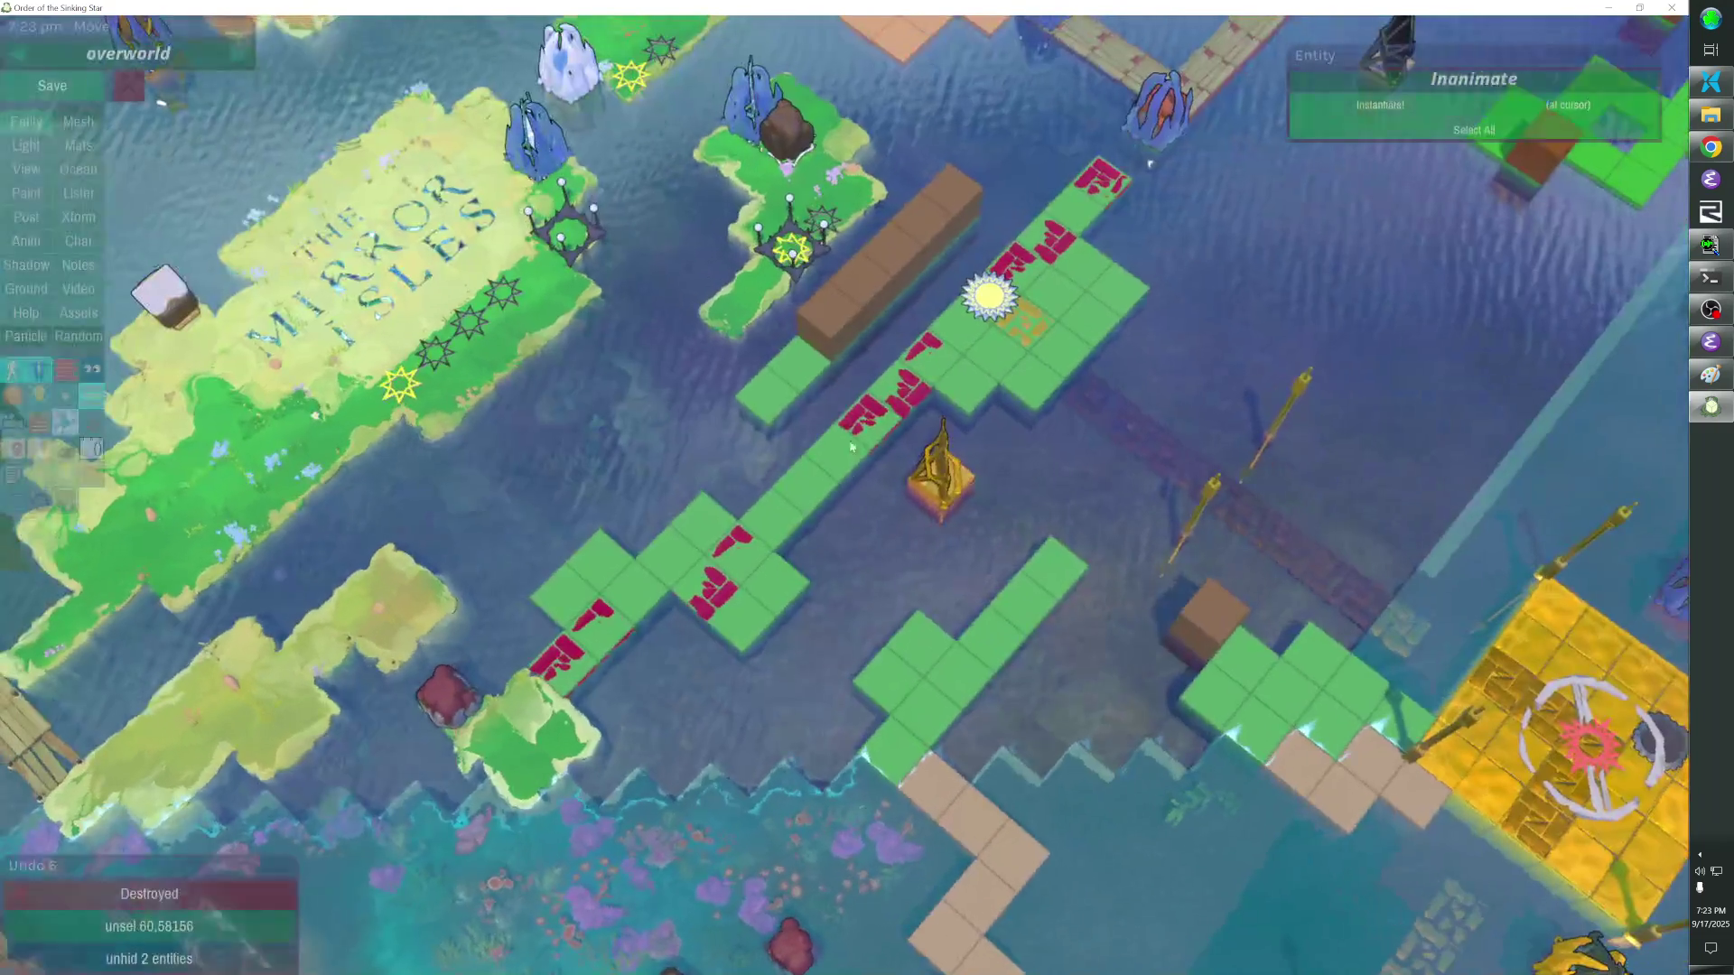
key("Escape")
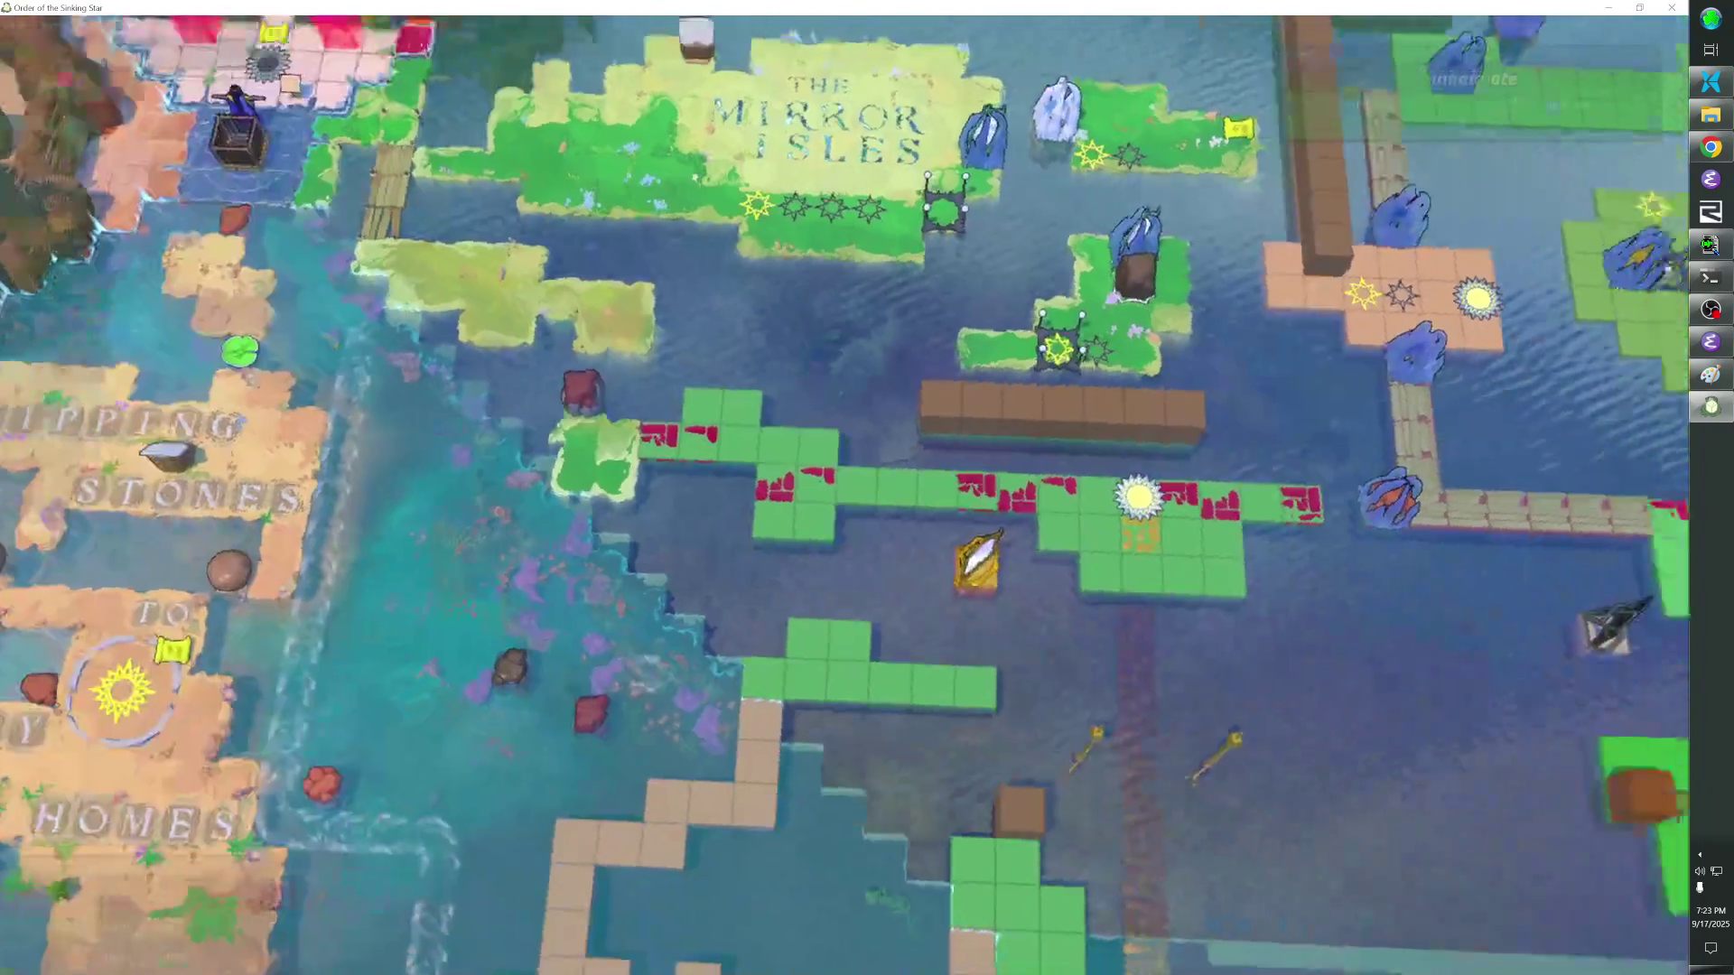
key("Escape")
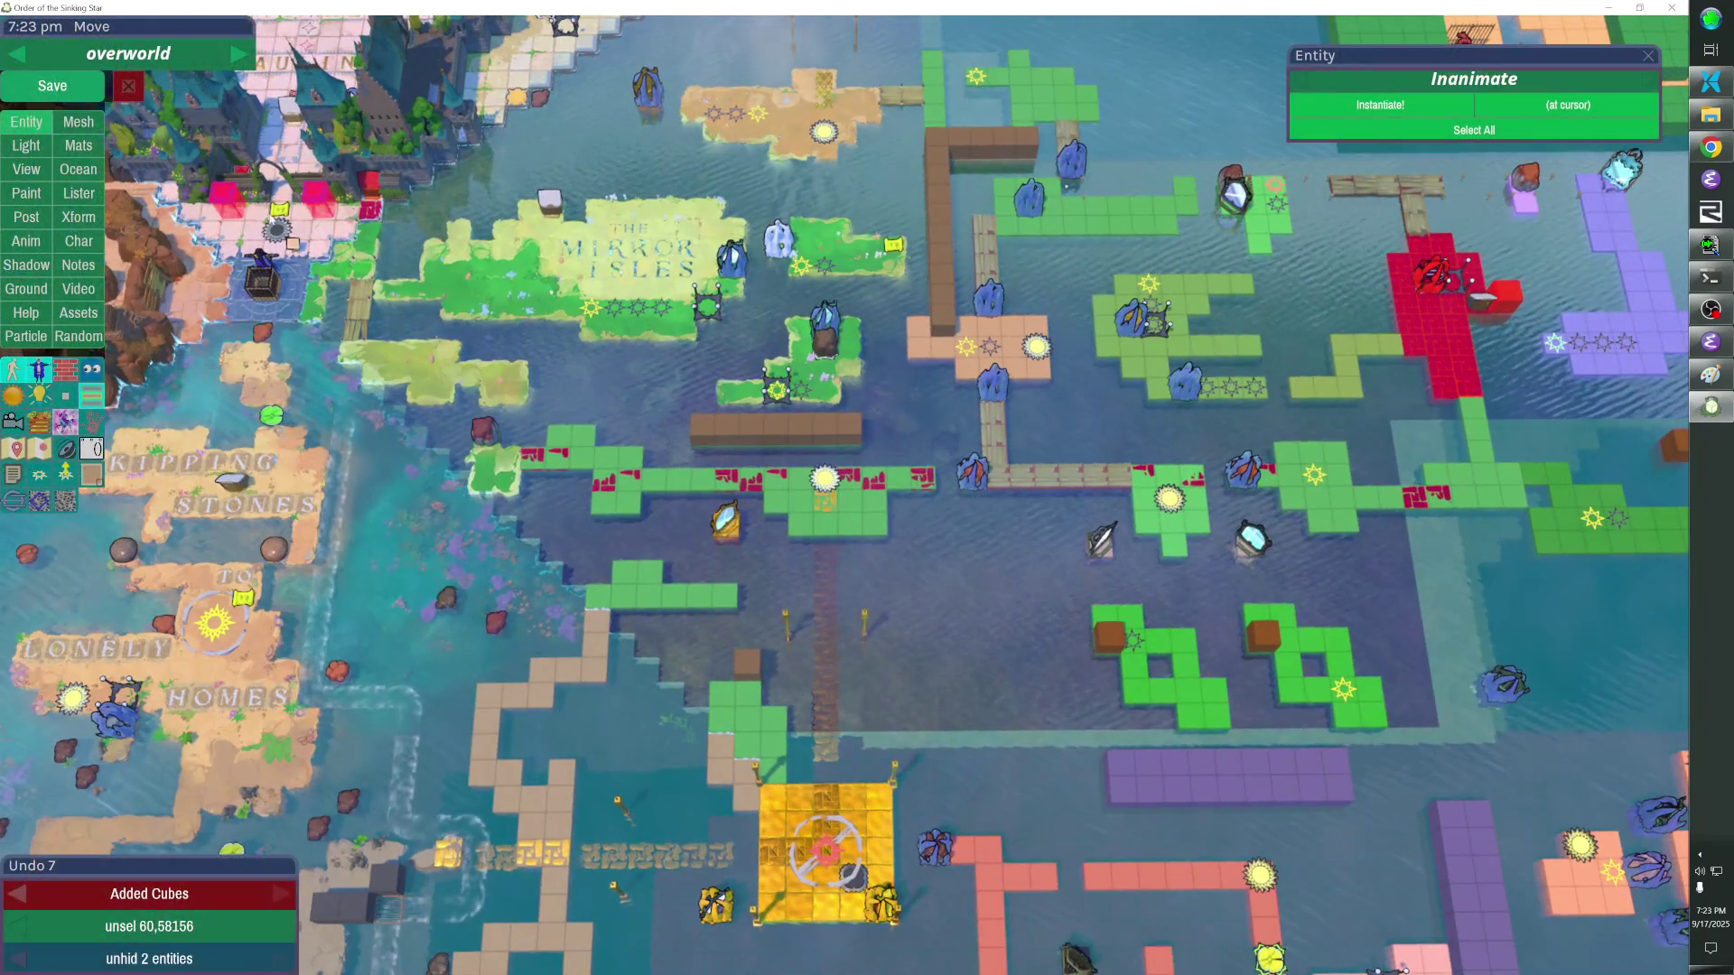
key("Escape")
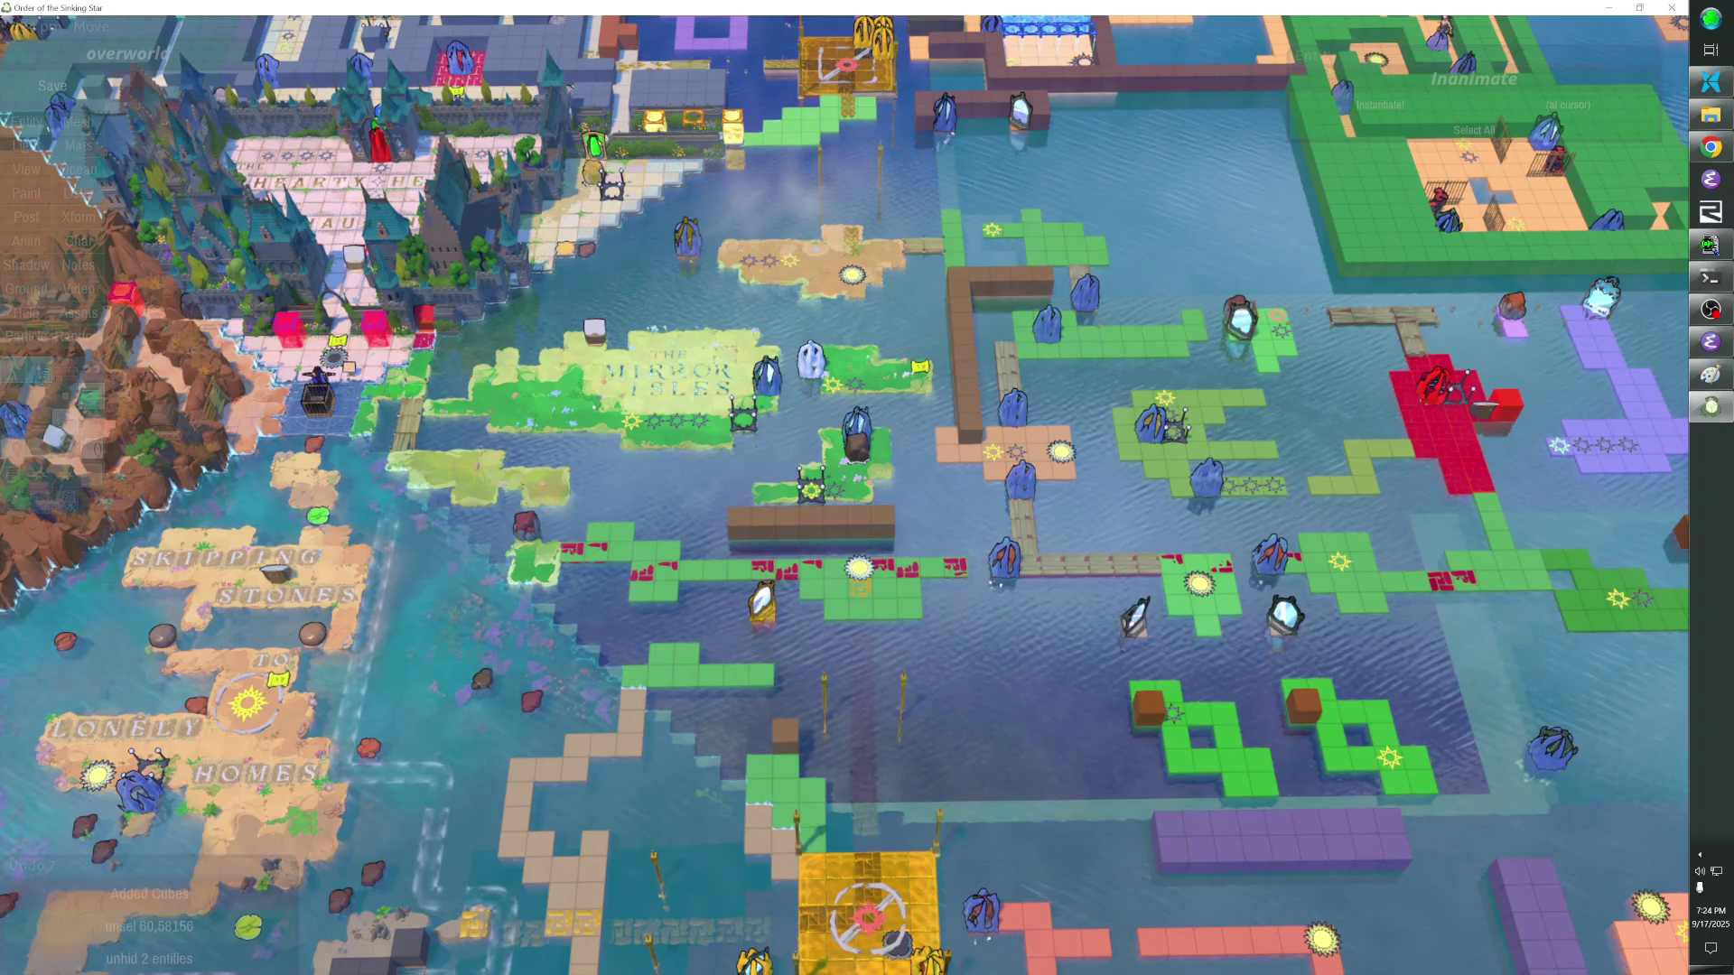
scroll(867, 488, "down", 3)
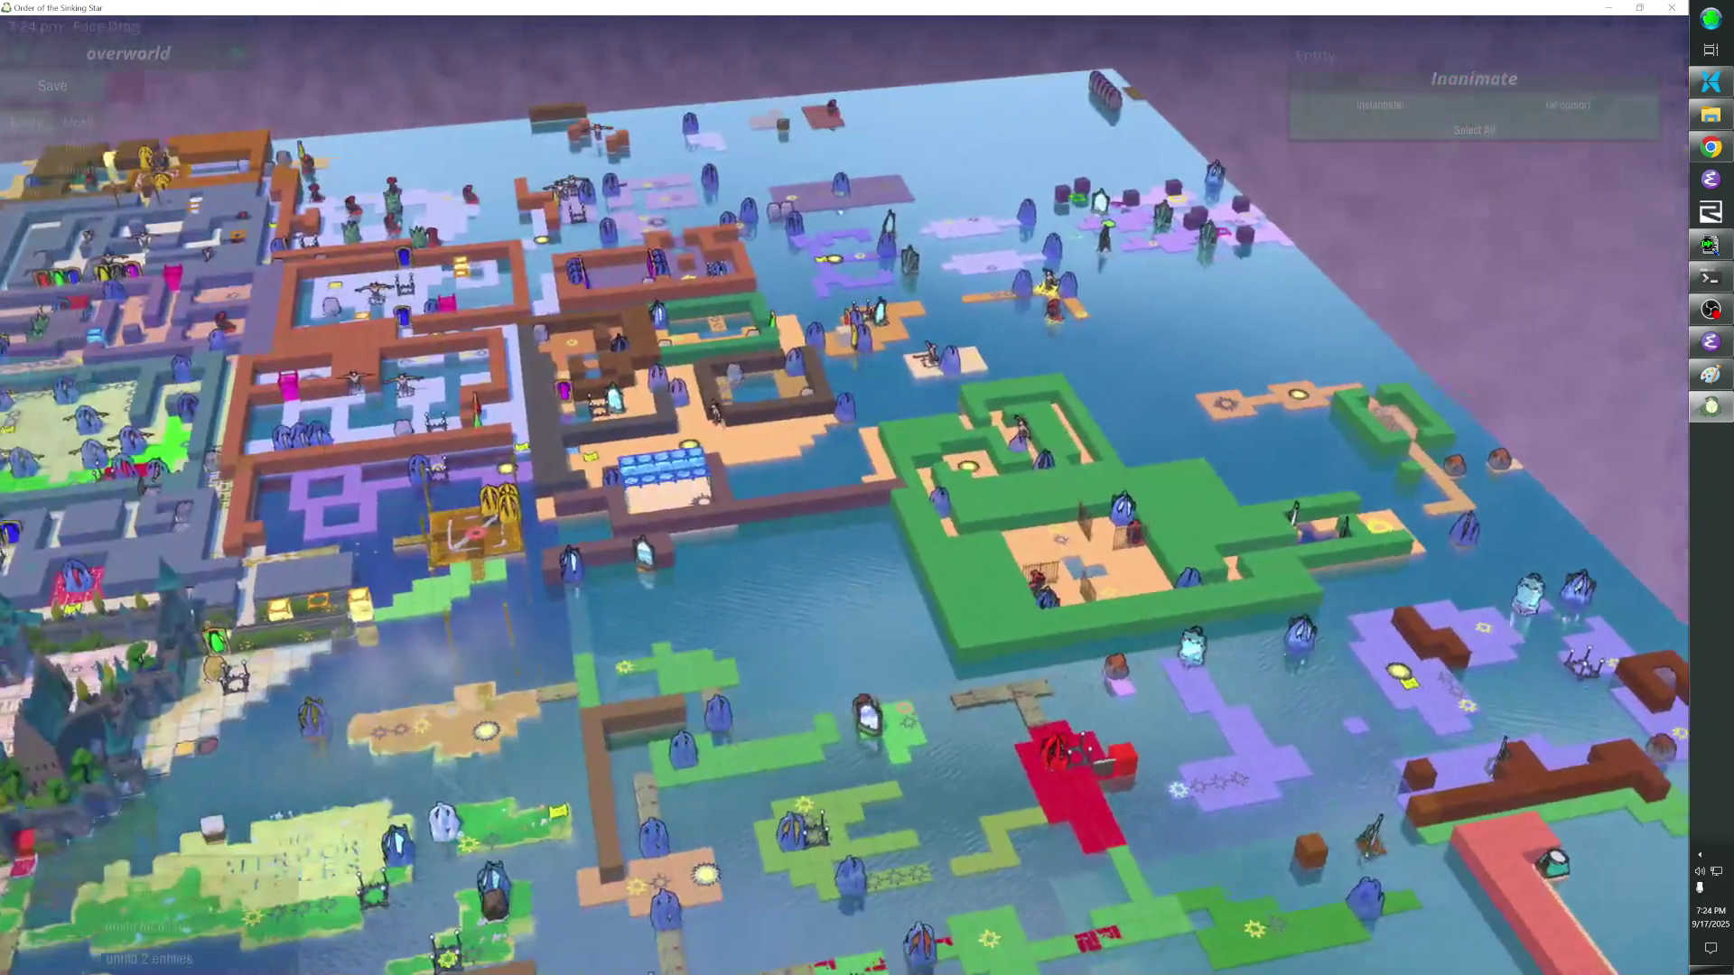
scroll(866, 487, "up", 3)
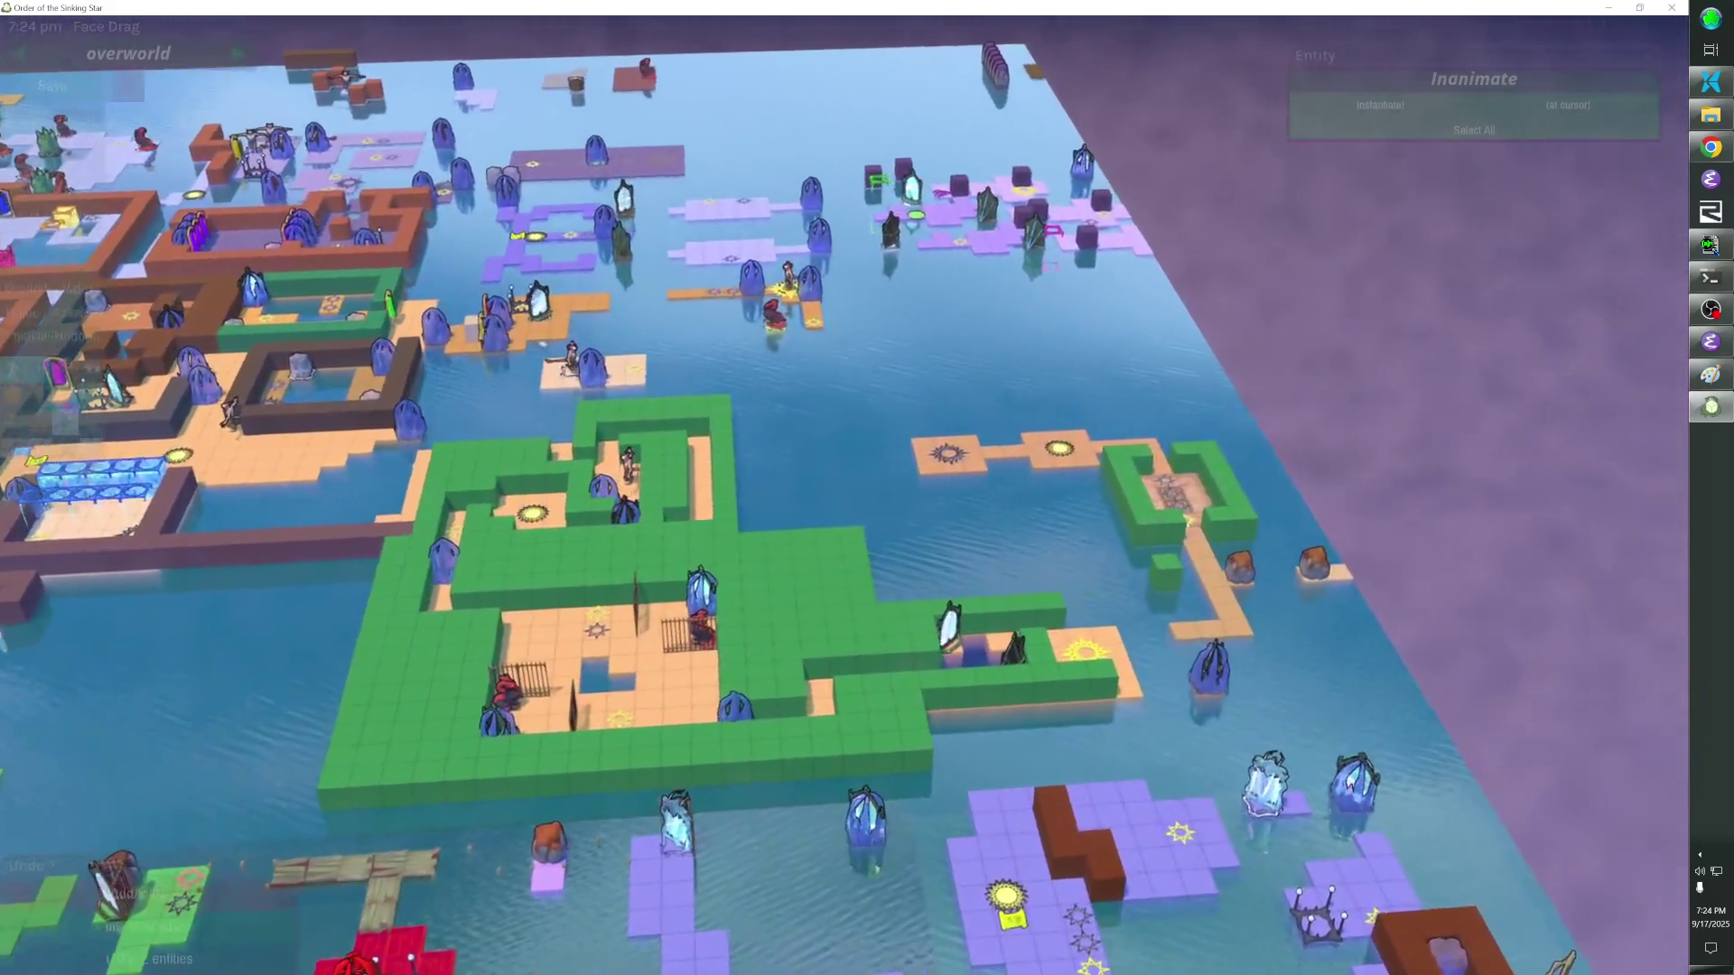
scroll(867, 488, "up", 2)
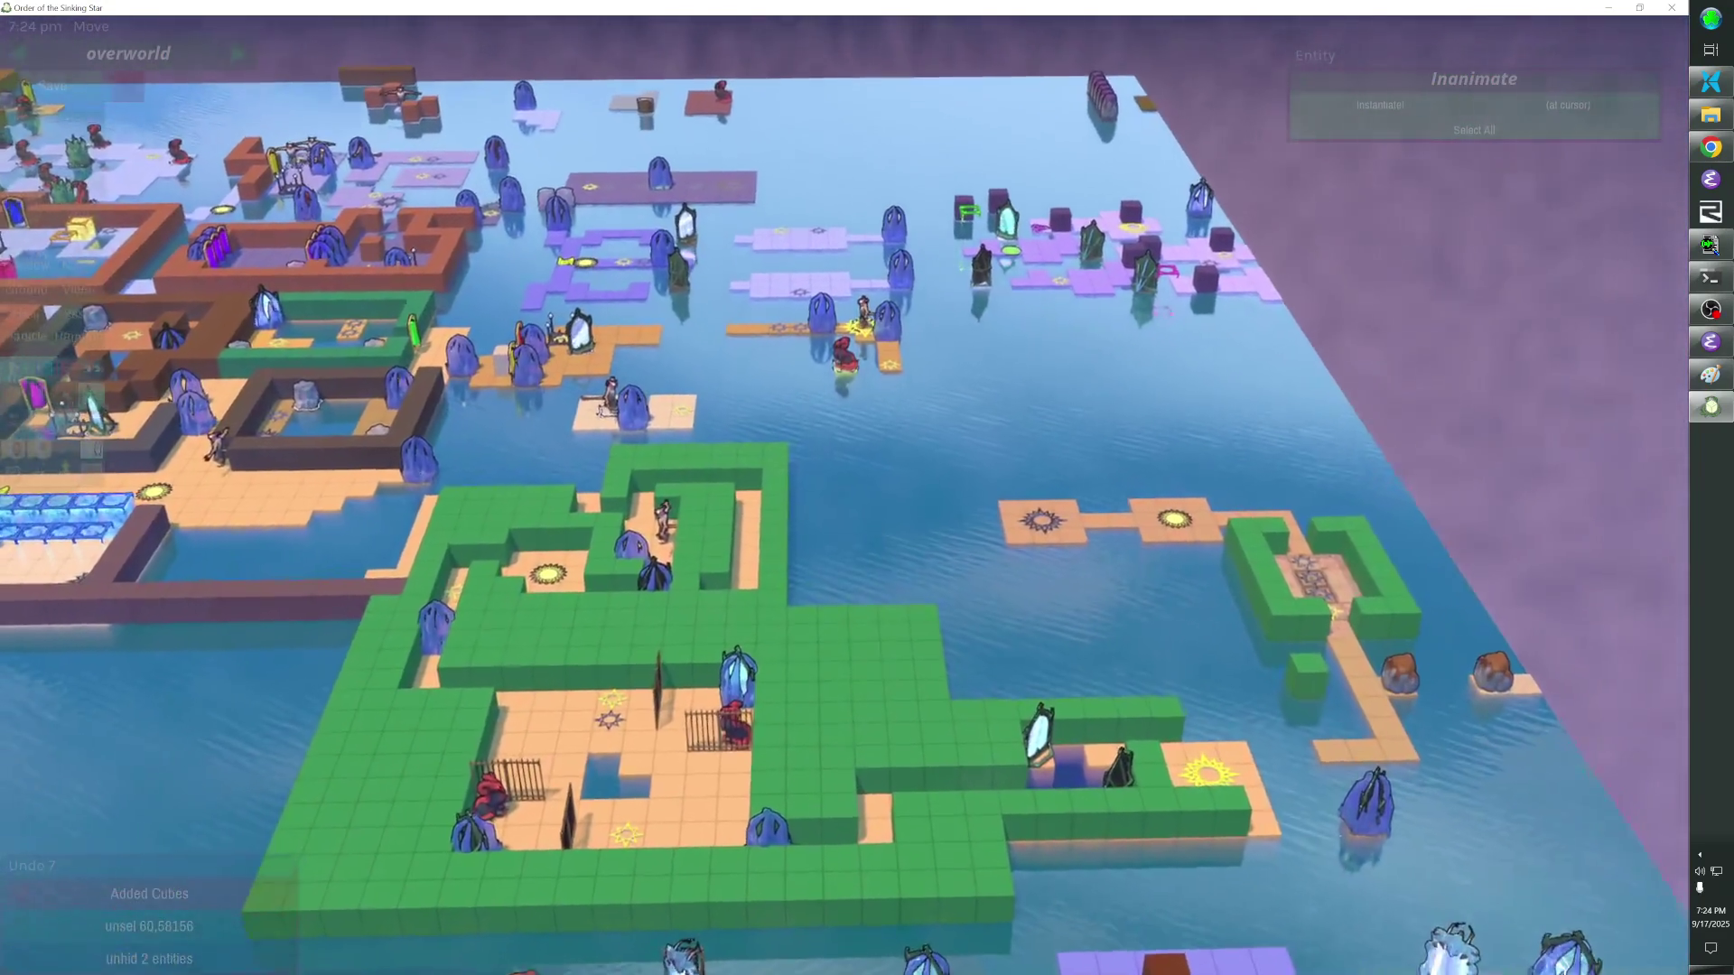
scroll(867, 489, "up", 2)
scroll(867, 489, "up", 2)
scroll(867, 489, "up", 2)
scroll(866, 489, "down", 2)
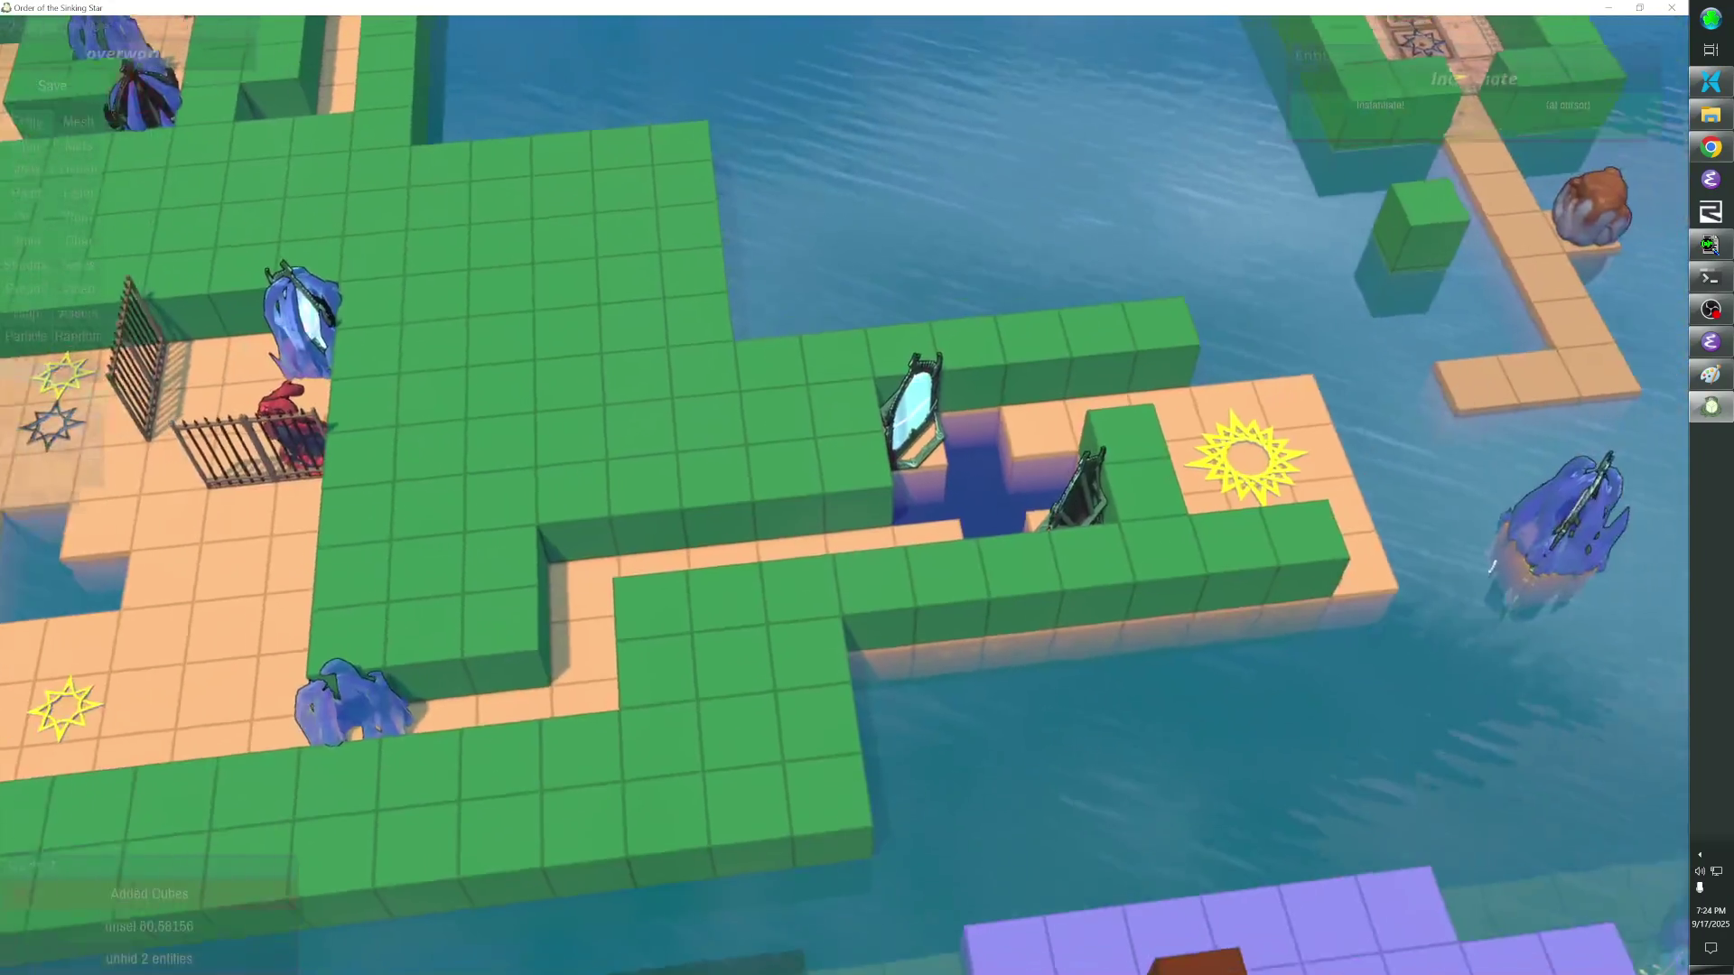
scroll(867, 488, "down", 2)
scroll(868, 488, "down", 2)
scroll(867, 488, "down", 2)
scroll(867, 489, "down", 1)
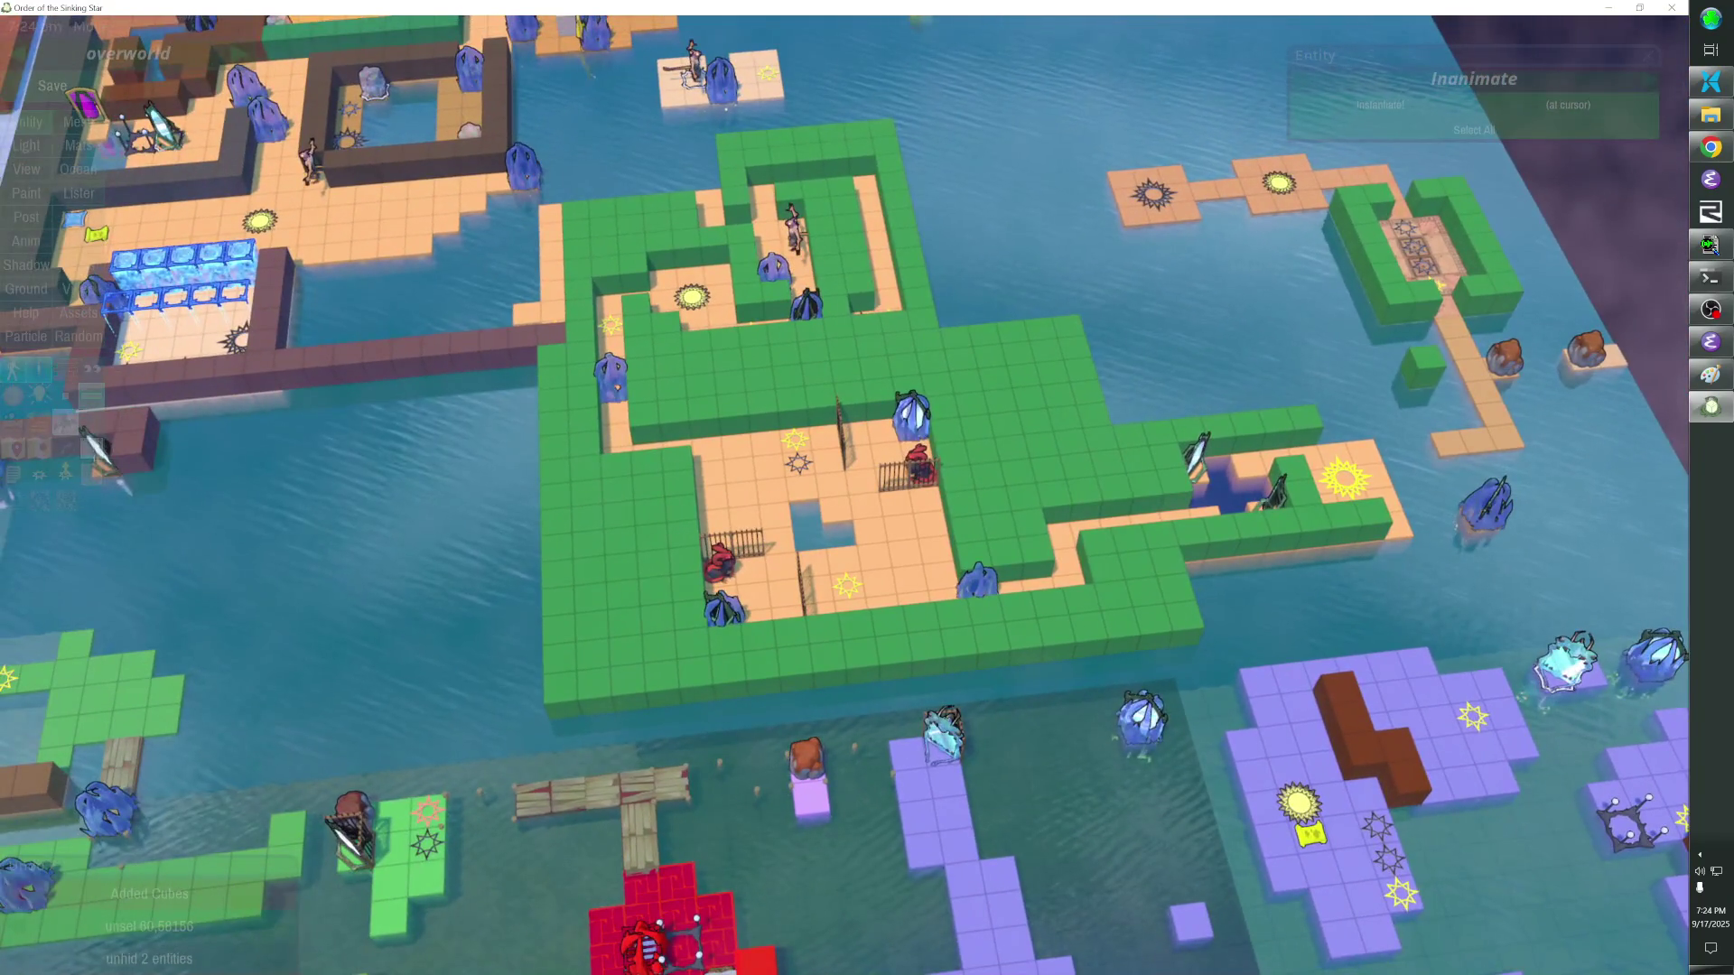
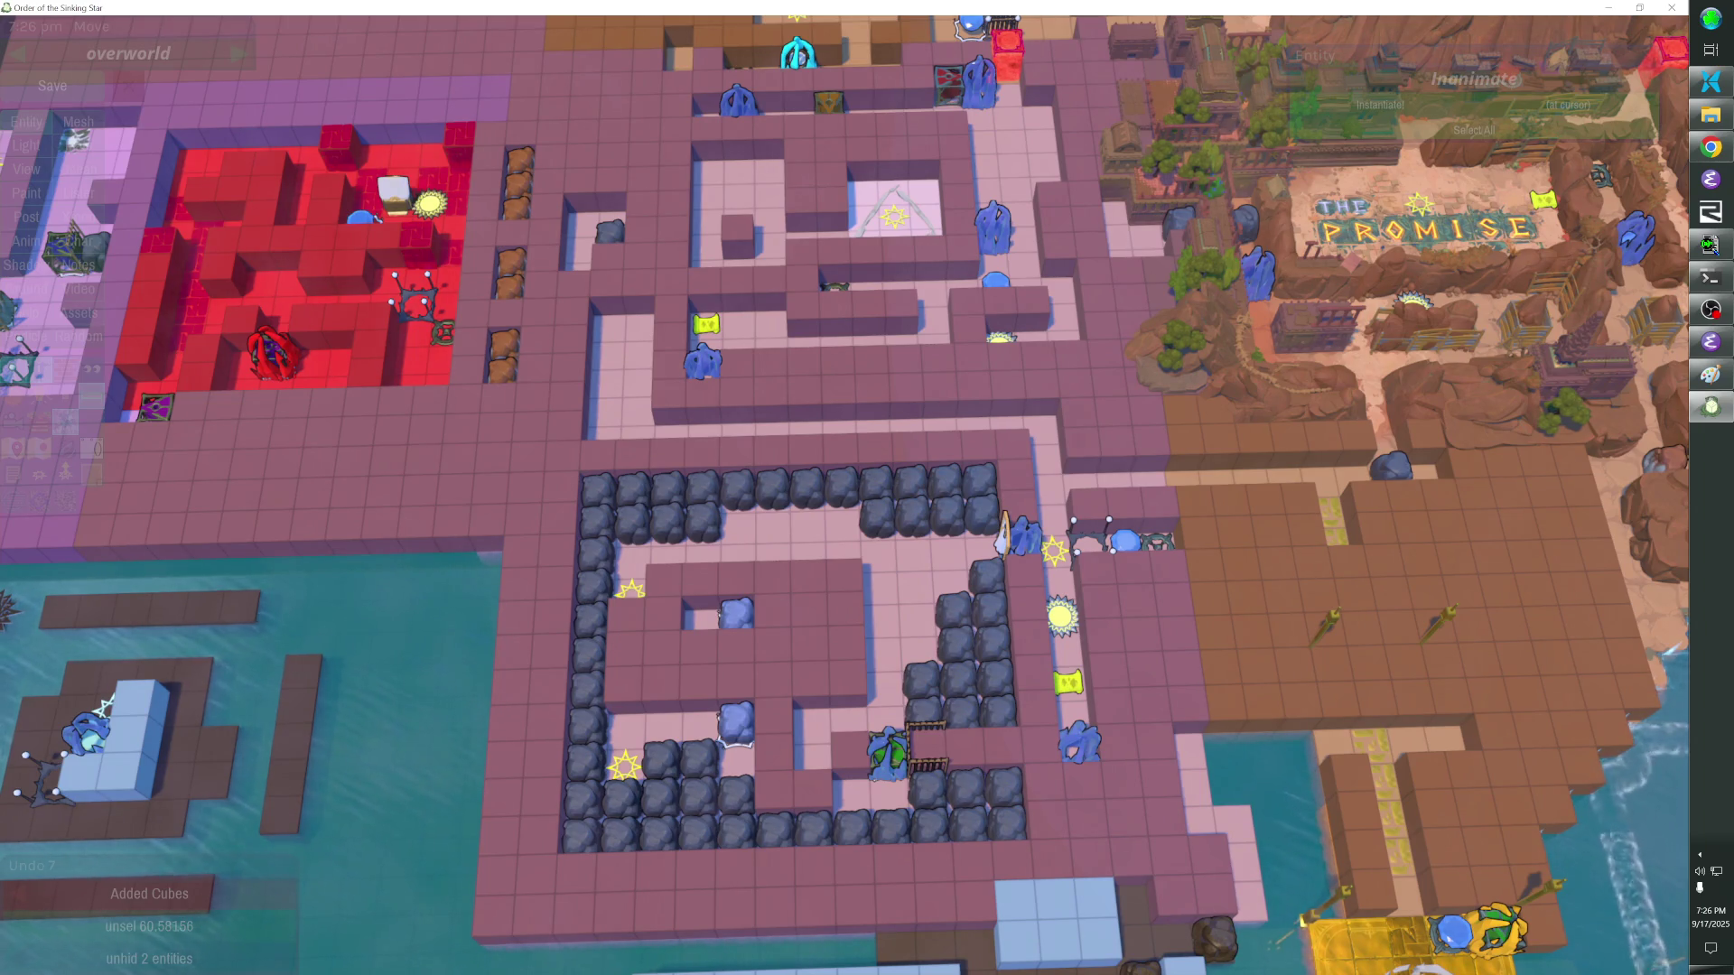
Fly the editor camera around the overworld level to look it over.
key("w")
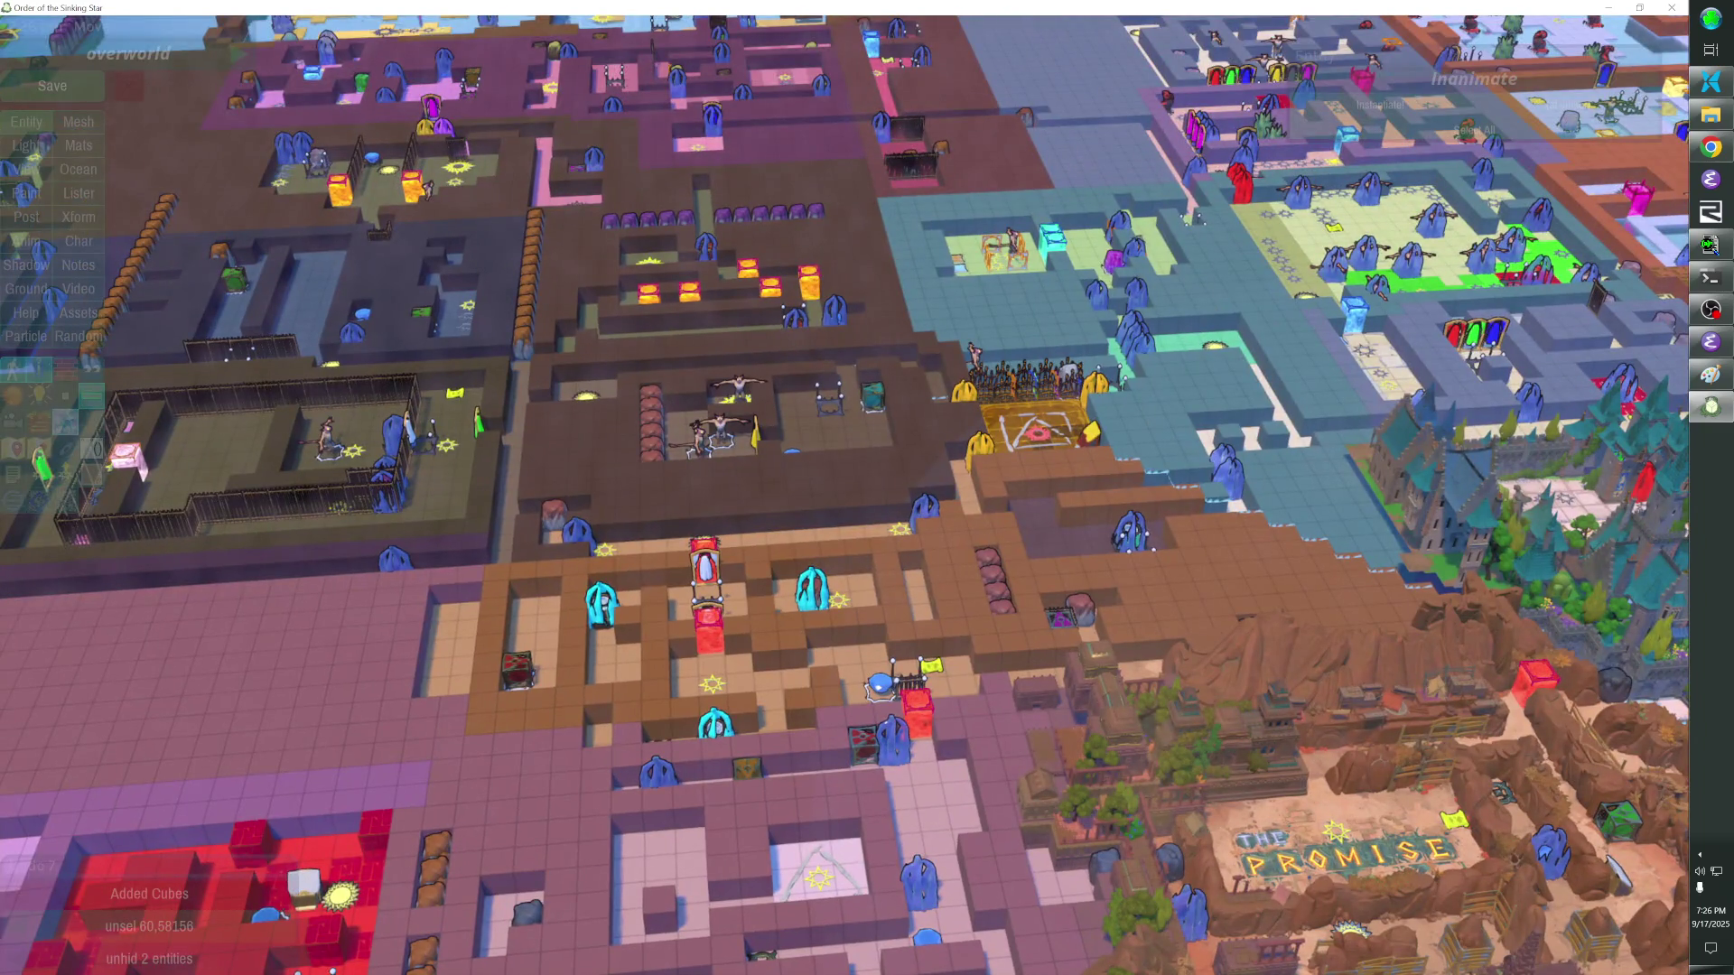
key("w")
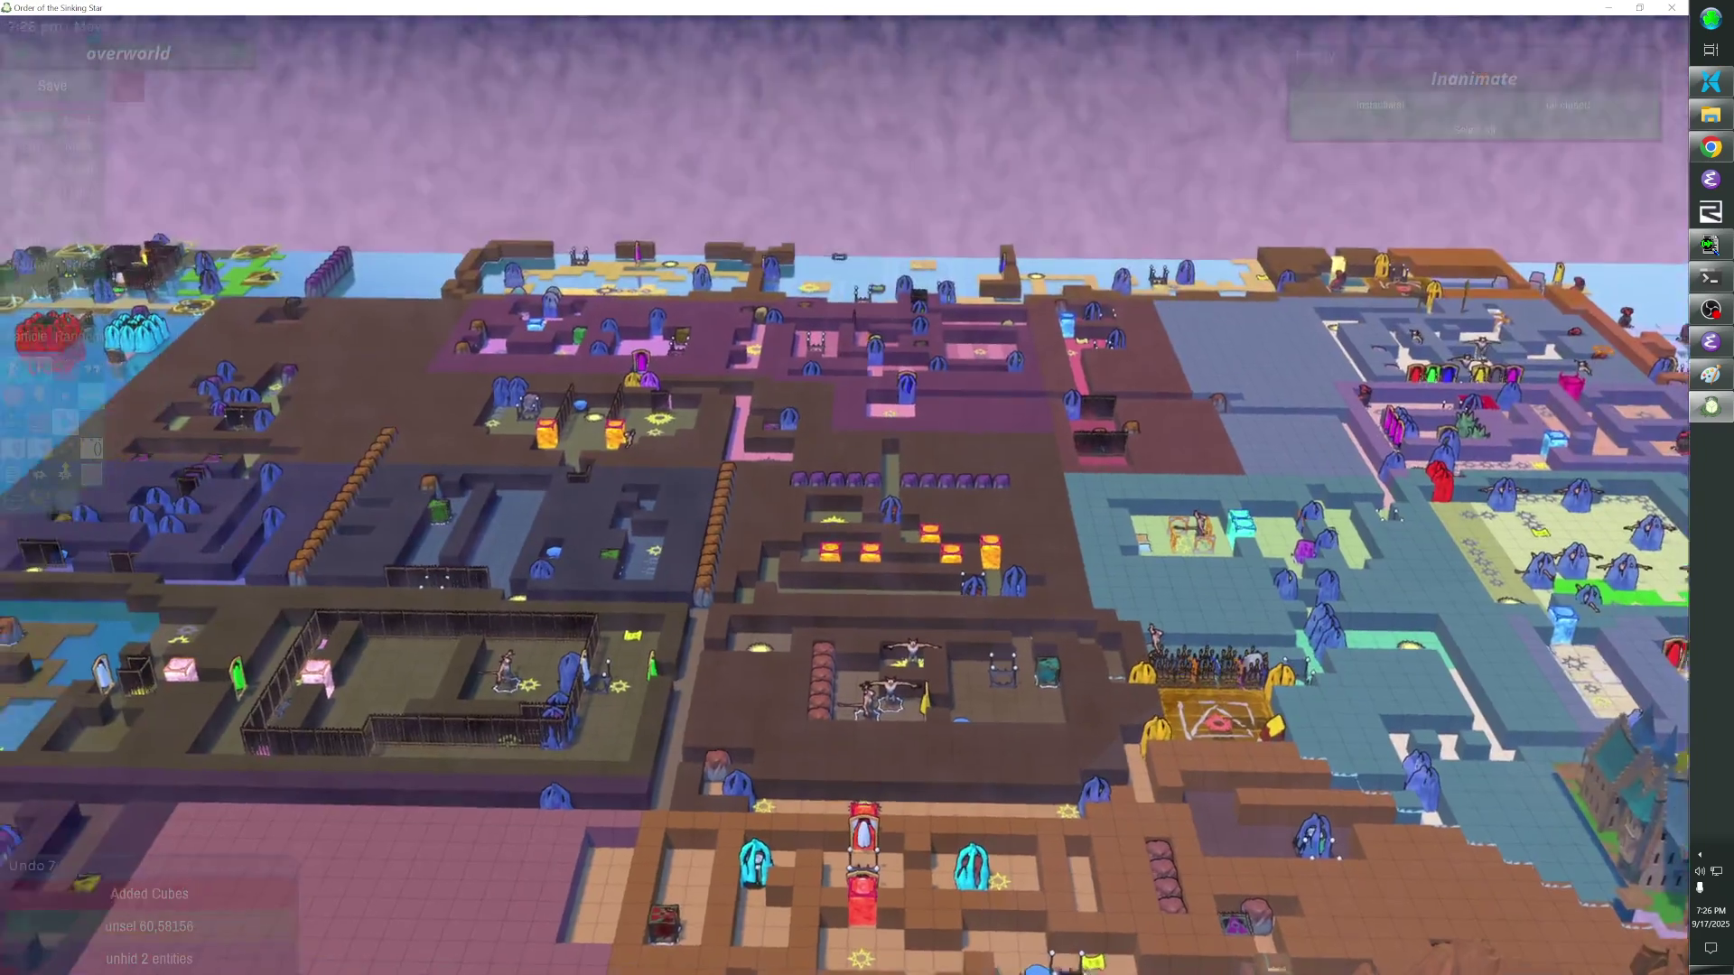
key("w")
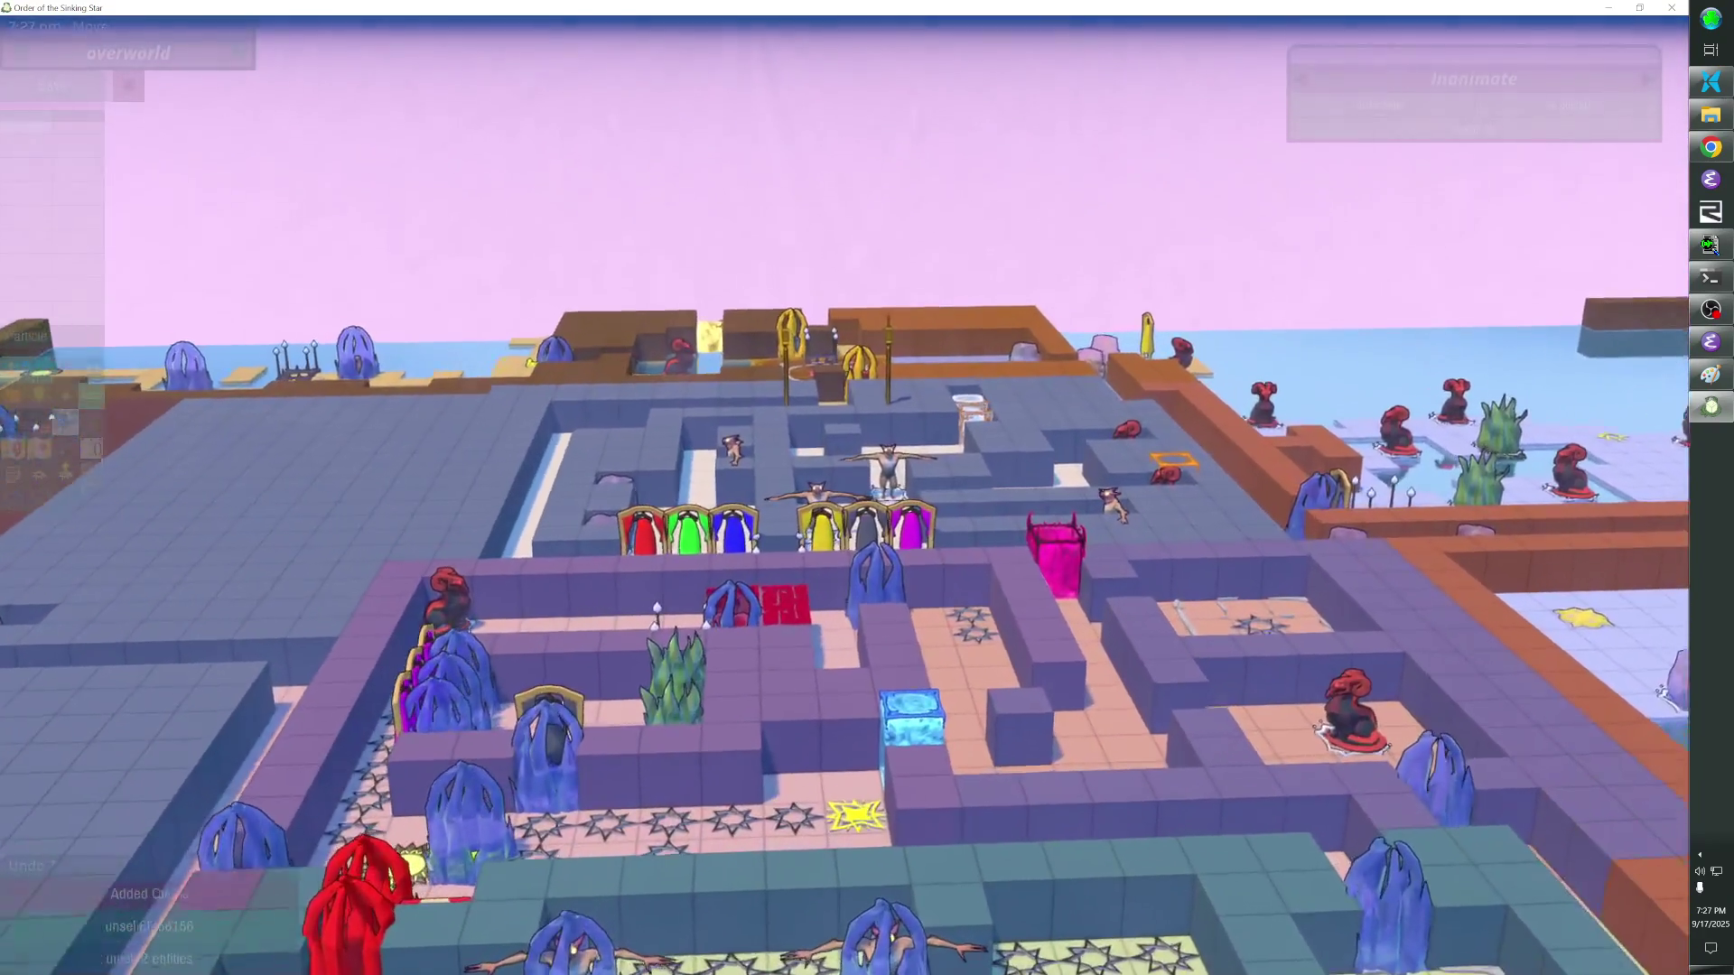
scroll(867, 487, "down", 3)
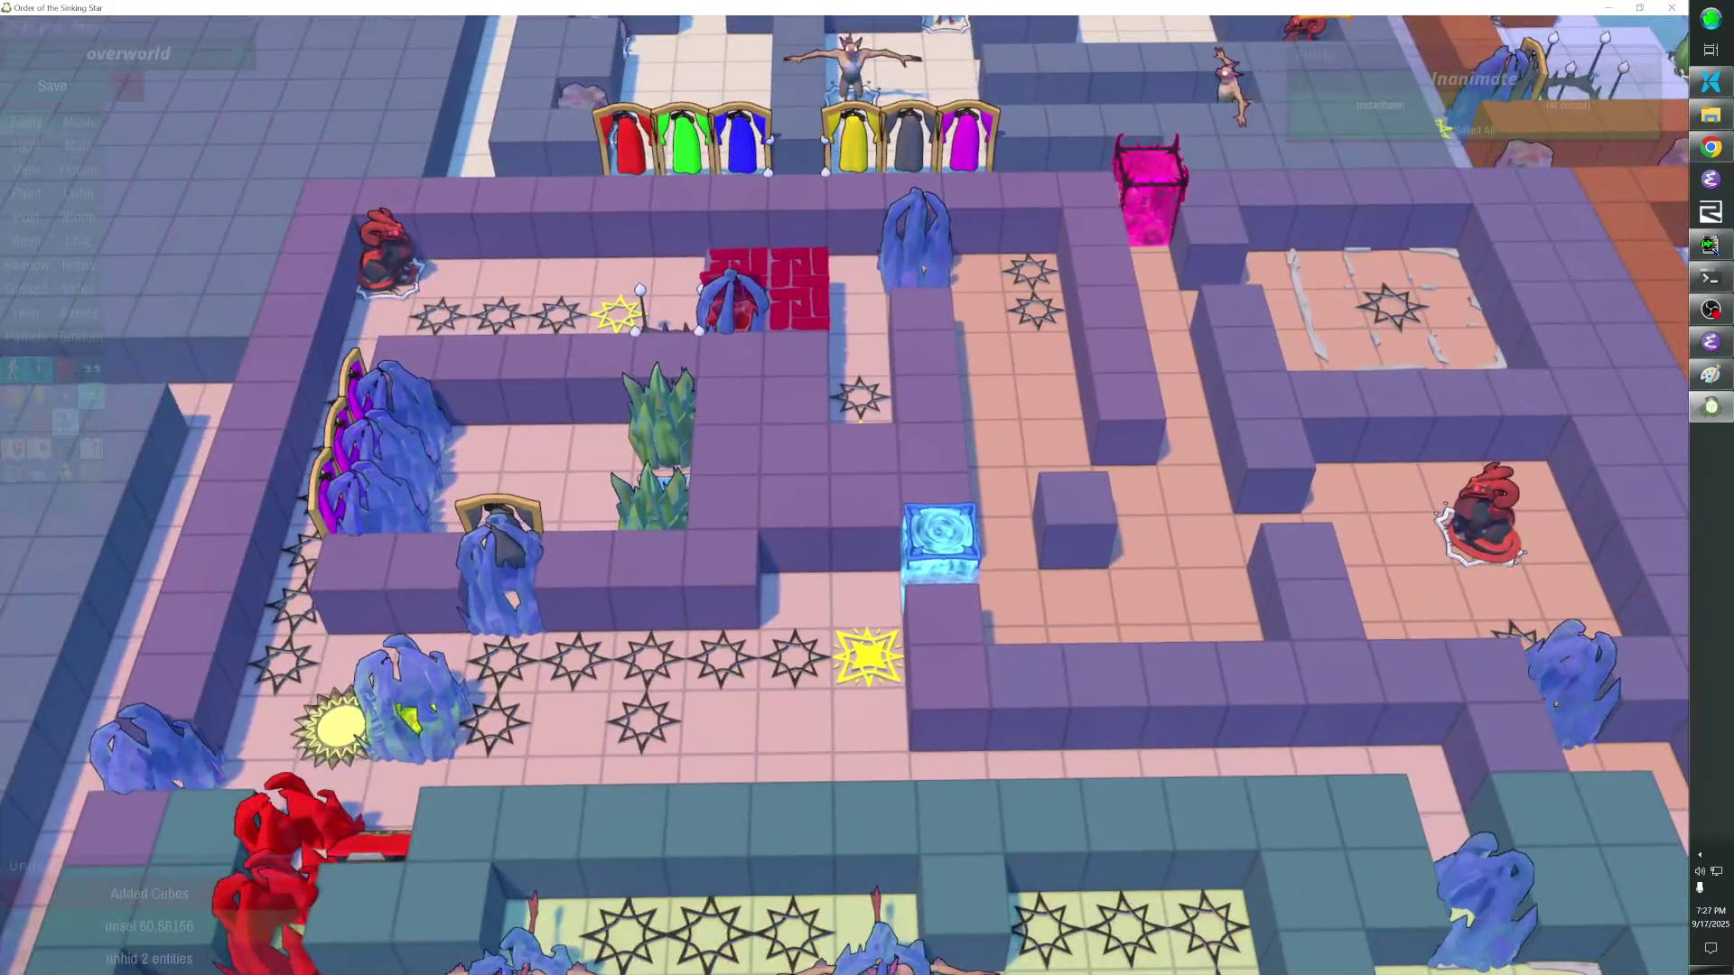
scroll(867, 488, "up", 1)
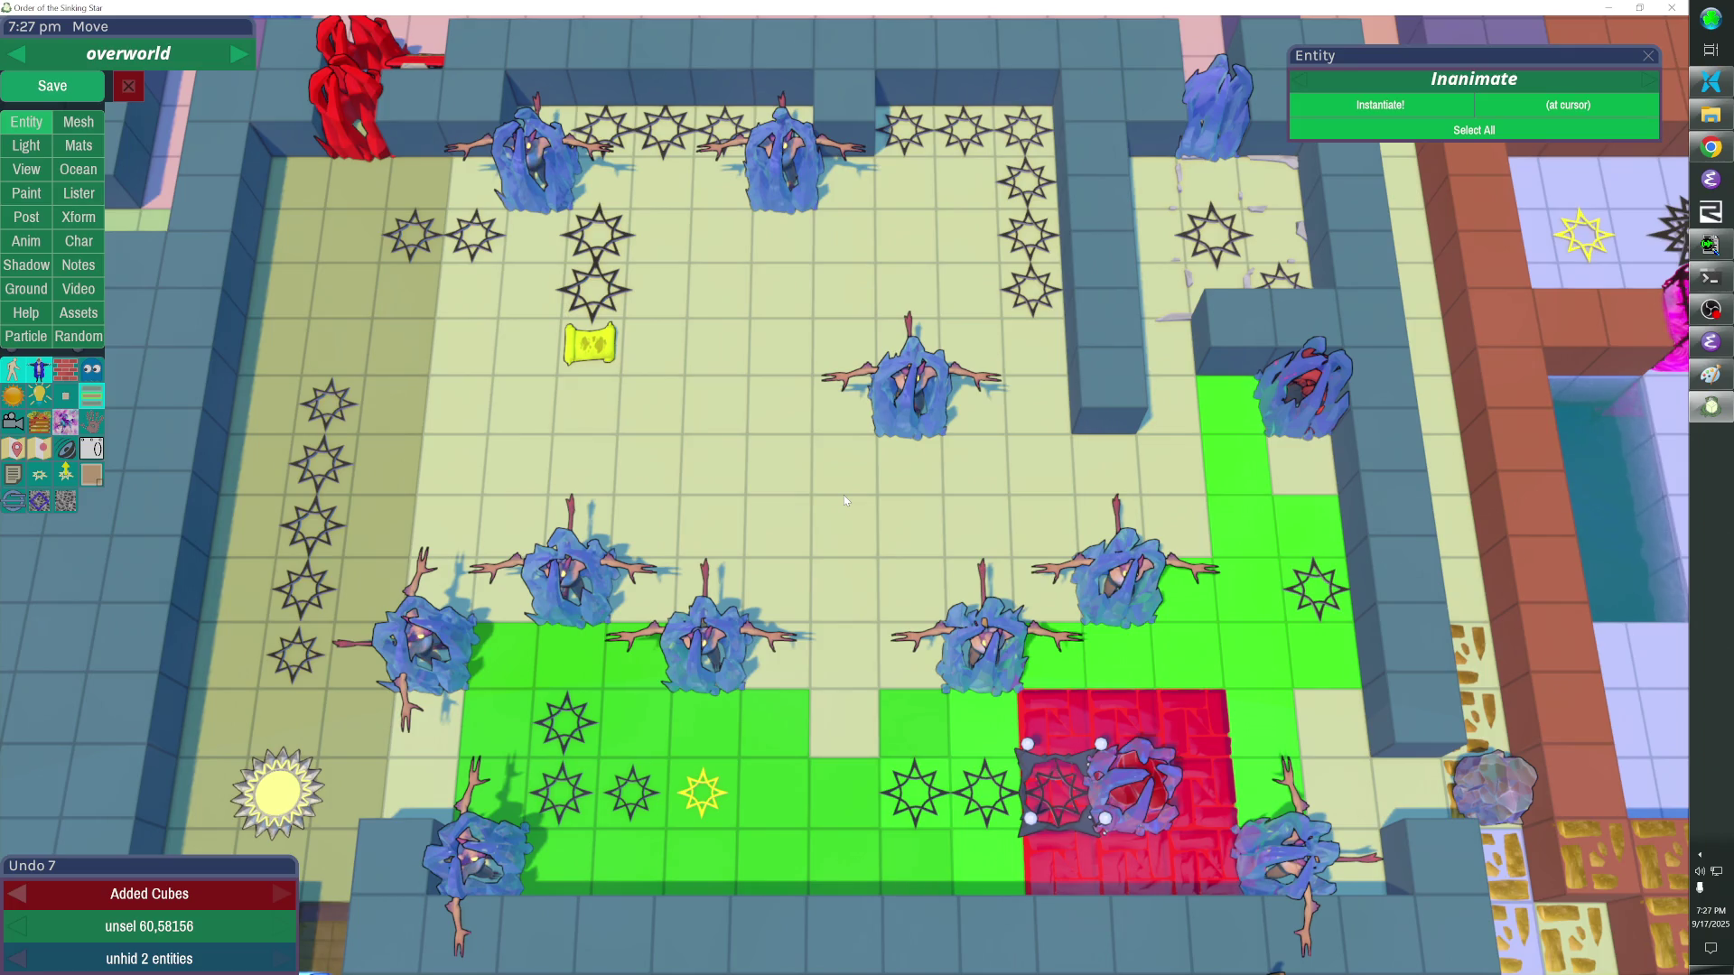
scroll(843, 495, "down", 5)
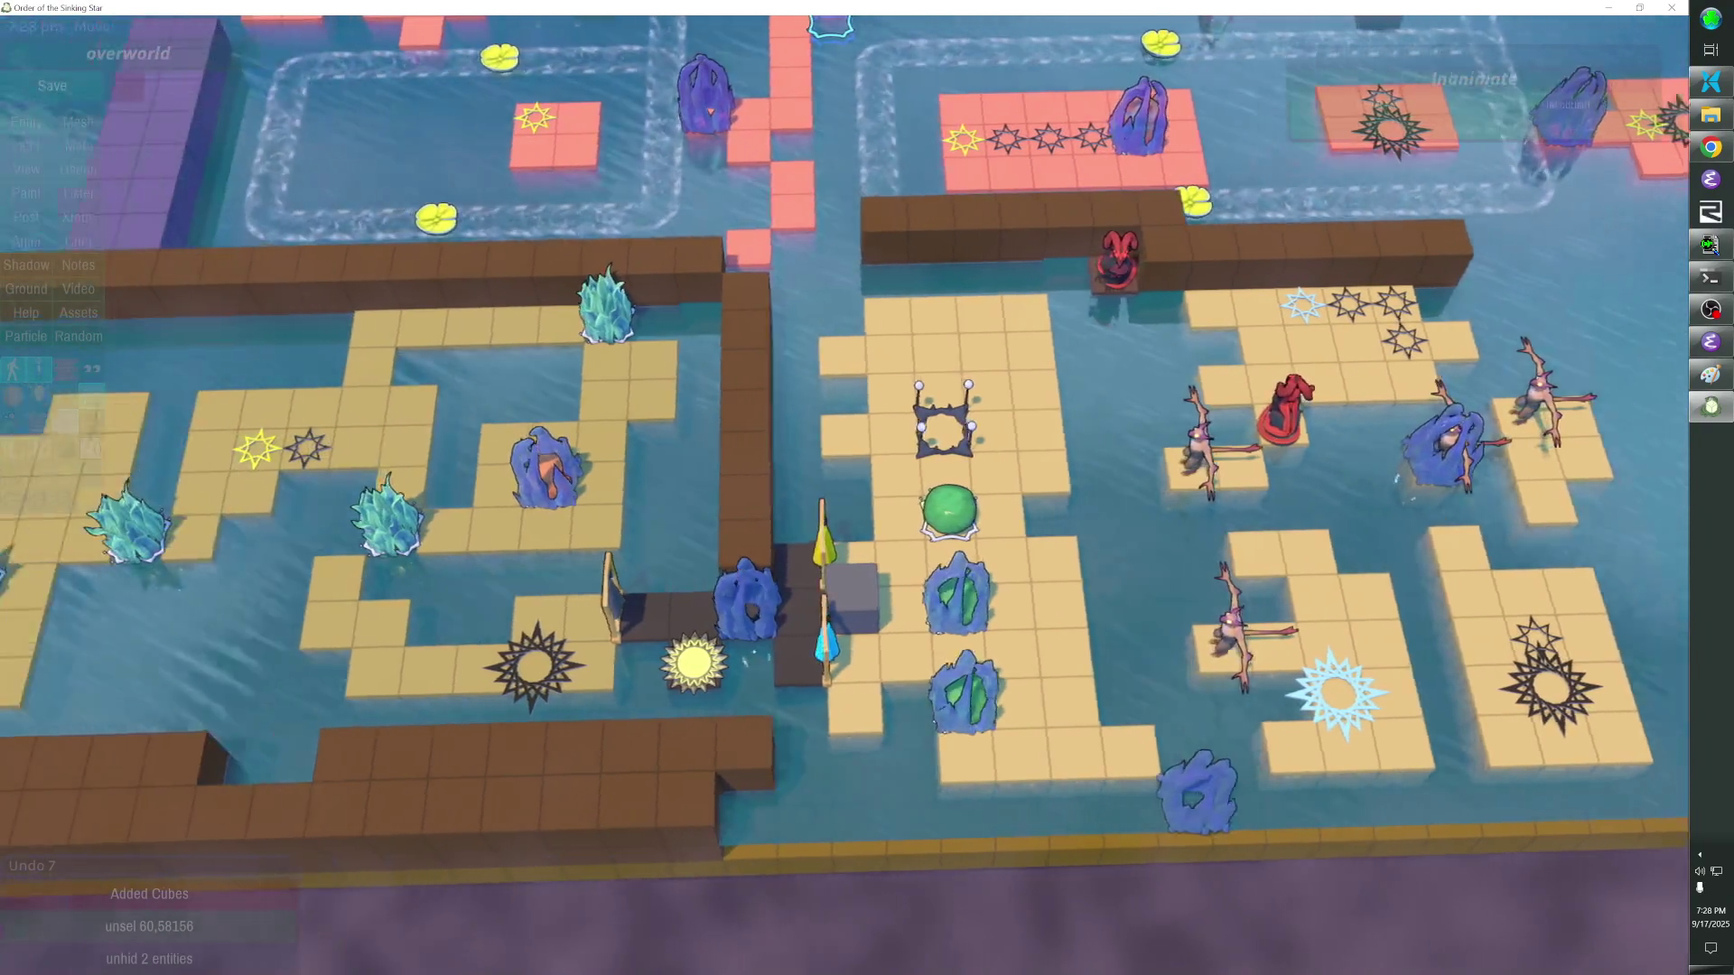
scroll(867, 487, "down", 10)
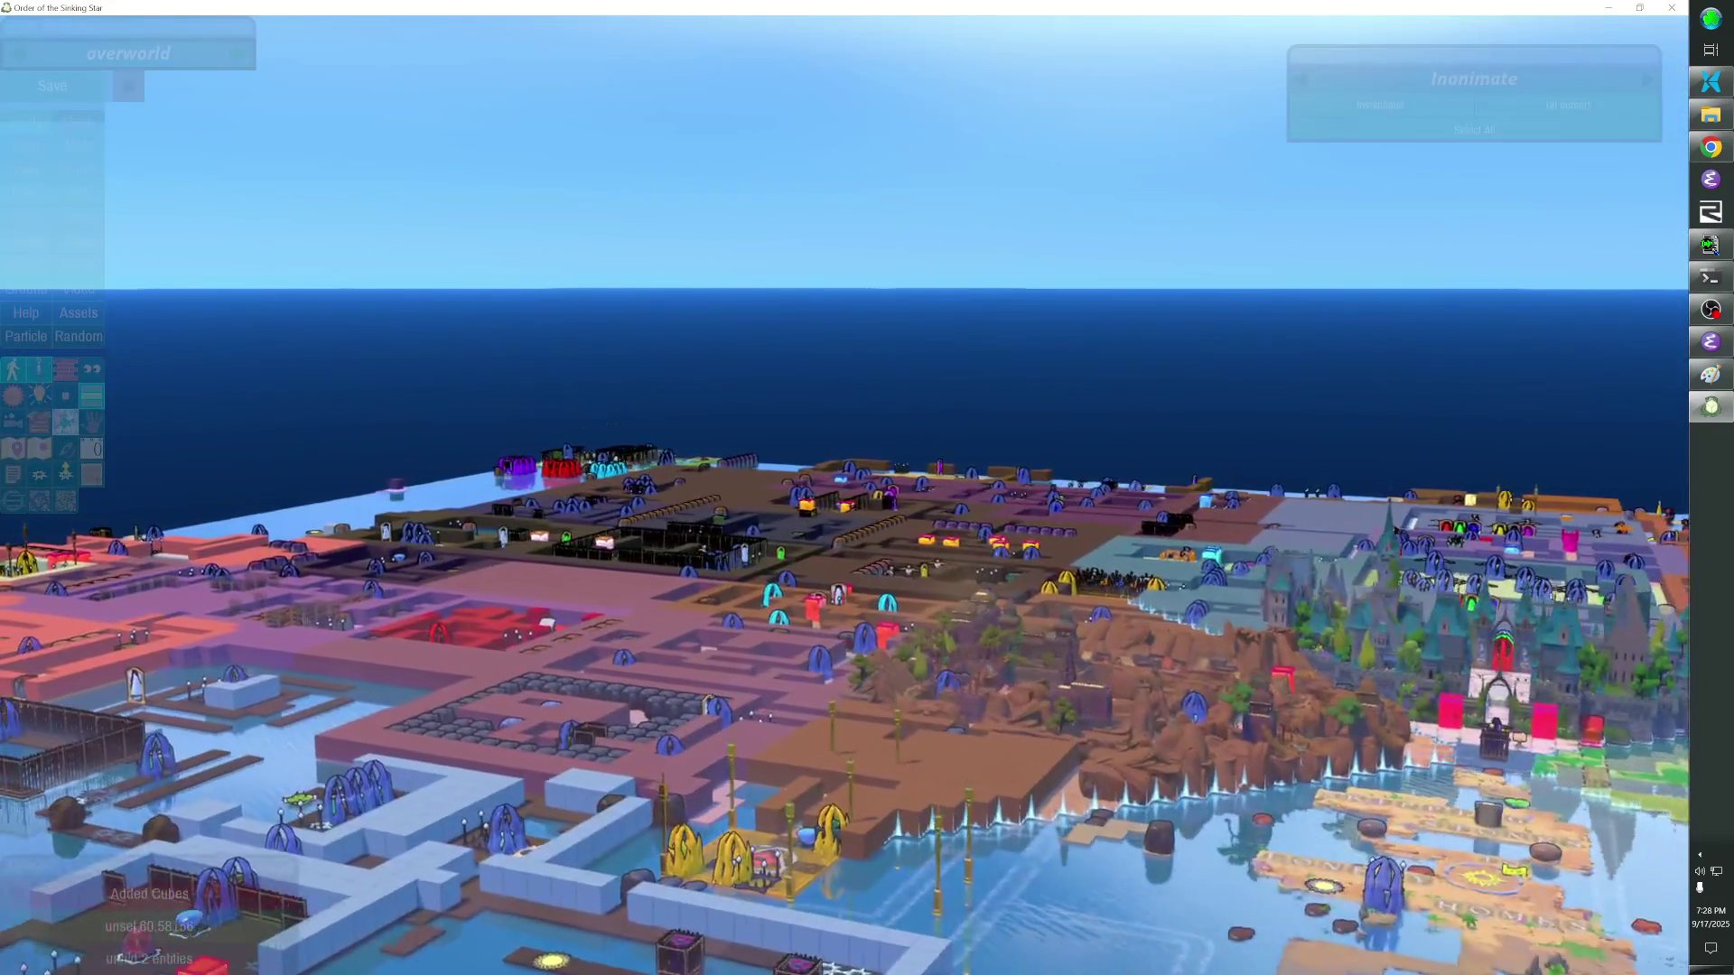
key("Left")
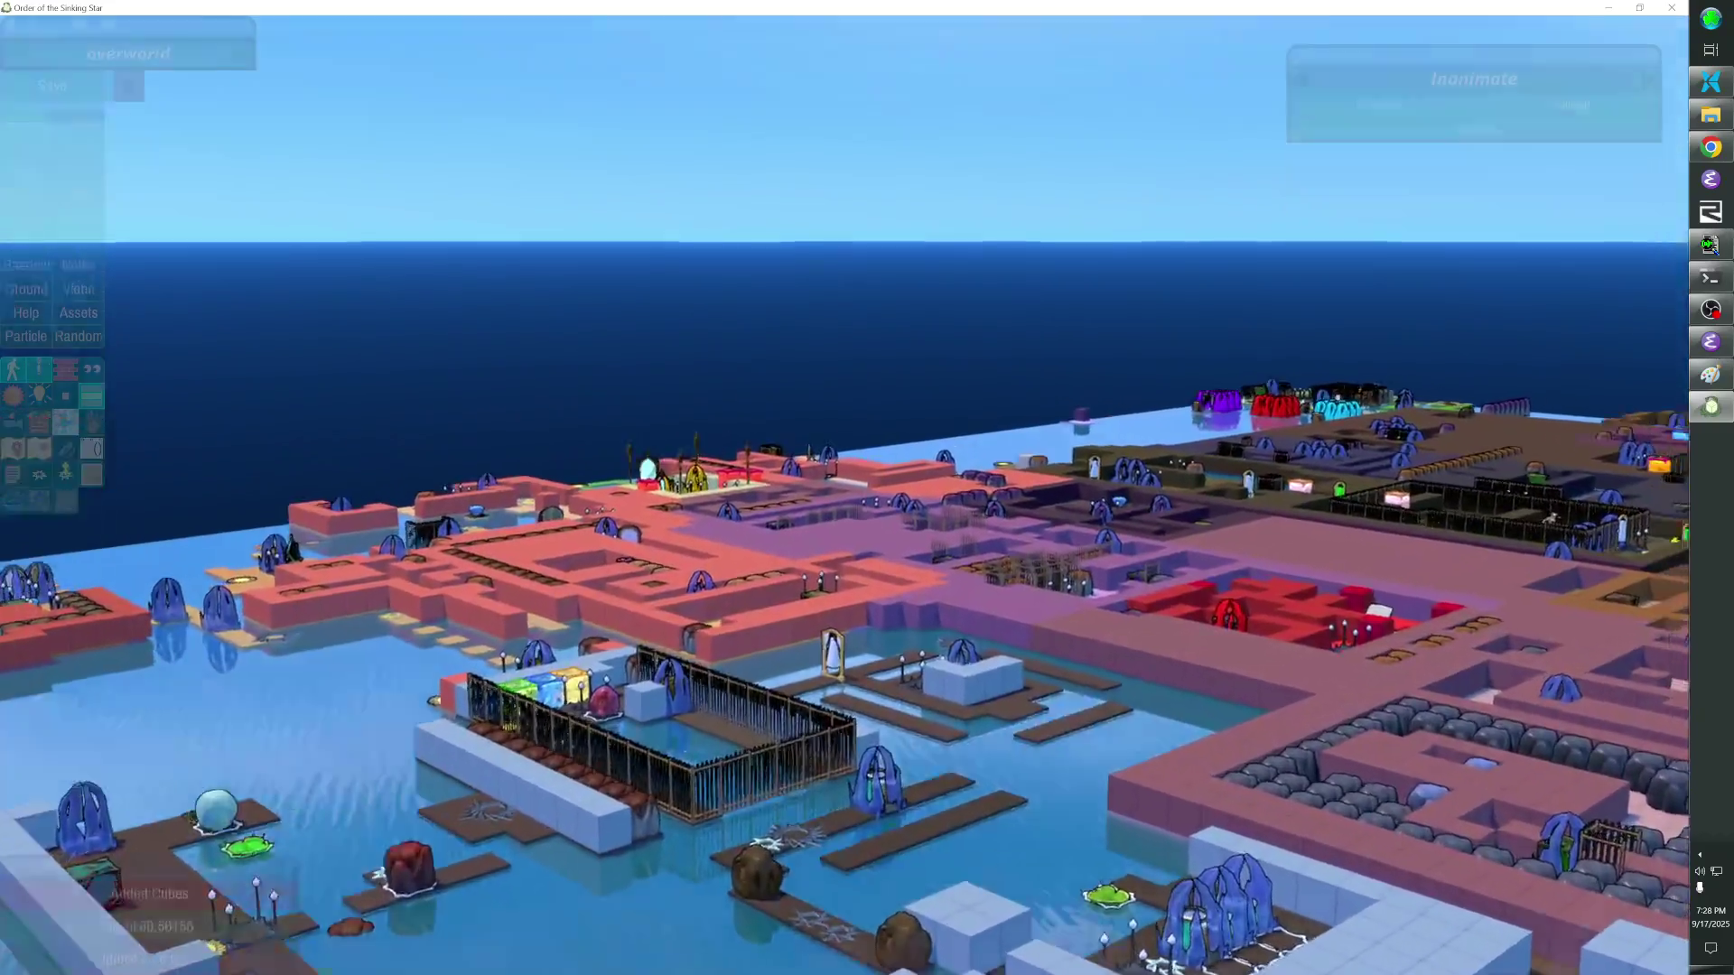
key("Up")
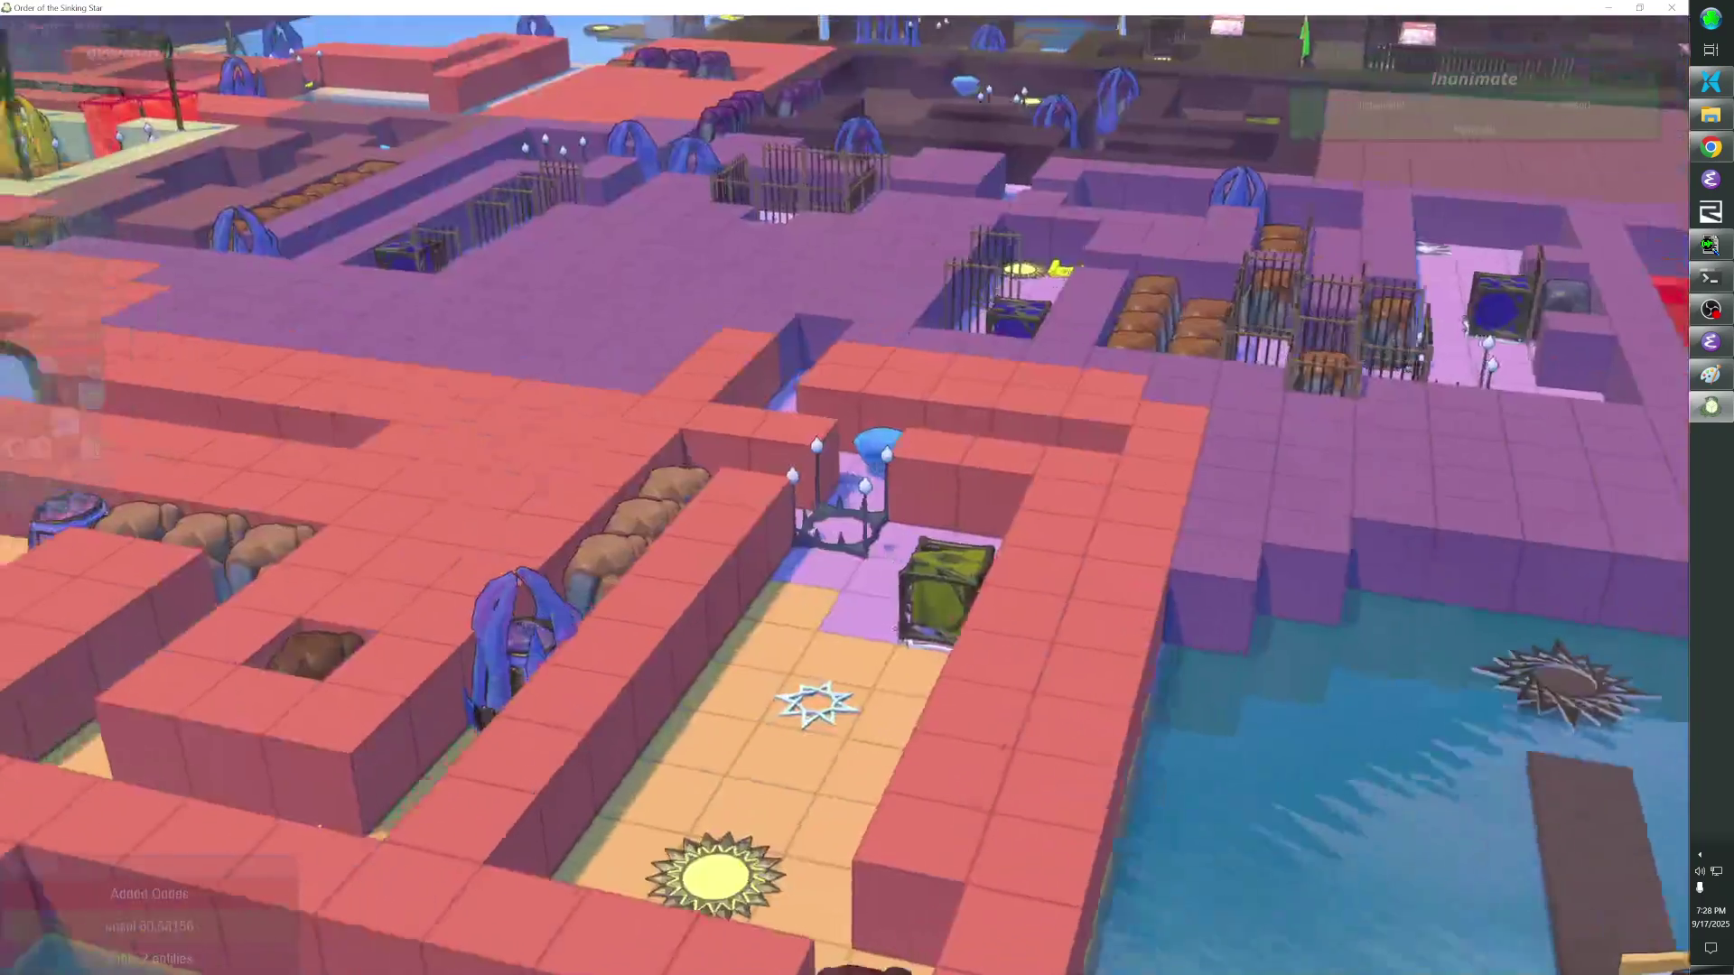
scroll(867, 488, "down", 5)
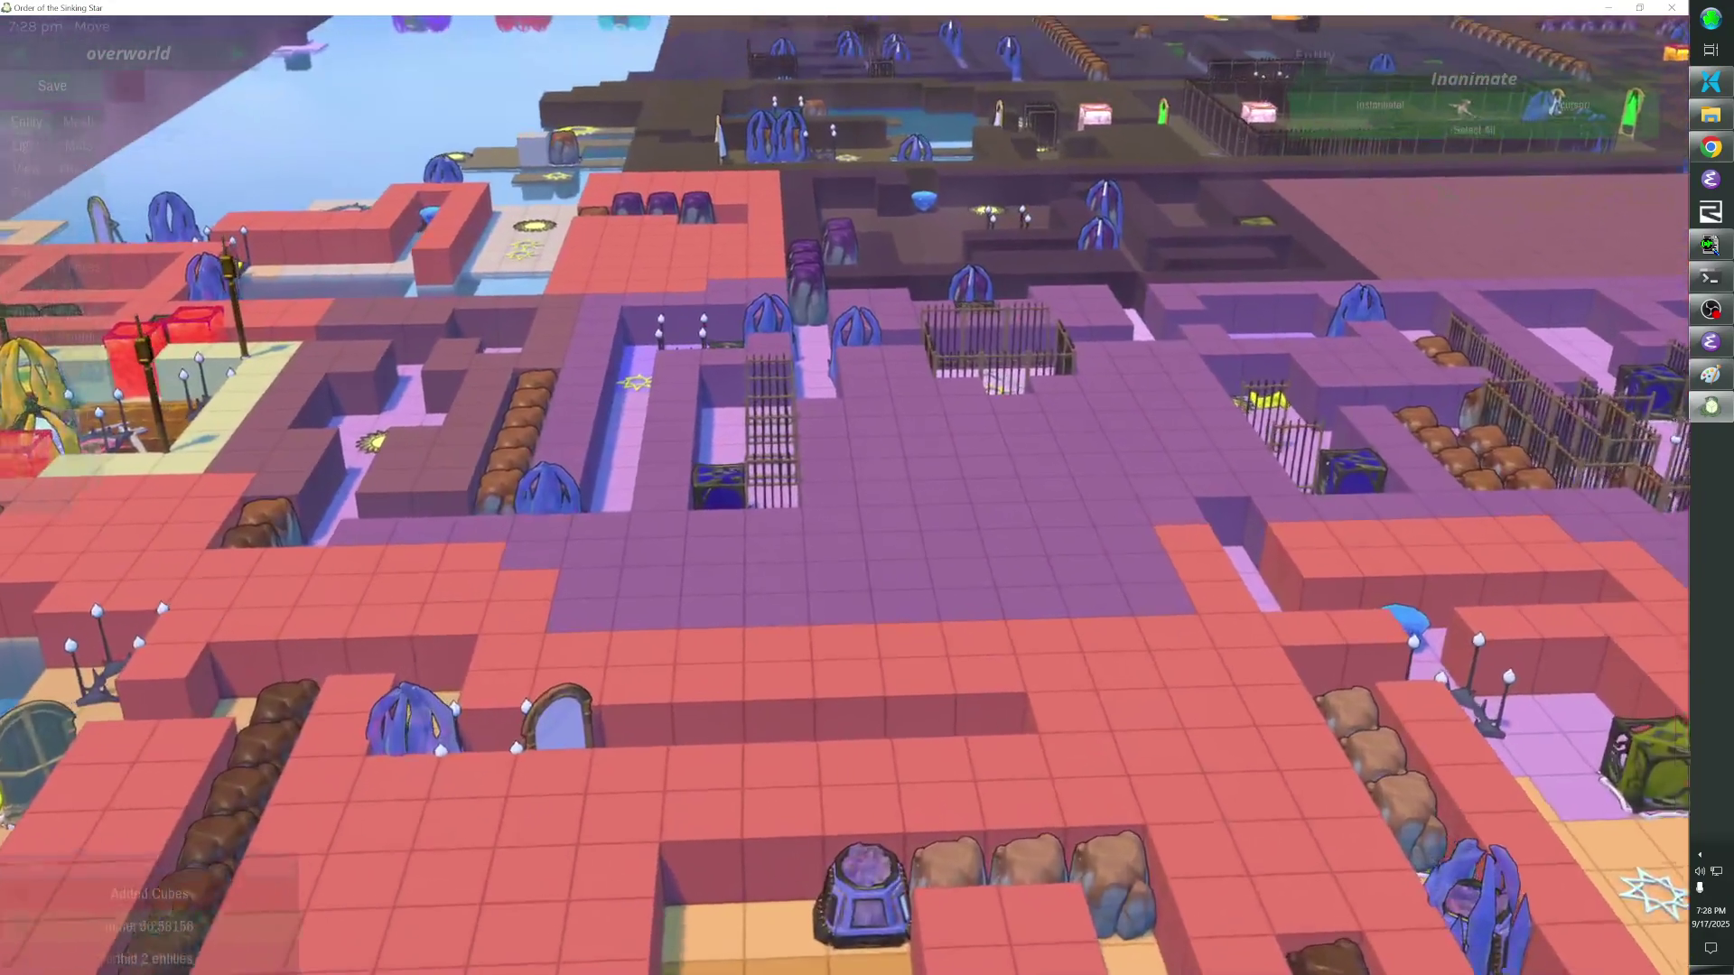
scroll(866, 487, "up", 3)
key("Left")
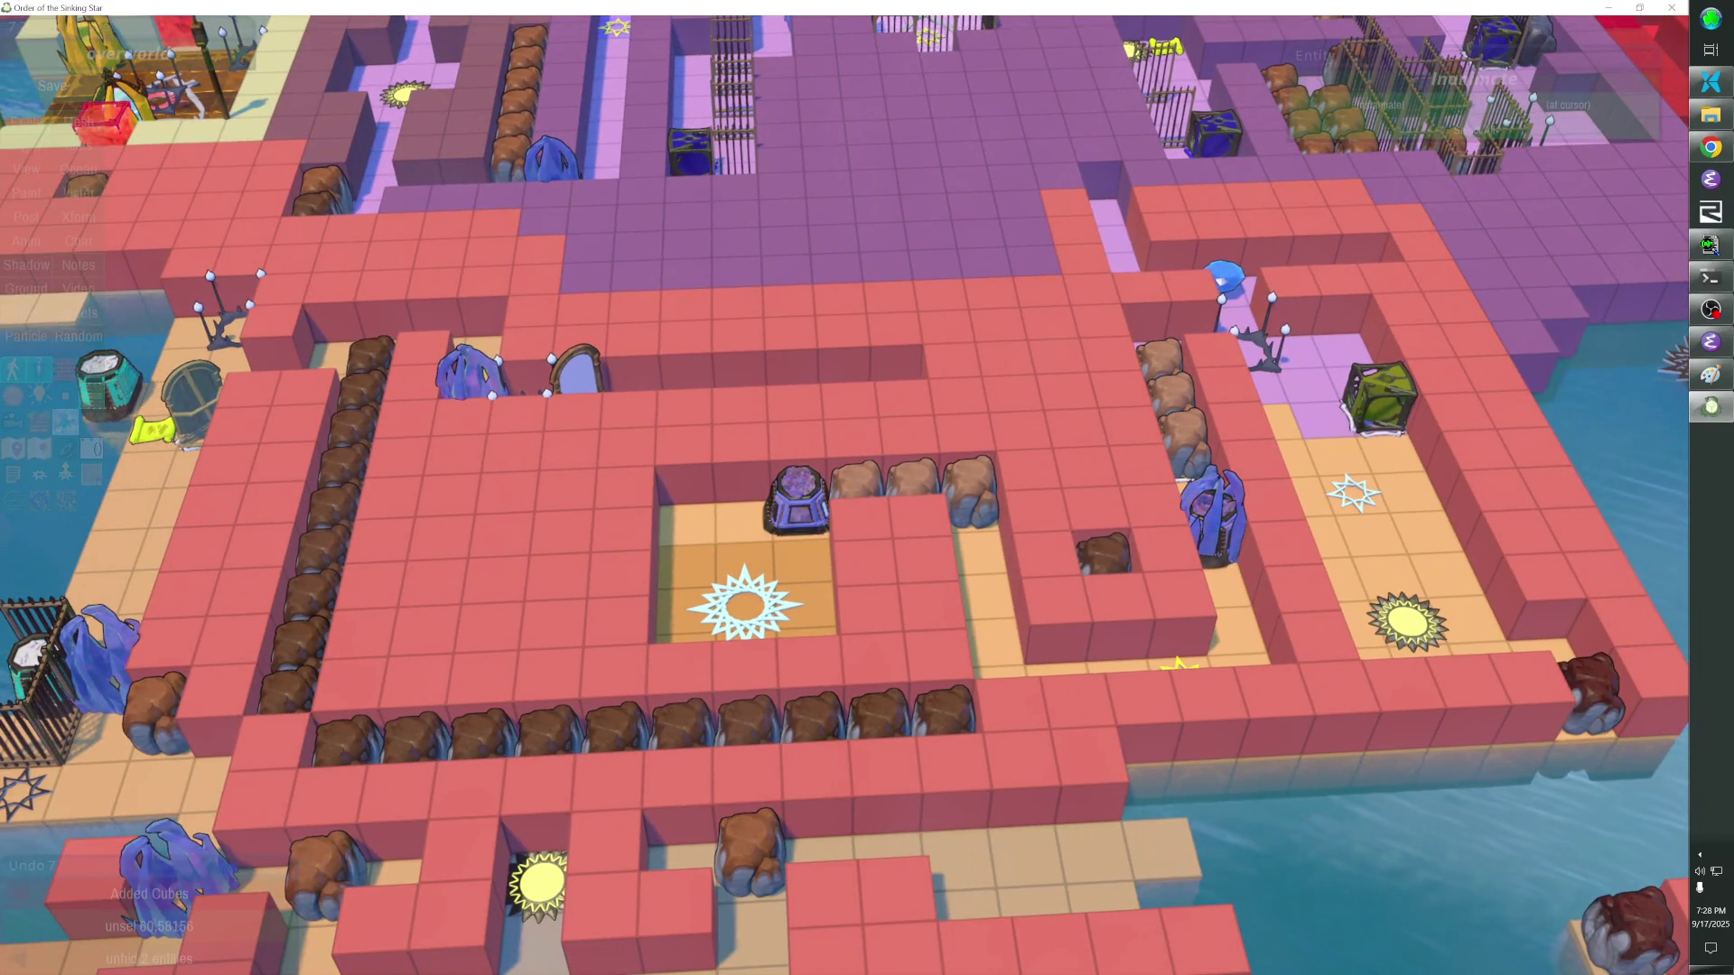
scroll(867, 488, "up", 2)
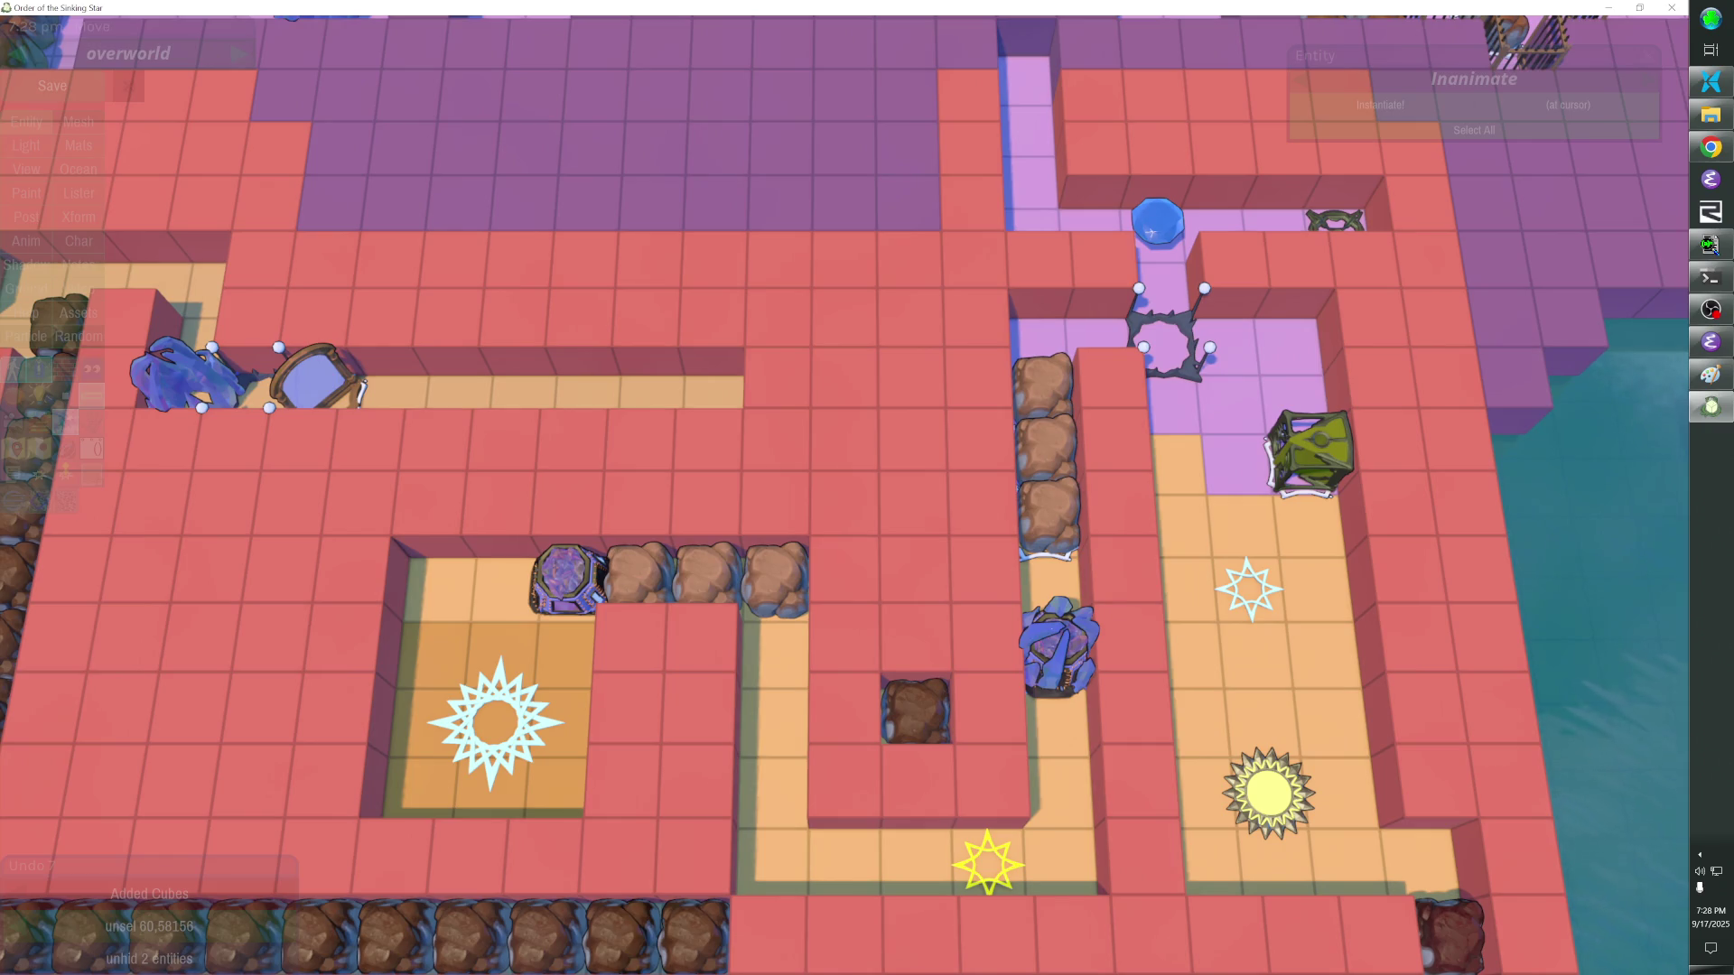
scroll(867, 487, "down", 3)
scroll(868, 488, "up", 3)
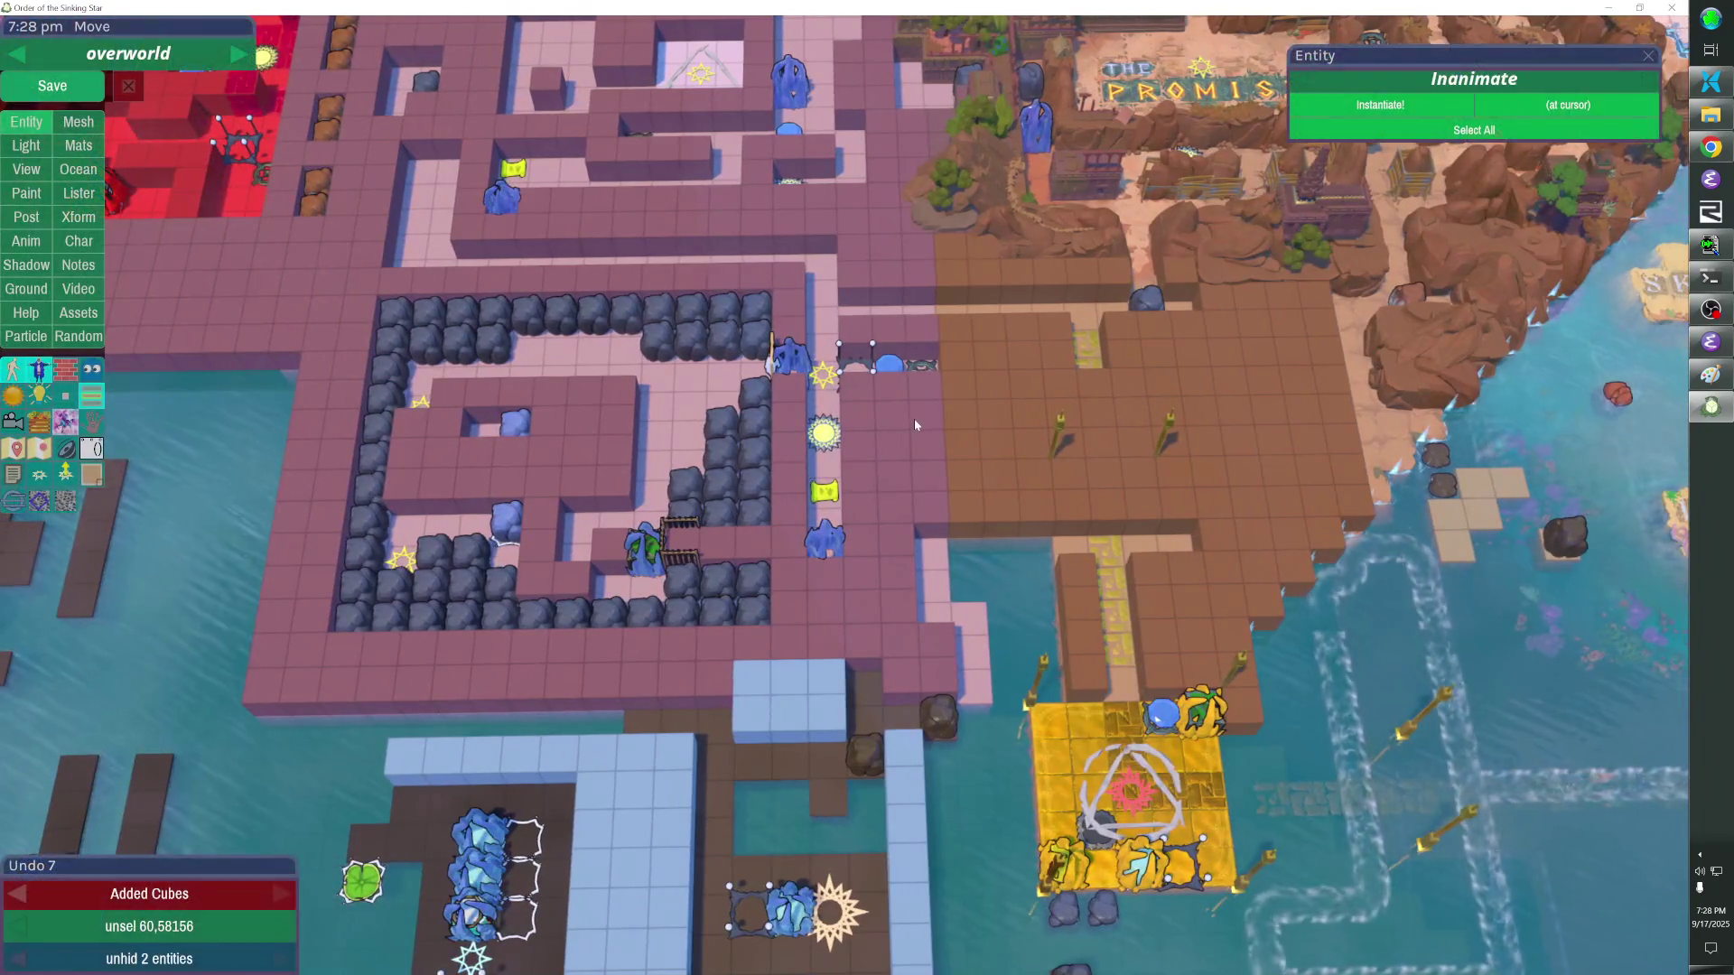
Save the overworld level with Ctrl+S, quit the editor and bring the file manager forward.
key("ctrl+s")
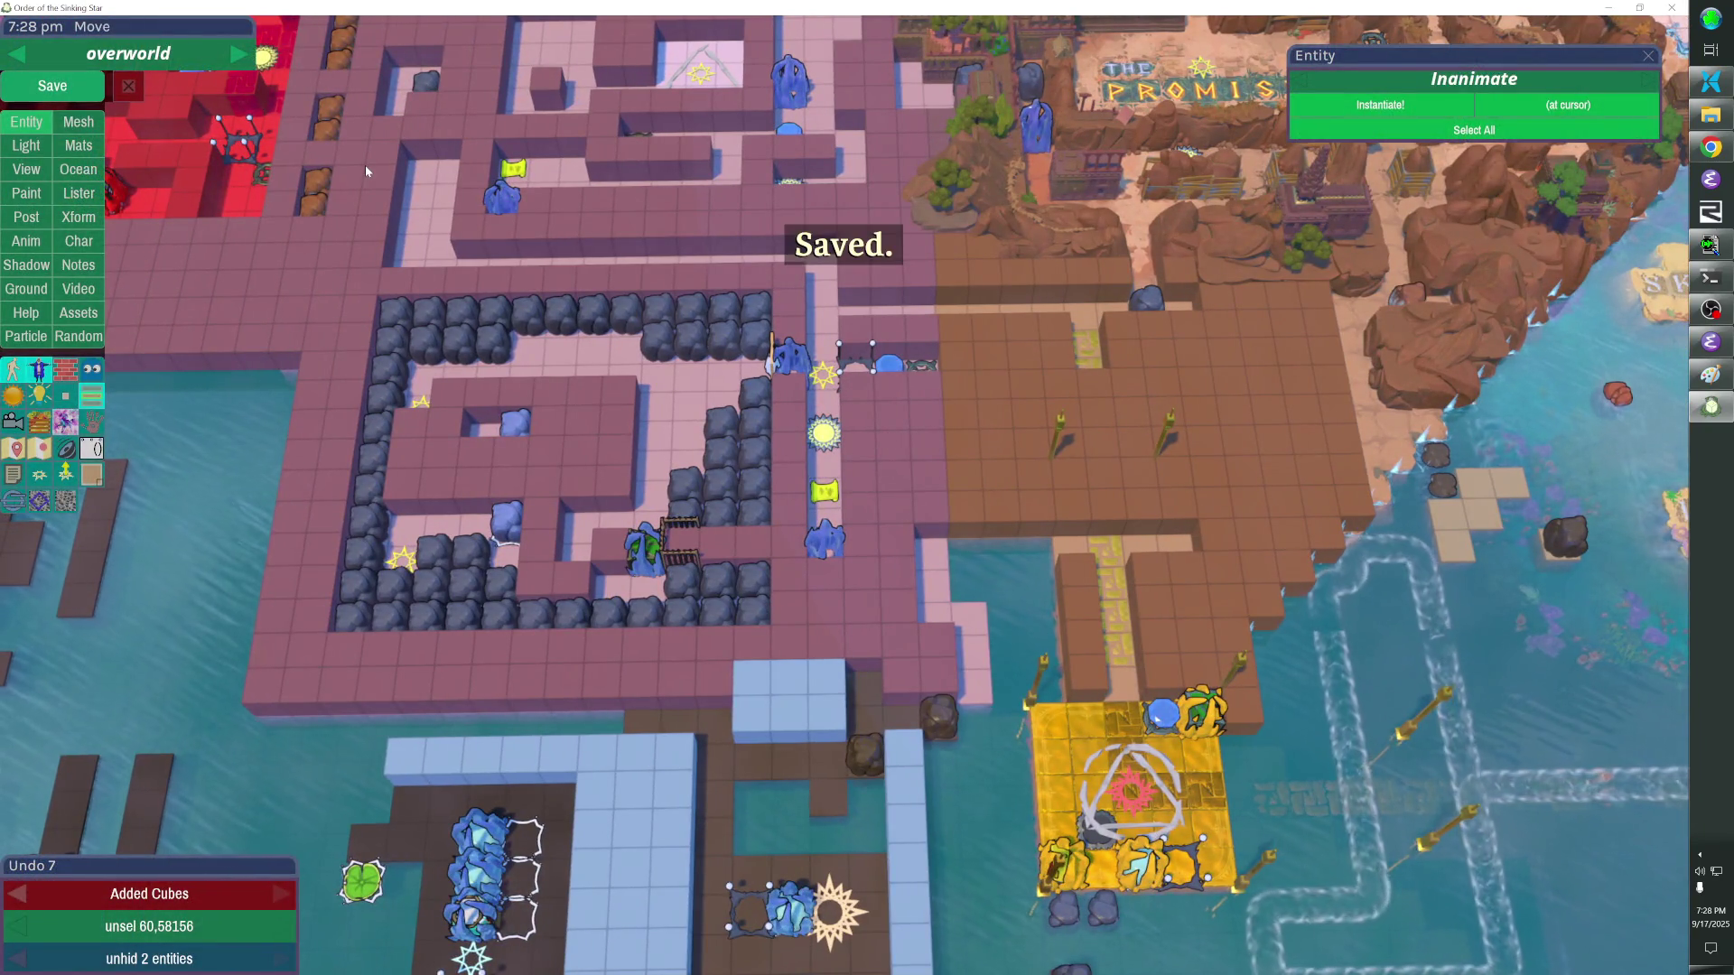
key("alt+F4")
key("alt+Tab")
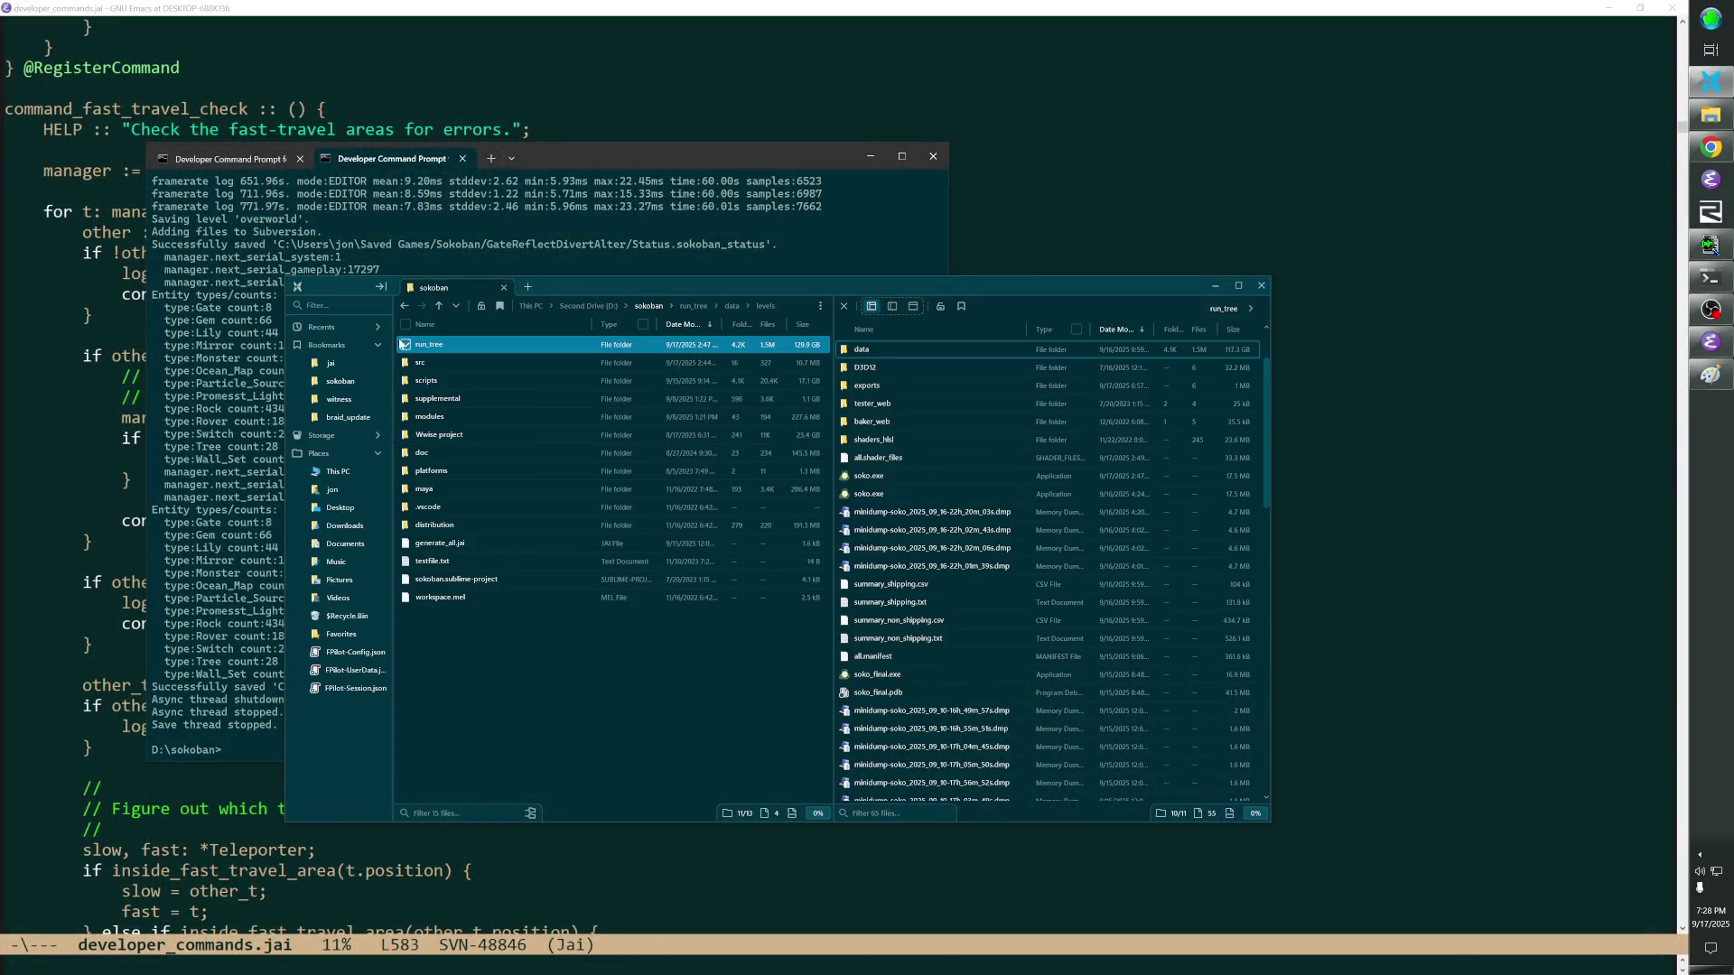
Start an SVN Commit on the sokoban project folder.
right_click(332, 382)
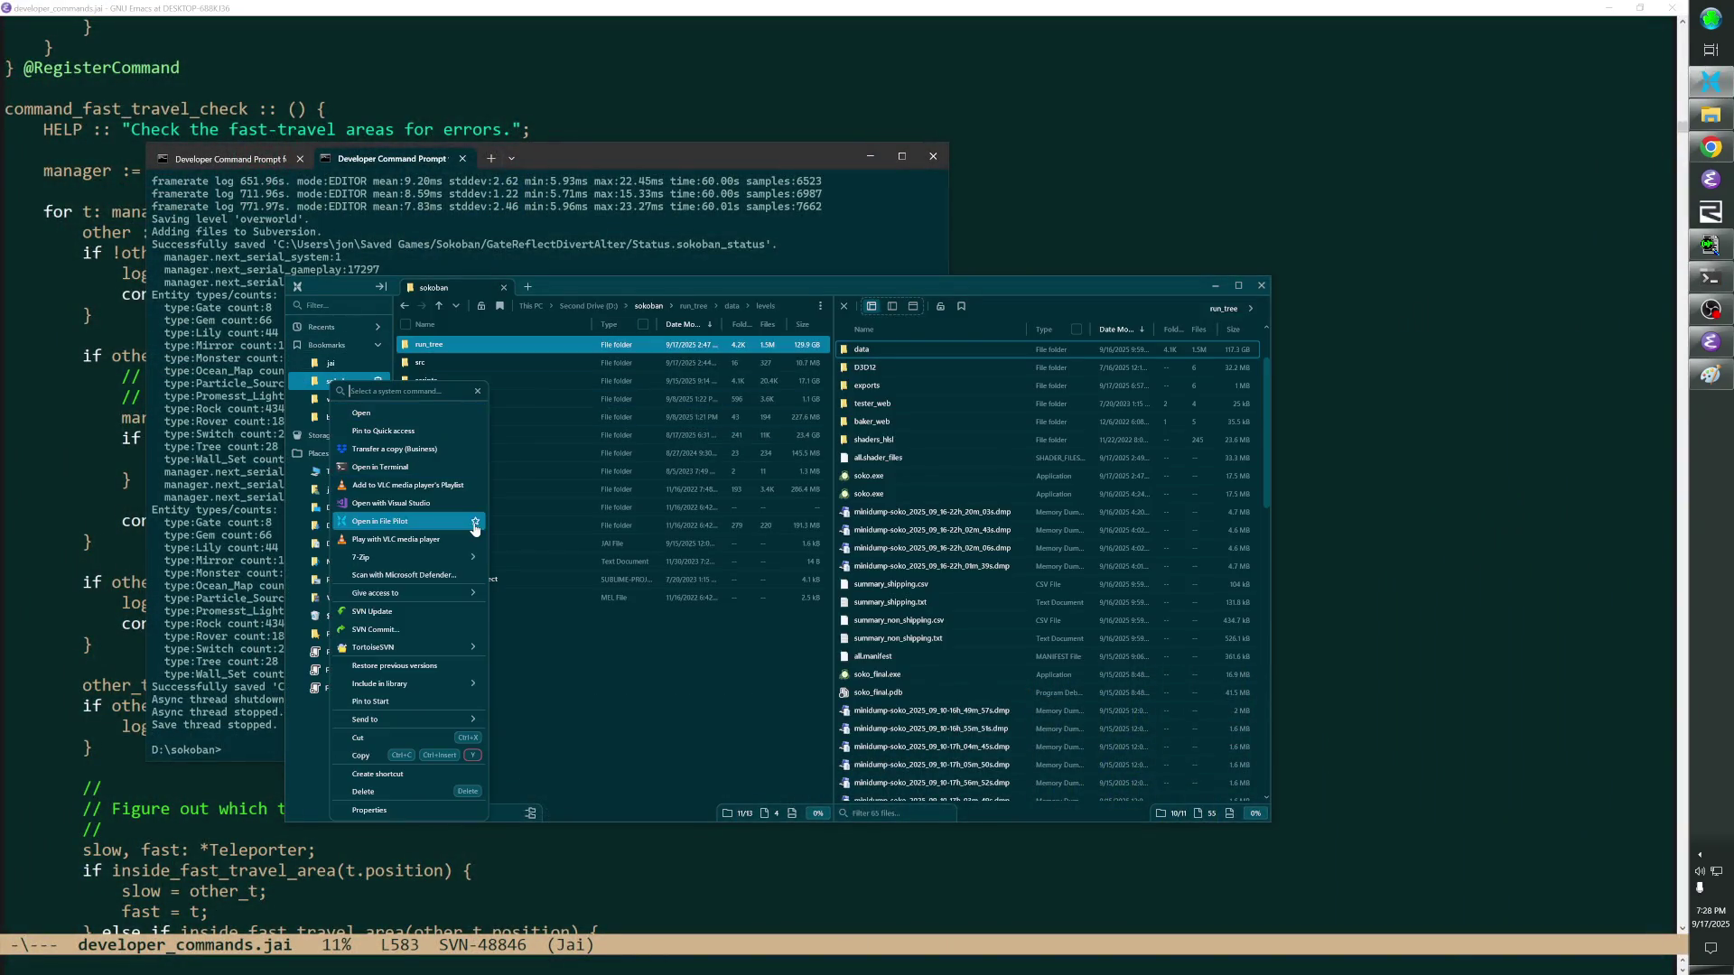
left_click(409, 628)
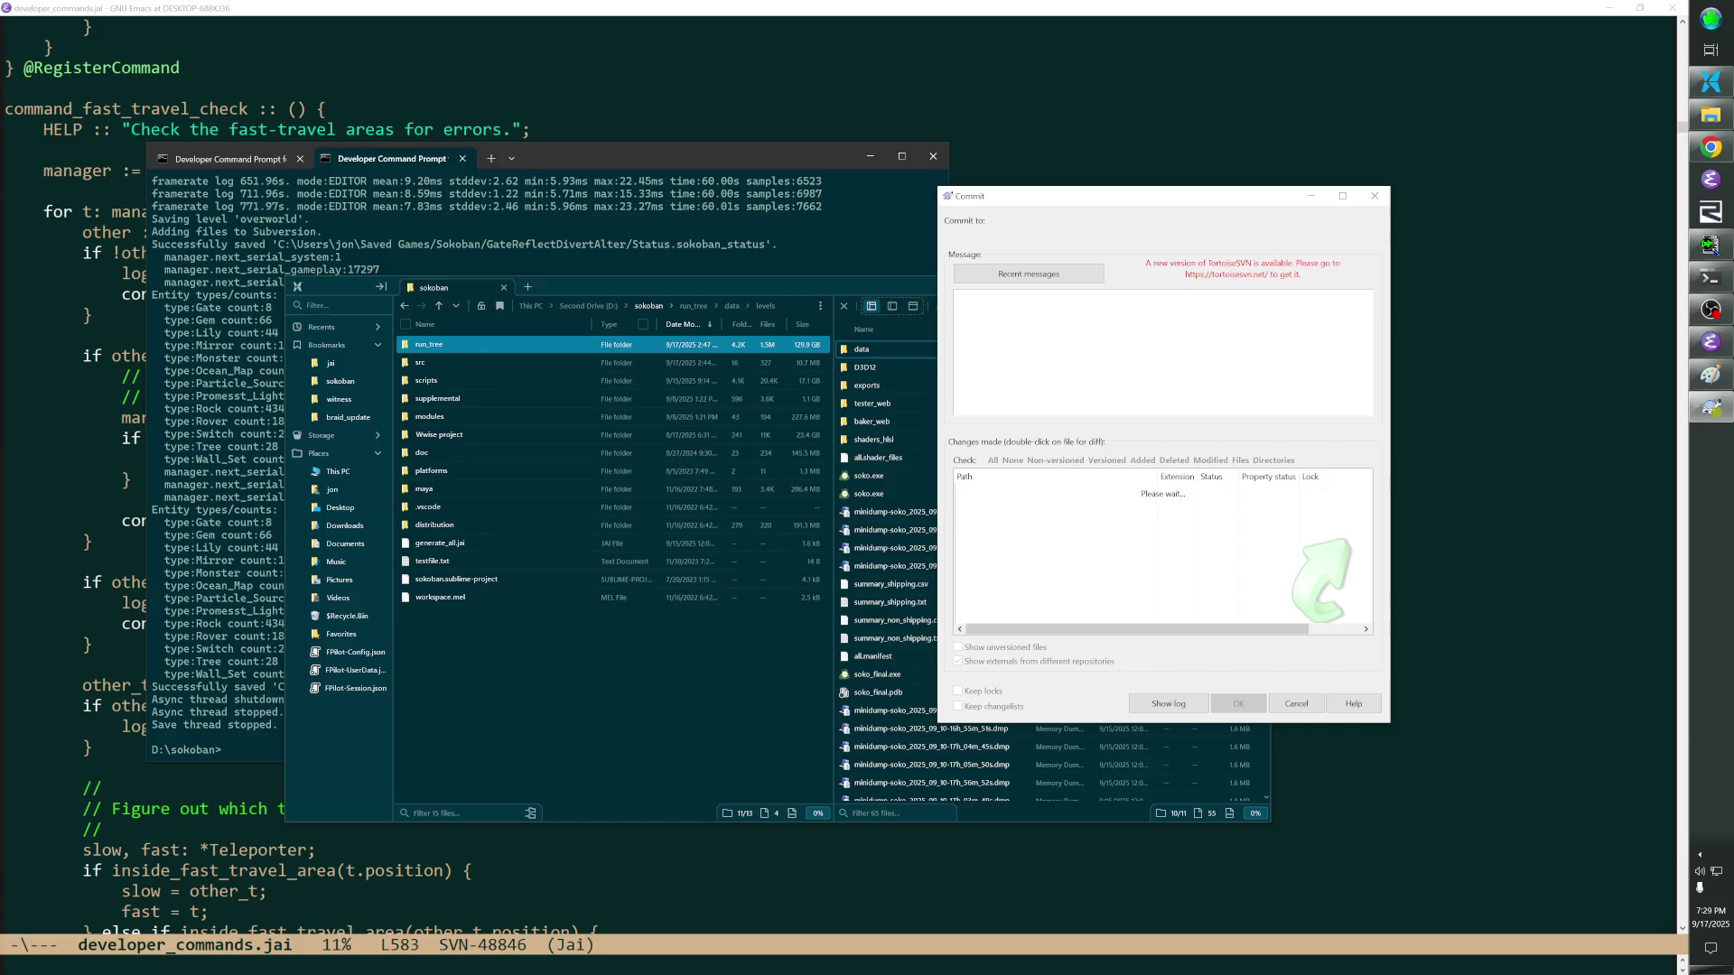
type("Overworld")
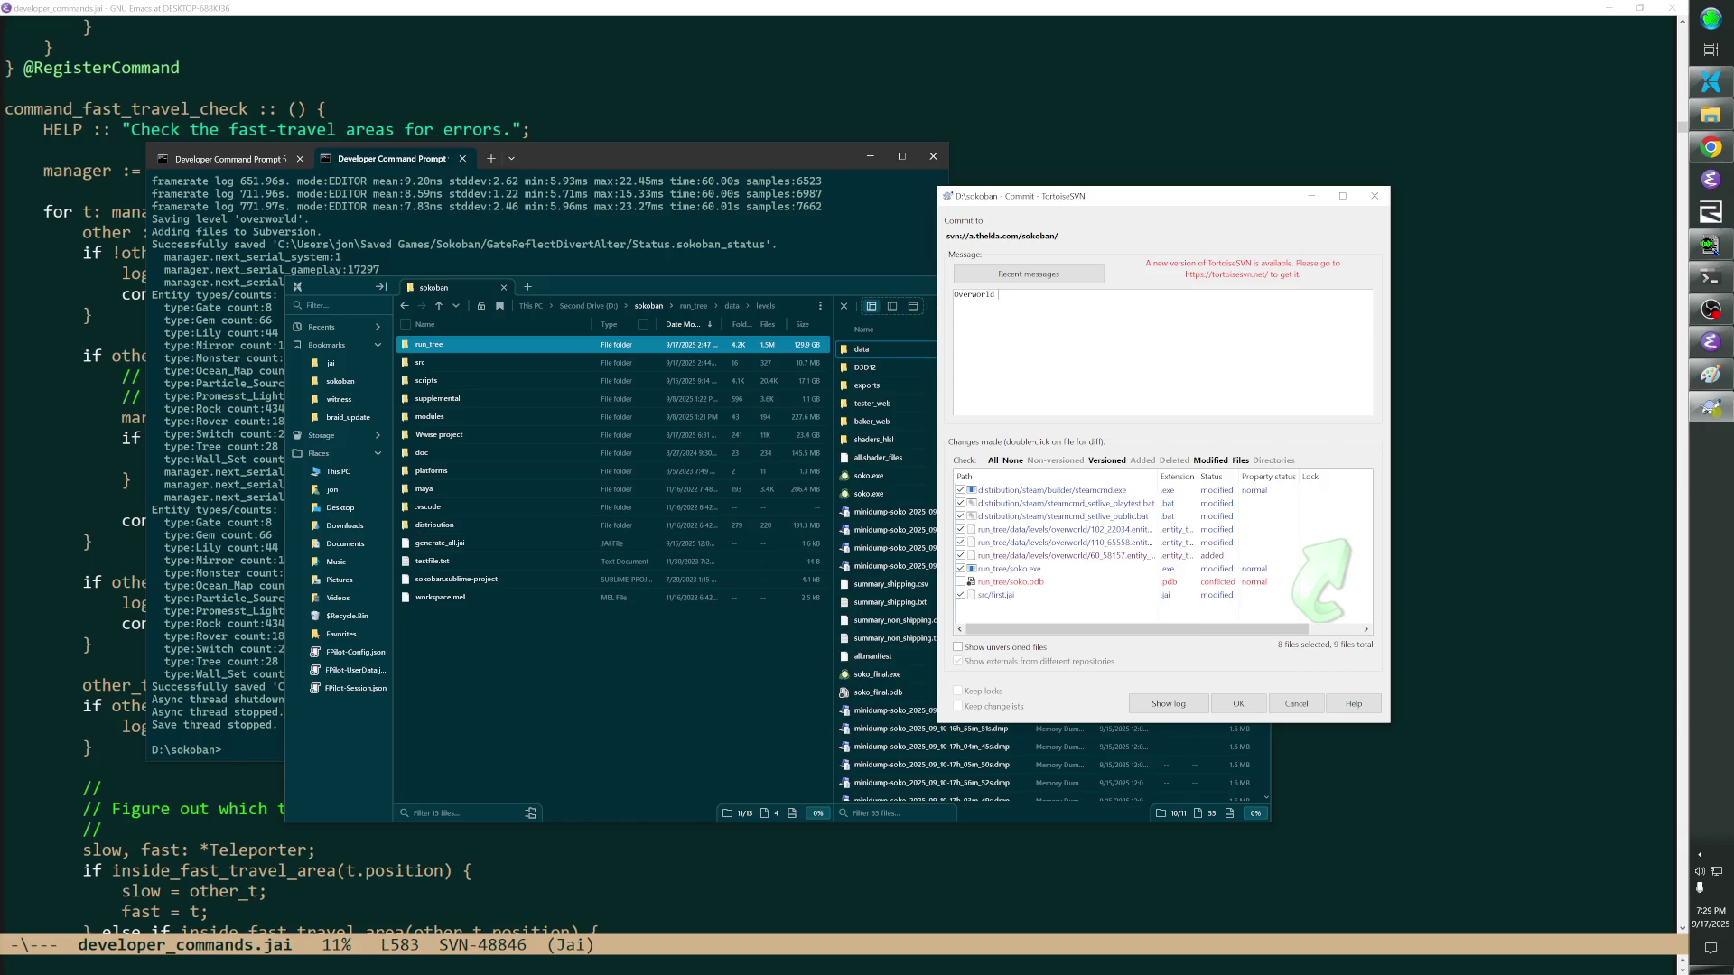
Exclude steamcmd.exe, the two batch files and first.jai, commit the level files and dismiss the report.
left_click(962, 490)
left_click(962, 503)
left_click(962, 517)
left_click(962, 595)
left_click(1235, 703)
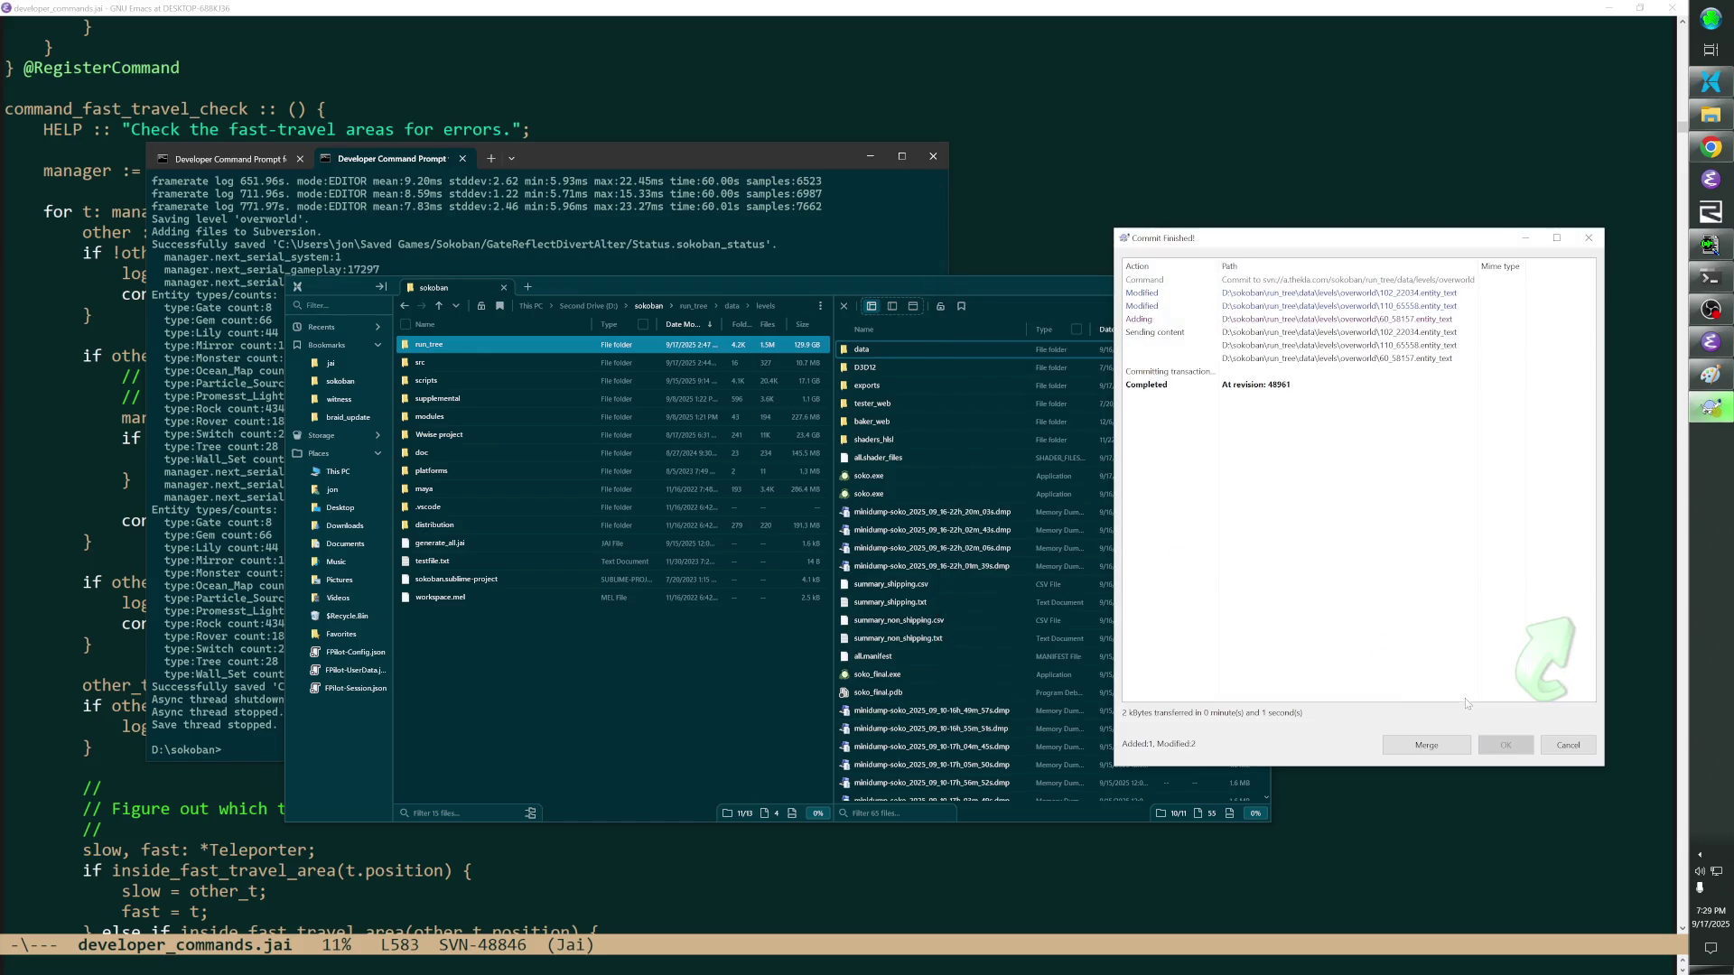
left_click(1489, 739)
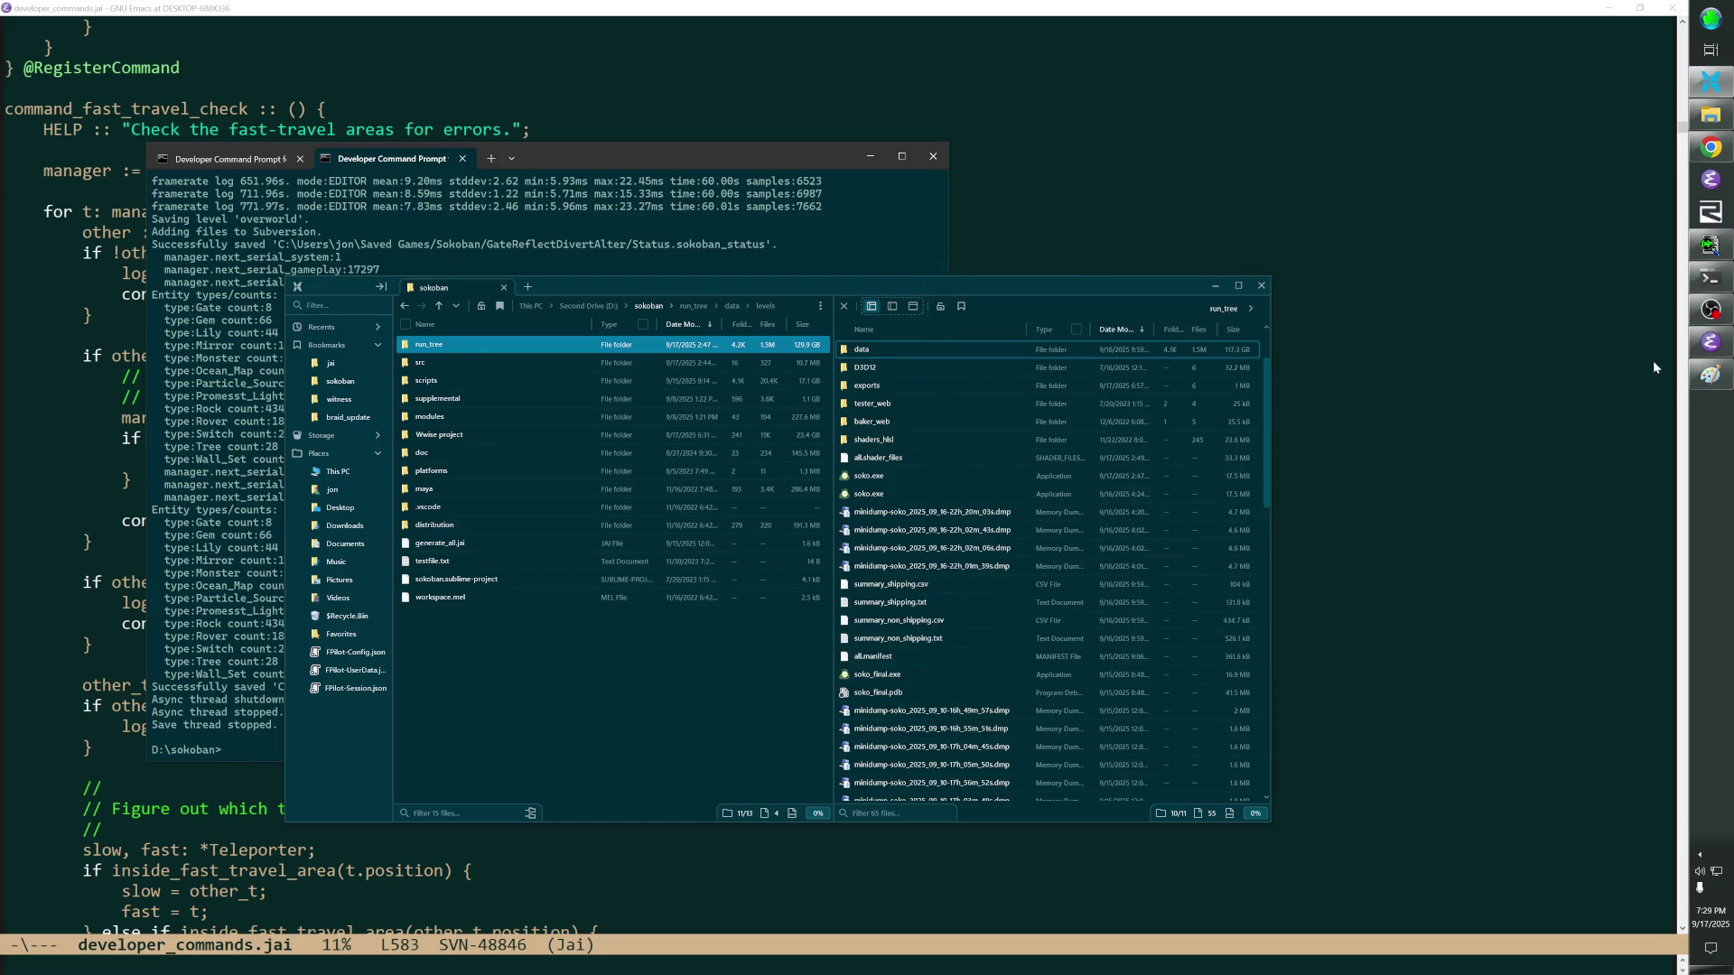
Launch Steam from search, start Zachtronics Solitaire Collection and cancel at the Cloud Out of Date warning.
left_click(1716, 11)
type("steam")
left_click(1514, 38)
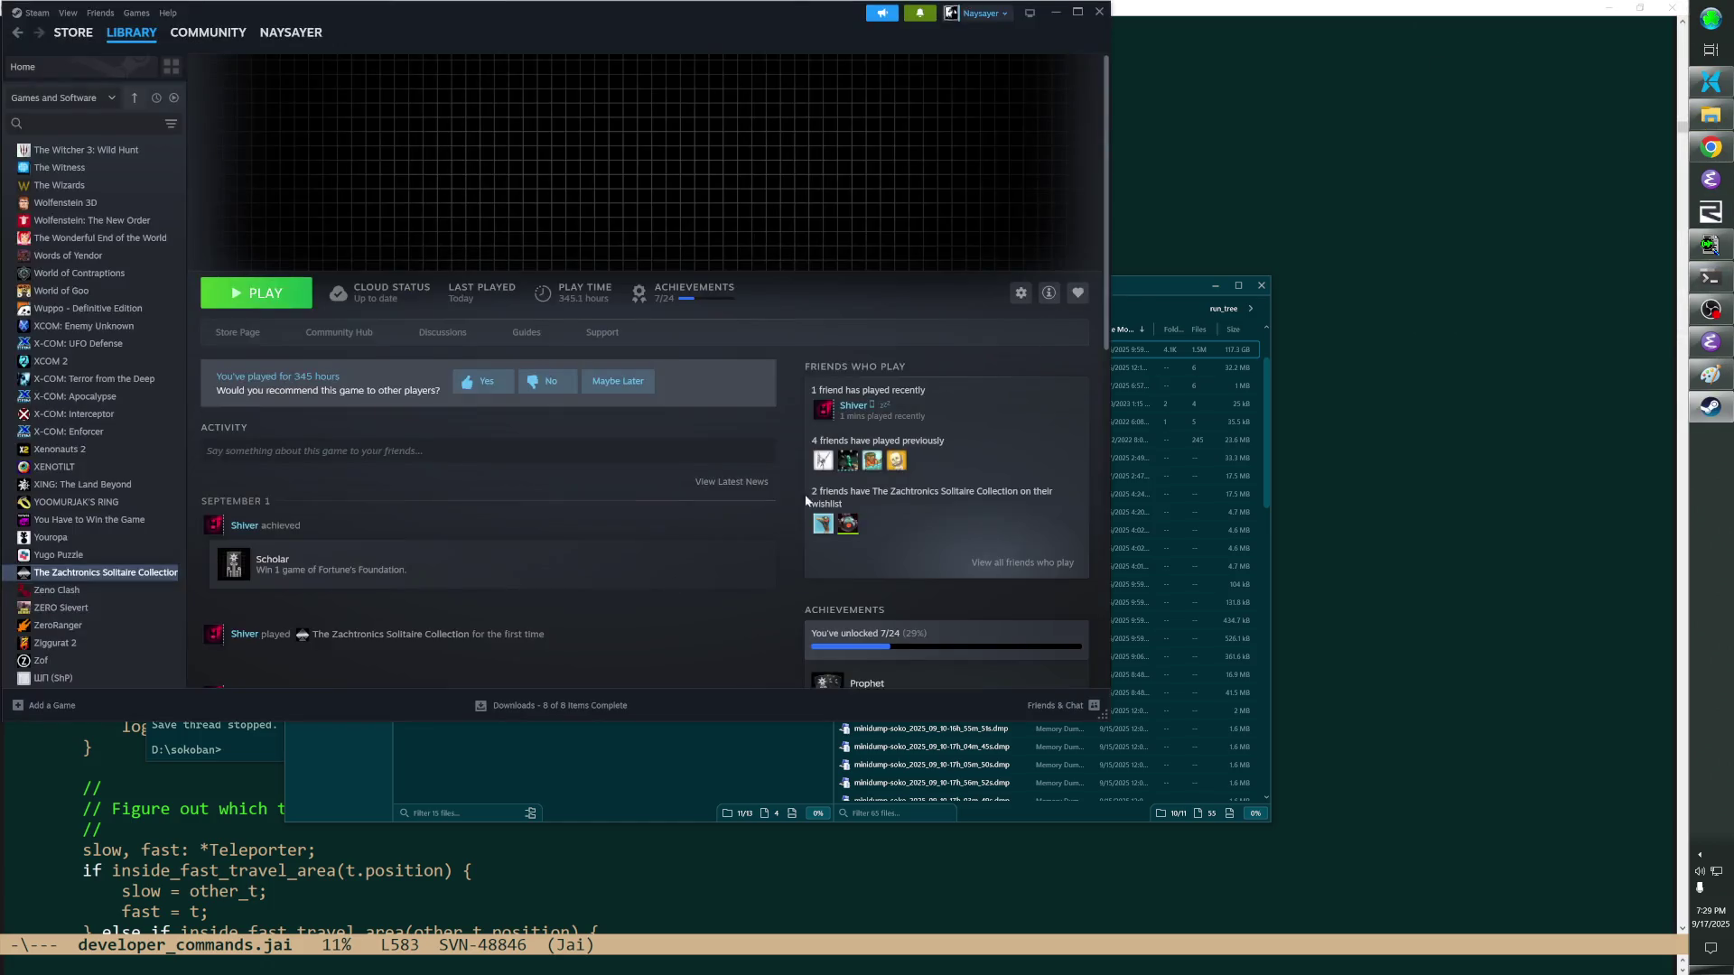
left_click(257, 294)
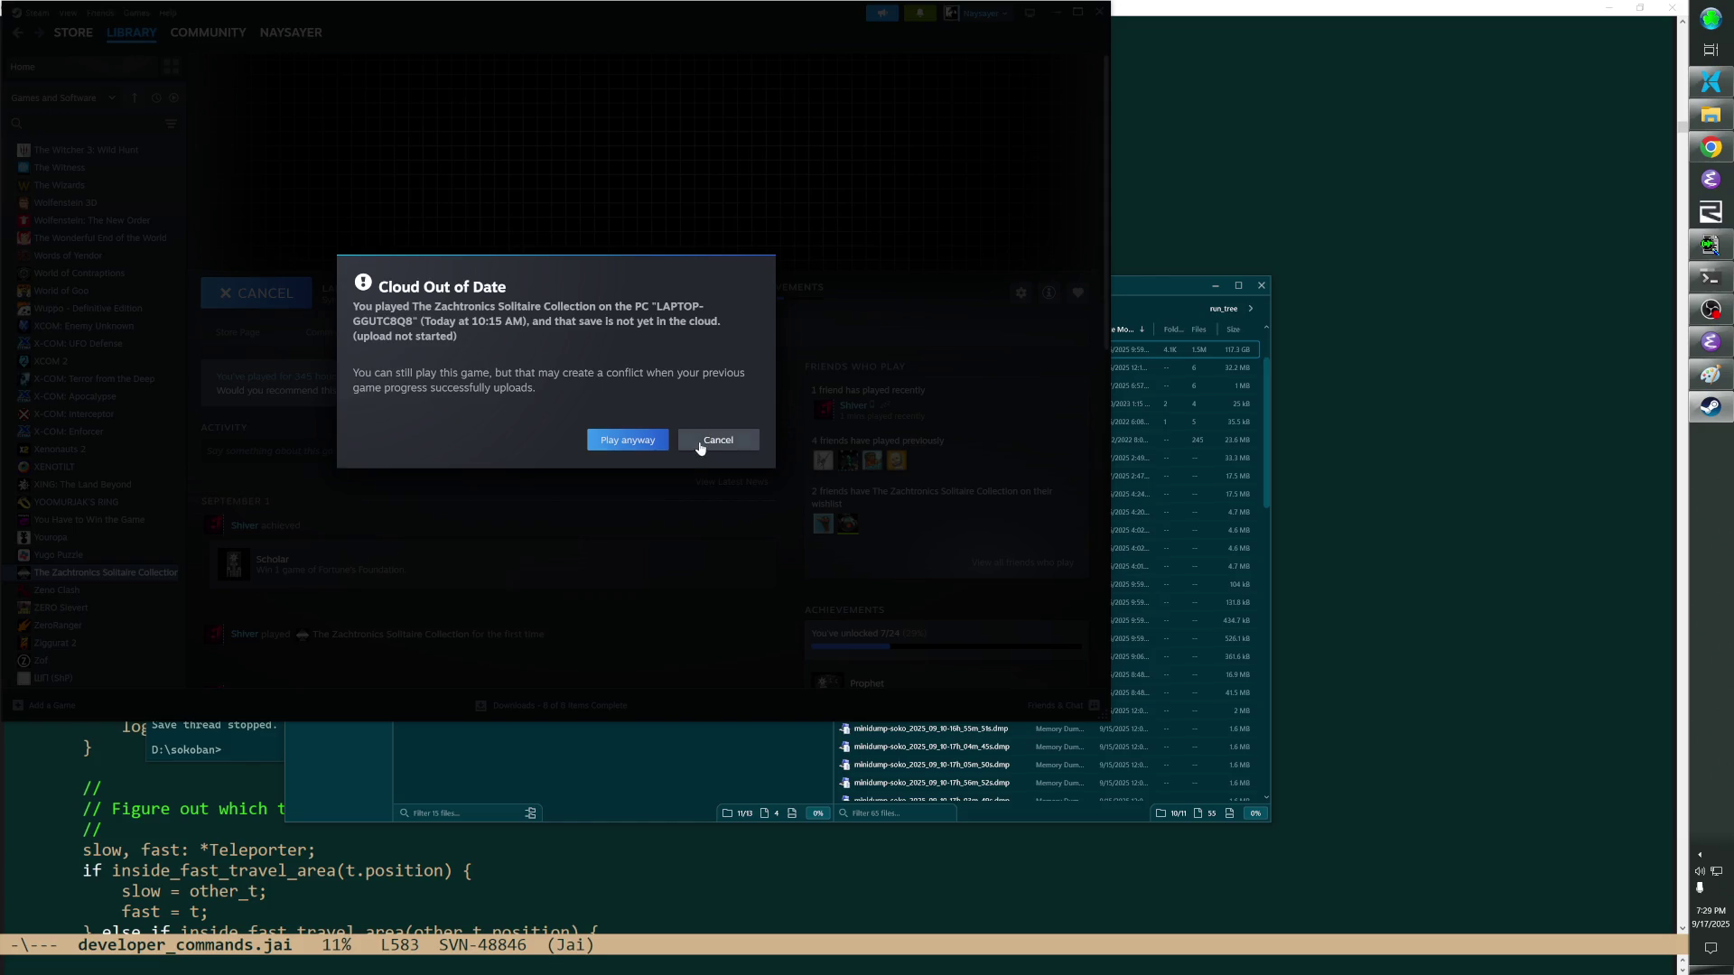
left_click(707, 442)
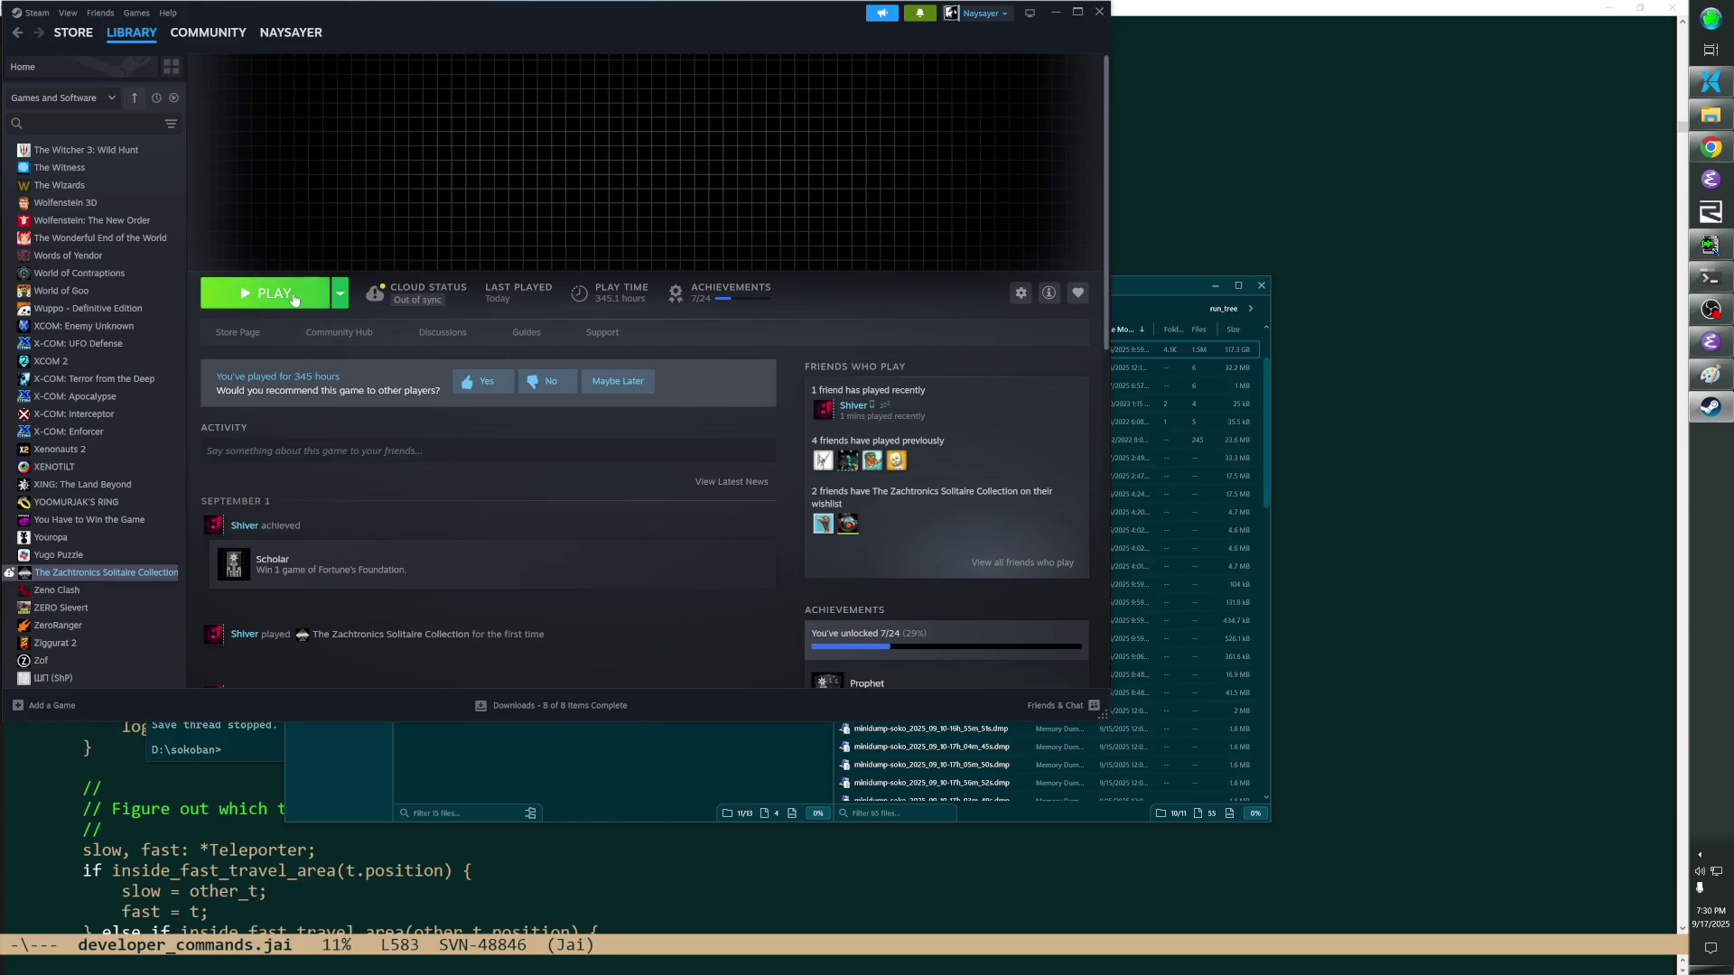
mouse_move(423, 293)
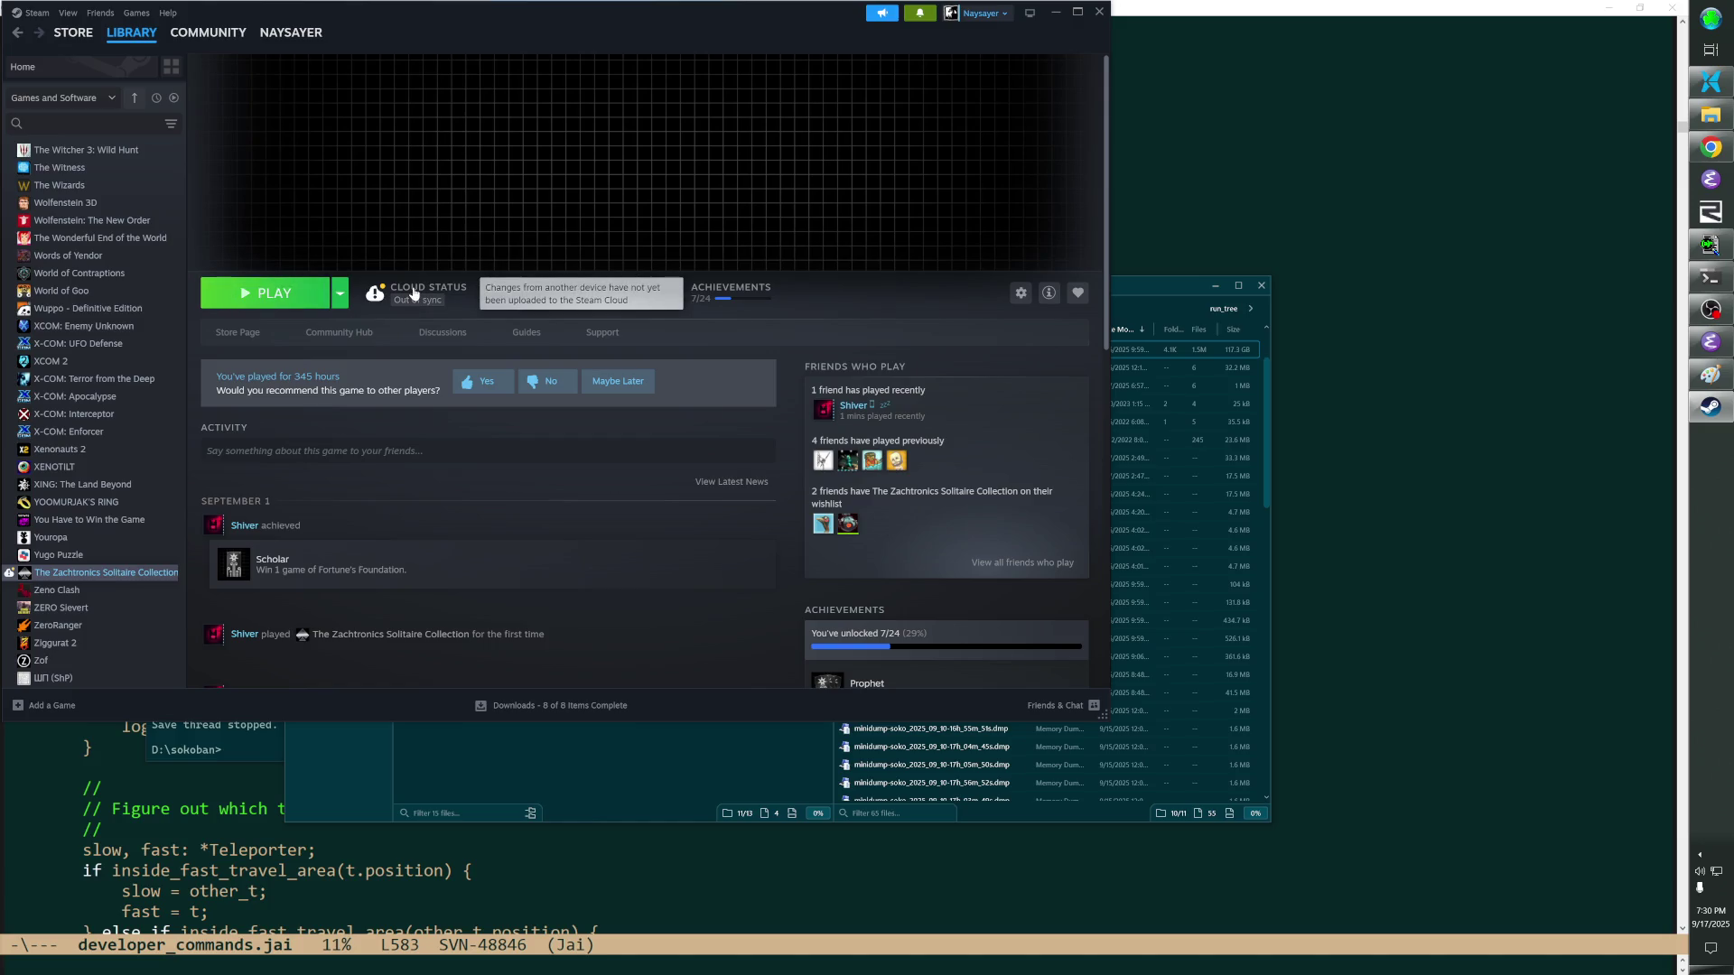
Retry launching the game twice from its library page, cancelling at the cloud warning each time, then close Steam.
left_click(132, 31)
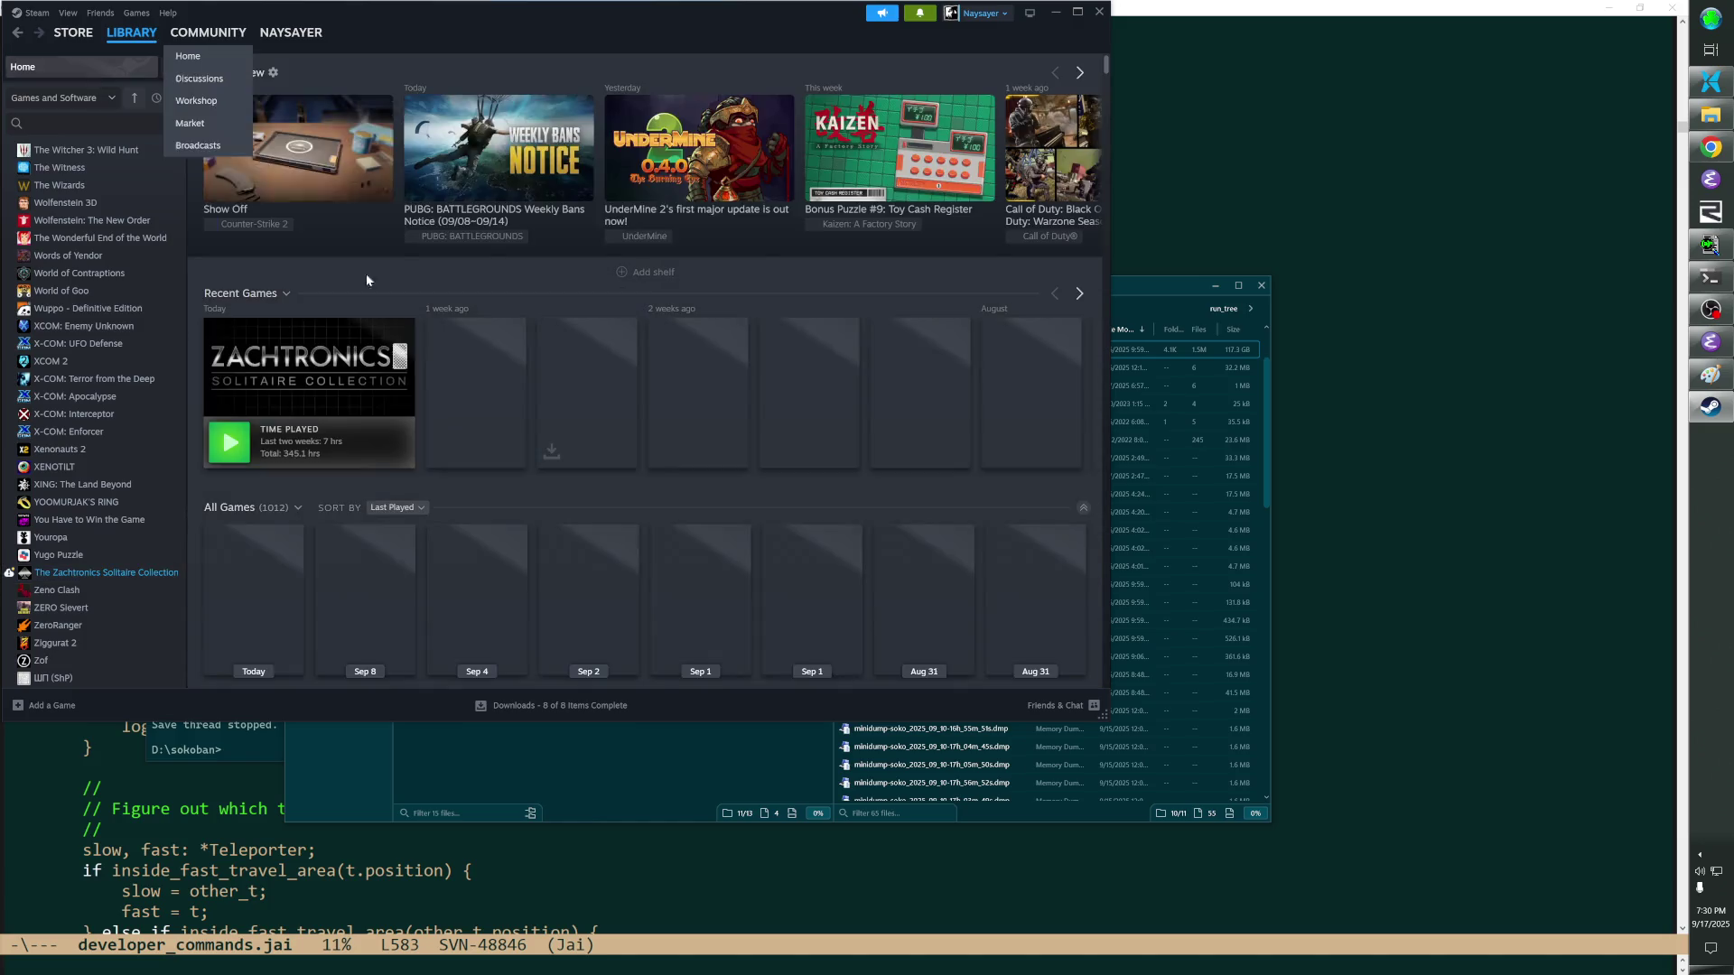
left_click(345, 353)
left_click(305, 293)
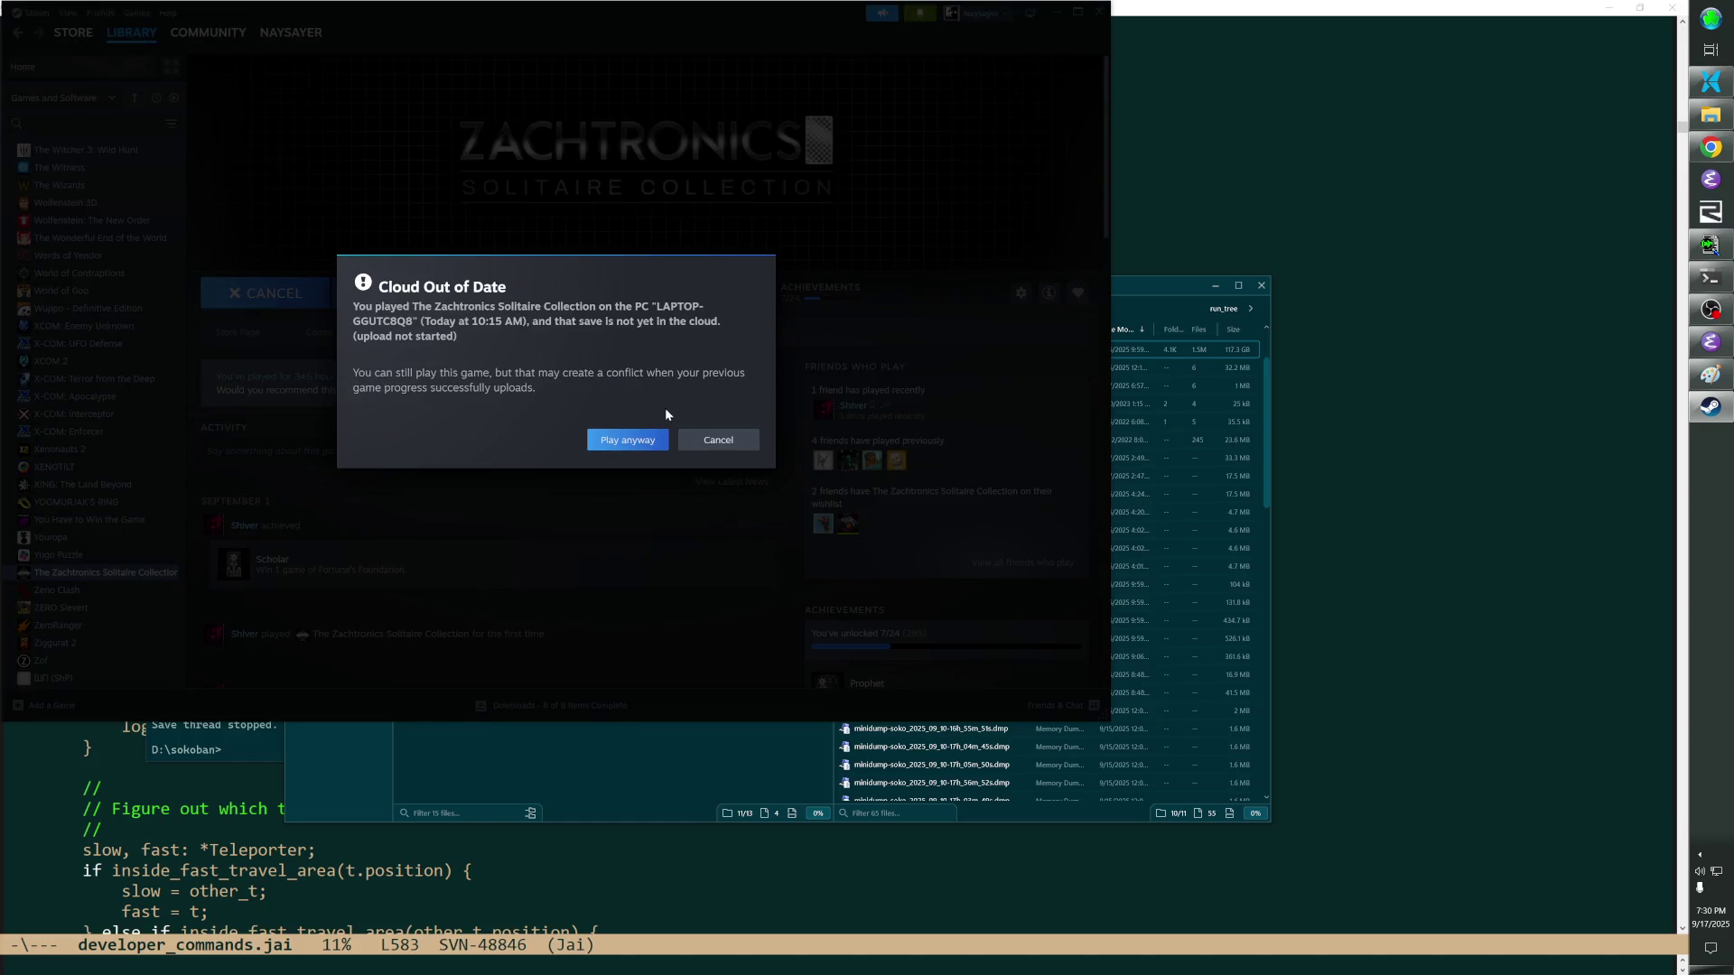
left_click(718, 439)
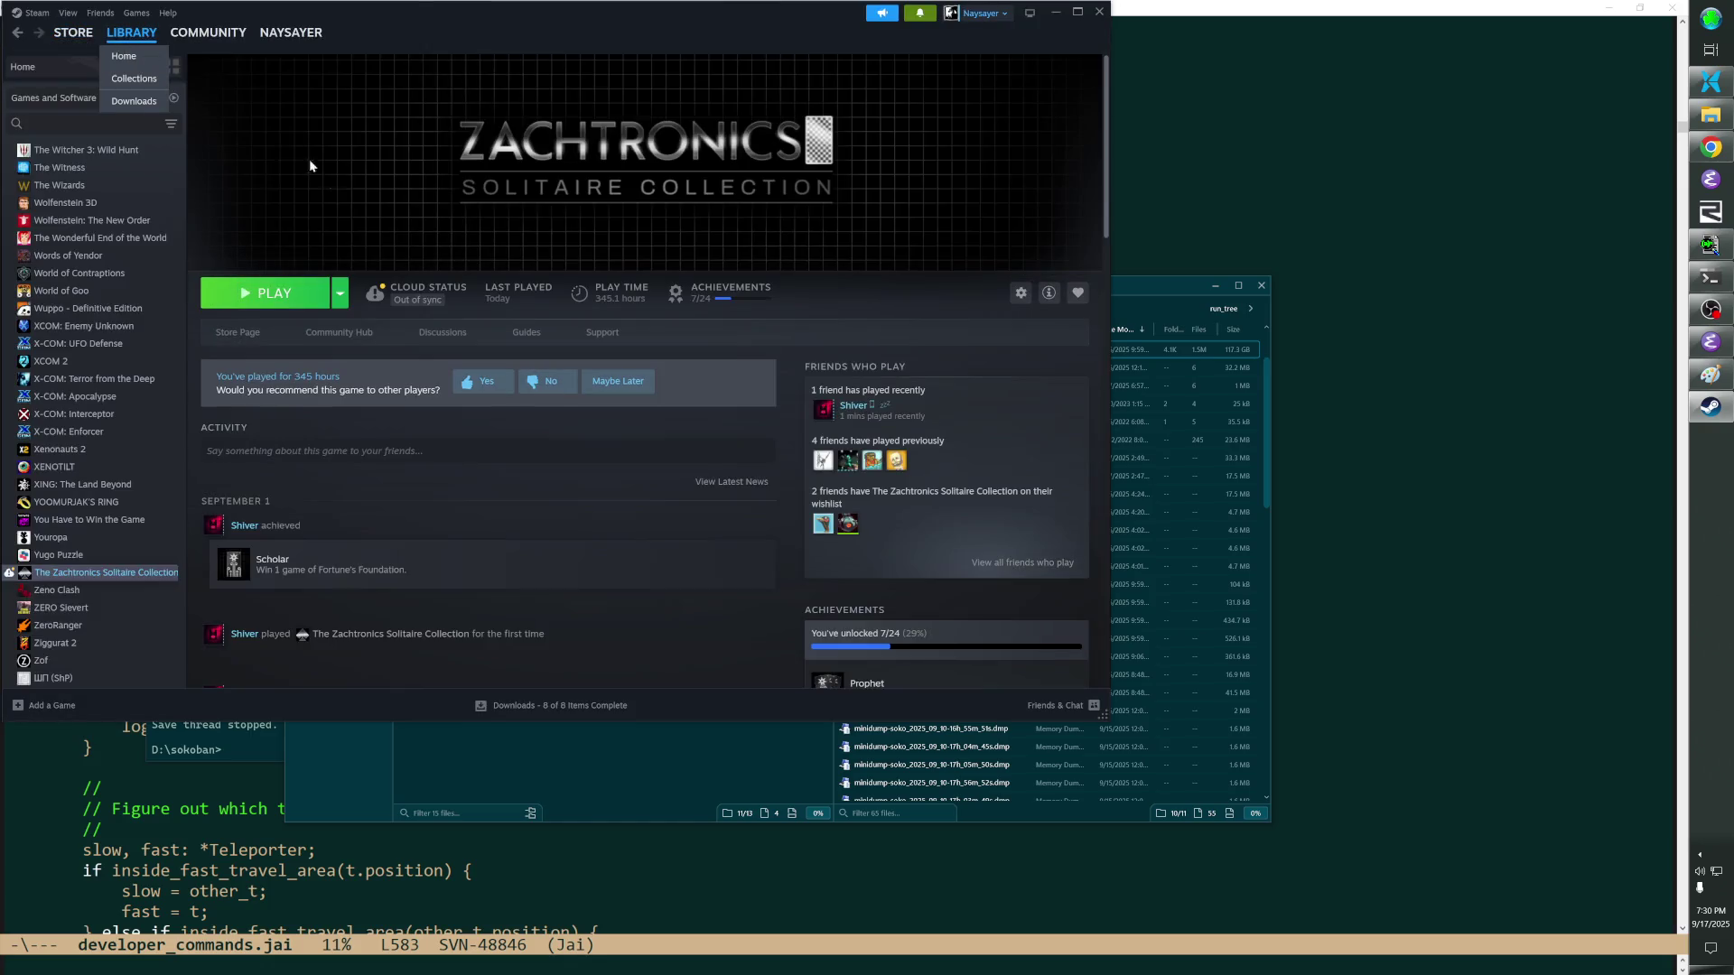
left_click(272, 292)
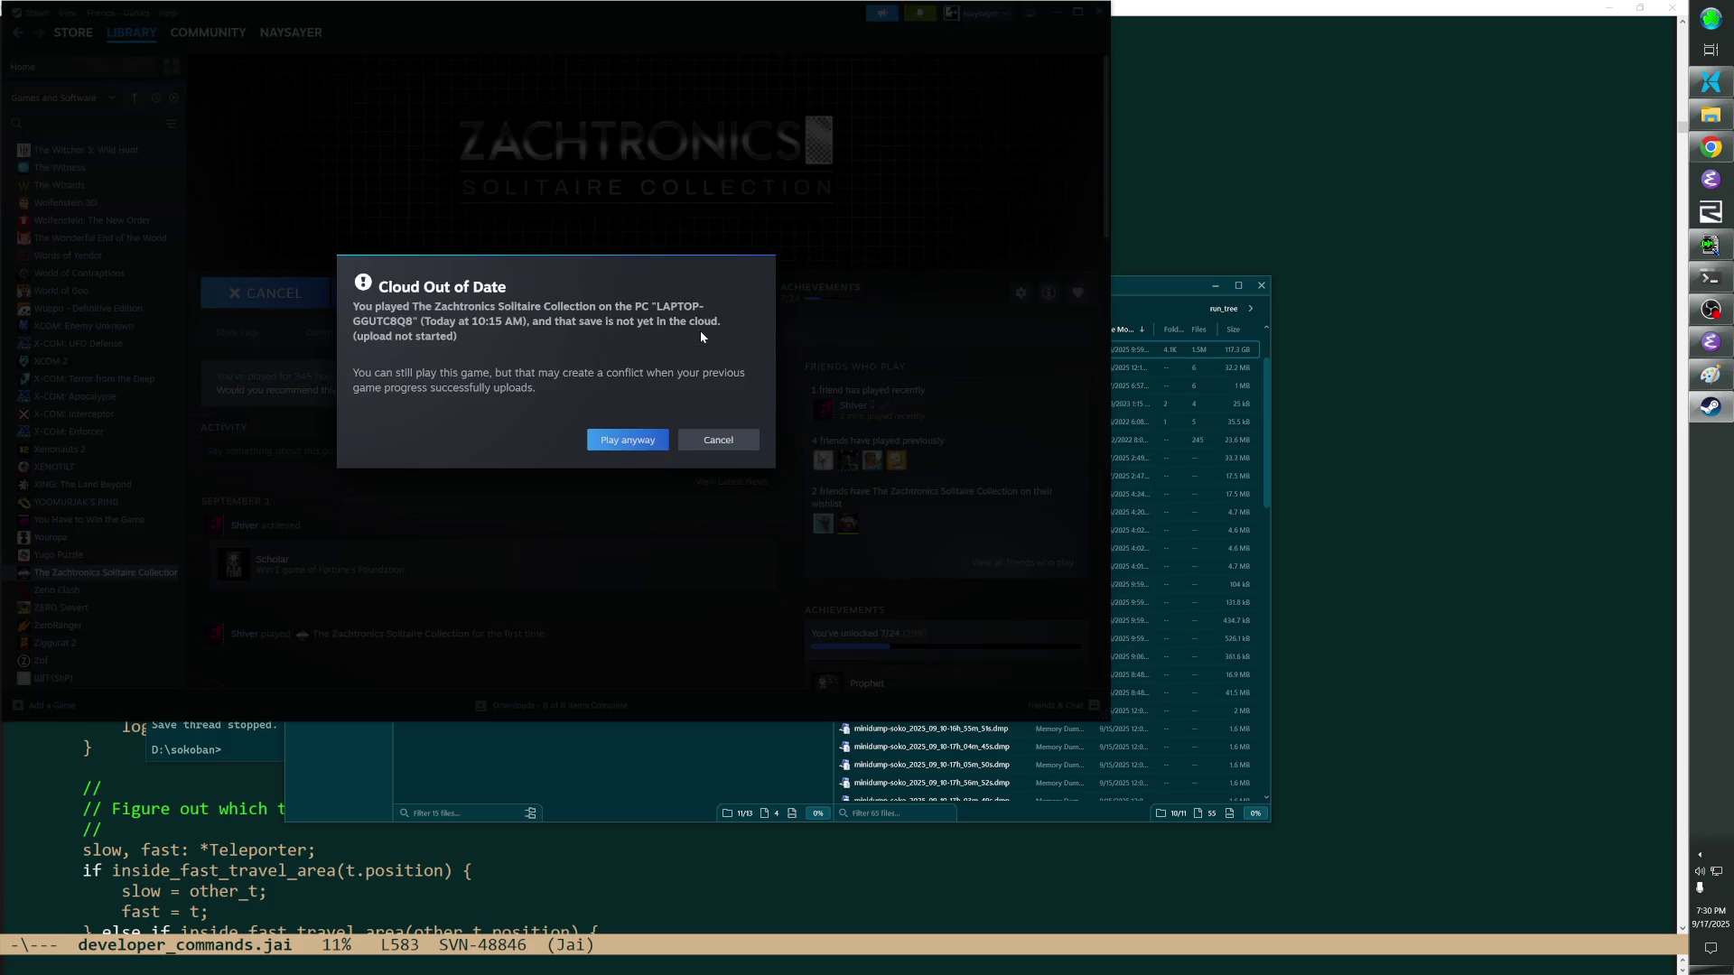
left_click(717, 439)
left_click(1098, 12)
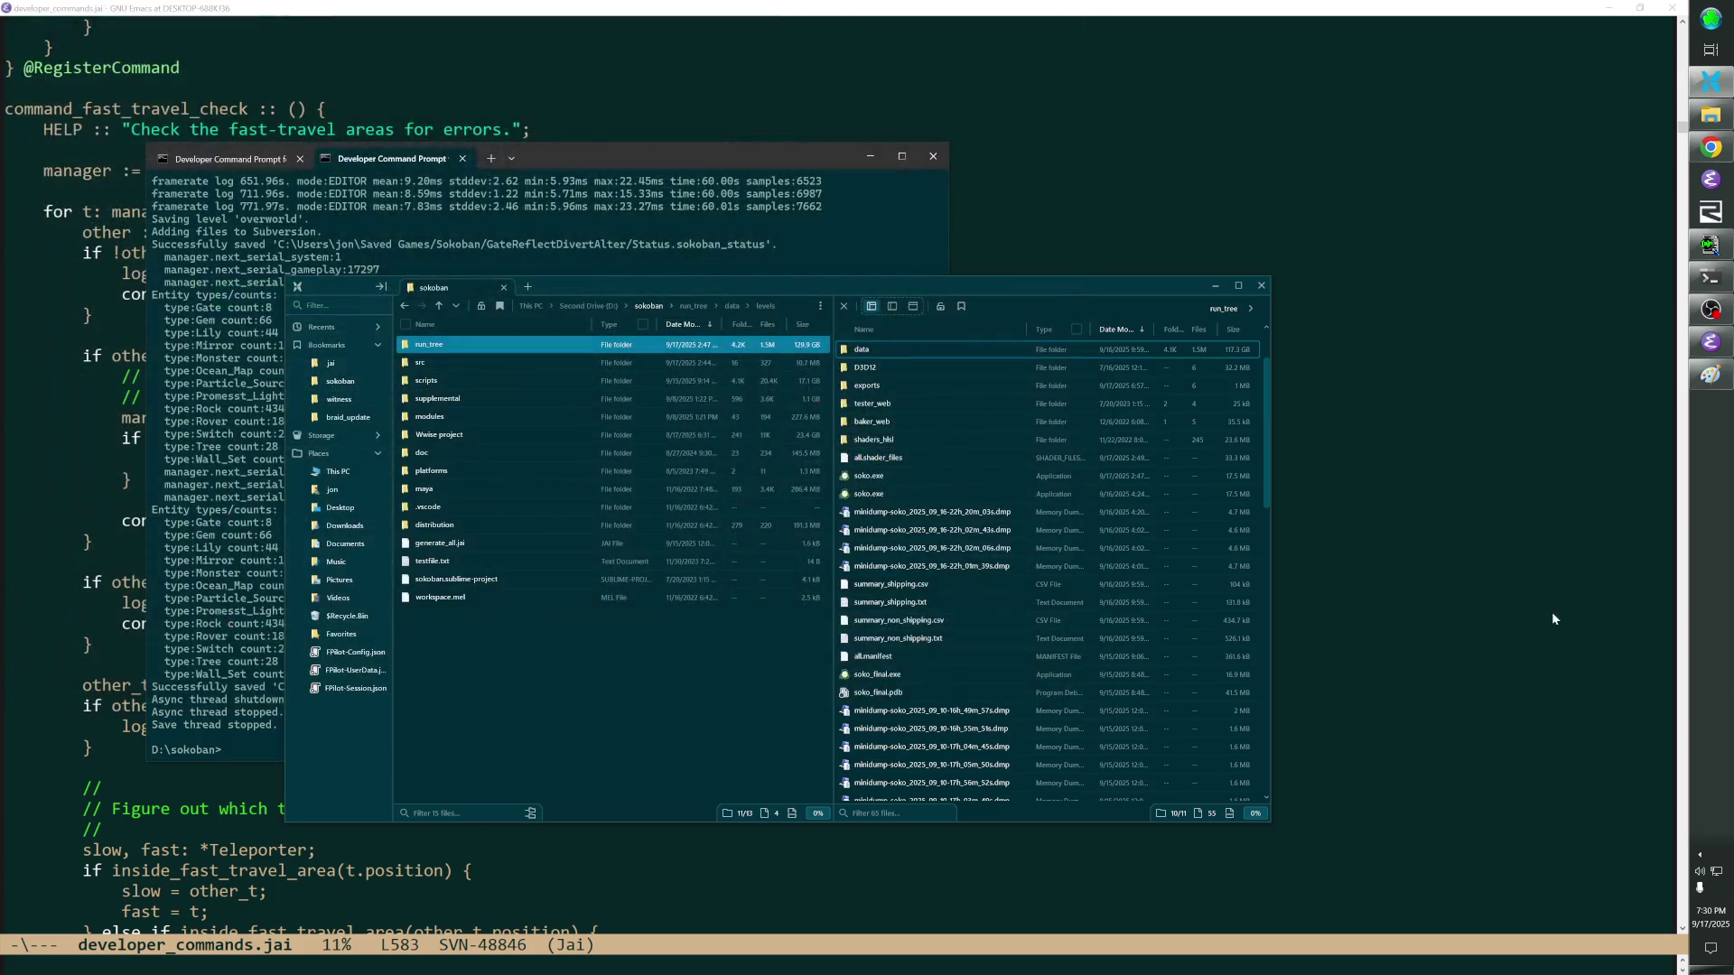
Exit Steam fully from the tray overflow, then start it again from the system search.
left_click(1700, 854)
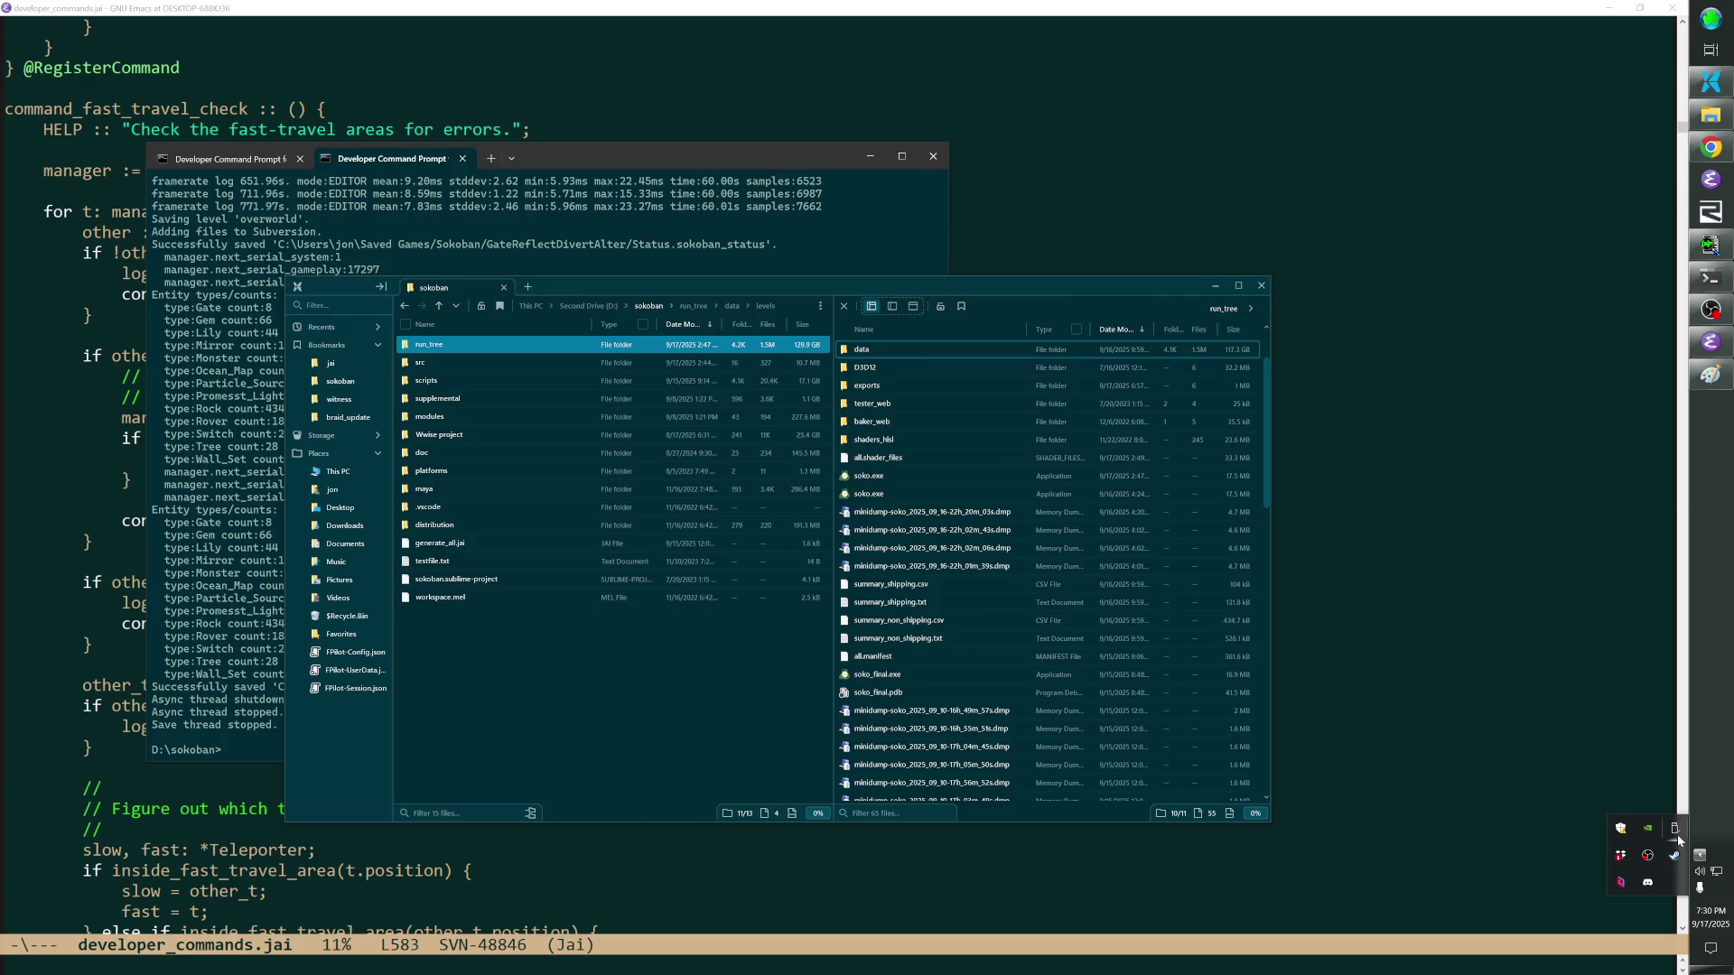
right_click(1675, 858)
left_click(1650, 830)
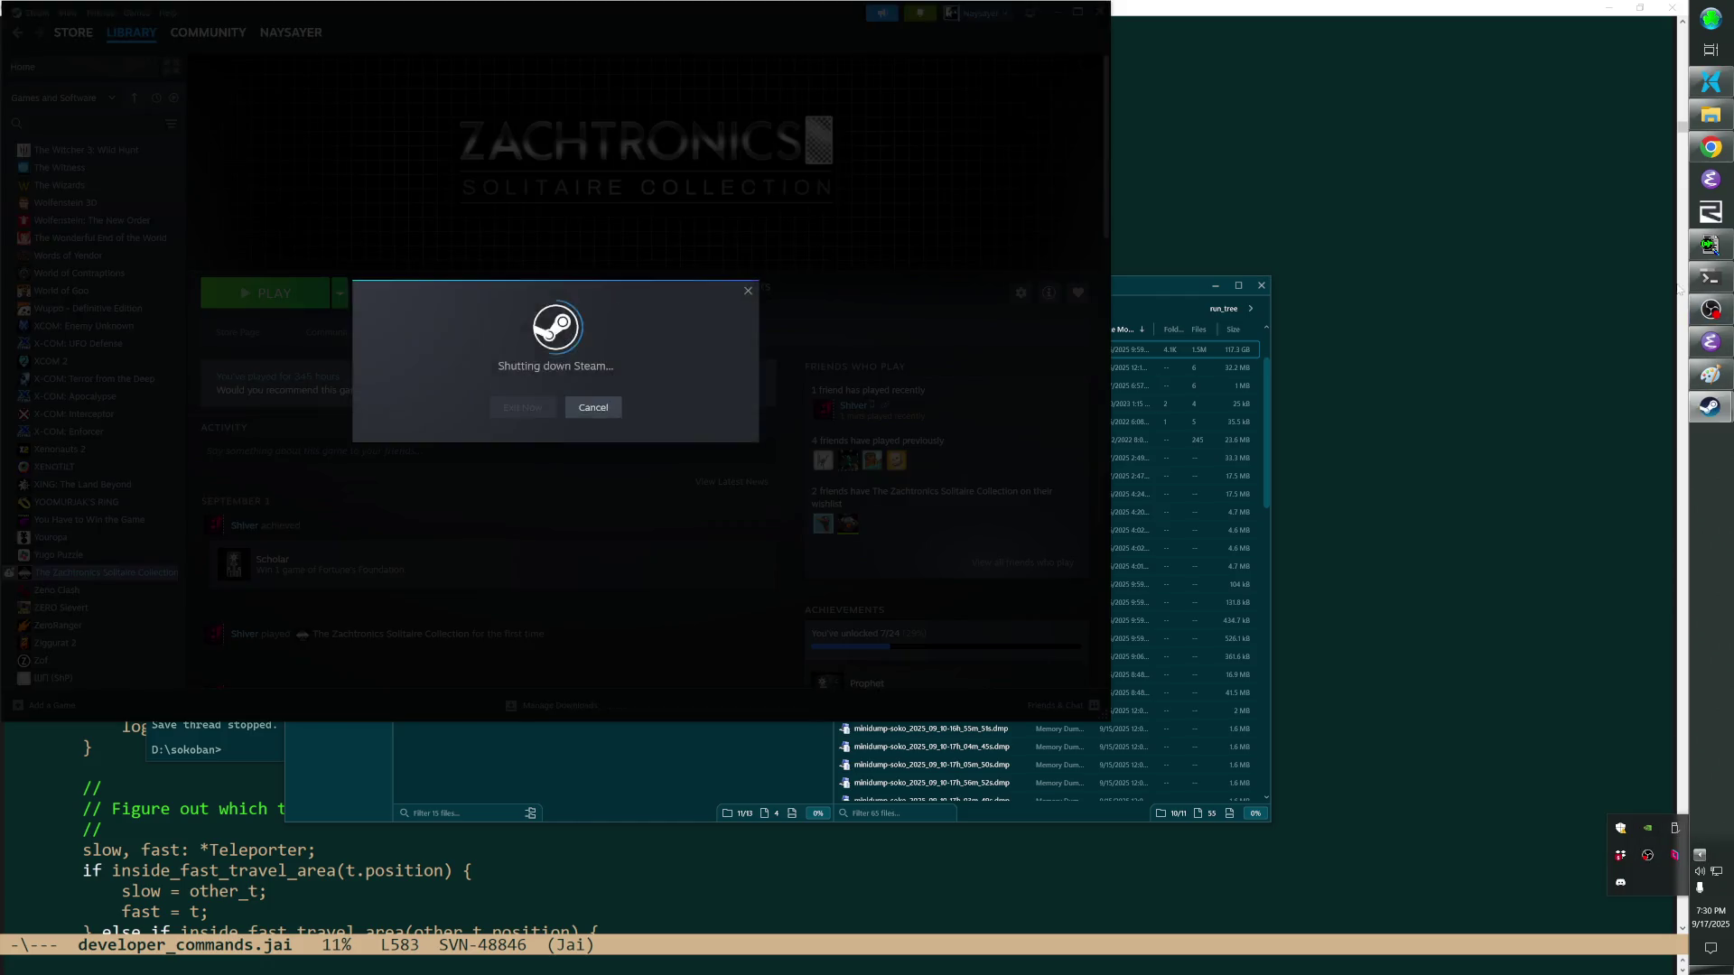
left_click(1714, 19)
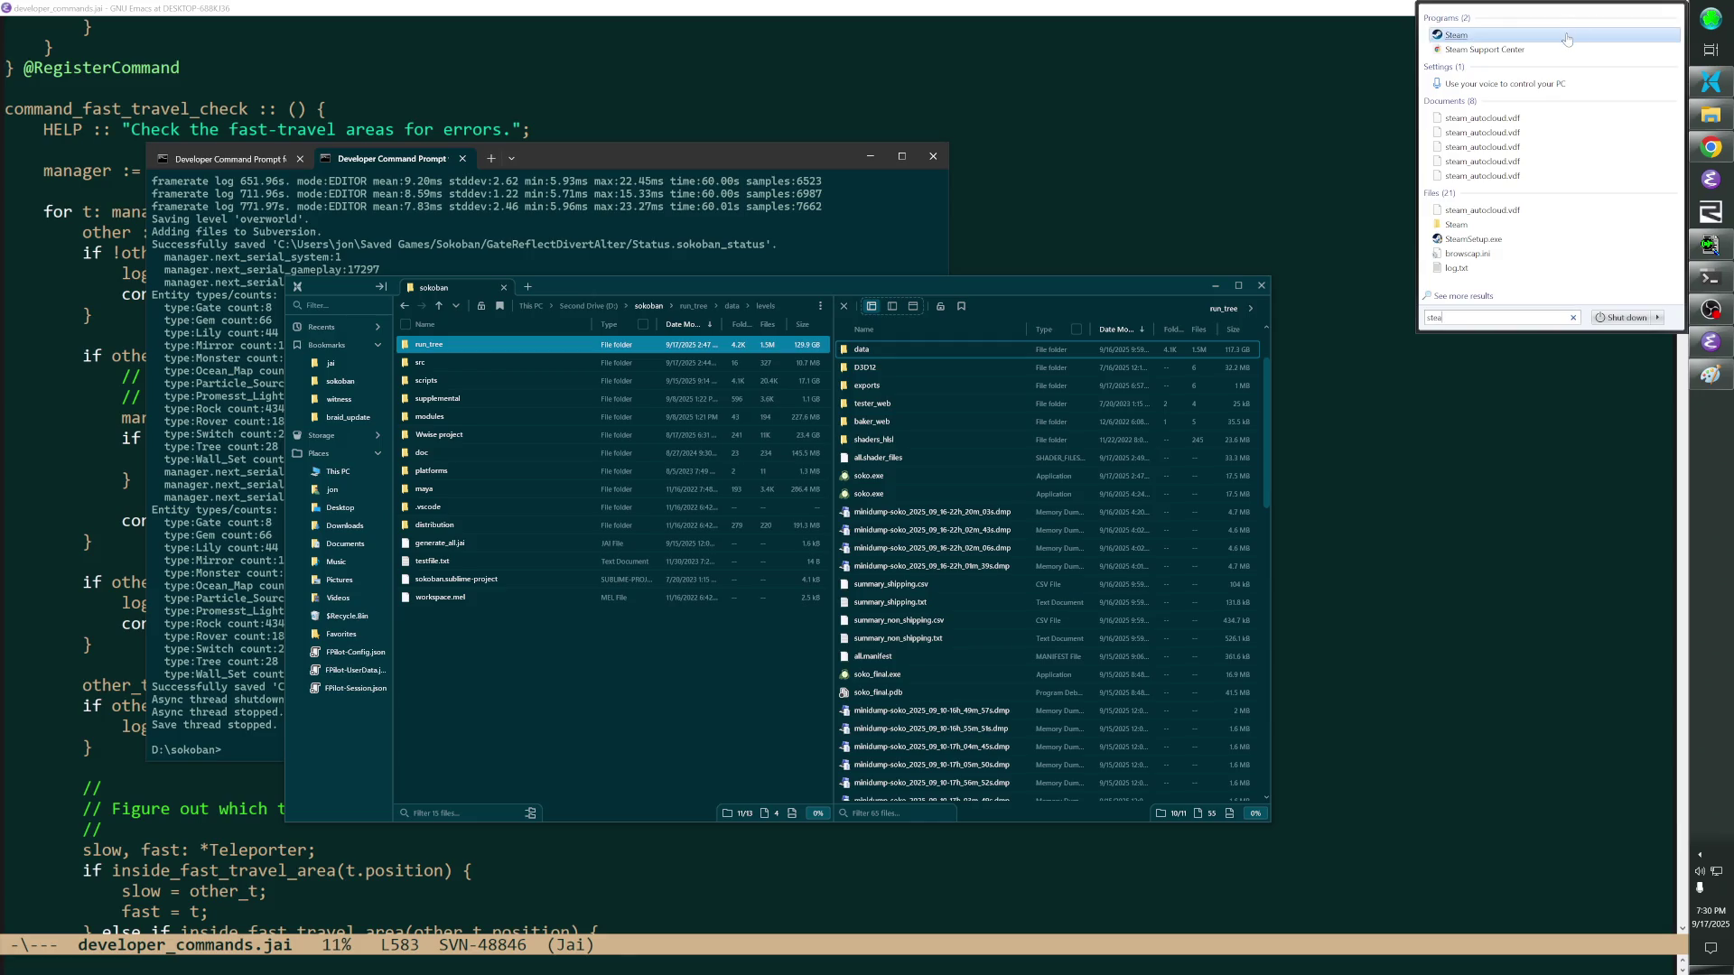
key("Escape")
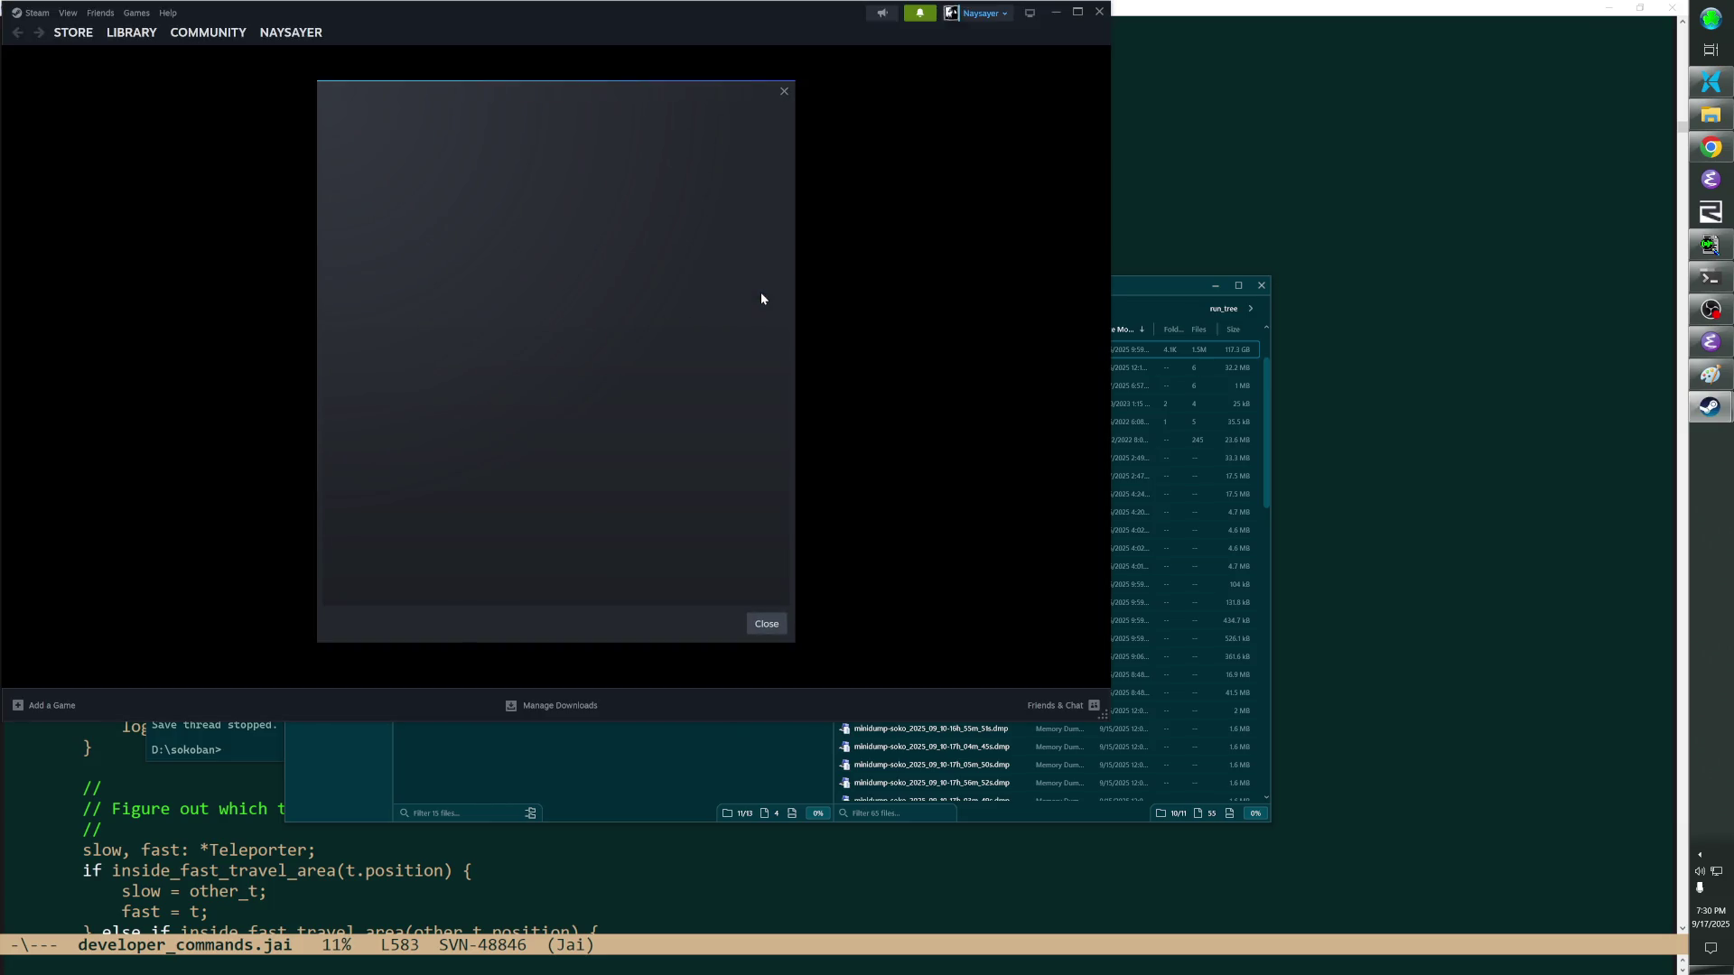
Dismiss the promo popup, launch Zachtronics Solitaire Collection from the Library and cancel at the cloud warning.
left_click(785, 93)
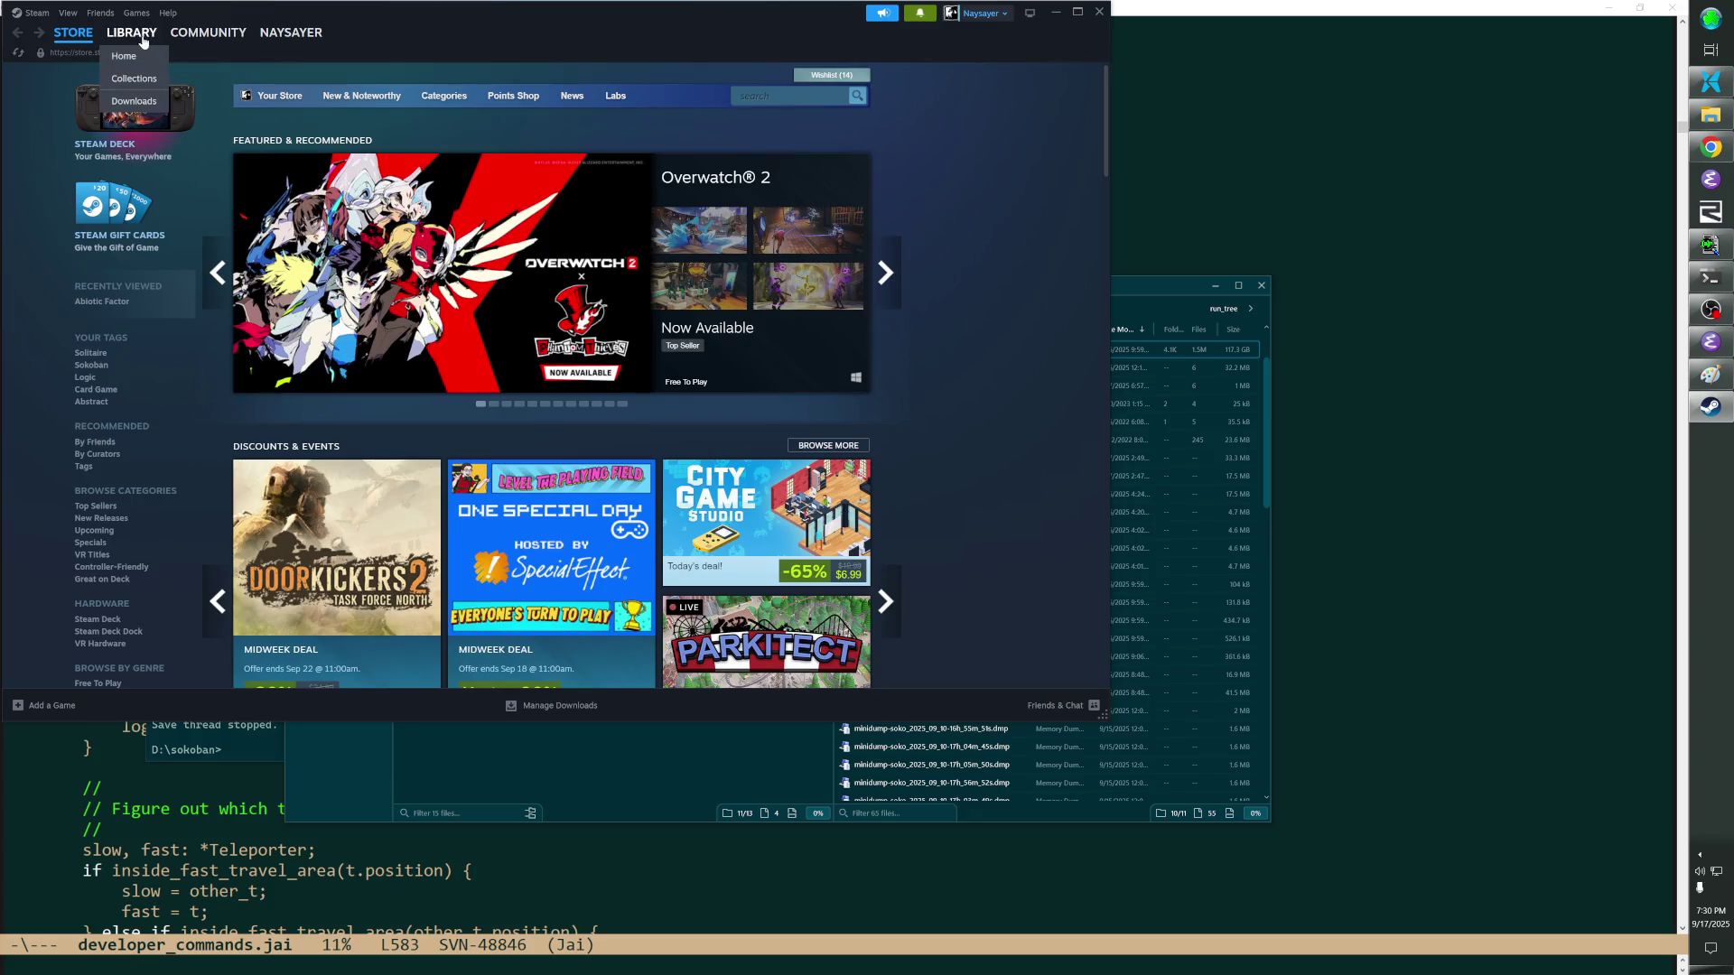
left_click(132, 30)
left_click(309, 437)
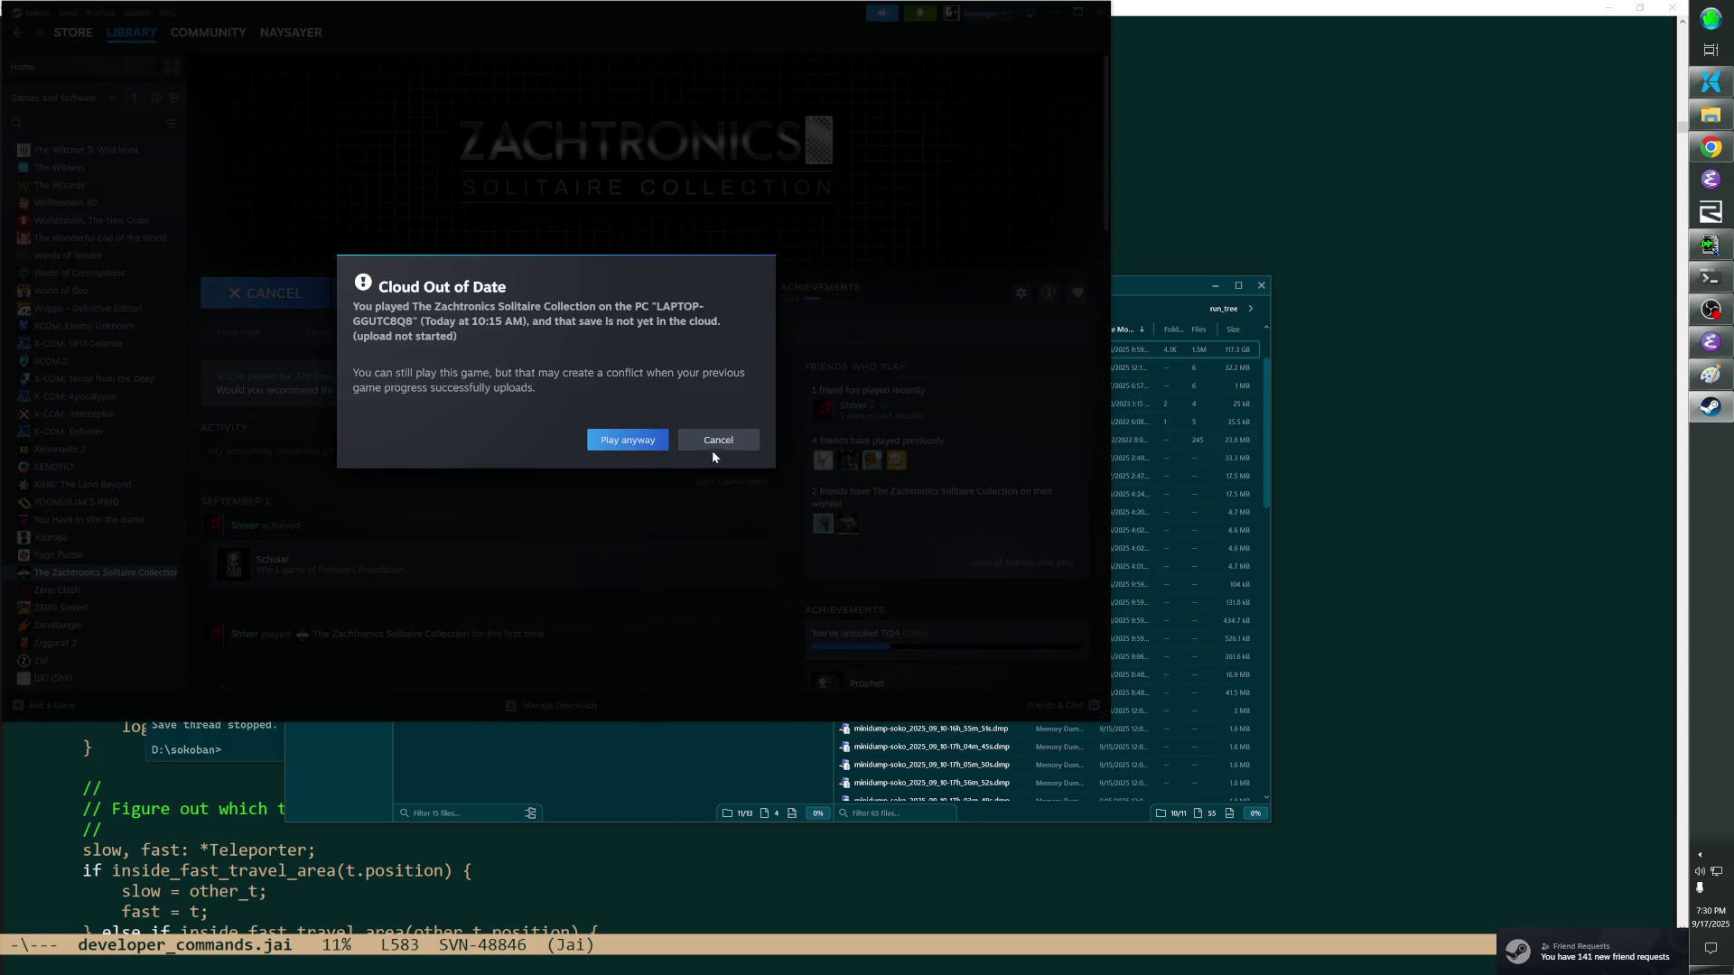
left_click(713, 444)
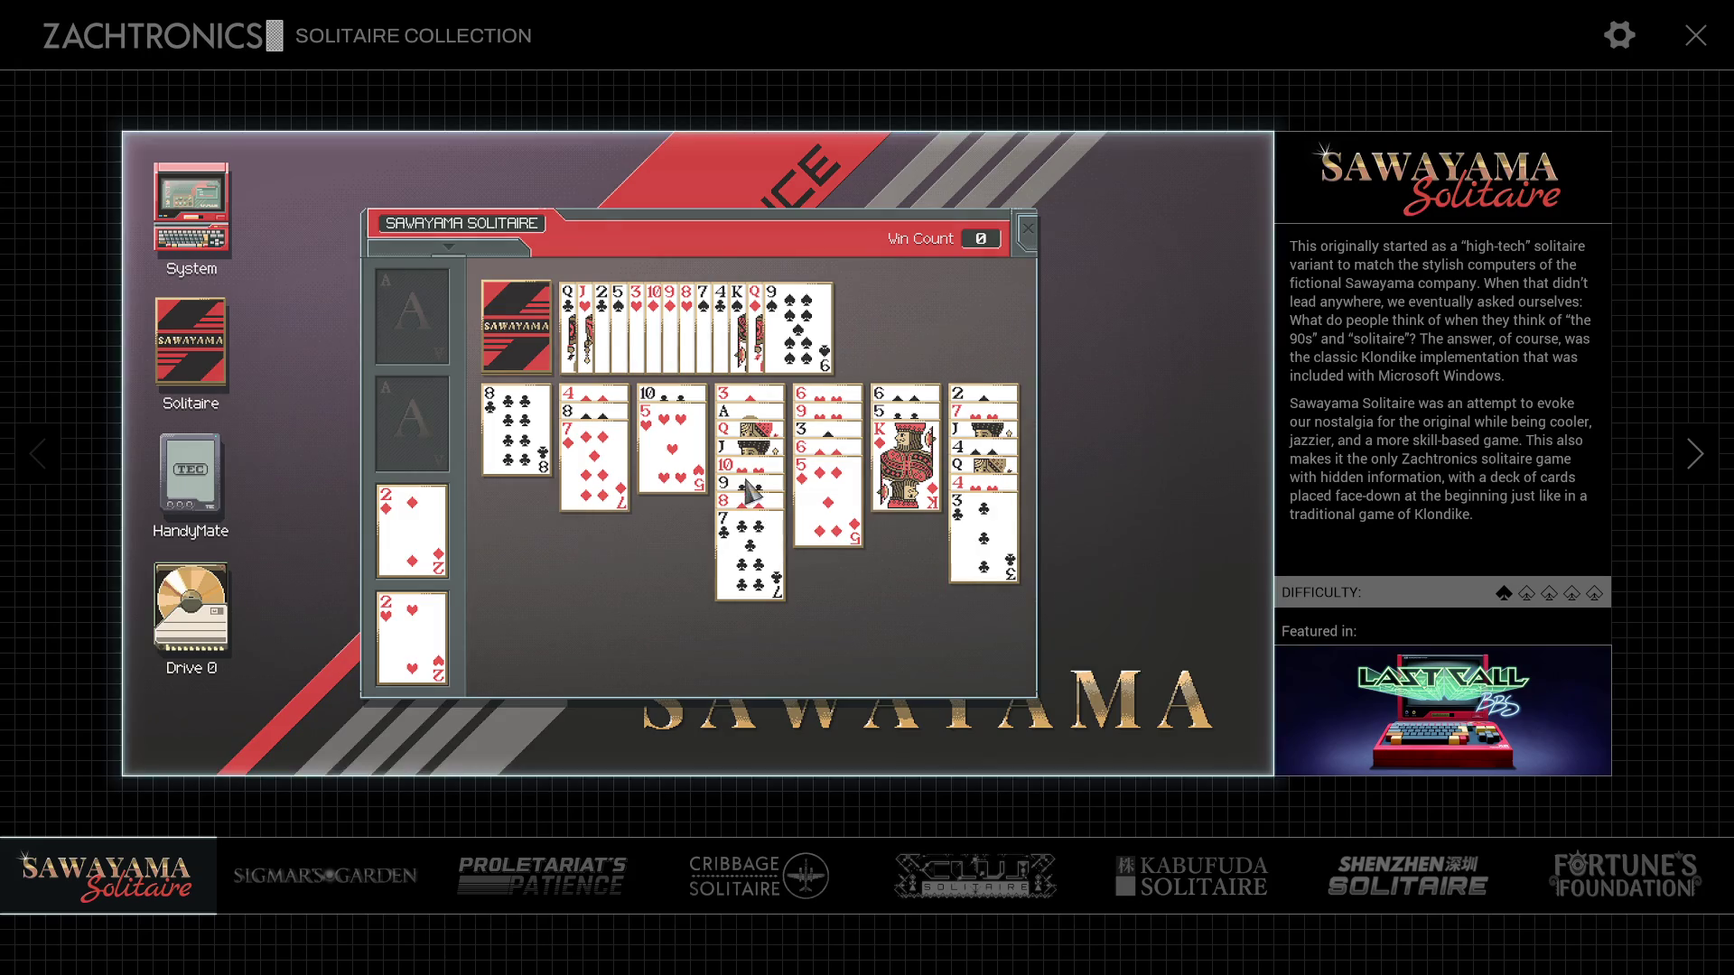
Select Fortune's Foundation in the bottom bar and start a new deal.
left_click(1642, 861)
left_click(926, 766)
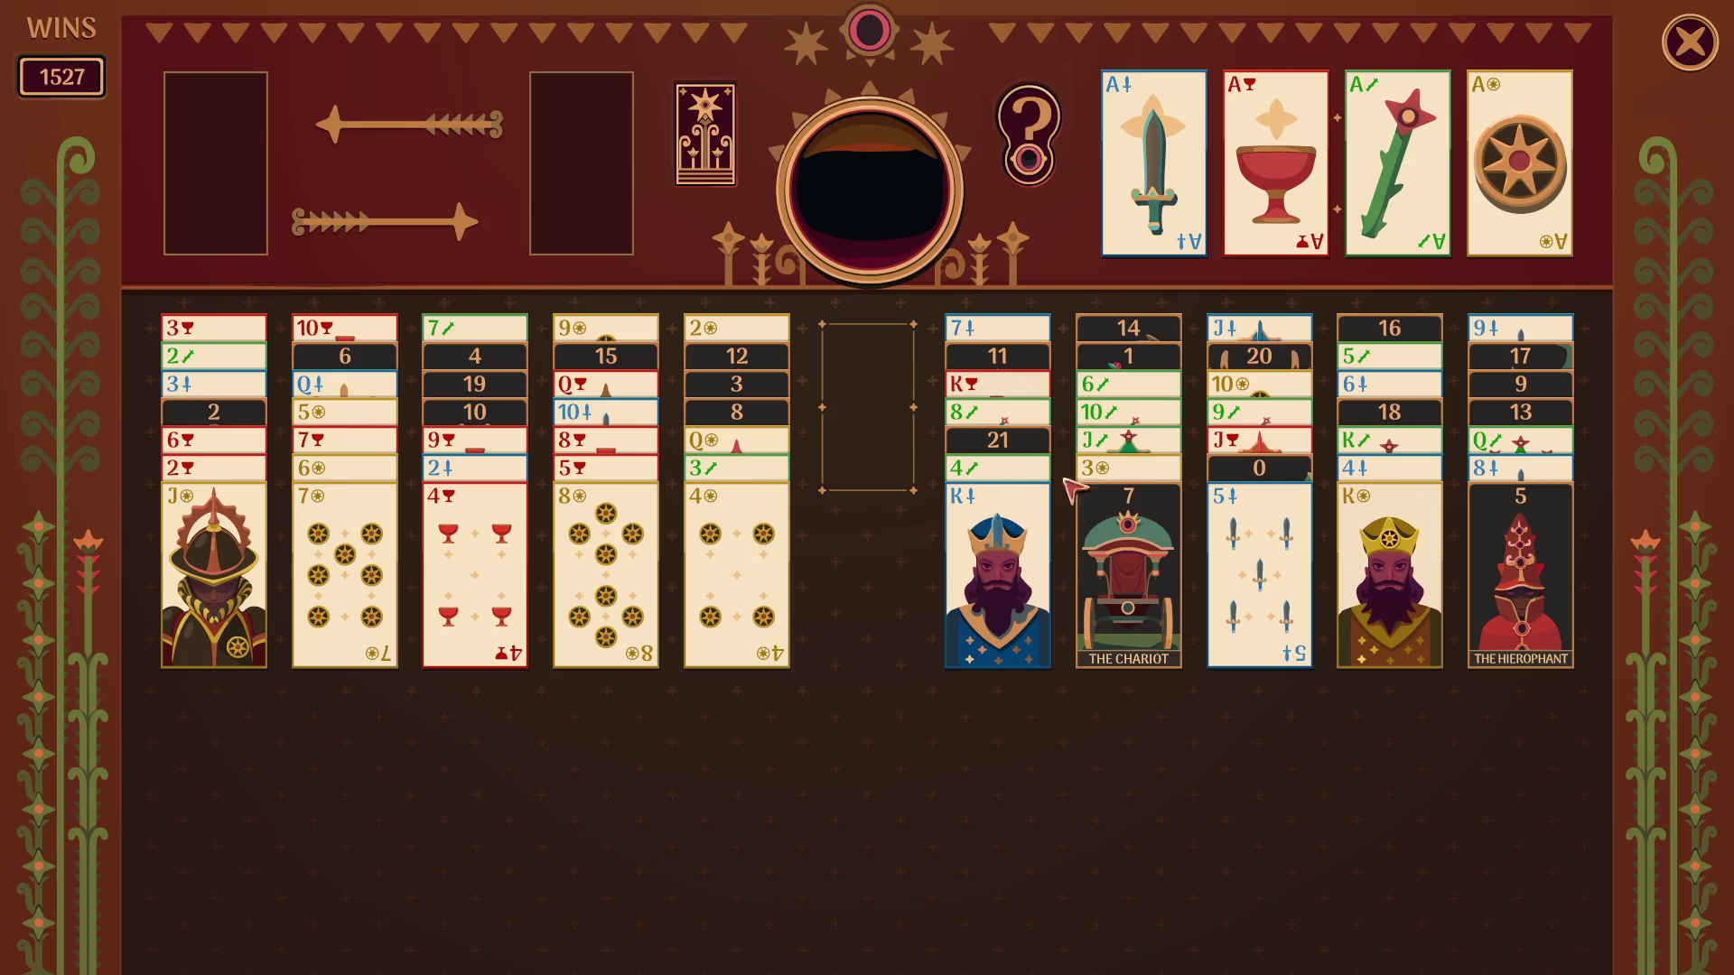
left_click_drag(1117, 526, 1153, 542)
Move the 7 and 6 of coins from column two onto the 8 of coins.
left_click(363, 542)
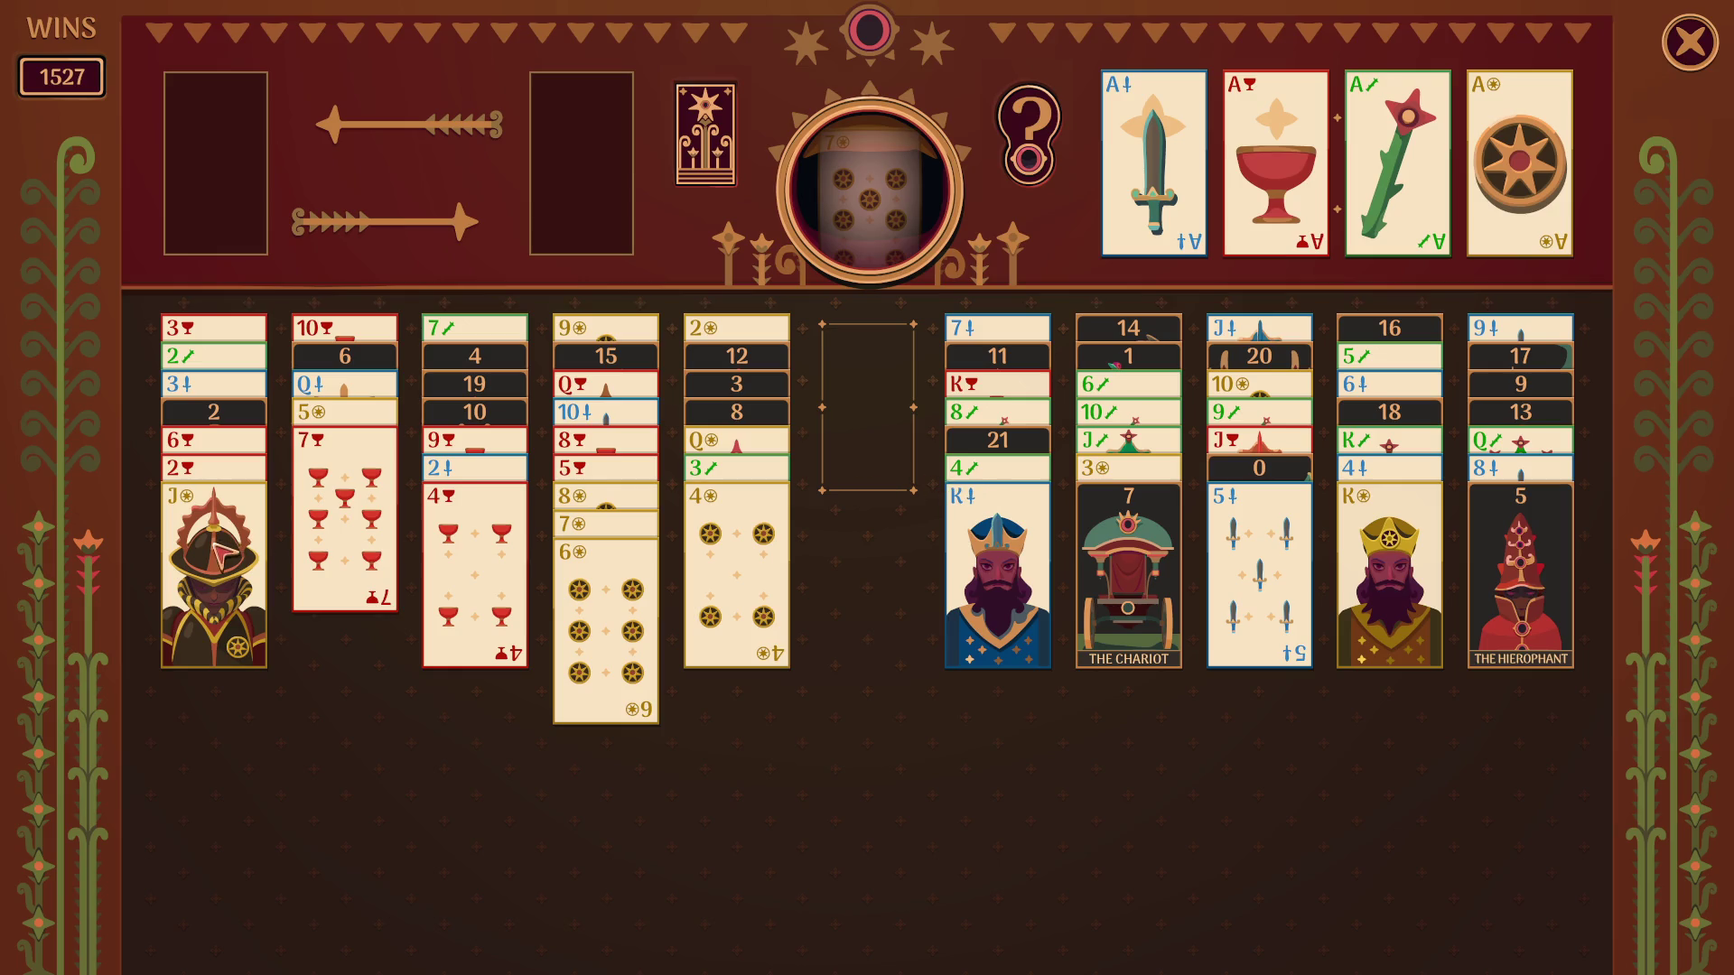
Move the Jack of coins to the empty column, 7 of cups to column one, and 5 then 4 of coins onto column four.
left_click(284, 549)
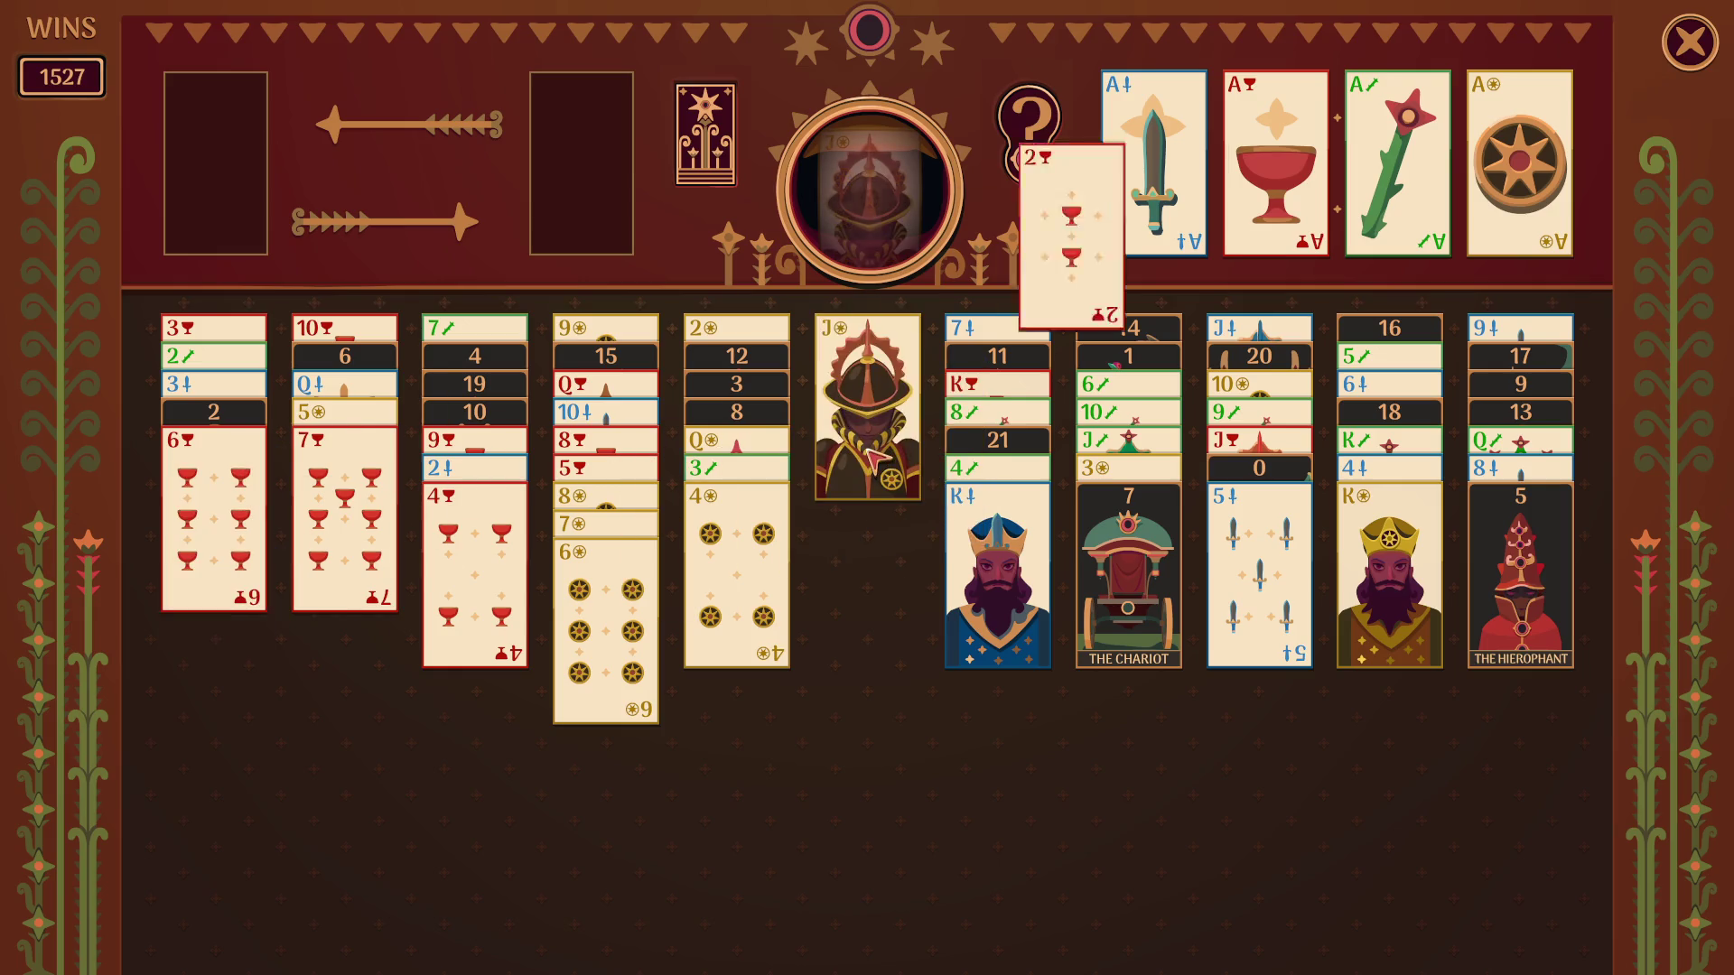
left_click(355, 526)
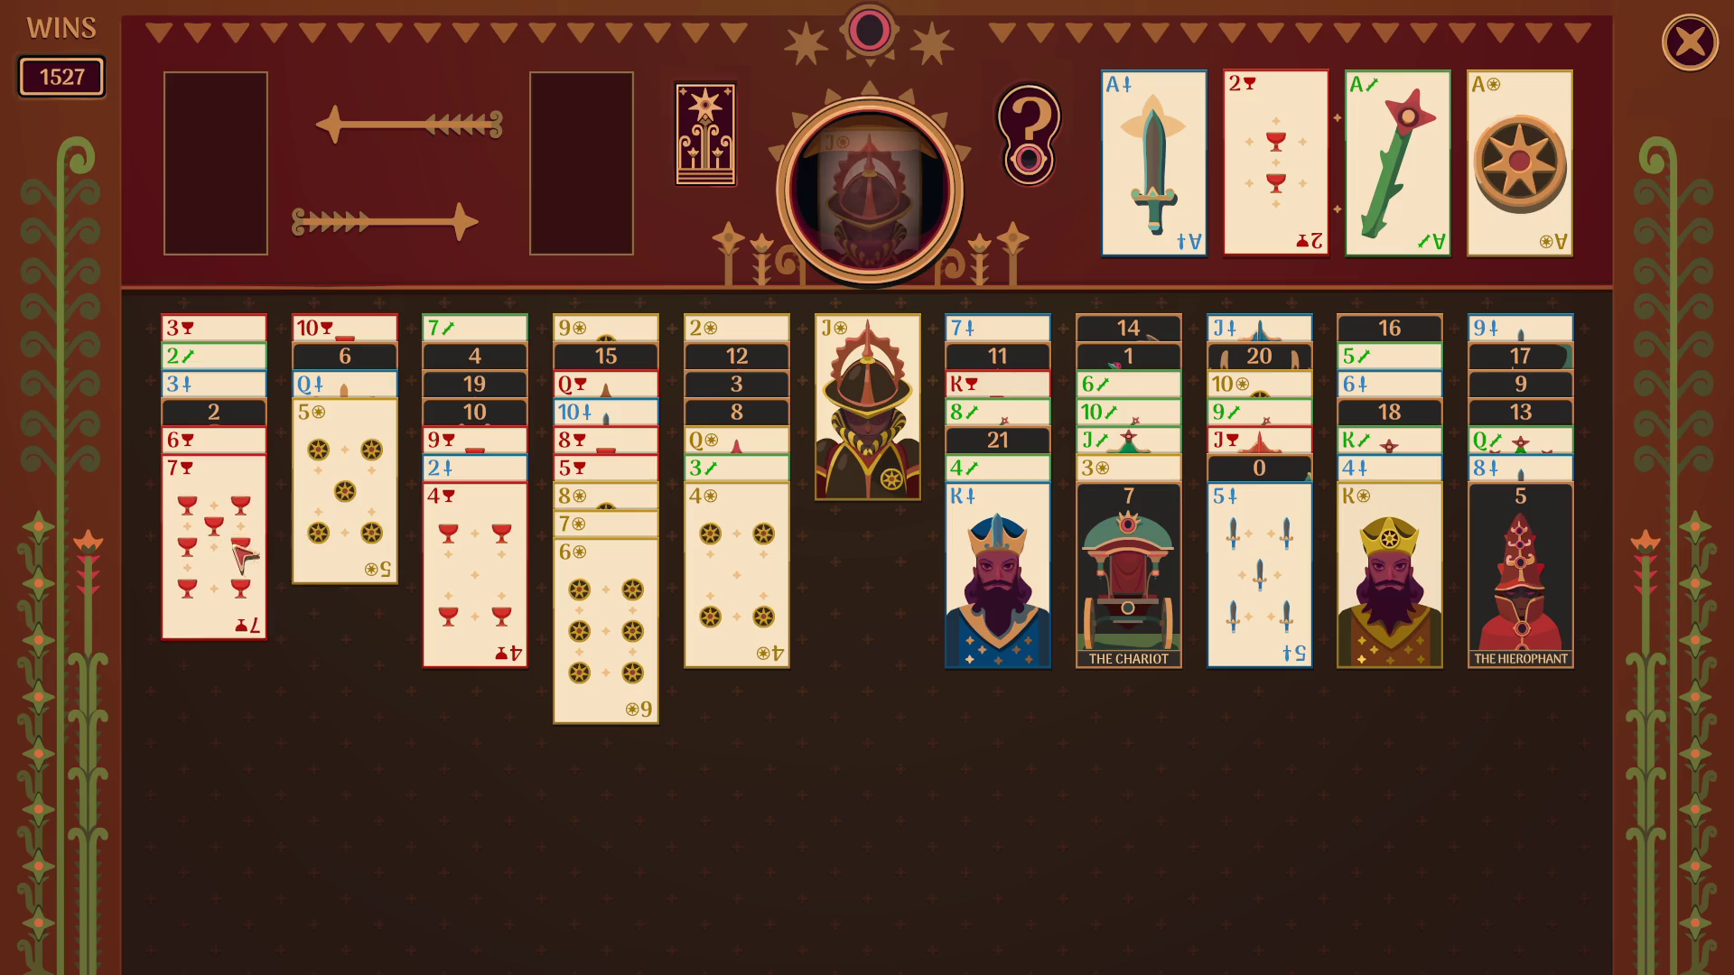
left_click(353, 477)
left_click(753, 596)
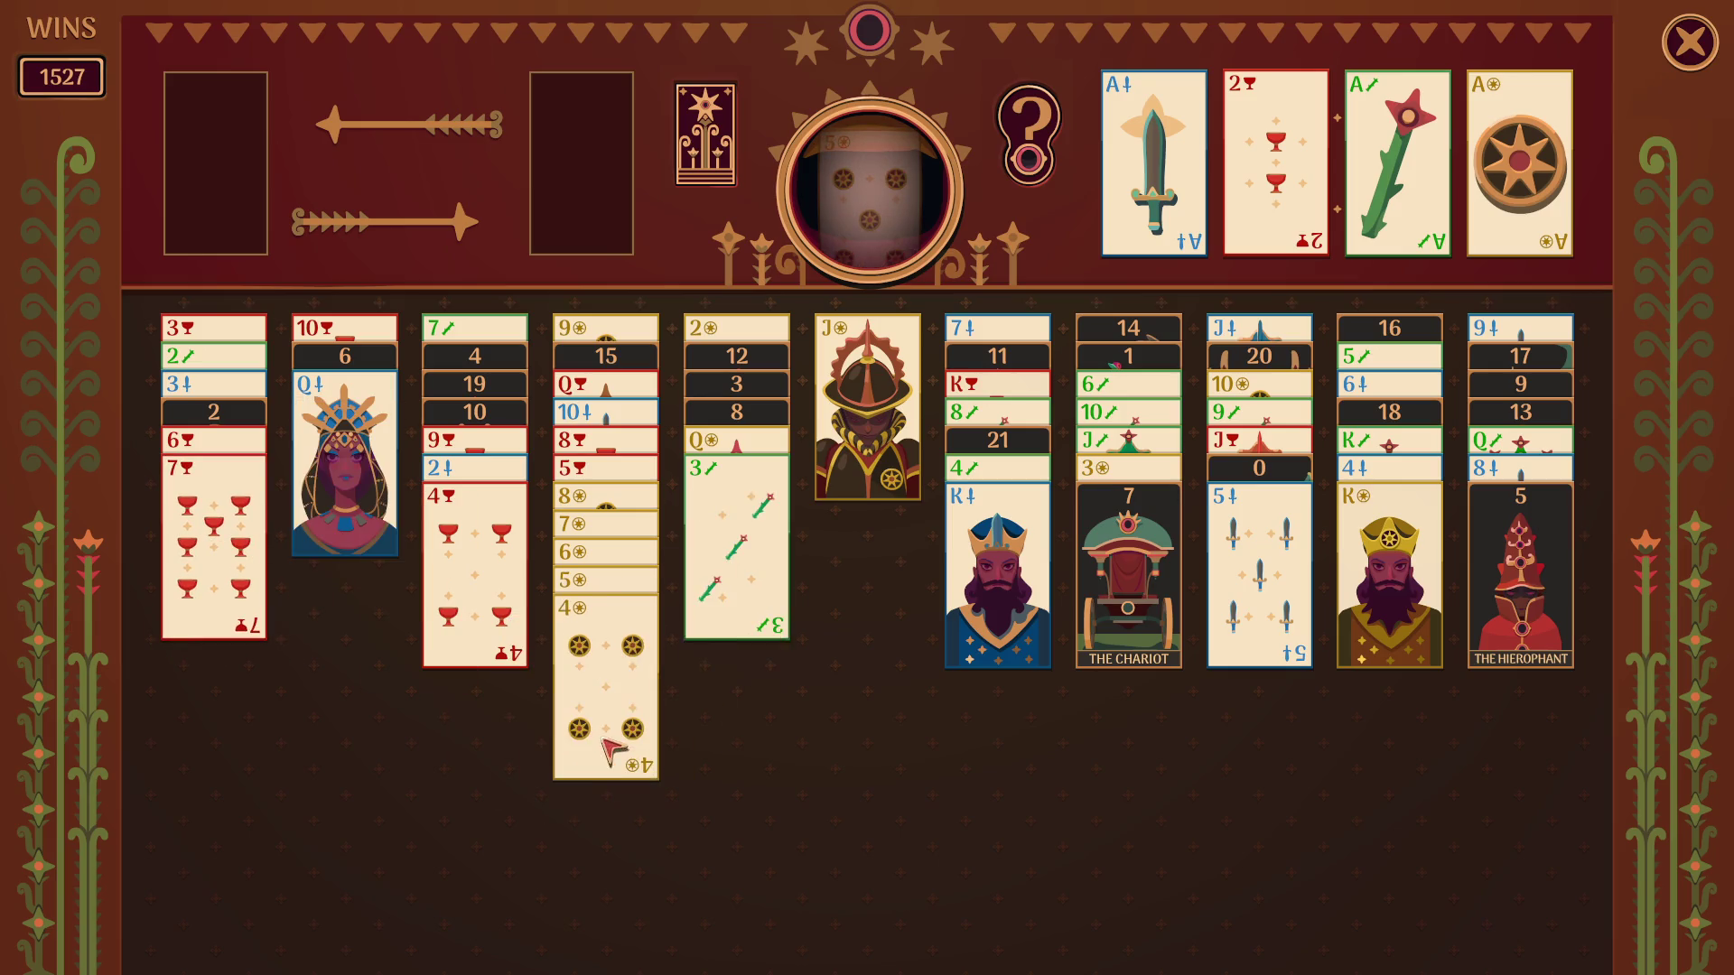
Move the King of swords to column two, 3 of wands onto the 4, gather the coin court cards on their King, and try The Chariot in the empty column.
left_click(979, 592)
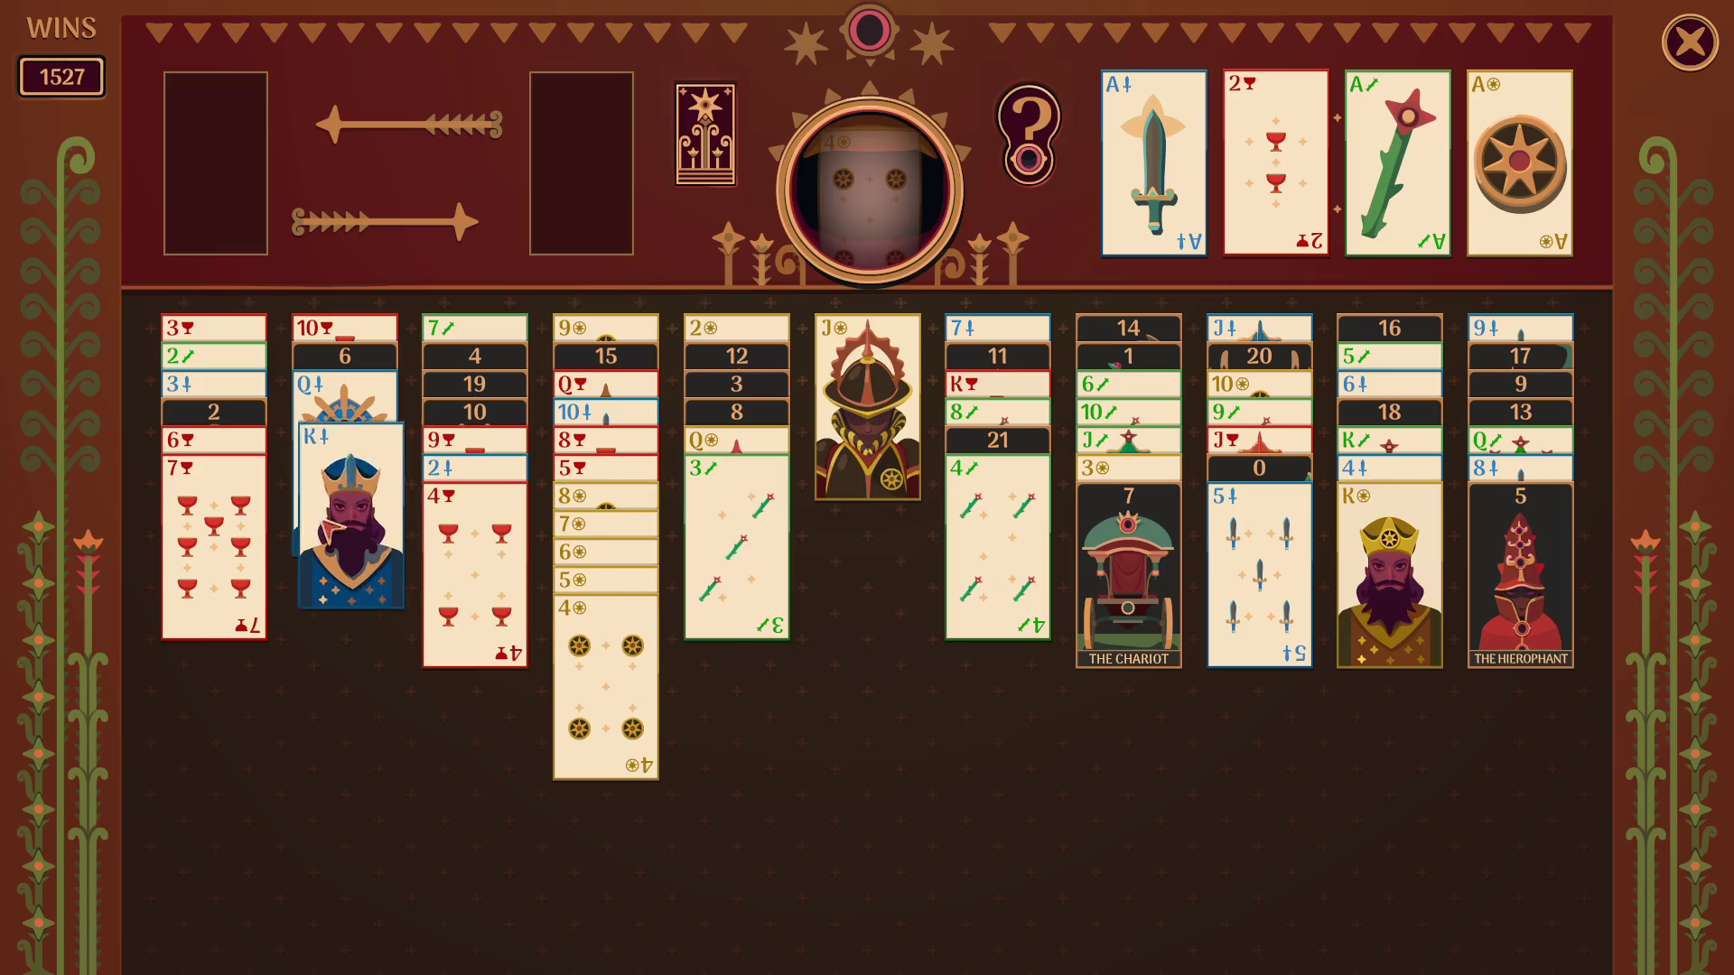
left_click(731, 556)
left_click(901, 395)
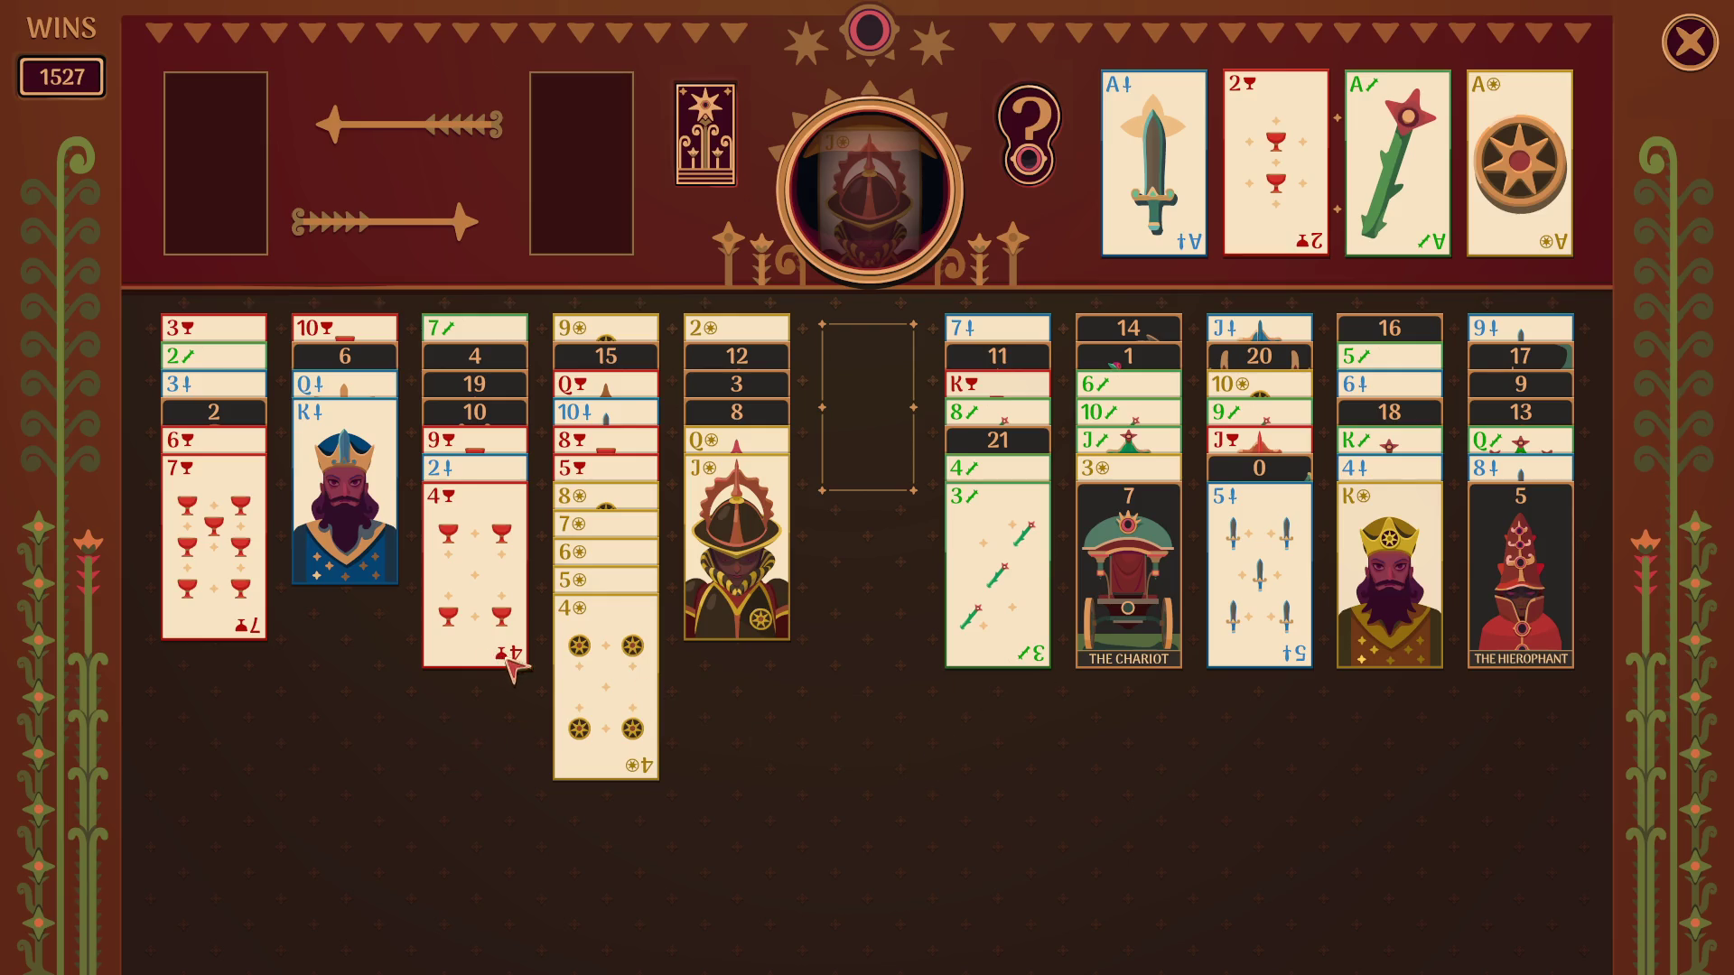
left_click(745, 575)
left_click(745, 576)
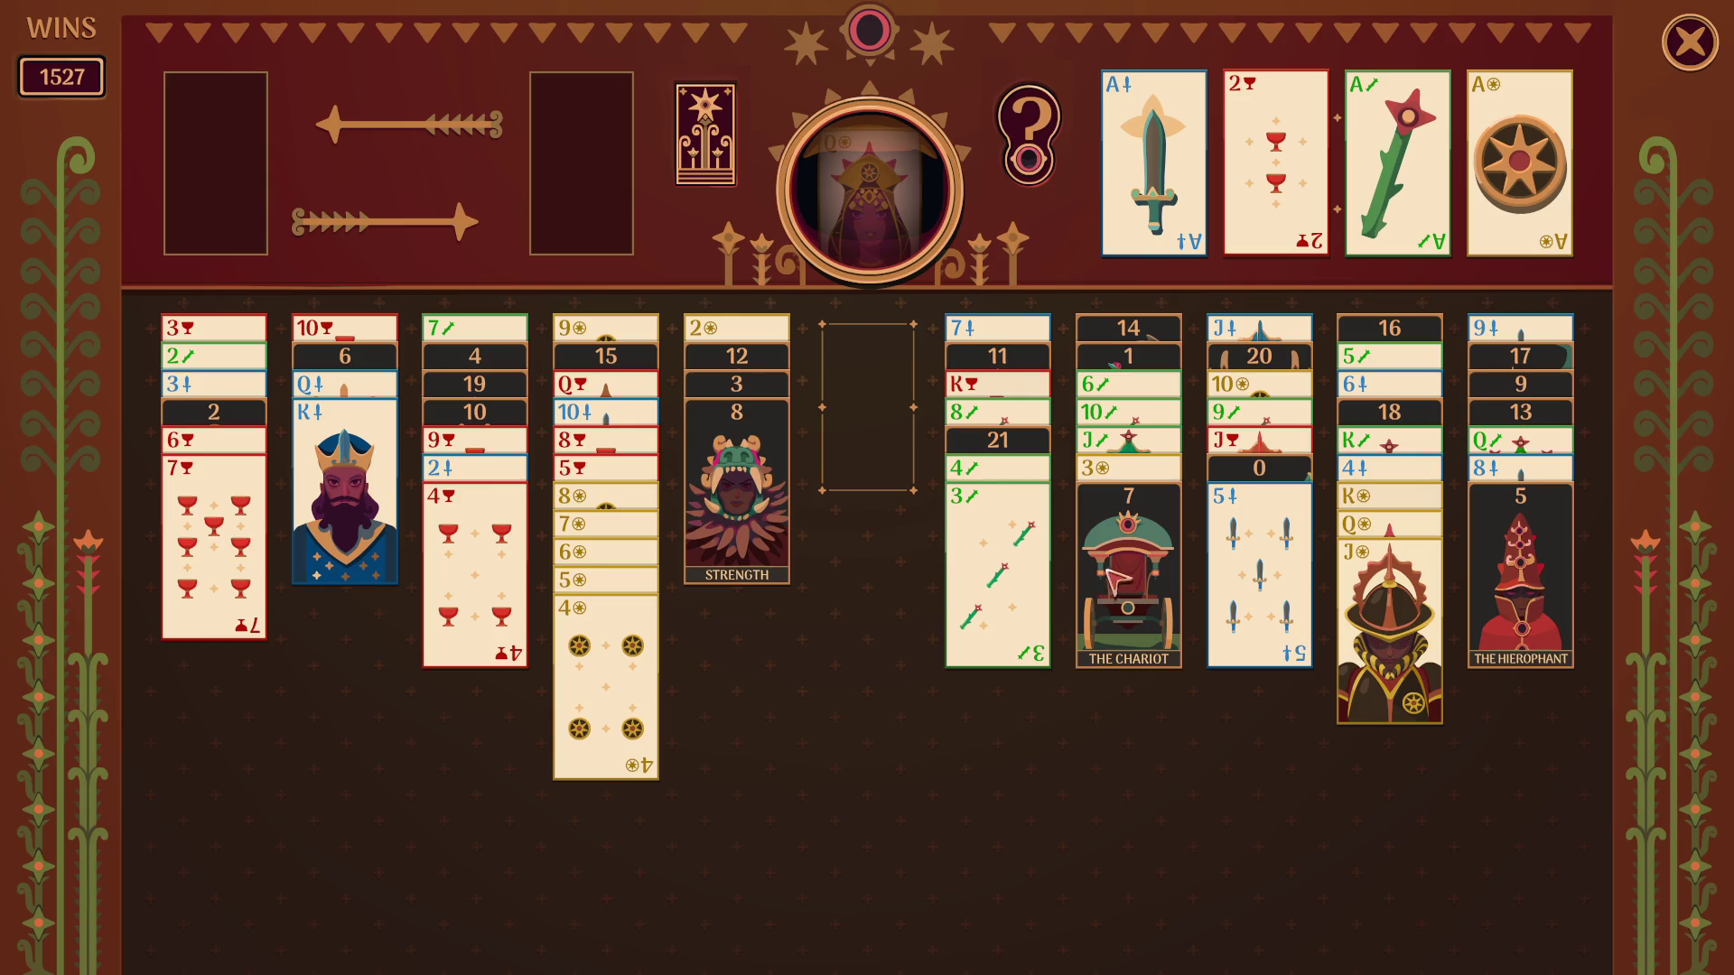
left_click_drag(1107, 572, 895, 597)
Put The Chariot onto Strength and place the 8-to-4 coins run on the 3 of coins.
left_click(1162, 554)
left_click_drag(630, 707, 758, 738)
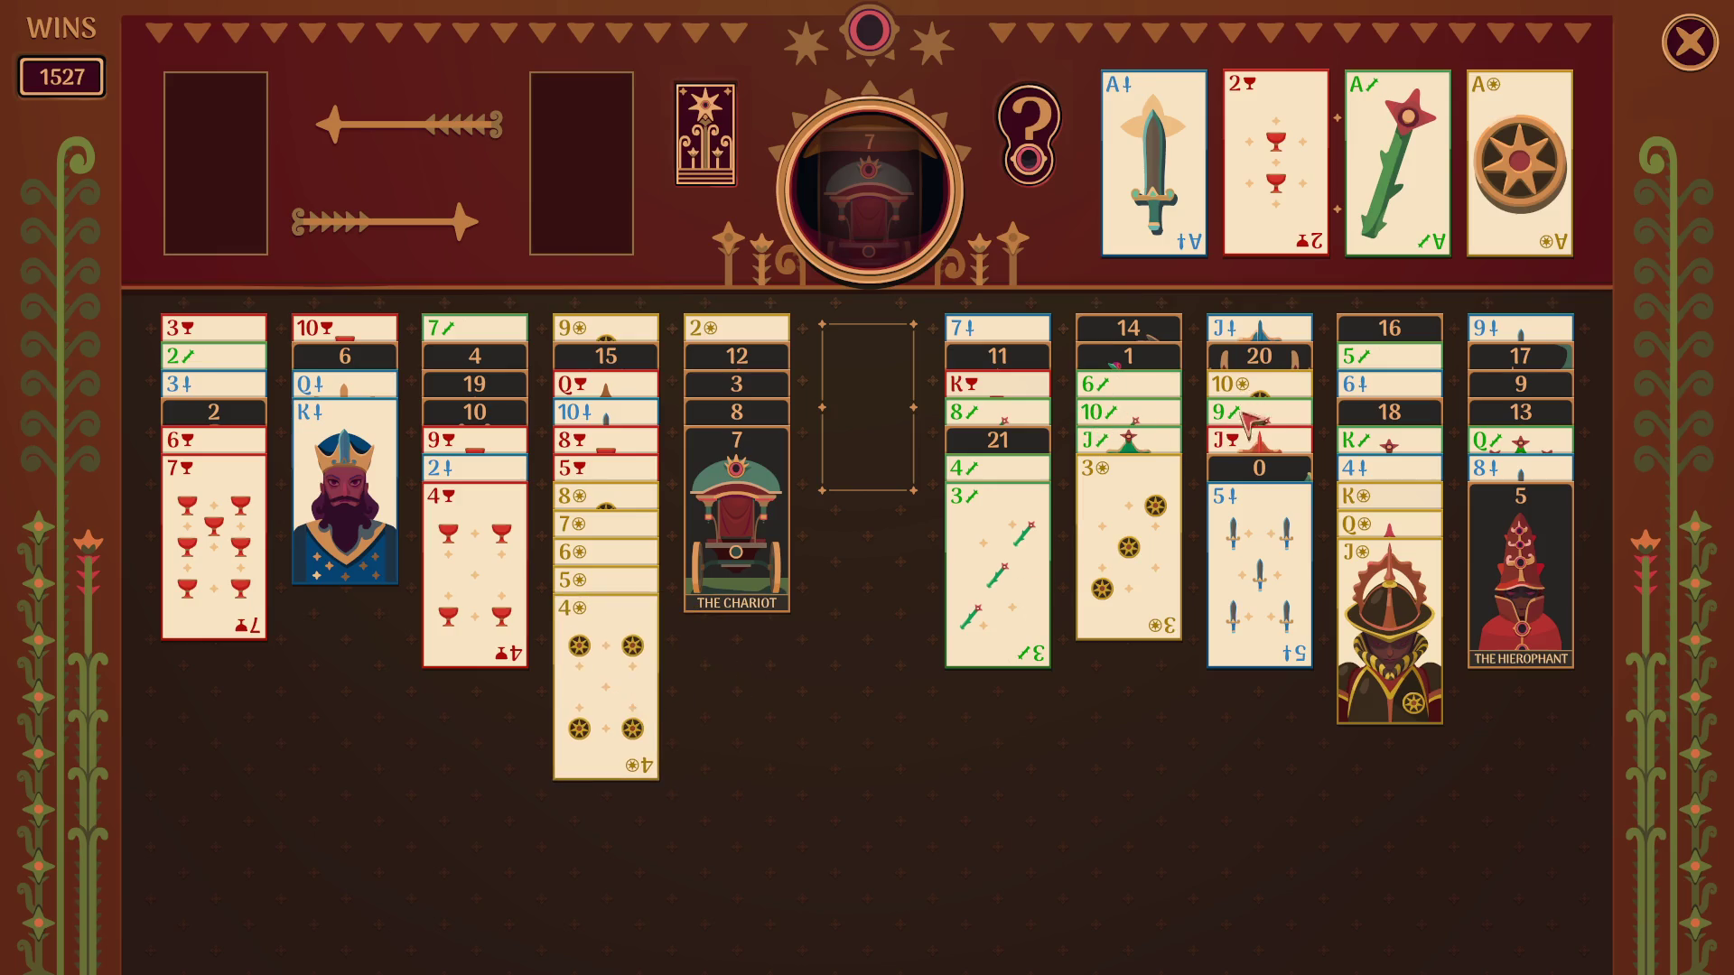
left_click(561, 666)
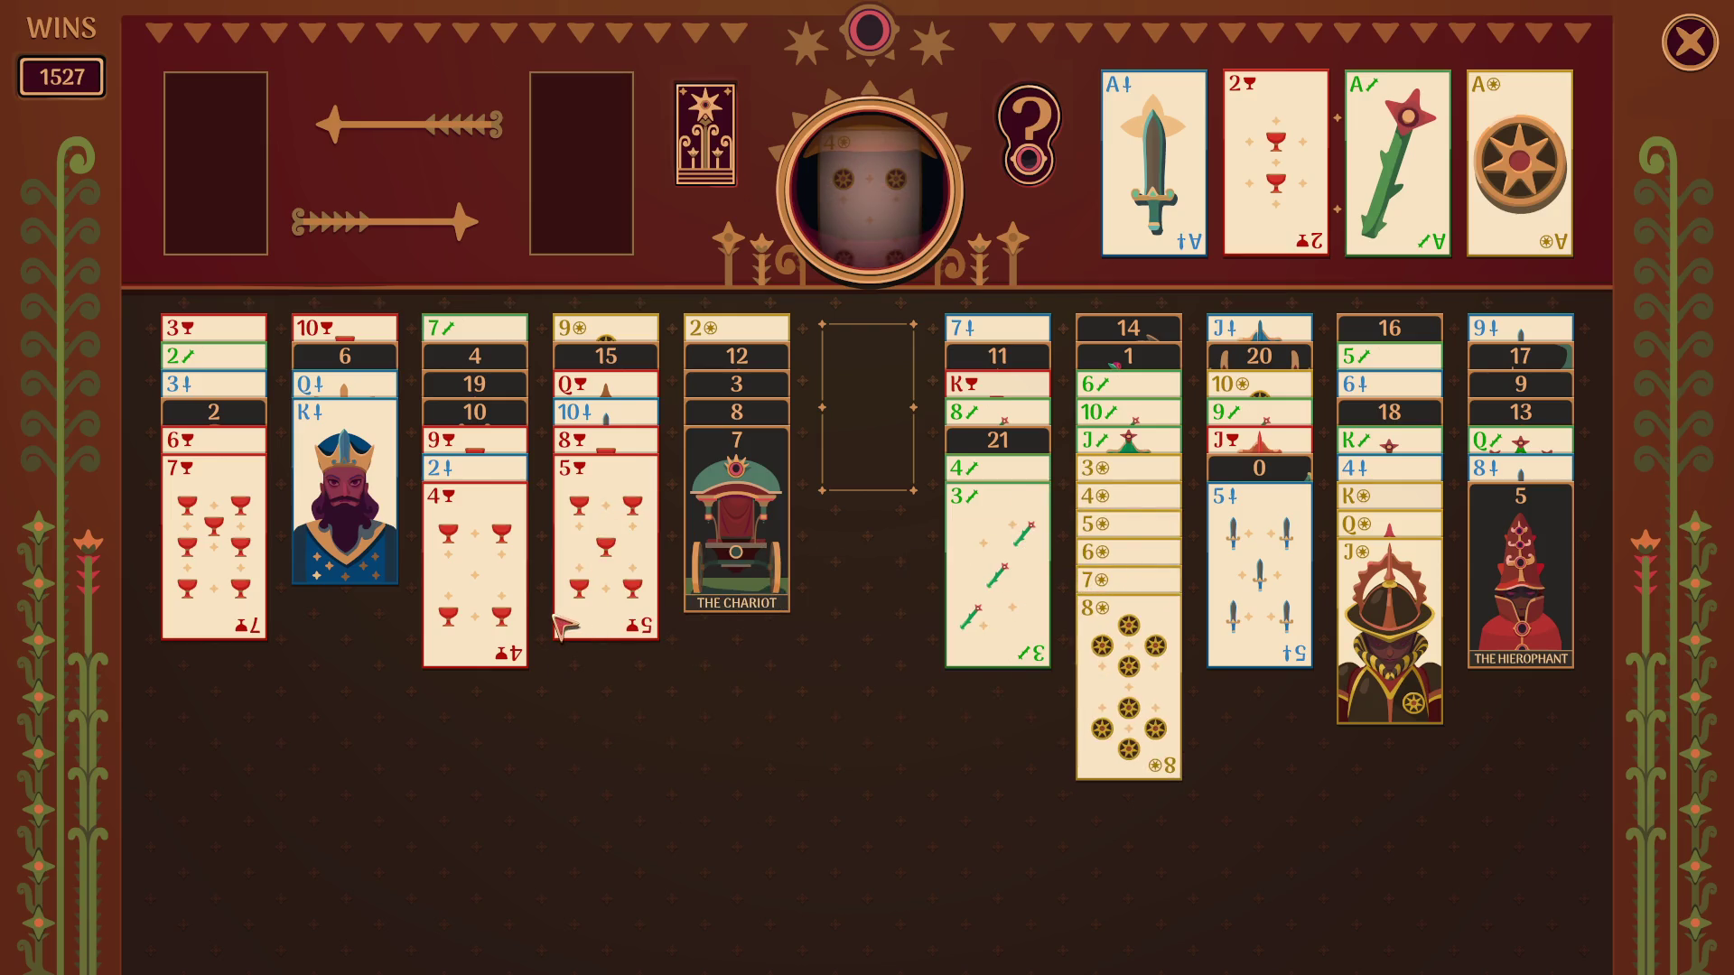
Combine the cups cards into a 9-to-4 run, parking the 4 of cups in the free cell along the way.
left_click(596, 574)
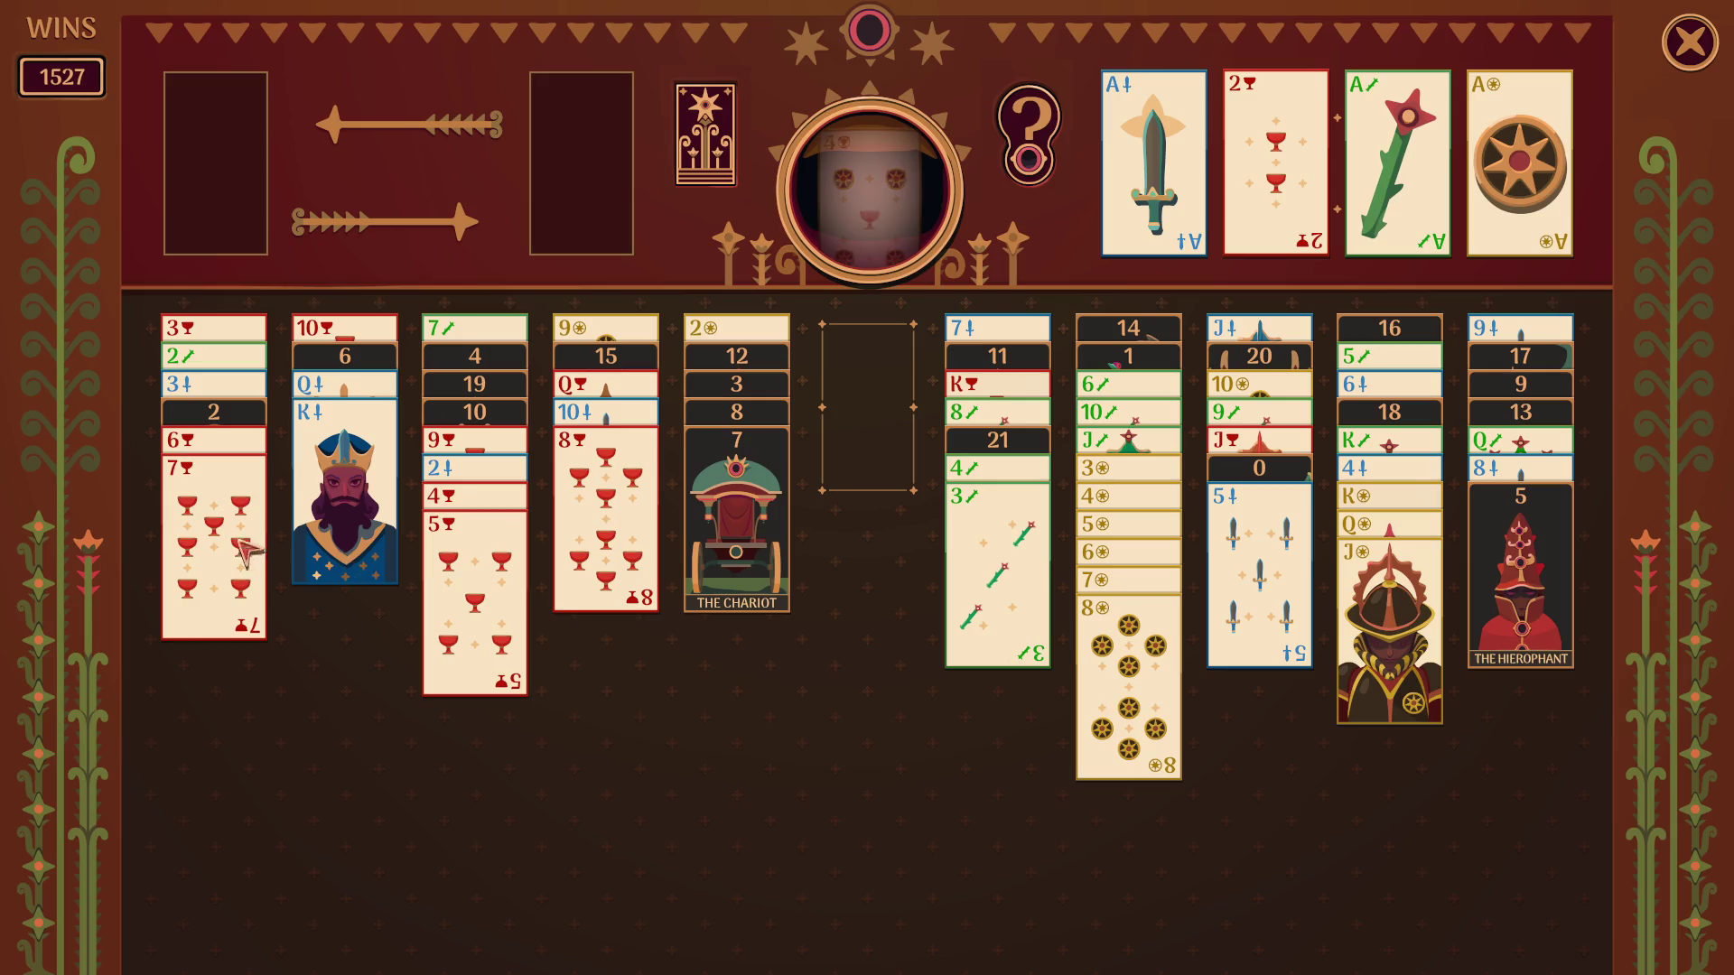
left_click(478, 608)
left_click_drag(478, 596, 881, 491)
left_click(566, 667)
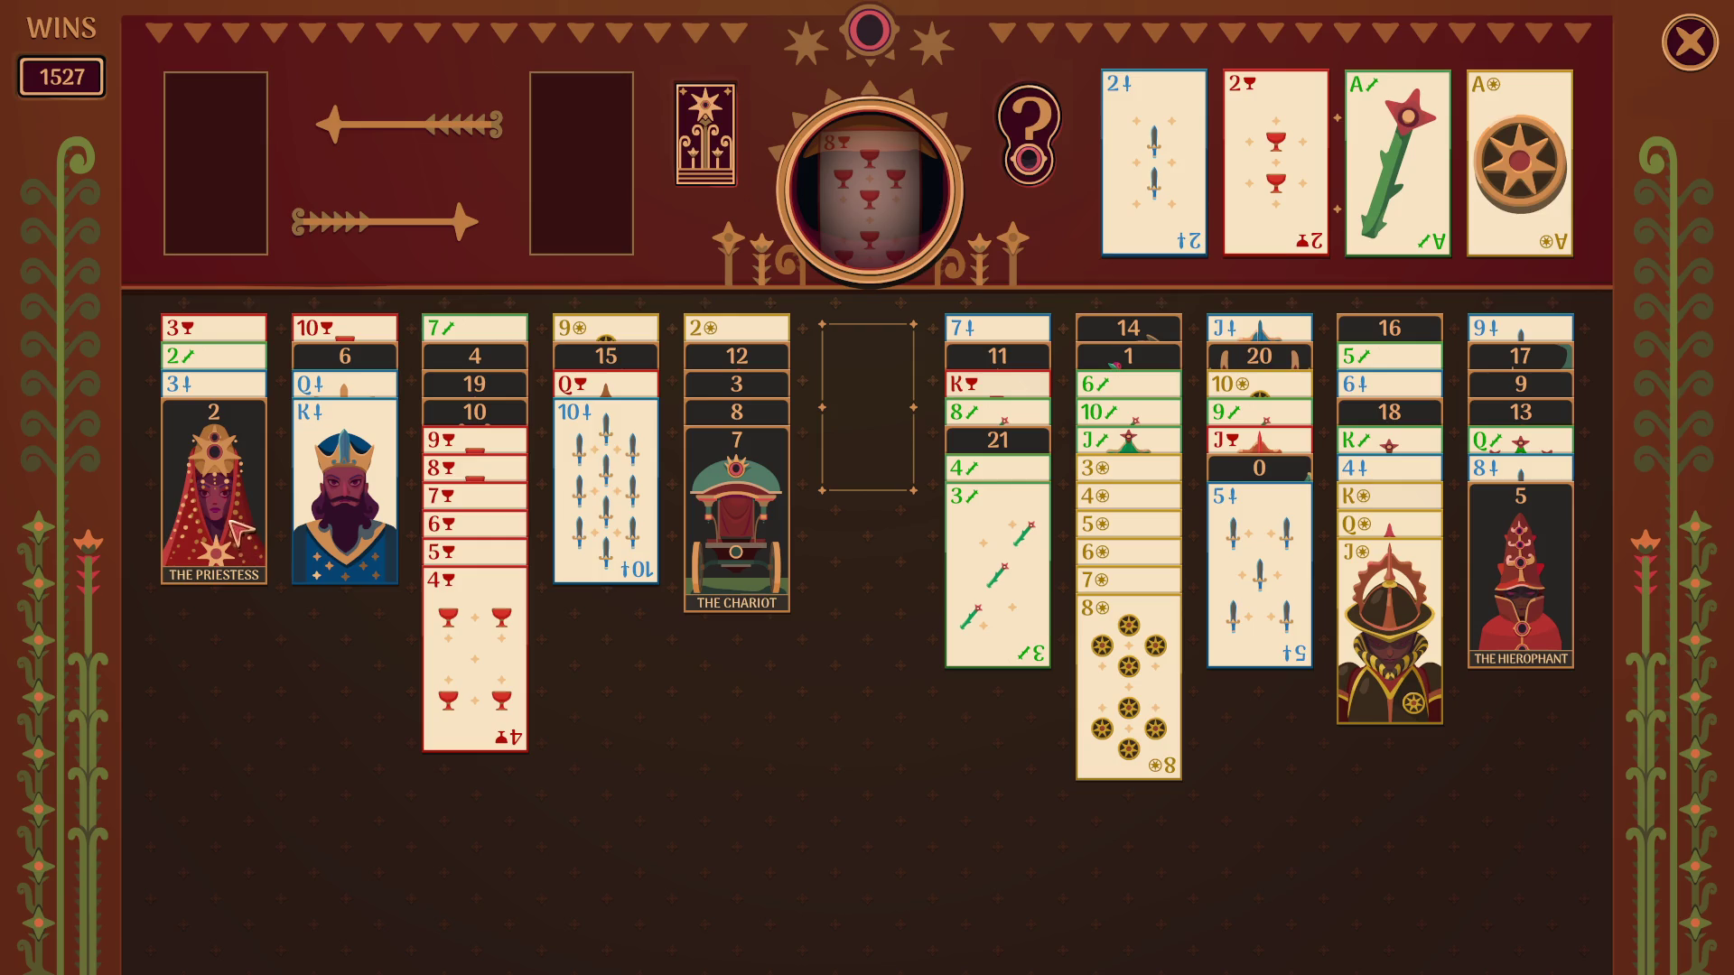
Move The Priestess to the first column, the King and Queen of swords to the empty column, and The Lovers onto the 7.
left_click(217, 345)
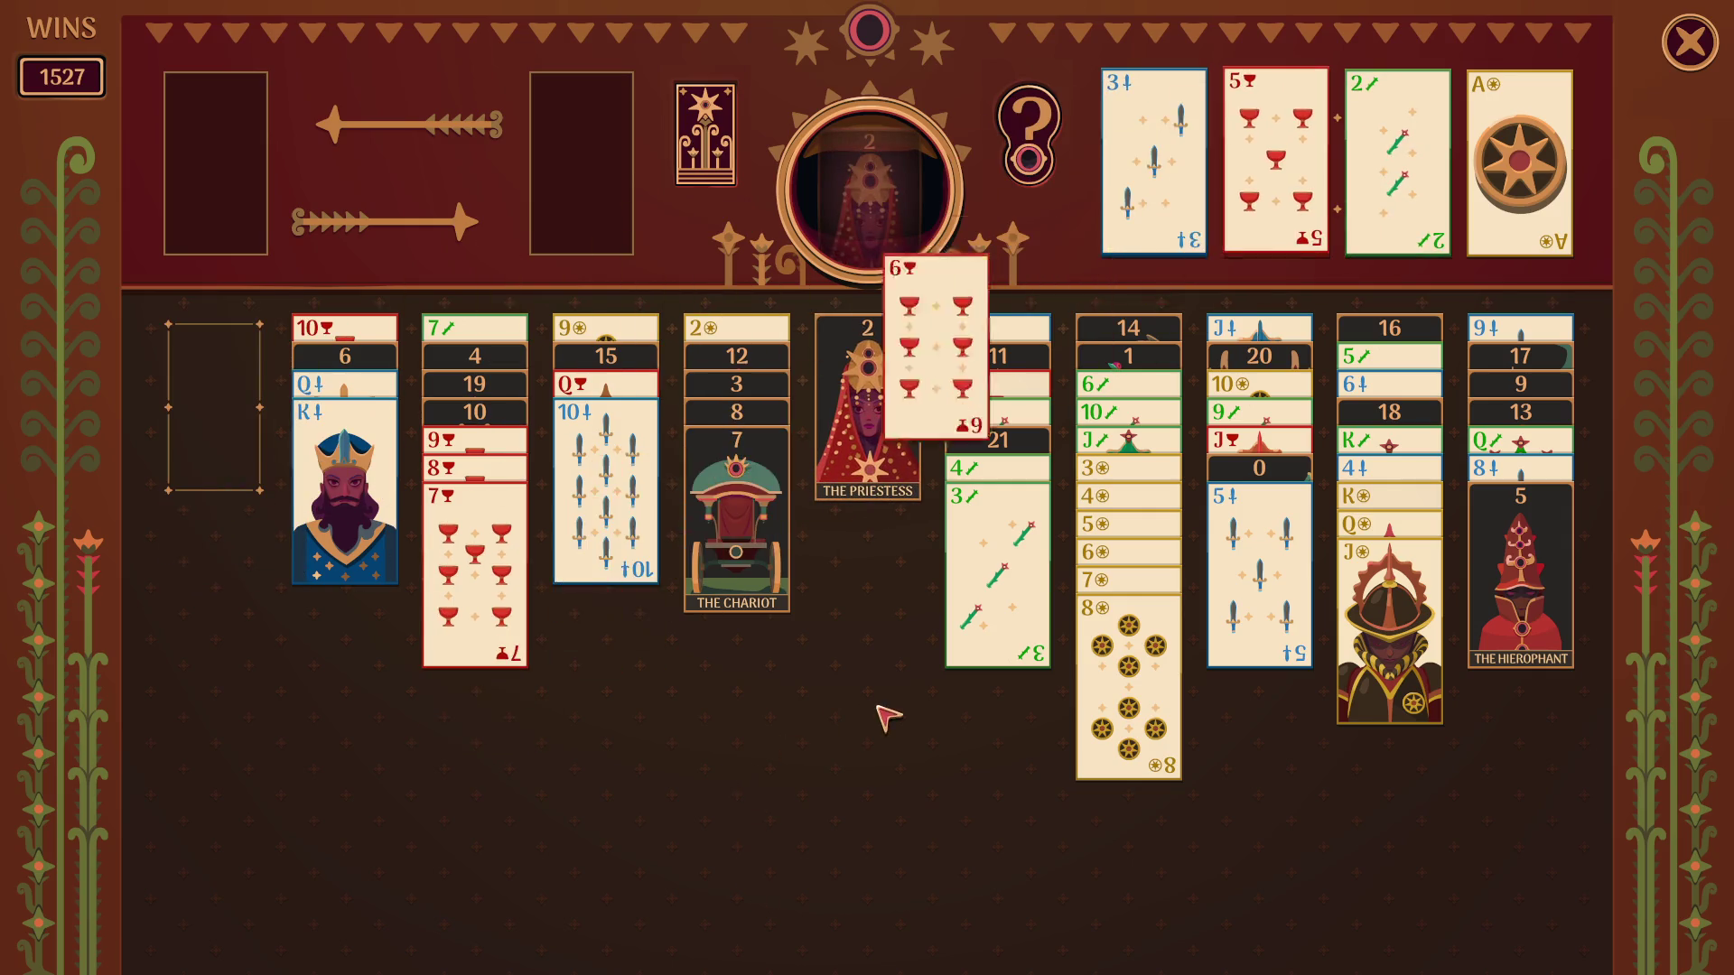
left_click(882, 440)
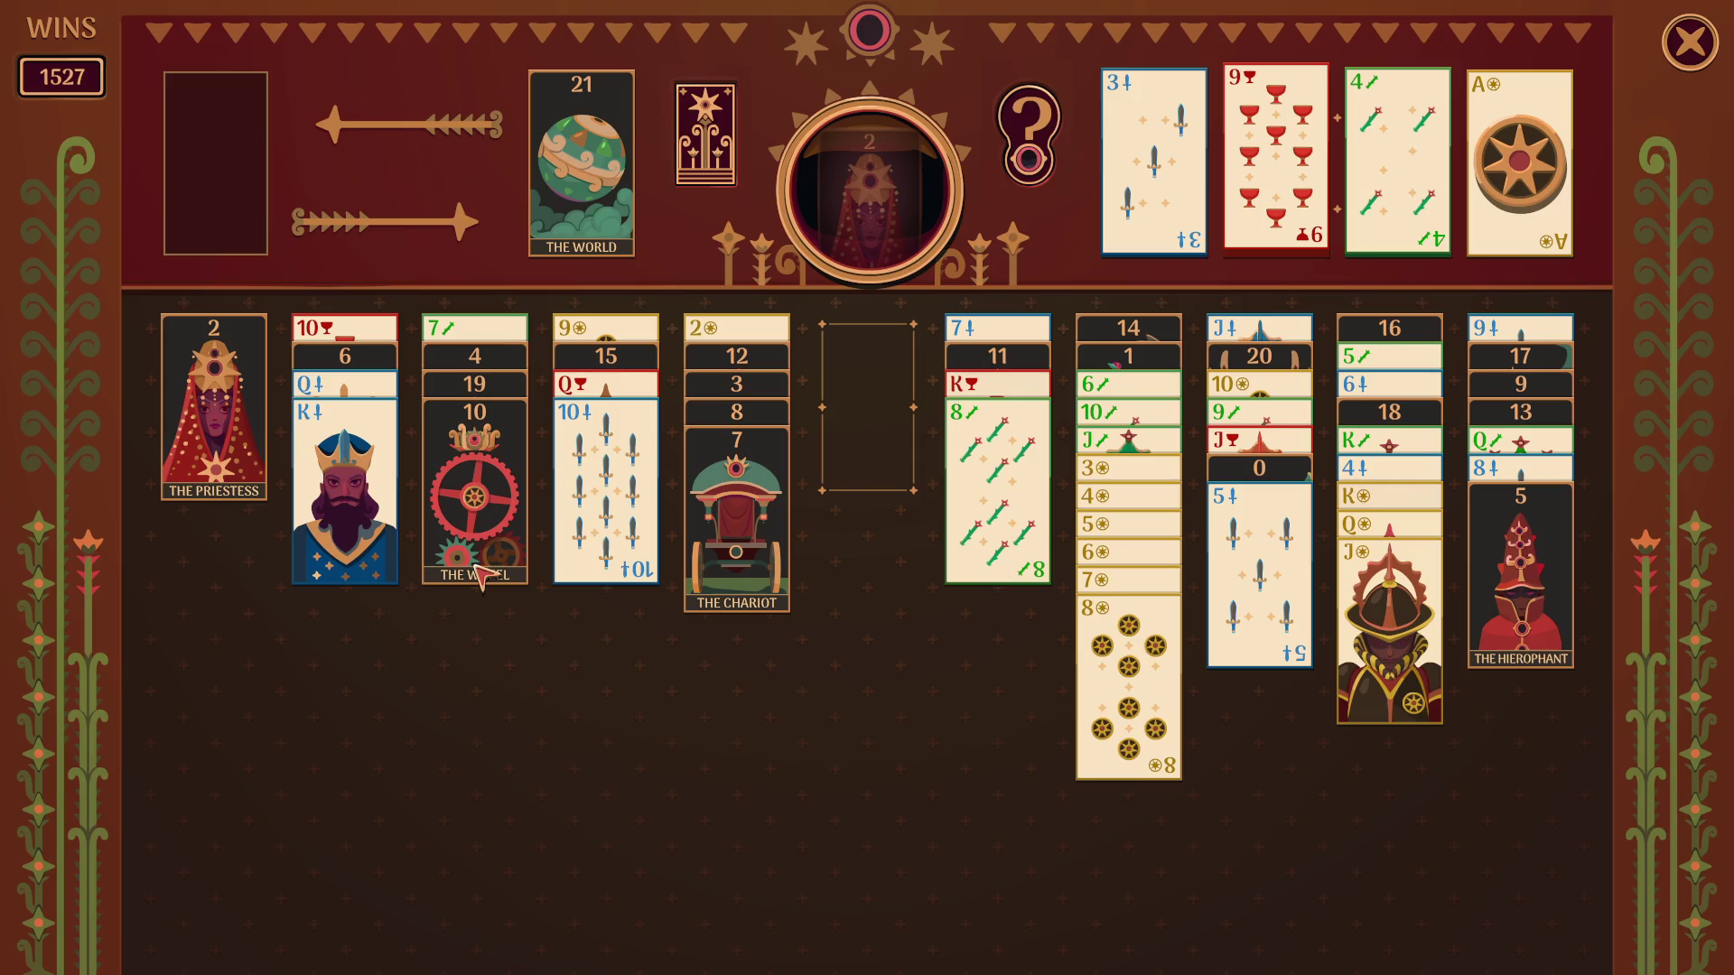
left_click(337, 431)
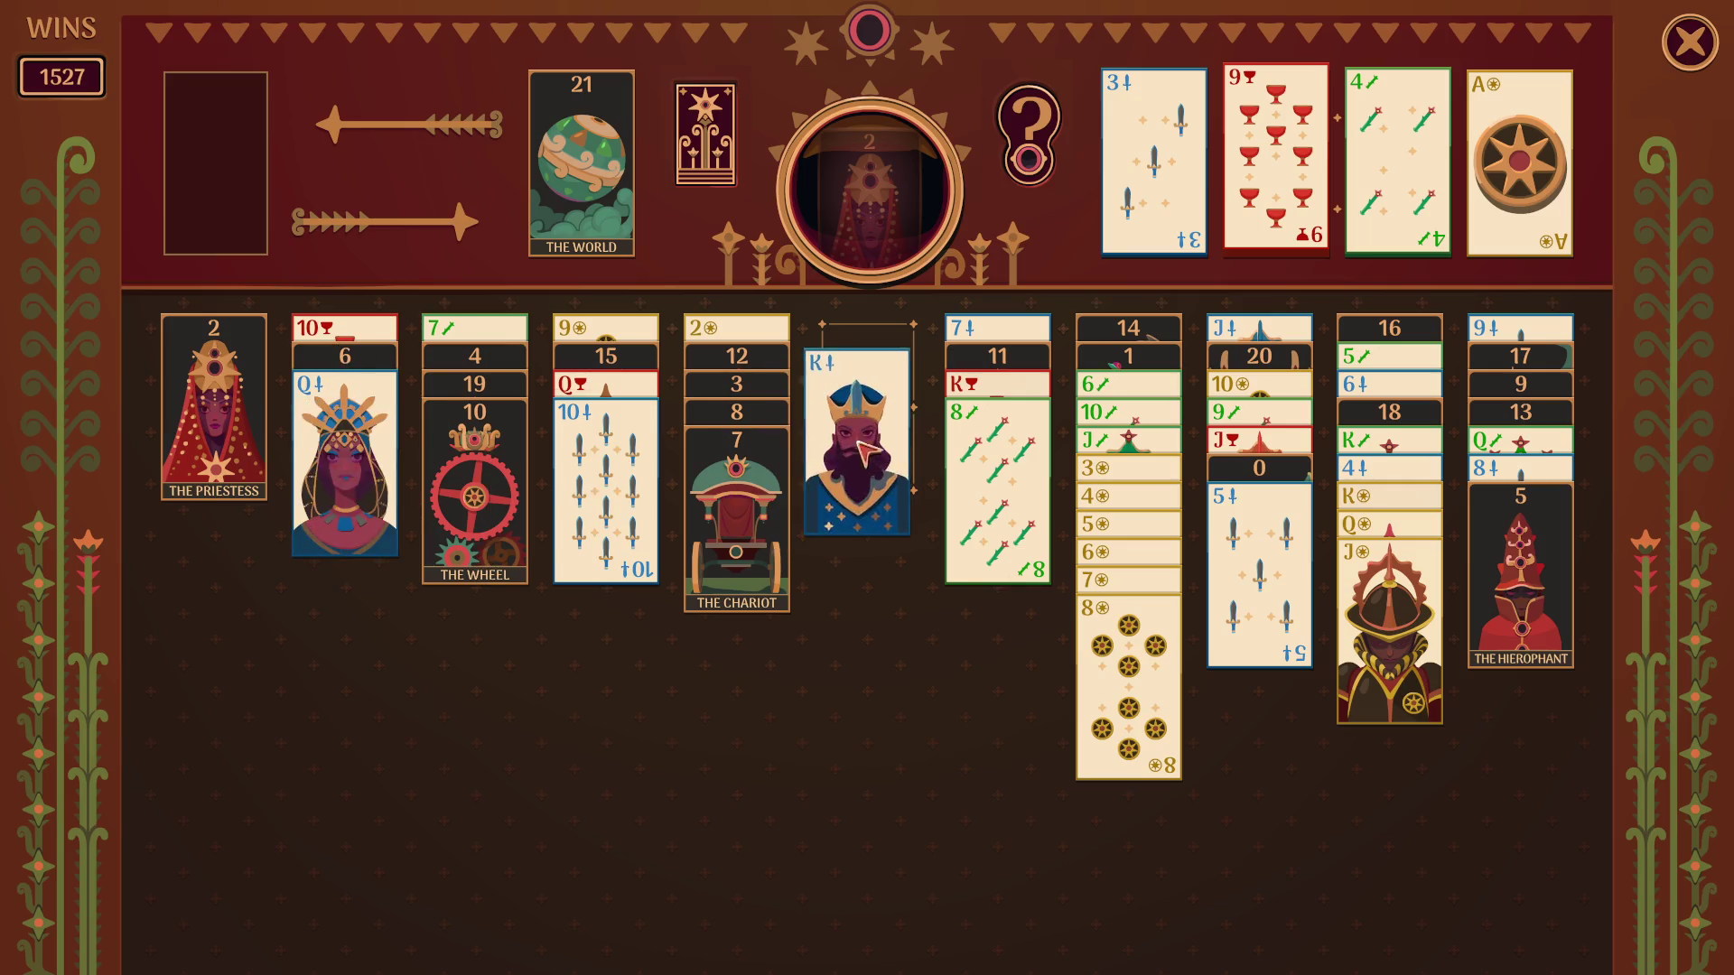
left_click_drag(393, 441, 795, 611)
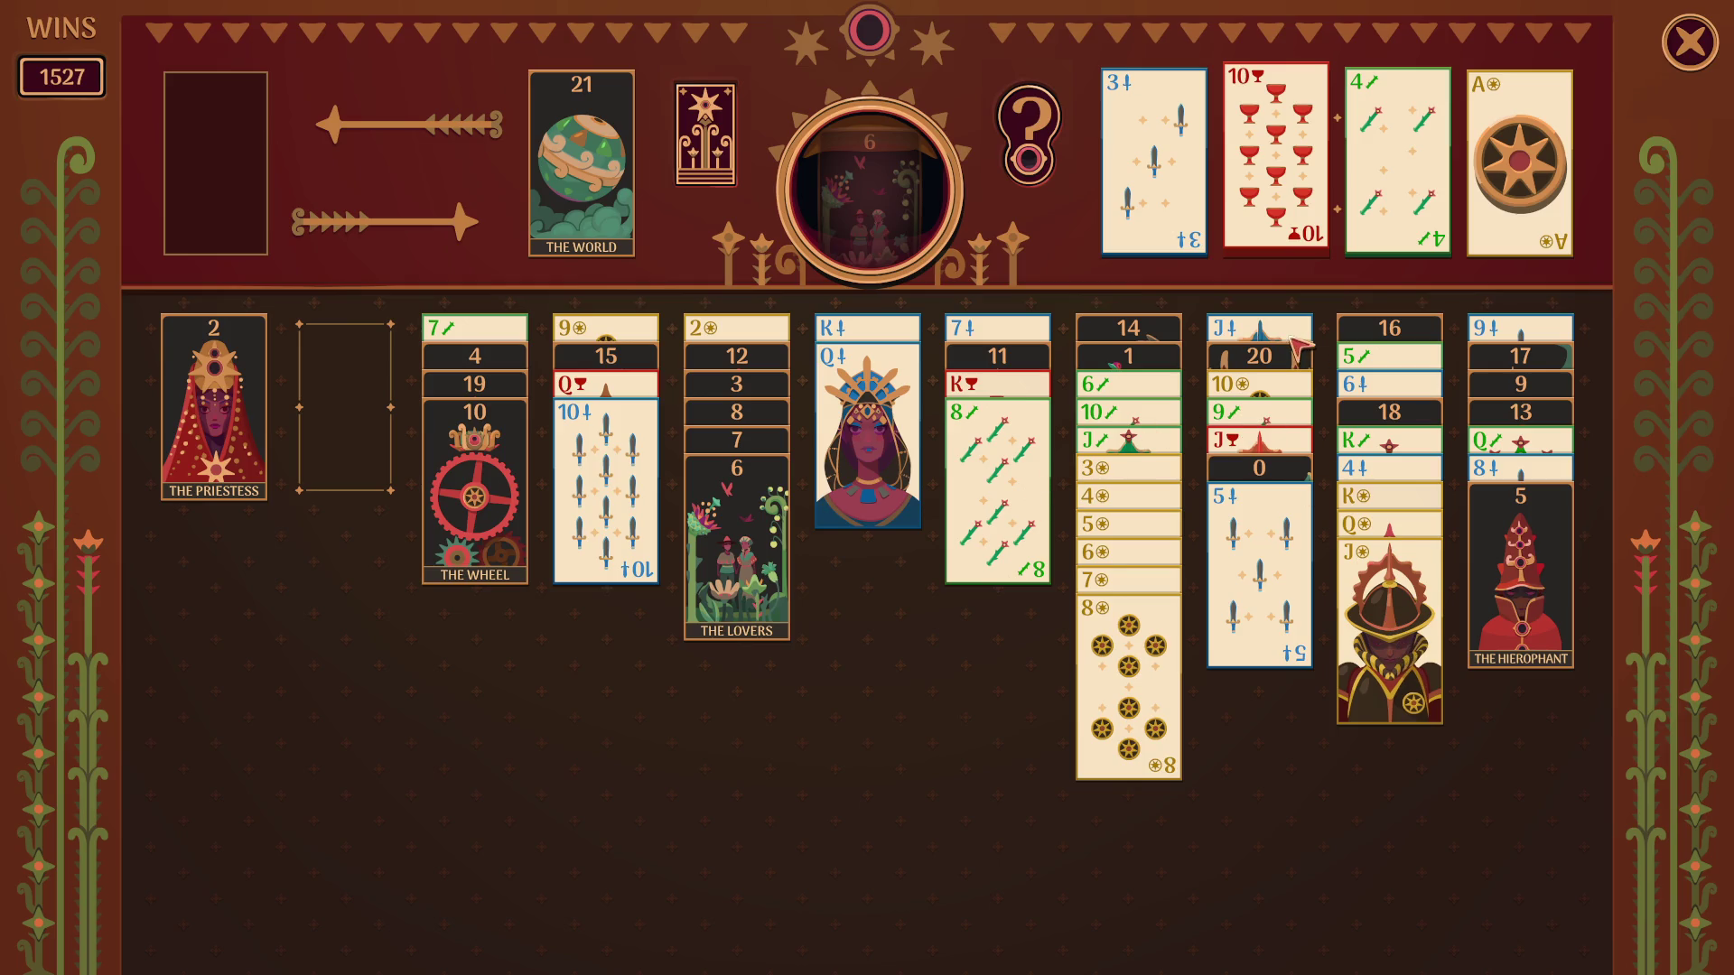
Shift the 5 and 9 of swords and the 10 of coins, then set Judgement aside with the major arcana.
left_click(1273, 562)
left_click(1274, 522)
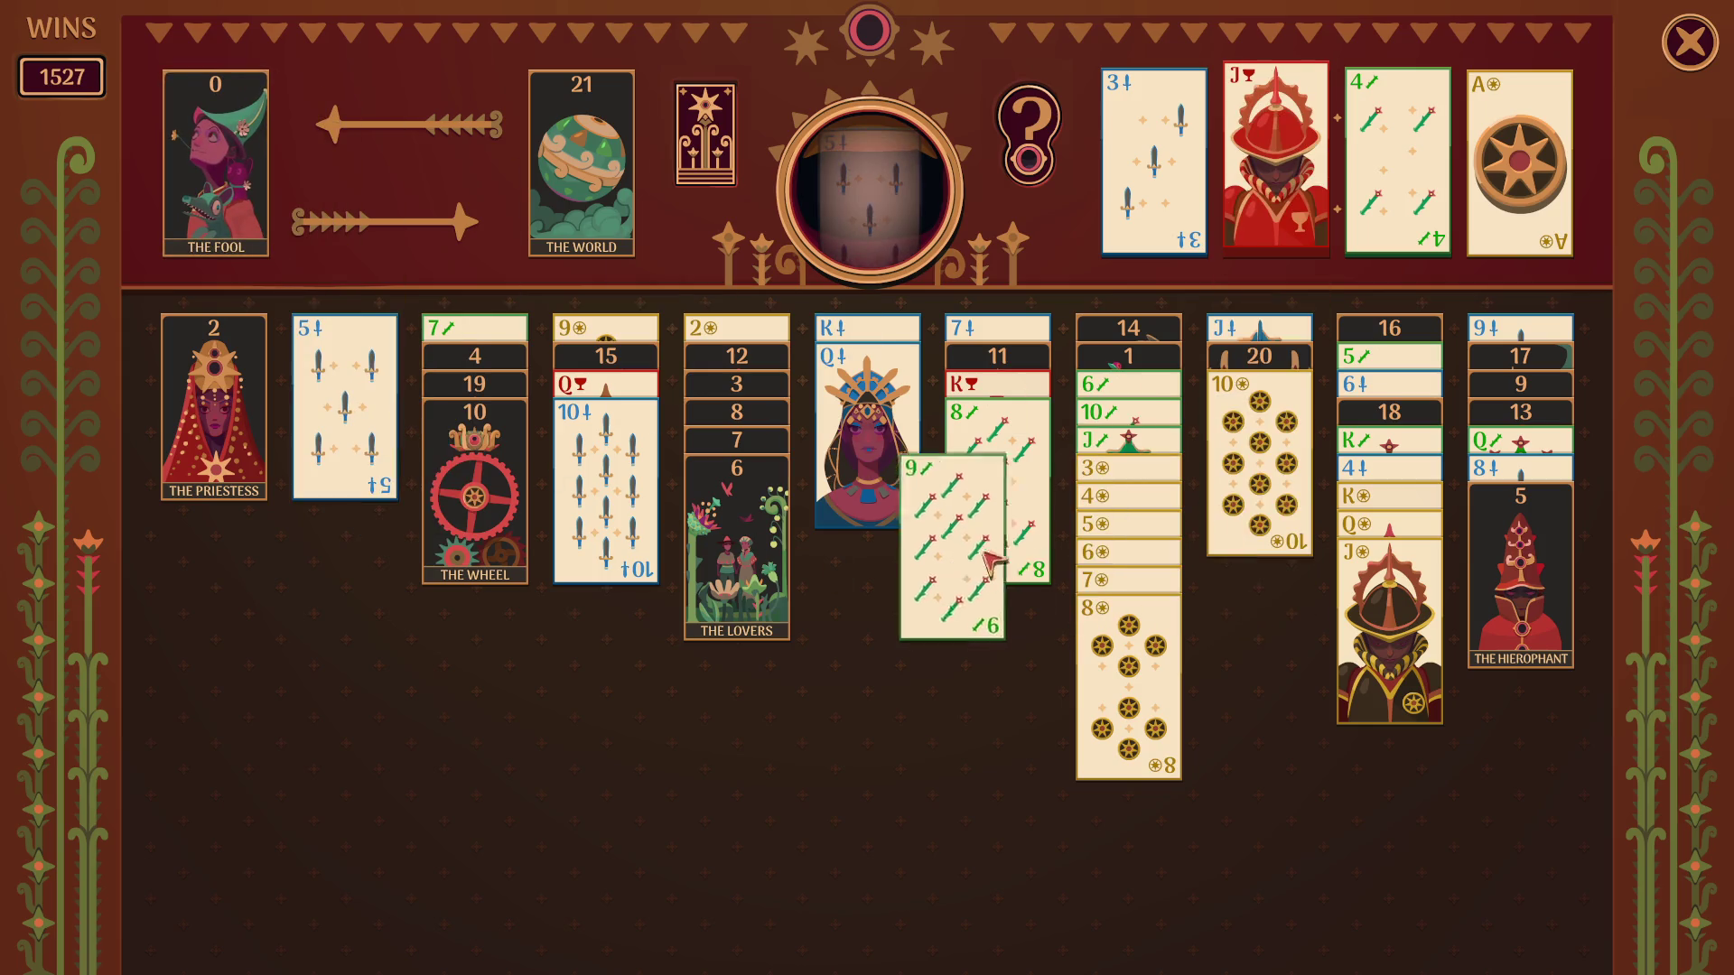
left_click_drag(1237, 542, 1375, 657)
left_click_drag(1280, 468, 885, 521)
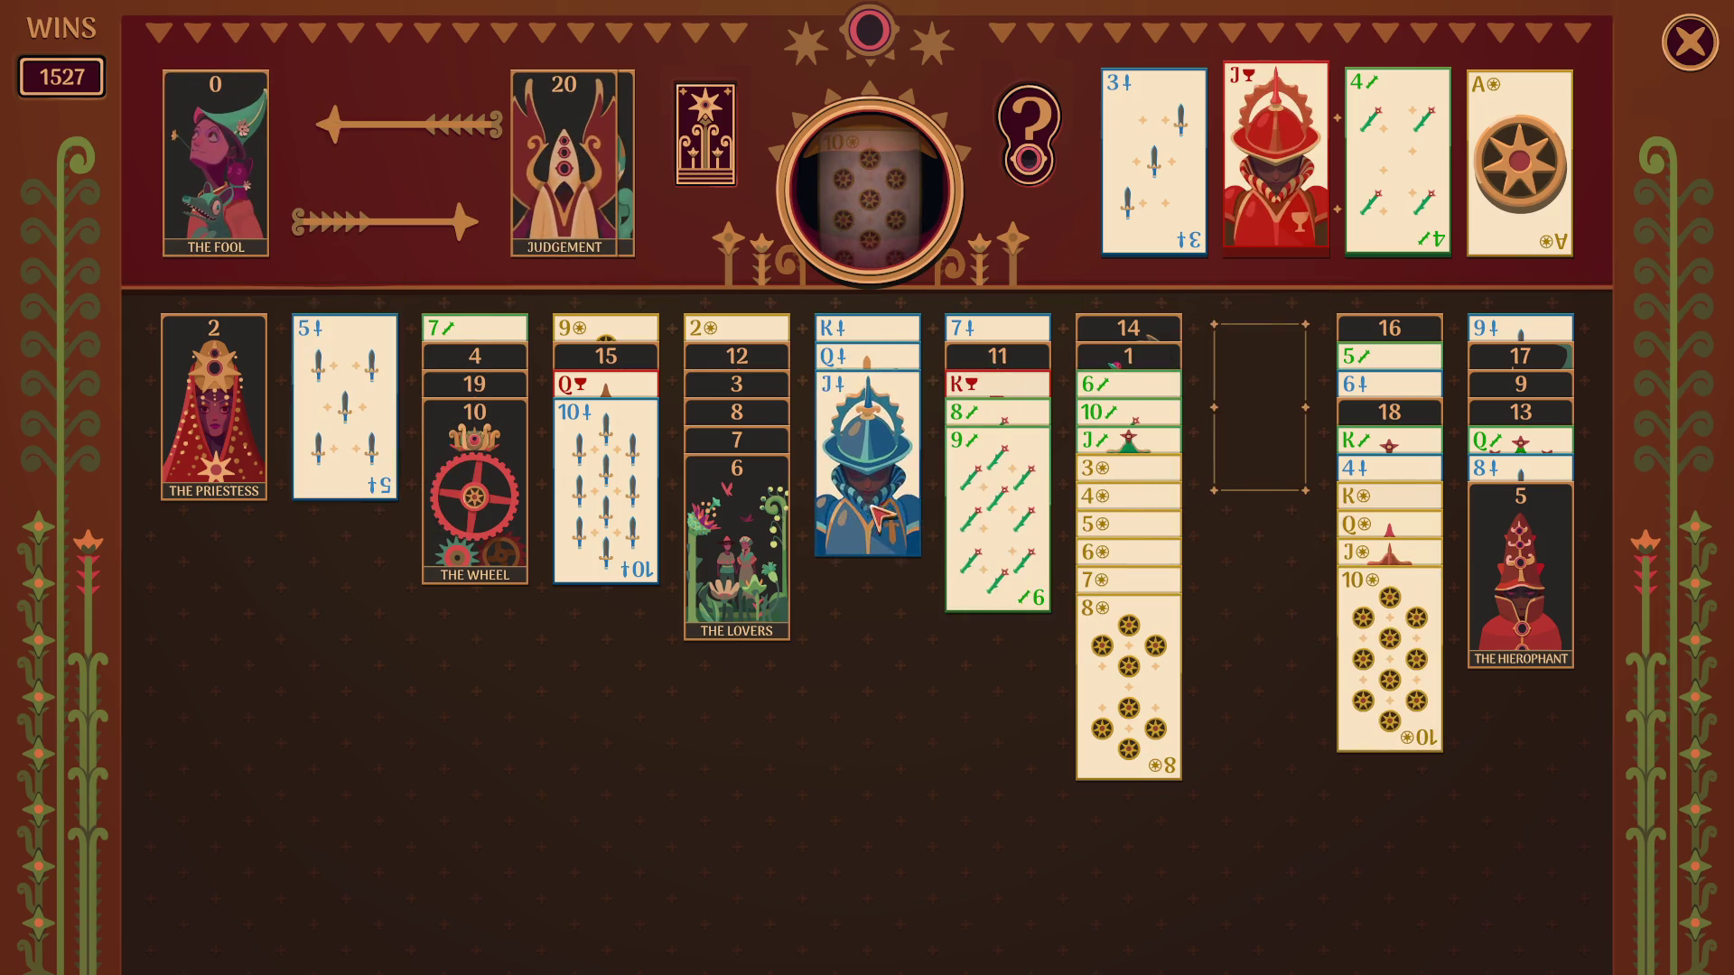
Stack the swords court run on the 10, The Lovers on The Hierophant's run, and The Priestess on The Empress.
left_click(869, 512)
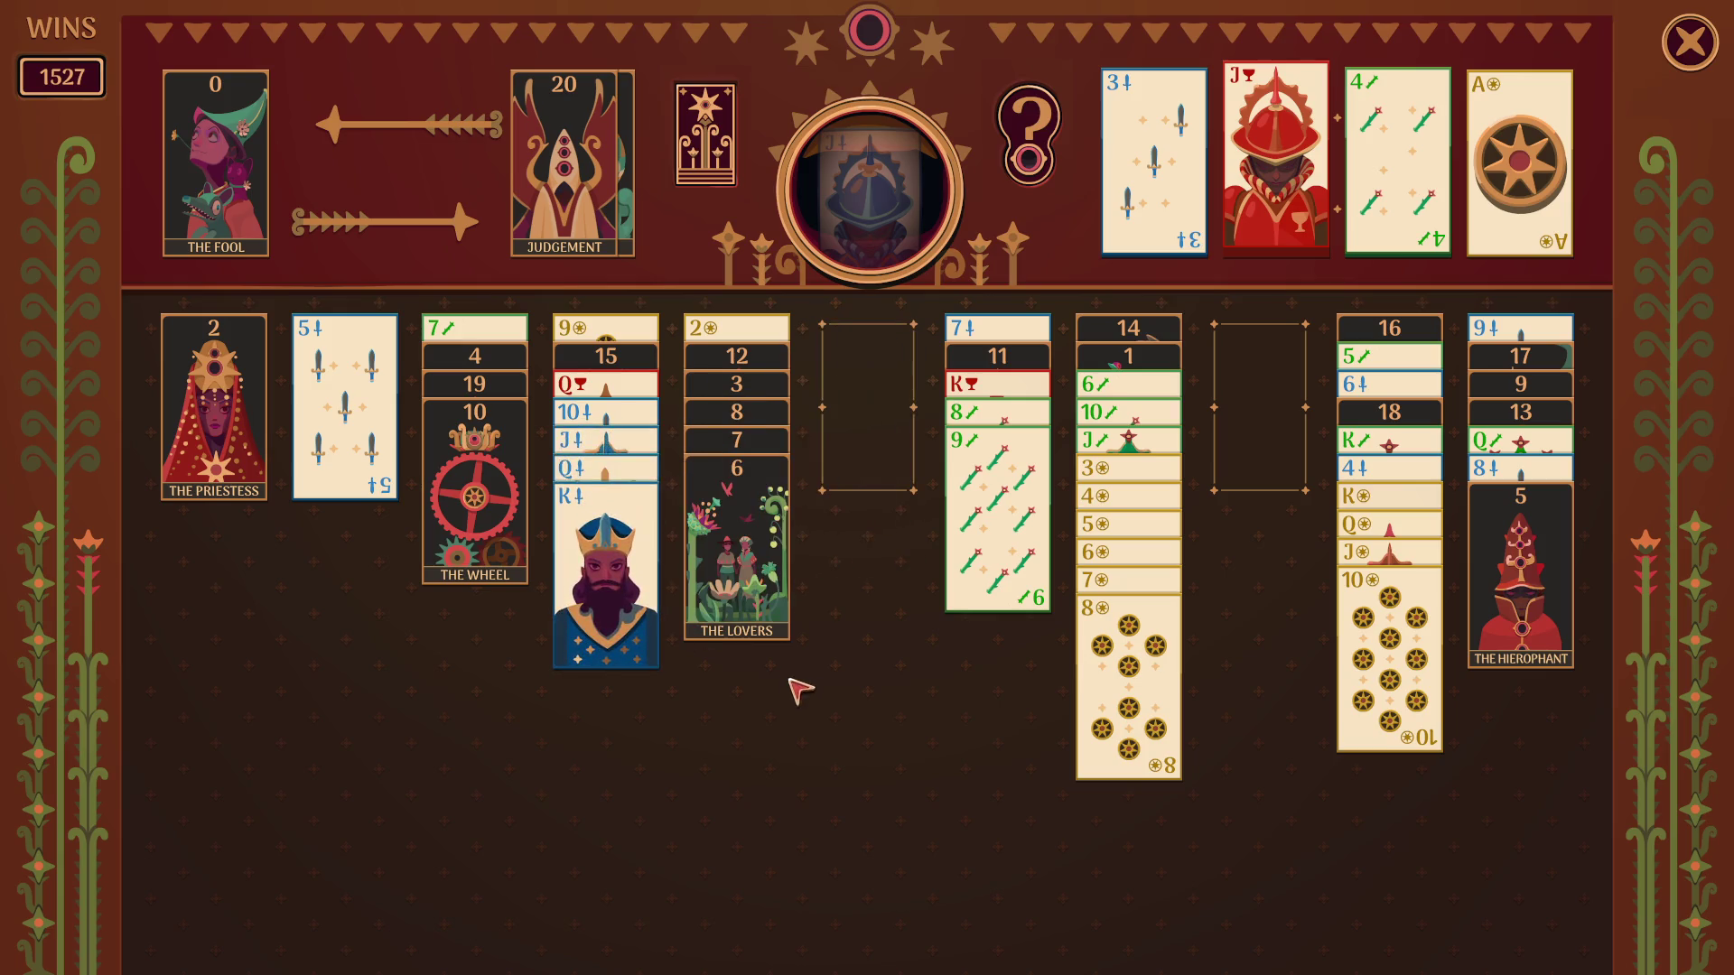
left_click(718, 596)
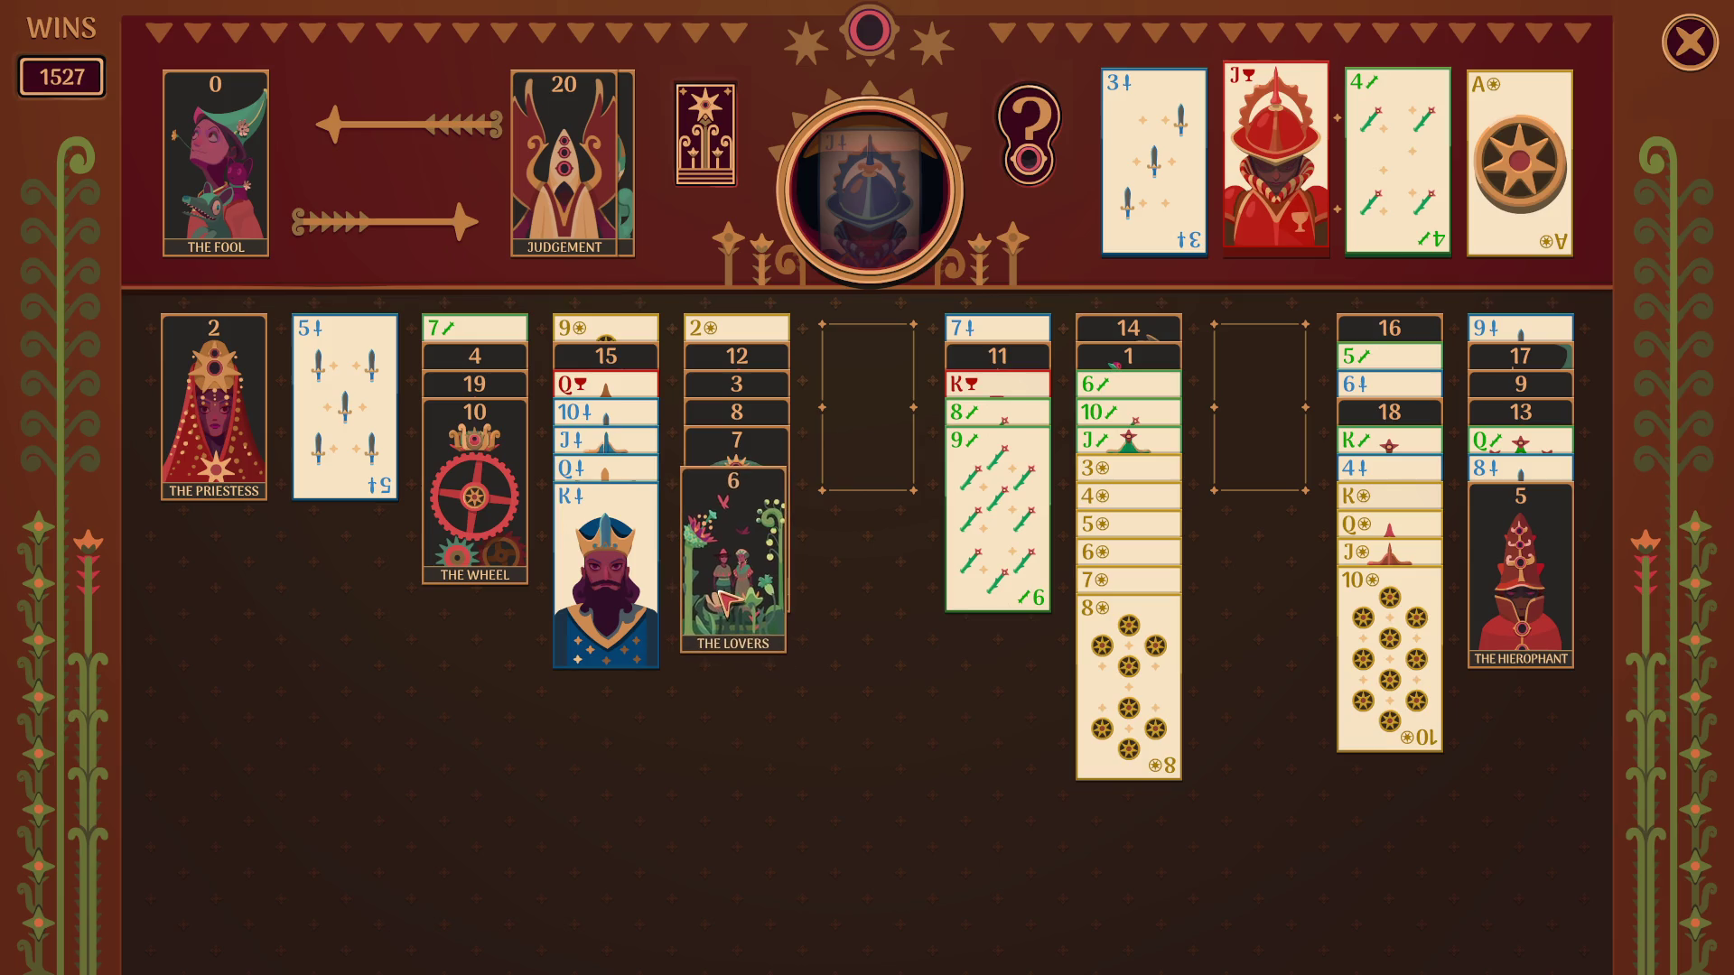
left_click(728, 601)
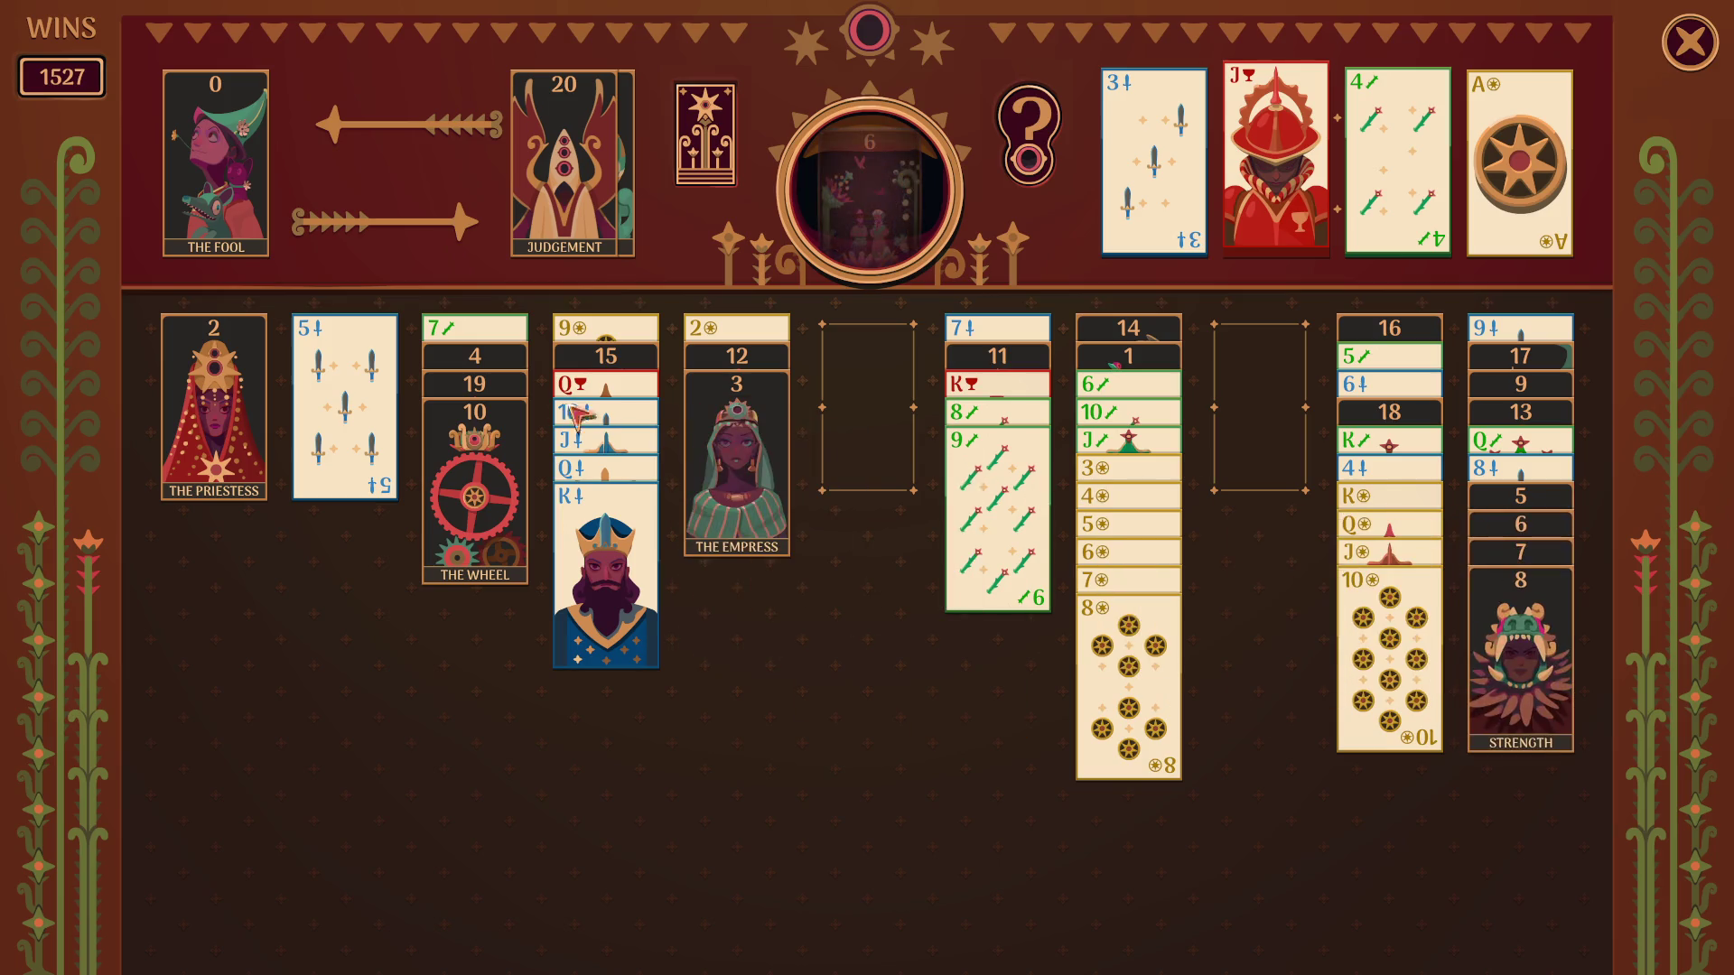
left_click(253, 417)
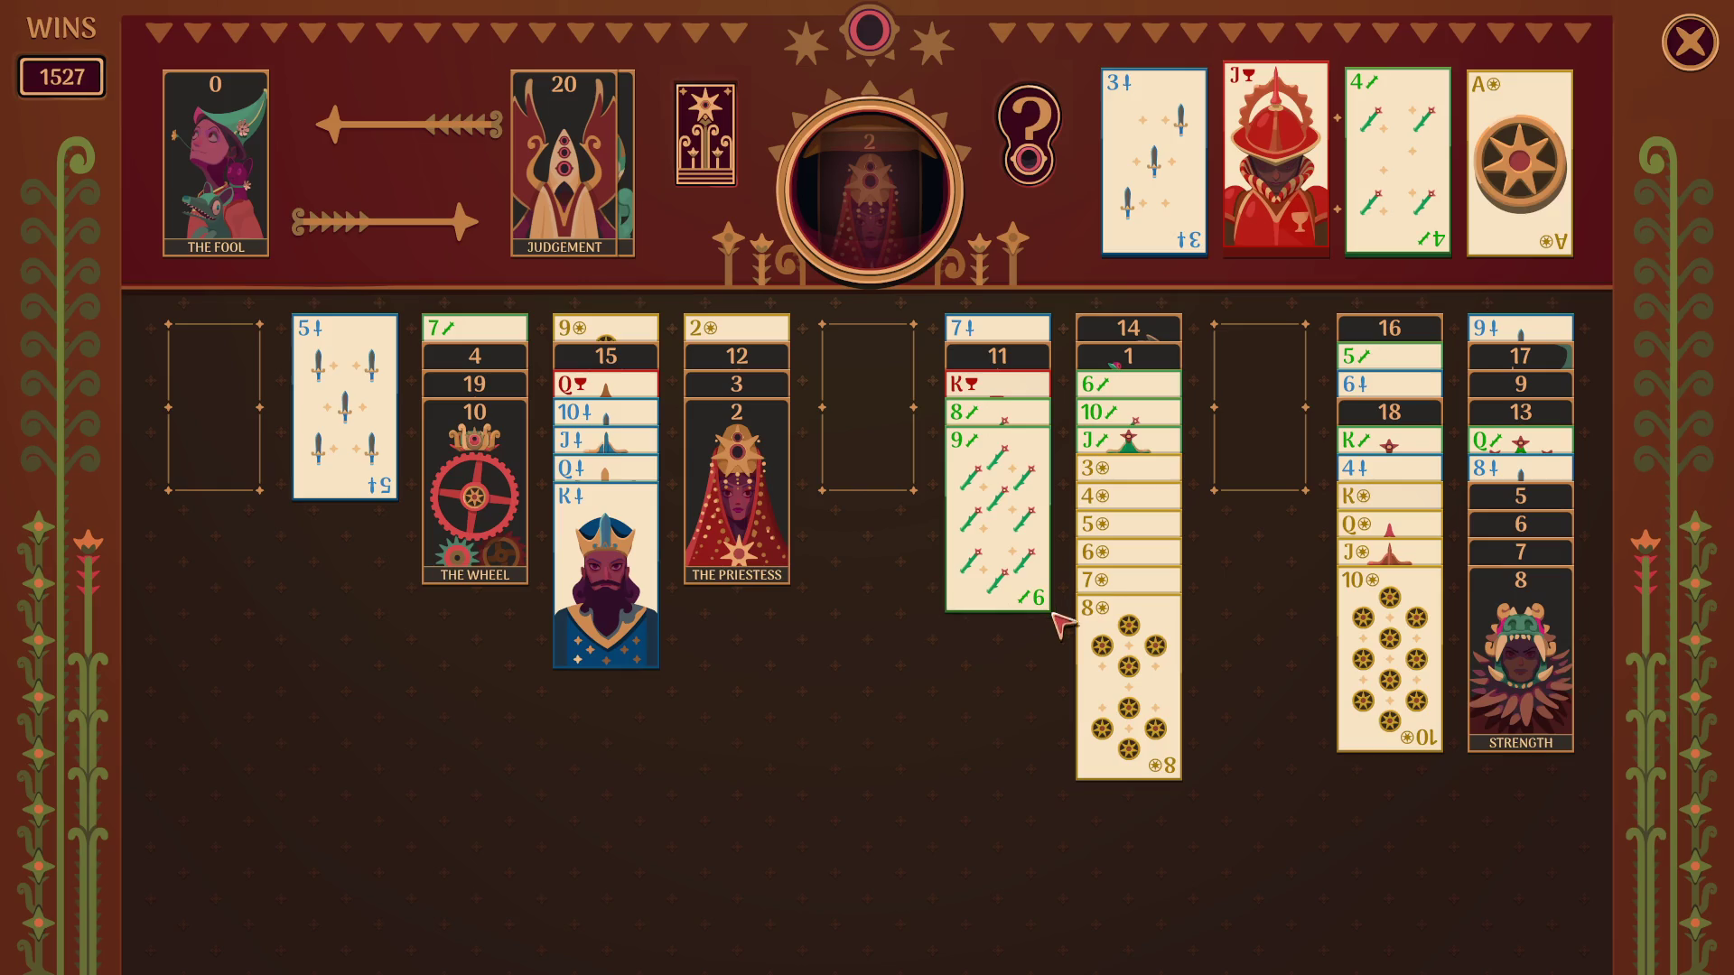
left_click(731, 529)
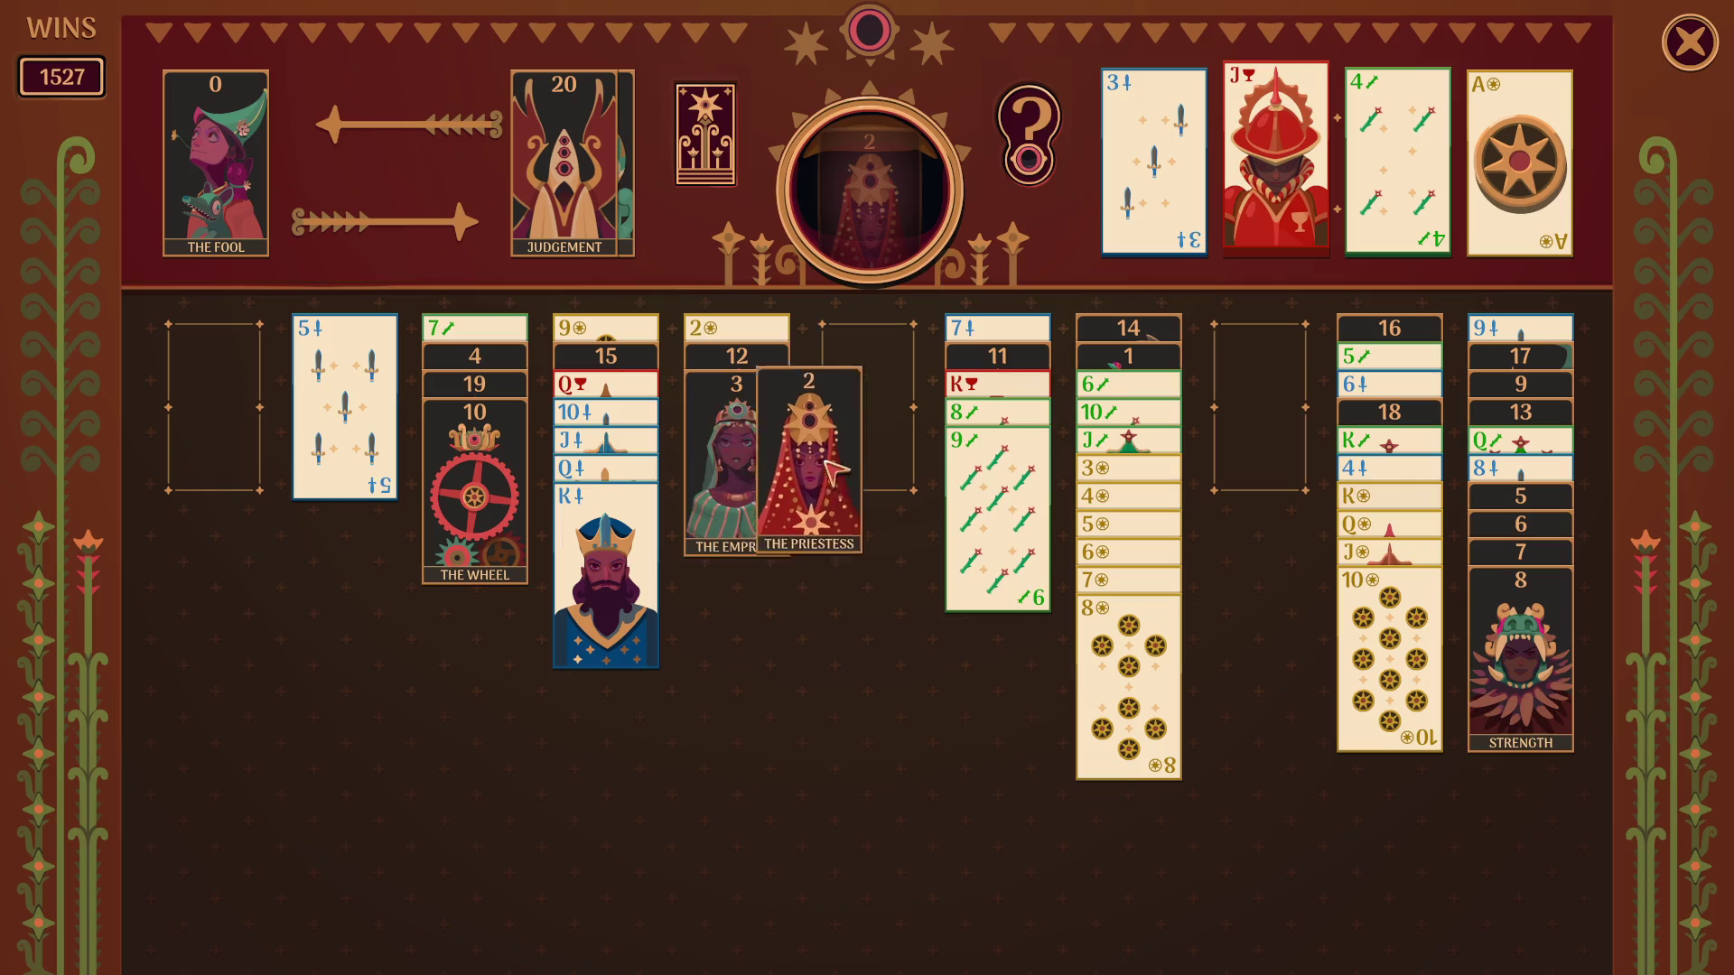
Send coins 3 through 8 to the foundation and move the swords, Wheel and Priestess runs to open columns.
left_click(1087, 694)
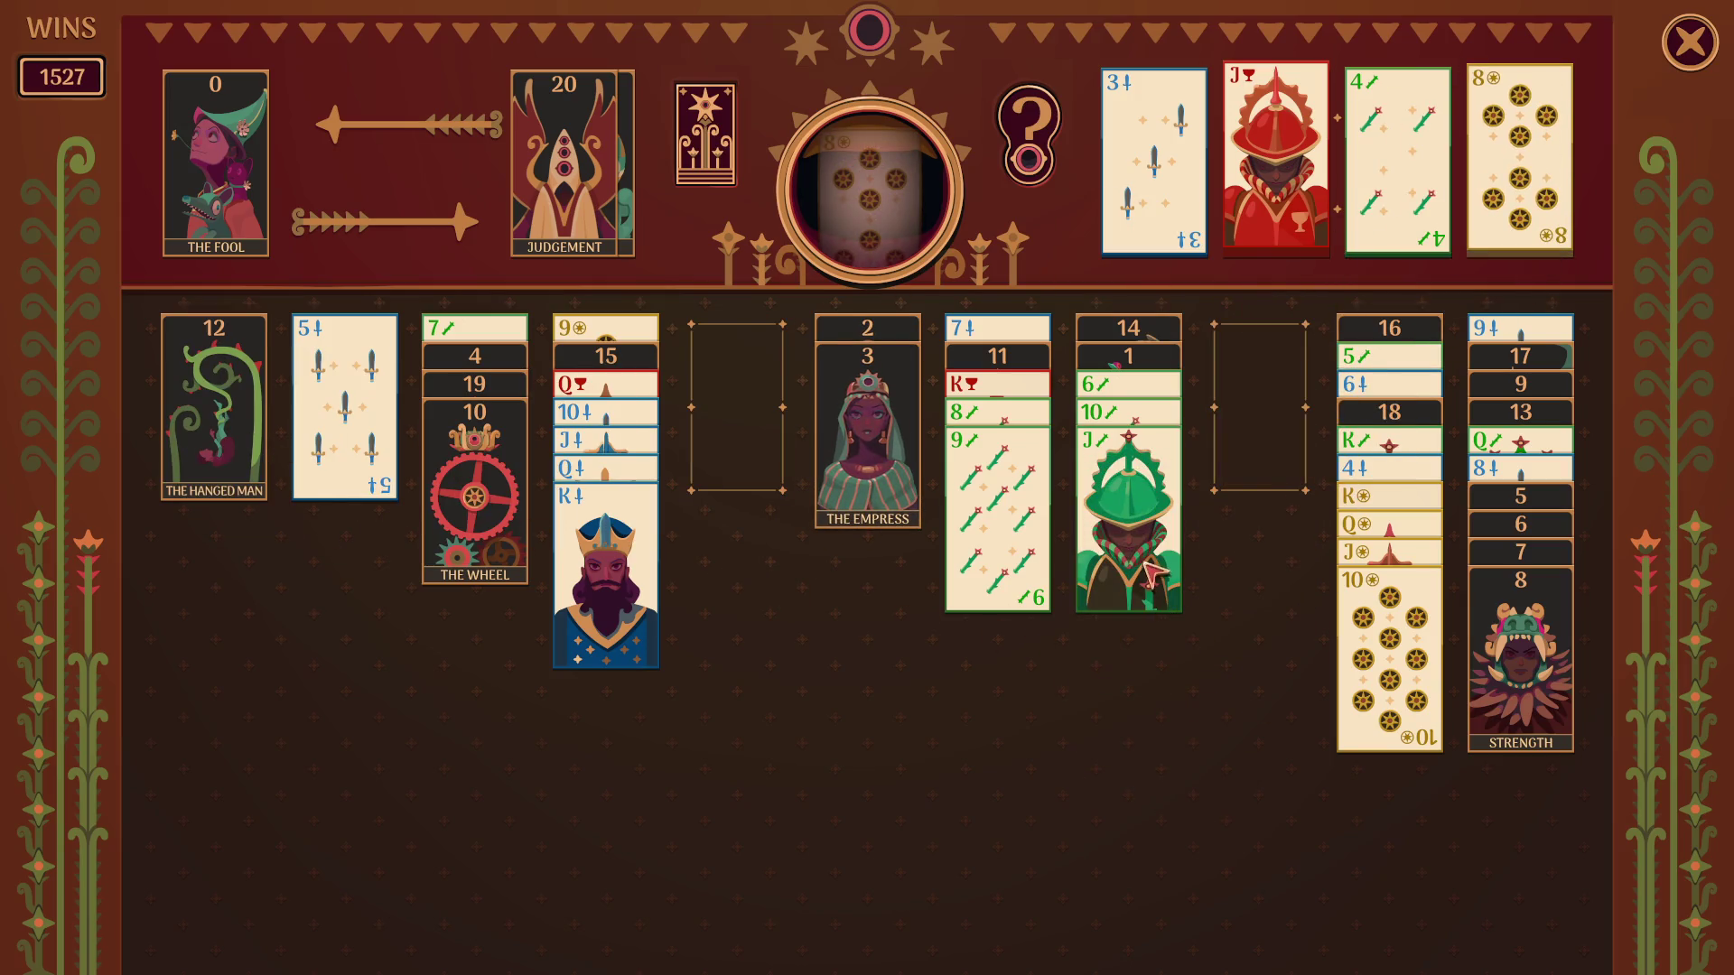
left_click(1158, 575)
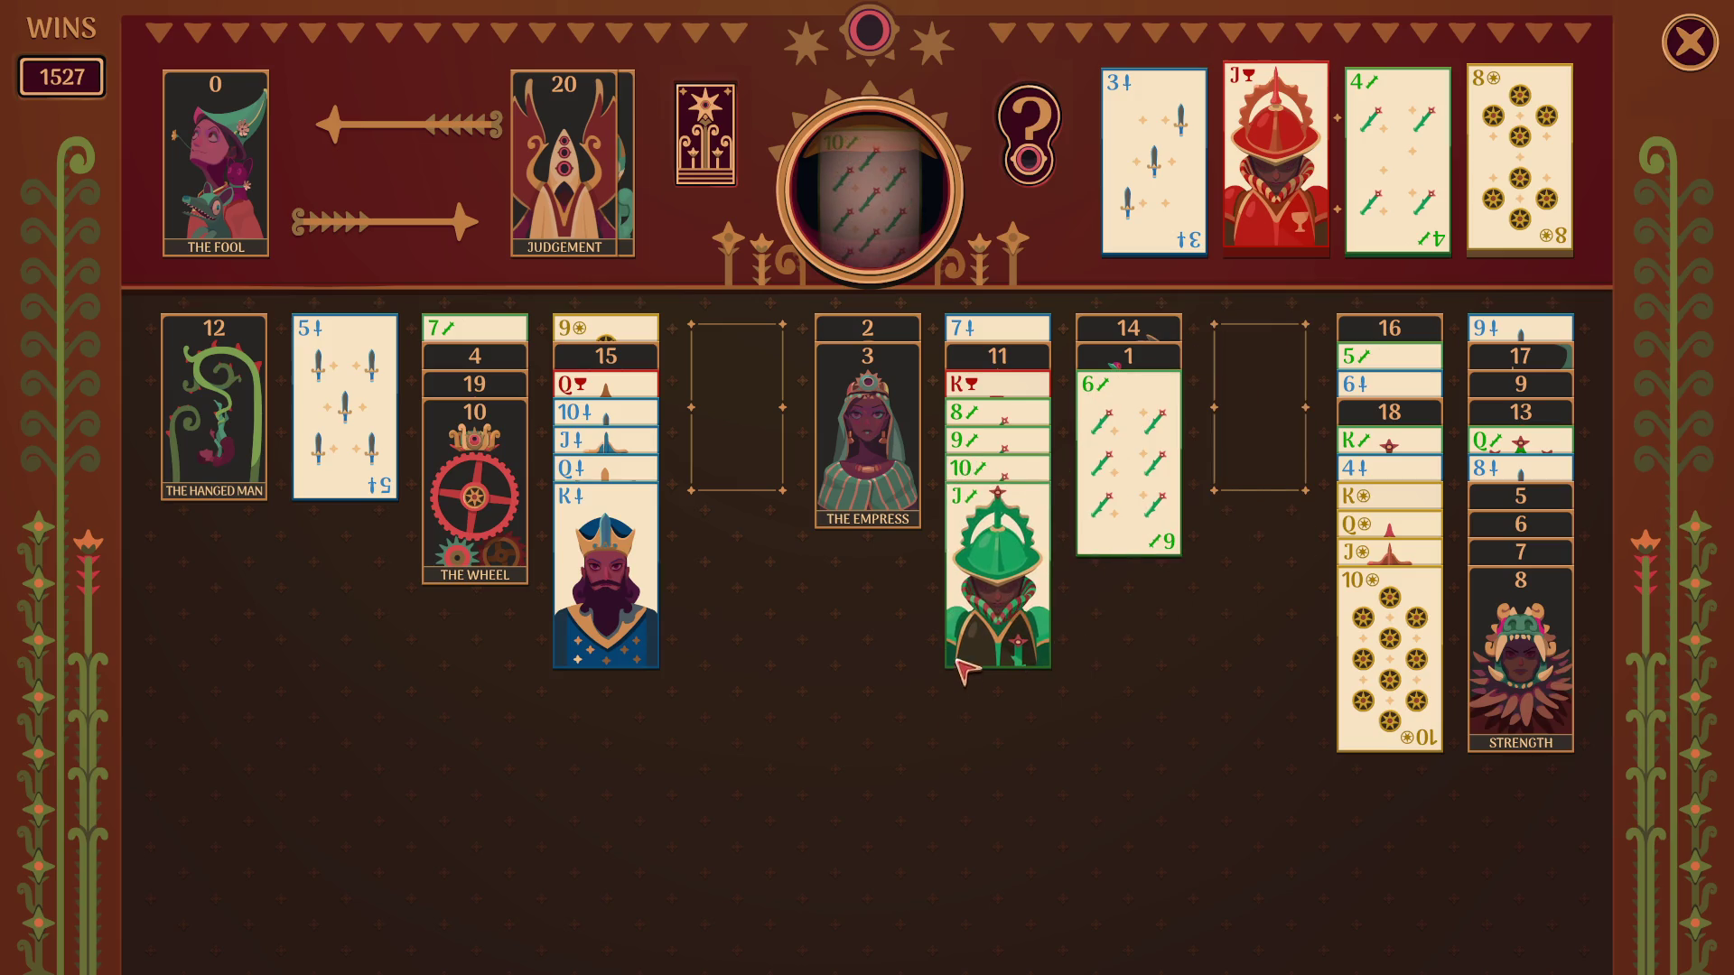
left_click(500, 510)
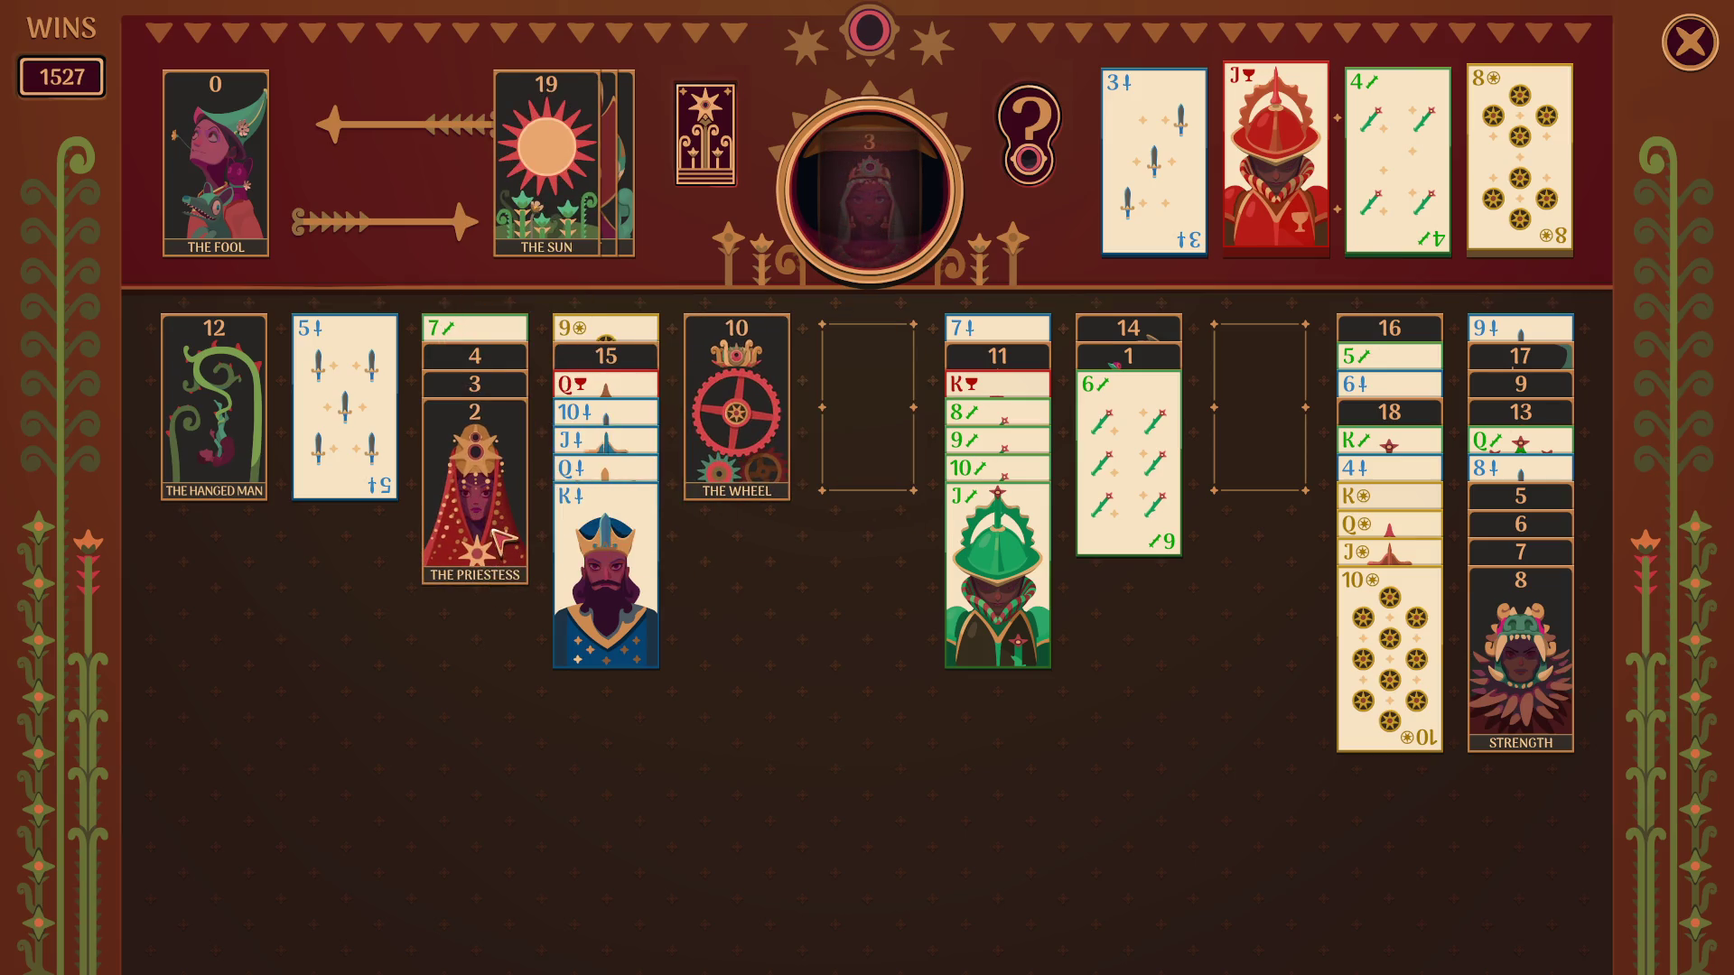
left_click(494, 520)
Build the wands 7-to-Jack run on the 6, then move the swords King run and The Devil to empty columns.
left_click_drag(514, 400, 1141, 519)
left_click_drag(1002, 441, 1151, 580)
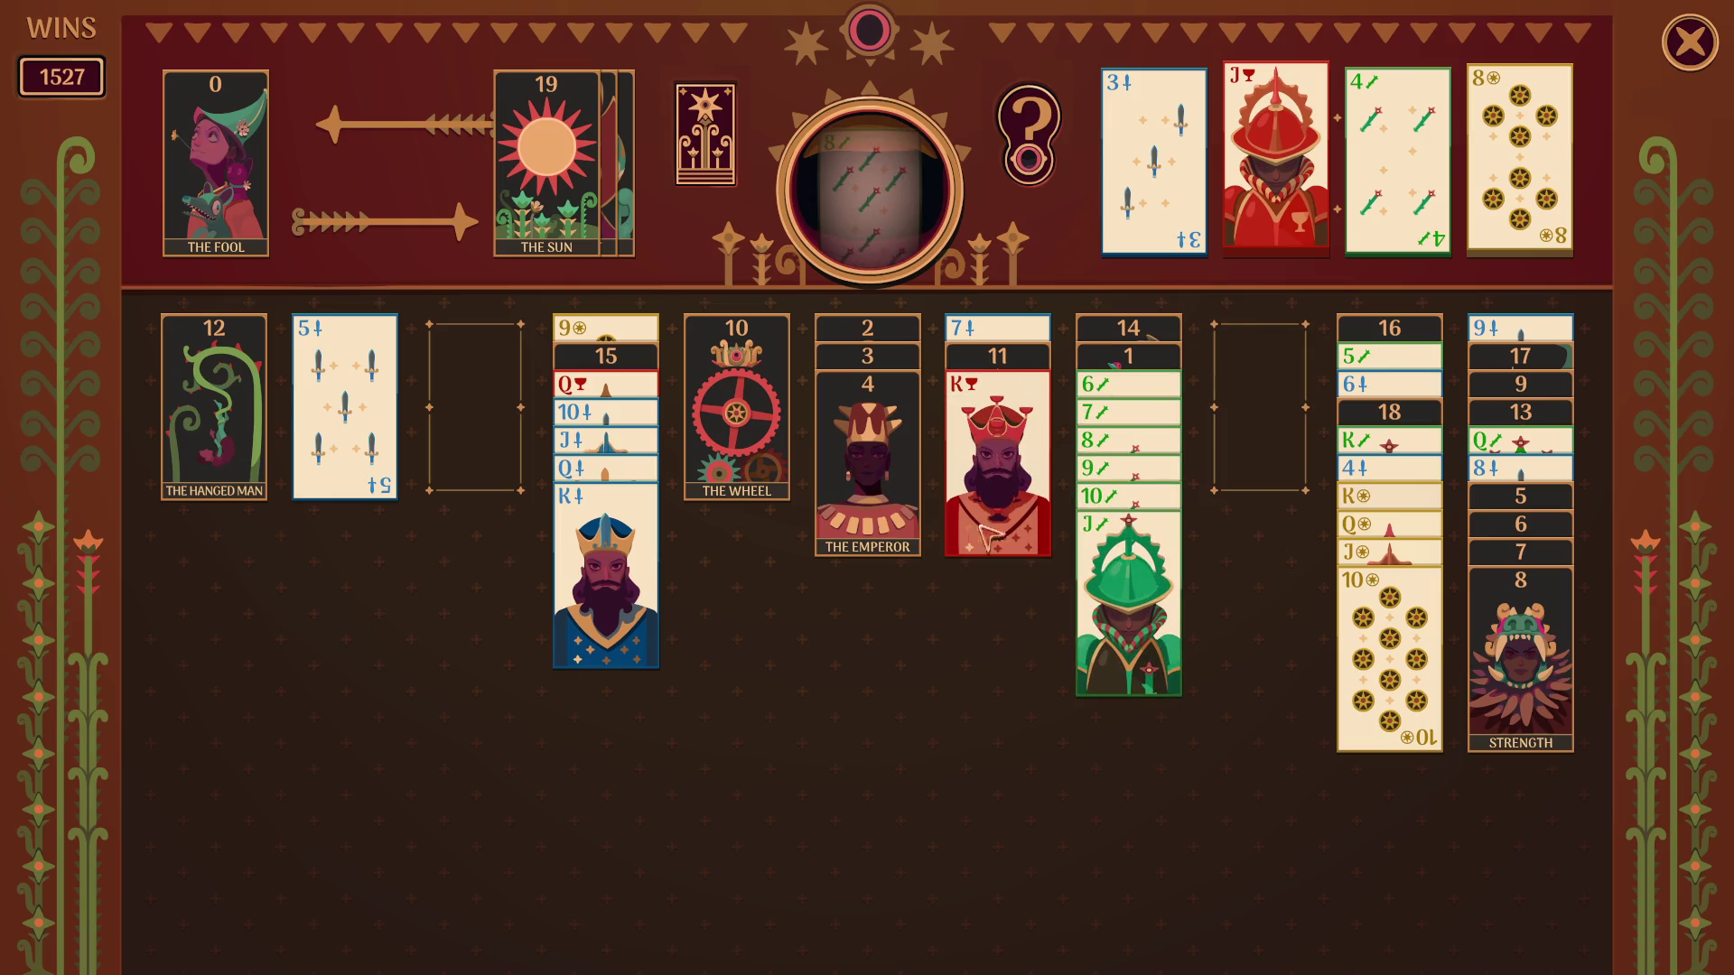
left_click(618, 586)
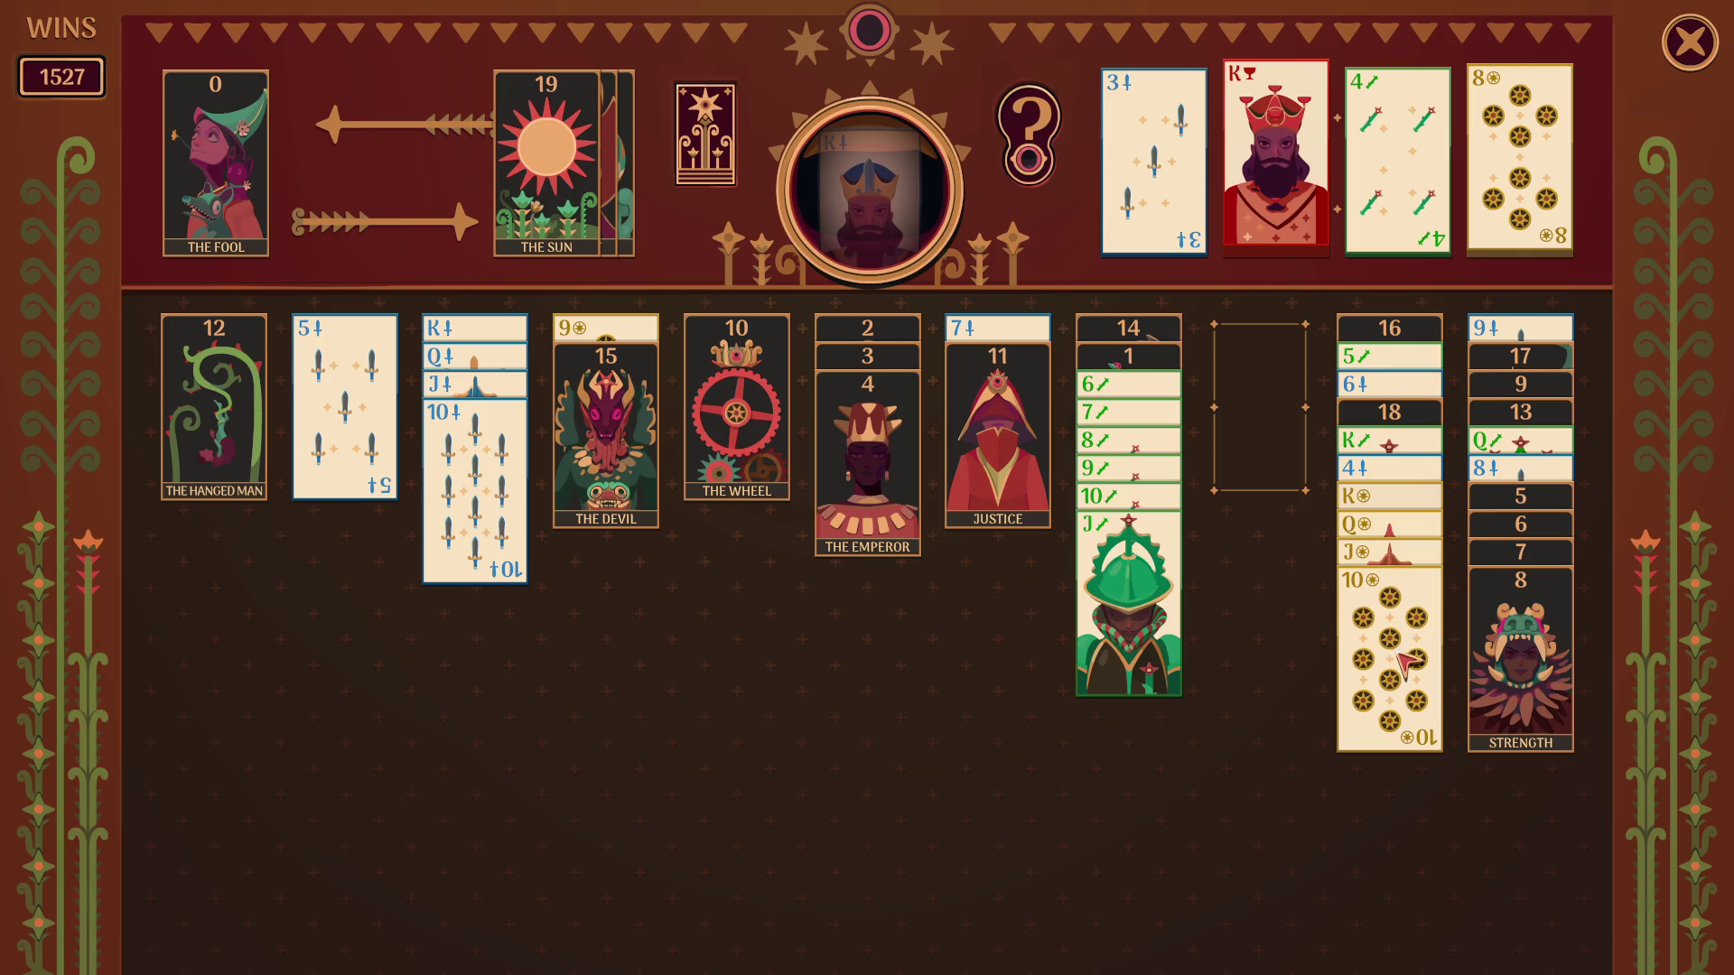
left_click_drag(617, 433, 1260, 539)
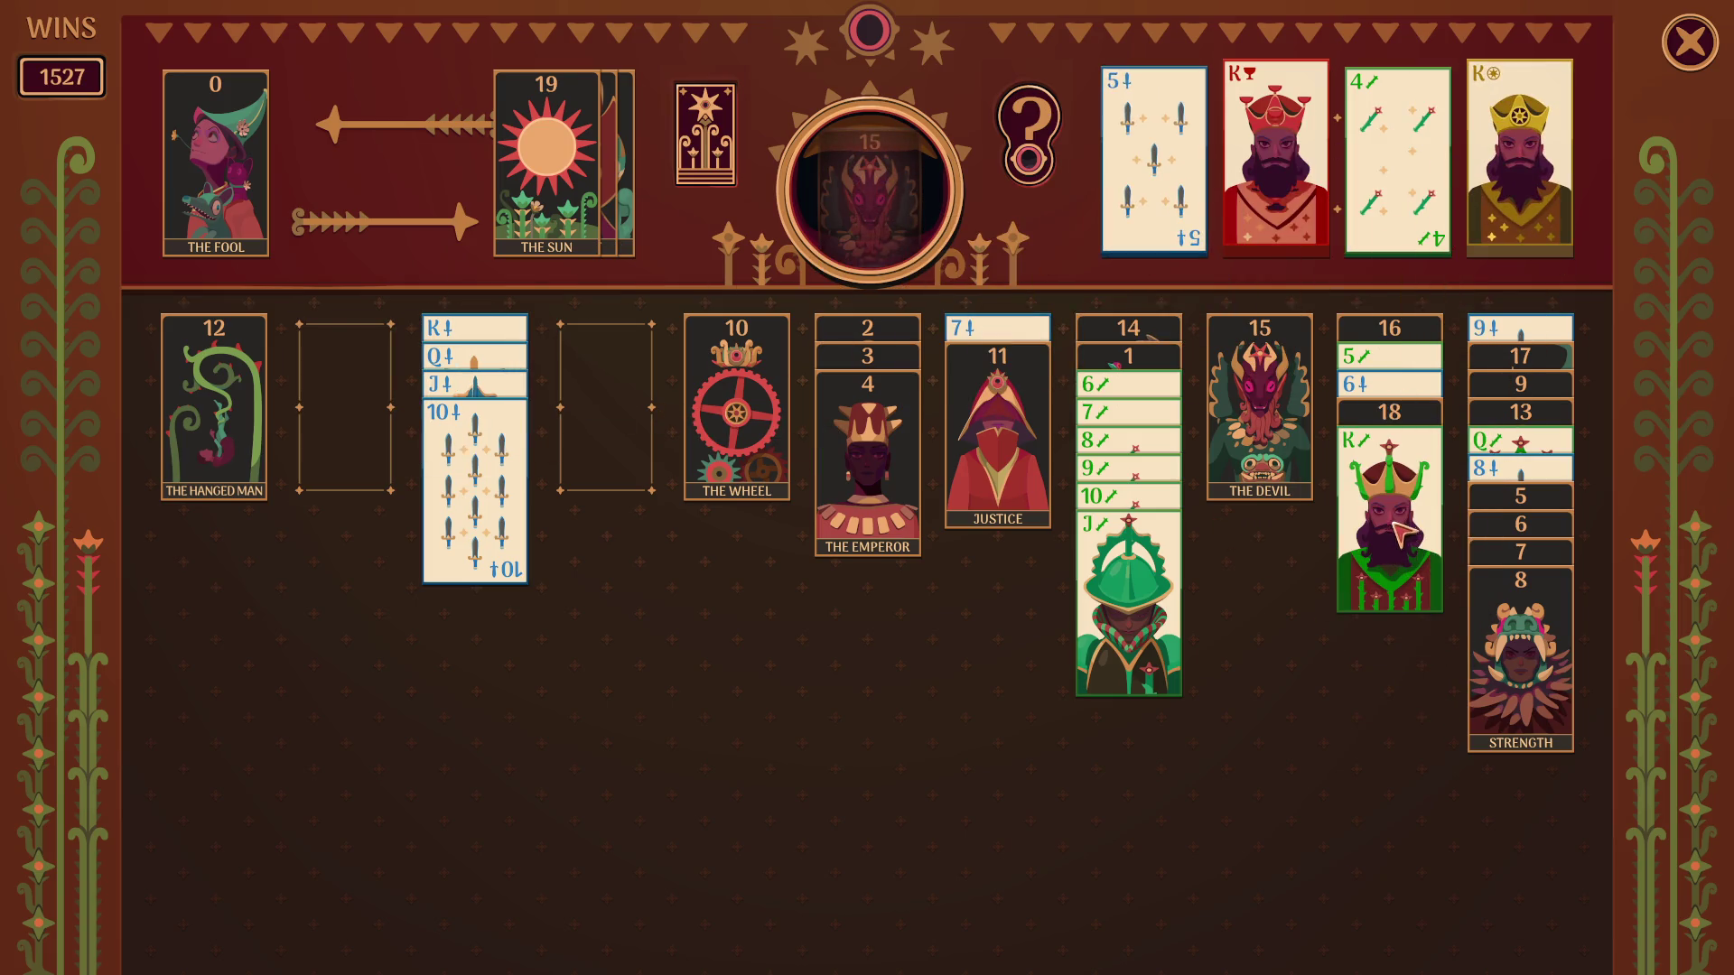
Clear Strength and the 8 of swords off the right column, put The Wheel on Justice and The Hanged Man in an empty column.
left_click_drag(1521, 618, 846, 548)
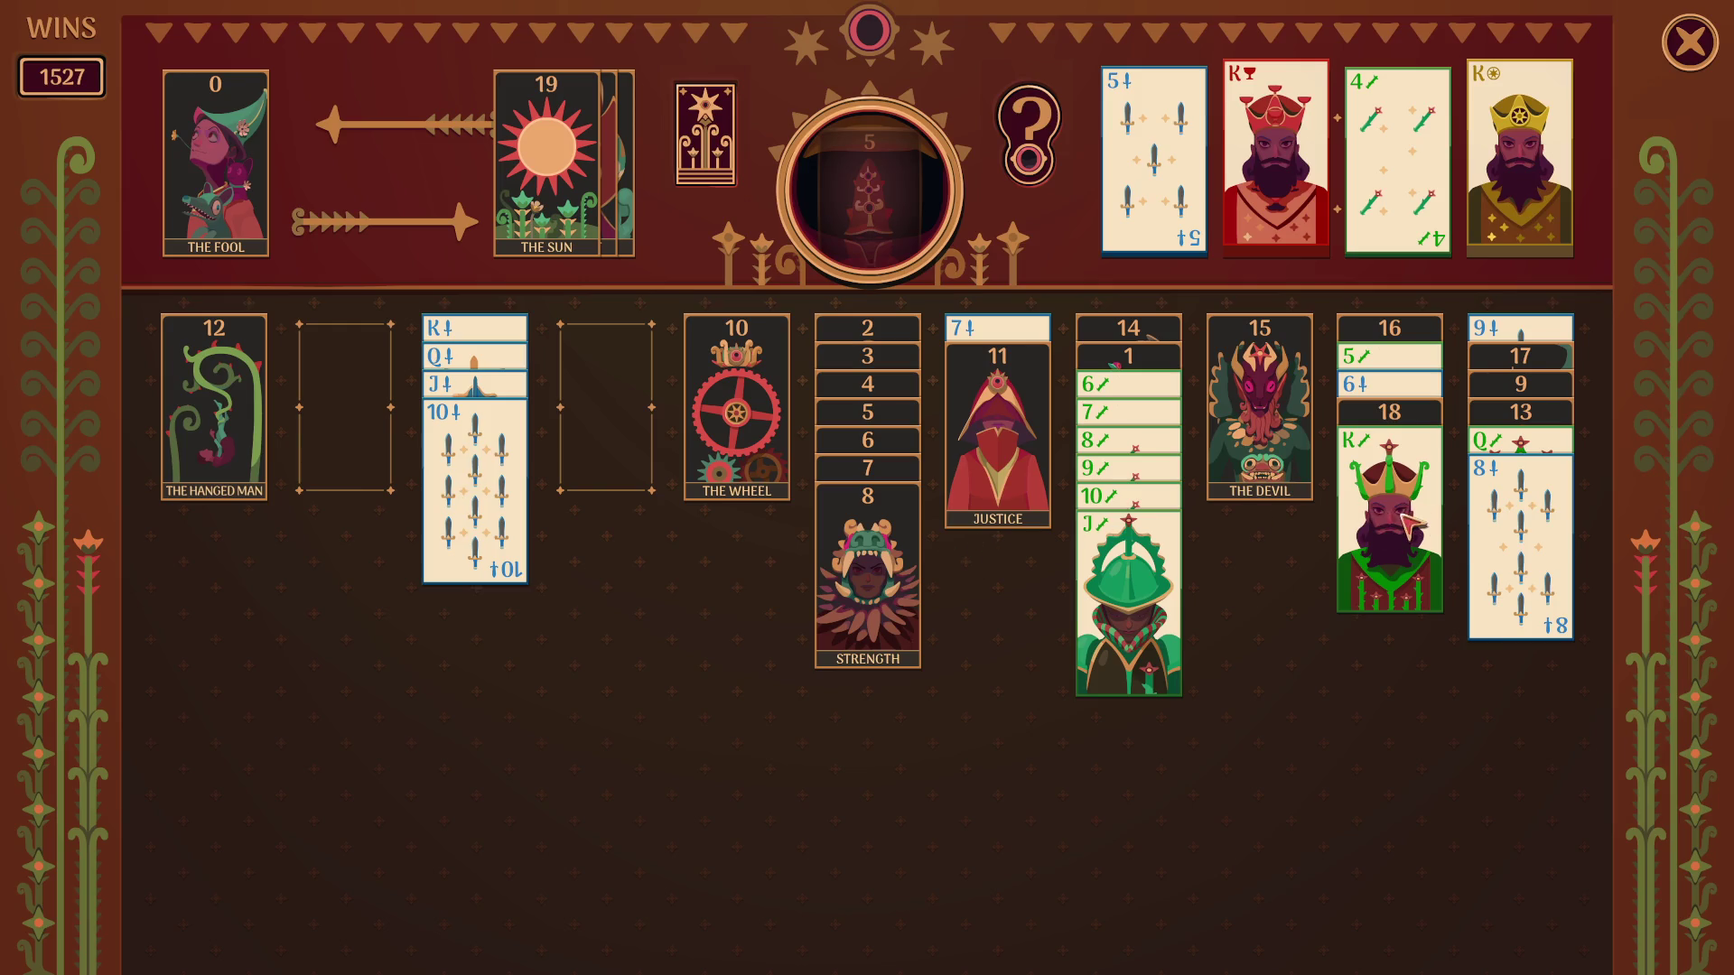
left_click_drag(1528, 518, 654, 528)
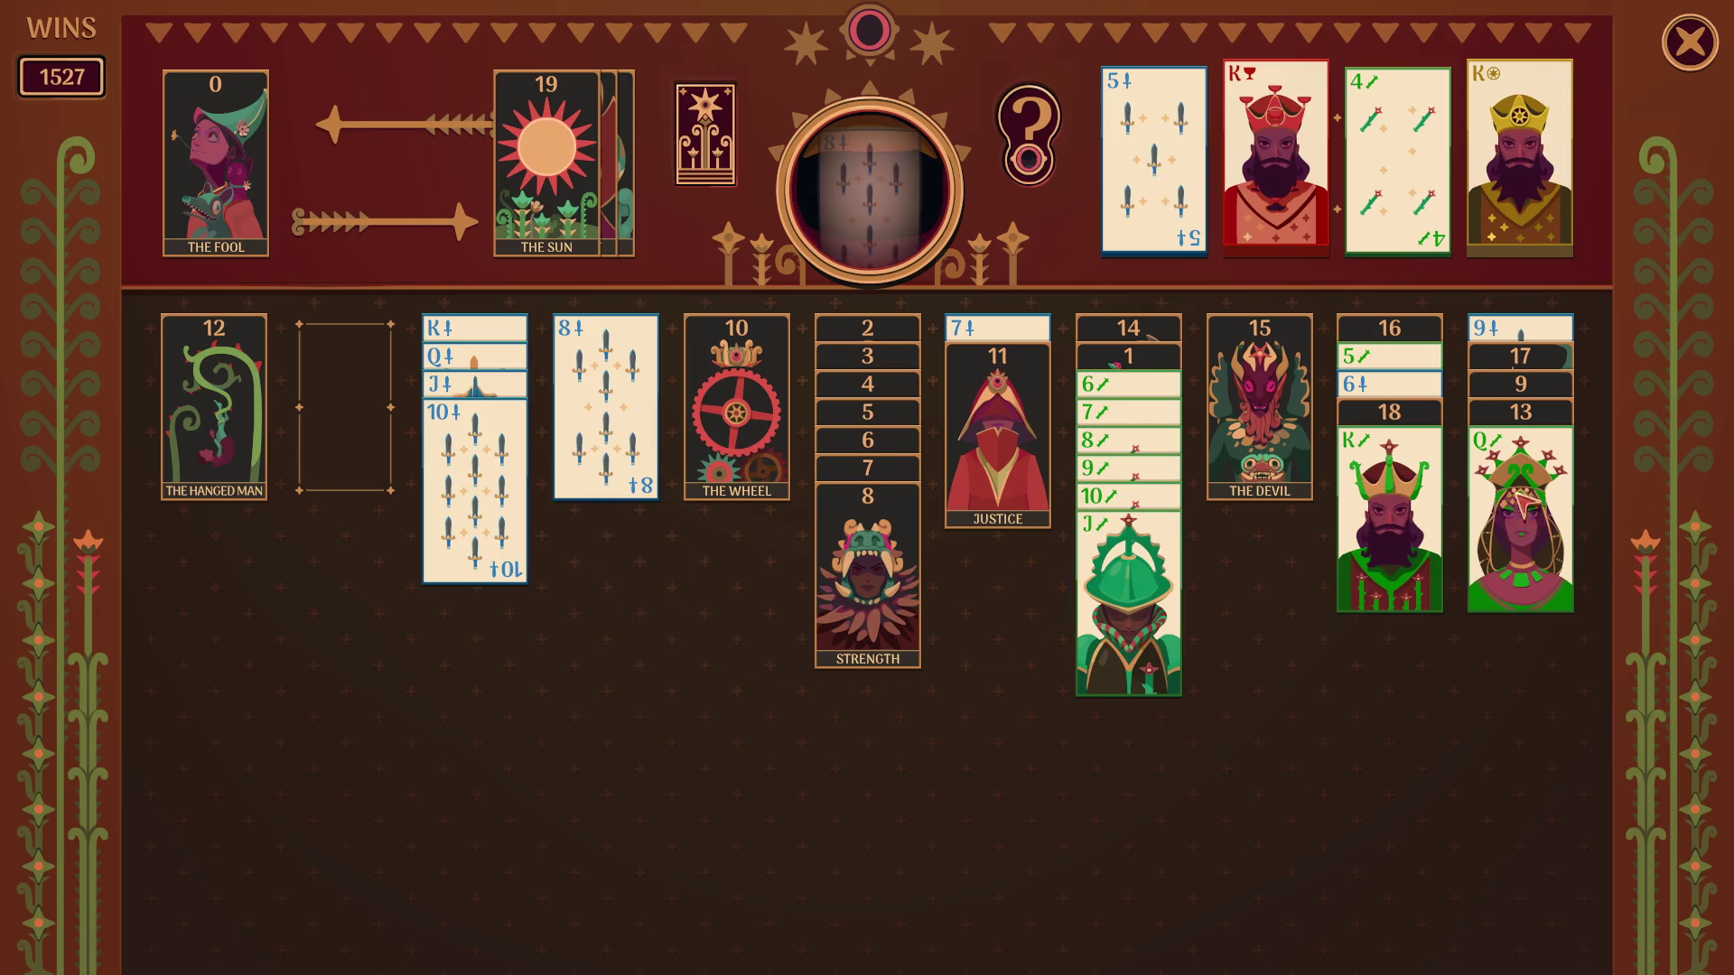
left_click_drag(1519, 513, 1362, 562)
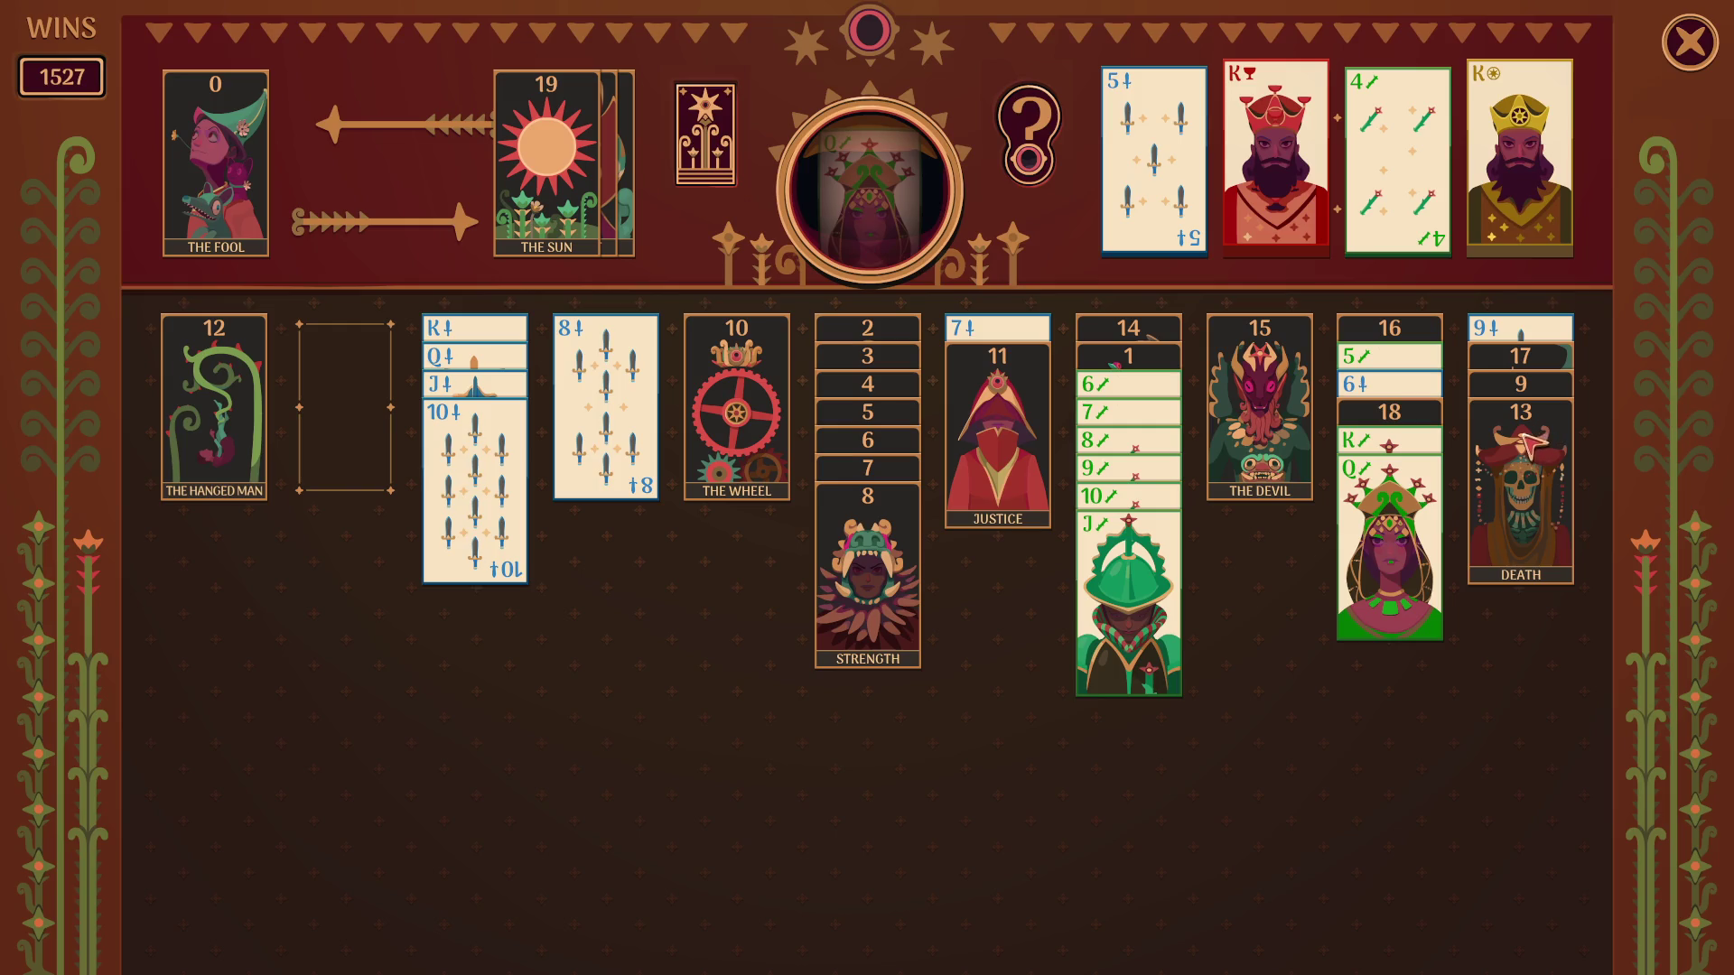
left_click(773, 431)
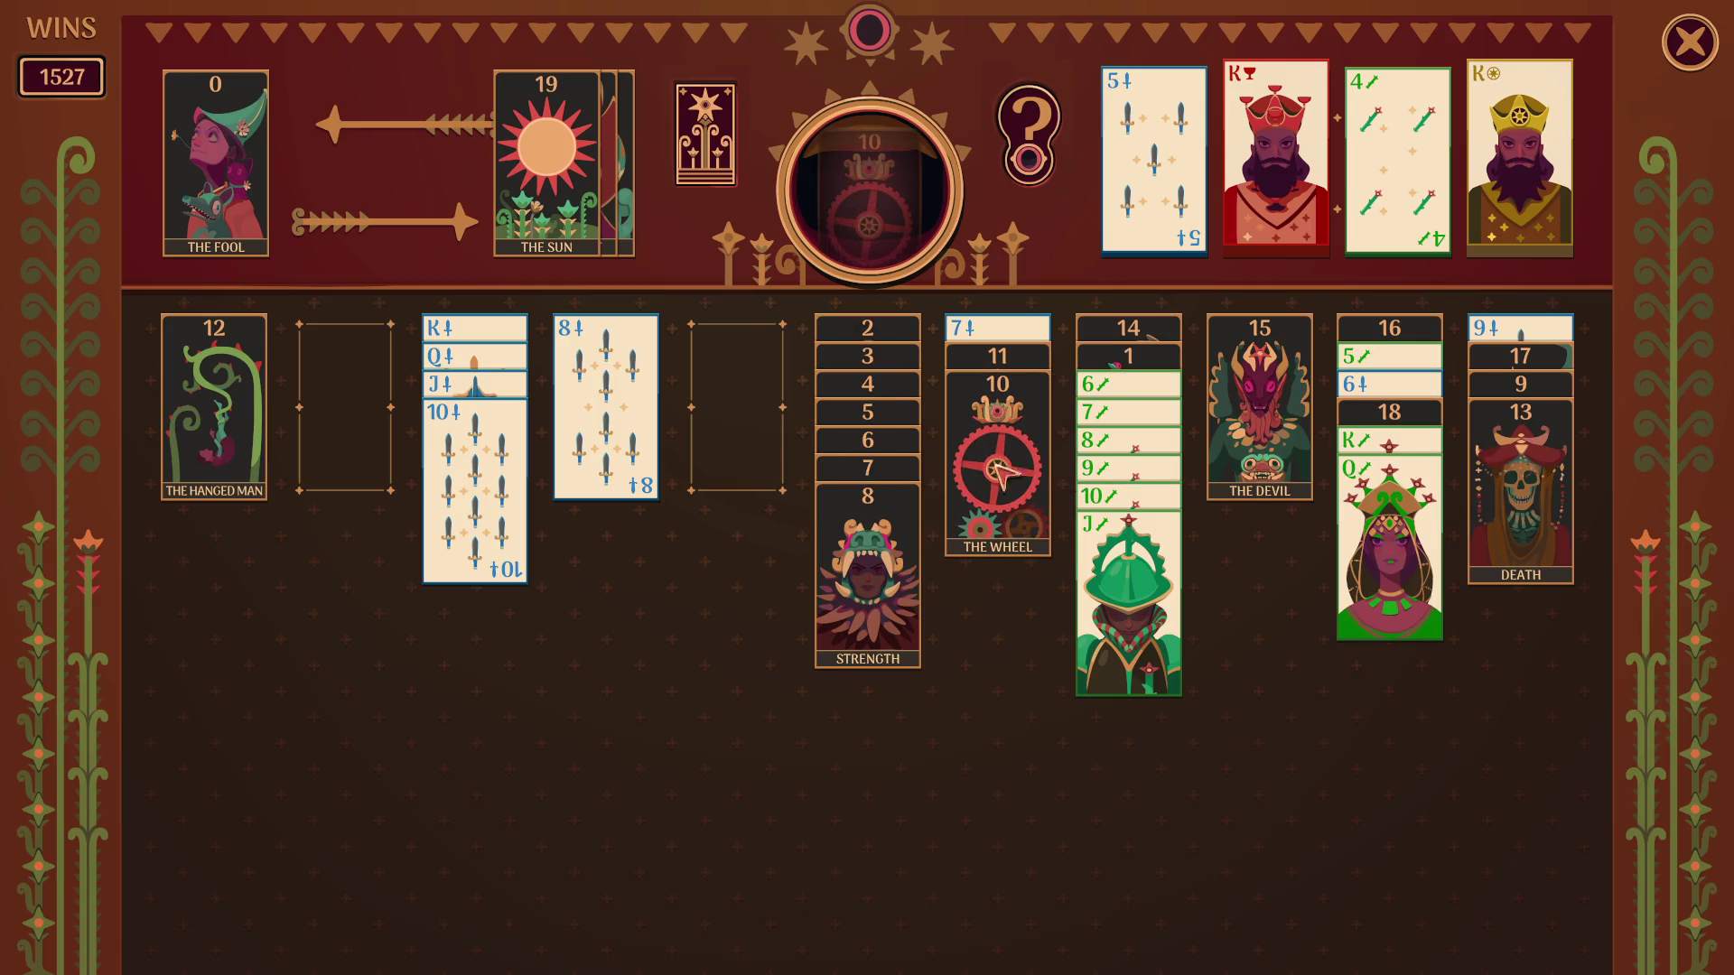
left_click_drag(239, 415, 784, 476)
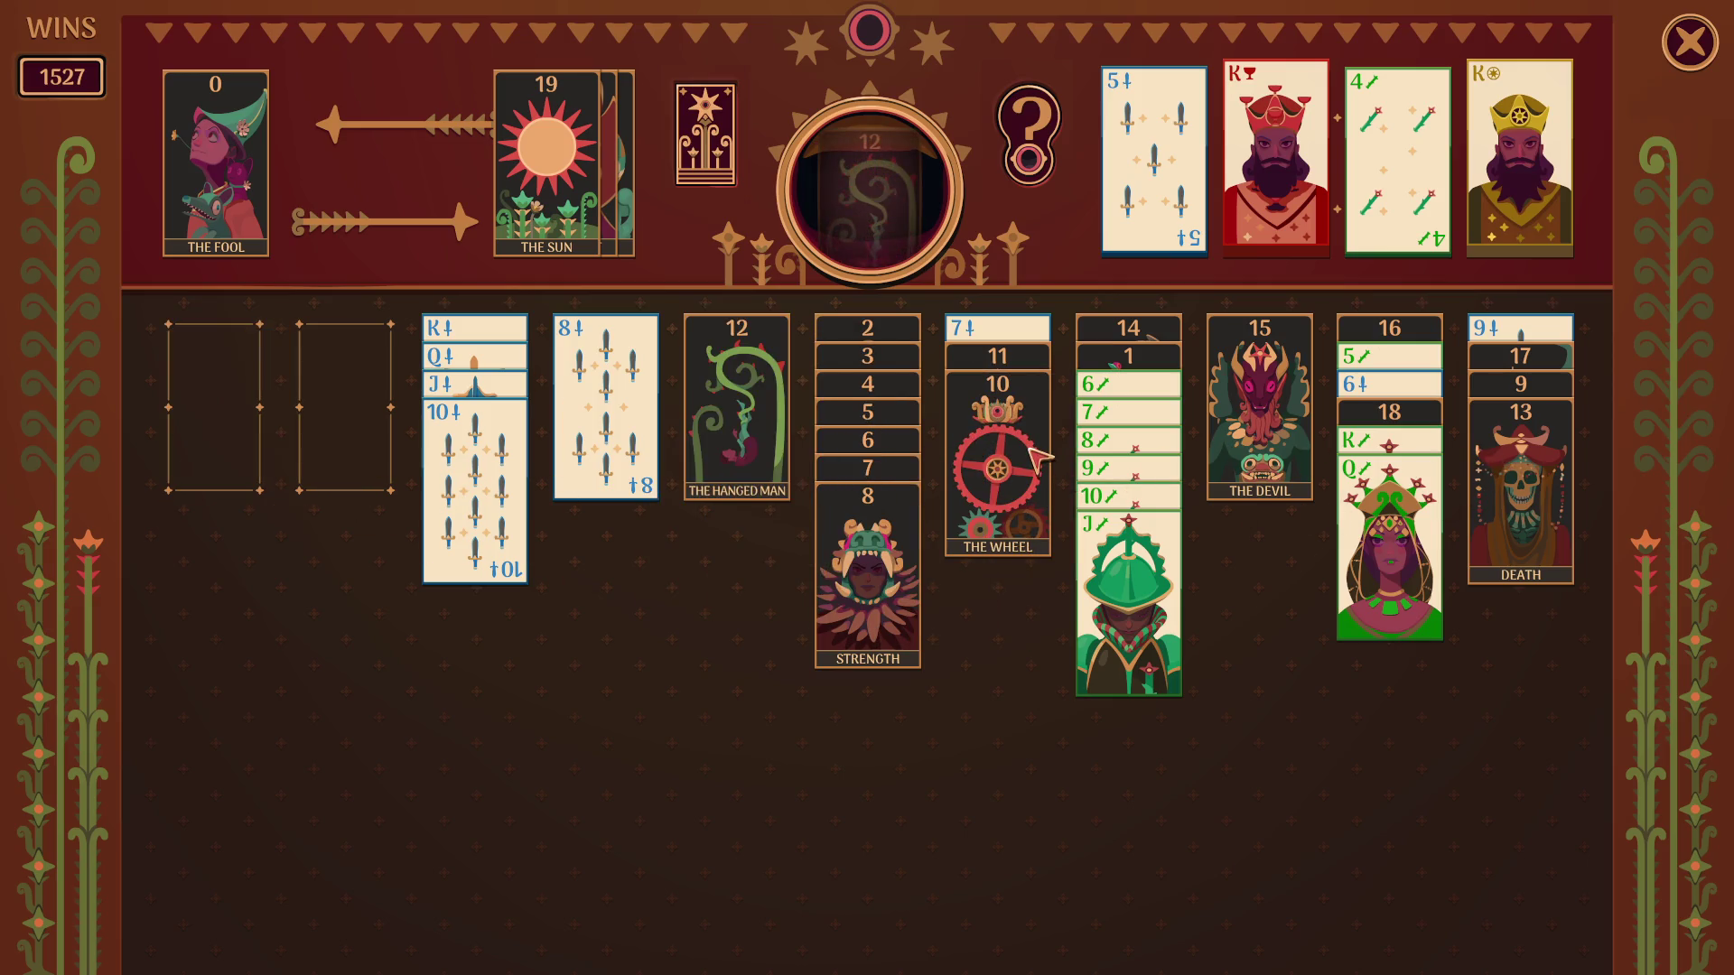
left_click_drag(1030, 457, 739, 494)
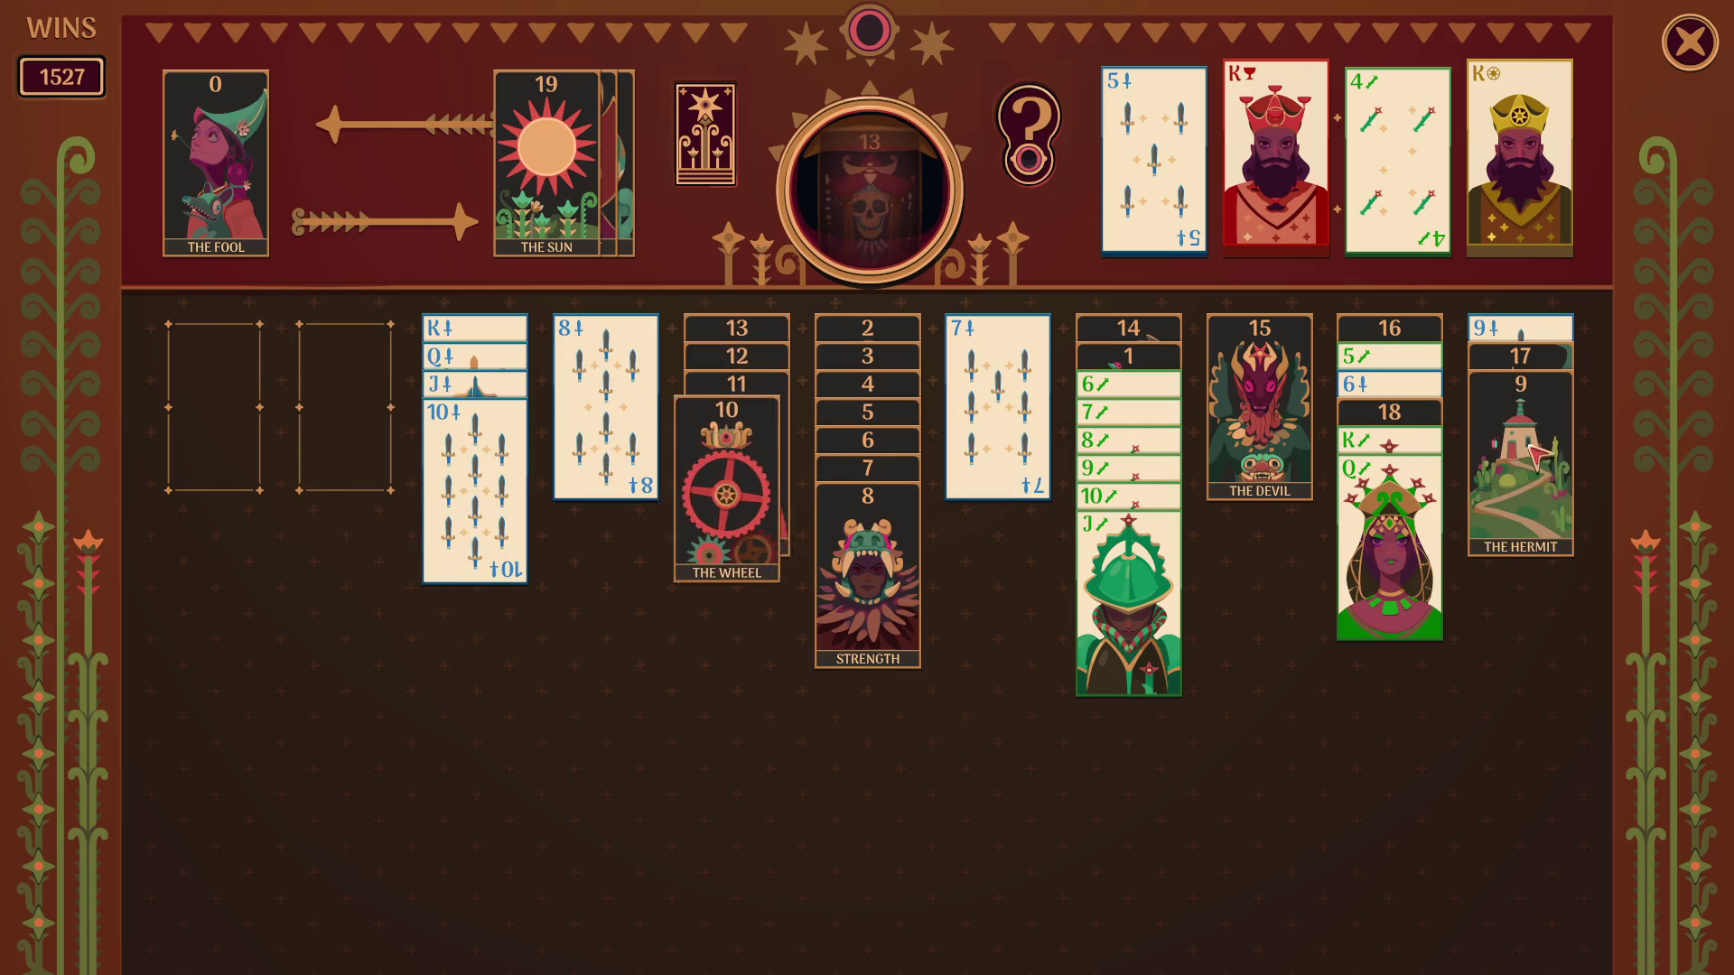
Move The Hermit, the 9–13 trump run and the wands runs so all cards collect, winning the deal at 1528, then close the game.
left_click(1532, 474)
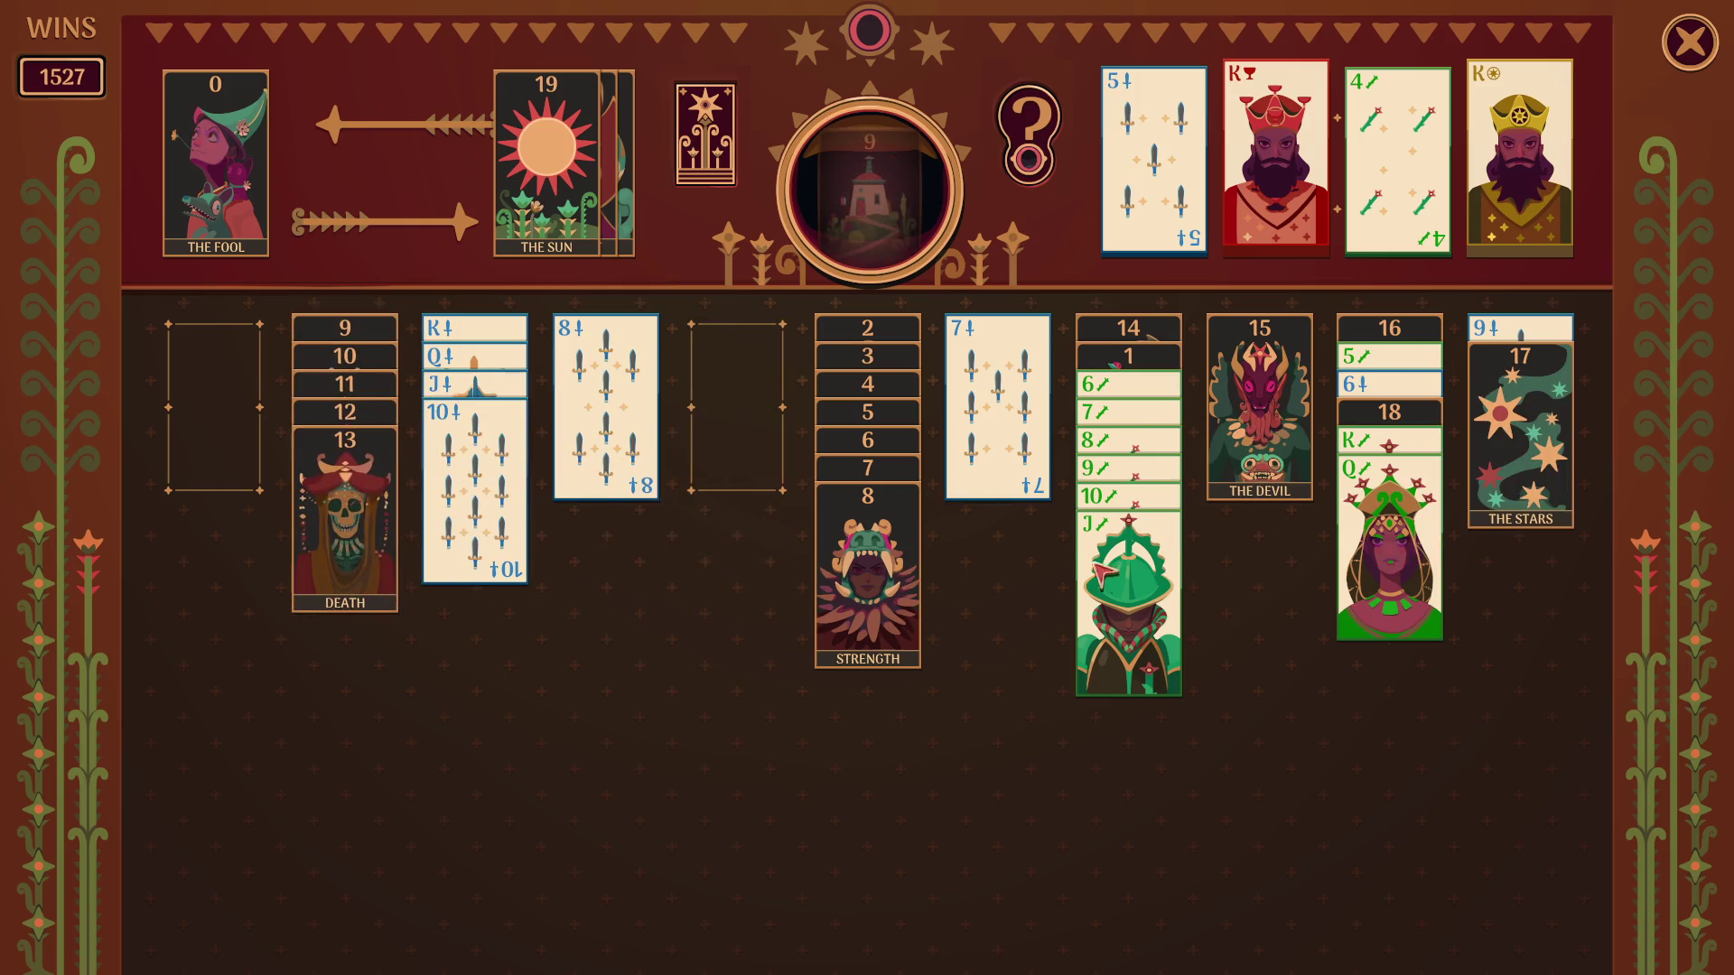
mouse_move(362, 561)
left_mouse_down()
mouse_move(732, 522)
mouse_move(874, 569)
left_mouse_up()
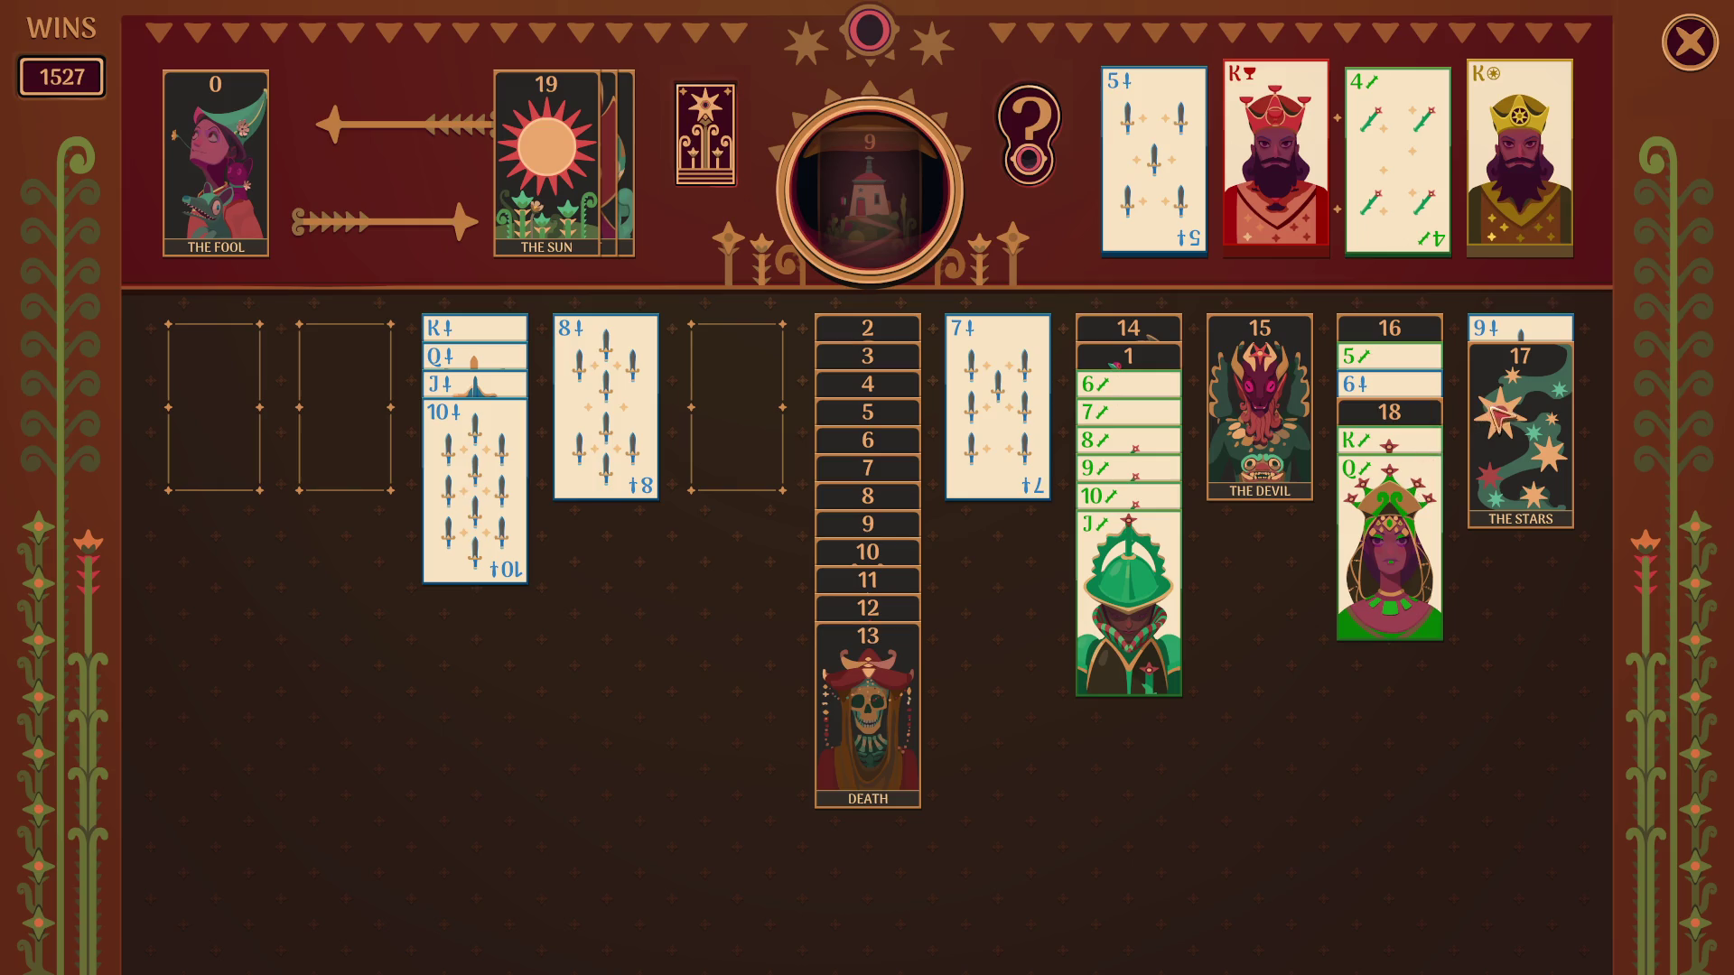
left_click_drag(1381, 489, 738, 407)
left_click_drag(1382, 447, 758, 447)
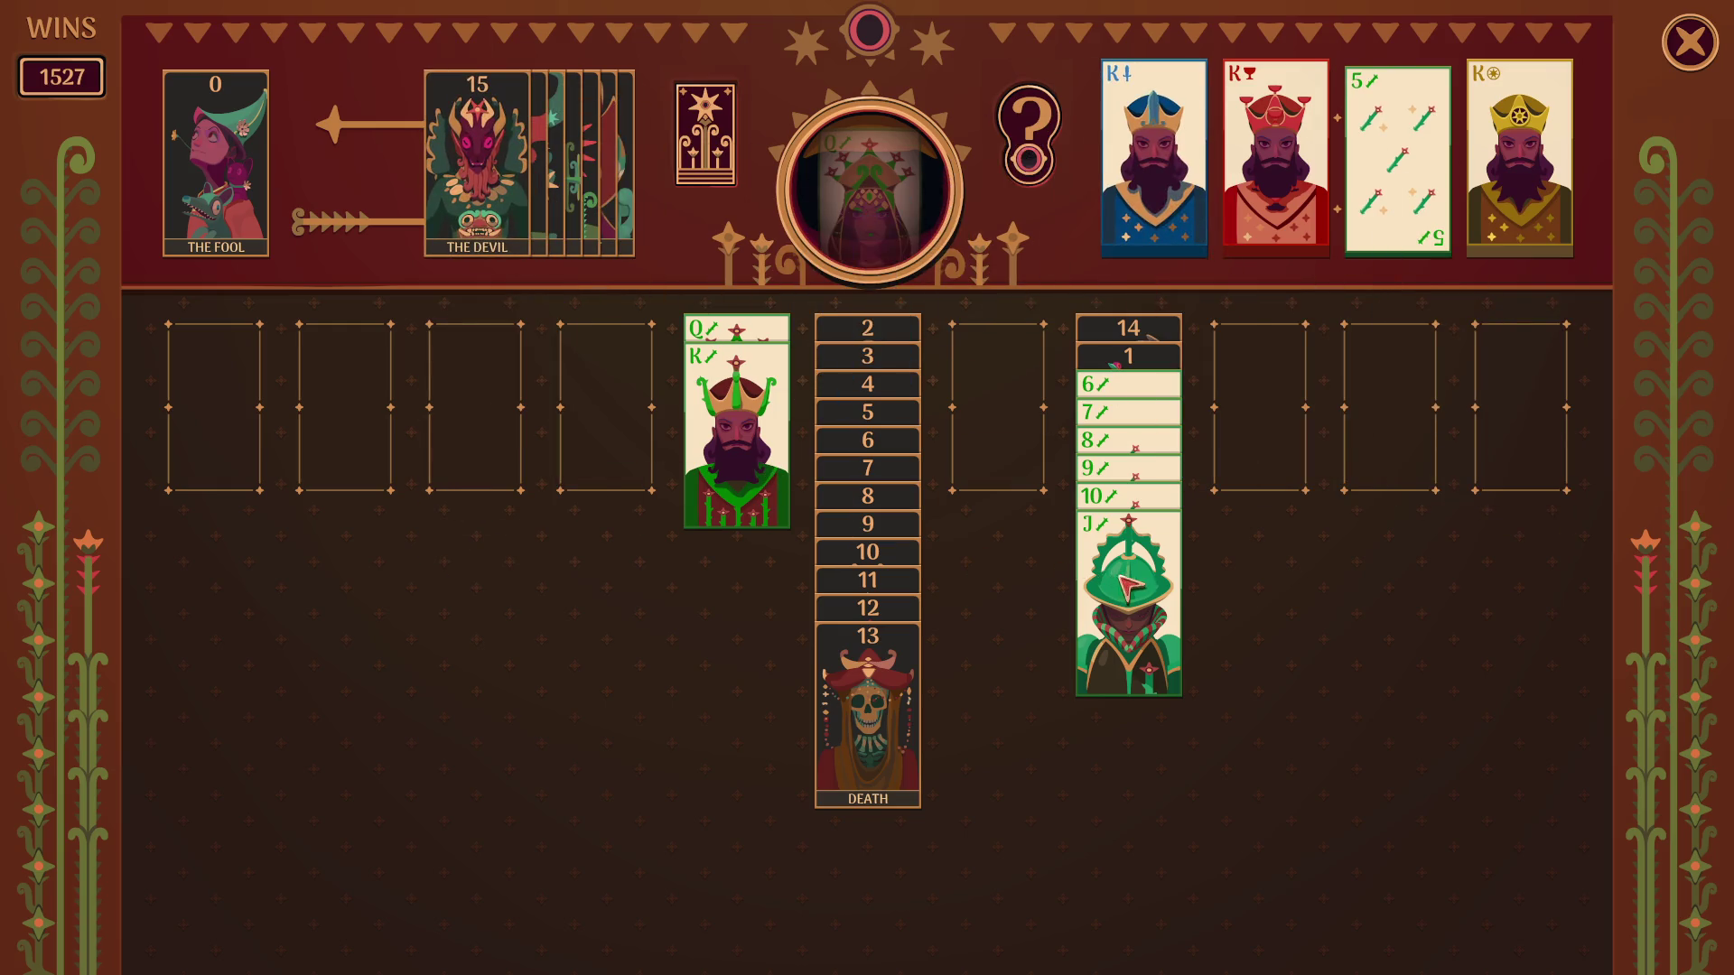
left_click_drag(1129, 585, 1259, 434)
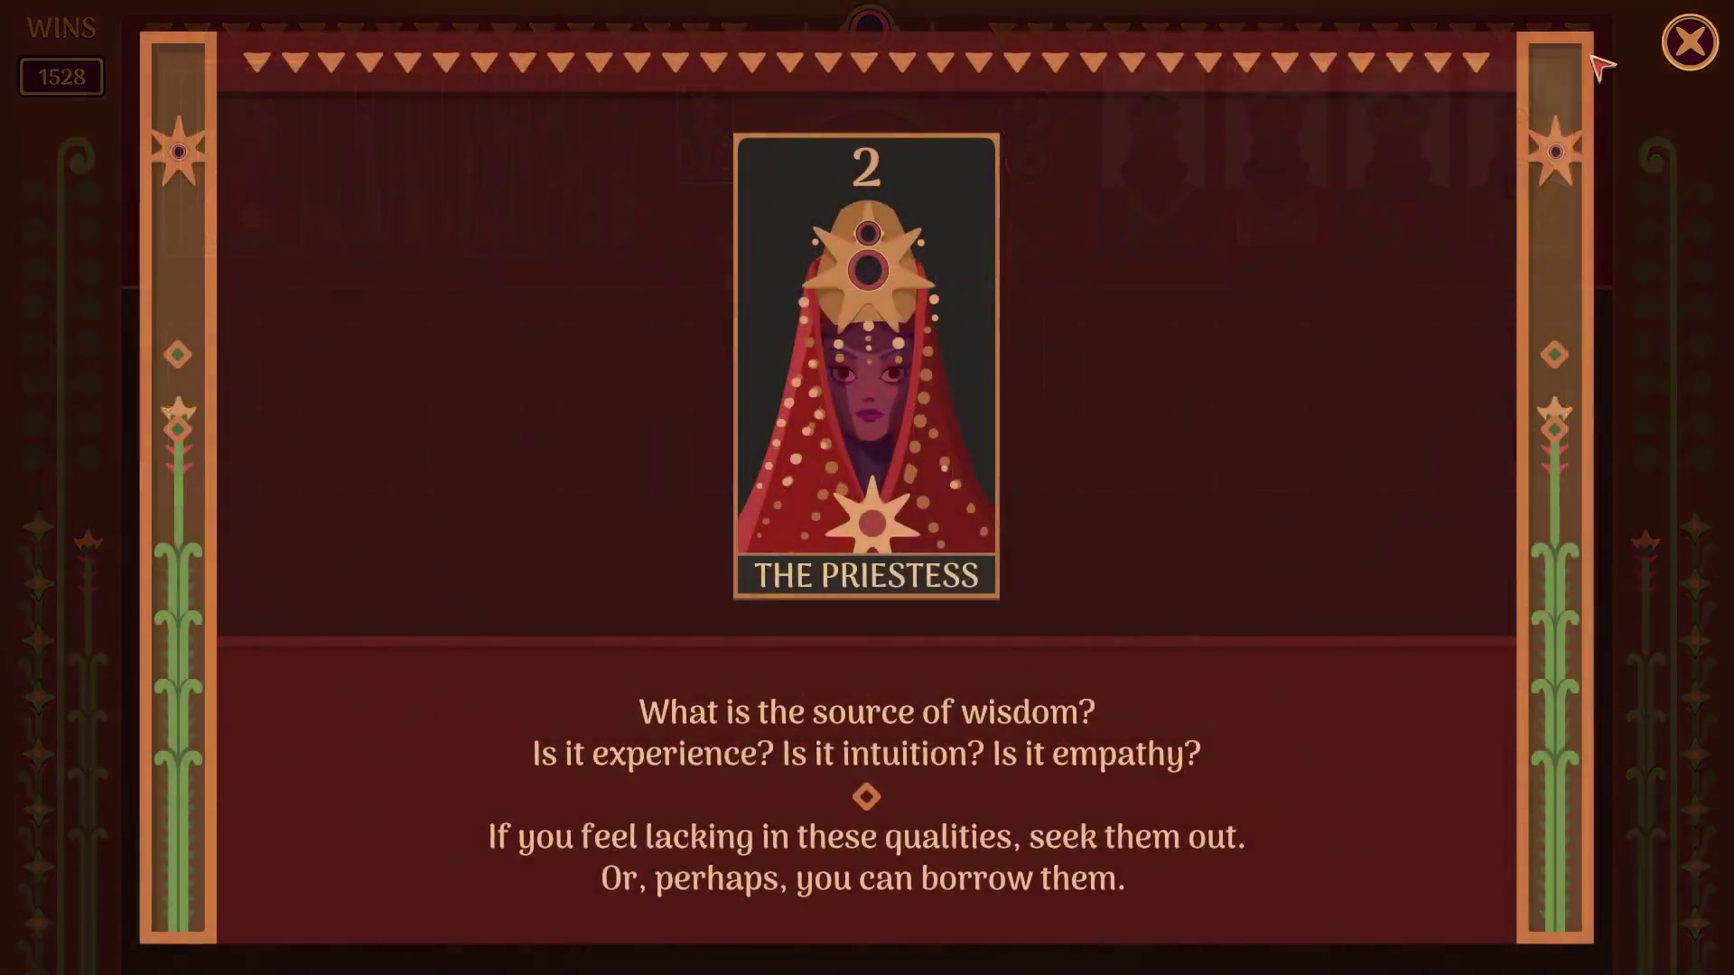
left_click(1687, 45)
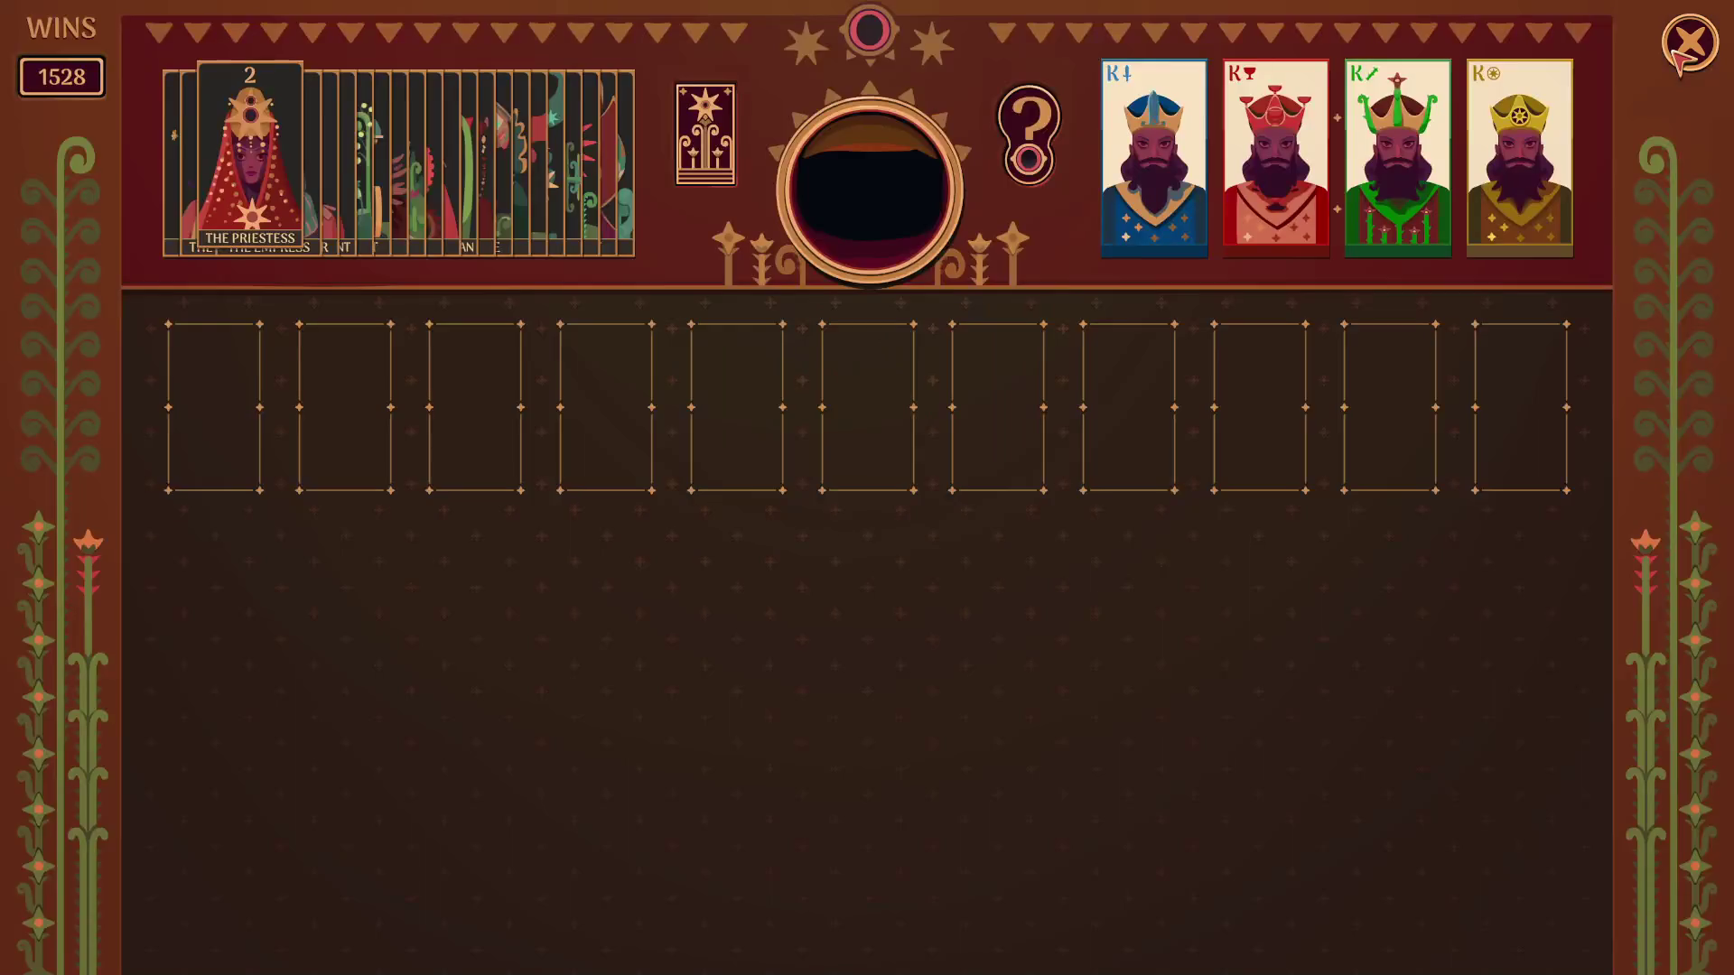
left_click(1693, 43)
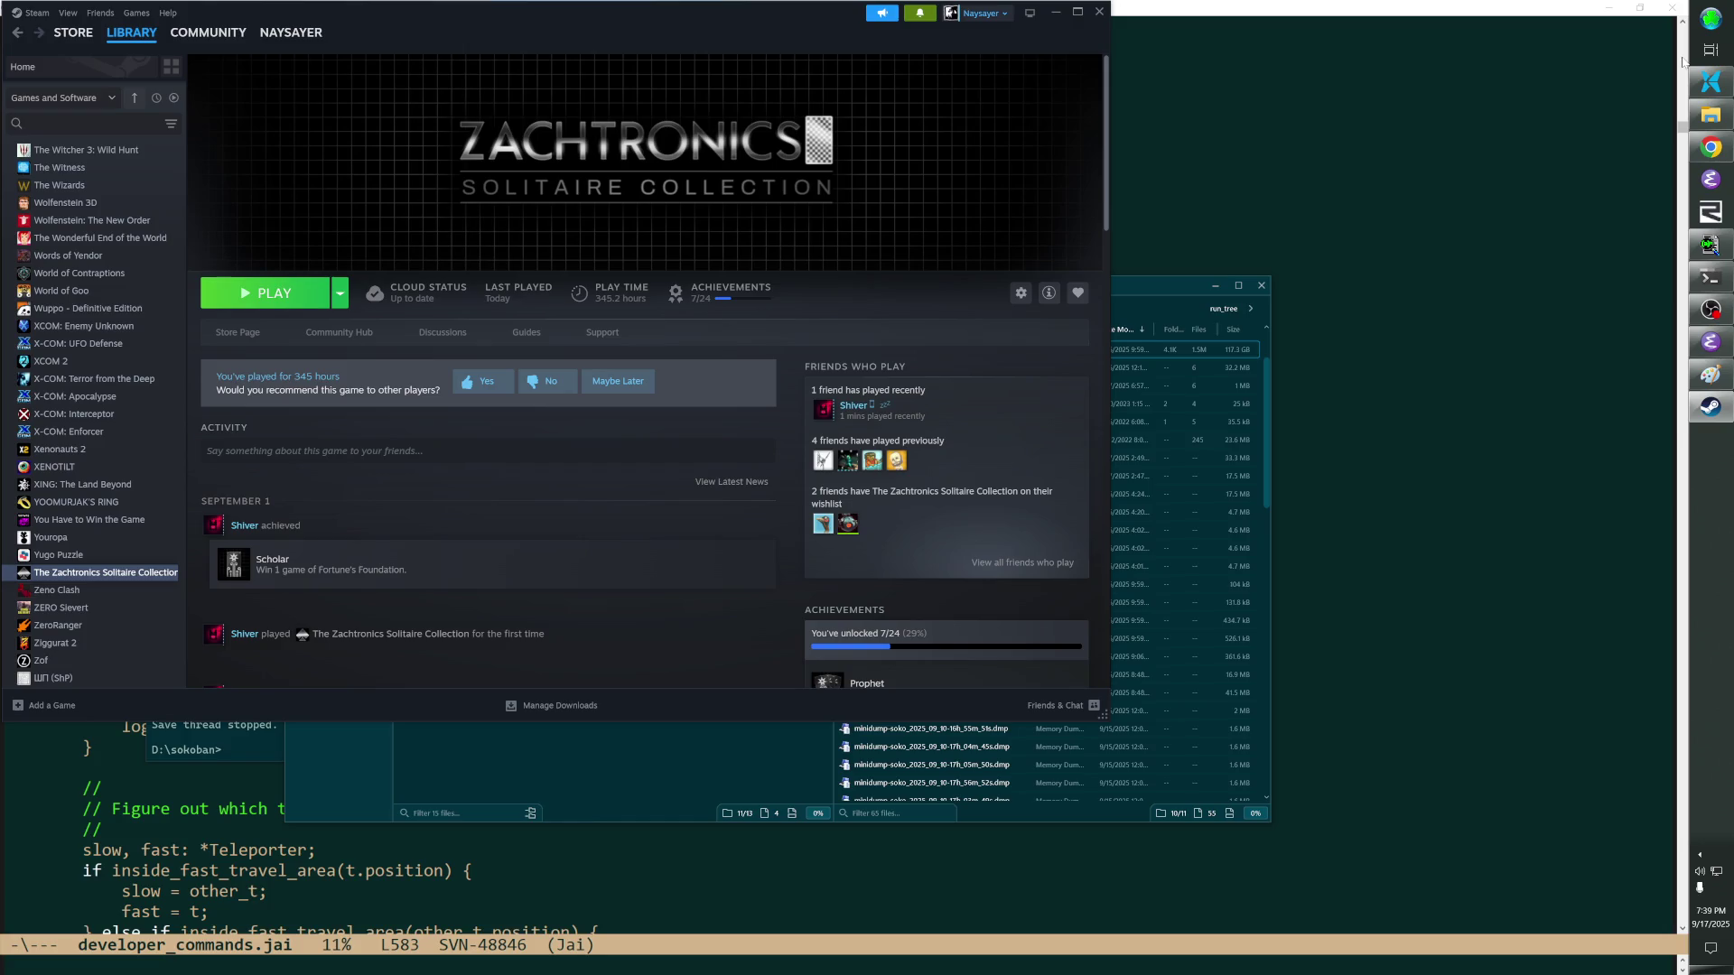
Launch Zachtronics Solitaire Collection again from the Steam library page.
left_click(263, 293)
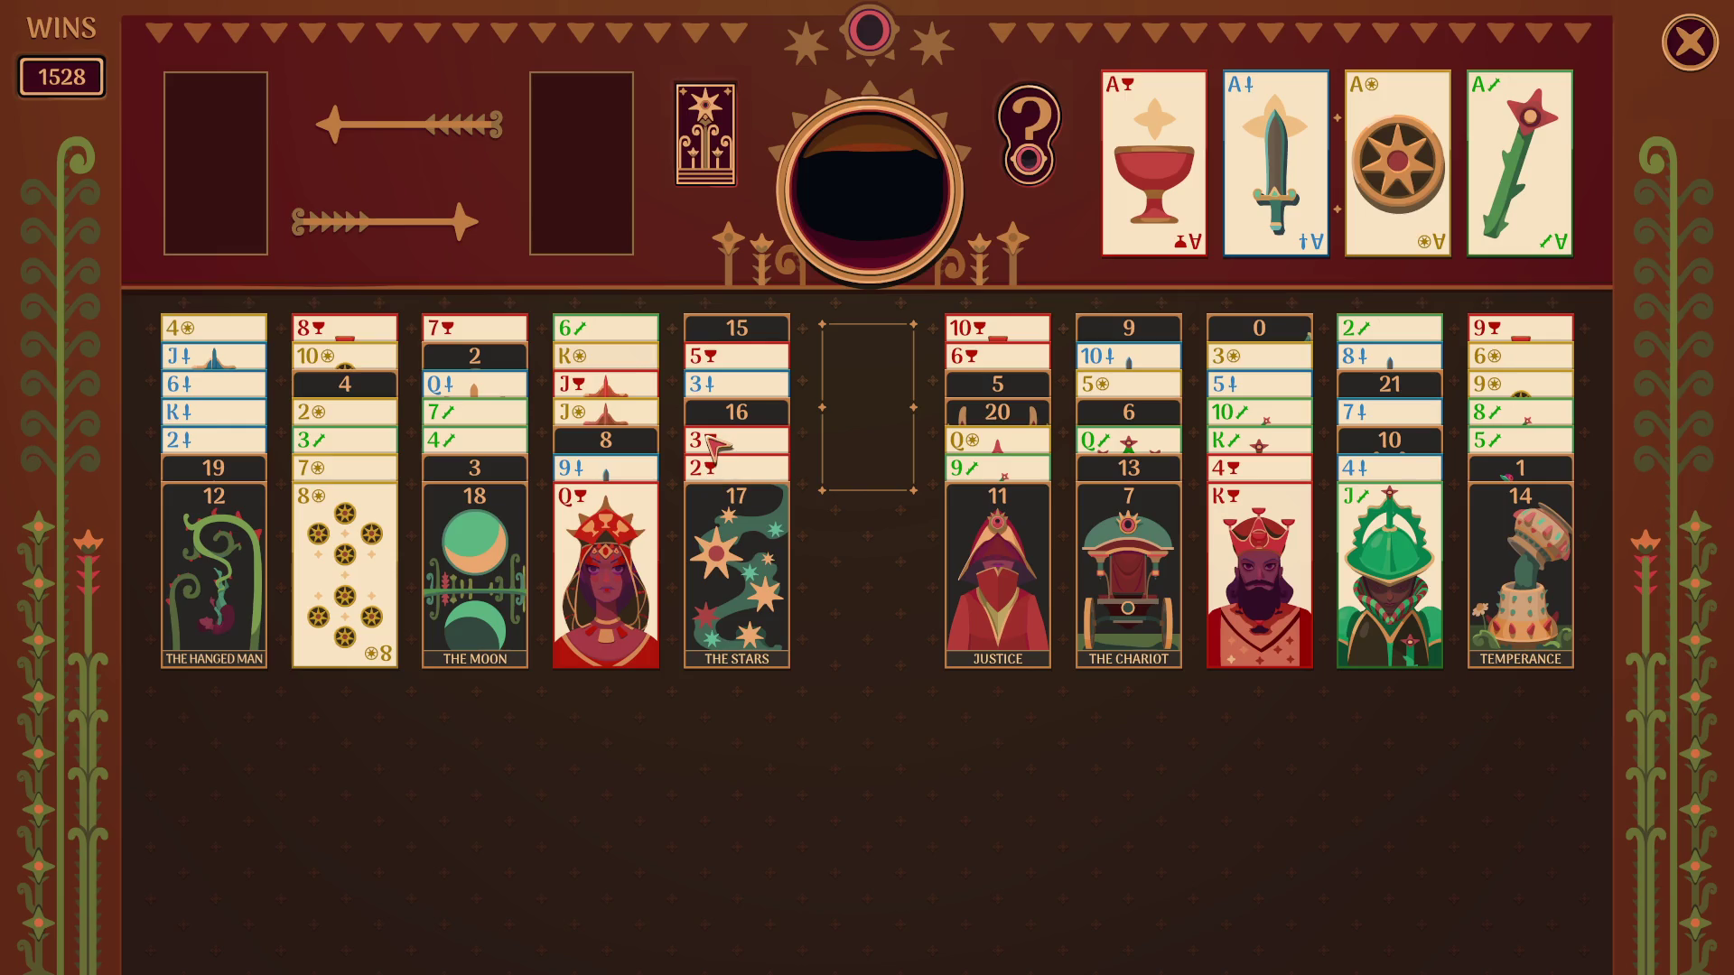
Park The Stars in the free cell, put the King of cups on its Queen and The Hanged Man on Justice.
mouse_move(785, 485)
left_mouse_down()
mouse_move(904, 386)
mouse_move(779, 529)
left_mouse_up()
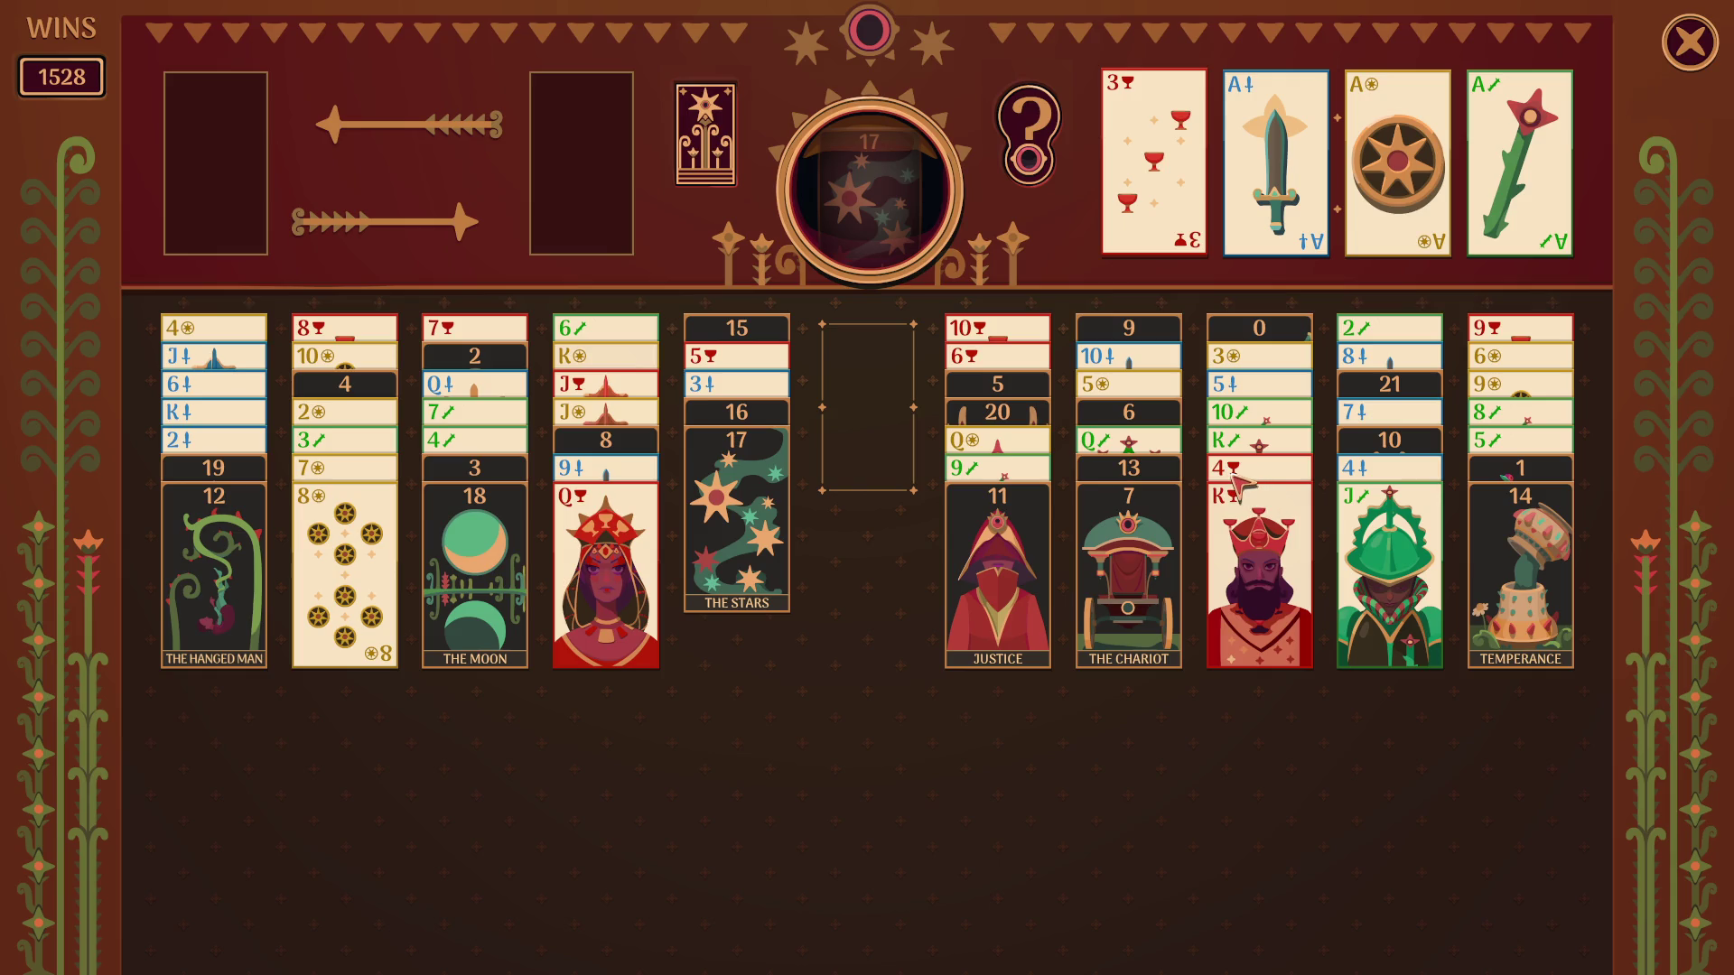
left_click(1203, 556)
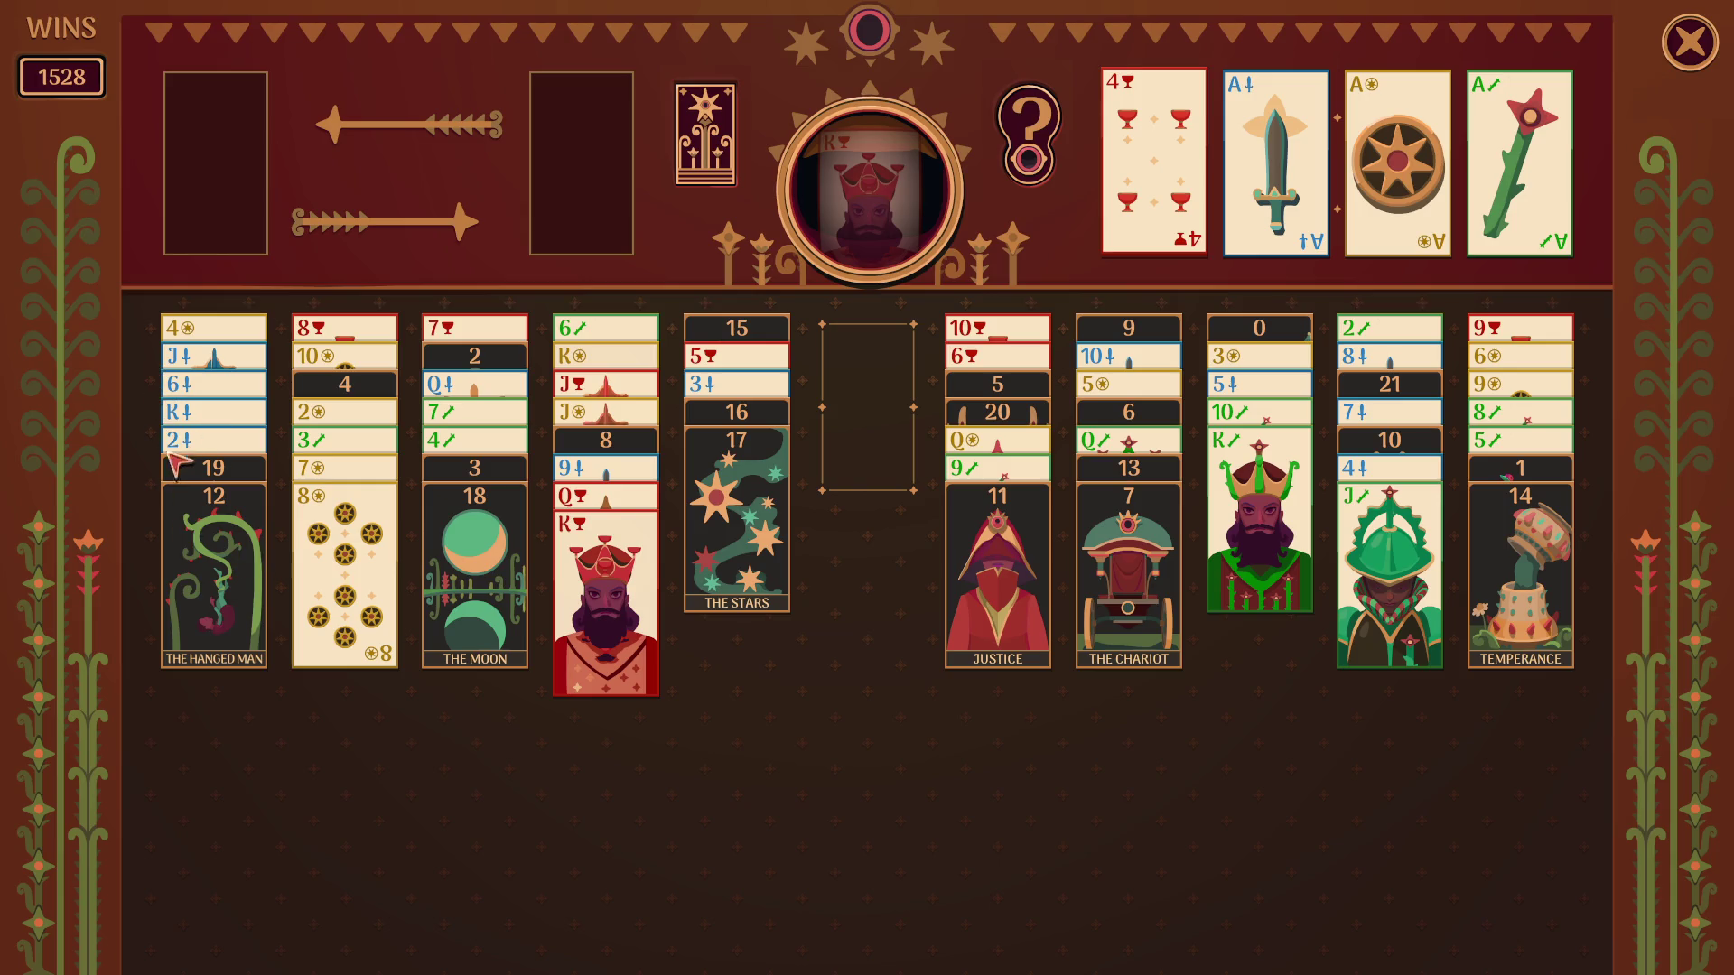
left_click(237, 562)
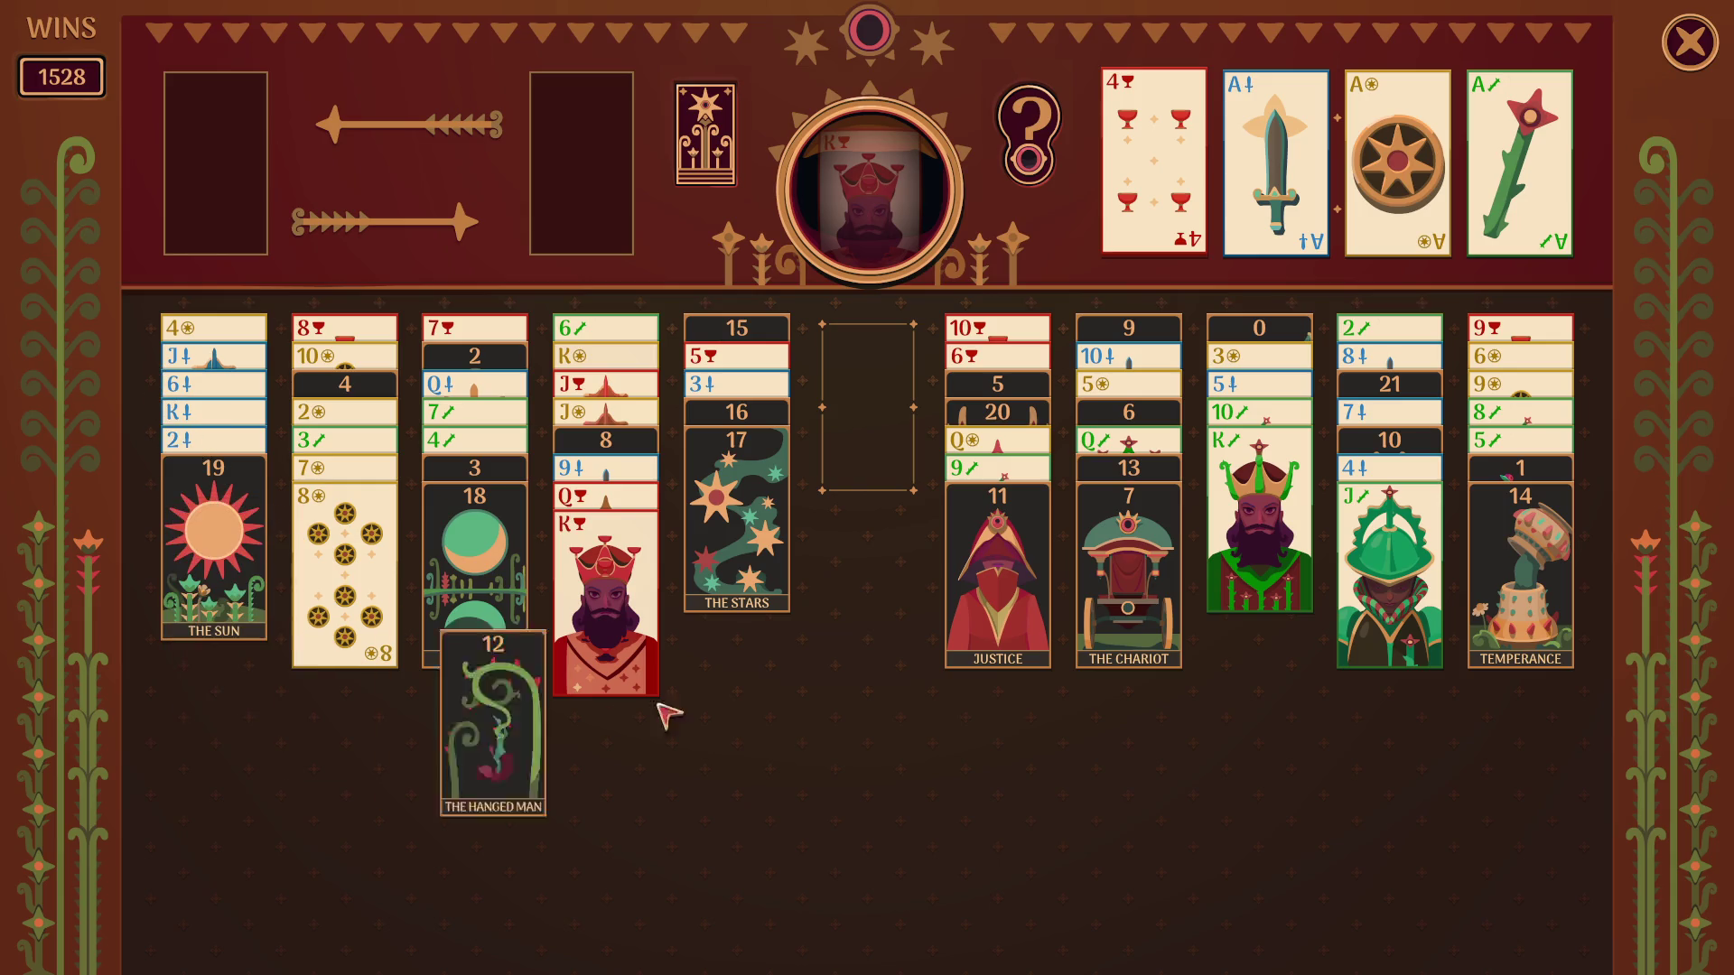
Assemble the 15–19 trump run from The Sun down to The Devil and rest it on Temperance.
left_click(224, 556)
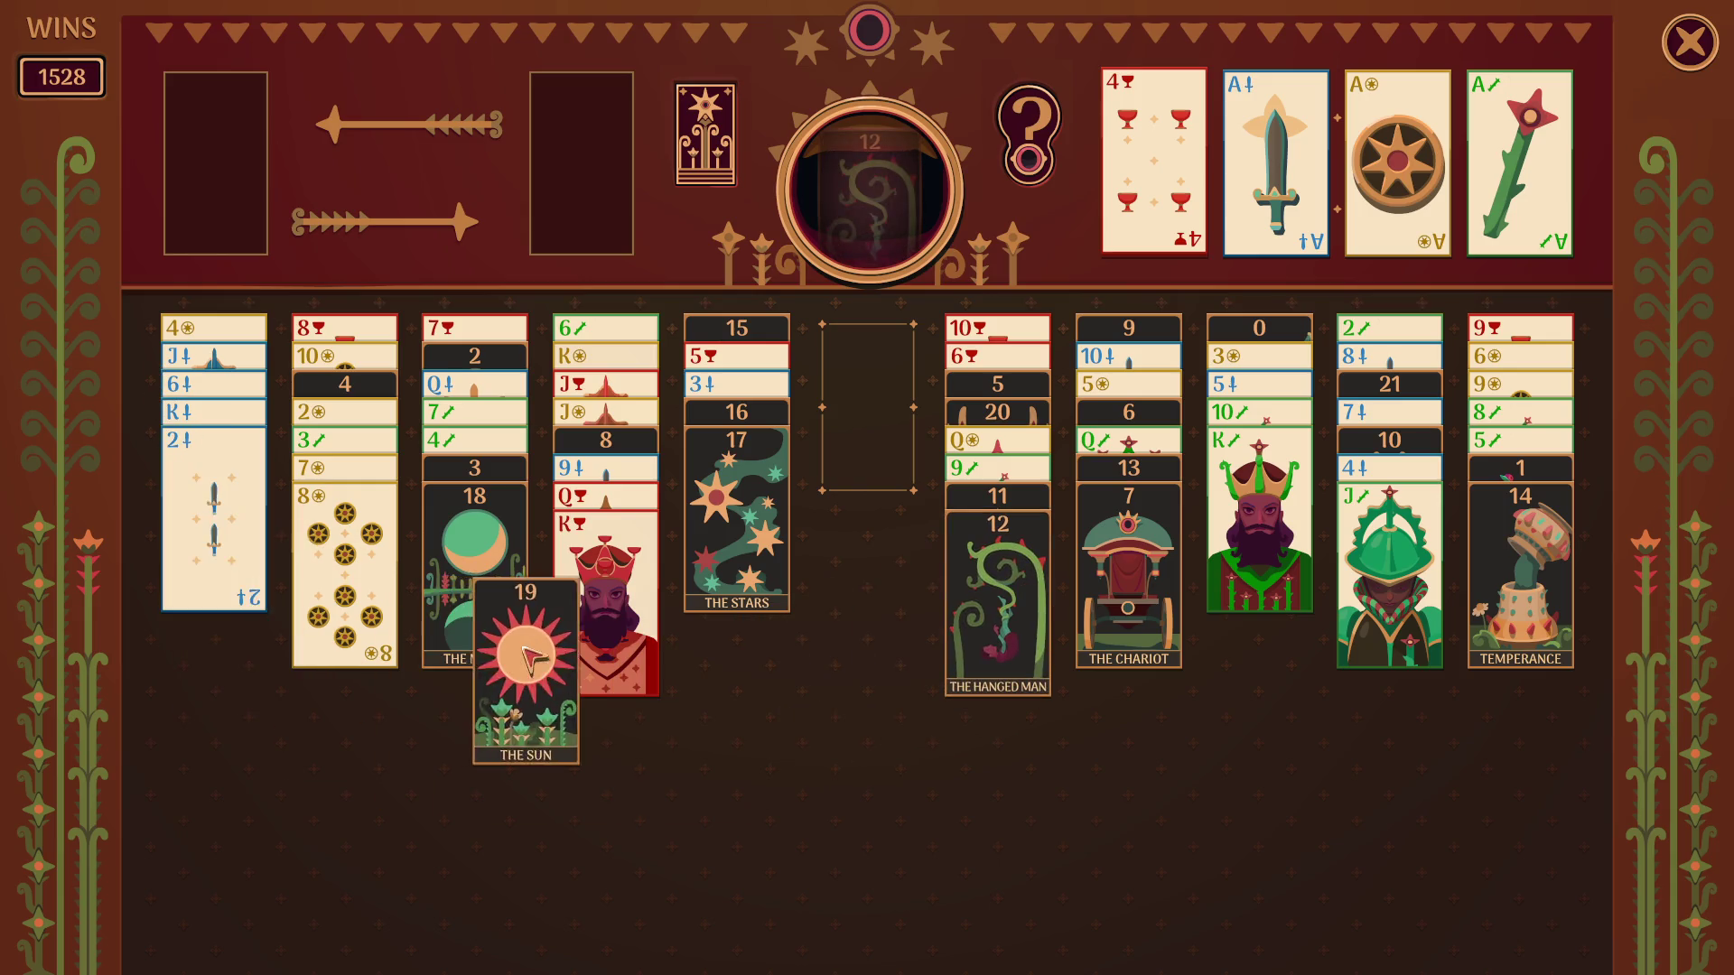
left_click(737, 562)
left_click(758, 447)
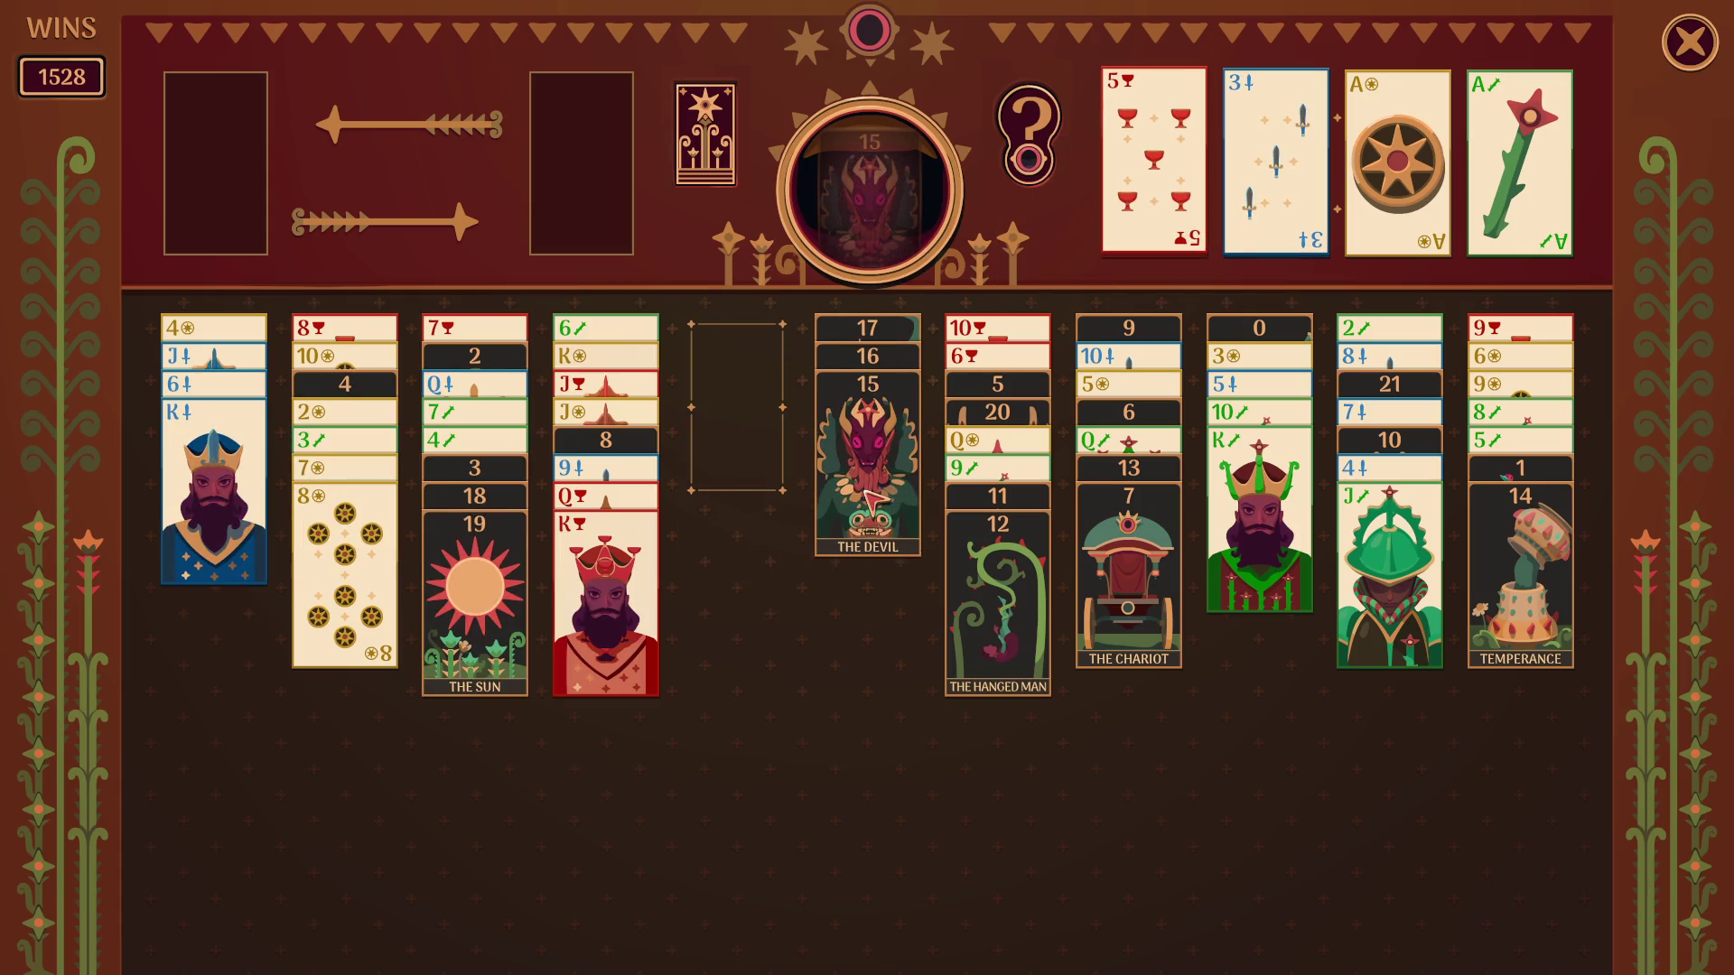
left_click(867, 502)
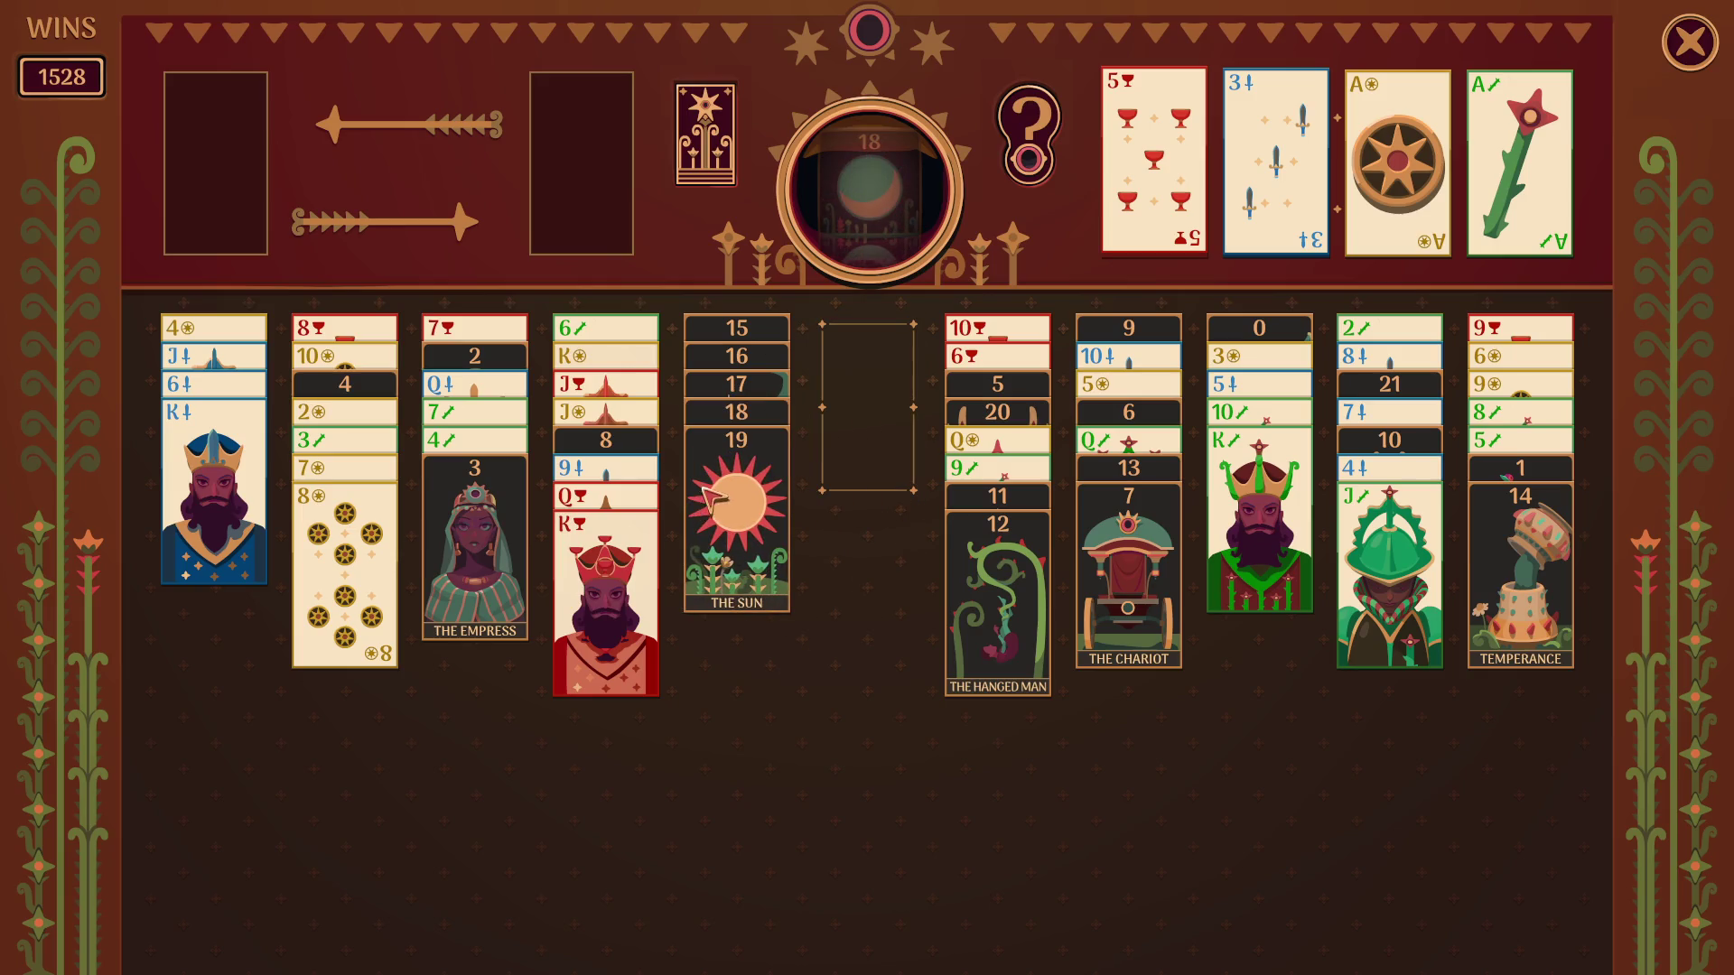
left_click(708, 499)
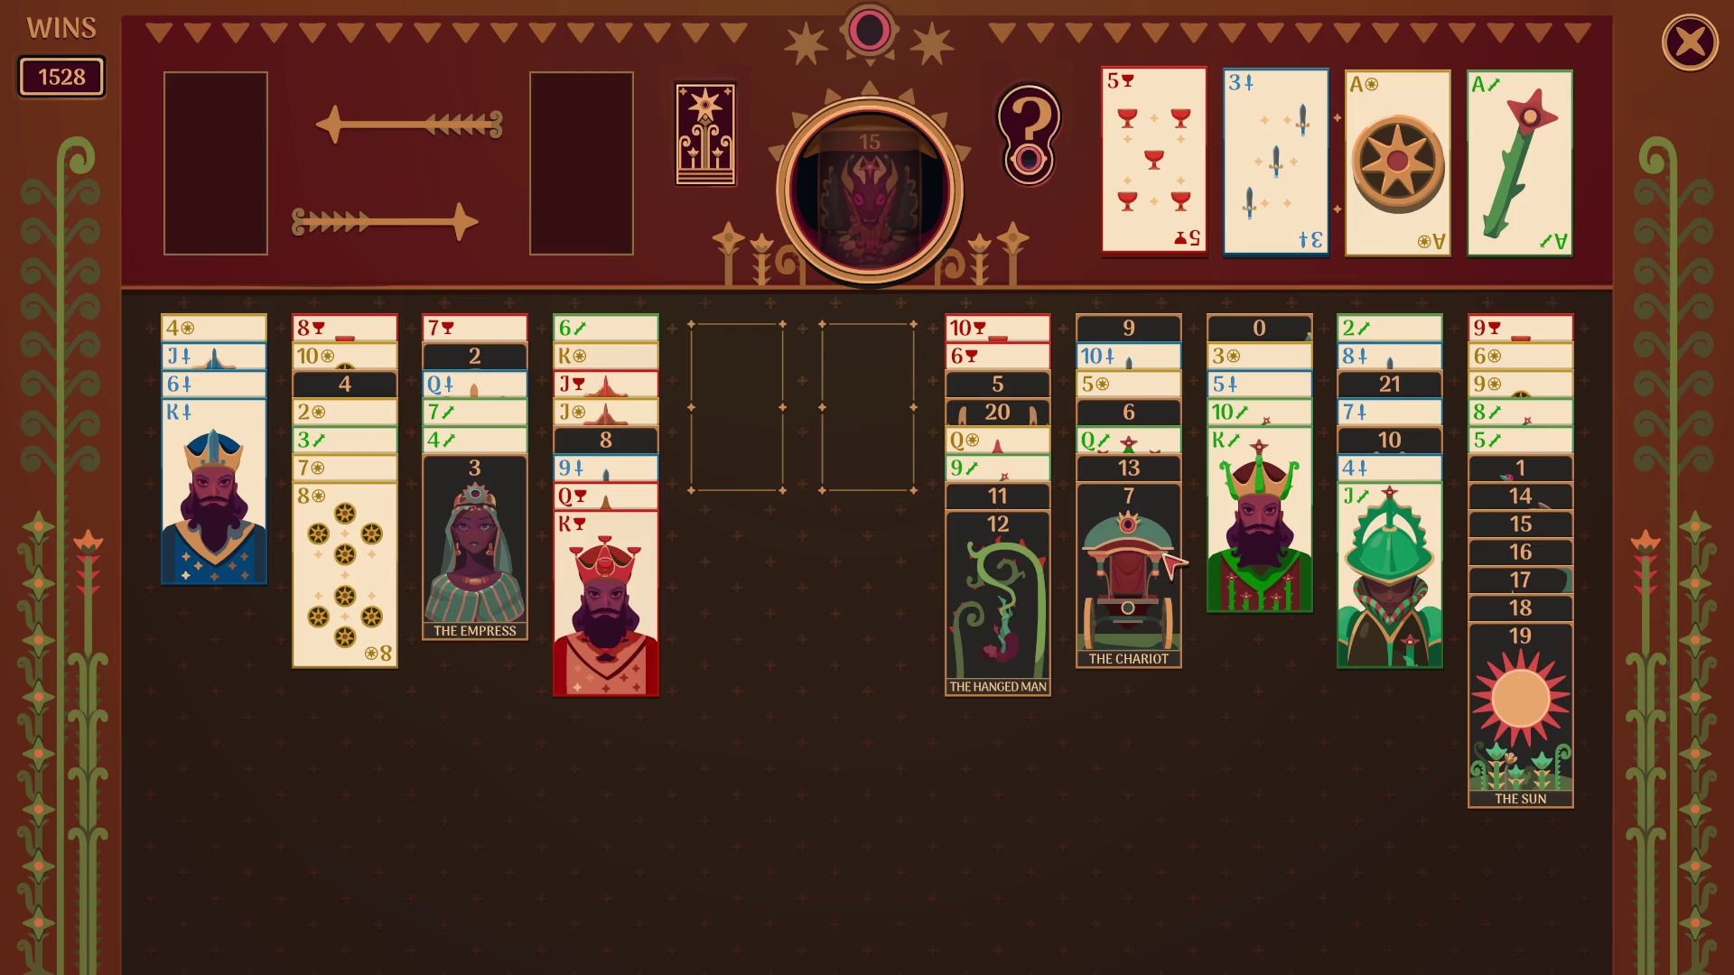
Park The Chariot, place Death on The Hanged Man, the Queen of wands on its King, and the Jack of wands in the free cell.
left_click_drag(1143, 543, 882, 375)
mouse_move(1138, 509)
left_mouse_down()
mouse_move(1007, 594)
mouse_move(1266, 535)
left_mouse_up()
left_click_drag(867, 406, 1129, 522)
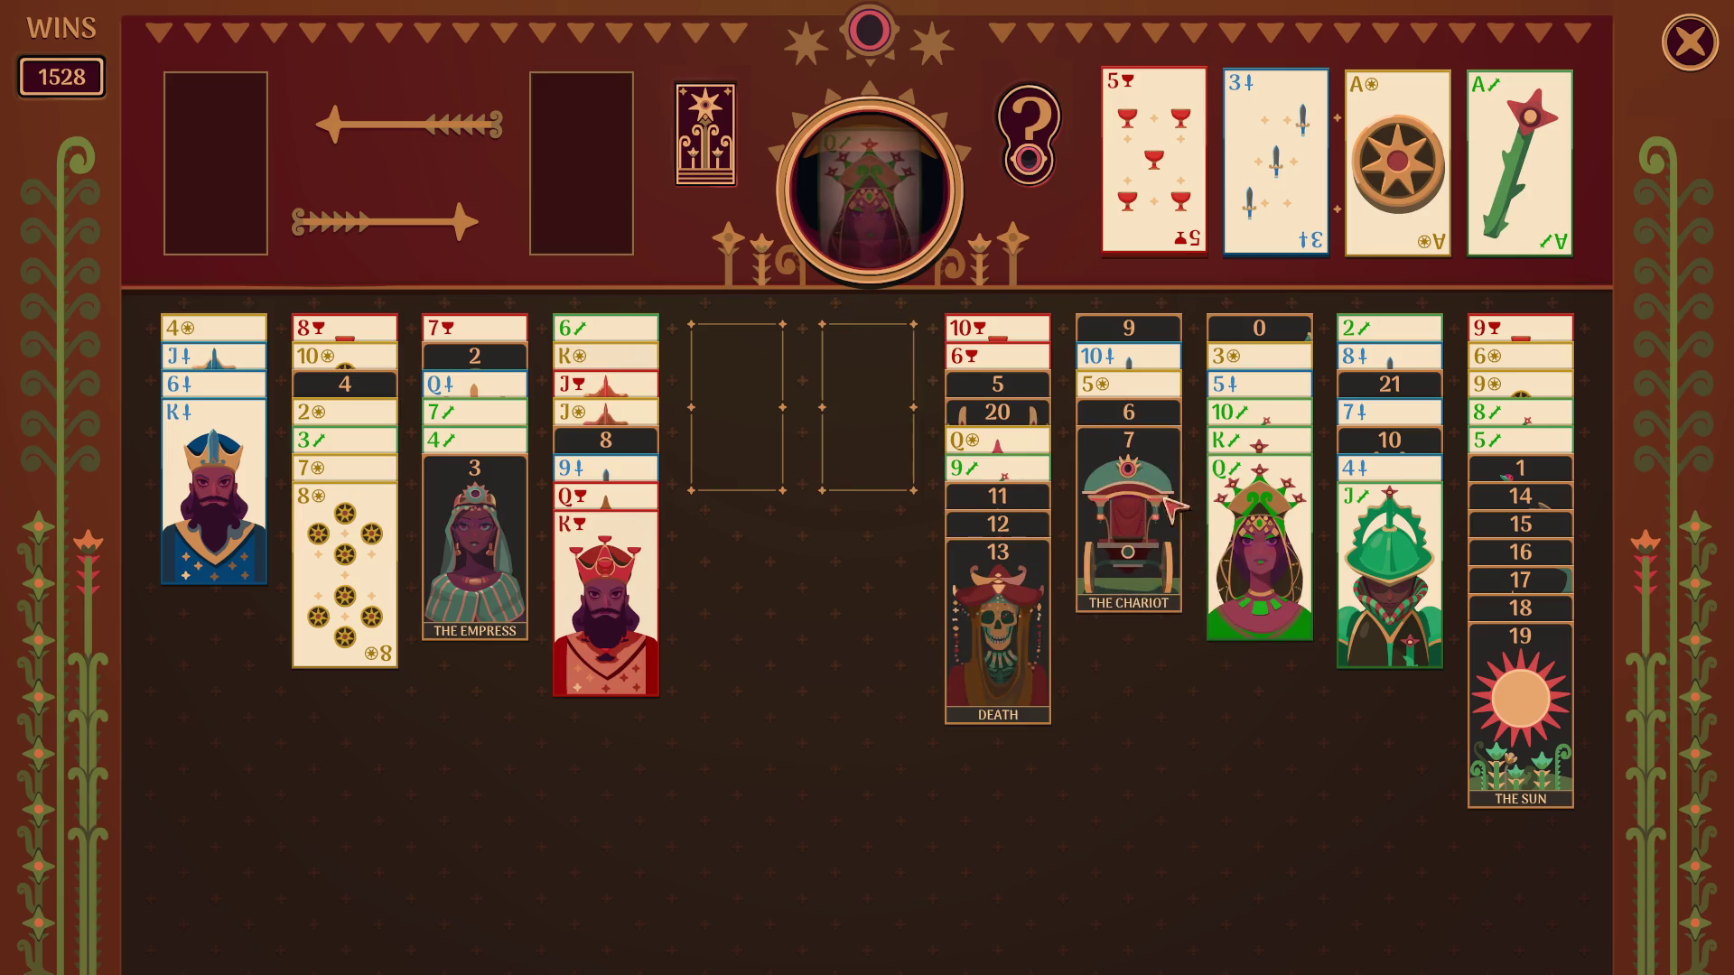
mouse_move(1345, 559)
left_mouse_down()
mouse_move(861, 468)
mouse_move(1260, 543)
left_mouse_up()
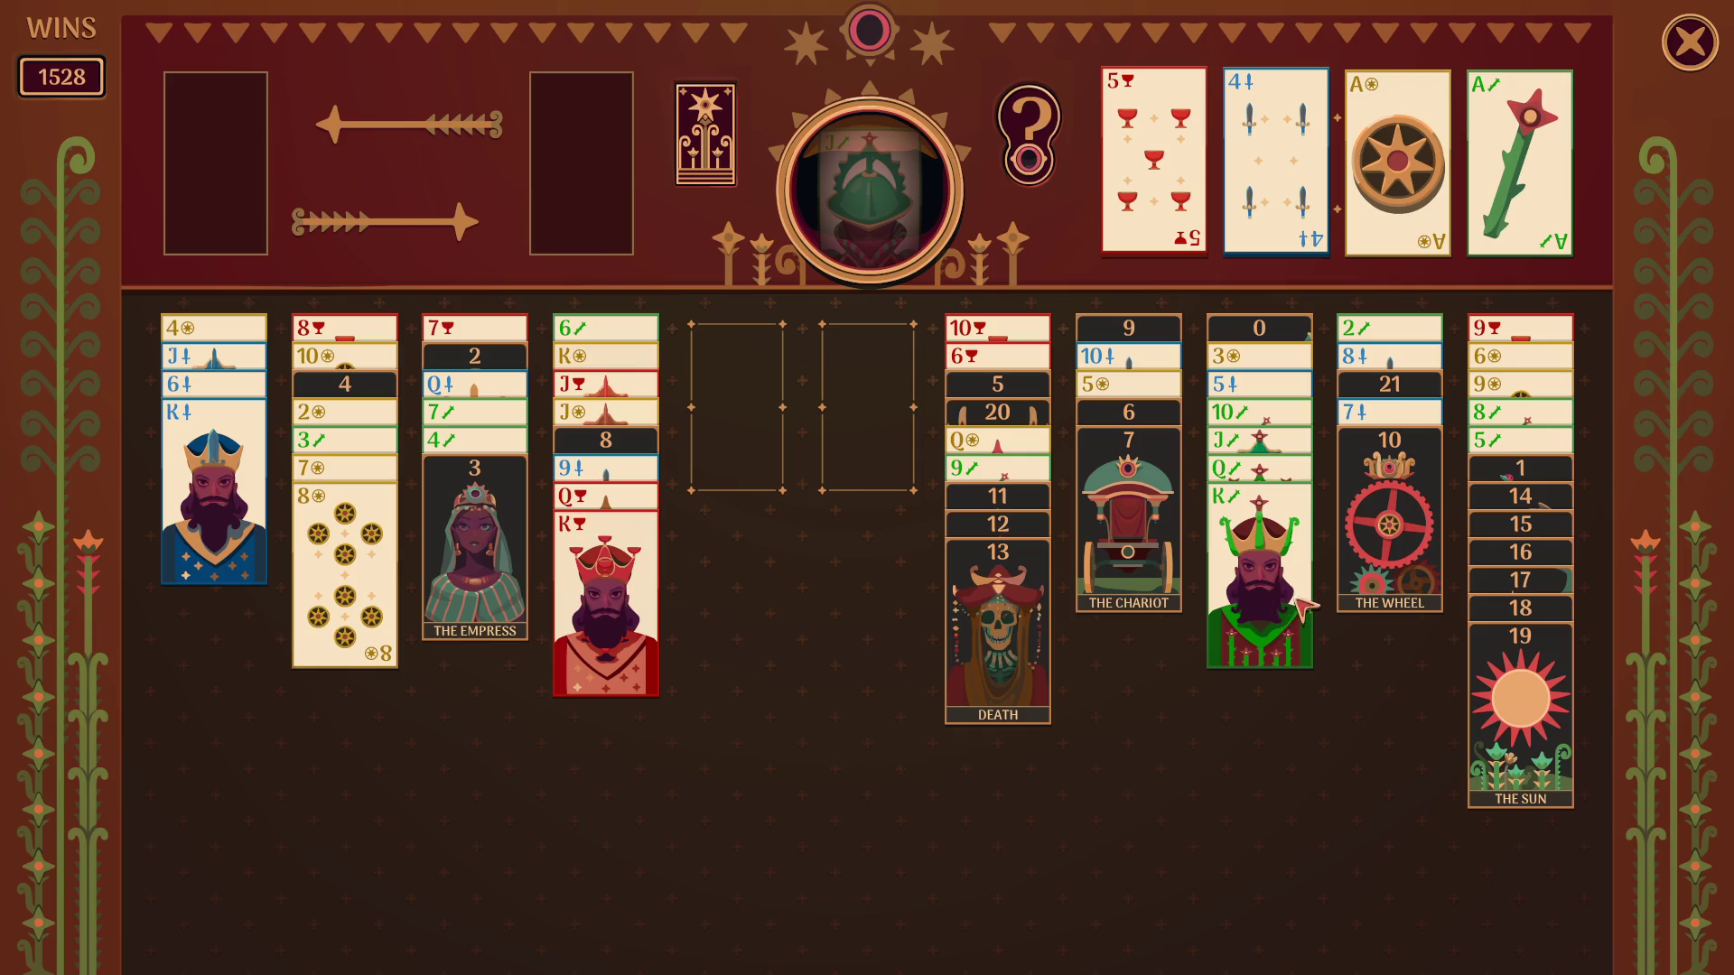
Shuffle Justice onto The Wheel and the Death run to column ten to uncover the 9 of wands and place the 10 on it.
left_click(1029, 647)
left_click(1030, 610)
left_click_drag(1029, 582, 1382, 569)
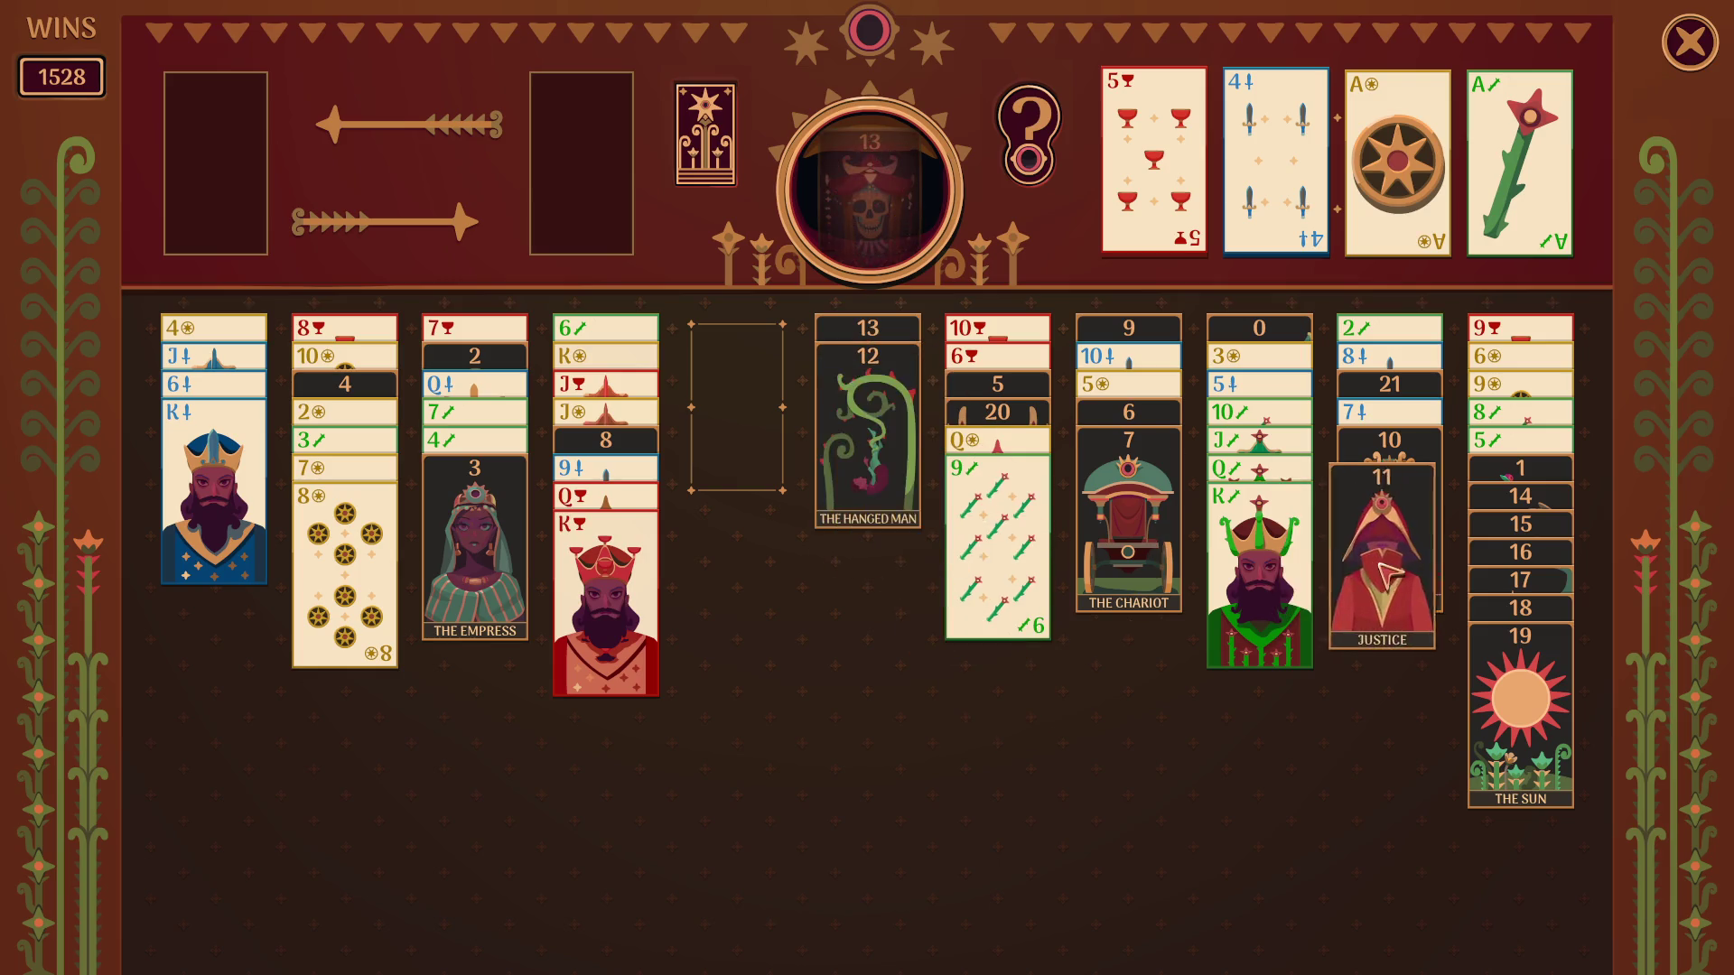
left_click_drag(867, 406, 1382, 569)
left_click_drag(1261, 569, 867, 407)
left_click_drag(868, 542, 1005, 606)
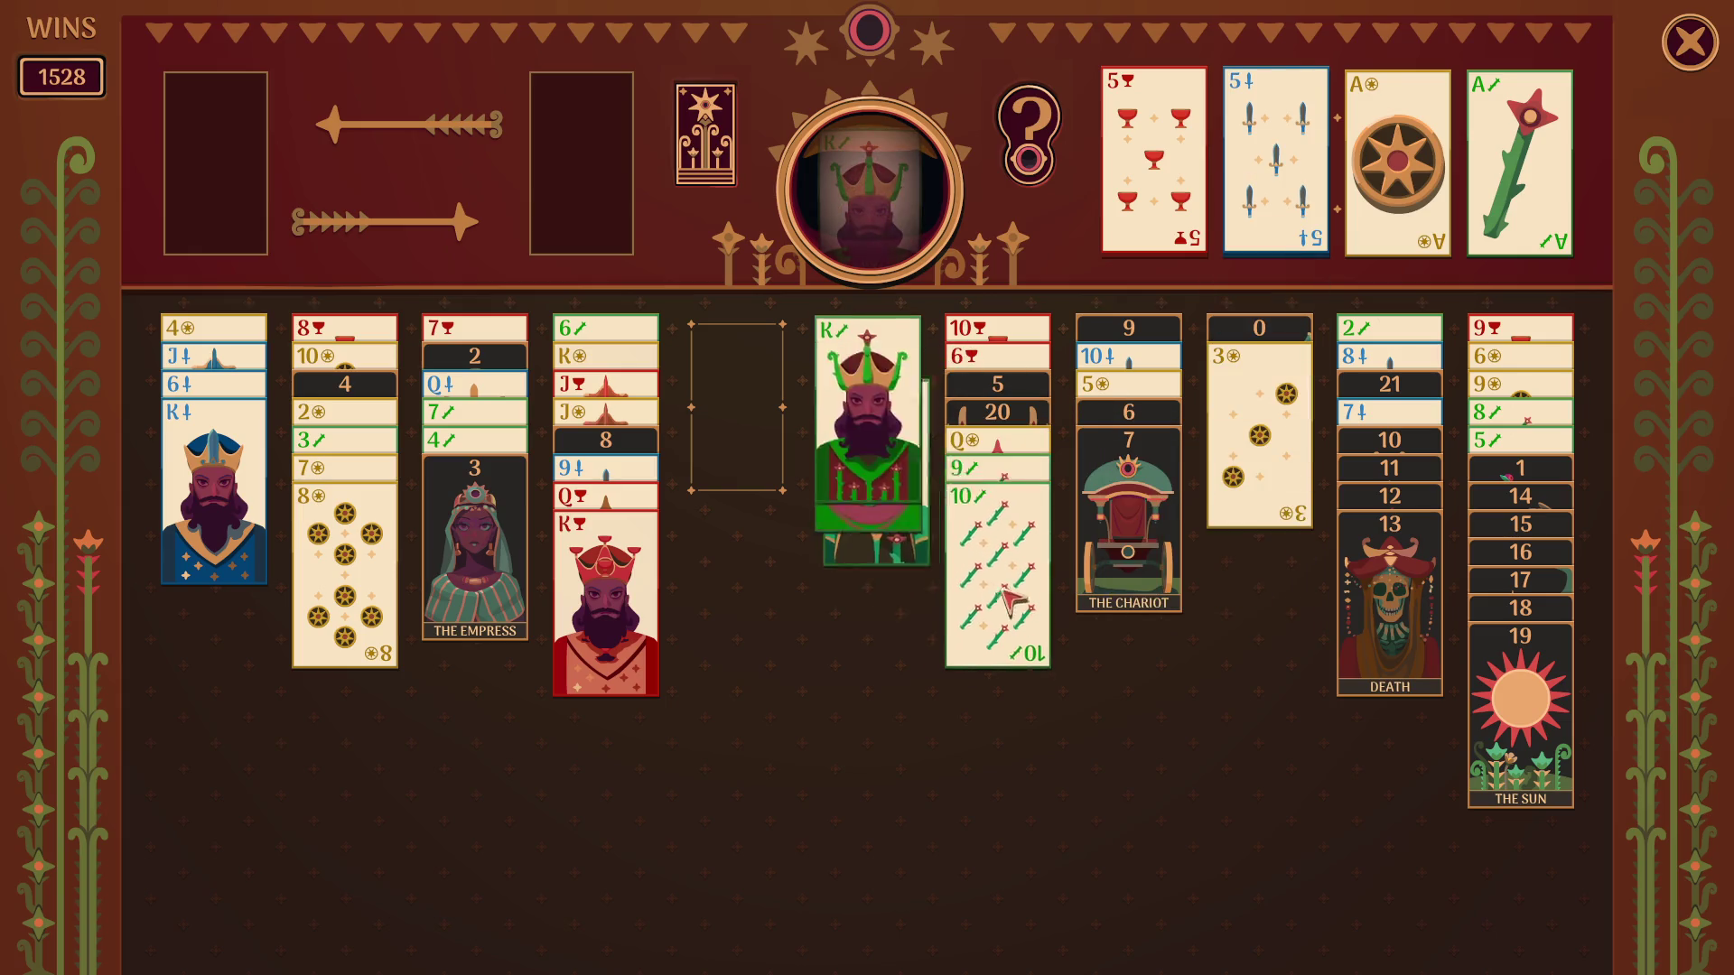
Move the 3 of coins aside, join the Sun-to-Temperance run to Death forming trumps 10–19 in one column, and park the 7 of swords.
left_click_drag(1260, 408, 867, 406)
mouse_move(1516, 720)
left_mouse_down()
mouse_move(1429, 616)
mouse_move(1260, 542)
left_mouse_up()
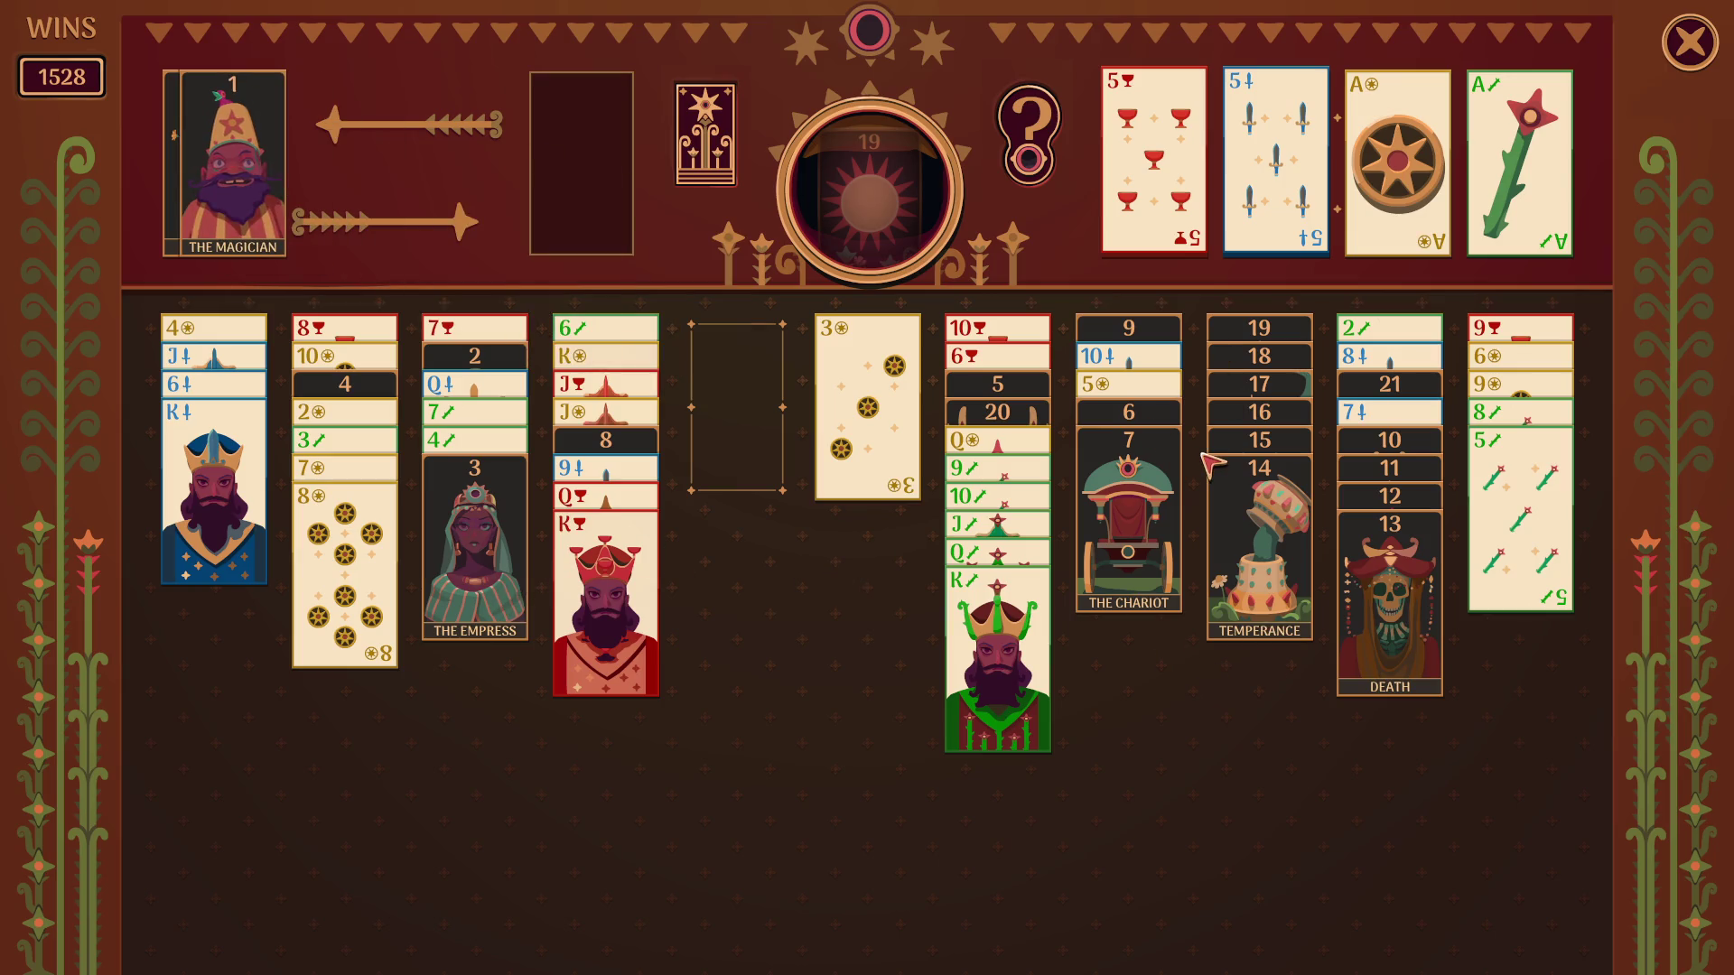
left_click_drag(1216, 464, 1436, 636)
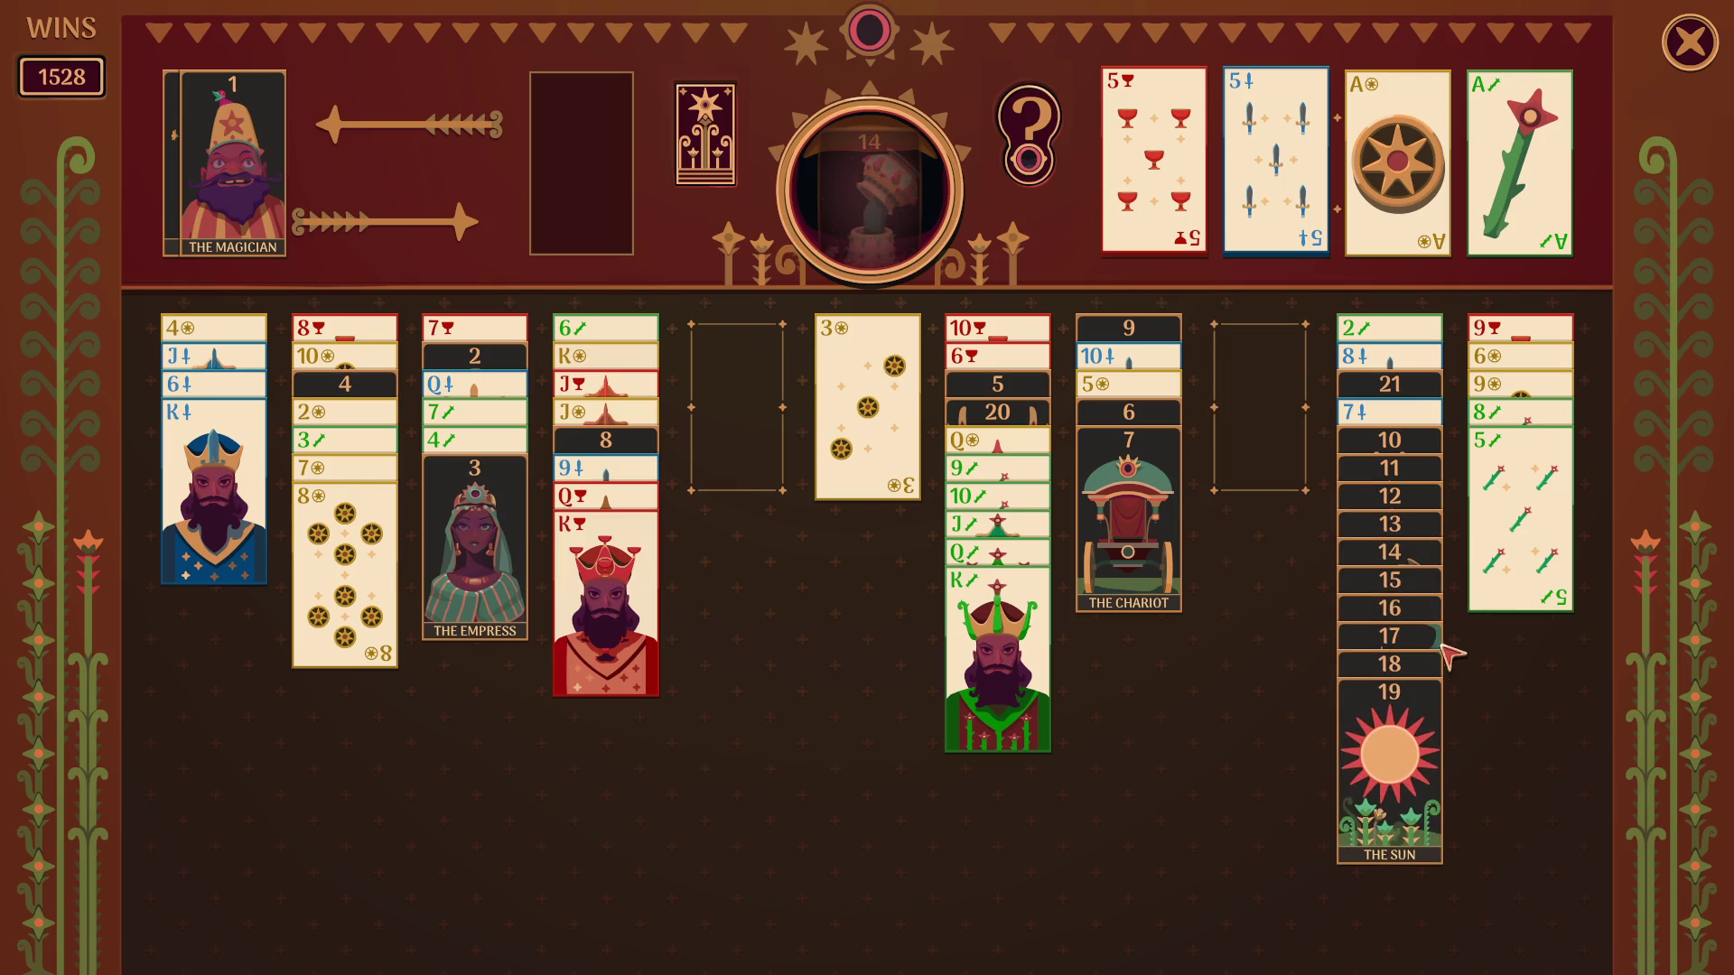
left_click(1388, 793)
mouse_move(1416, 395)
left_mouse_down()
mouse_move(1382, 461)
mouse_move(1372, 602)
left_mouse_up()
left_click(1382, 460)
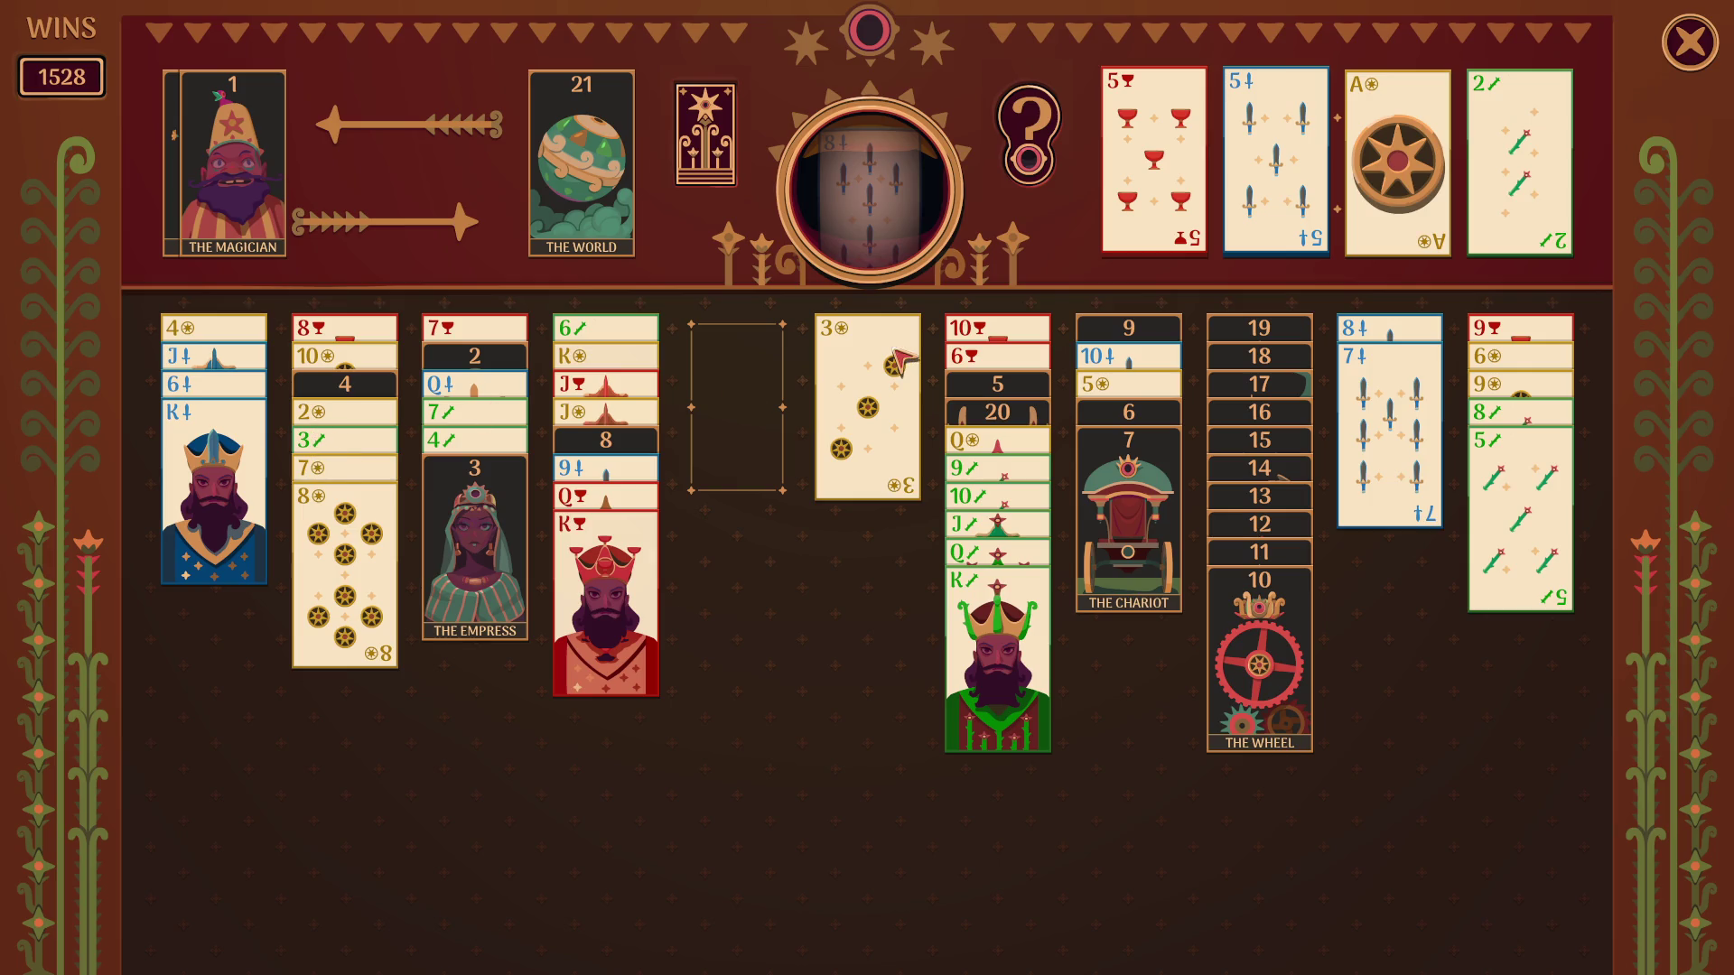
Relocate the 7–8 of coins and 7–8 of swords onto the 9, put The Empress on The Emperor, and lift the King of swords.
left_click(387, 580)
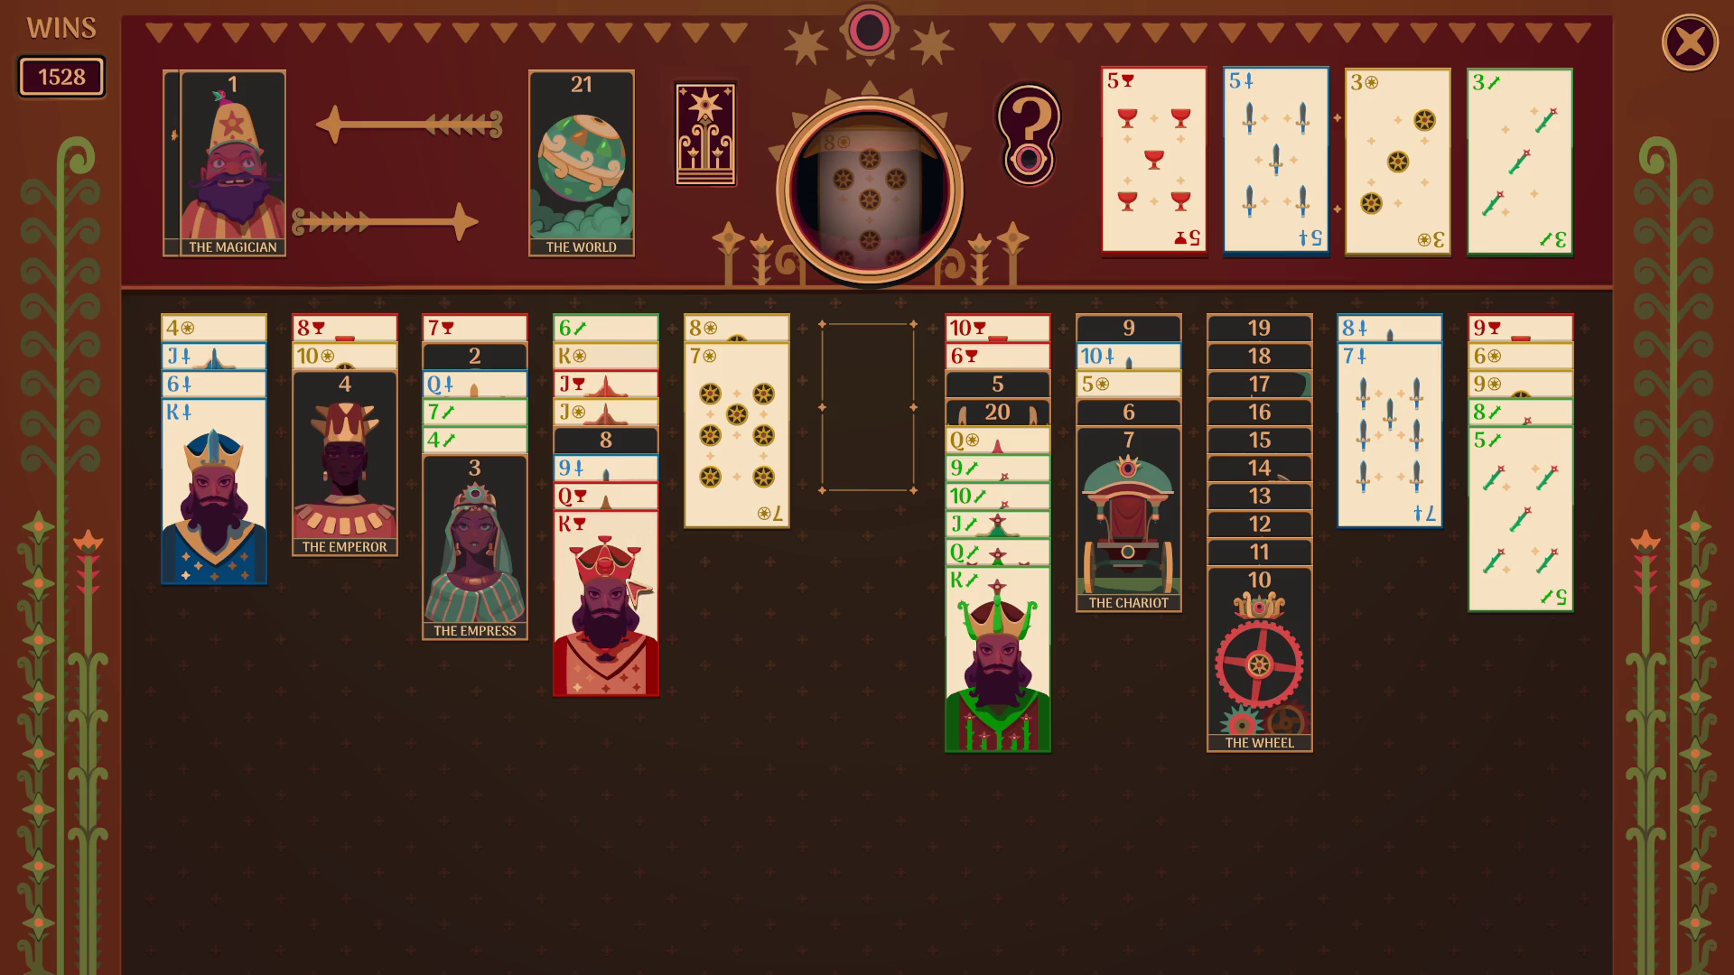
left_click(1434, 427)
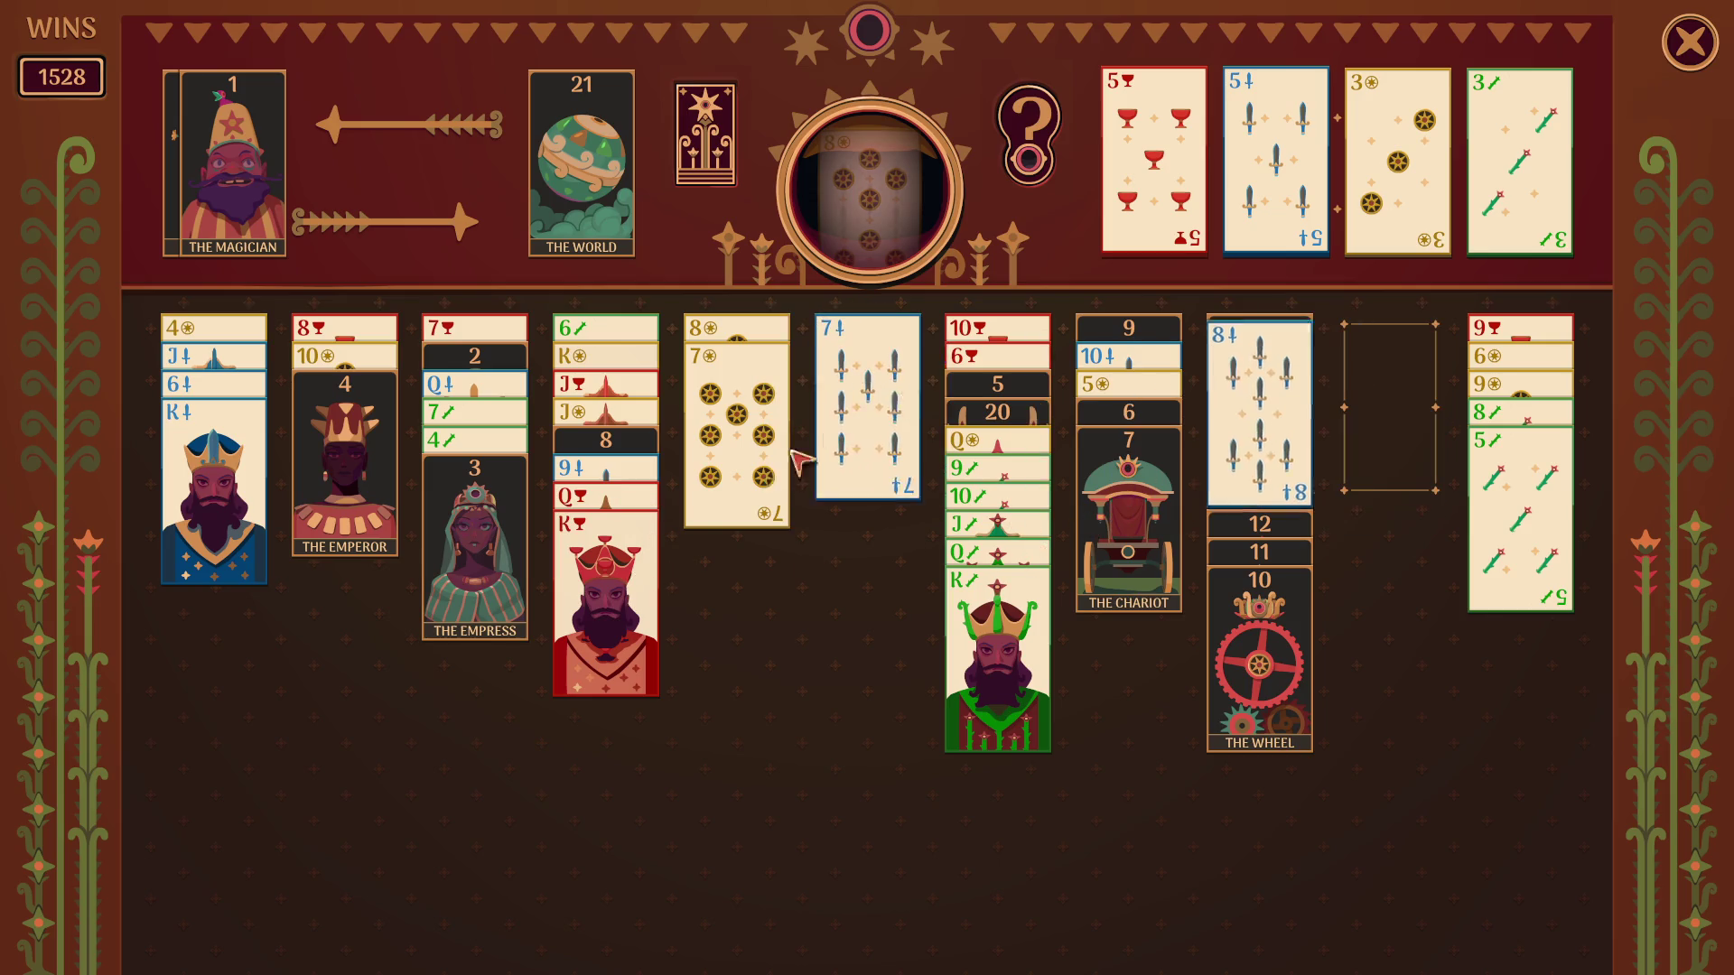
left_click(867, 484)
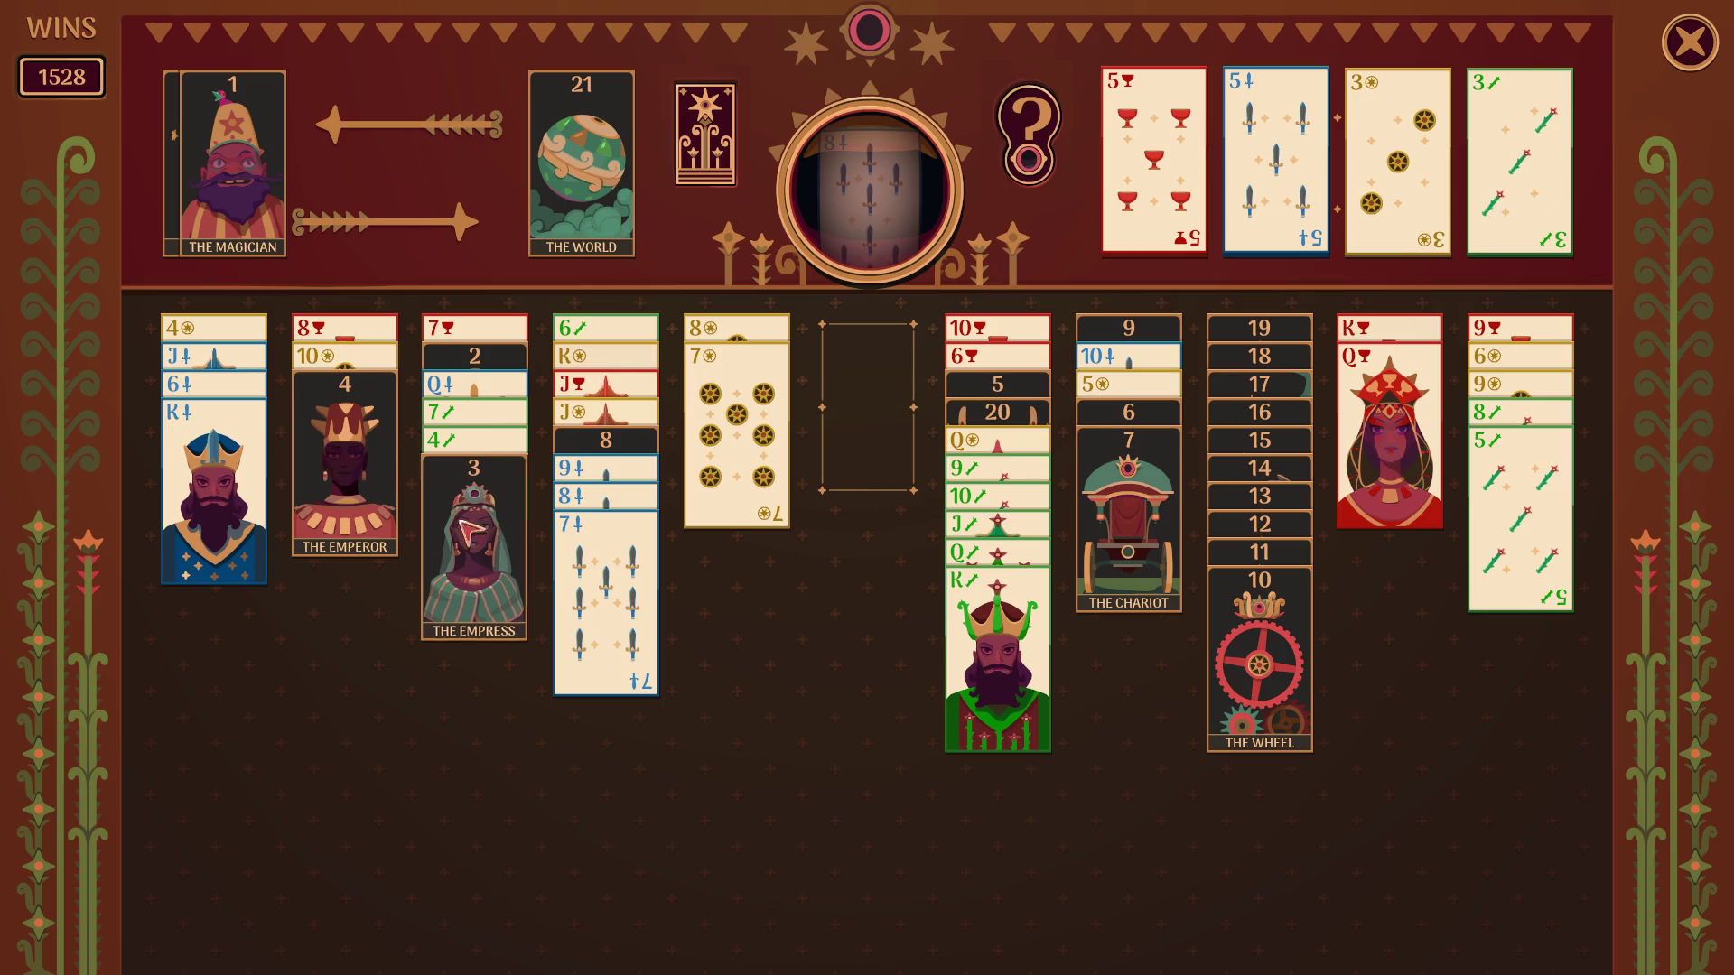
left_click(484, 575)
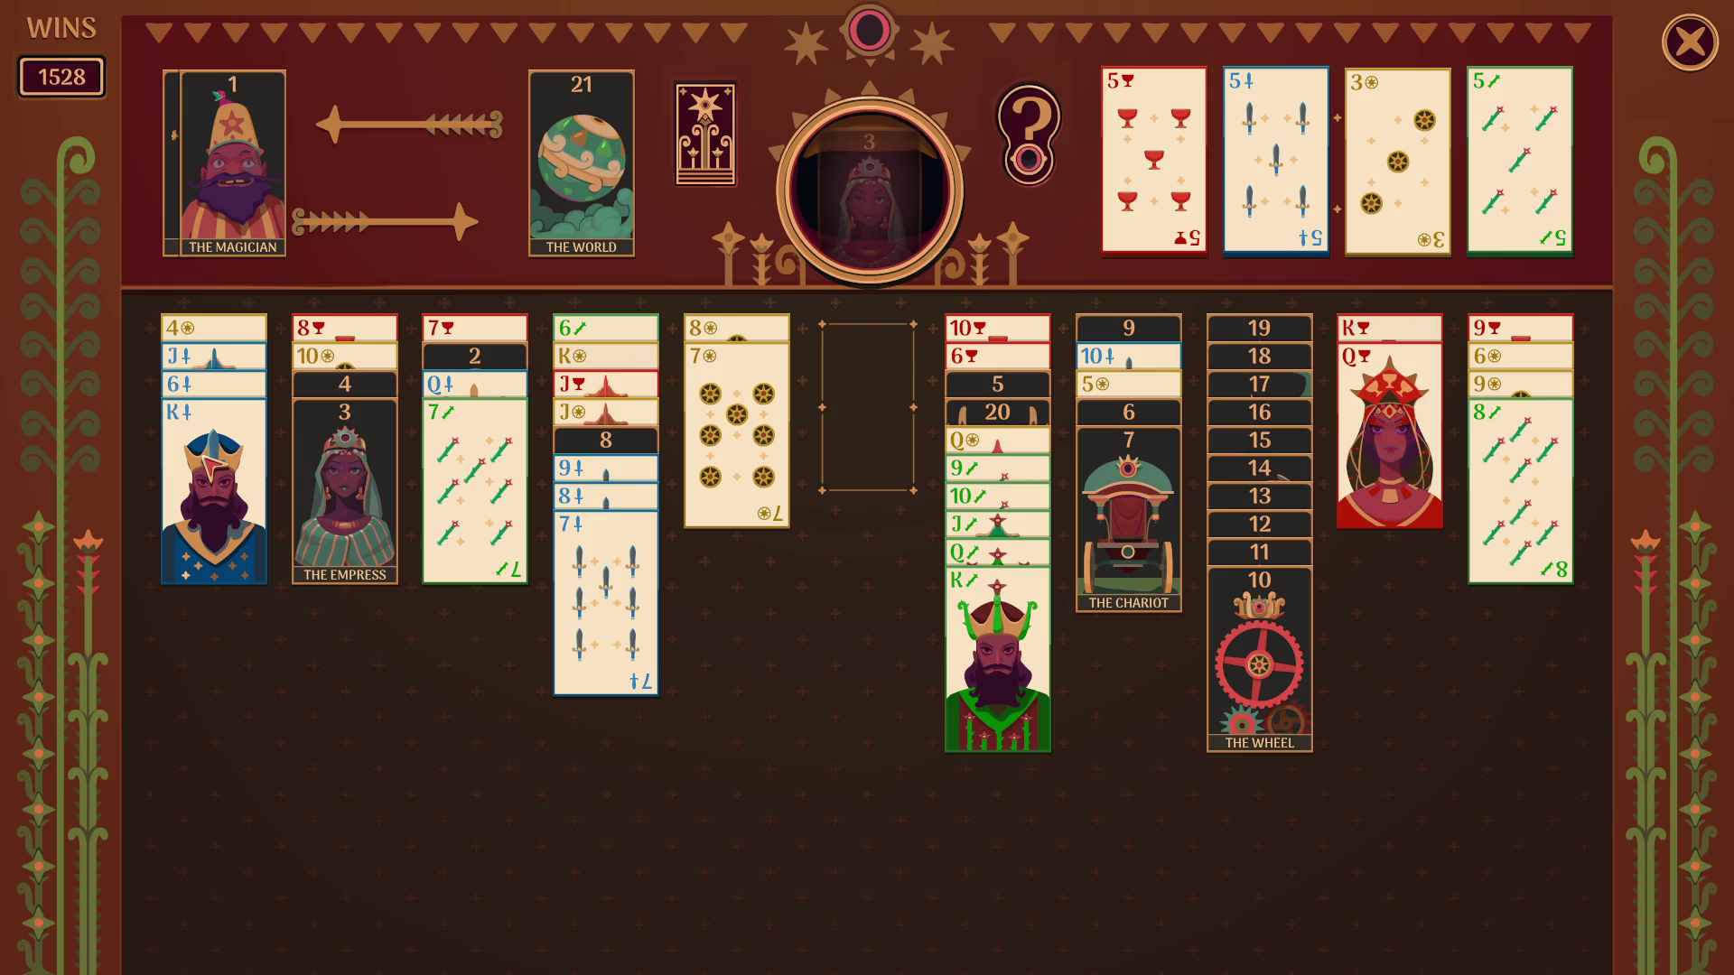
left_click(495, 537)
left_click_drag(216, 545, 406, 543)
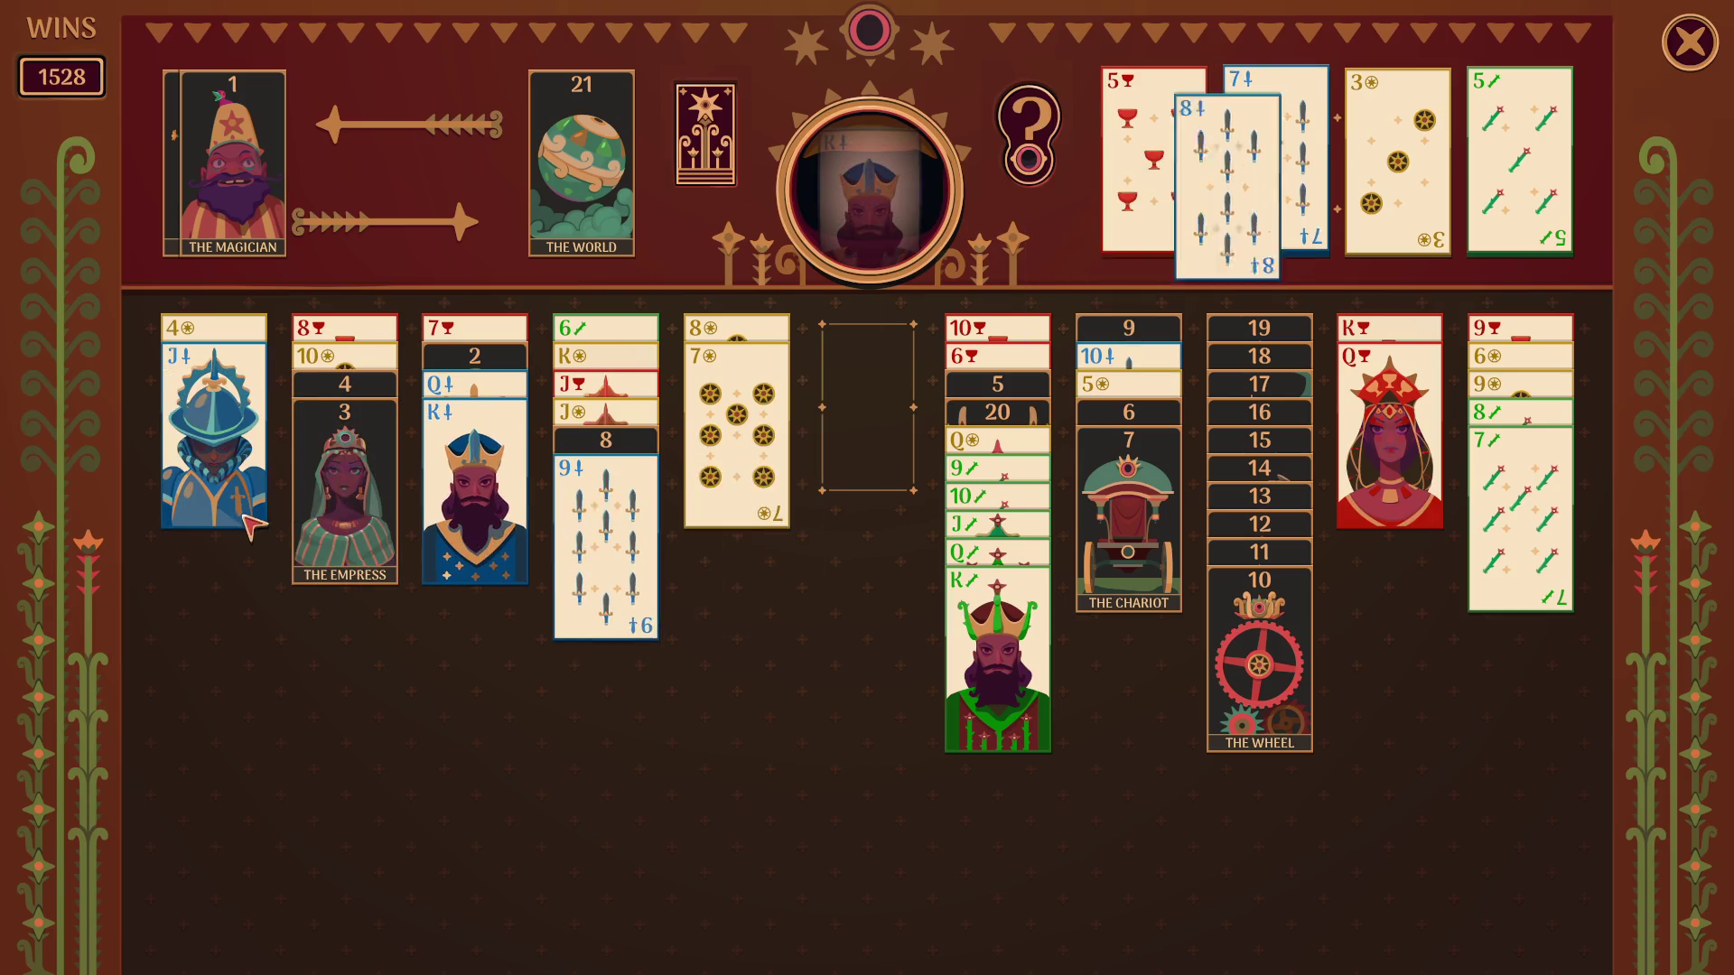